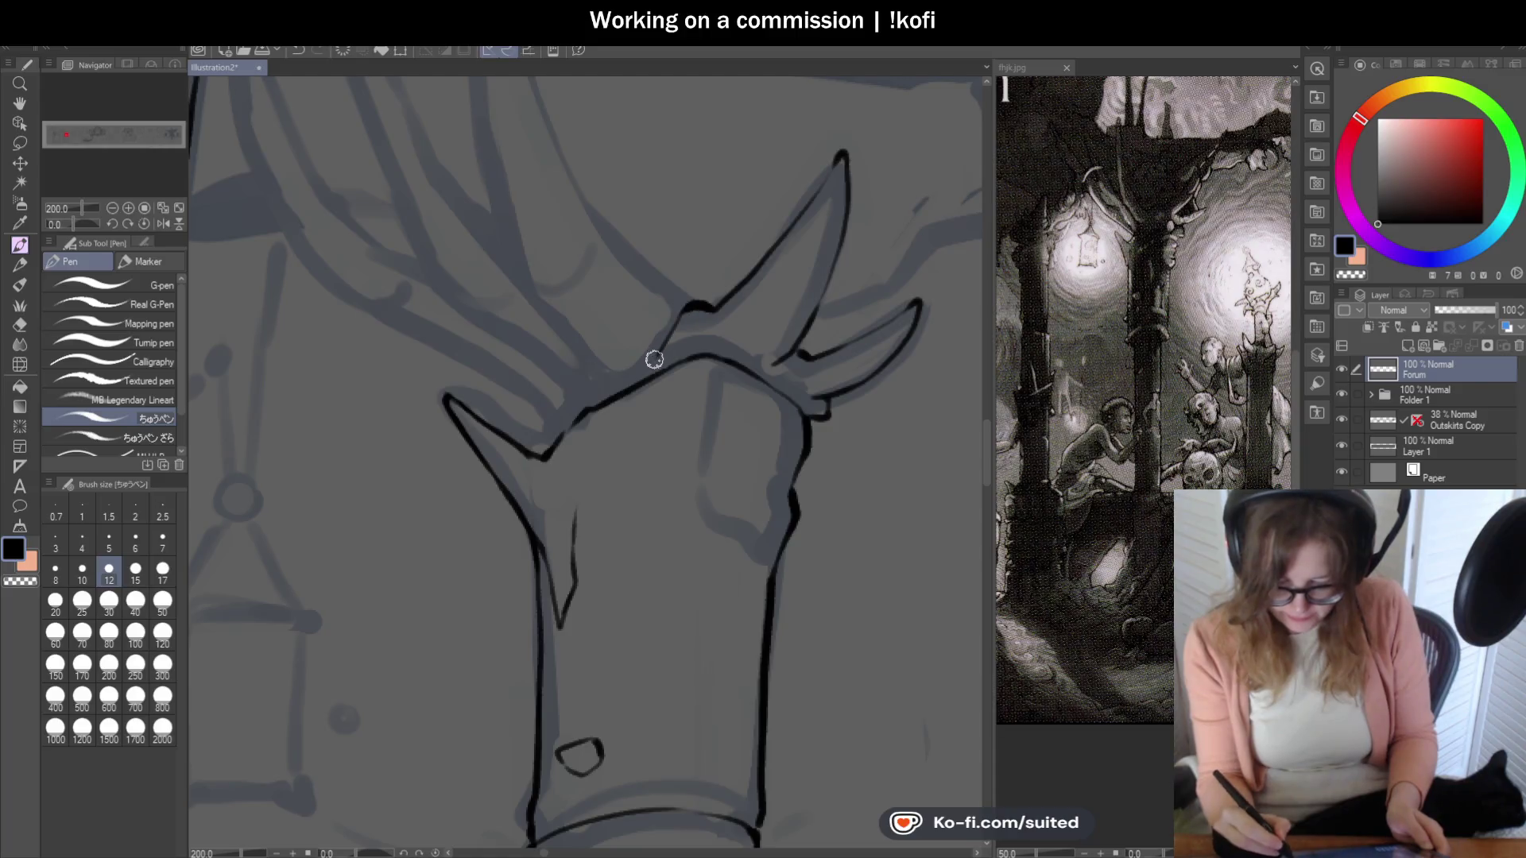
Ink the long outer edge of the horn, extend it downward, and save.
{"action": "scroll", "coordinate": [610, 392], "scroll_direction": "down", "scroll_amount": 3}
{"action": "scroll", "coordinate": [554, 146], "scroll_direction": "up", "scroll_amount": 2}
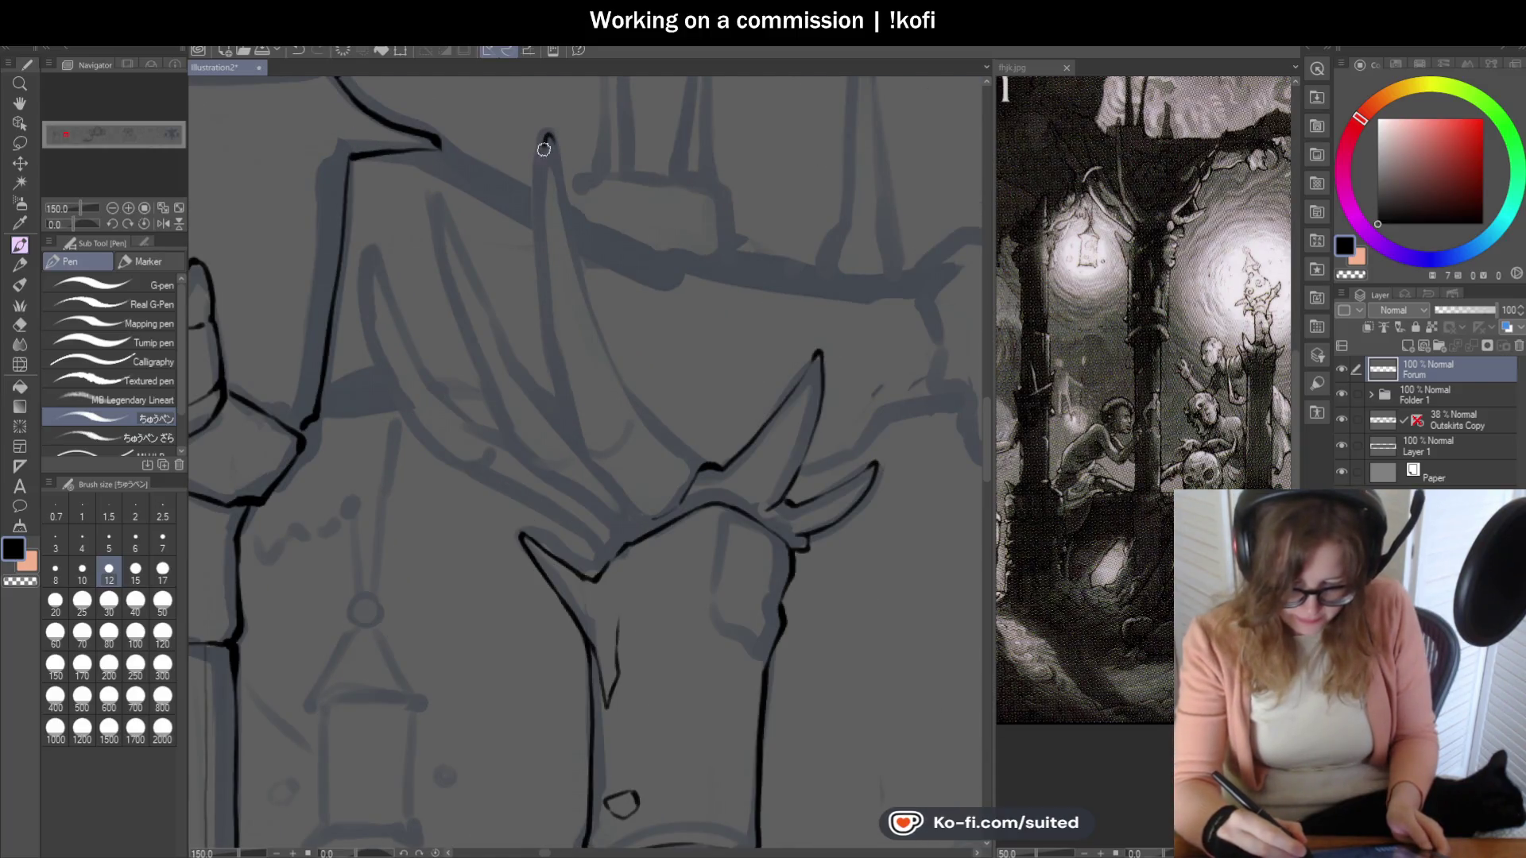
{"action": "mouse_move", "coordinate": [548, 137]}
{"action": "left_mouse_down"}
{"action": "mouse_move", "coordinate": [545, 364]}
{"action": "mouse_move", "coordinate": [618, 504]}
{"action": "left_mouse_up"}
{"action": "scroll", "coordinate": [636, 522], "scroll_direction": "up", "scroll_amount": 2}
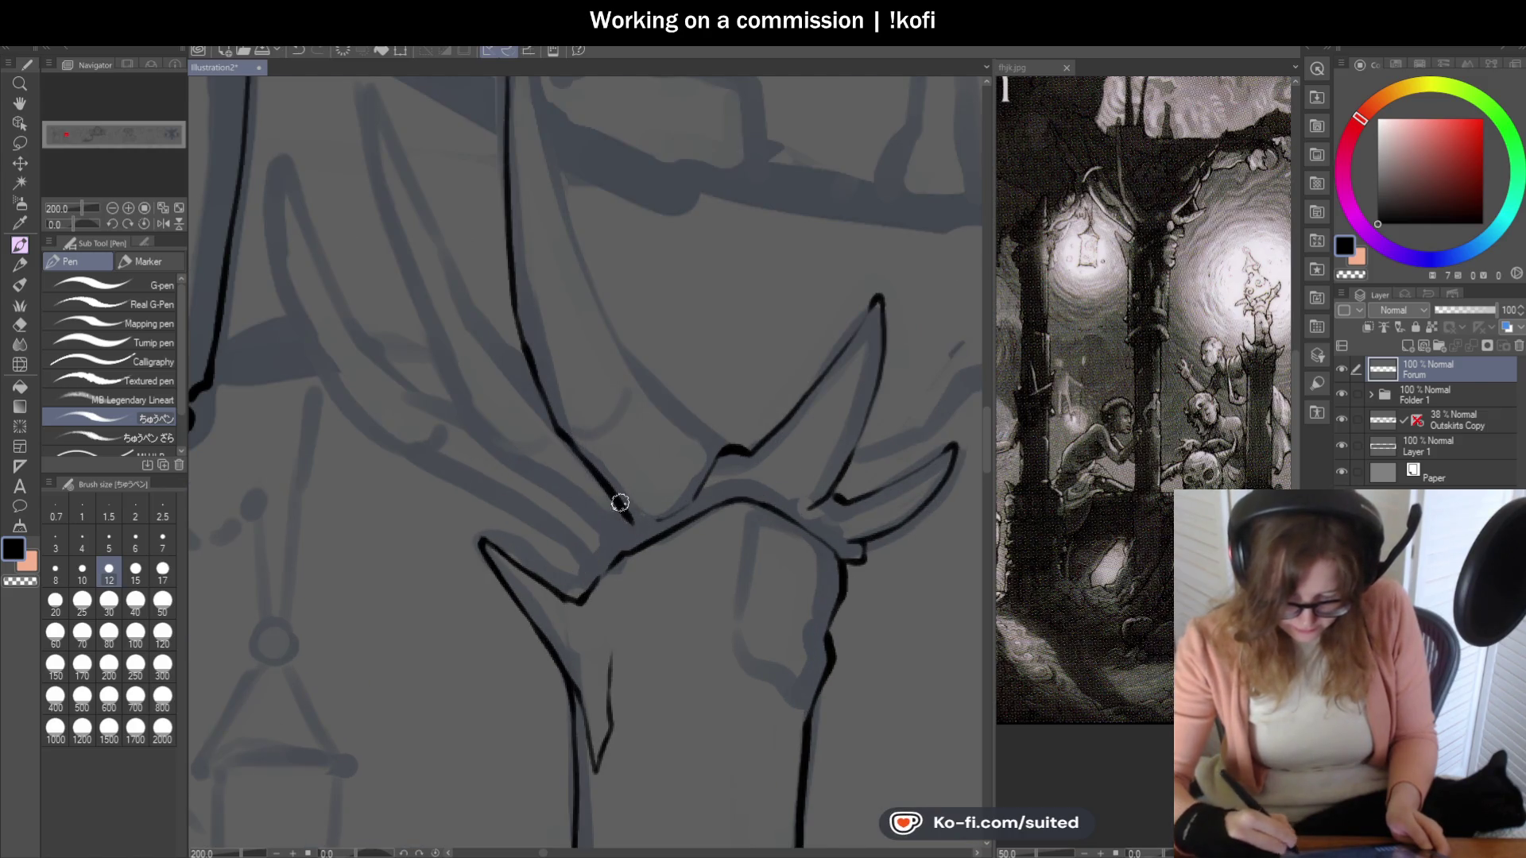
{"action": "scroll", "coordinate": [552, 330], "scroll_direction": "down", "scroll_amount": 1}
{"action": "mouse_move", "coordinate": [527, 95]}
{"action": "left_mouse_down"}
{"action": "mouse_move", "coordinate": [589, 331]}
{"action": "mouse_move", "coordinate": [684, 426]}
{"action": "left_mouse_up"}
{"action": "scroll", "coordinate": [632, 377], "scroll_direction": "up", "scroll_amount": 1}
{"action": "scroll", "coordinate": [699, 418], "scroll_direction": "down", "scroll_amount": 4}
{"action": "key", "text": "ctrl+s"}
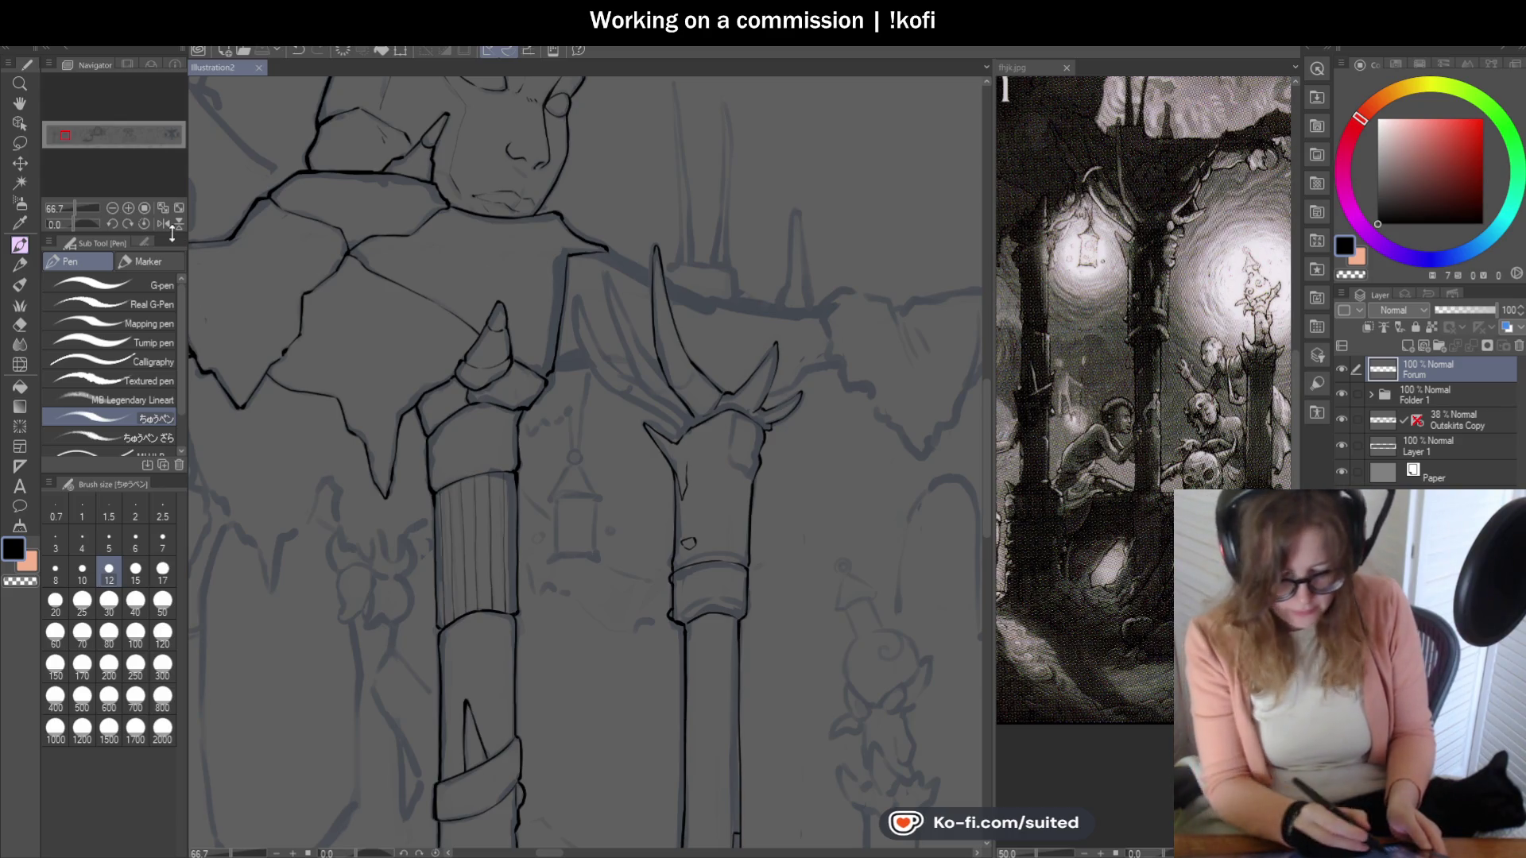
Ink both sides of the spike tip and a short stroke at the horn base.
{"action": "scroll", "coordinate": [675, 233], "scroll_direction": "up", "scroll_amount": 5}
{"action": "mouse_move", "coordinate": [675, 233]}
{"action": "left_mouse_down"}
{"action": "mouse_move", "coordinate": [651, 326]}
{"action": "mouse_move", "coordinate": [654, 508]}
{"action": "left_mouse_up"}
{"action": "left_click_drag", "start_coordinate": [678, 208], "coordinate": [727, 486]}
{"action": "scroll", "coordinate": [647, 266], "scroll_direction": "down", "scroll_amount": 5}
{"action": "scroll", "coordinate": [698, 436], "scroll_direction": "up", "scroll_amount": 3}
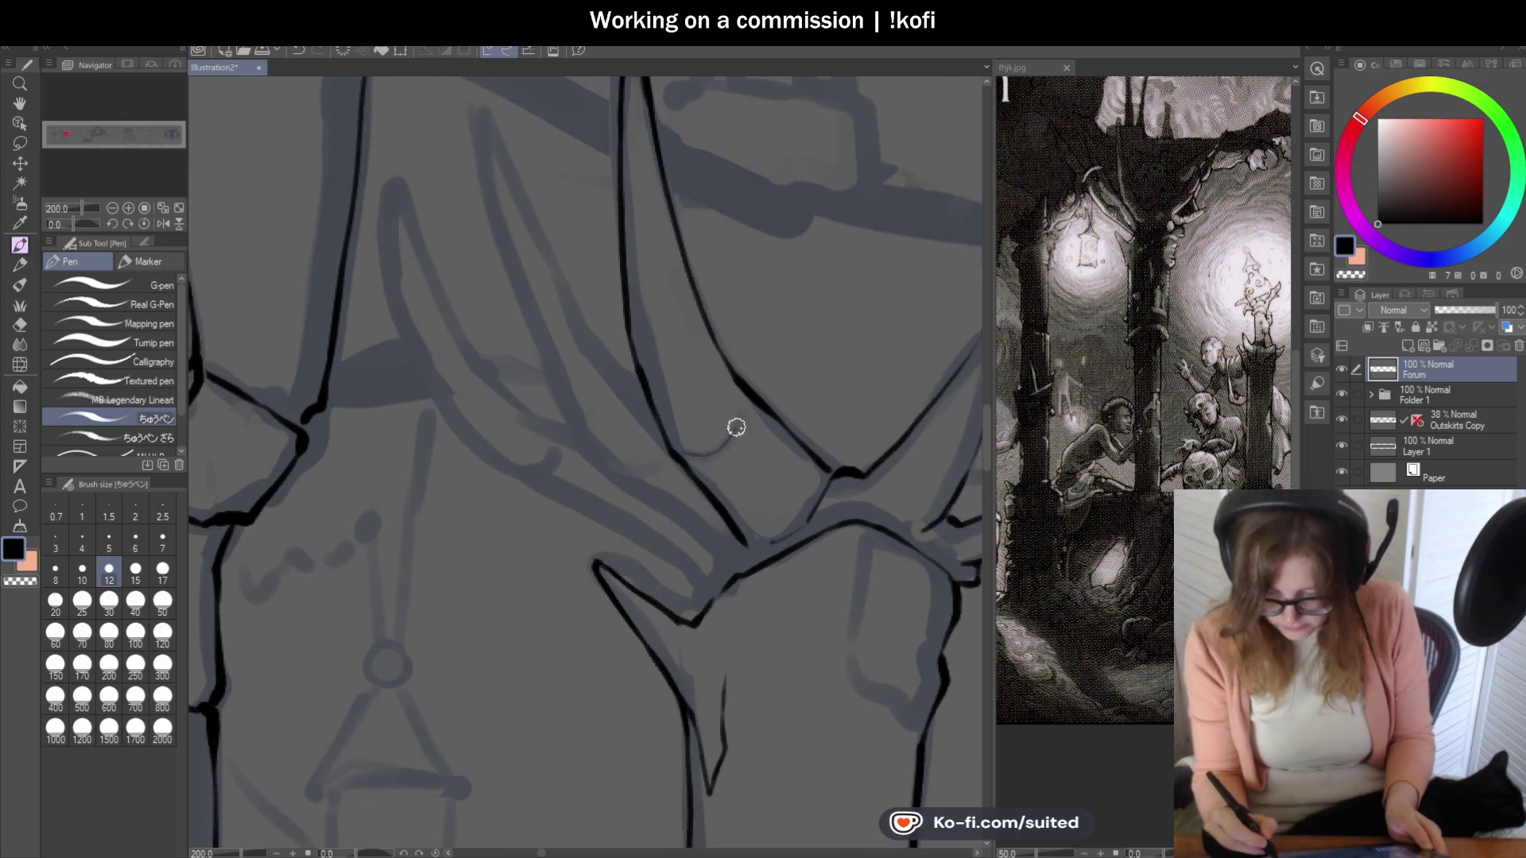
{"action": "scroll", "coordinate": [736, 426], "scroll_direction": "down", "scroll_amount": 3}
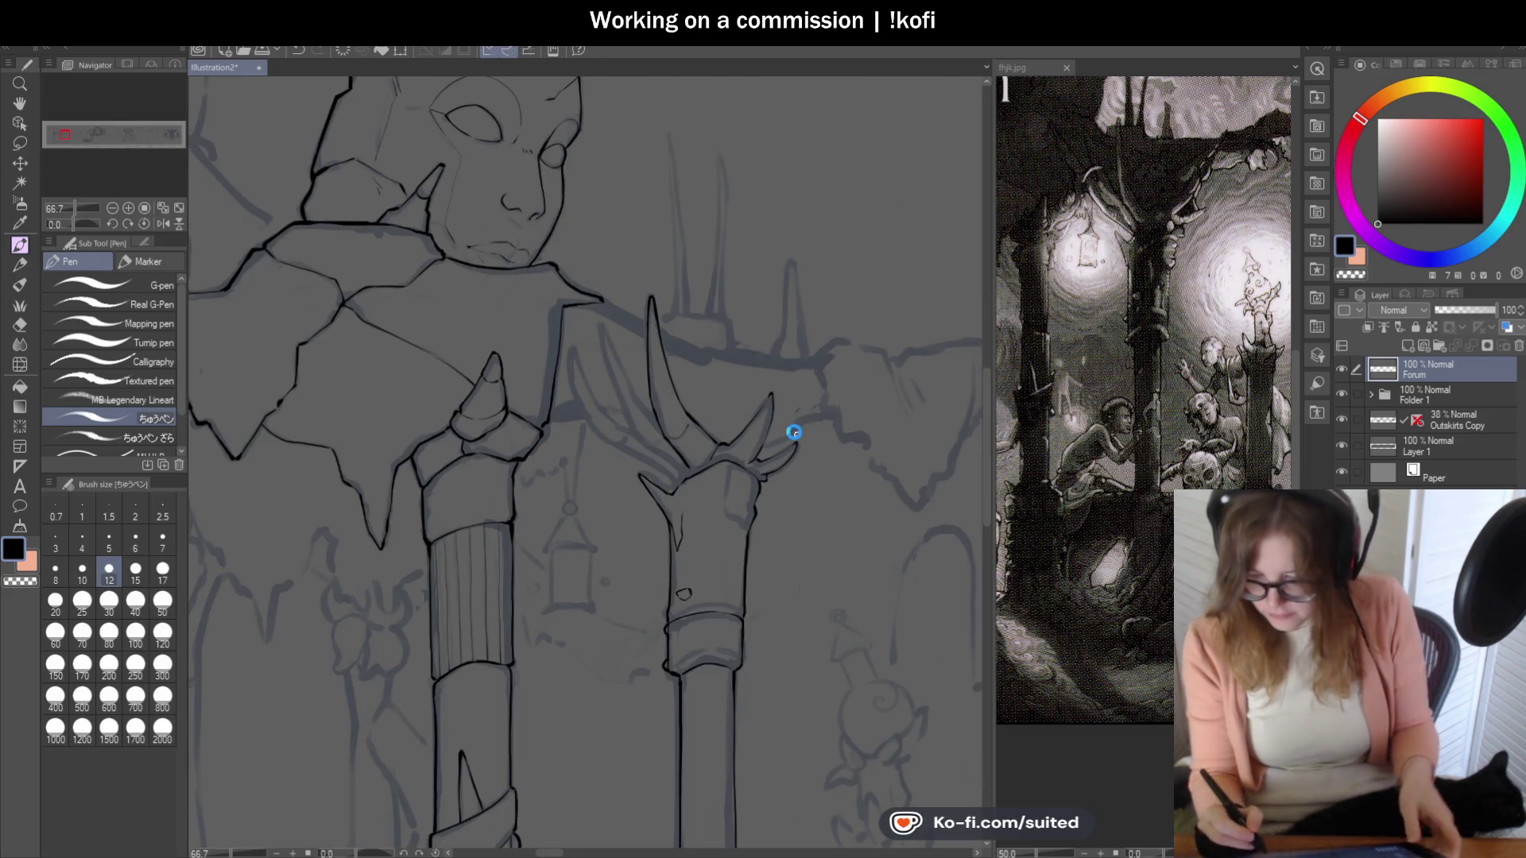
{"action": "scroll", "coordinate": [698, 436], "scroll_direction": "up", "scroll_amount": 5}
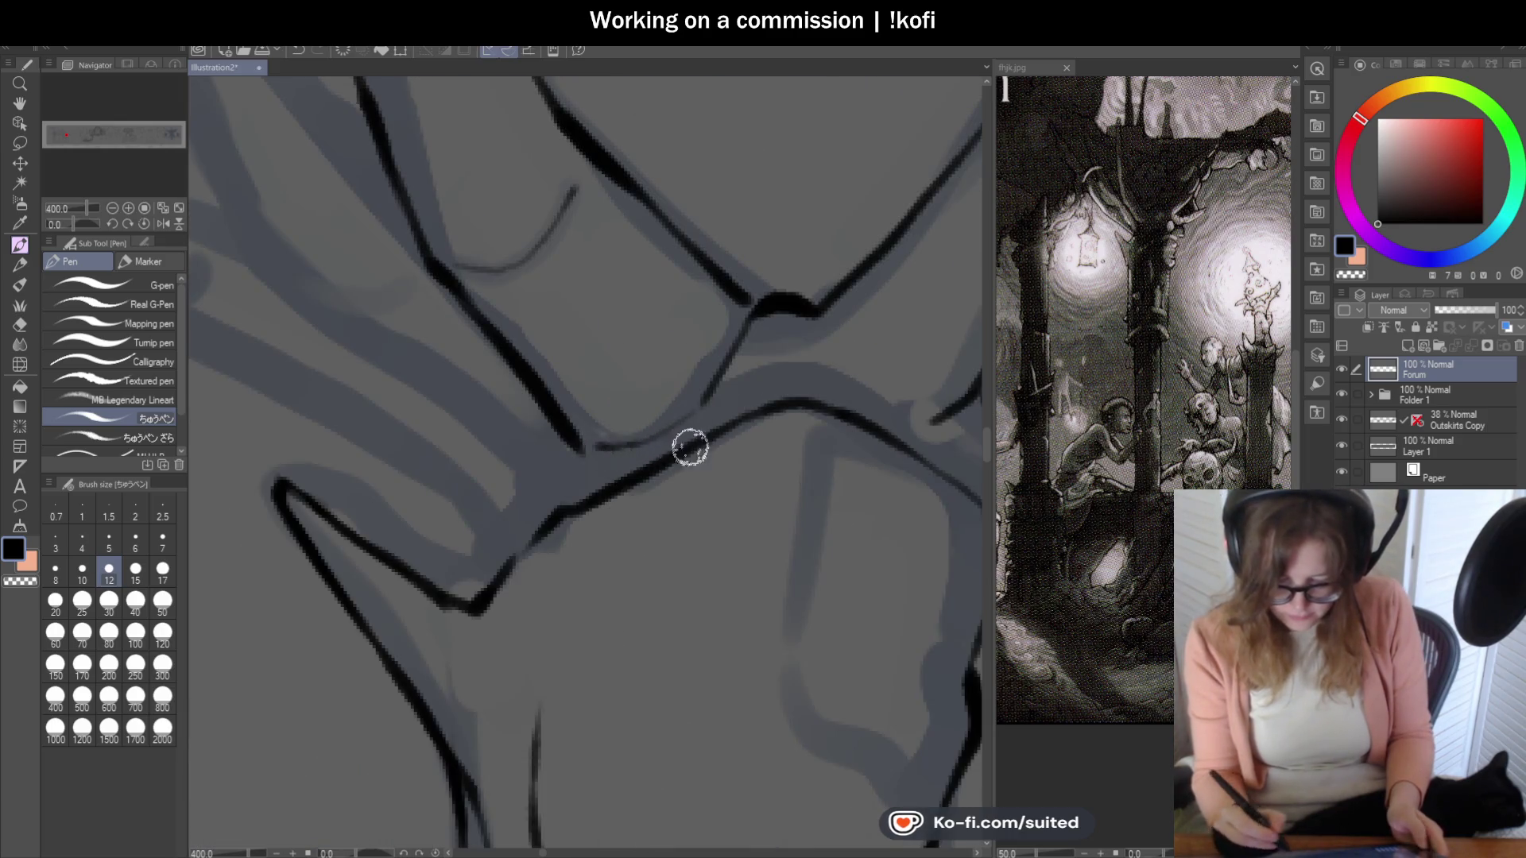
{"action": "scroll", "coordinate": [689, 446], "scroll_direction": "down", "scroll_amount": 3}
{"action": "scroll", "coordinate": [657, 453], "scroll_direction": "up", "scroll_amount": 2}
{"action": "mouse_move", "coordinate": [650, 461]}
{"action": "left_mouse_down"}
{"action": "mouse_move", "coordinate": [628, 423]}
{"action": "mouse_move", "coordinate": [523, 356]}
{"action": "left_mouse_up"}
Ink a hooked horn edge, redraw its tail, thicken the hook outline, and save.
{"action": "scroll", "coordinate": [562, 385], "scroll_direction": "down", "scroll_amount": 2}
{"action": "scroll", "coordinate": [587, 477], "scroll_direction": "up", "scroll_amount": 2}
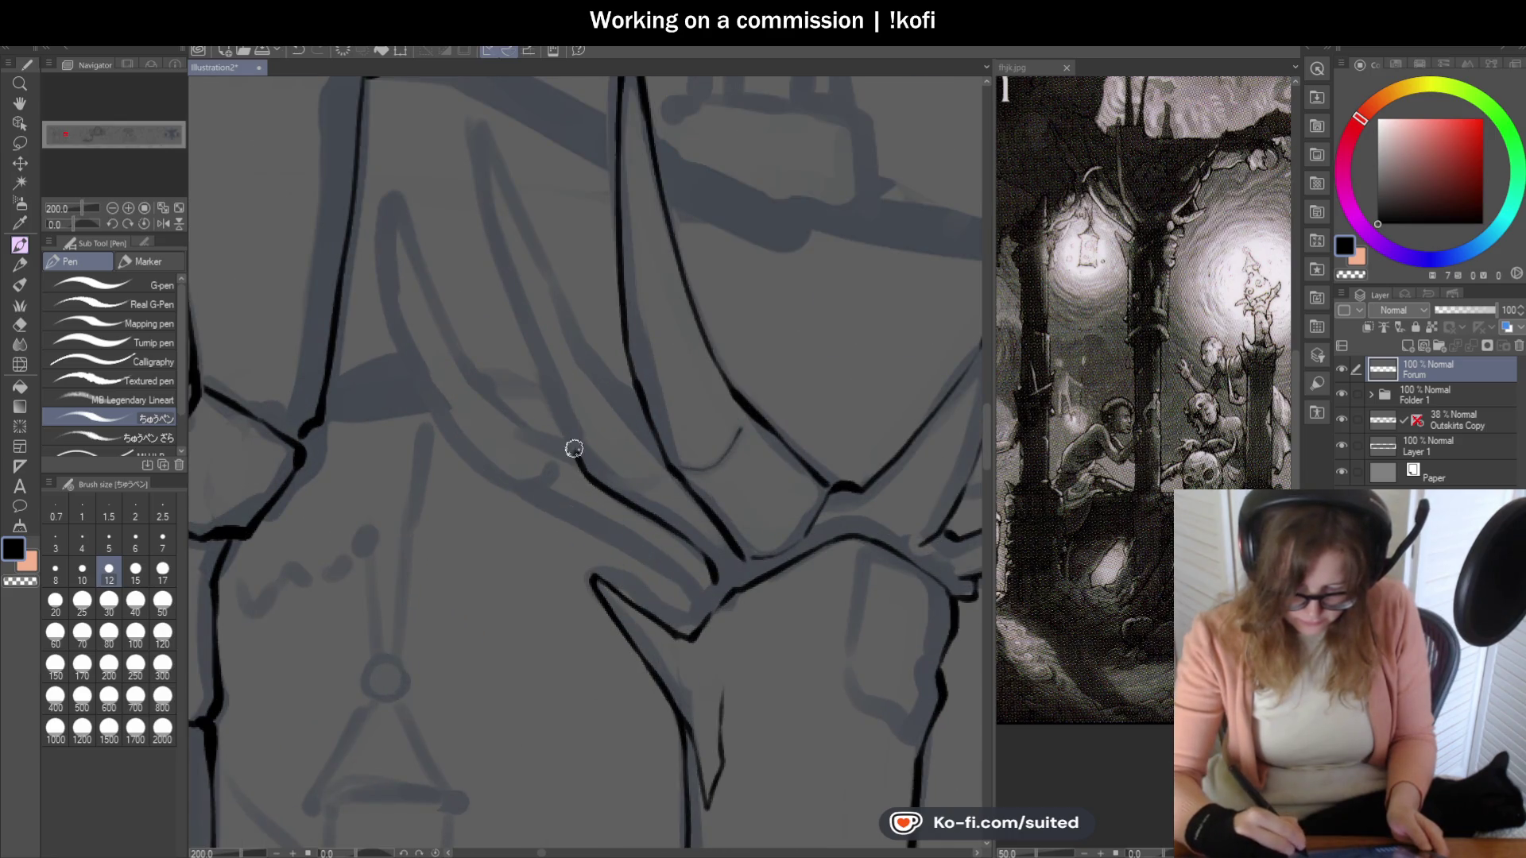
{"action": "mouse_move", "coordinate": [579, 457]}
{"action": "left_mouse_down"}
{"action": "mouse_move", "coordinate": [488, 228]}
{"action": "mouse_move", "coordinate": [484, 153]}
{"action": "mouse_move", "coordinate": [502, 137]}
{"action": "mouse_move", "coordinate": [602, 390]}
{"action": "left_mouse_up"}
{"action": "key", "text": "ctrl+z"}
{"action": "key", "text": "ctrl+z"}
{"action": "mouse_move", "coordinate": [489, 115]}
{"action": "left_mouse_down"}
{"action": "mouse_move", "coordinate": [594, 368]}
{"action": "mouse_move", "coordinate": [681, 449]}
{"action": "left_mouse_up"}
{"action": "key", "text": "ctrl+minus"}
{"action": "key", "text": "ctrl+minus"}
{"action": "key", "text": "ctrl+minus"}
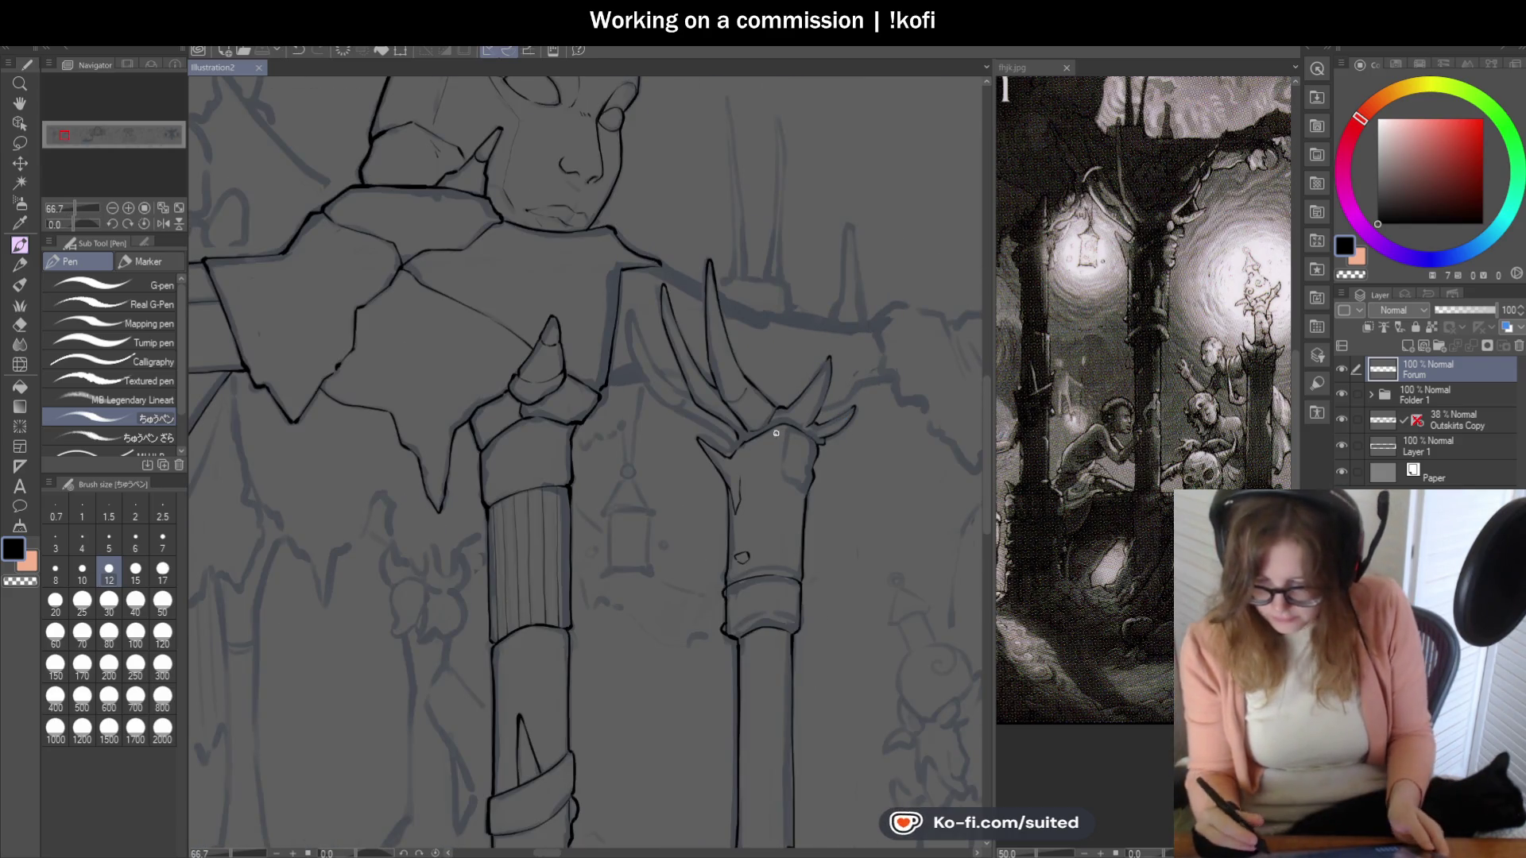
{"action": "key", "text": "ctrl+plus"}
{"action": "key", "text": "ctrl+plus"}
{"action": "key", "text": "ctrl+plus"}
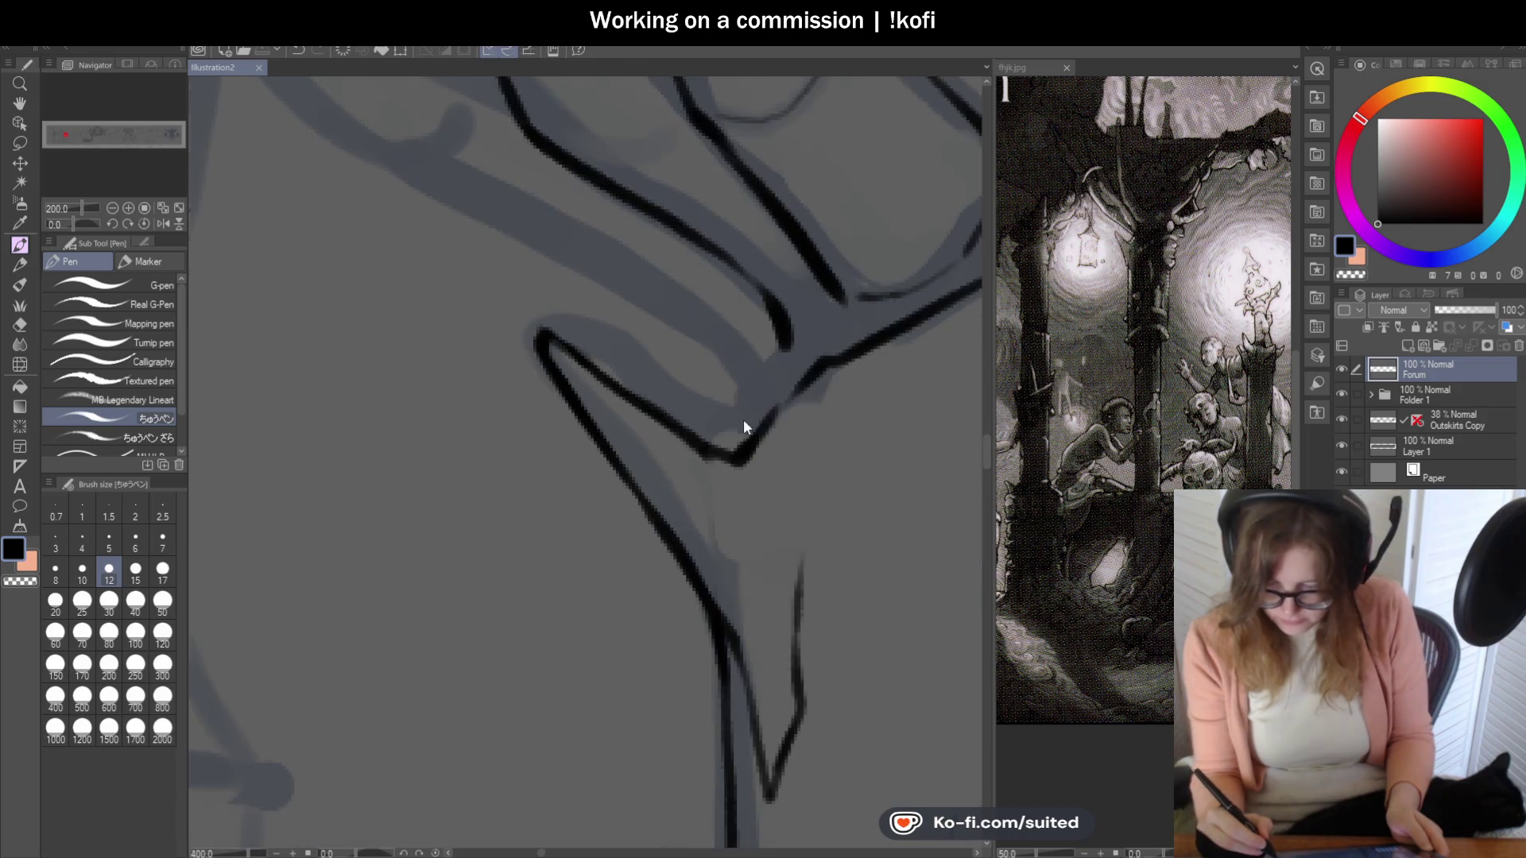
{"action": "key", "text": "ctrl+plus"}
{"action": "mouse_move", "coordinate": [706, 458]}
{"action": "left_mouse_down"}
{"action": "mouse_move", "coordinate": [756, 385]}
{"action": "mouse_move", "coordinate": [726, 402]}
{"action": "mouse_move", "coordinate": [776, 354]}
{"action": "mouse_move", "coordinate": [766, 369]}
{"action": "mouse_move", "coordinate": [835, 354]}
{"action": "mouse_move", "coordinate": [788, 395]}
{"action": "mouse_move", "coordinate": [911, 320]}
{"action": "left_mouse_up"}
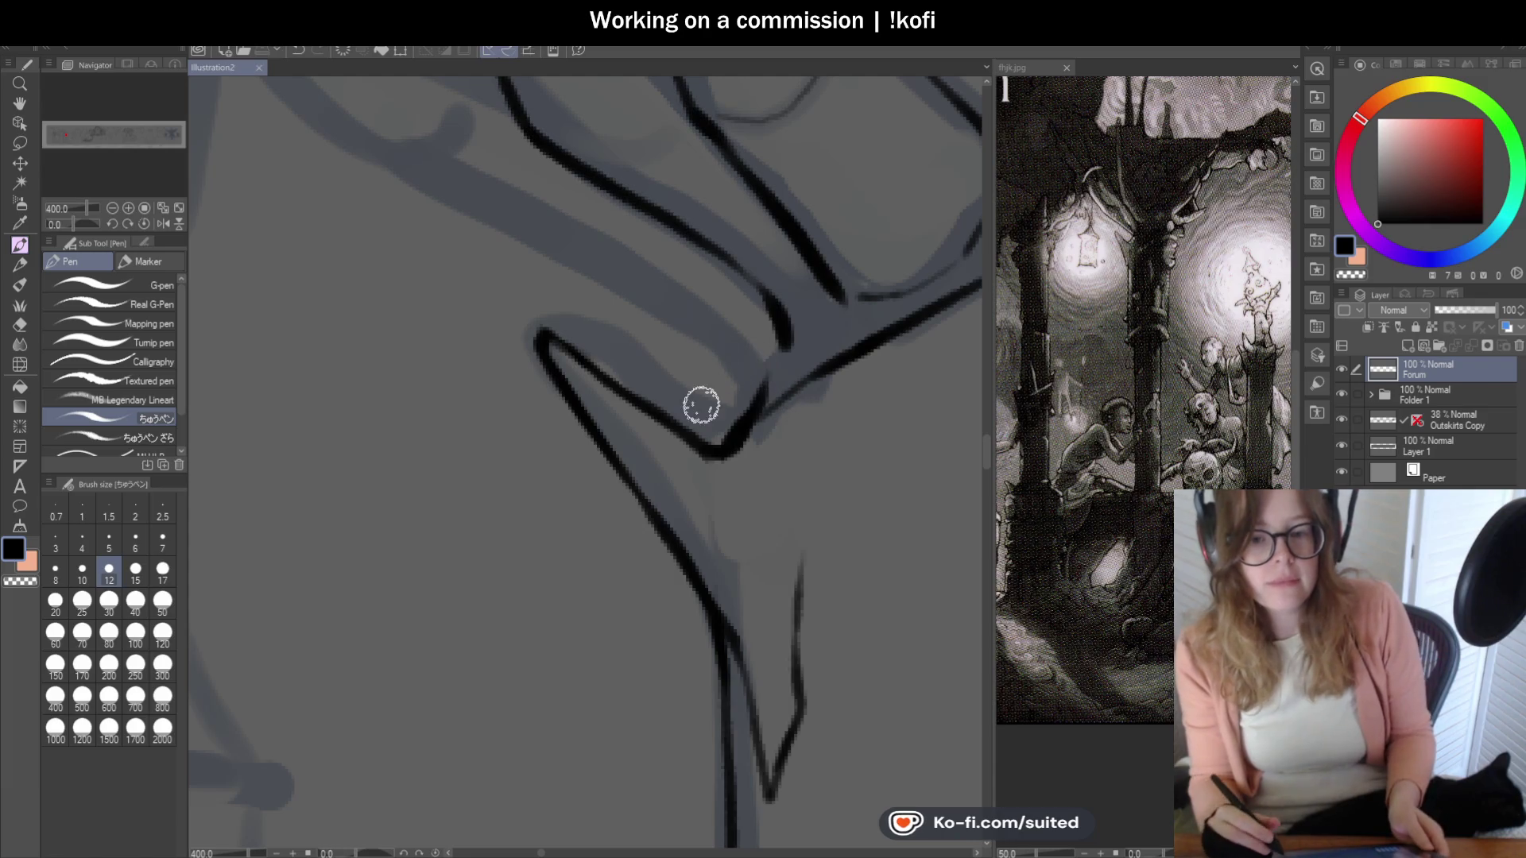
{"action": "key", "text": "ctrl+s"}
Mirror the view to check proportions and extend the horn outline with short strokes.
{"action": "scroll", "coordinate": [680, 445], "scroll_direction": "down", "scroll_amount": 3}
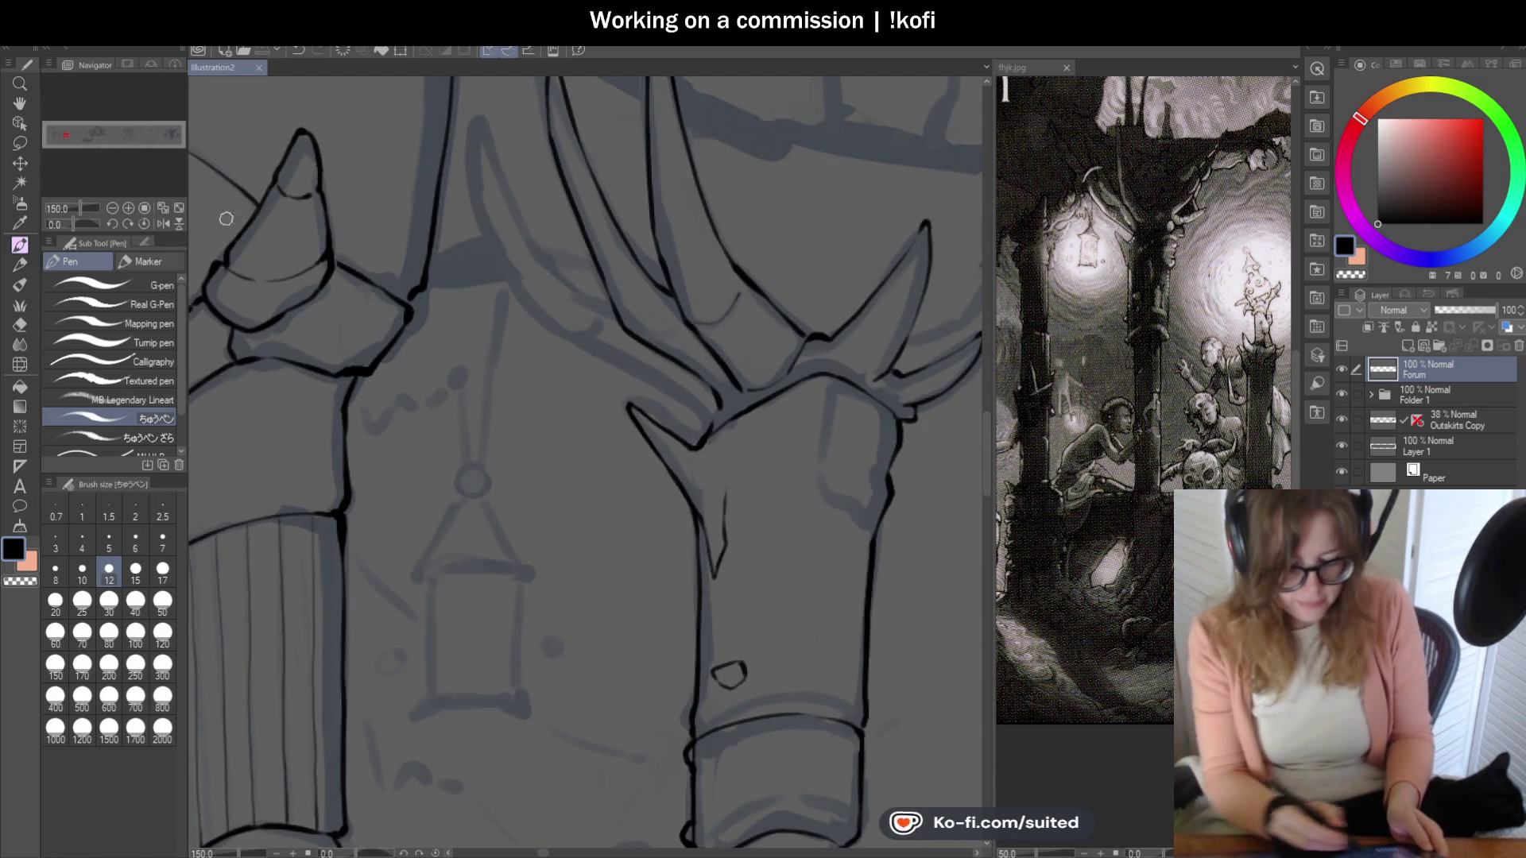
{"action": "key", "text": "h"}
{"action": "scroll", "coordinate": [558, 403], "scroll_direction": "up", "scroll_amount": 2}
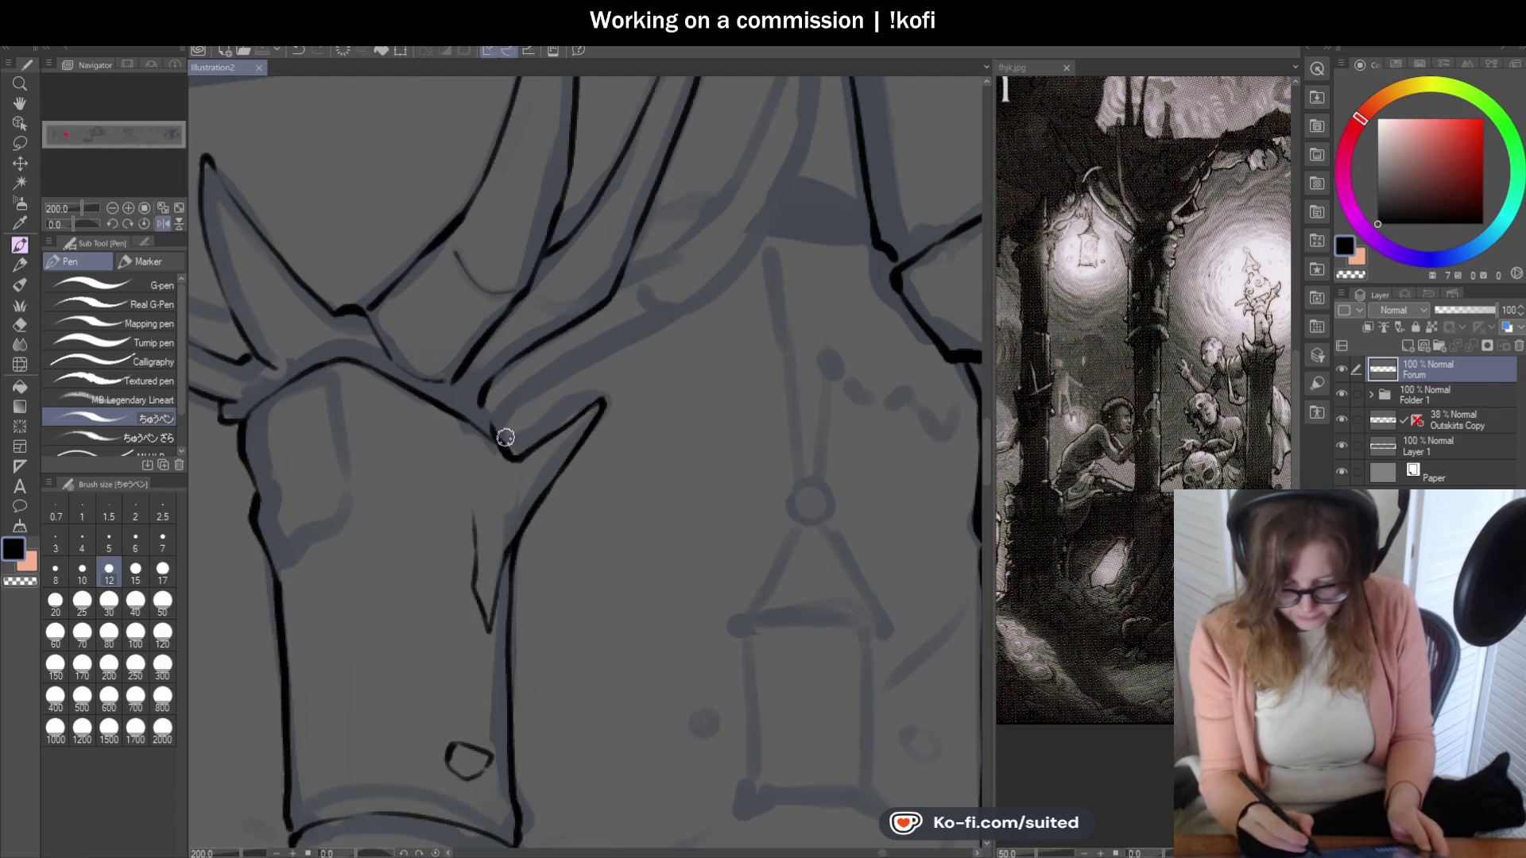
{"action": "mouse_move", "coordinate": [503, 447]}
{"action": "left_mouse_down"}
{"action": "mouse_move", "coordinate": [531, 396]}
{"action": "mouse_move", "coordinate": [670, 319]}
{"action": "left_mouse_up"}
{"action": "scroll", "coordinate": [562, 460], "scroll_direction": "down", "scroll_amount": 2}
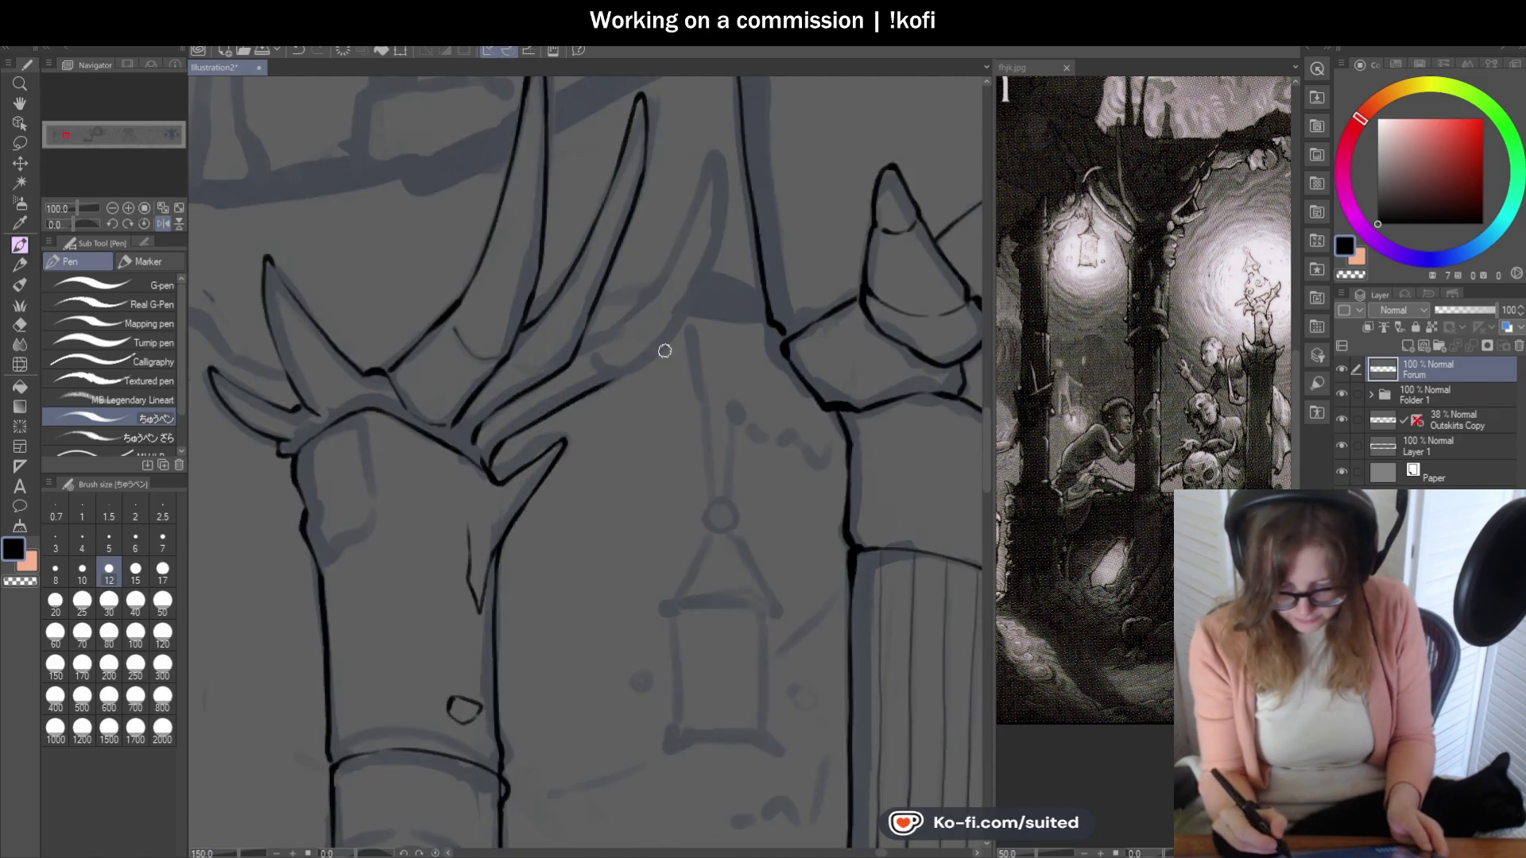
{"action": "scroll", "coordinate": [664, 344], "scroll_direction": "up", "scroll_amount": 2}
{"action": "left_click_drag", "start_coordinate": [600, 385], "coordinate": [689, 301]}
{"action": "scroll", "coordinate": [708, 310], "scroll_direction": "down", "scroll_amount": 2}
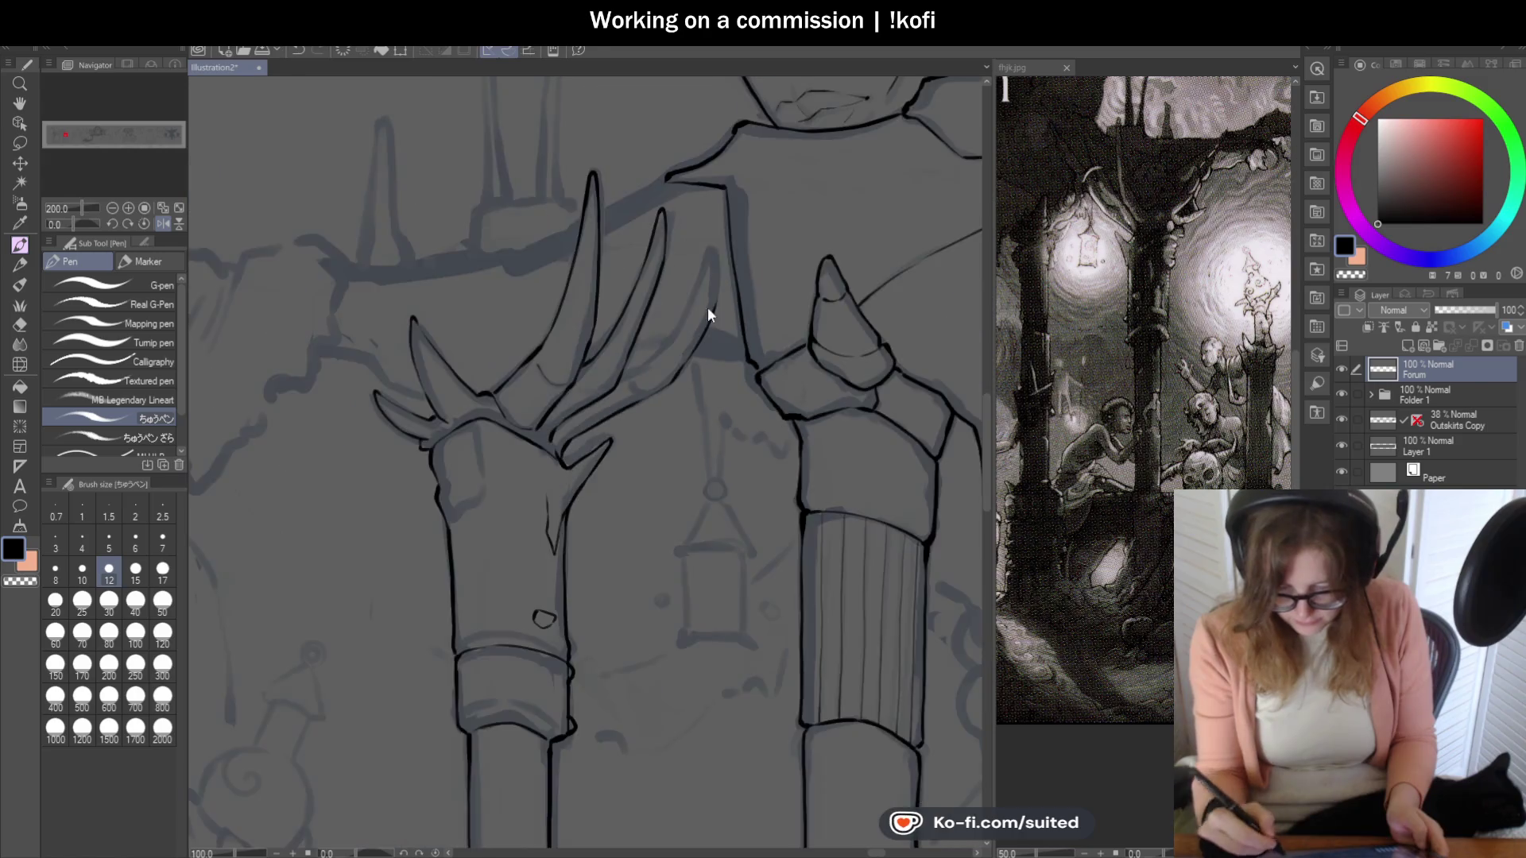
{"action": "scroll", "coordinate": [695, 358], "scroll_direction": "up", "scroll_amount": 2}
{"action": "mouse_move", "coordinate": [644, 482]}
{"action": "left_mouse_down"}
{"action": "mouse_move", "coordinate": [716, 326]}
{"action": "mouse_move", "coordinate": [715, 231]}
{"action": "mouse_move", "coordinate": [659, 364]}
{"action": "mouse_move", "coordinate": [551, 470]}
{"action": "left_mouse_up"}
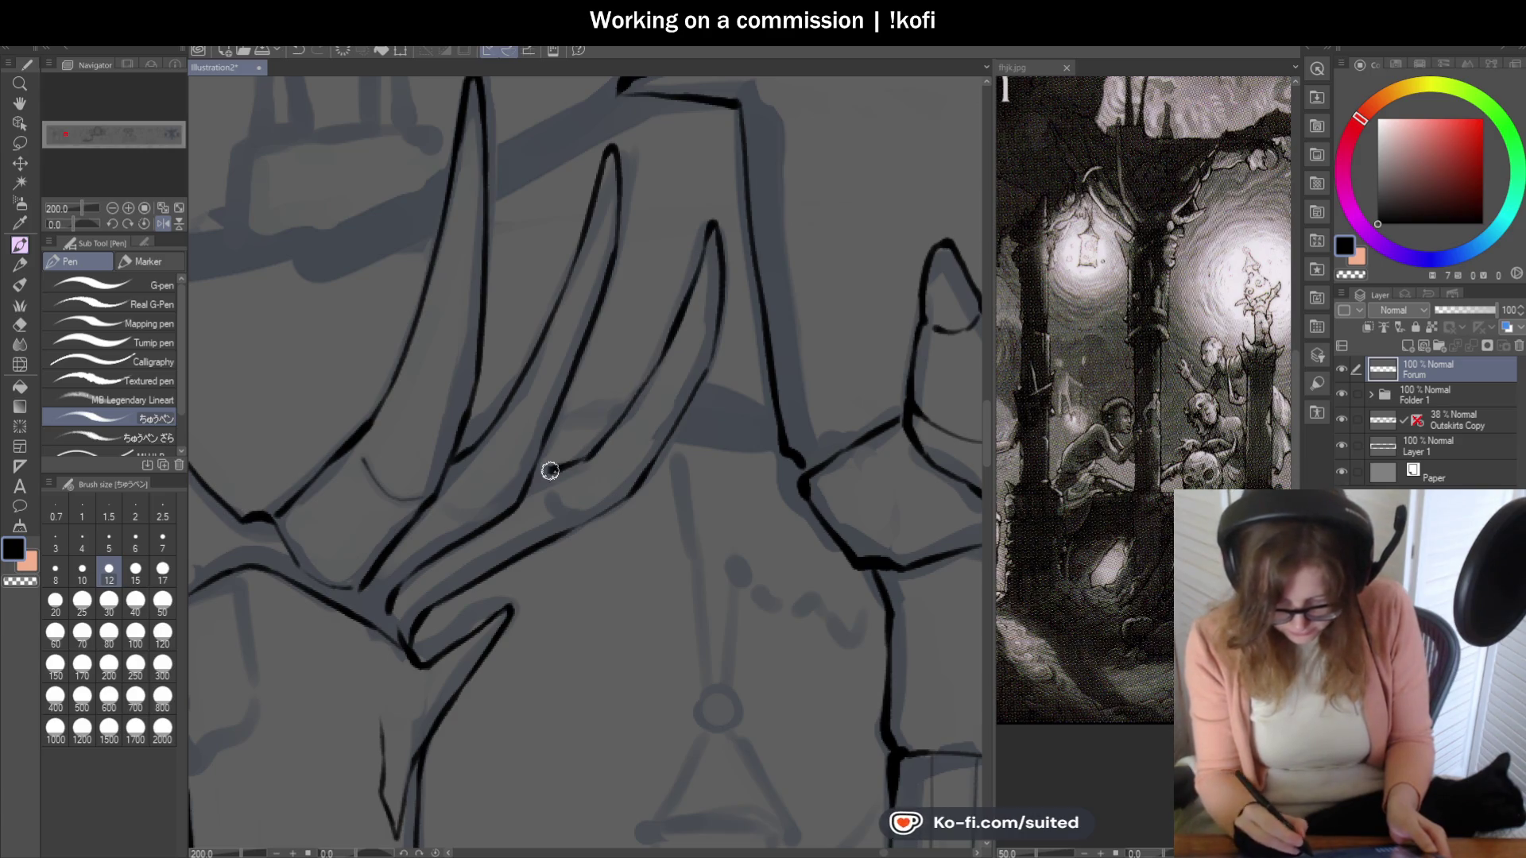
{"action": "key", "text": "ctrl+minus"}
{"action": "key", "text": "ctrl+minus"}
Restore the normal view and ink lines at the shoulder, horn joint and spike edge.
{"action": "left_click", "coordinate": [169, 222]}
{"action": "key", "text": "ctrl+minus"}
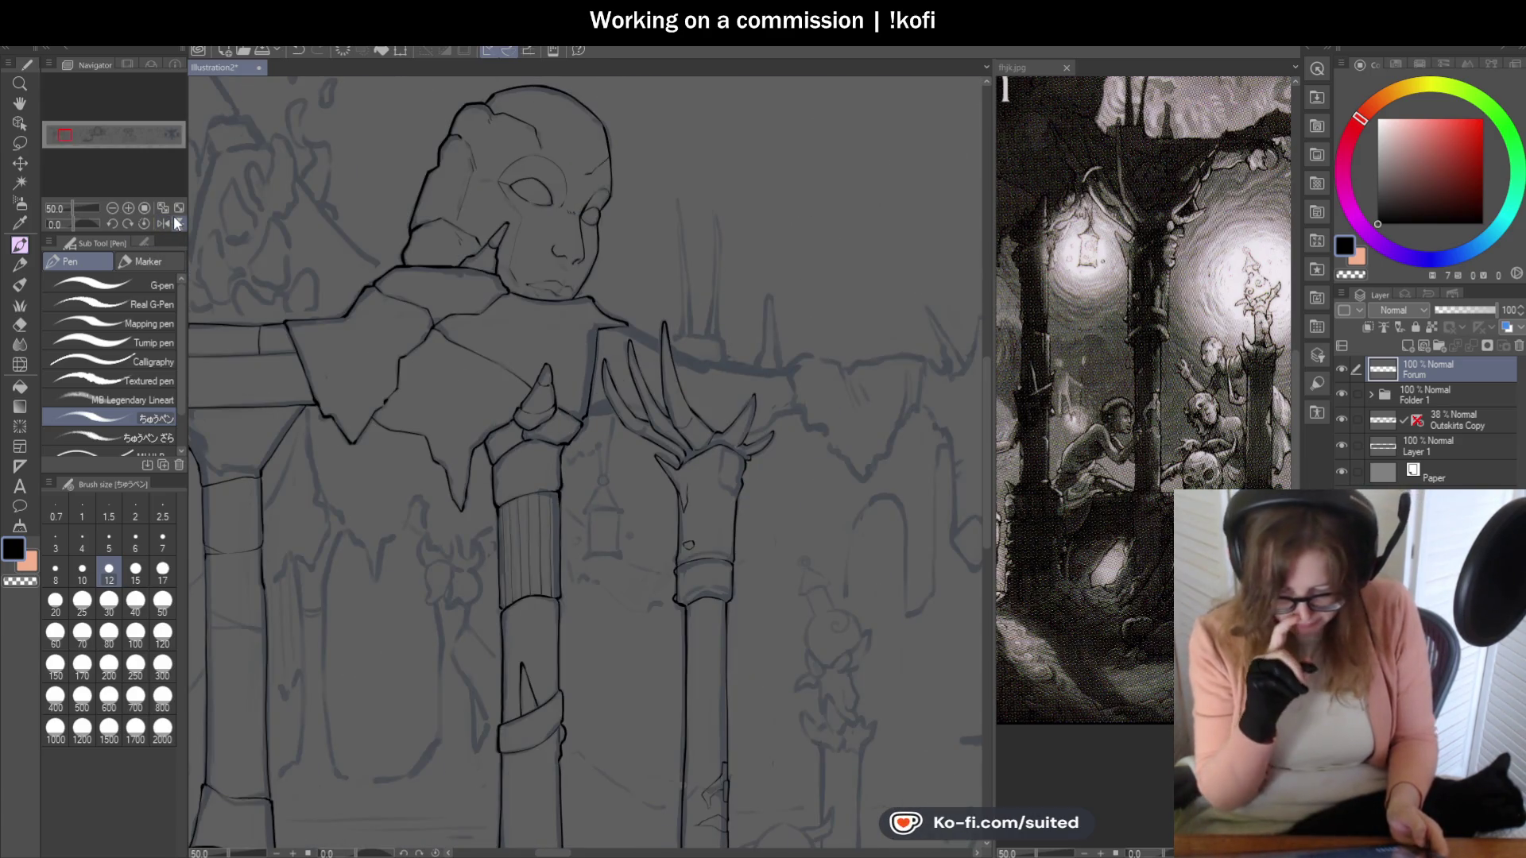
{"action": "key", "text": "ctrl+plus"}
{"action": "key", "text": "ctrl+plus"}
{"action": "key", "text": "ctrl+plus"}
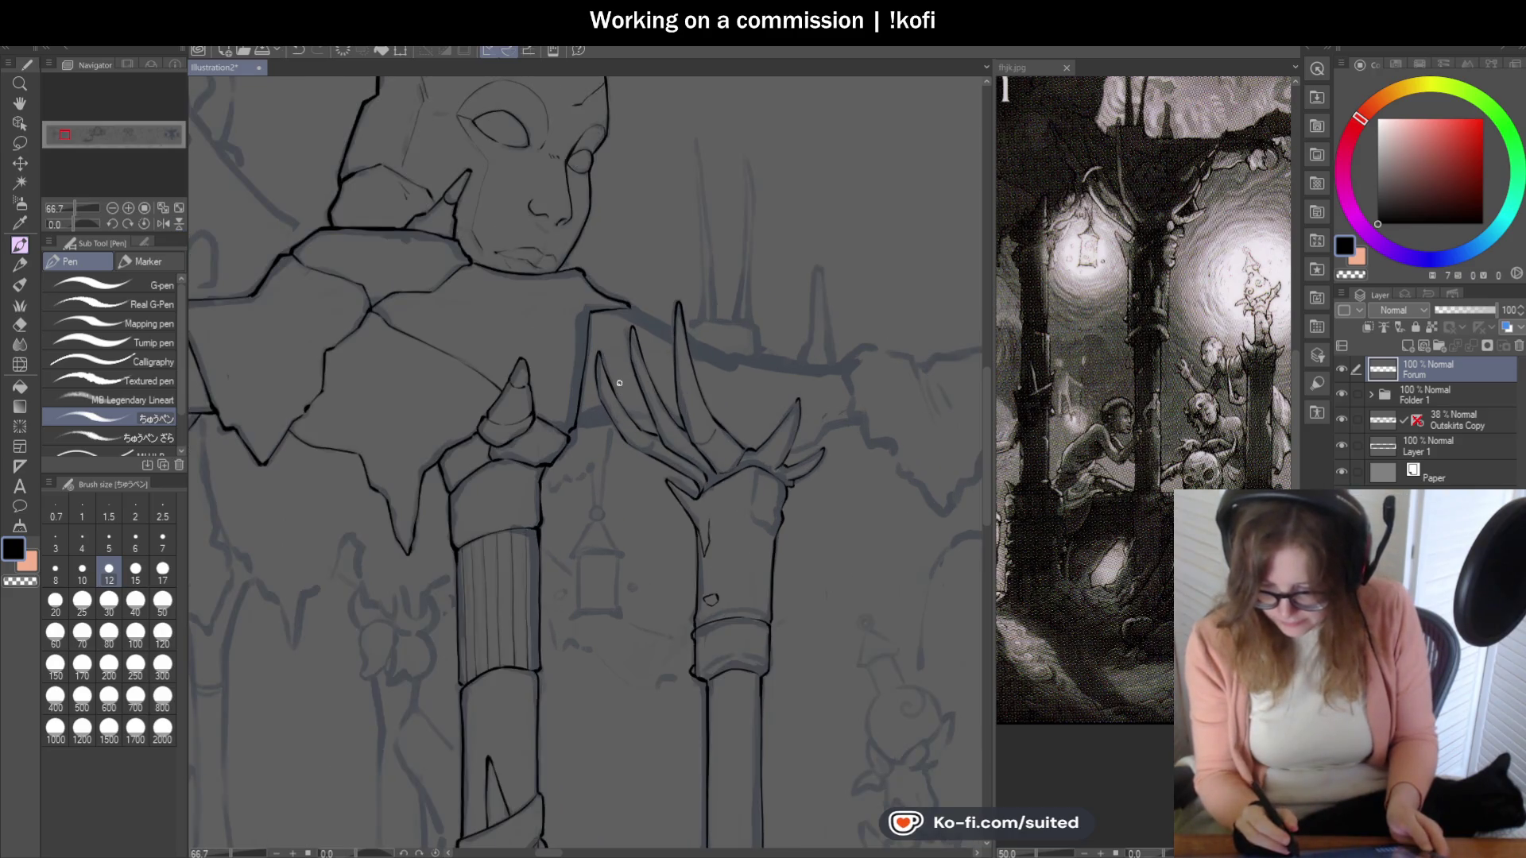
{"action": "mouse_move", "coordinate": [540, 408]}
{"action": "left_mouse_down"}
{"action": "mouse_move", "coordinate": [599, 385]}
{"action": "mouse_move", "coordinate": [772, 383]}
{"action": "left_mouse_up"}
{"action": "key", "text": "ctrl+minus"}
{"action": "key", "text": "ctrl+minus"}
{"action": "key", "text": "ctrl+minus"}
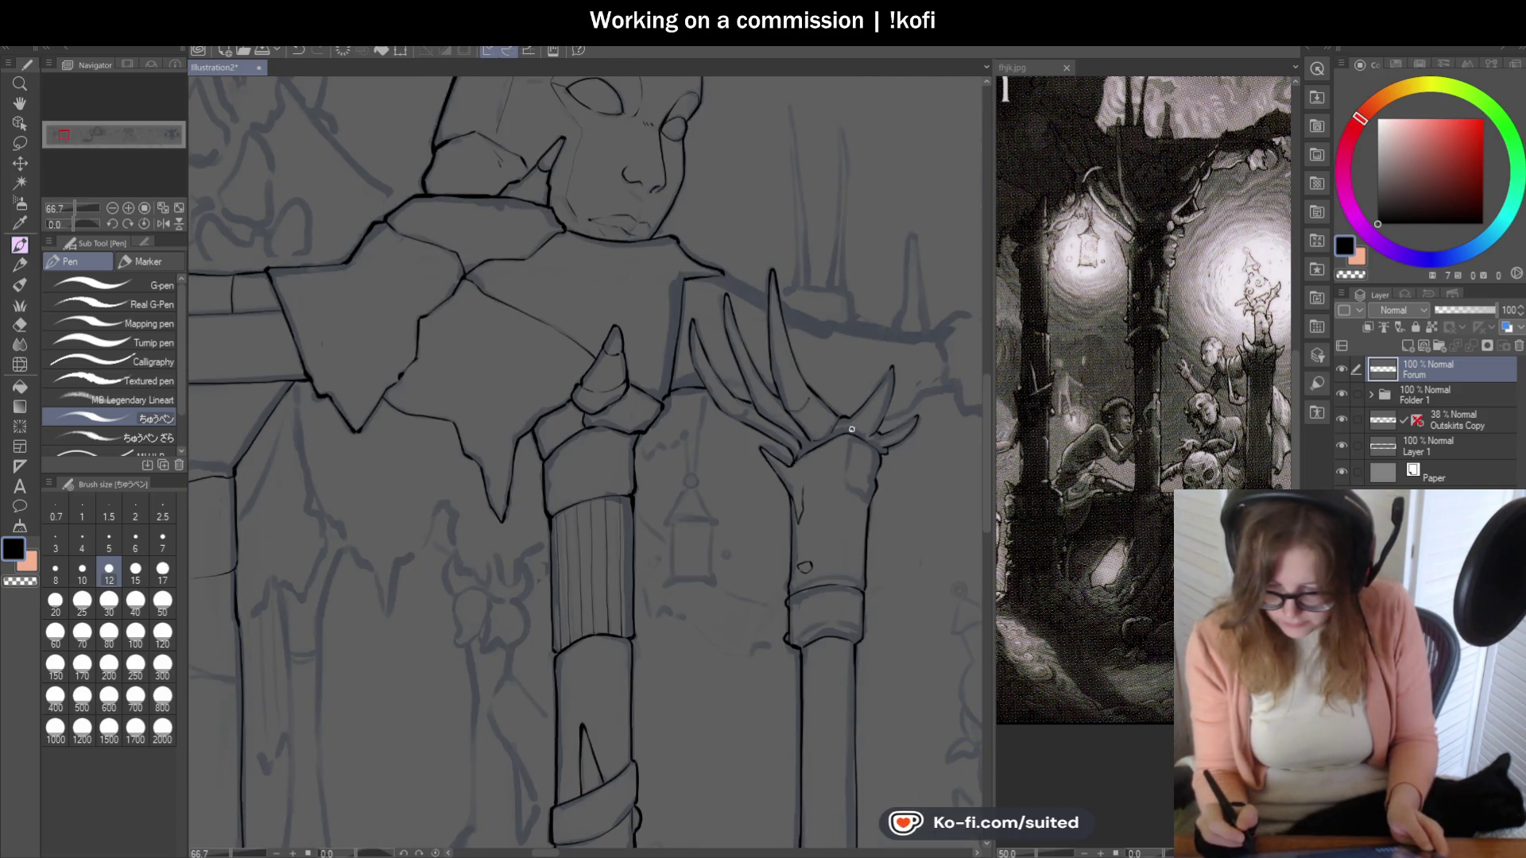
{"action": "key", "text": "ctrl+minus"}
{"action": "key", "text": "ctrl+plus"}
{"action": "key", "text": "ctrl+plus"}
{"action": "key", "text": "ctrl+plus"}
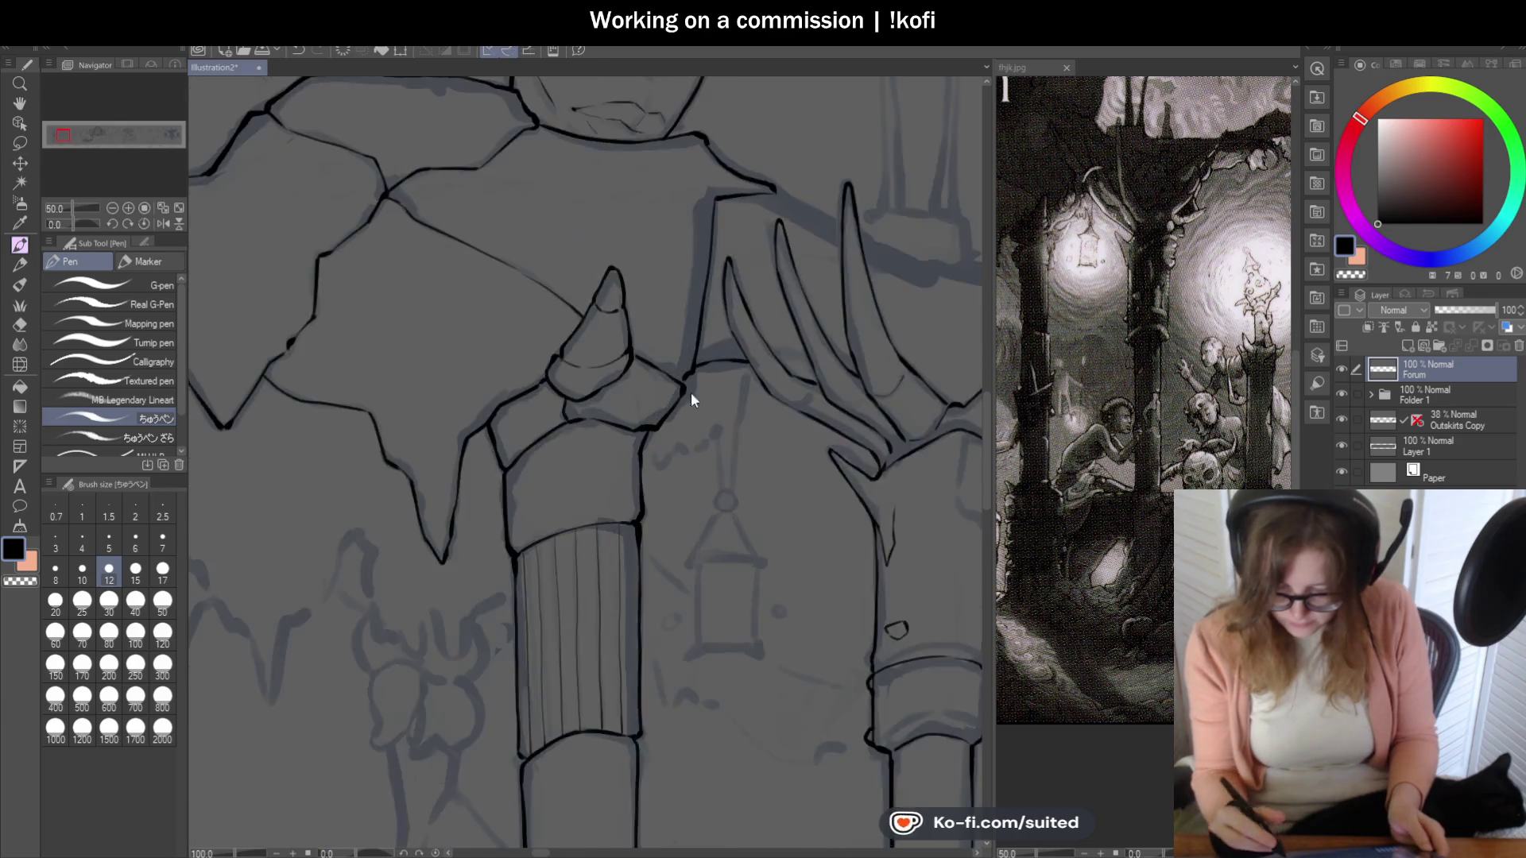
{"action": "mouse_move", "coordinate": [673, 379]}
{"action": "left_mouse_down"}
{"action": "mouse_move", "coordinate": [695, 345]}
{"action": "mouse_move", "coordinate": [885, 296]}
{"action": "mouse_move", "coordinate": [940, 300]}
{"action": "left_mouse_up"}
{"action": "key", "text": "ctrl+minus"}
{"action": "key", "text": "ctrl+minus"}
{"action": "key", "text": "ctrl+minus"}
{"action": "key", "text": "ctrl+plus"}
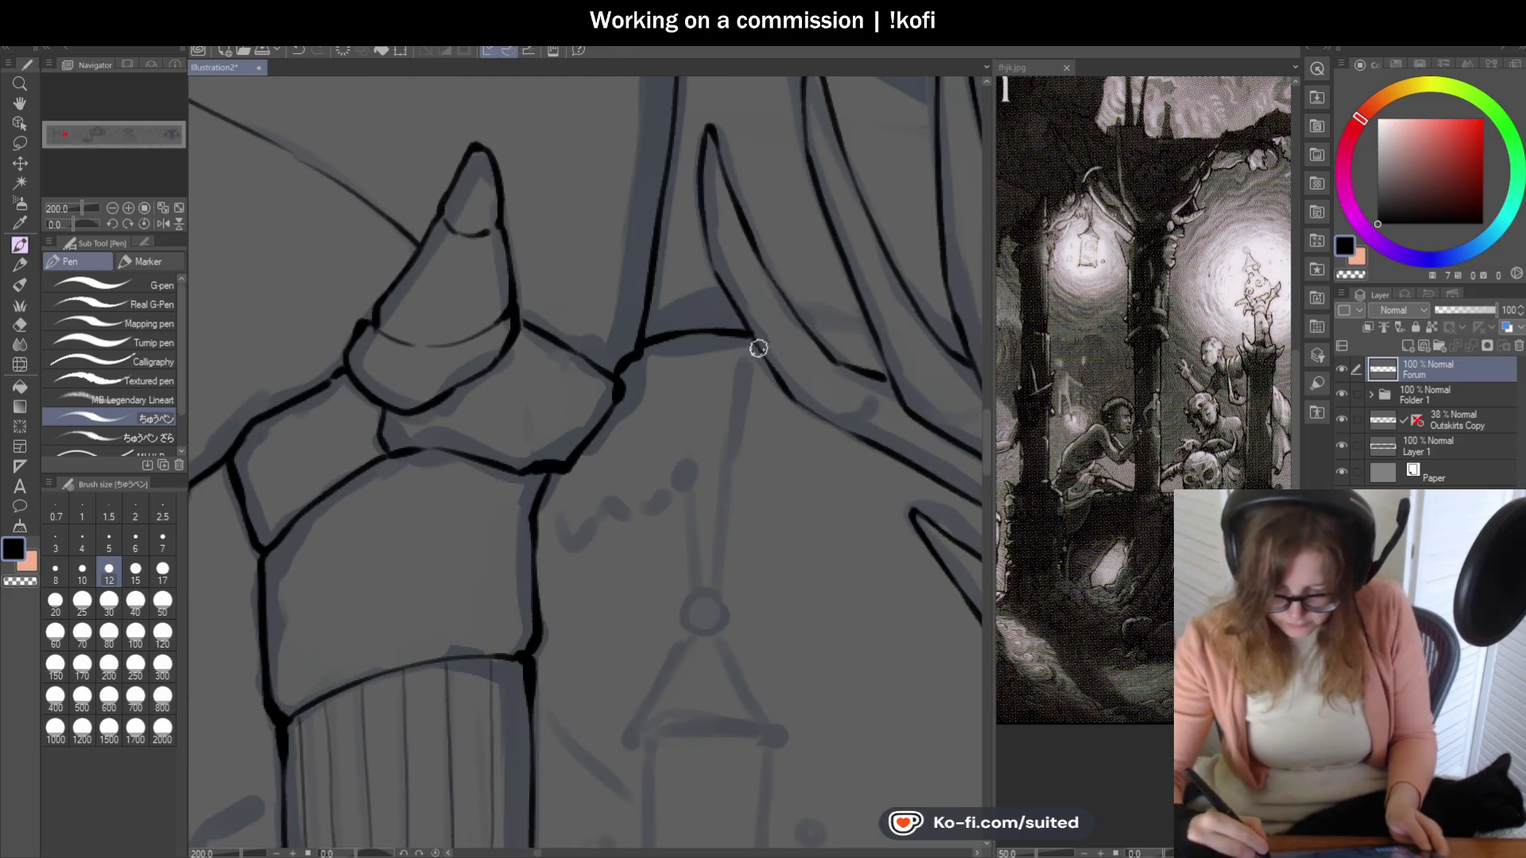
{"action": "left_click_drag", "start_coordinate": [712, 264], "coordinate": [699, 146]}
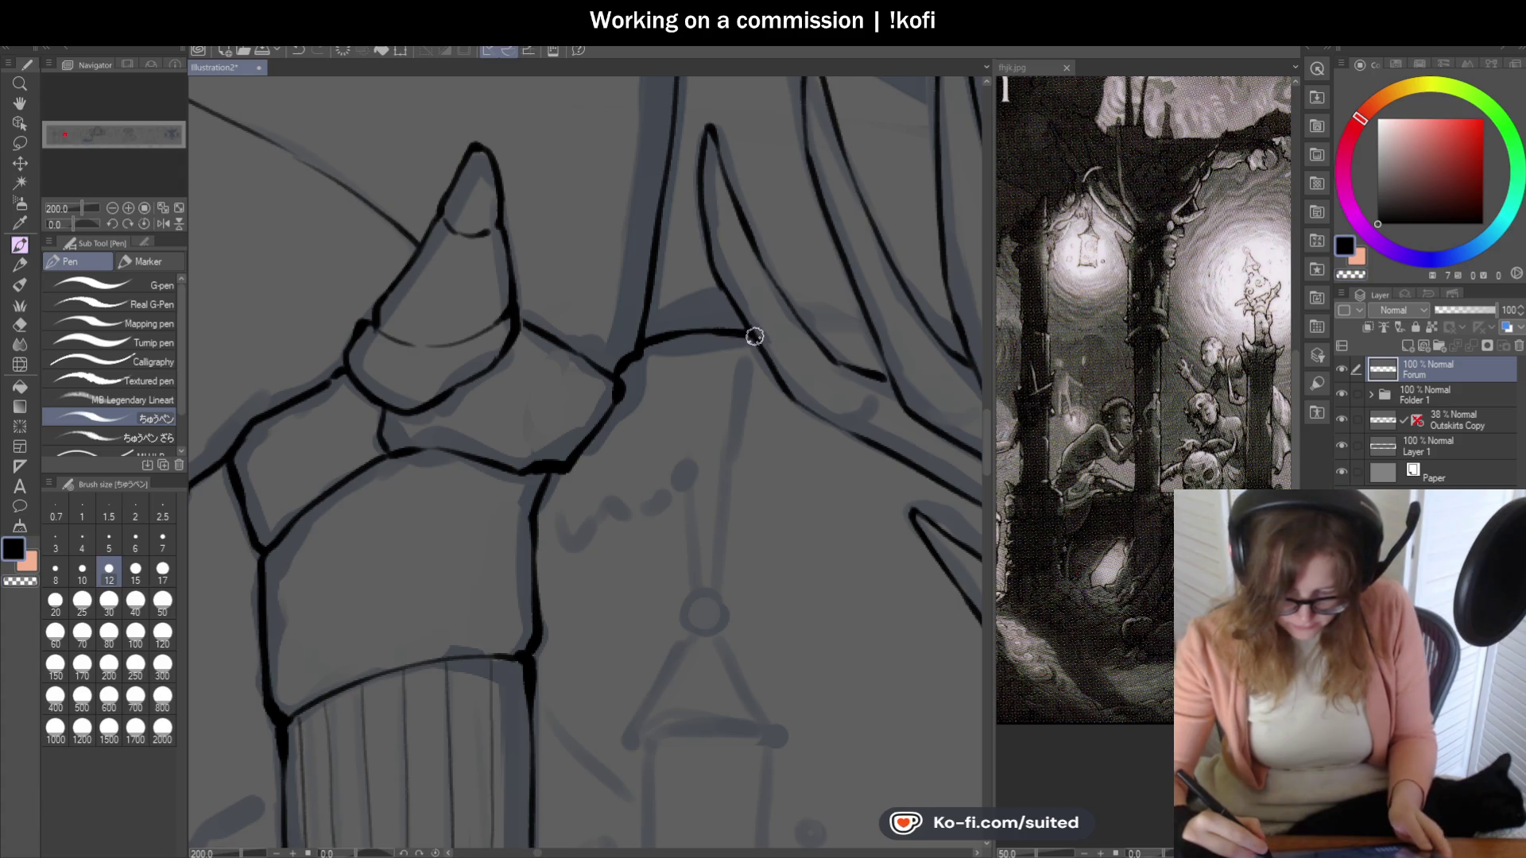
Ink a short stroke along the pillar edge, saving before and after.
{"action": "key", "text": "ctrl+minus"}
{"action": "key", "text": "ctrl+minus"}
{"action": "key", "text": "ctrl+minus"}
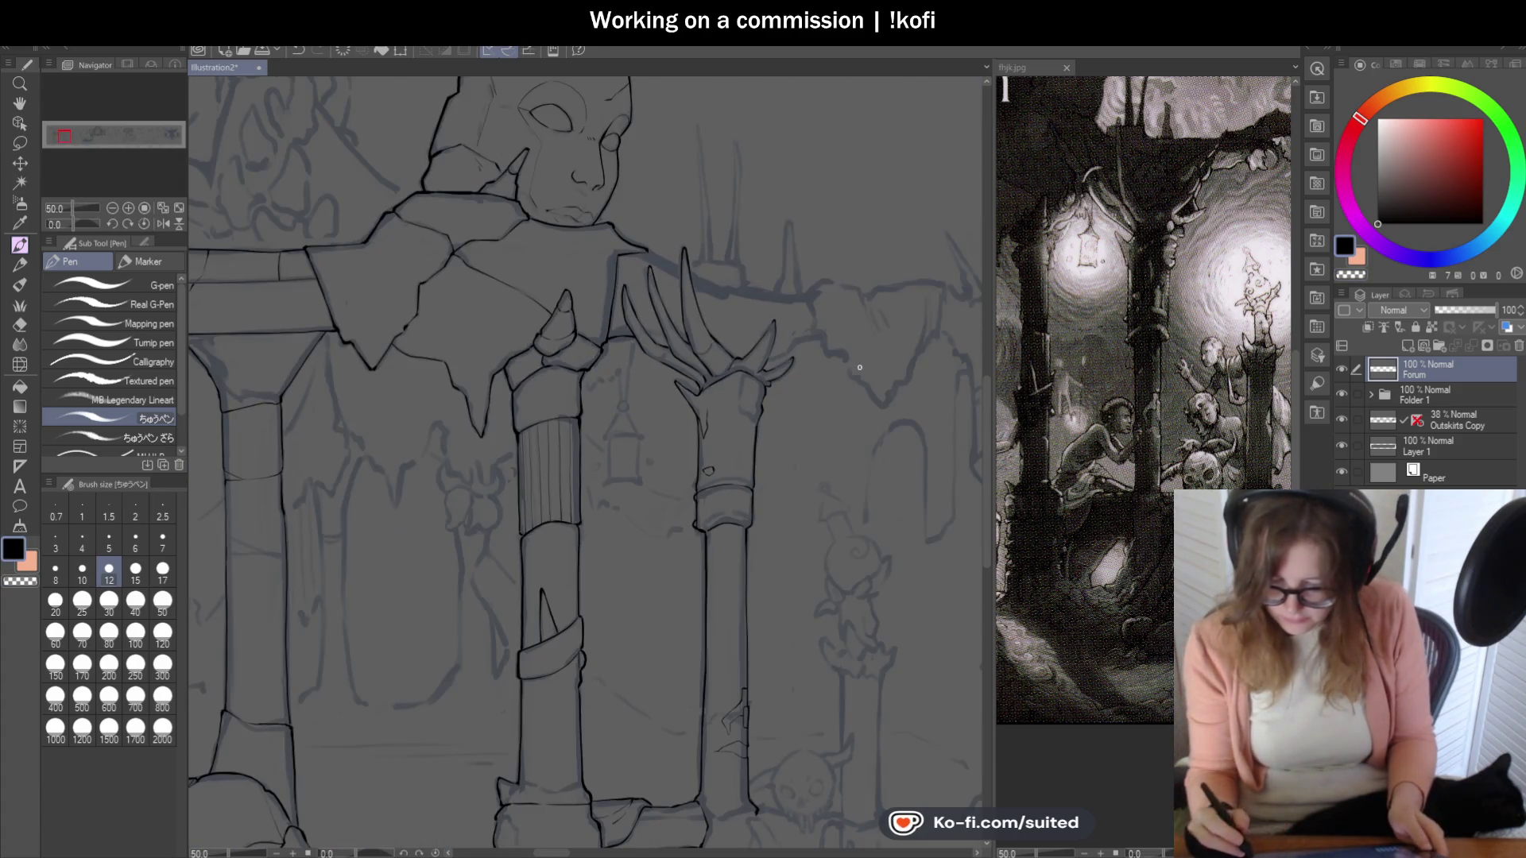
{"action": "scroll", "coordinate": [665, 255], "scroll_direction": "up", "scroll_amount": 4}
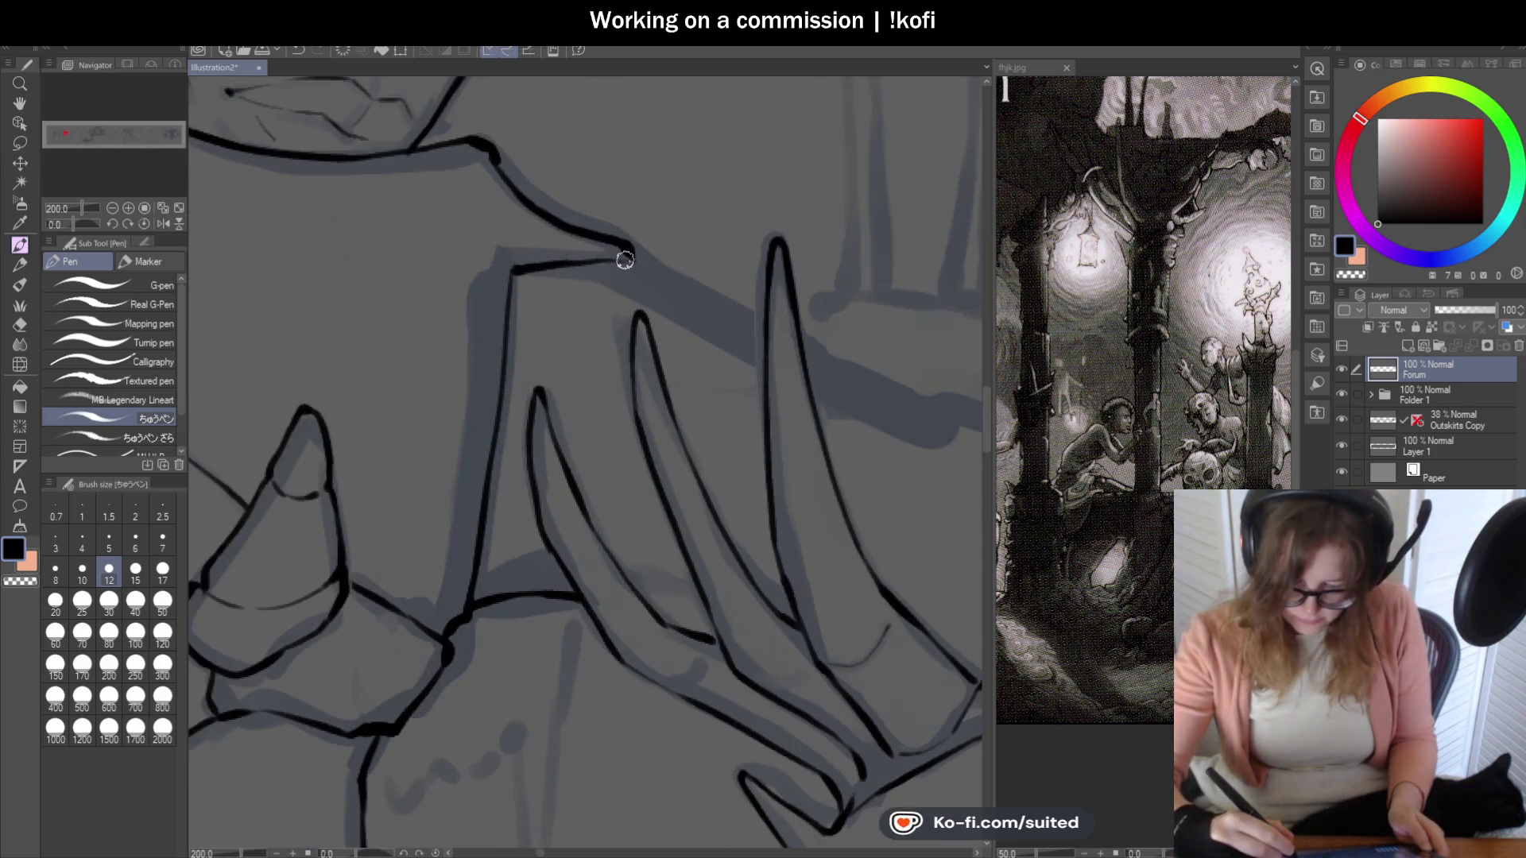
{"action": "scroll", "coordinate": [755, 326], "scroll_direction": "down", "scroll_amount": 4}
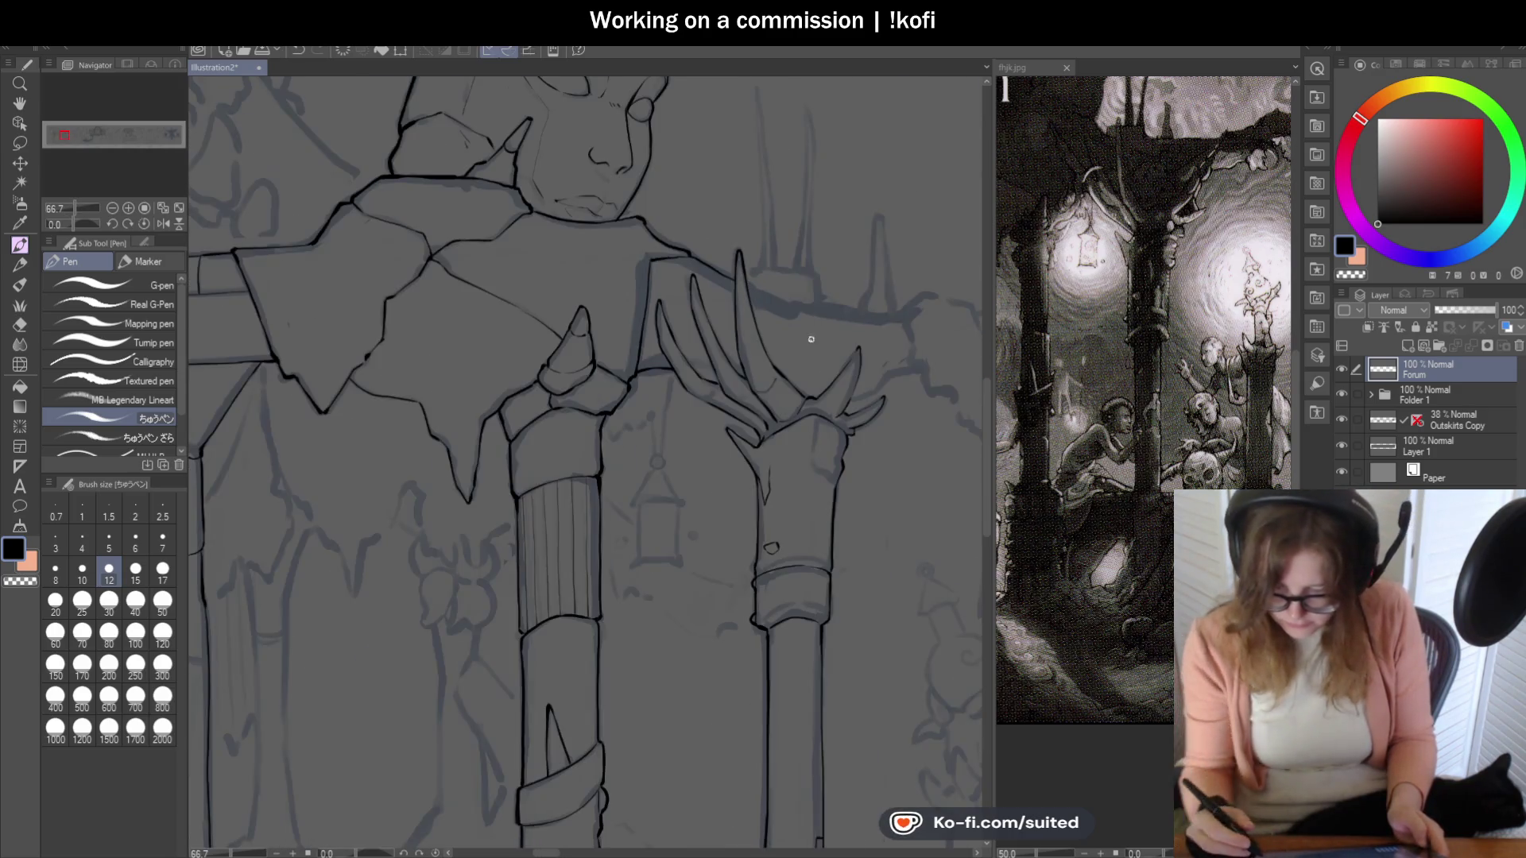
{"action": "key", "text": "ctrl+s"}
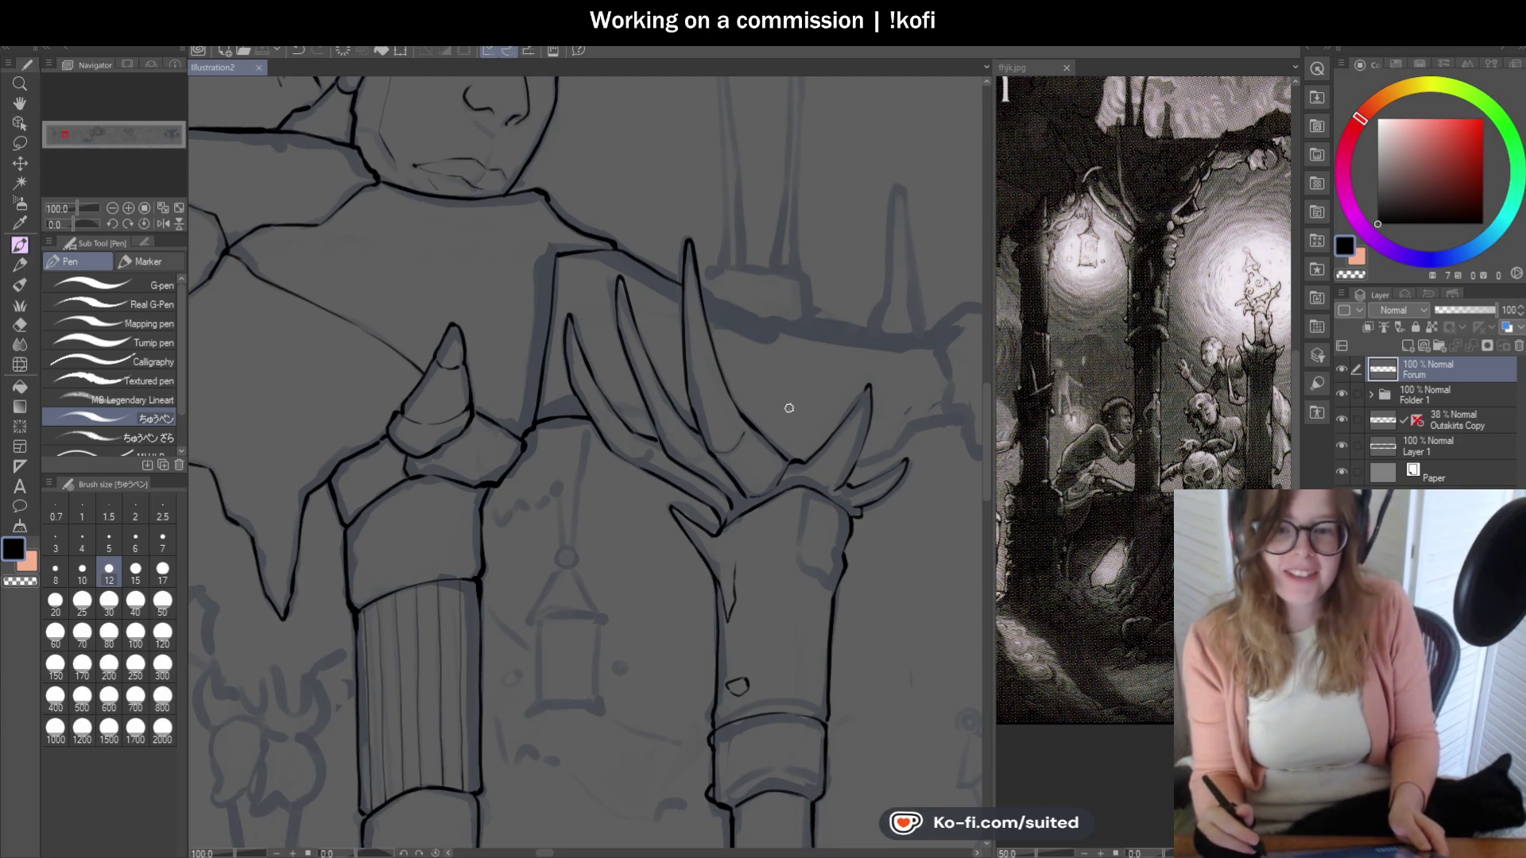
{"action": "scroll", "coordinate": [681, 340], "scroll_direction": "down", "scroll_amount": 2}
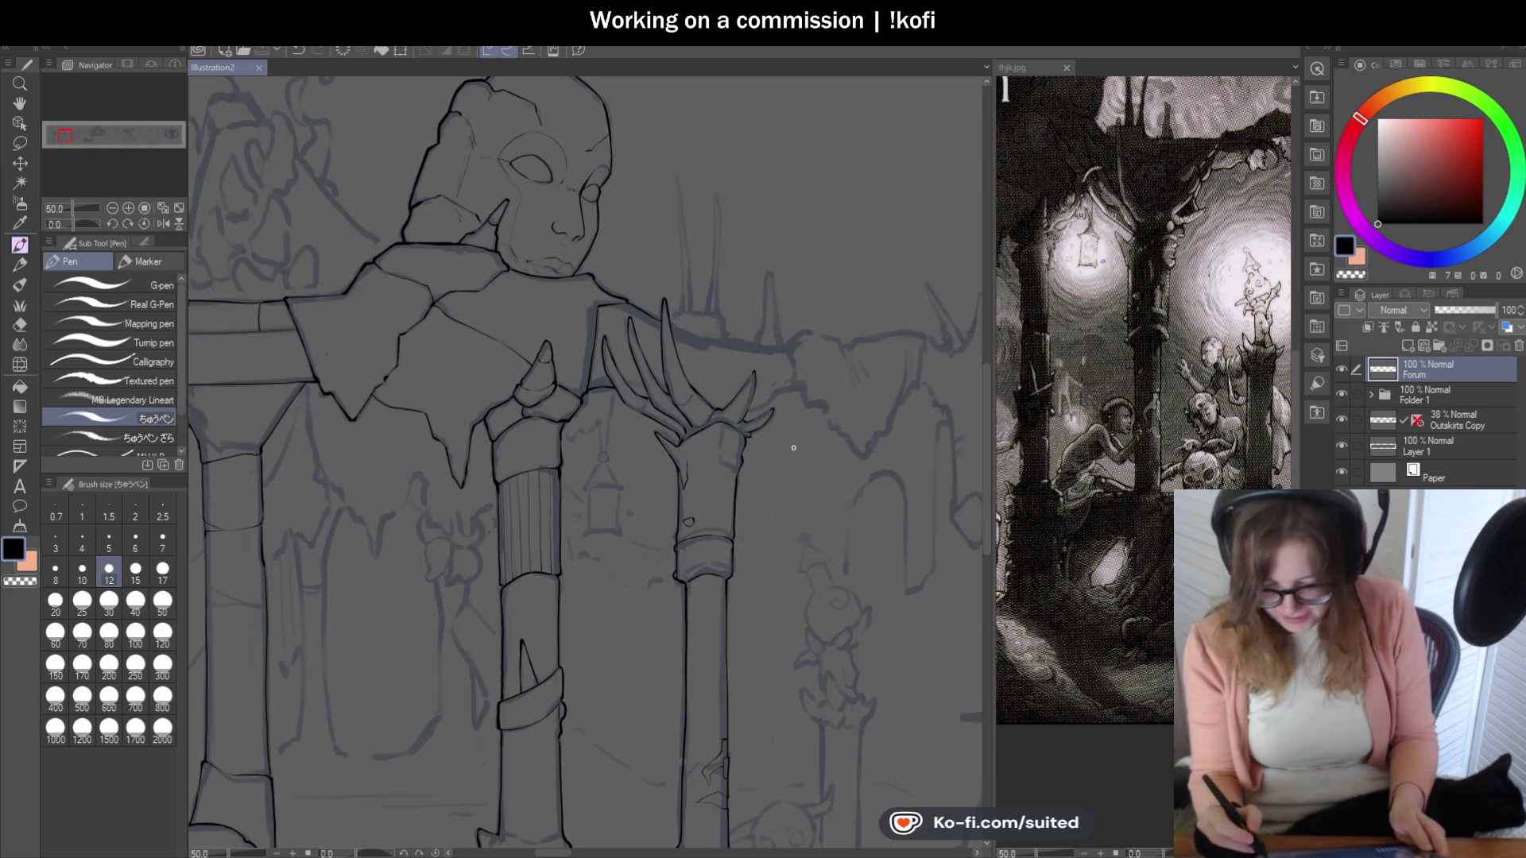
{"action": "scroll", "coordinate": [768, 523], "scroll_direction": "up", "scroll_amount": 1}
{"action": "scroll", "coordinate": [740, 478], "scroll_direction": "up", "scroll_amount": 3}
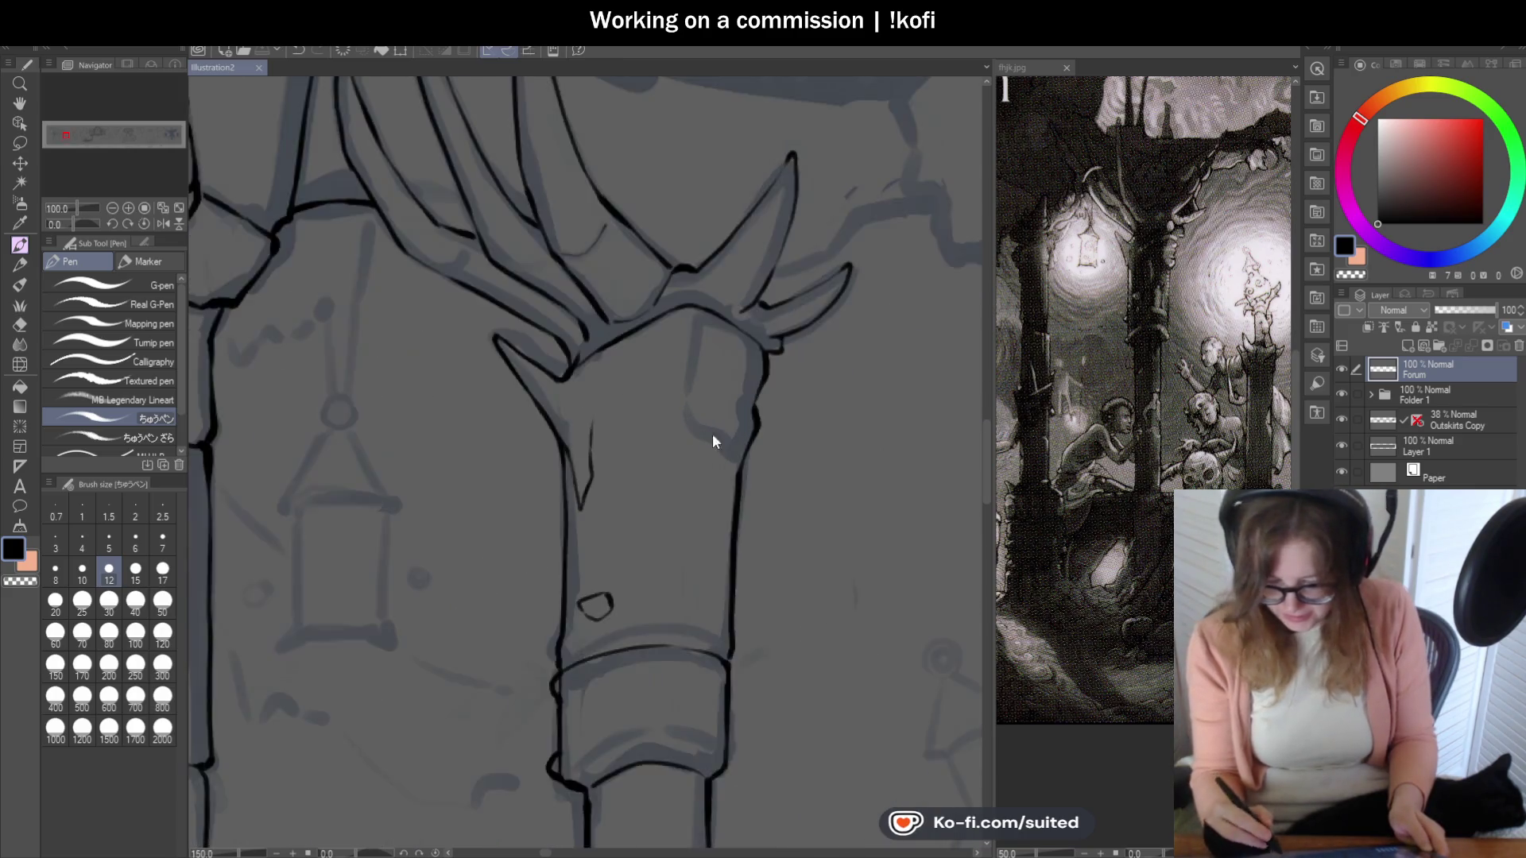
{"action": "mouse_move", "coordinate": [726, 442]}
{"action": "left_mouse_down"}
{"action": "mouse_move", "coordinate": [725, 457]}
{"action": "mouse_move", "coordinate": [672, 404]}
{"action": "mouse_move", "coordinate": [681, 280]}
{"action": "left_mouse_up"}
{"action": "scroll", "coordinate": [698, 433], "scroll_direction": "down", "scroll_amount": 1}
{"action": "scroll", "coordinate": [769, 461], "scroll_direction": "down", "scroll_amount": 2}
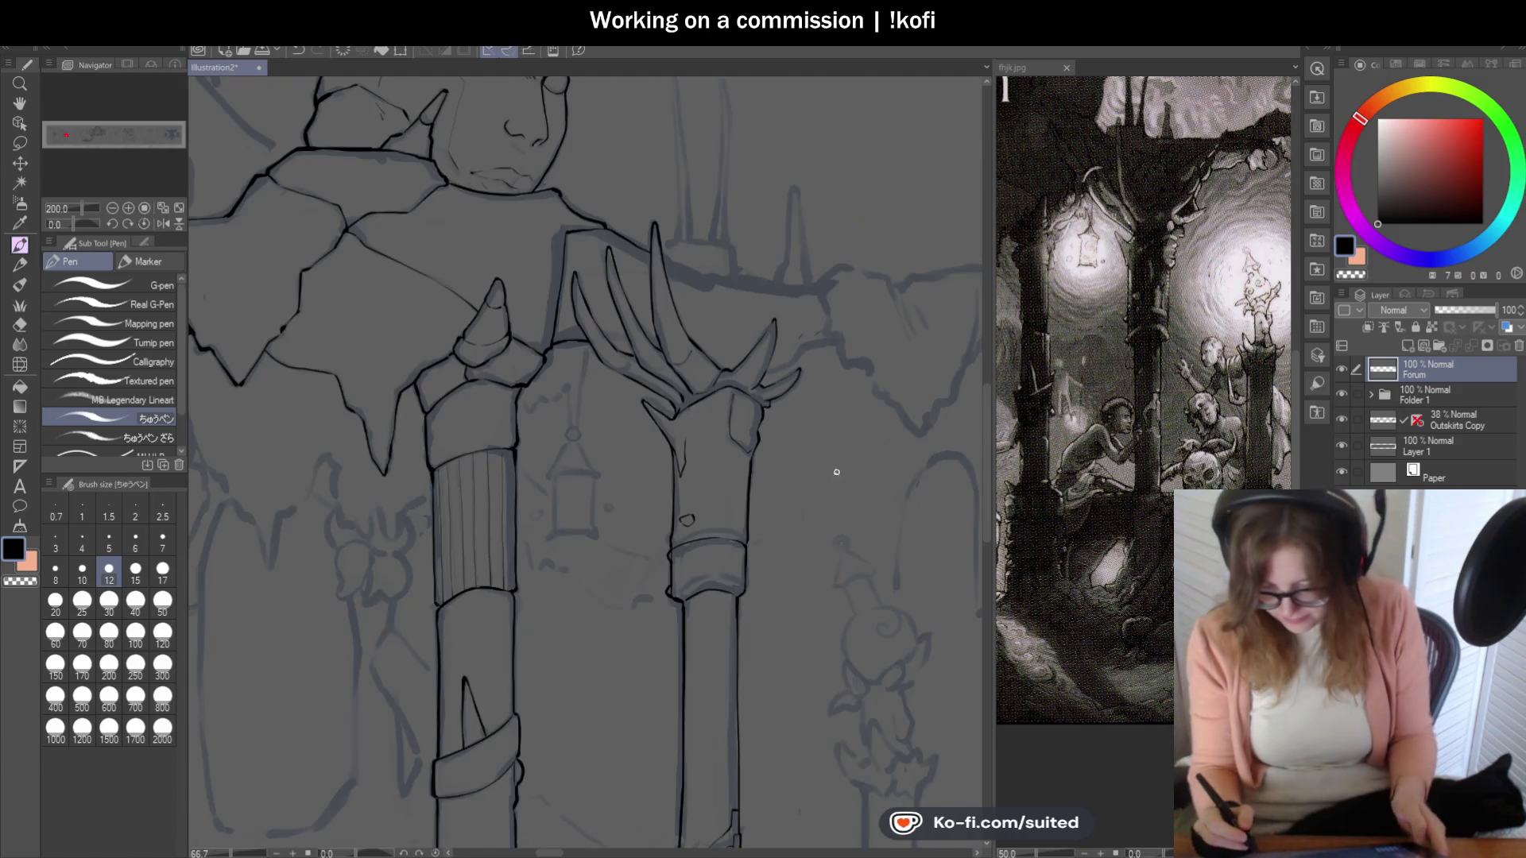
{"action": "key", "text": "ctrl+s"}
Erase the small stray hook on the pillar edge with the transparent colour.
{"action": "scroll", "coordinate": [789, 461], "scroll_direction": "up", "scroll_amount": 2}
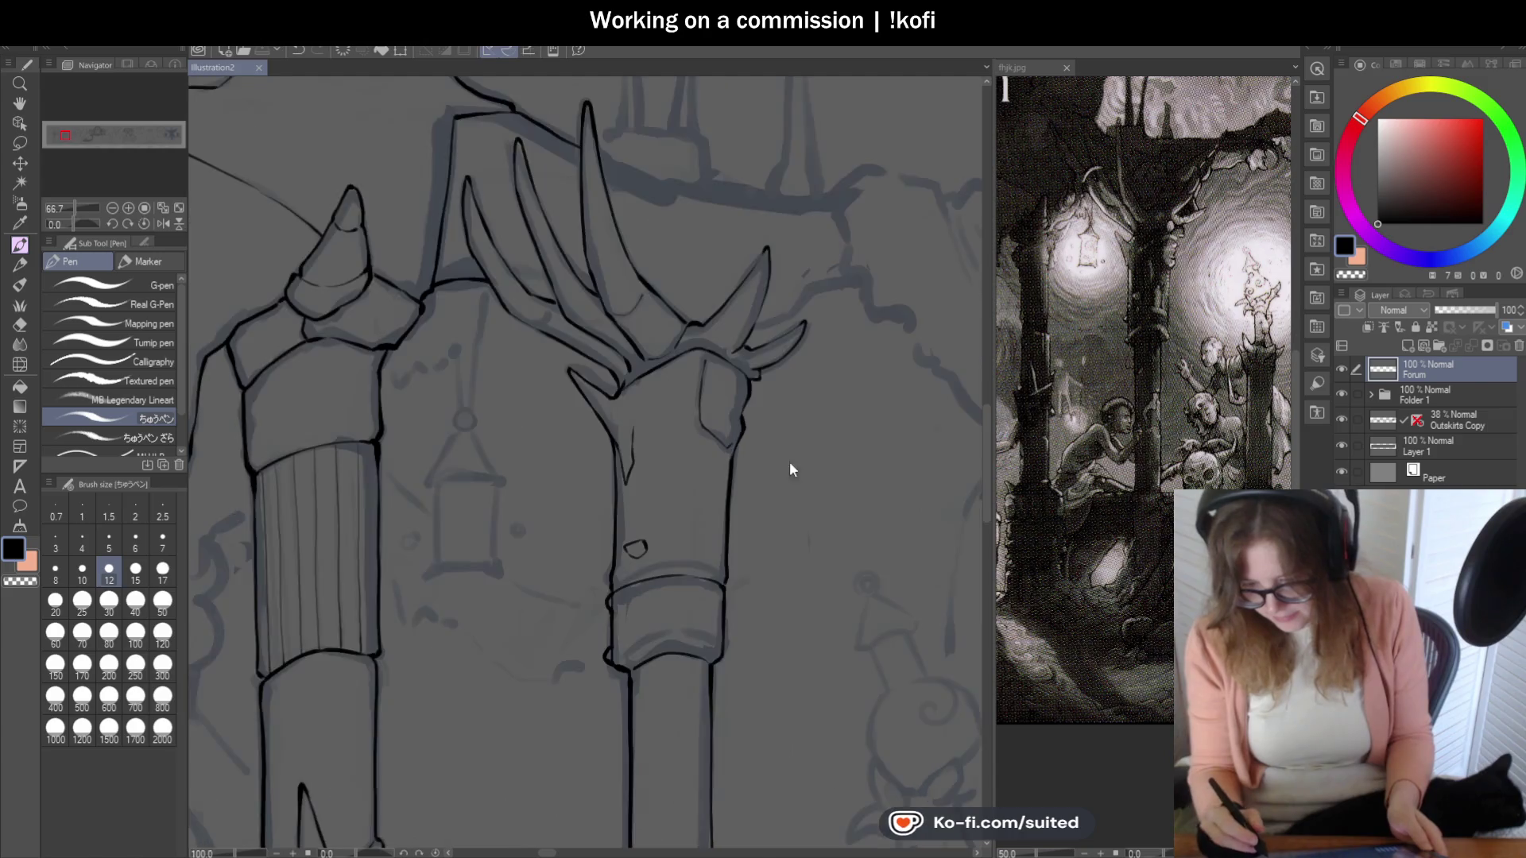
{"action": "scroll", "coordinate": [730, 413], "scroll_direction": "up", "scroll_amount": 3}
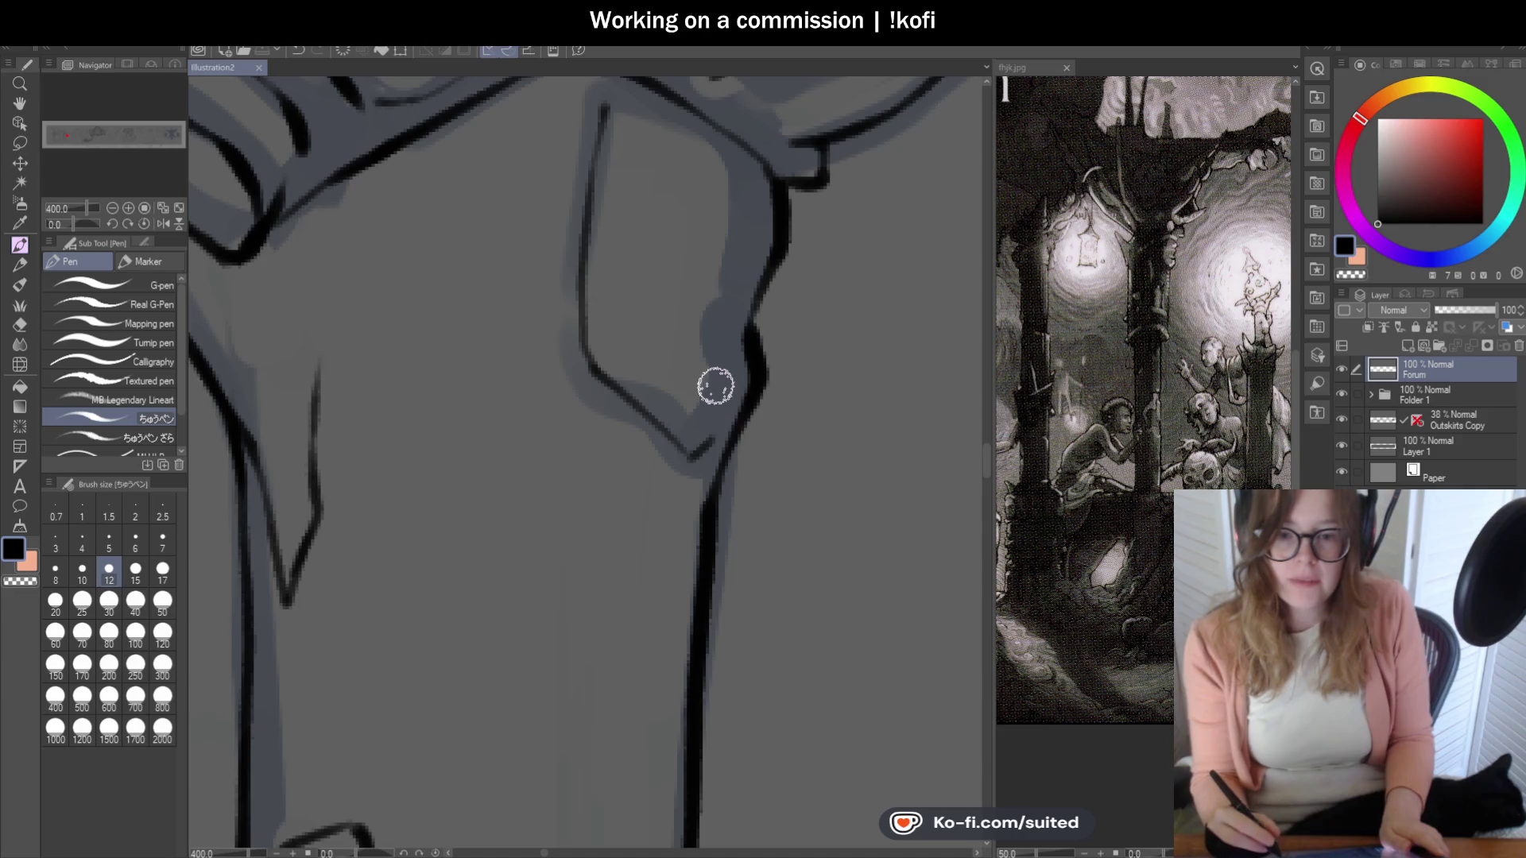
{"action": "key", "text": "c"}
{"action": "mouse_move", "coordinate": [698, 455]}
{"action": "left_mouse_down"}
{"action": "mouse_move", "coordinate": [718, 421]}
{"action": "mouse_move", "coordinate": [688, 440]}
{"action": "mouse_move", "coordinate": [702, 457]}
{"action": "left_mouse_up"}
Ink the block's vertical line beside the antlers and save.
{"action": "scroll", "coordinate": [704, 419], "scroll_direction": "down", "scroll_amount": 5}
{"action": "scroll", "coordinate": [636, 269], "scroll_direction": "up", "scroll_amount": 4}
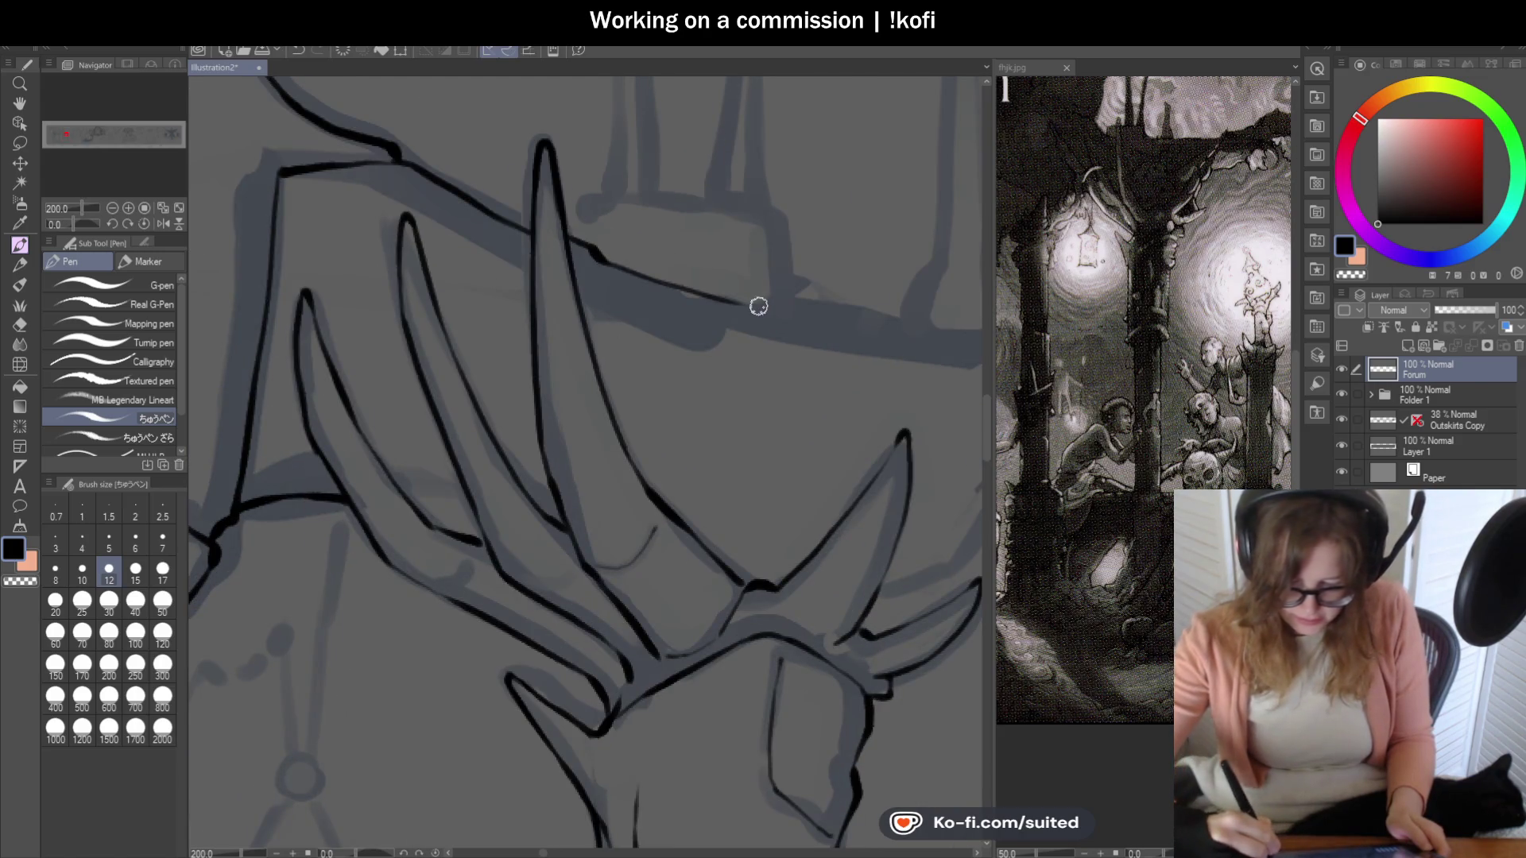
{"action": "scroll", "coordinate": [691, 414], "scroll_direction": "down", "scroll_amount": 2}
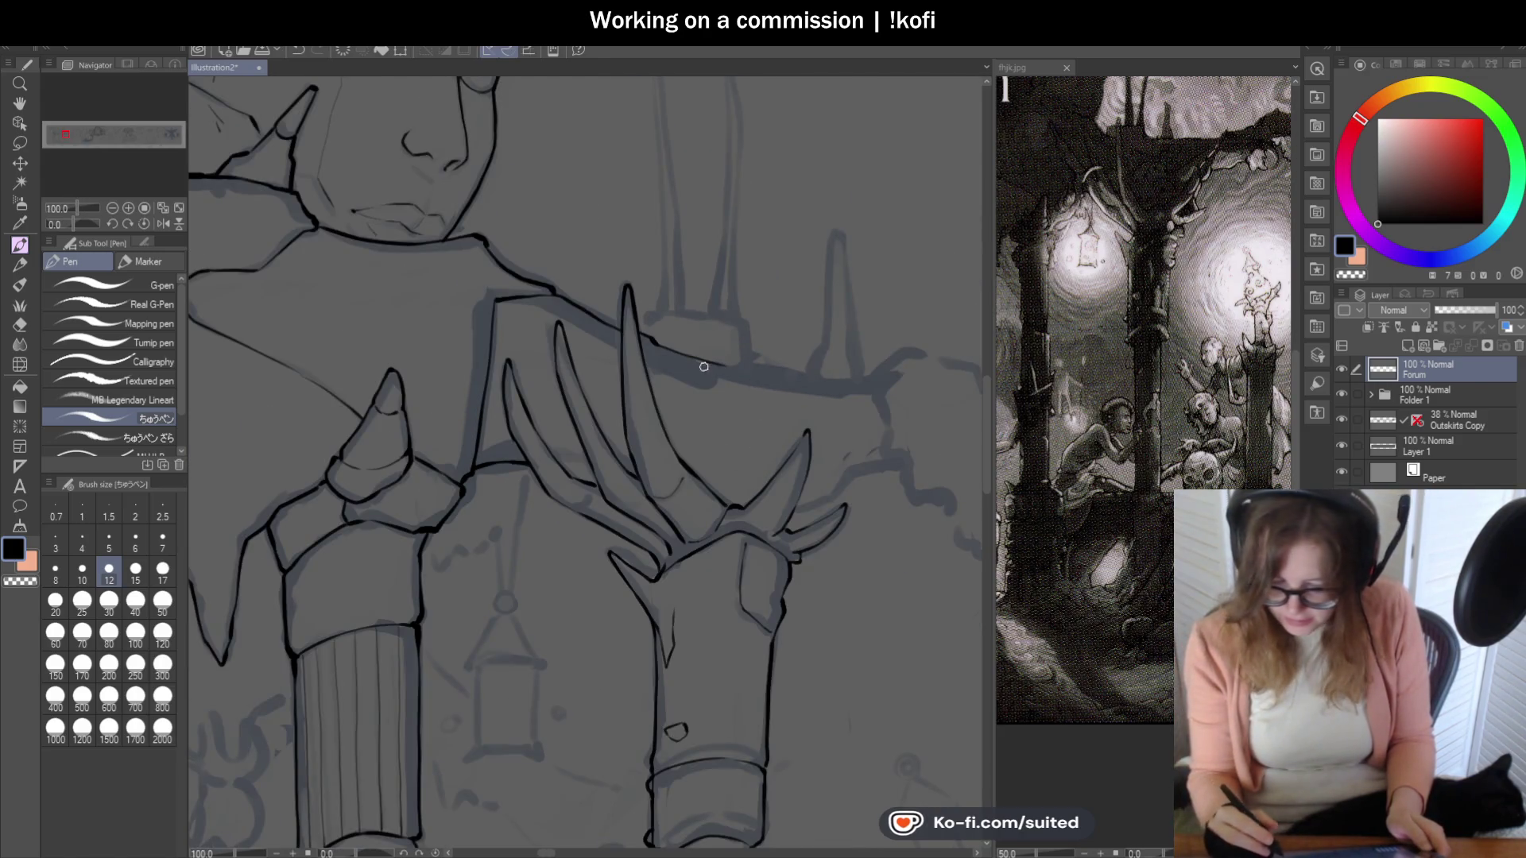
{"action": "scroll", "coordinate": [719, 372], "scroll_direction": "up", "scroll_amount": 2}
{"action": "mouse_move", "coordinate": [761, 375]}
{"action": "left_mouse_down"}
{"action": "mouse_move", "coordinate": [770, 291]}
{"action": "mouse_move", "coordinate": [613, 263]}
{"action": "mouse_move", "coordinate": [569, 274]}
{"action": "left_mouse_up"}
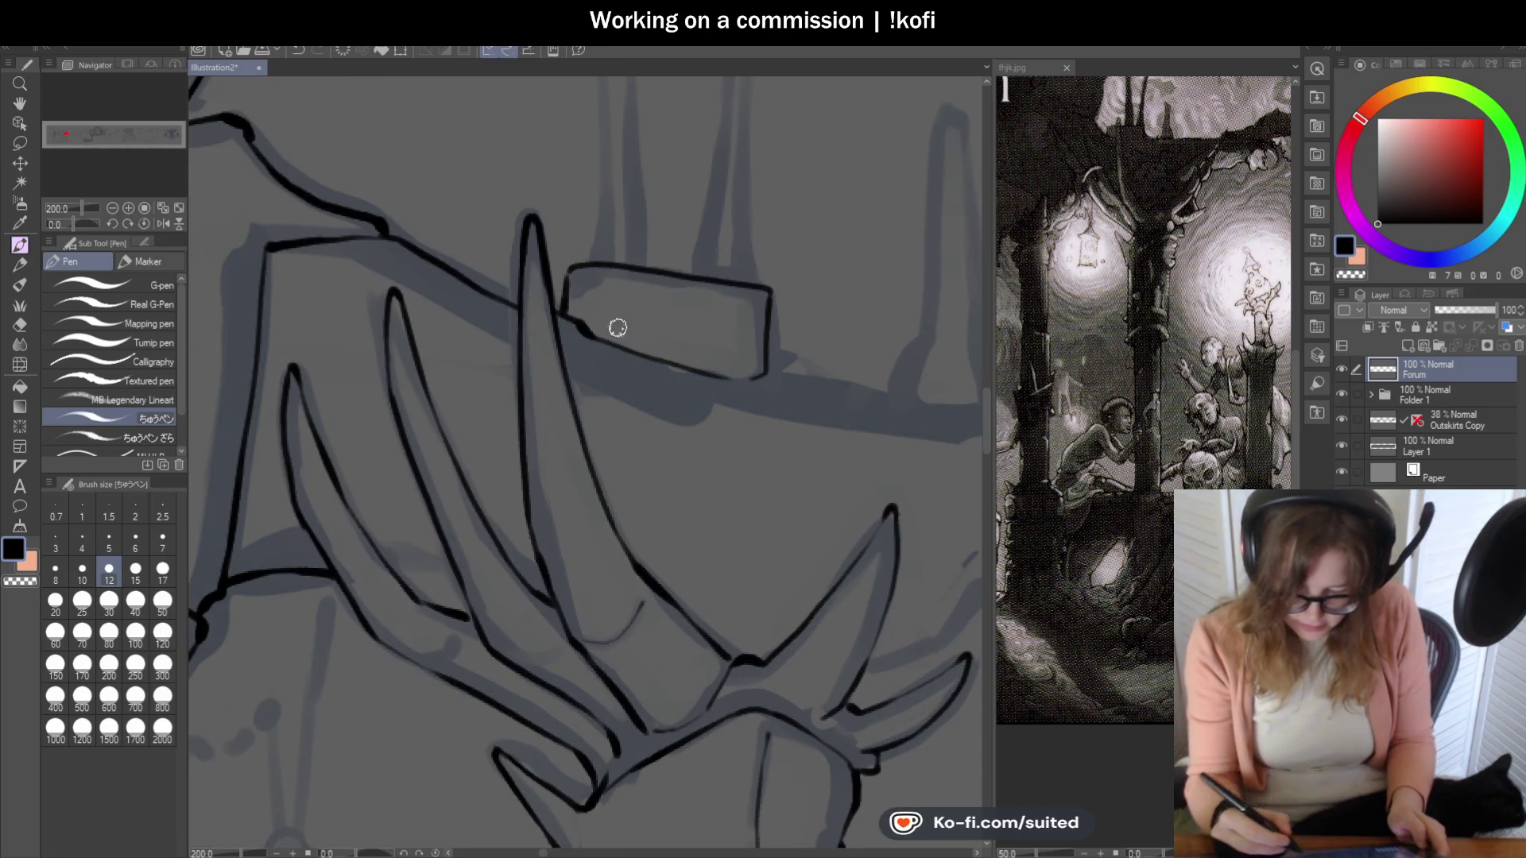
{"action": "scroll", "coordinate": [727, 393], "scroll_direction": "down", "scroll_amount": 3}
{"action": "key", "text": "ctrl+s"}
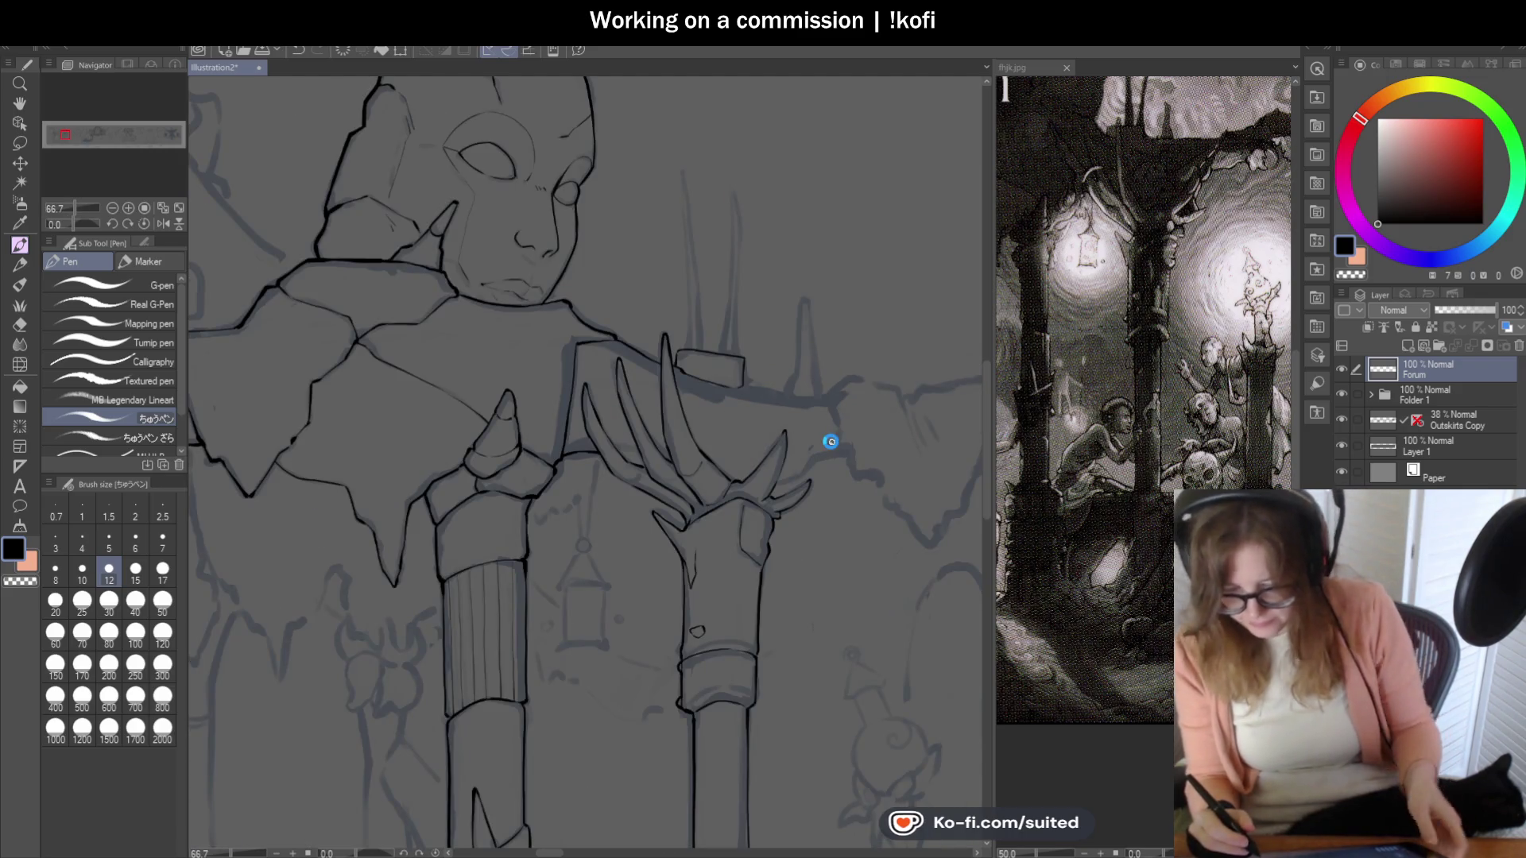
{"action": "scroll", "coordinate": [819, 457], "scroll_direction": "down", "scroll_amount": 1}
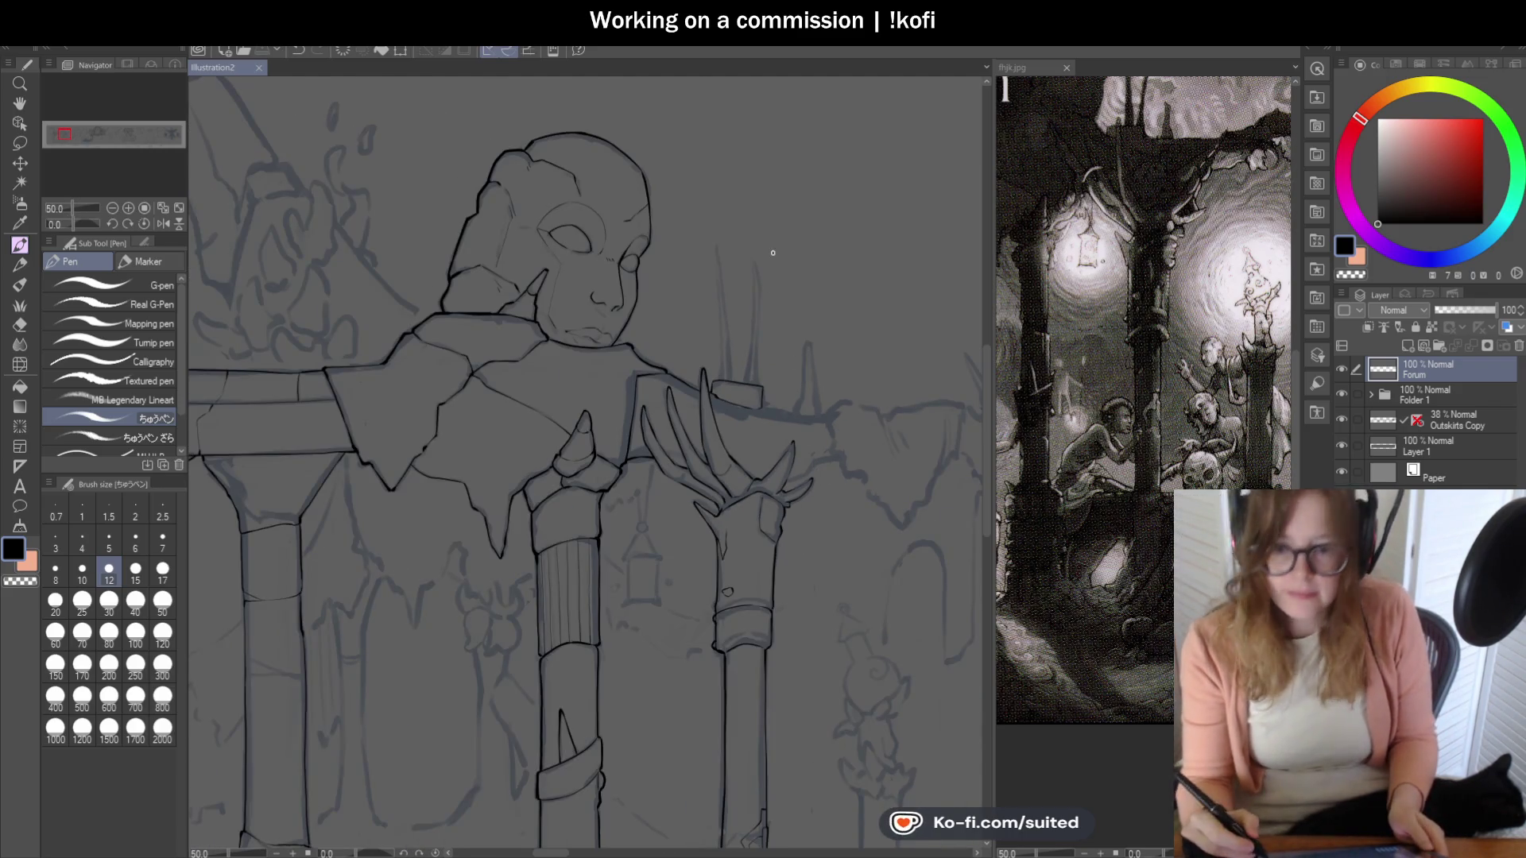
Zoom in on the antler hand's claw tips to inspect the inked lines.
{"action": "scroll", "coordinate": [771, 269], "scroll_direction": "up", "scroll_amount": 1}
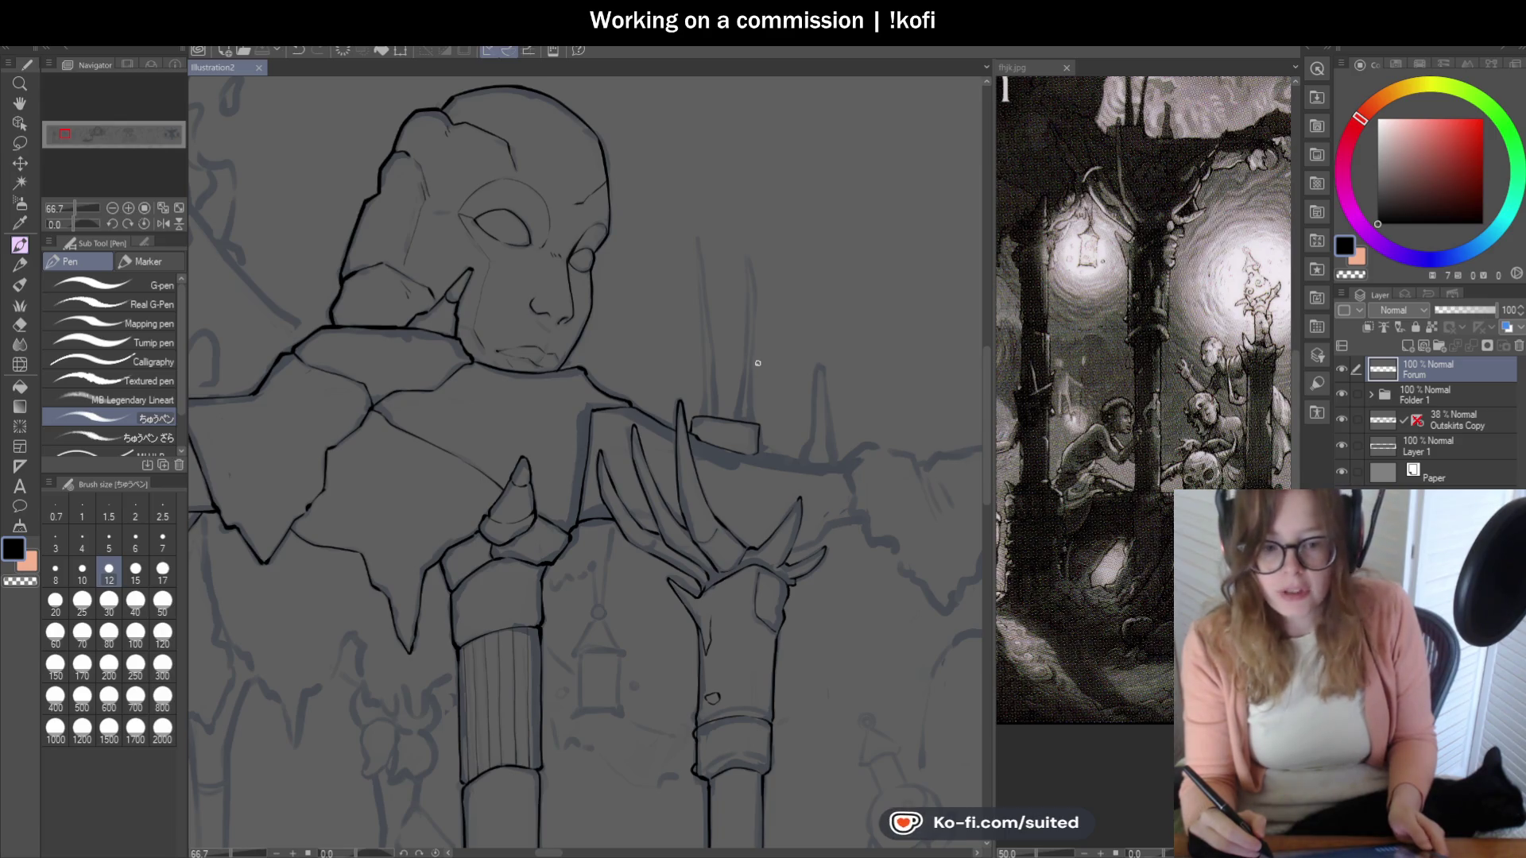
{"action": "scroll", "coordinate": [680, 434], "scroll_direction": "up", "scroll_amount": 8}
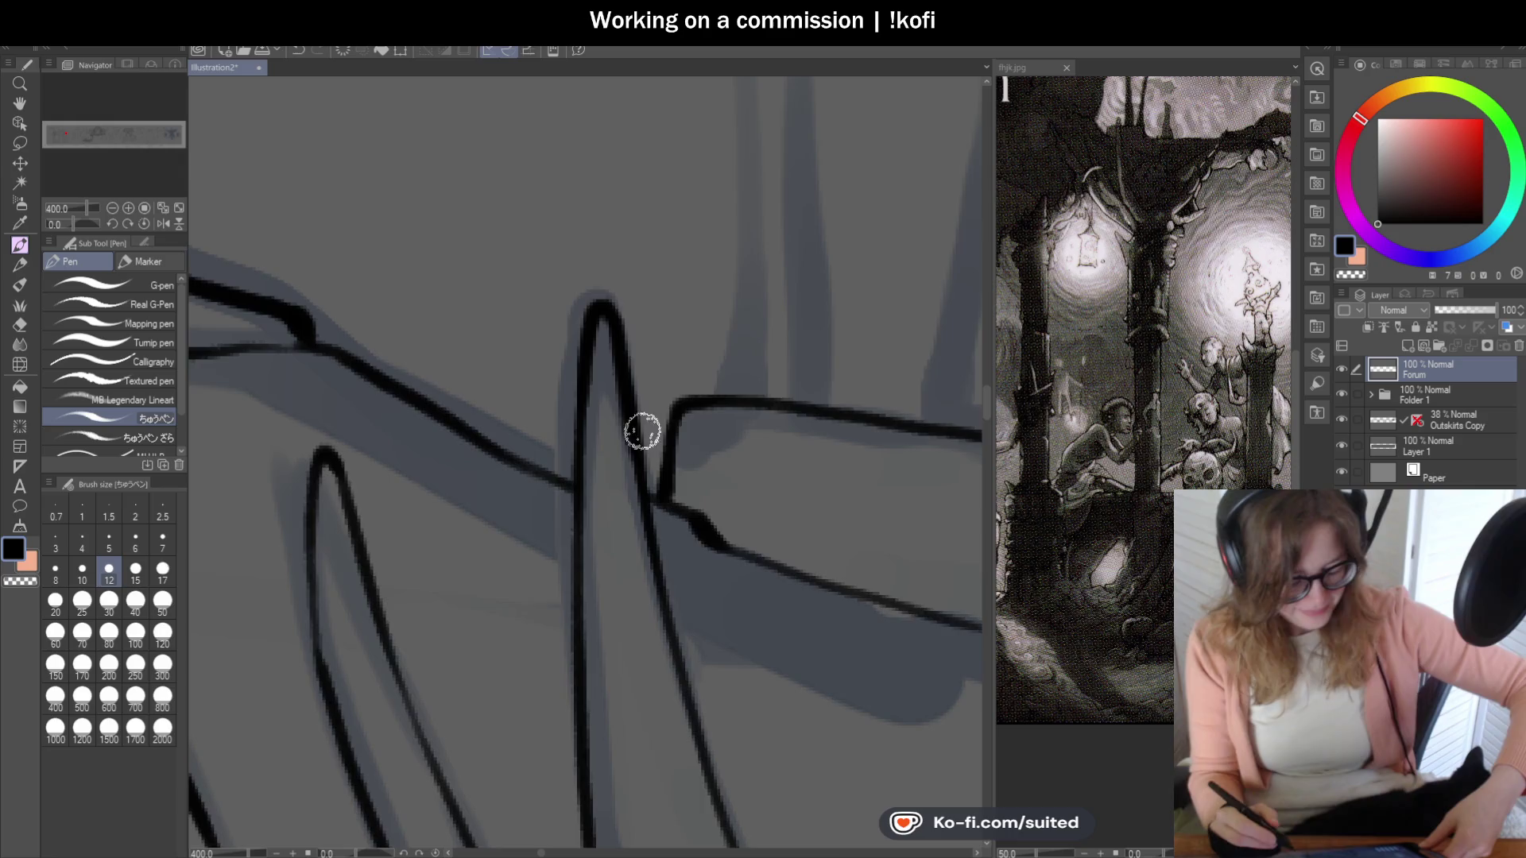
{"action": "scroll", "coordinate": [662, 392], "scroll_direction": "down", "scroll_amount": 4}
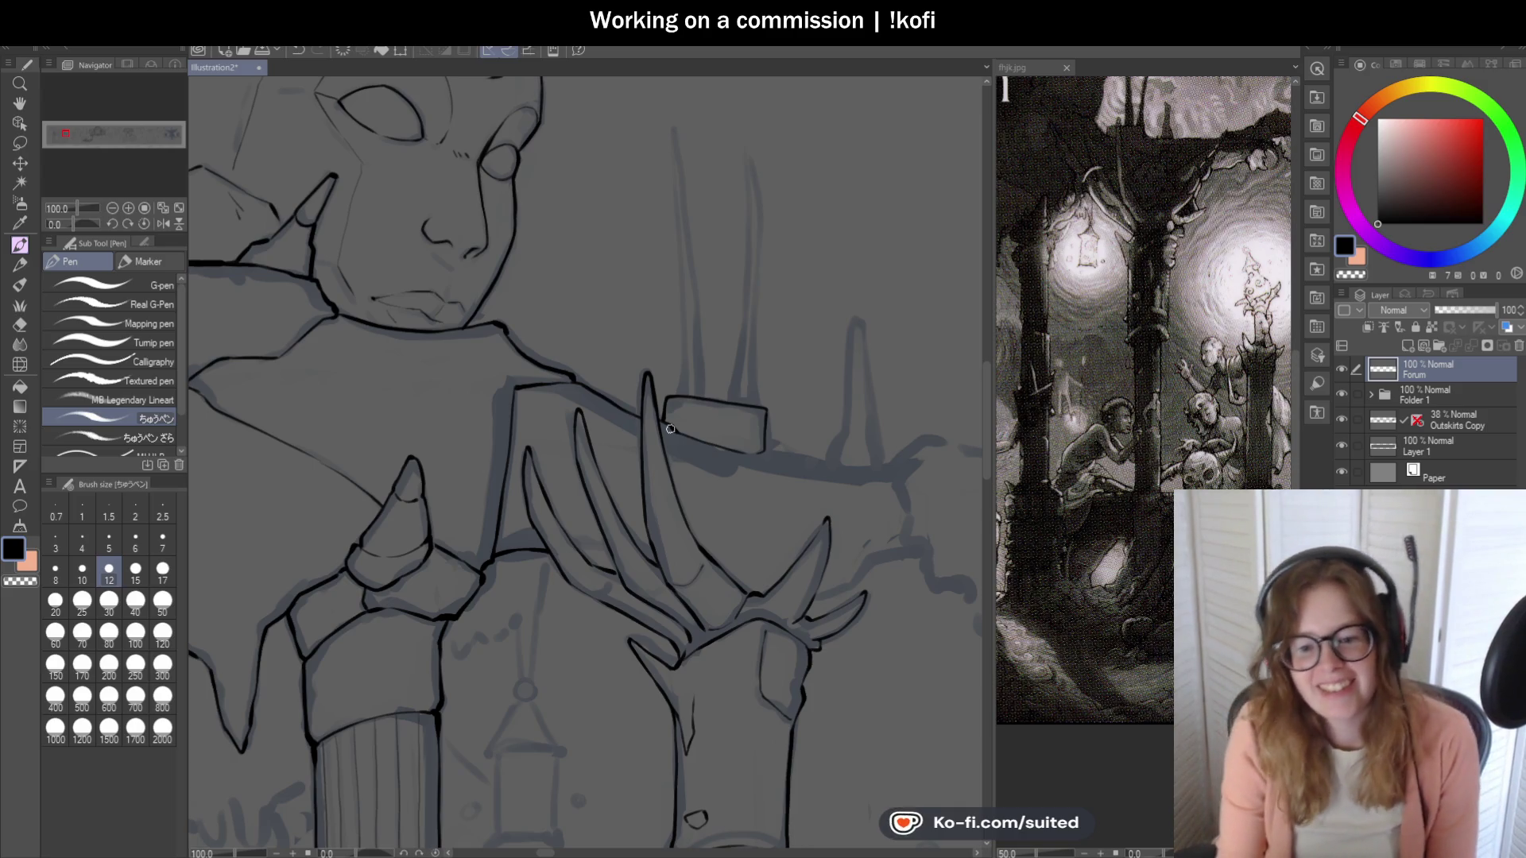
Ink the first spike line up from the block's corner, redrawing it to reach higher.
{"action": "scroll", "coordinate": [654, 480], "scroll_direction": "down", "scroll_amount": 1}
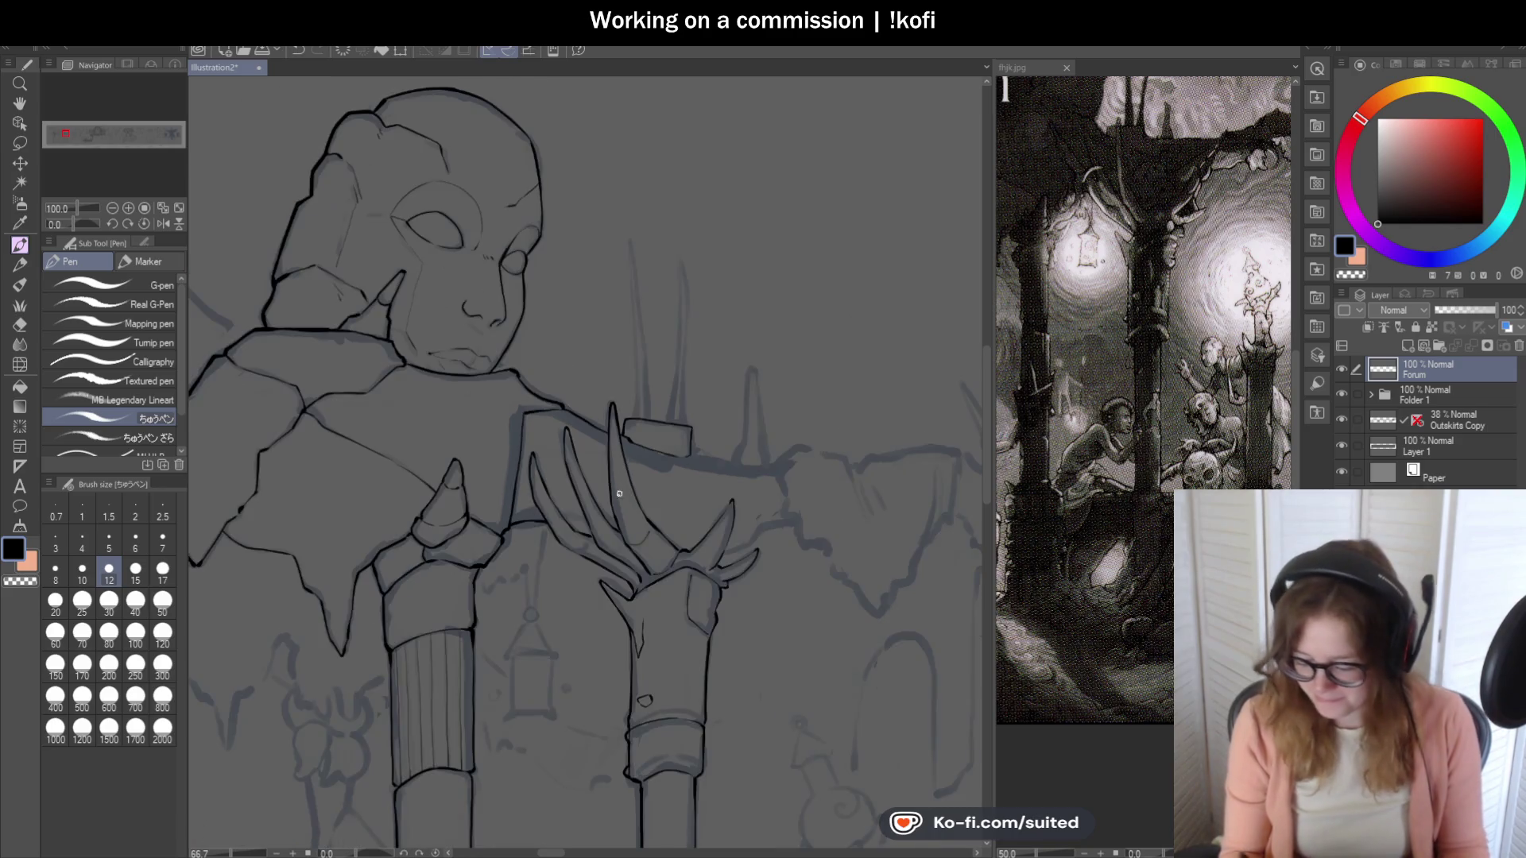
{"action": "scroll", "coordinate": [623, 412], "scroll_direction": "up", "scroll_amount": 2}
{"action": "left_click_drag", "start_coordinate": [621, 475], "coordinate": [634, 243]}
{"action": "scroll", "coordinate": [626, 197], "scroll_direction": "down", "scroll_amount": 3}
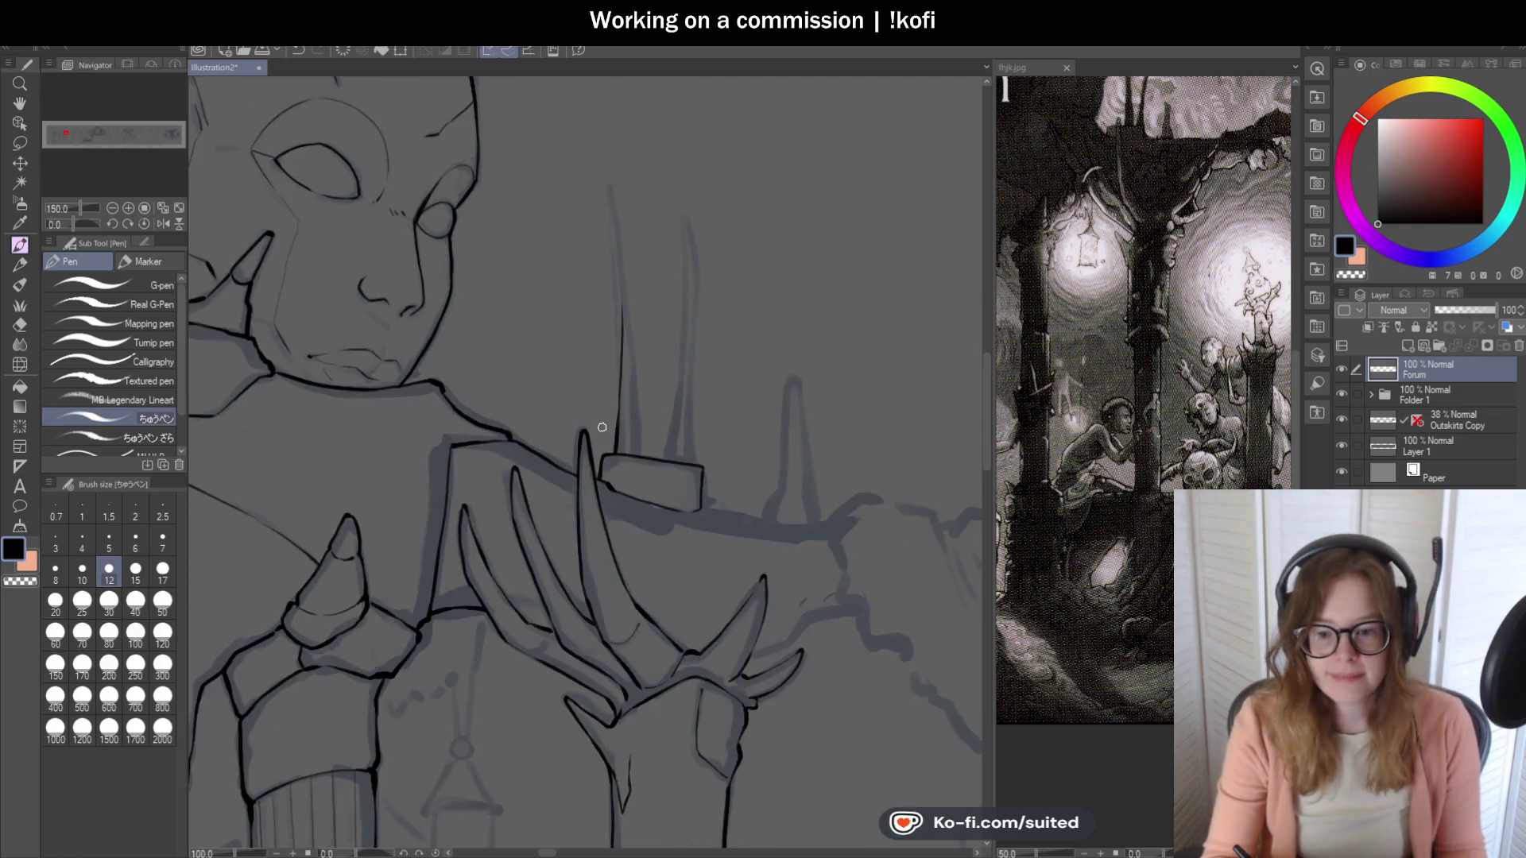
{"action": "scroll", "coordinate": [637, 267], "scroll_direction": "up", "scroll_amount": 1}
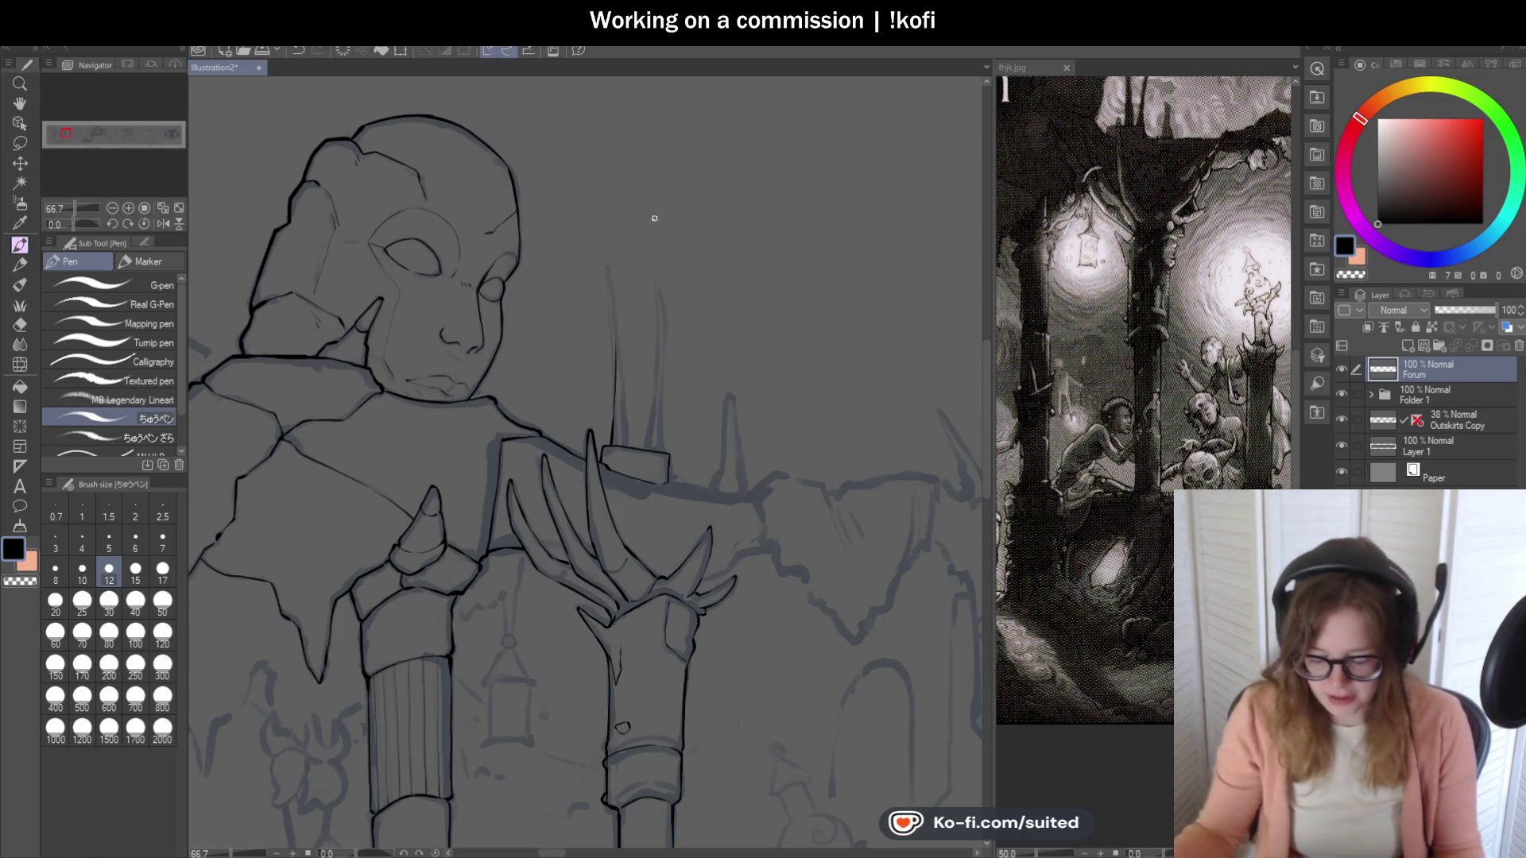
{"action": "scroll", "coordinate": [617, 341], "scroll_direction": "up", "scroll_amount": 3}
{"action": "left_click_drag", "start_coordinate": [618, 341], "coordinate": [618, 217]}
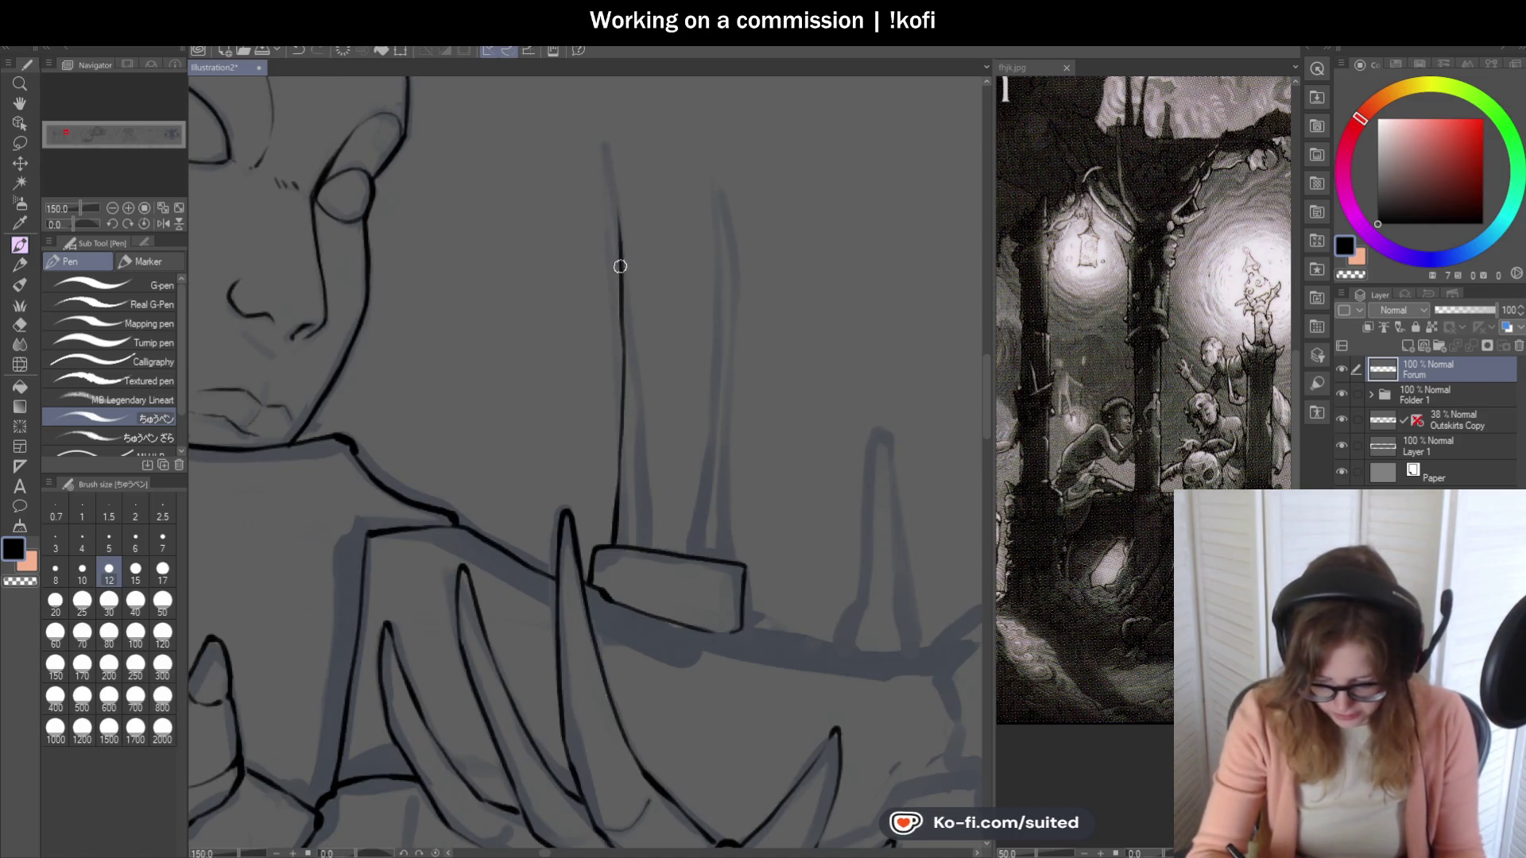
{"action": "key", "text": "ctrl+z"}
{"action": "mouse_move", "coordinate": [620, 349]}
{"action": "left_mouse_down"}
{"action": "mouse_move", "coordinate": [607, 146]}
{"action": "mouse_move", "coordinate": [657, 530]}
{"action": "left_mouse_up"}
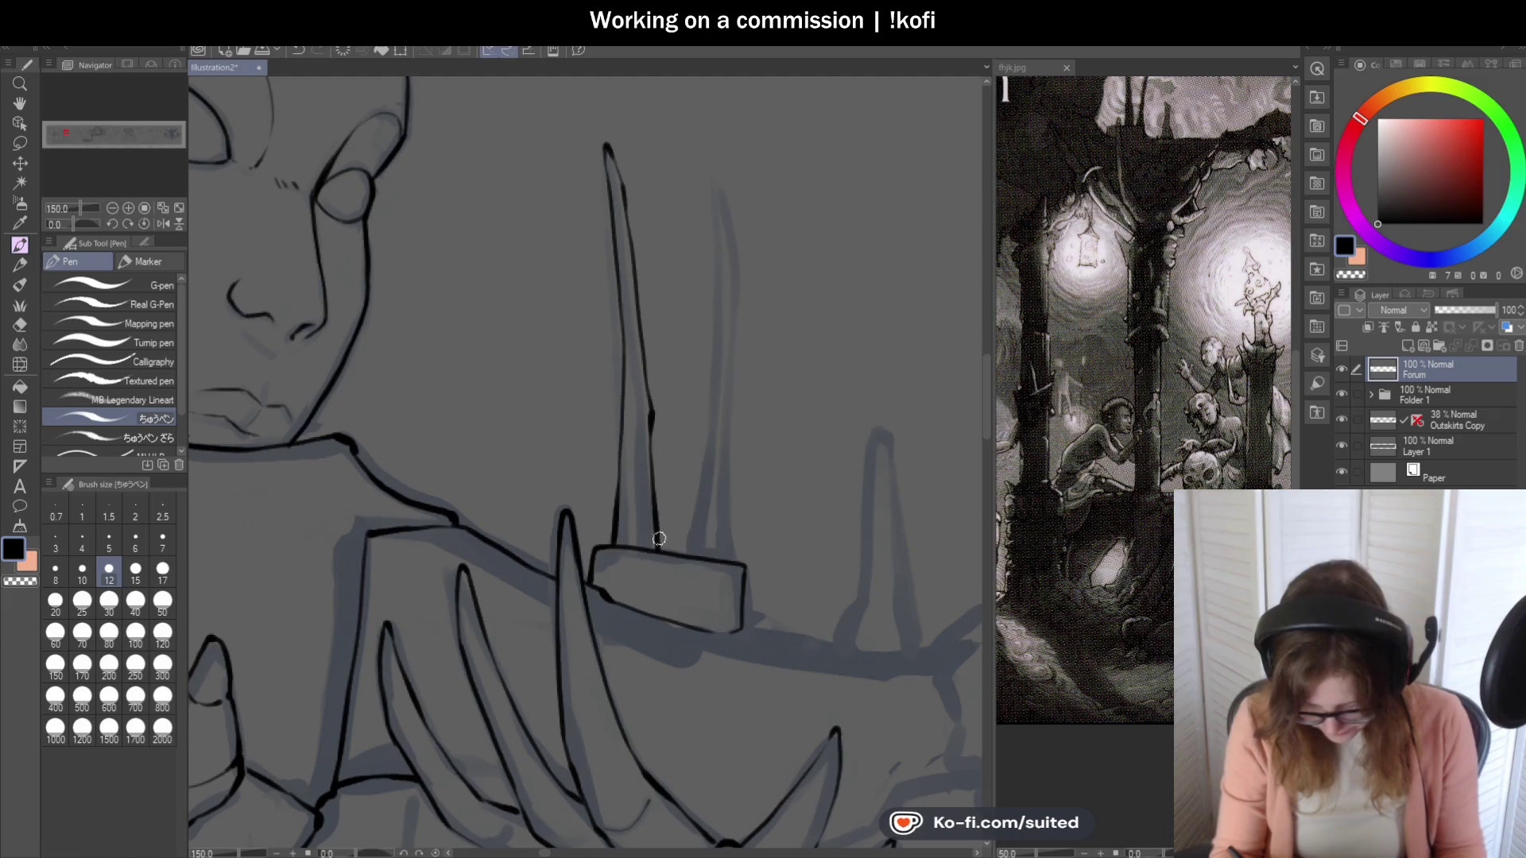
Ink a second spike rising from the block top and save.
{"action": "scroll", "coordinate": [691, 485], "scroll_direction": "down", "scroll_amount": 2}
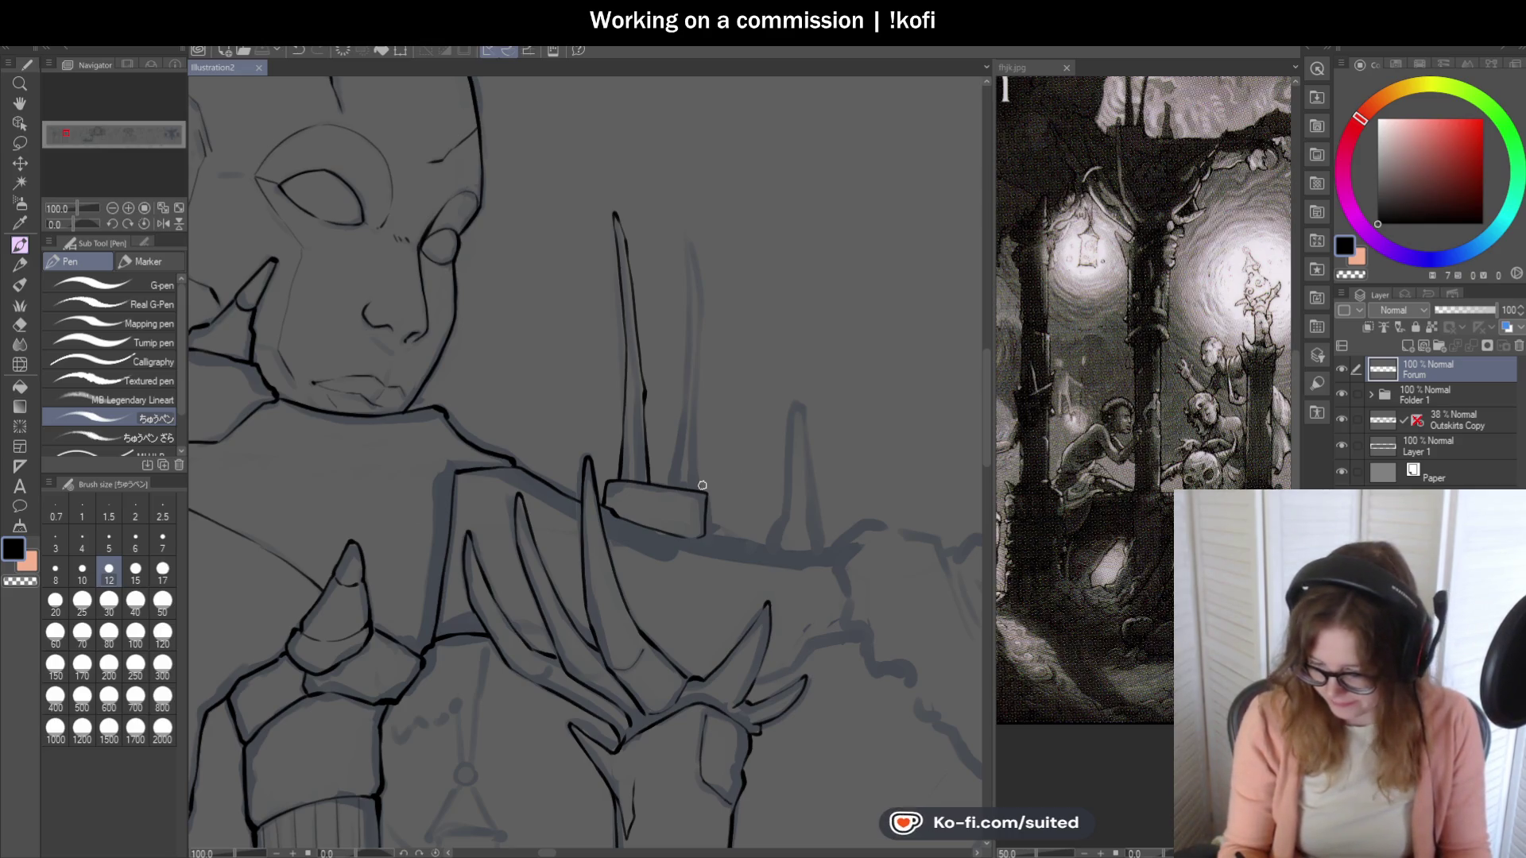
{"action": "scroll", "coordinate": [685, 449], "scroll_direction": "up", "scroll_amount": 2}
{"action": "mouse_move", "coordinate": [656, 499]}
{"action": "left_mouse_down"}
{"action": "mouse_move", "coordinate": [689, 161]}
{"action": "mouse_move", "coordinate": [713, 495]}
{"action": "left_mouse_up"}
{"action": "key", "text": "ctrl+s"}
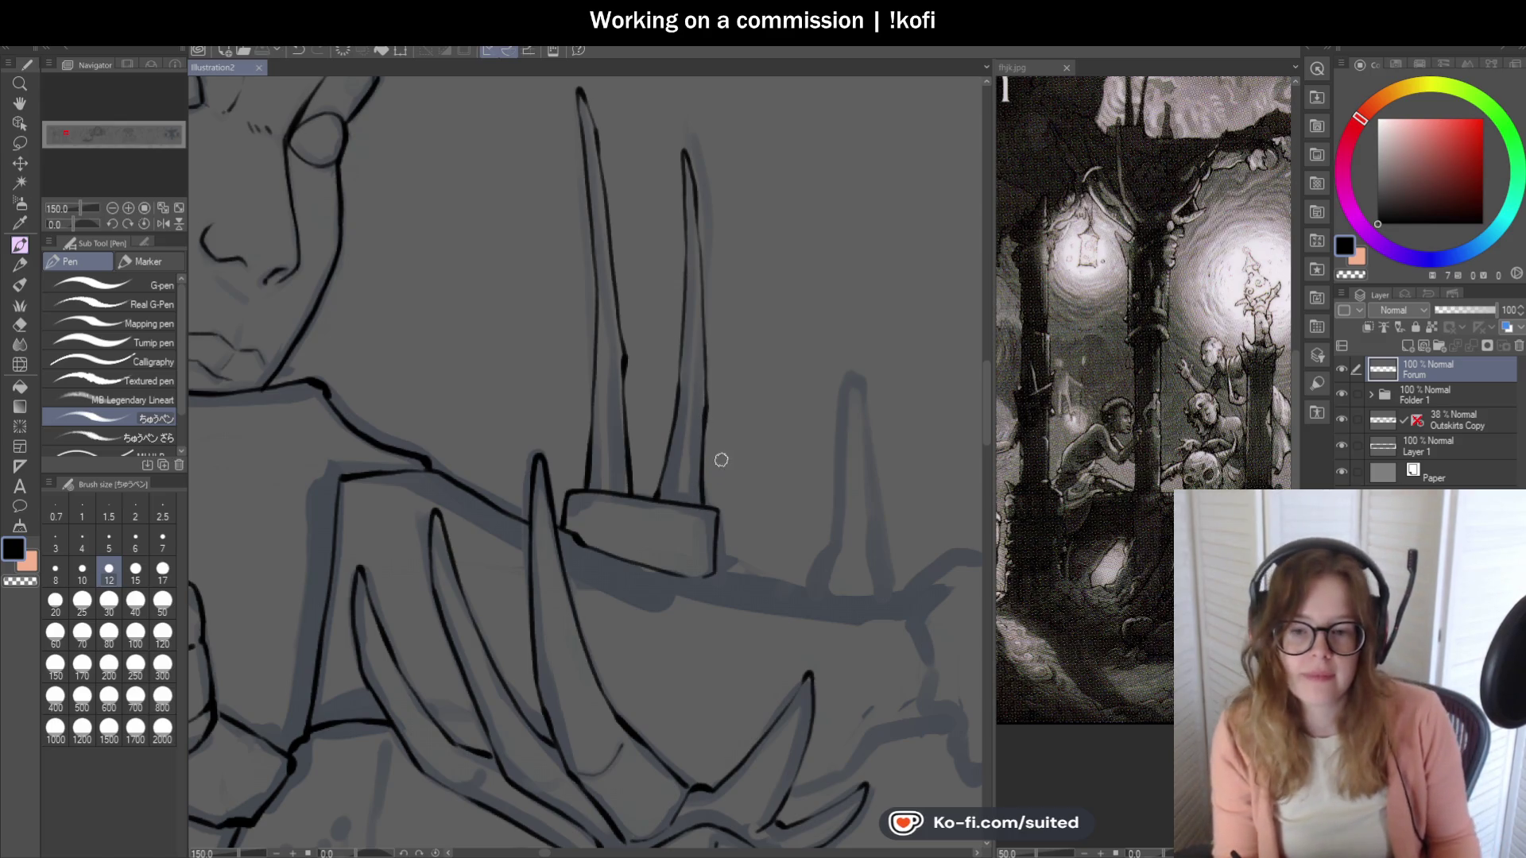
Touch up the left spike's tip and add a short upward stroke on the spike.
{"action": "scroll", "coordinate": [719, 453], "scroll_direction": "up", "scroll_amount": 1}
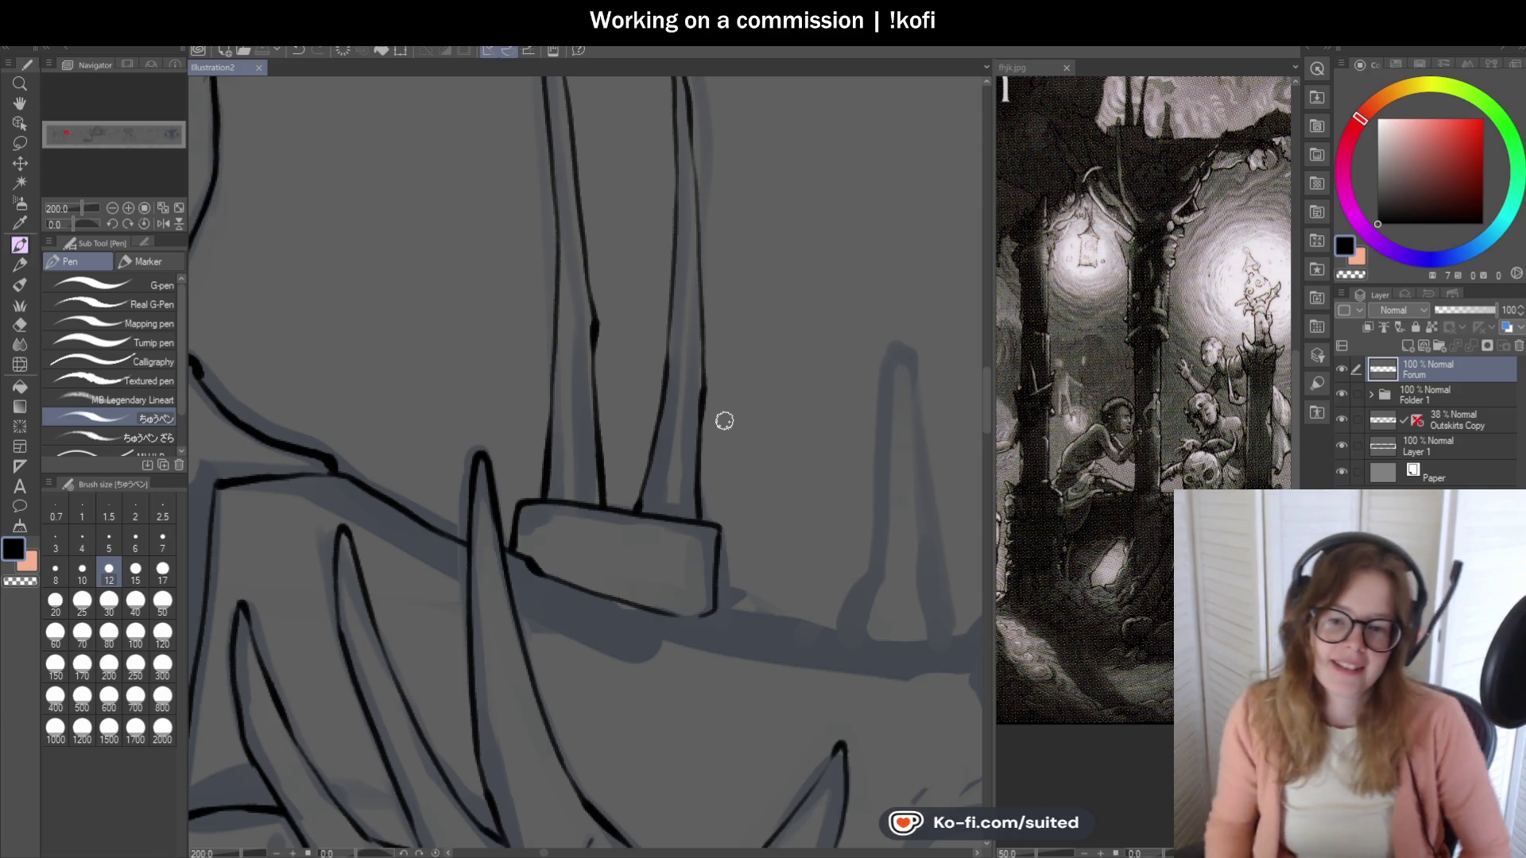
{"action": "scroll", "coordinate": [580, 398], "scroll_direction": "down", "scroll_amount": 3}
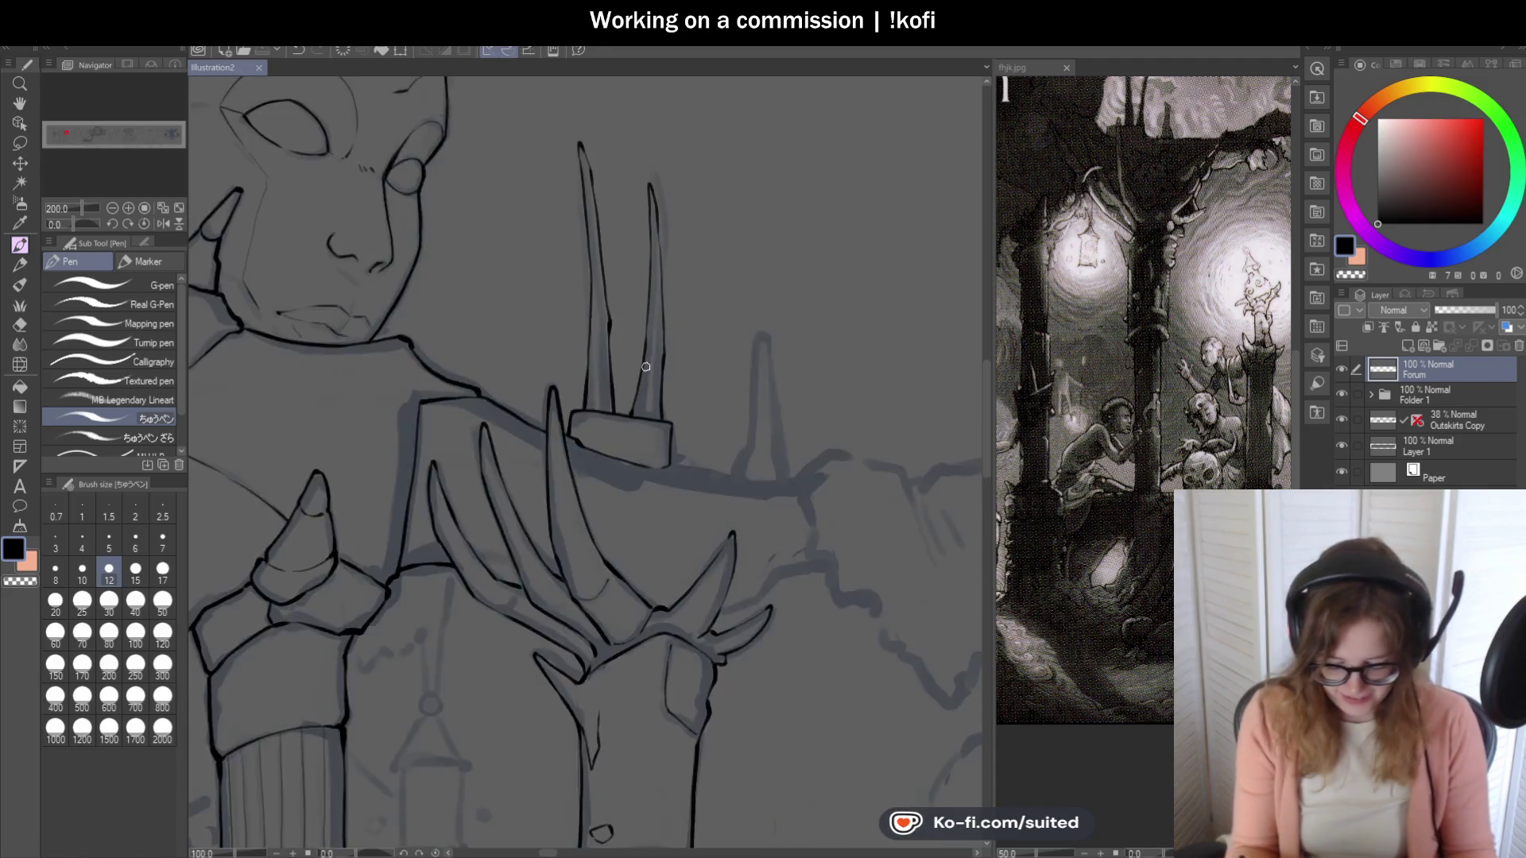
{"action": "scroll", "coordinate": [636, 214], "scroll_direction": "up", "scroll_amount": 3}
{"action": "left_click_drag", "start_coordinate": [500, 126], "coordinate": [520, 187]}
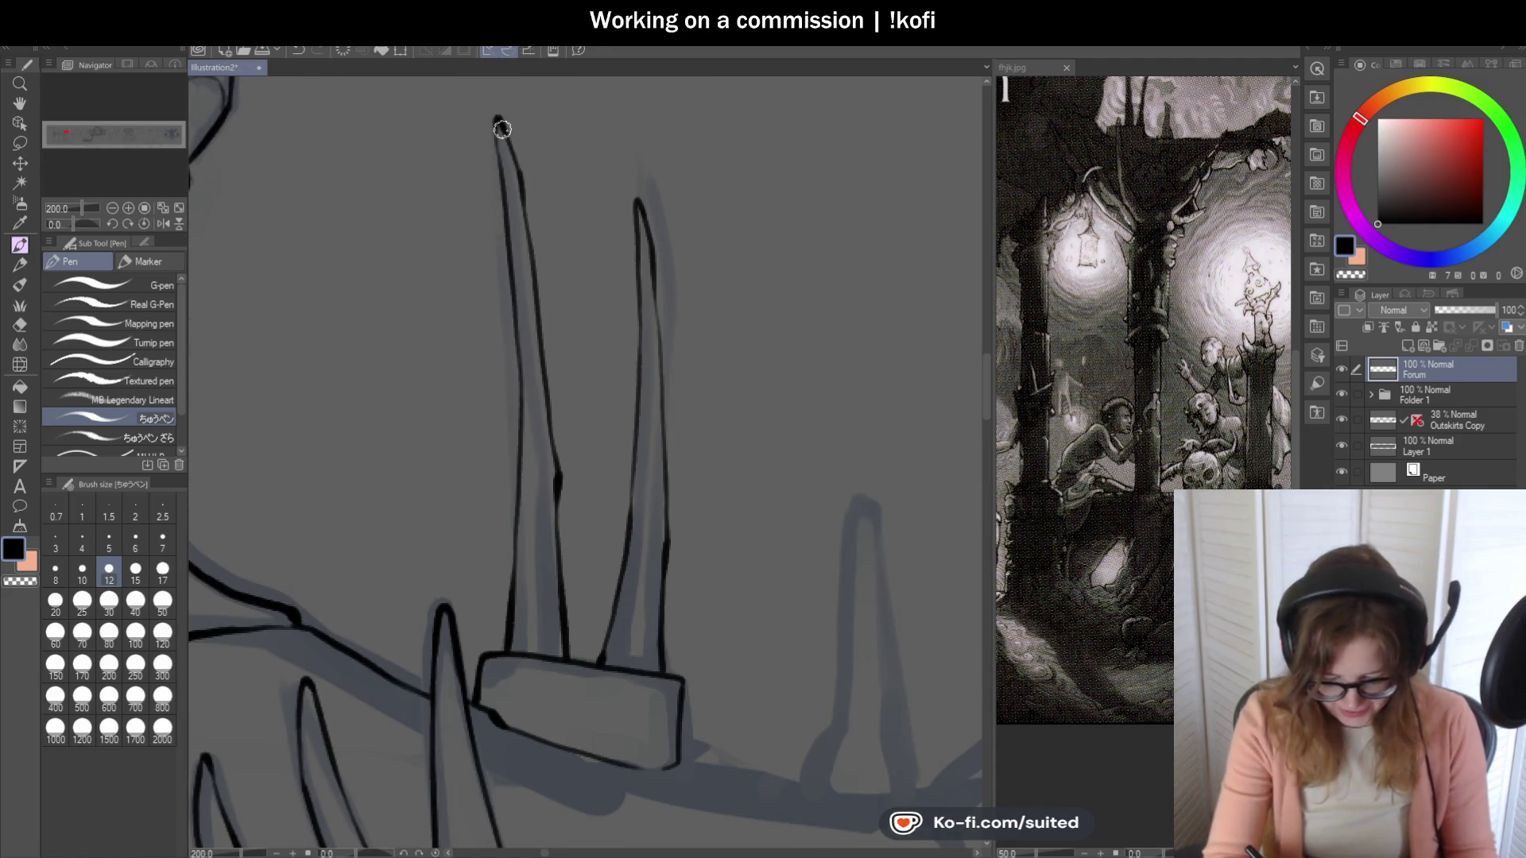
{"action": "scroll", "coordinate": [617, 363], "scroll_direction": "down", "scroll_amount": 4}
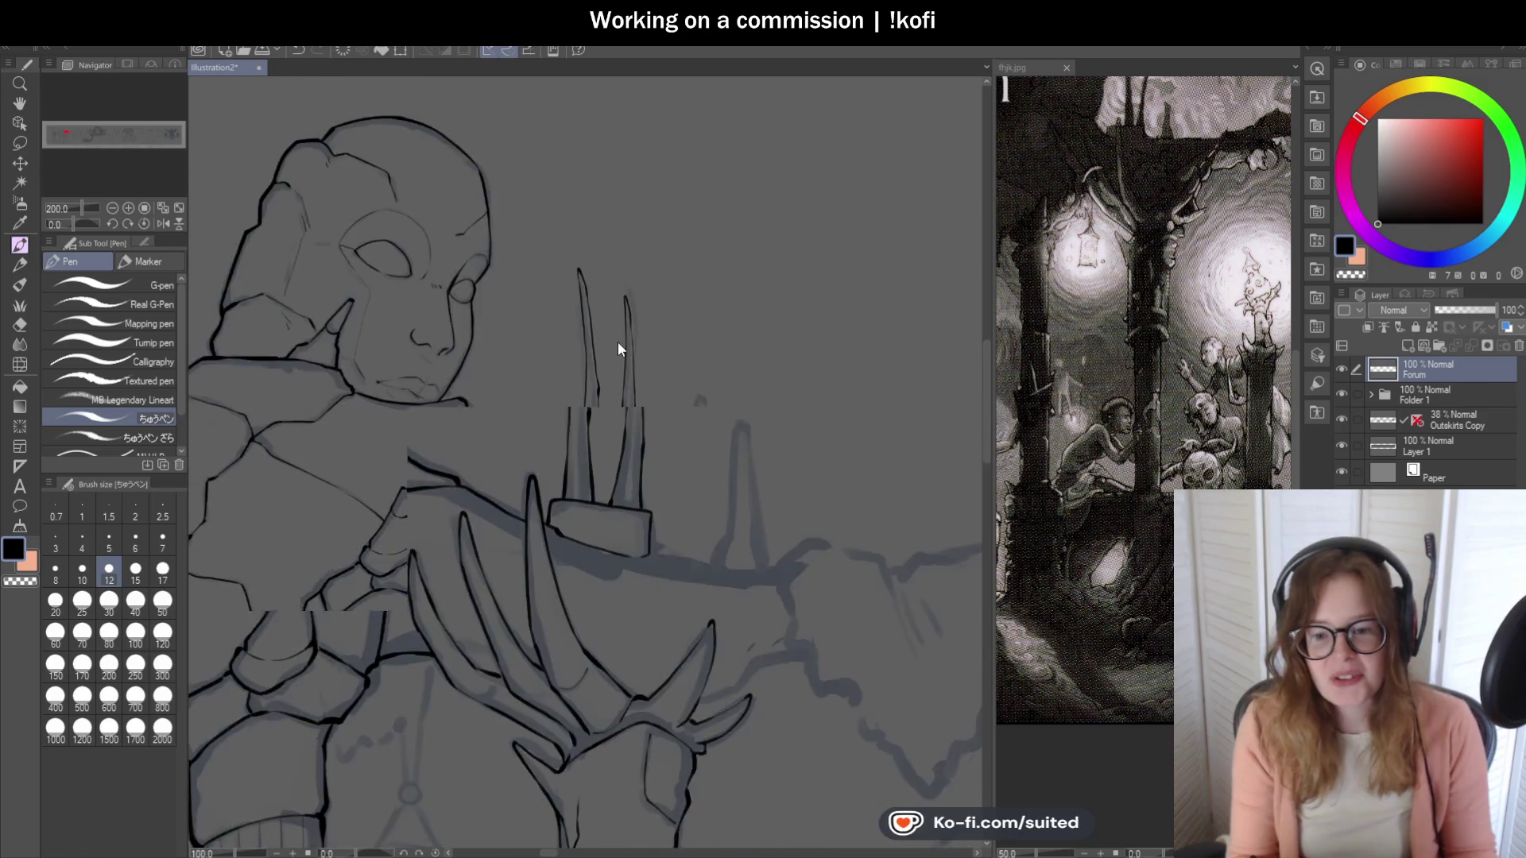
{"action": "scroll", "coordinate": [731, 500], "scroll_direction": "up", "scroll_amount": 4}
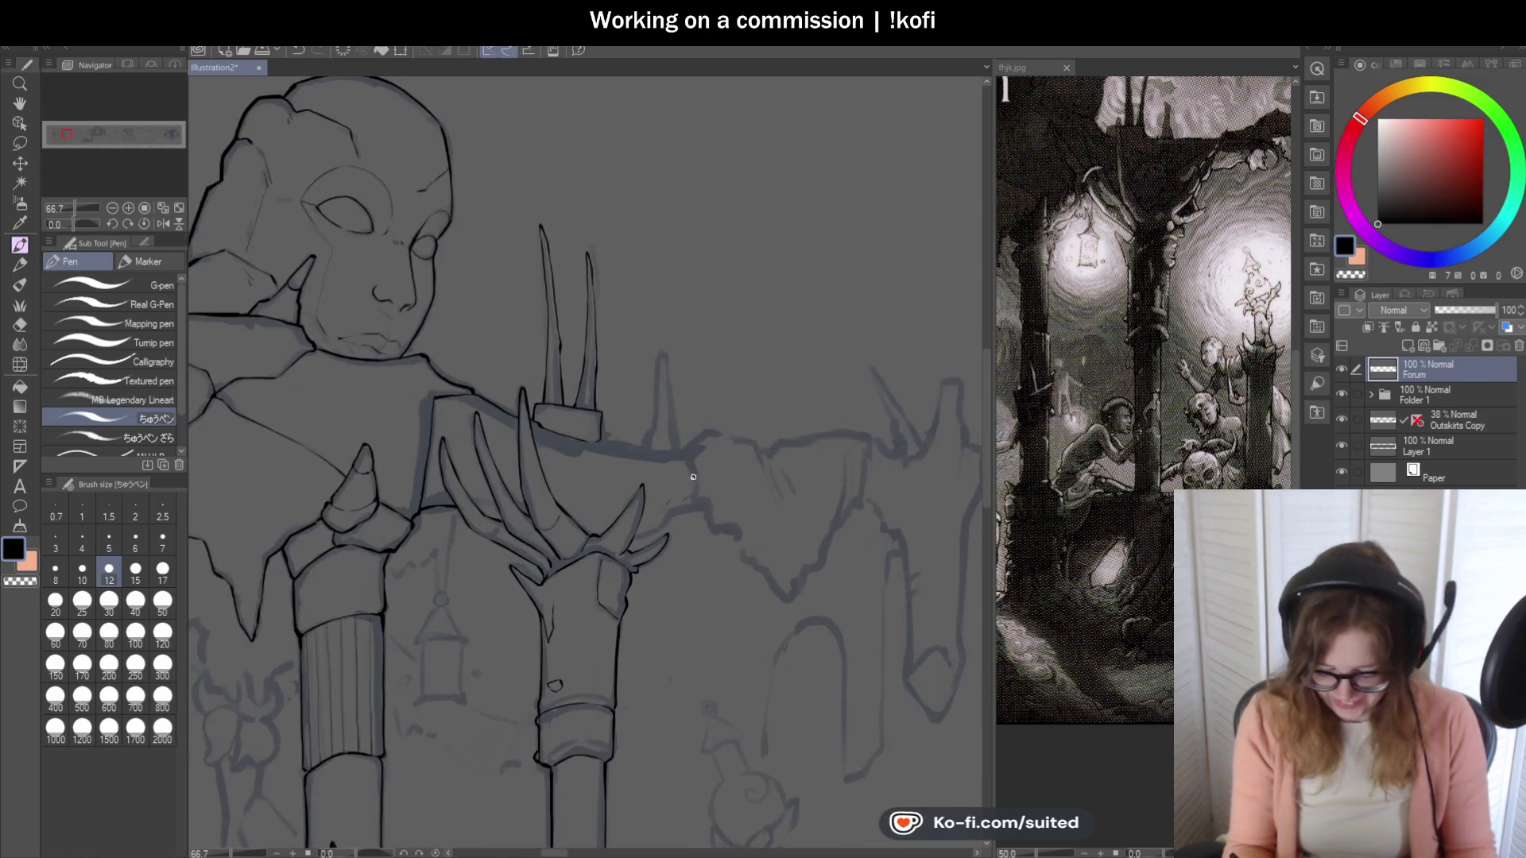
{"action": "mouse_move", "coordinate": [617, 429]}
{"action": "left_mouse_down"}
{"action": "mouse_move", "coordinate": [664, 151]}
{"action": "mouse_move", "coordinate": [681, 152]}
{"action": "mouse_move", "coordinate": [717, 429]}
{"action": "left_mouse_up"}
{"action": "scroll", "coordinate": [773, 294], "scroll_direction": "down", "scroll_amount": 2}
{"action": "scroll", "coordinate": [773, 294], "scroll_direction": "down", "scroll_amount": 1}
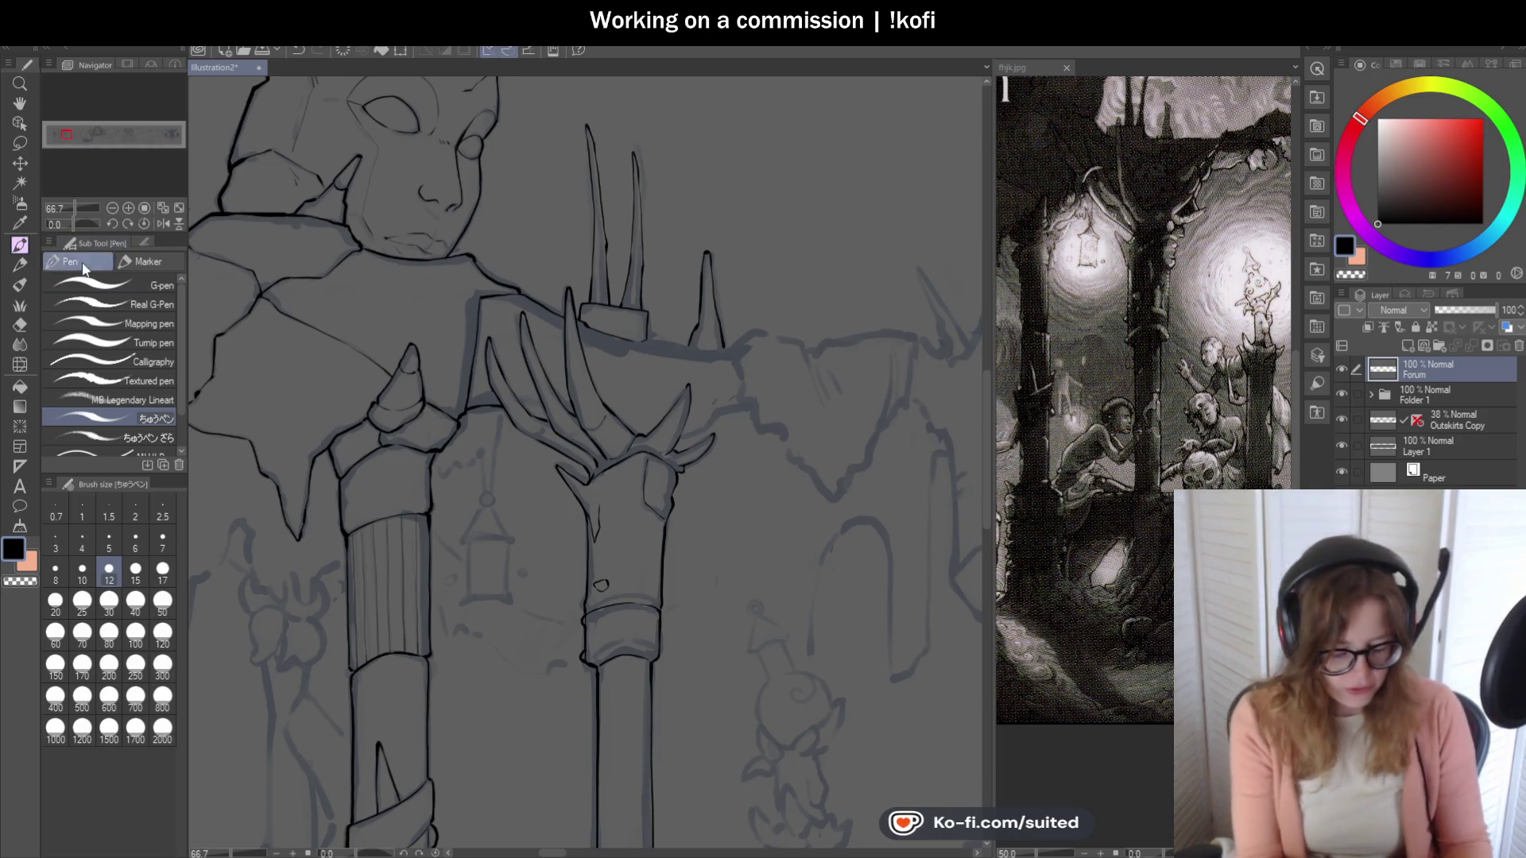
With the view rotated sideways, ink the line up from the block's corner, then restore upright.
{"action": "left_click_drag", "start_coordinate": [74, 224], "coordinate": [62, 224]}
{"action": "left_click", "coordinate": [144, 208]}
{"action": "scroll", "coordinate": [477, 389], "scroll_direction": "up", "scroll_amount": 2}
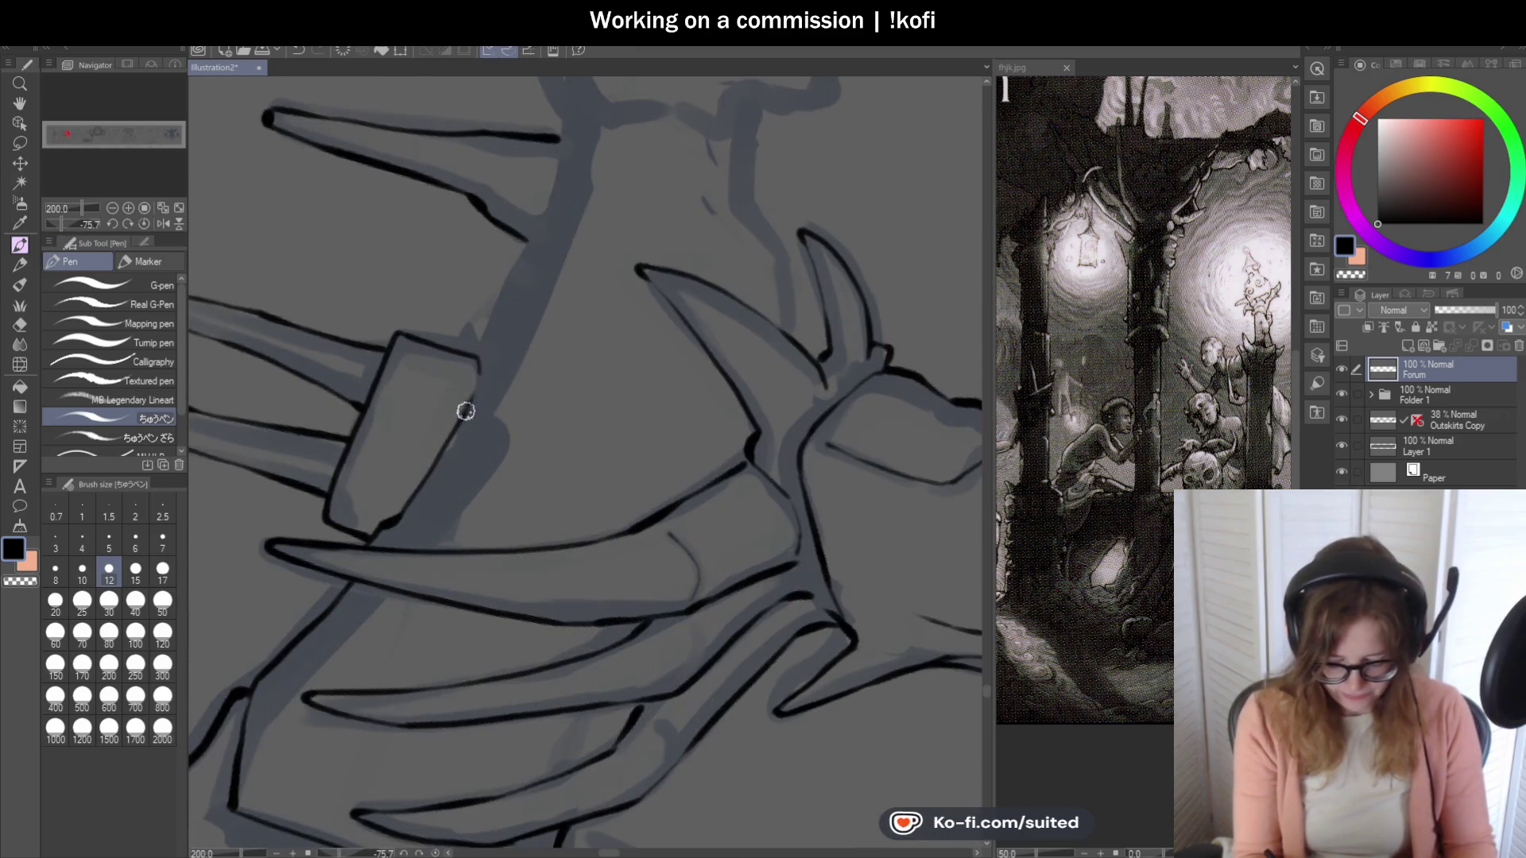
{"action": "left_click_drag", "start_coordinate": [464, 412], "coordinate": [572, 120]}
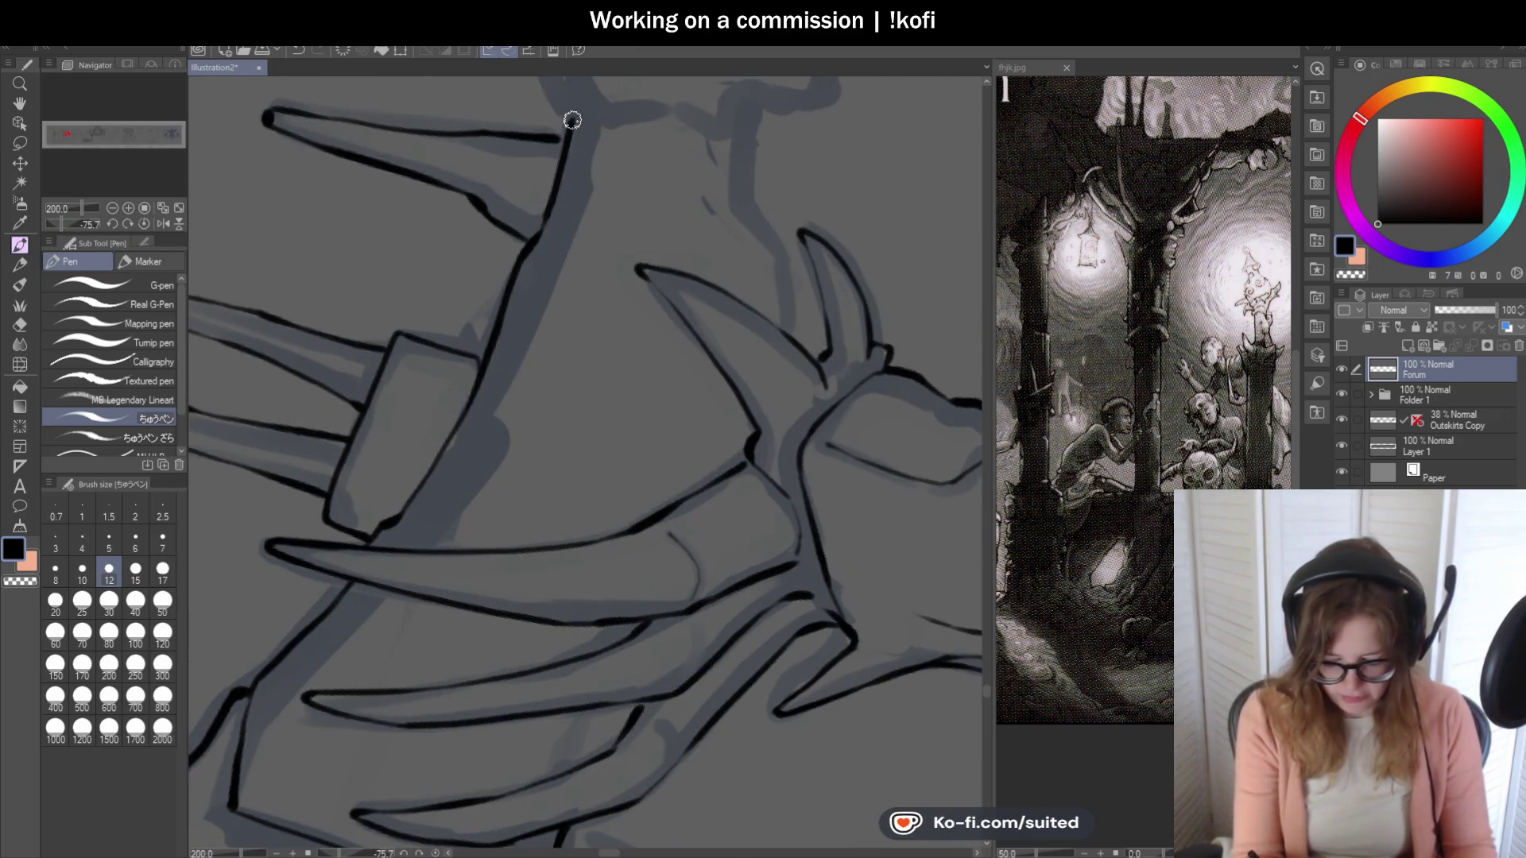
{"action": "left_click", "coordinate": [147, 223]}
{"action": "scroll", "coordinate": [715, 449], "scroll_direction": "down", "scroll_amount": 6}
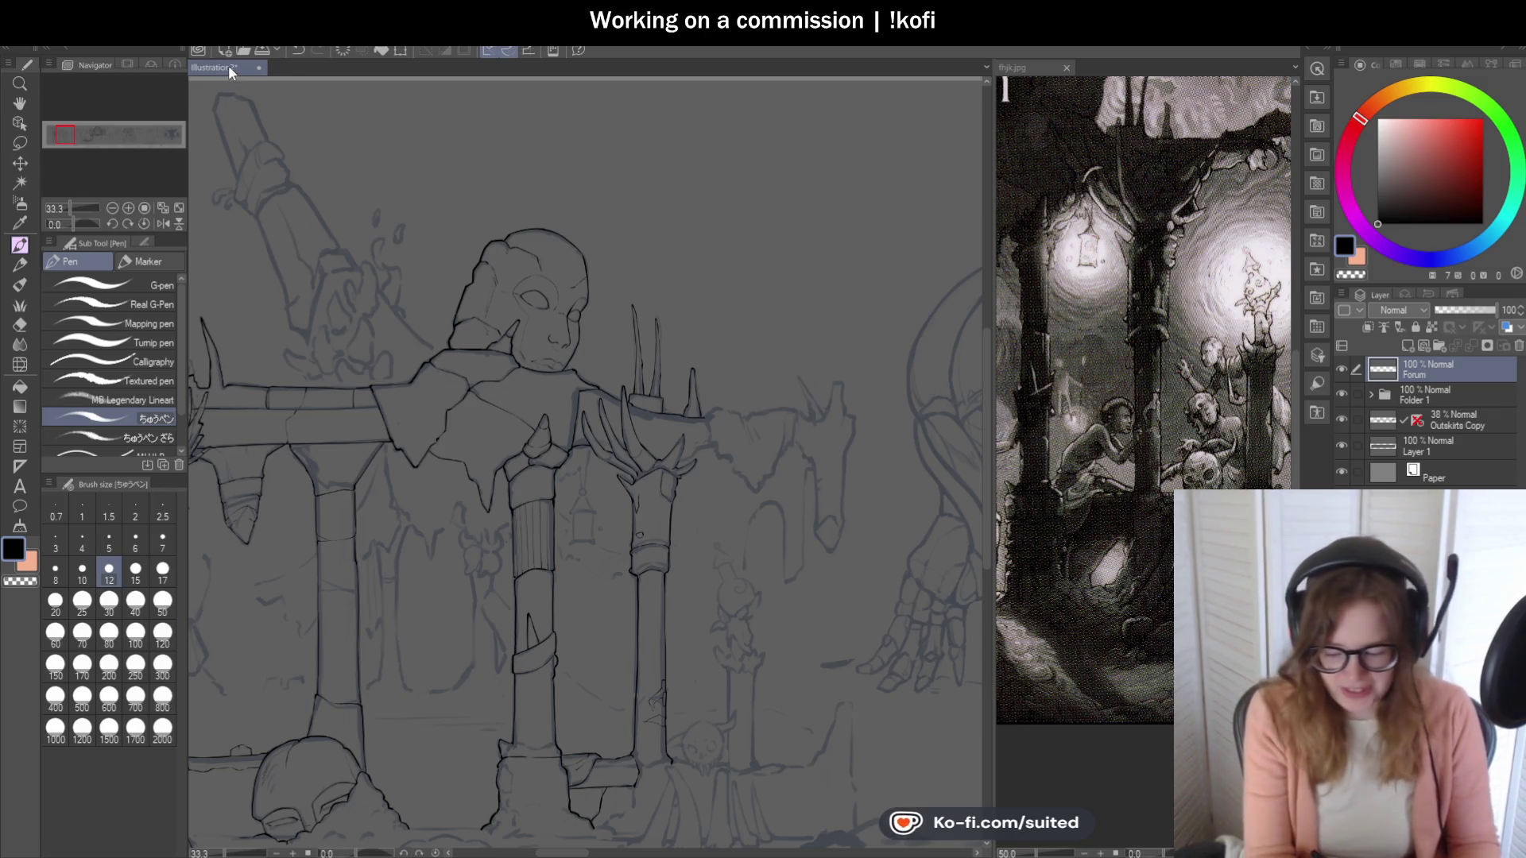
Ink the roof edge line to the right, following where it dips and rises.
{"action": "scroll", "coordinate": [626, 284], "scroll_direction": "down", "scroll_amount": 1}
{"action": "scroll", "coordinate": [751, 437], "scroll_direction": "up", "scroll_amount": 6}
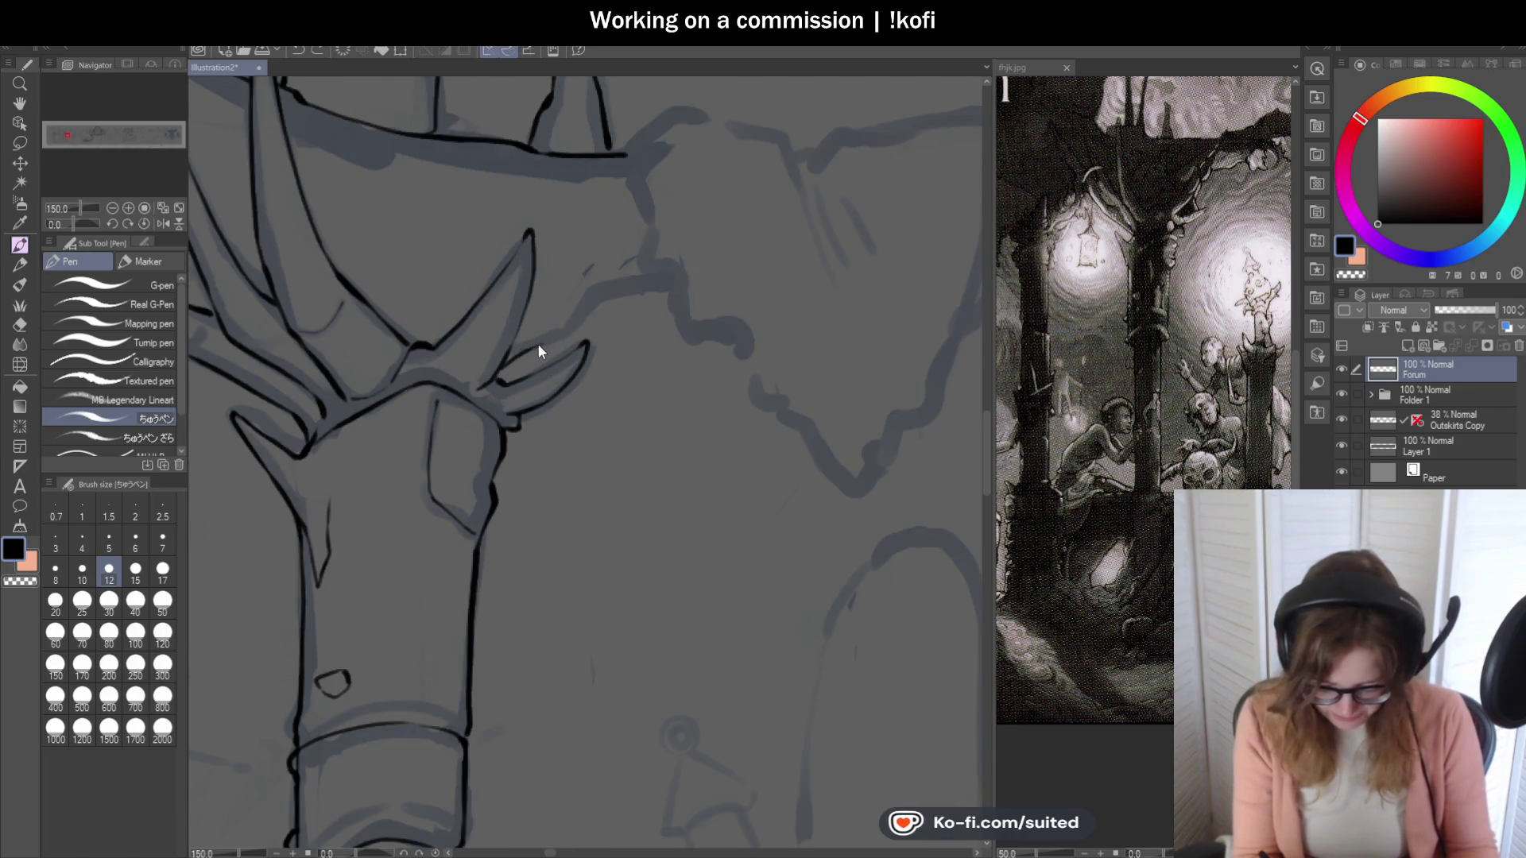
{"action": "scroll", "coordinate": [504, 359], "scroll_direction": "down", "scroll_amount": 3}
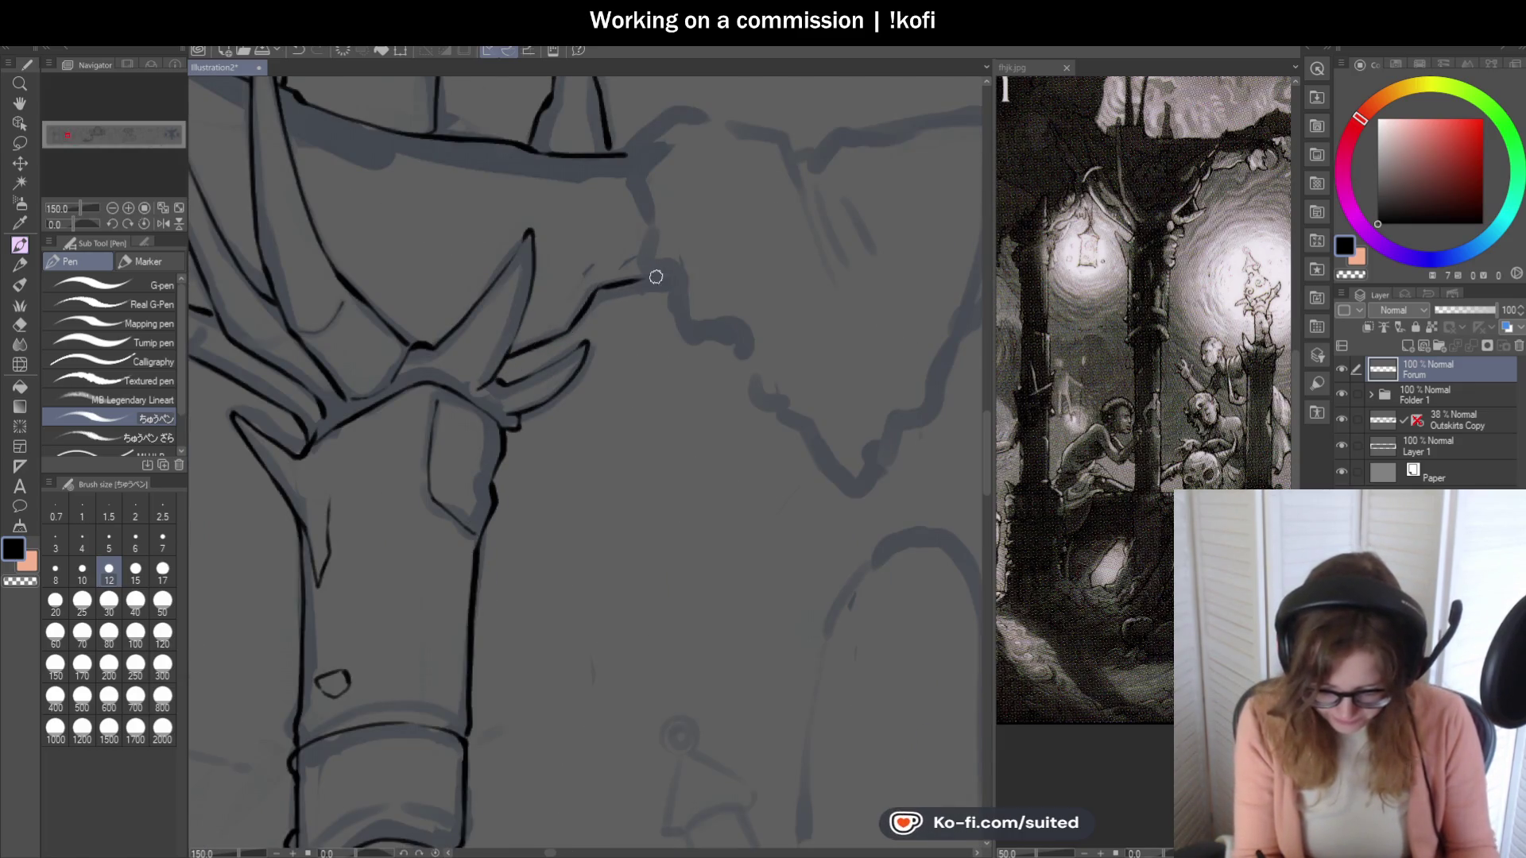
{"action": "scroll", "coordinate": [599, 268], "scroll_direction": "up", "scroll_amount": 3}
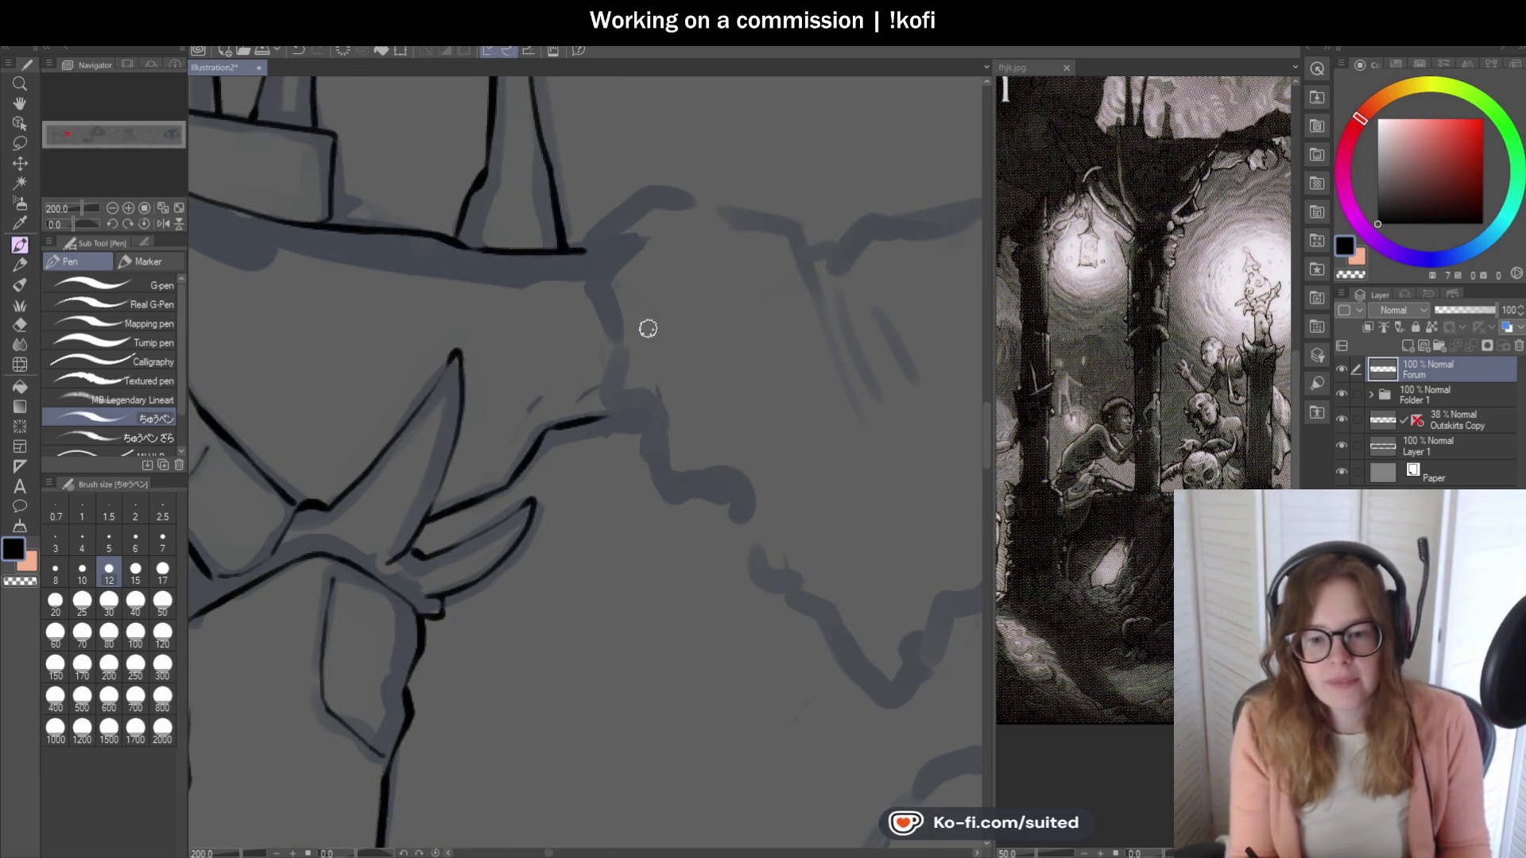
{"action": "scroll", "coordinate": [700, 308], "scroll_direction": "up", "scroll_amount": 2}
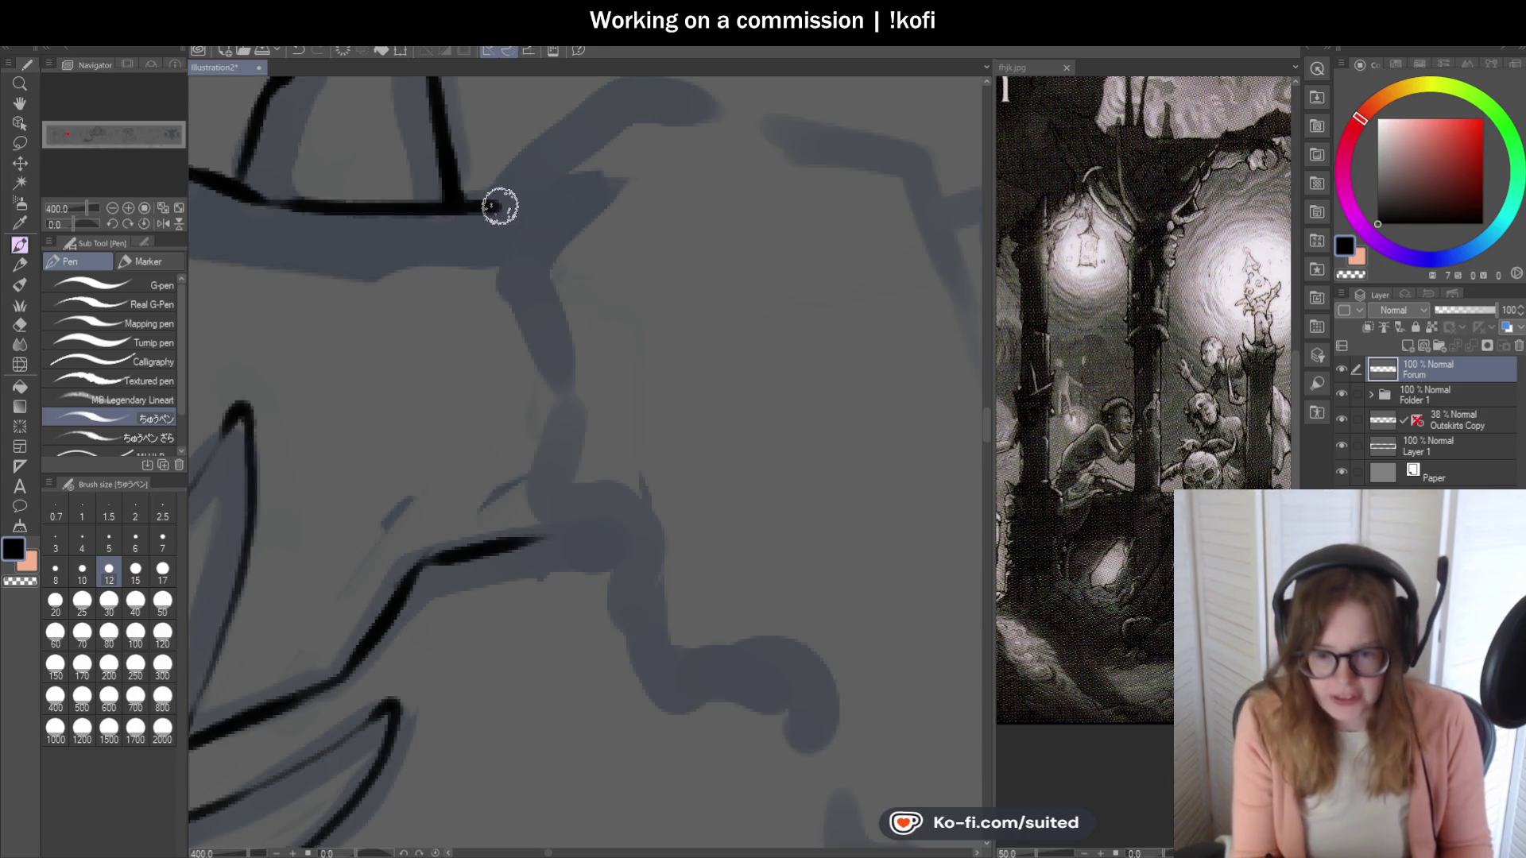
{"action": "scroll", "coordinate": [665, 307], "scroll_direction": "down", "scroll_amount": 2}
{"action": "left_click_drag", "start_coordinate": [579, 245], "coordinate": [775, 239]}
{"action": "scroll", "coordinate": [556, 255], "scroll_direction": "down", "scroll_amount": 3}
{"action": "scroll", "coordinate": [853, 370], "scroll_direction": "up", "scroll_amount": 3}
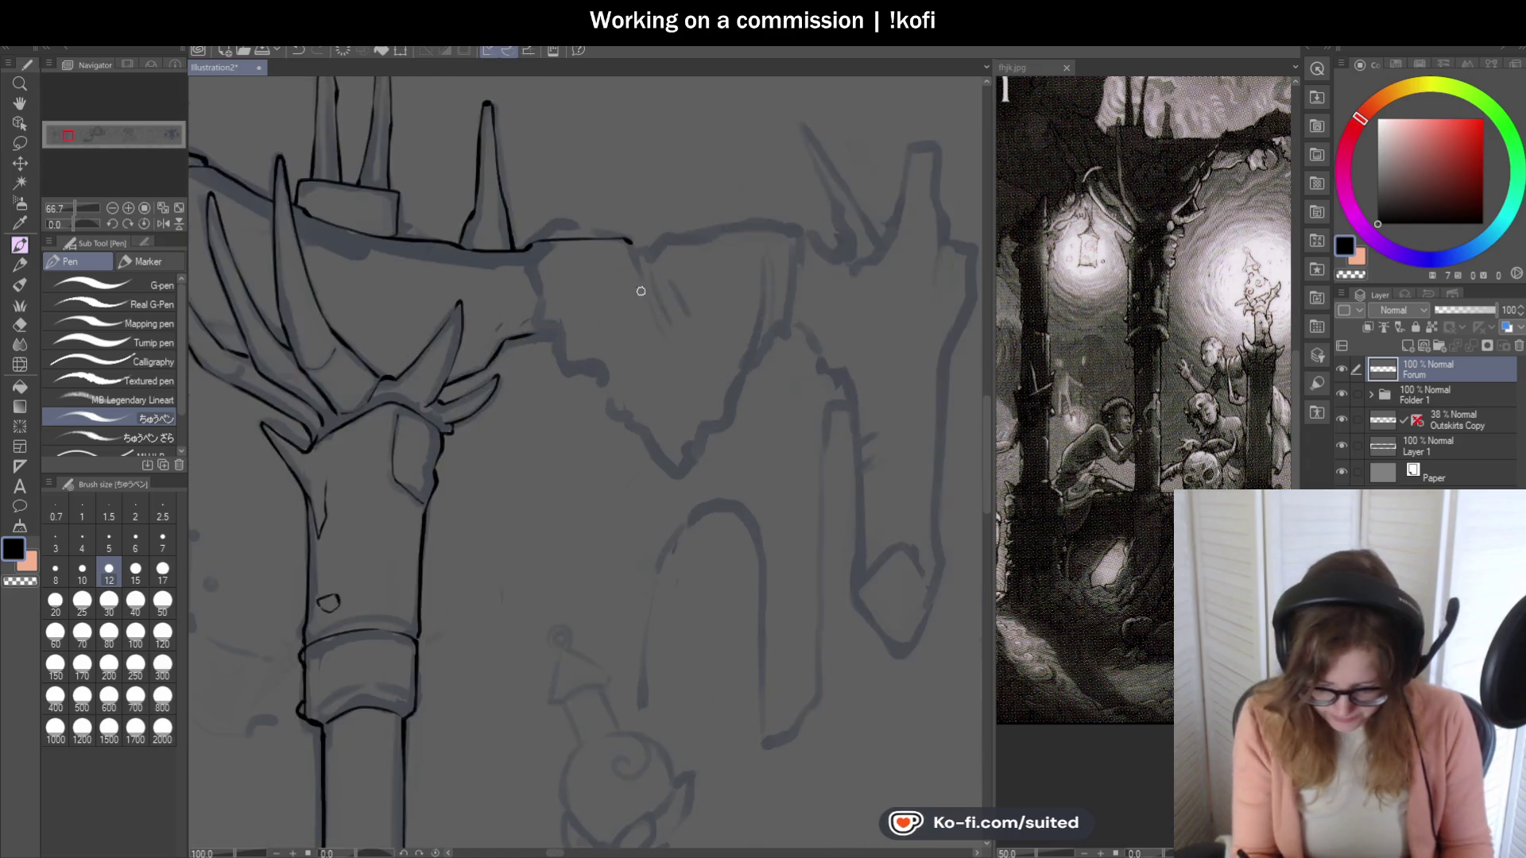
{"action": "mouse_move", "coordinate": [615, 199]}
{"action": "left_mouse_down"}
{"action": "mouse_move", "coordinate": [647, 218]}
{"action": "mouse_move", "coordinate": [729, 190]}
{"action": "left_mouse_up"}
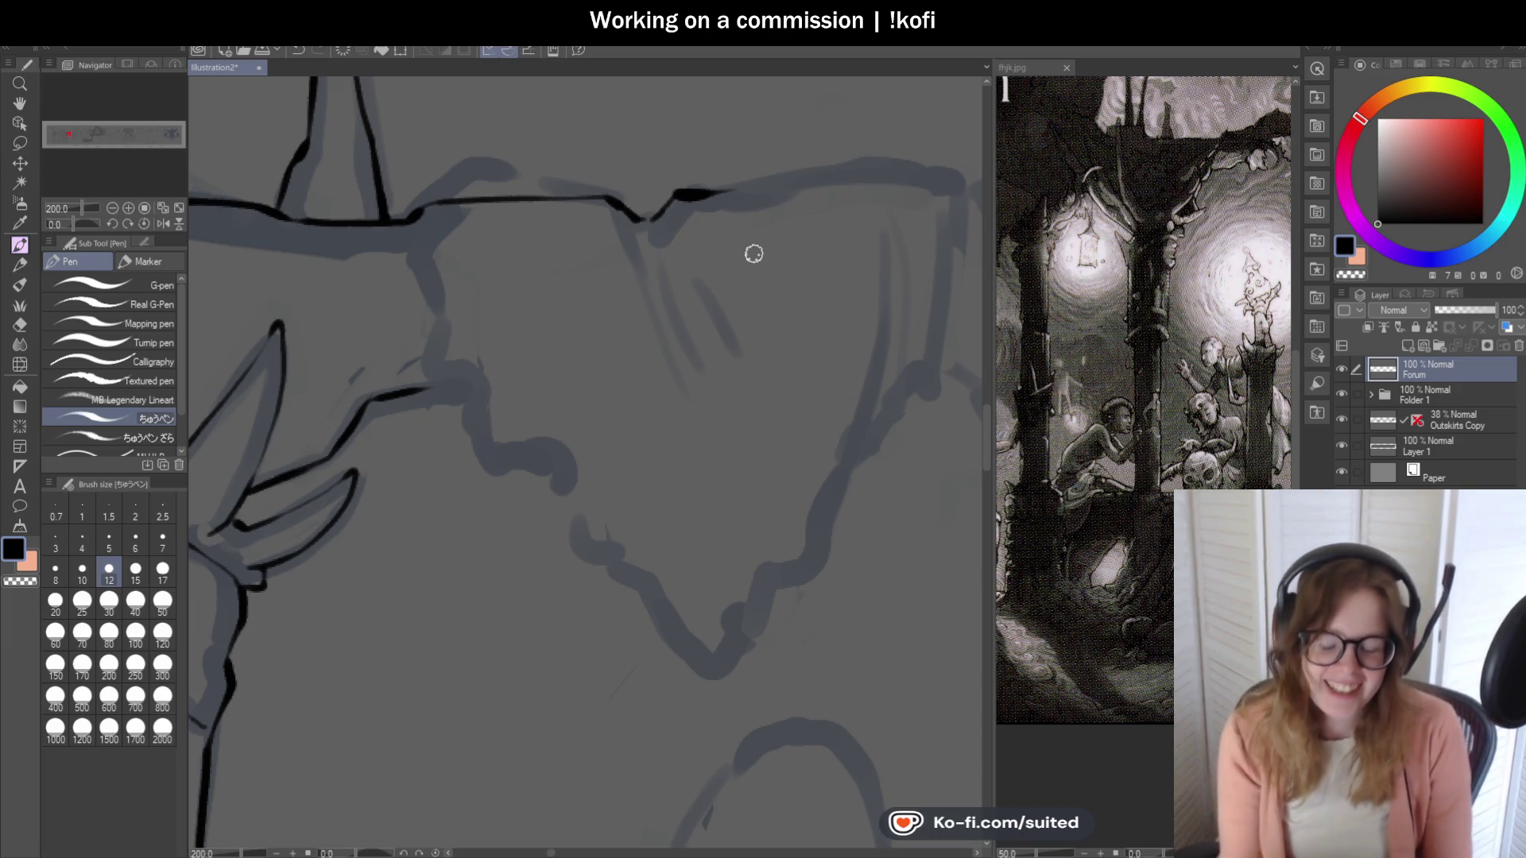
Ink the banner's side and lower edges, jagged bottom edge and top outline.
{"action": "mouse_move", "coordinate": [420, 208]}
{"action": "left_mouse_down"}
{"action": "mouse_move", "coordinate": [408, 231]}
{"action": "mouse_move", "coordinate": [449, 386]}
{"action": "left_mouse_up"}
{"action": "scroll", "coordinate": [539, 337], "scroll_direction": "up", "scroll_amount": 3}
{"action": "mouse_move", "coordinate": [444, 269]}
{"action": "left_mouse_down"}
{"action": "mouse_move", "coordinate": [525, 450]}
{"action": "mouse_move", "coordinate": [587, 450]}
{"action": "left_mouse_up"}
{"action": "scroll", "coordinate": [602, 286], "scroll_direction": "down", "scroll_amount": 4}
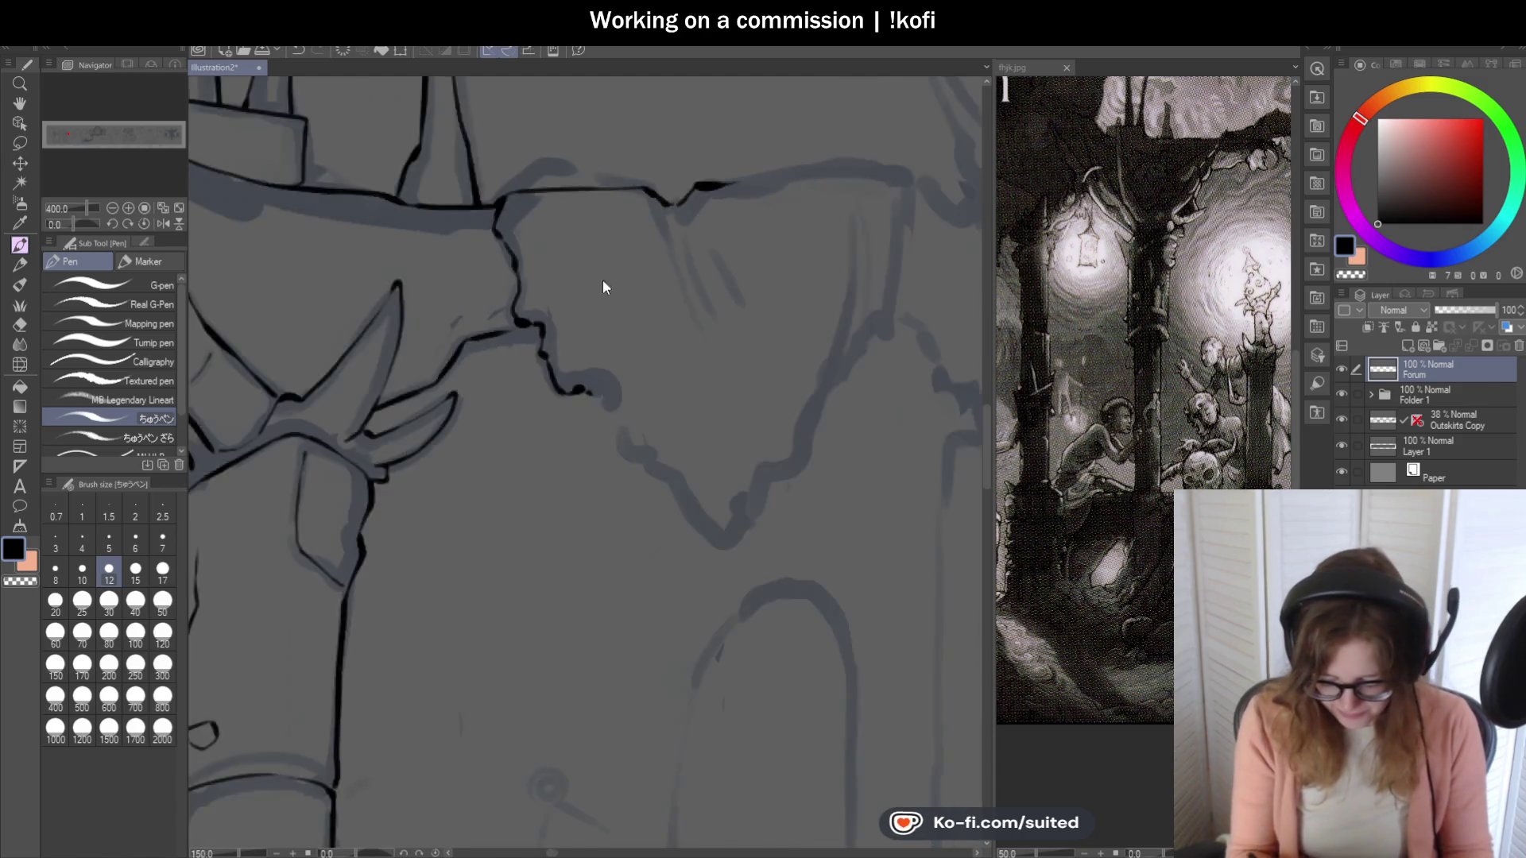
{"action": "scroll", "coordinate": [779, 313], "scroll_direction": "up", "scroll_amount": 1}
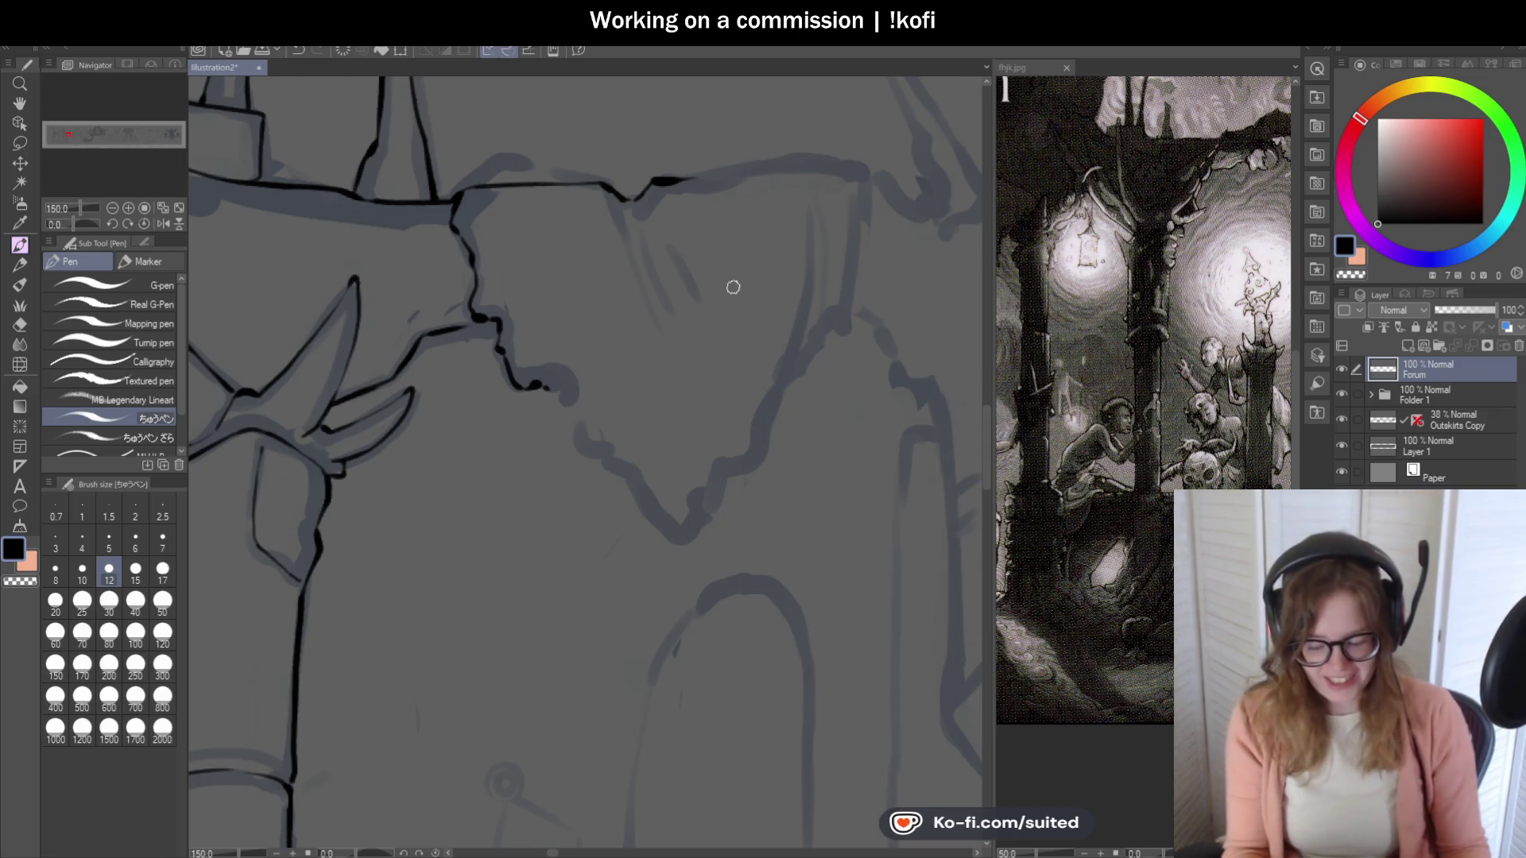
{"action": "scroll", "coordinate": [733, 287], "scroll_direction": "down", "scroll_amount": 3}
{"action": "scroll", "coordinate": [553, 325], "scroll_direction": "up", "scroll_amount": 4}
{"action": "mouse_move", "coordinate": [539, 337]}
{"action": "left_mouse_down"}
{"action": "mouse_move", "coordinate": [572, 422]}
{"action": "mouse_move", "coordinate": [623, 443]}
{"action": "mouse_move", "coordinate": [707, 541]}
{"action": "mouse_move", "coordinate": [839, 350]}
{"action": "mouse_move", "coordinate": [732, 426]}
{"action": "mouse_move", "coordinate": [749, 375]}
{"action": "mouse_move", "coordinate": [821, 302]}
{"action": "mouse_move", "coordinate": [833, 358]}
{"action": "left_mouse_up"}
{"action": "mouse_move", "coordinate": [624, 166]}
{"action": "left_mouse_down"}
{"action": "mouse_move", "coordinate": [766, 140]}
{"action": "mouse_move", "coordinate": [852, 146]}
{"action": "mouse_move", "coordinate": [871, 195]}
{"action": "mouse_move", "coordinate": [838, 344]}
{"action": "left_mouse_up"}
Ink the hanging strip's left edge beside the banner's torn point, down to its pointed tip.
{"action": "scroll", "coordinate": [838, 344], "scroll_direction": "down", "scroll_amount": 4}
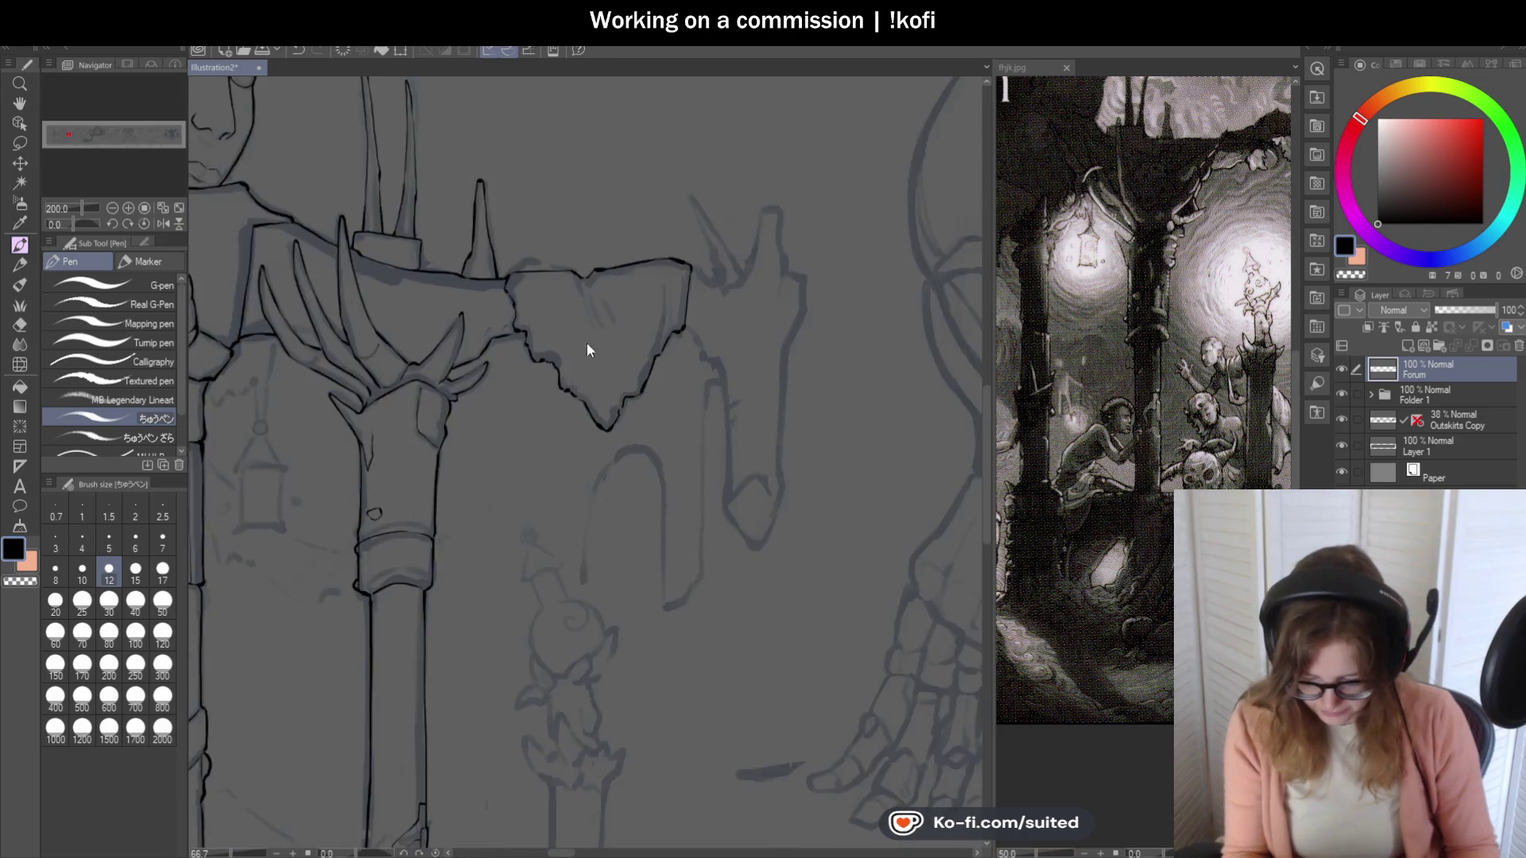
{"action": "scroll", "coordinate": [685, 384], "scroll_direction": "up", "scroll_amount": 1}
{"action": "scroll", "coordinate": [685, 383], "scroll_direction": "up", "scroll_amount": 3}
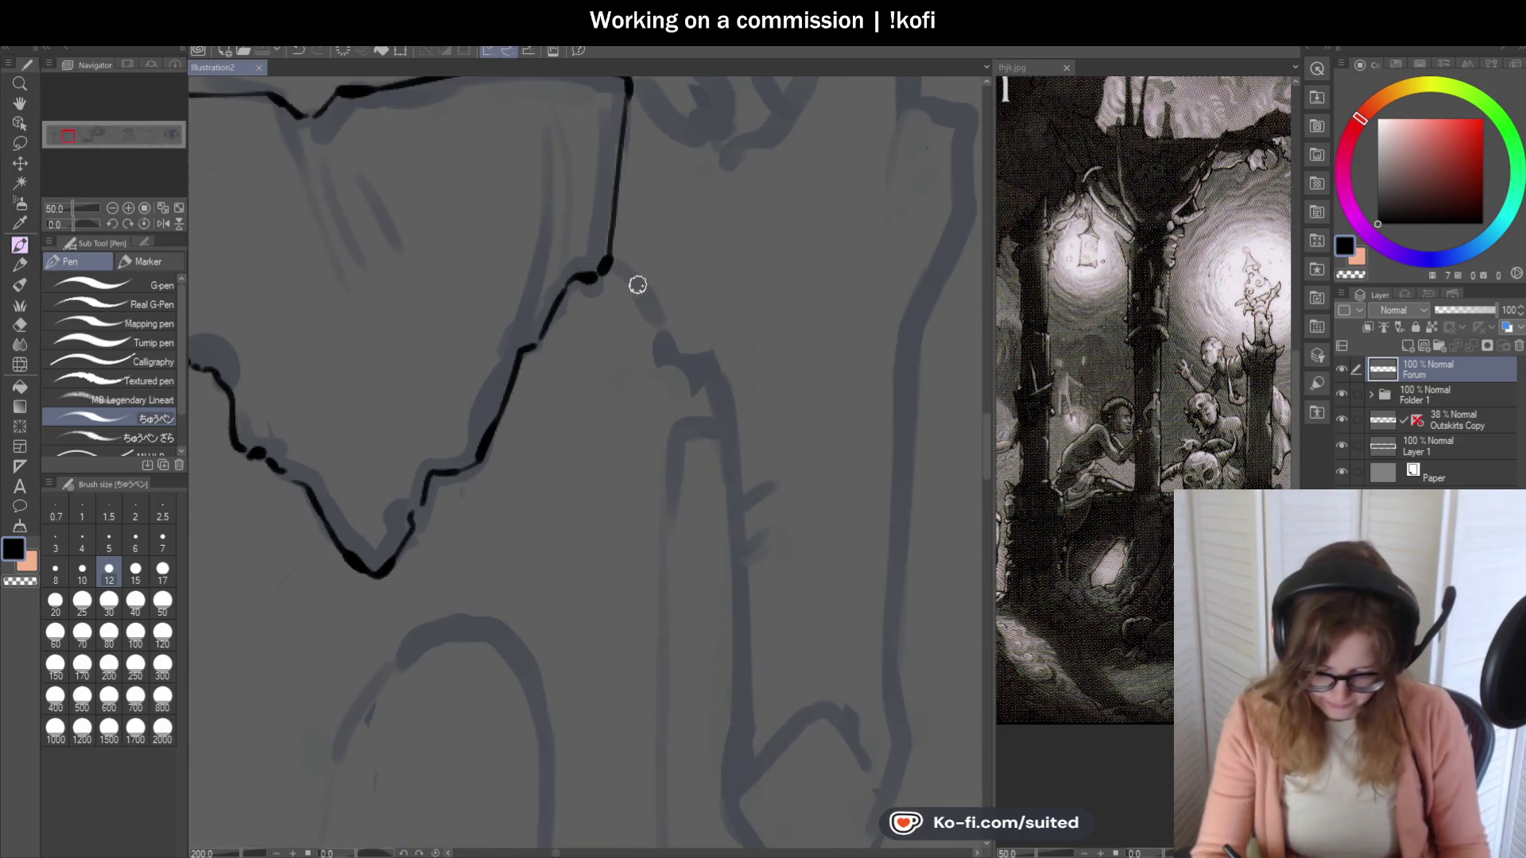
{"action": "mouse_move", "coordinate": [606, 266]}
{"action": "left_mouse_down"}
{"action": "mouse_move", "coordinate": [633, 283]}
{"action": "mouse_move", "coordinate": [670, 364]}
{"action": "mouse_move", "coordinate": [691, 368]}
{"action": "left_mouse_up"}
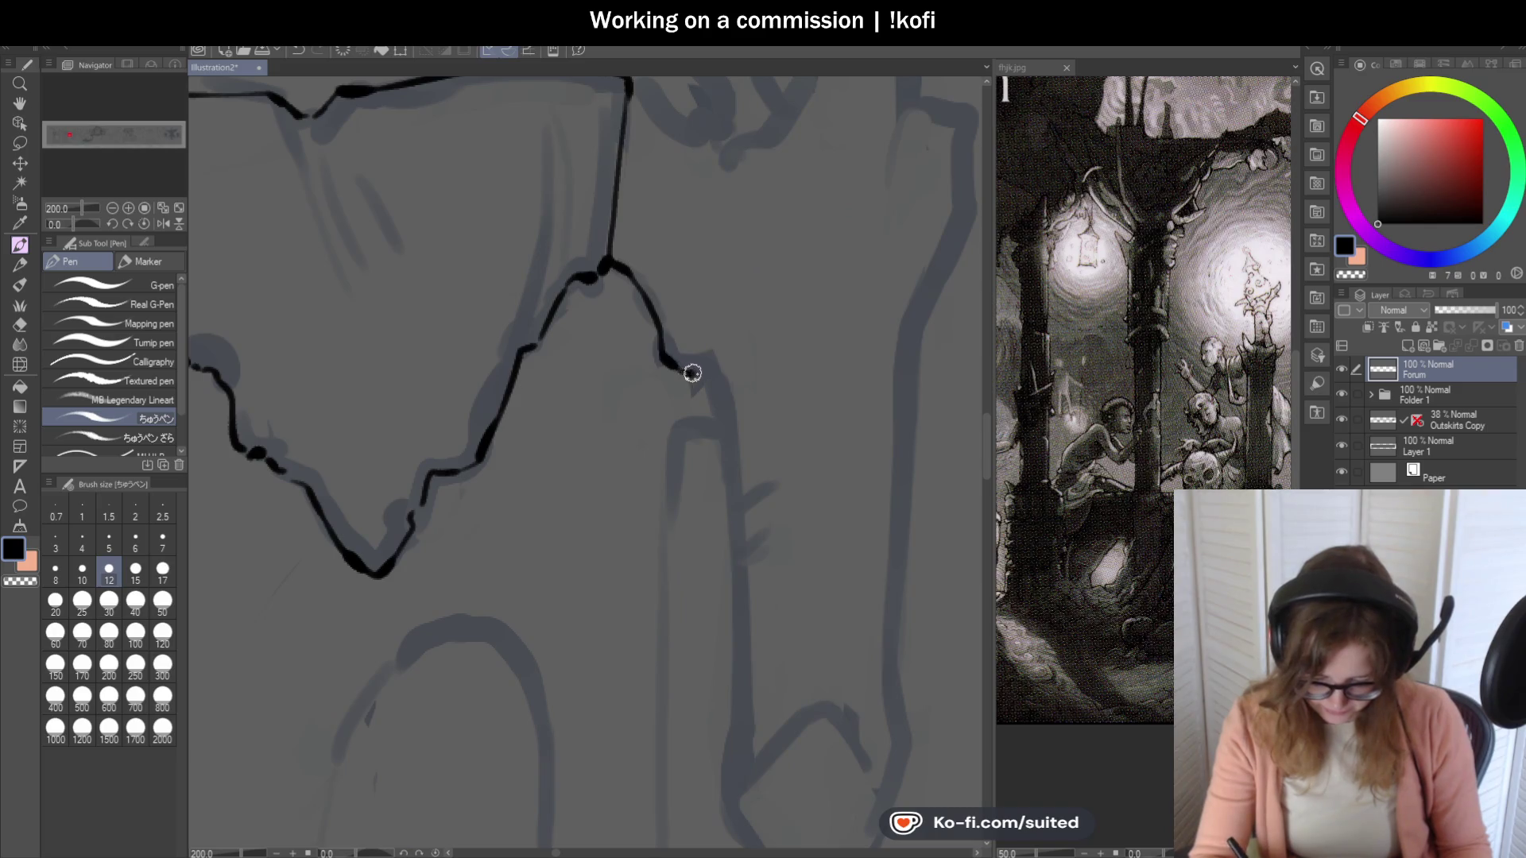
{"action": "scroll", "coordinate": [739, 368], "scroll_direction": "down", "scroll_amount": 2}
{"action": "scroll", "coordinate": [719, 374], "scroll_direction": "up", "scroll_amount": 2}
{"action": "left_click_drag", "start_coordinate": [637, 213], "coordinate": [678, 563]}
{"action": "scroll", "coordinate": [678, 563], "scroll_direction": "down", "scroll_amount": 2}
{"action": "scroll", "coordinate": [676, 454], "scroll_direction": "up", "scroll_amount": 2}
{"action": "mouse_move", "coordinate": [671, 388]}
{"action": "left_mouse_down"}
{"action": "mouse_move", "coordinate": [666, 477]}
{"action": "mouse_move", "coordinate": [729, 564]}
{"action": "mouse_move", "coordinate": [770, 580]}
{"action": "mouse_move", "coordinate": [843, 407]}
{"action": "left_mouse_up"}
Ink the spike above the strip, its right edge, and the tall spike at its top.
{"action": "scroll", "coordinate": [817, 403], "scroll_direction": "down", "scroll_amount": 2}
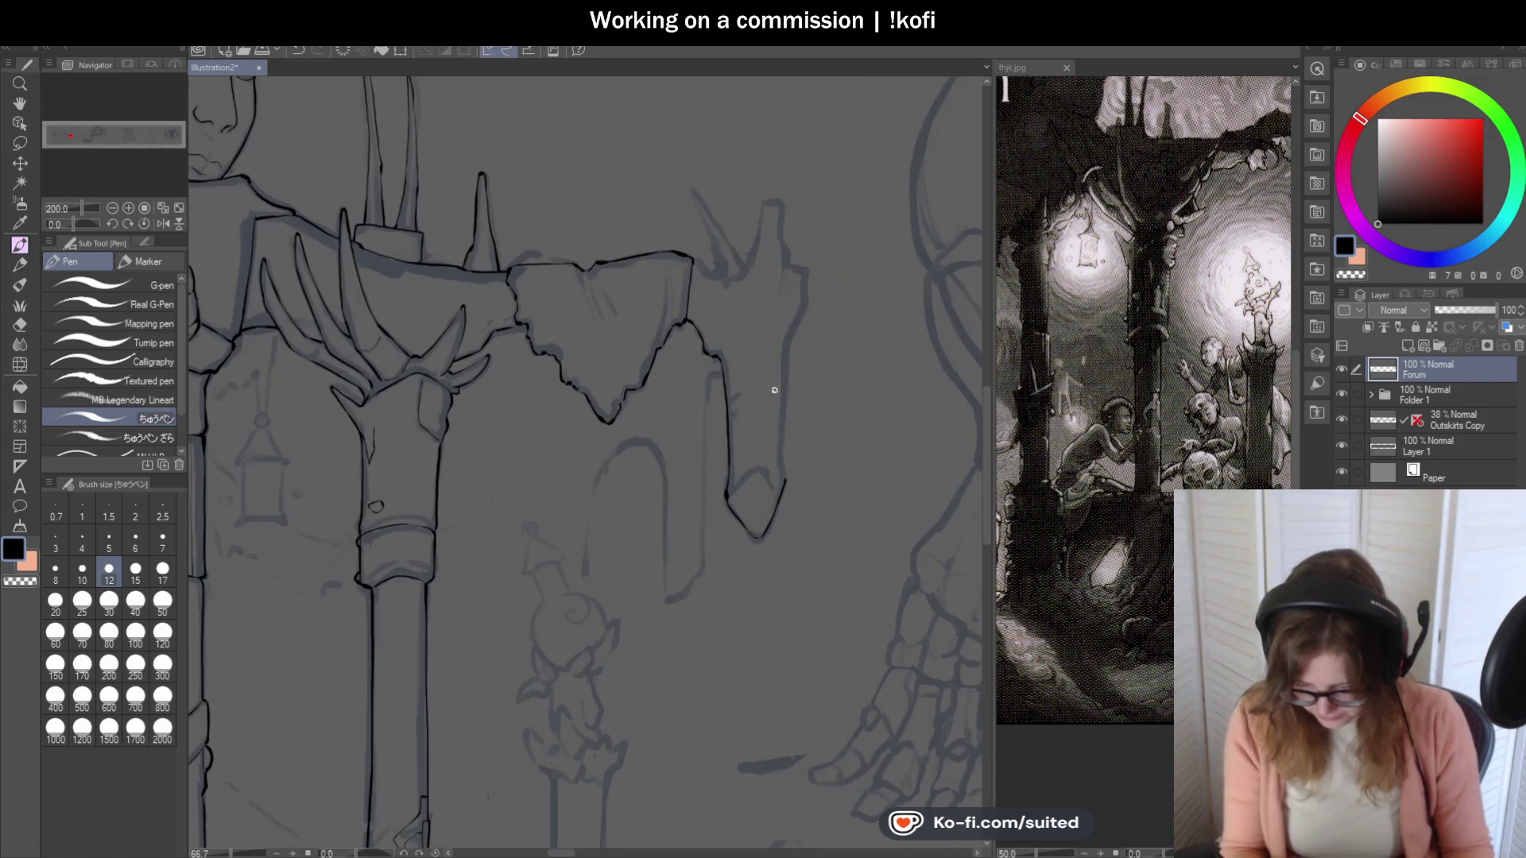
{"action": "scroll", "coordinate": [706, 231], "scroll_direction": "up", "scroll_amount": 3}
{"action": "mouse_move", "coordinate": [663, 256]}
{"action": "left_mouse_down"}
{"action": "mouse_move", "coordinate": [739, 289]}
{"action": "mouse_move", "coordinate": [747, 316]}
{"action": "left_mouse_up"}
{"action": "scroll", "coordinate": [739, 310], "scroll_direction": "down", "scroll_amount": 3}
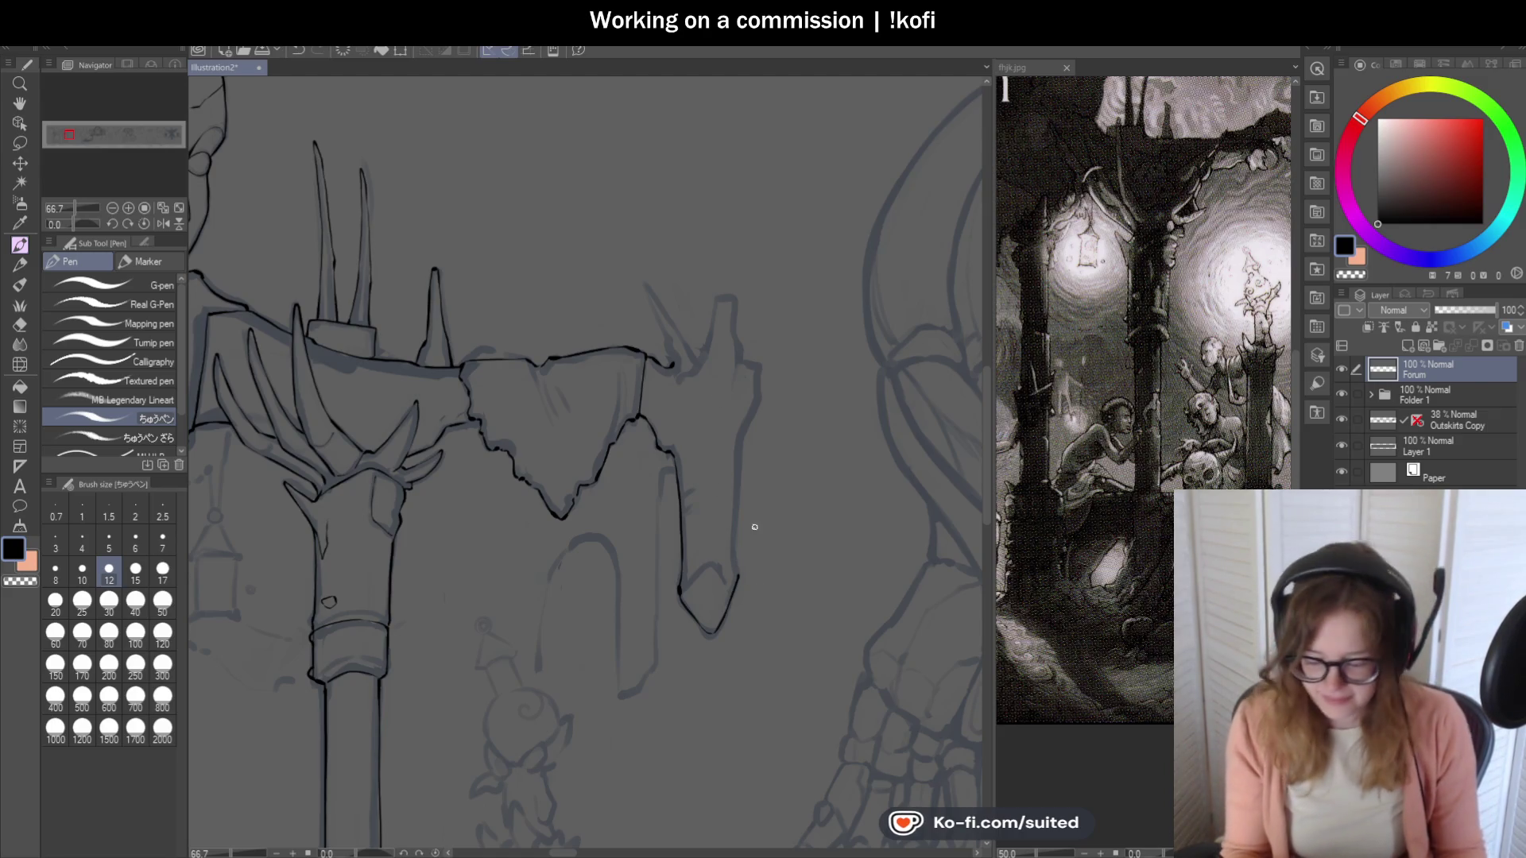
{"action": "scroll", "coordinate": [756, 528], "scroll_direction": "up", "scroll_amount": 3}
{"action": "mouse_move", "coordinate": [730, 611]}
{"action": "left_mouse_down"}
{"action": "mouse_move", "coordinate": [745, 290]}
{"action": "mouse_move", "coordinate": [782, 214]}
{"action": "mouse_move", "coordinate": [783, 138]}
{"action": "left_mouse_up"}
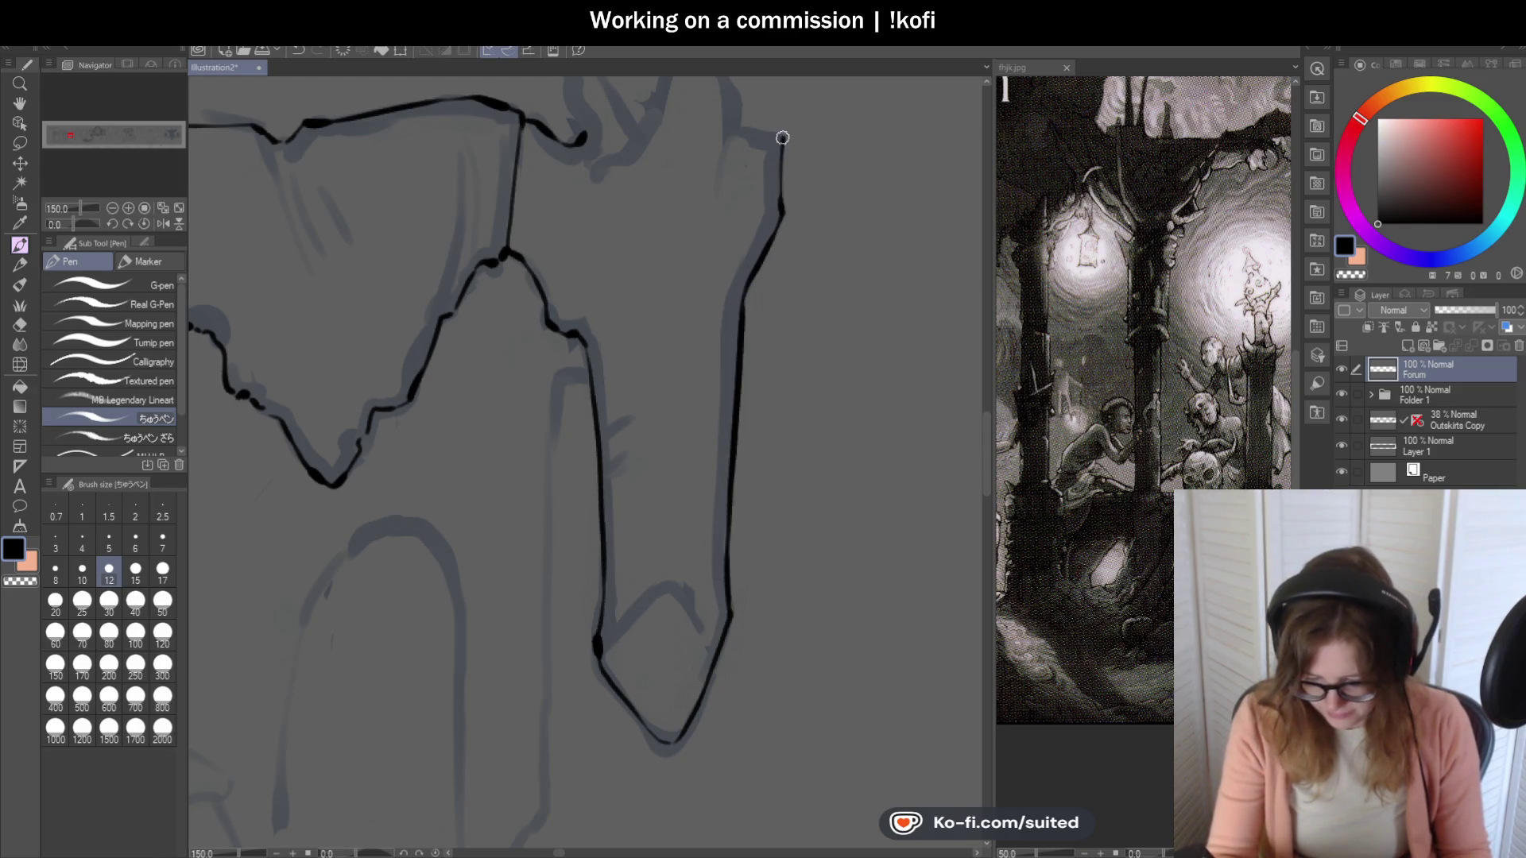
{"action": "scroll", "coordinate": [708, 368], "scroll_direction": "down", "scroll_amount": 3}
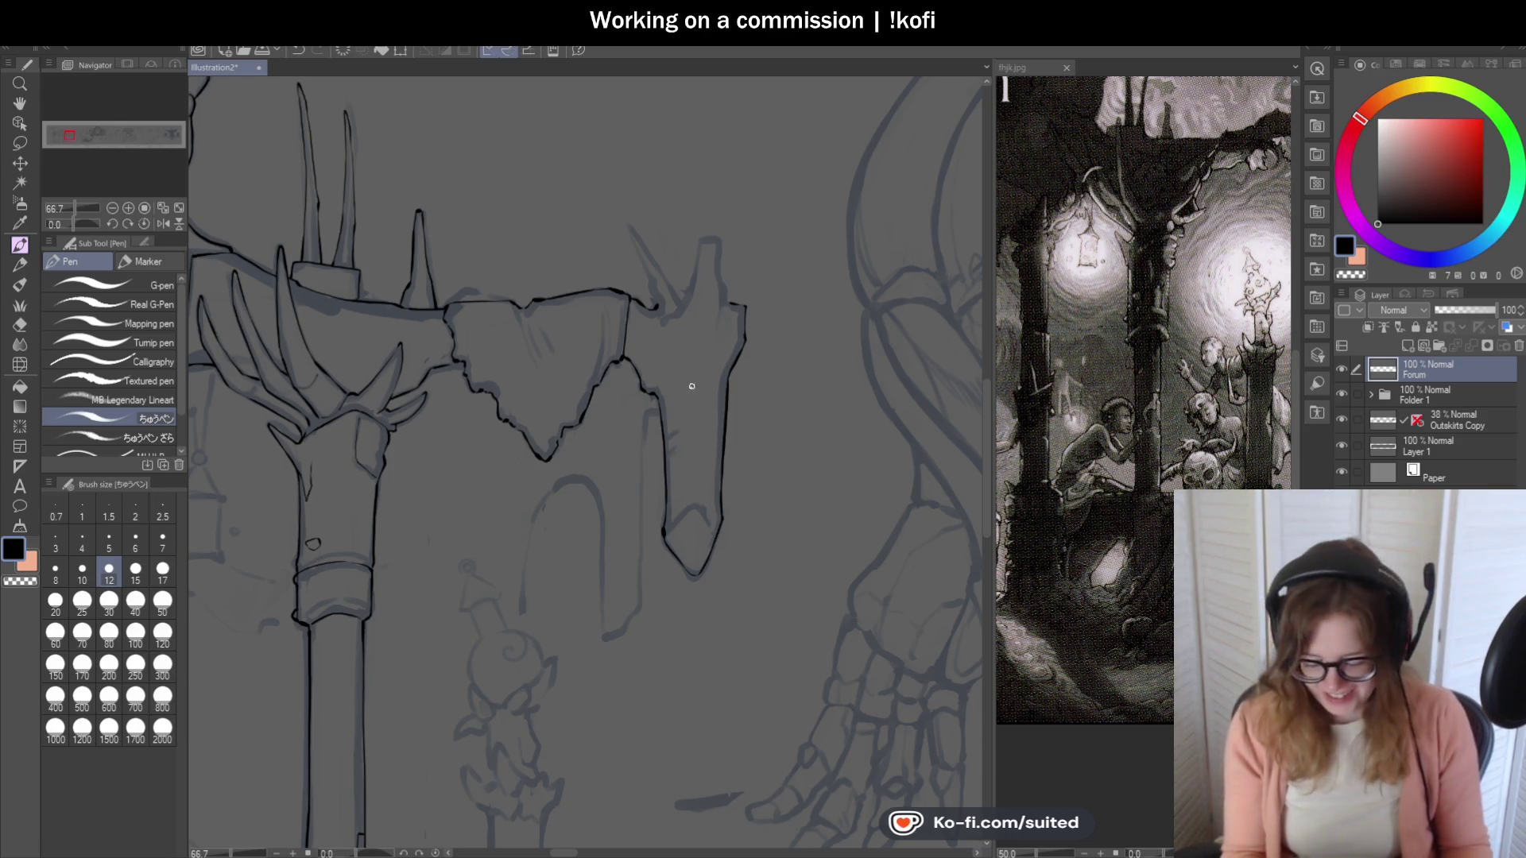
{"action": "scroll", "coordinate": [687, 350], "scroll_direction": "up", "scroll_amount": 3}
{"action": "mouse_move", "coordinate": [612, 288]}
{"action": "left_mouse_down"}
{"action": "mouse_move", "coordinate": [561, 156]}
{"action": "mouse_move", "coordinate": [666, 286]}
{"action": "mouse_move", "coordinate": [707, 160]}
{"action": "mouse_move", "coordinate": [751, 198]}
{"action": "mouse_move", "coordinate": [759, 256]}
{"action": "left_mouse_up"}
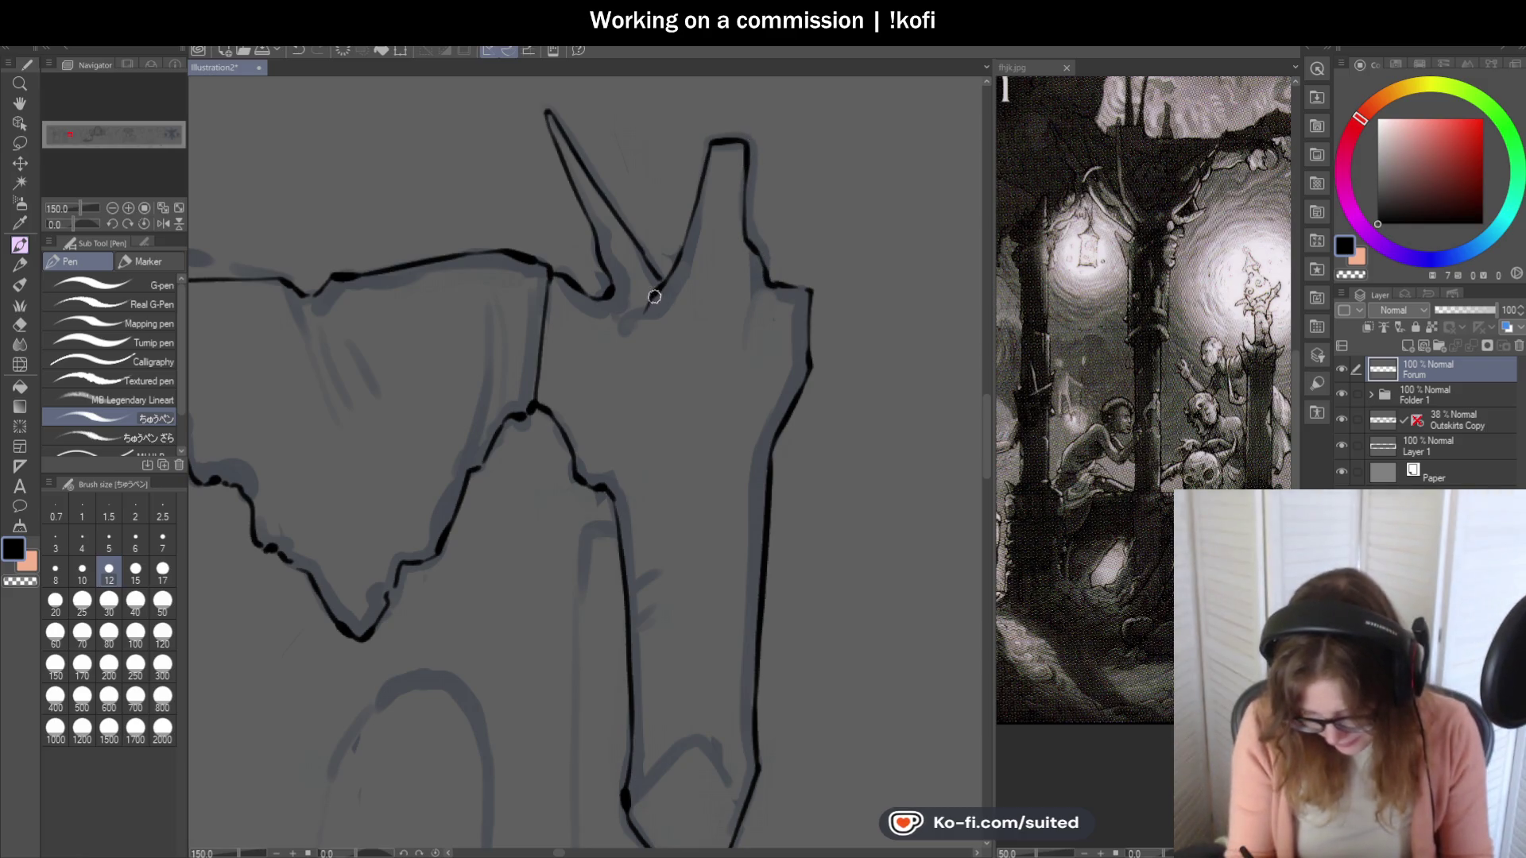
{"action": "scroll", "coordinate": [756, 524], "scroll_direction": "down", "scroll_amount": 4}
{"action": "scroll", "coordinate": [757, 523], "scroll_direction": "up", "scroll_amount": 2}
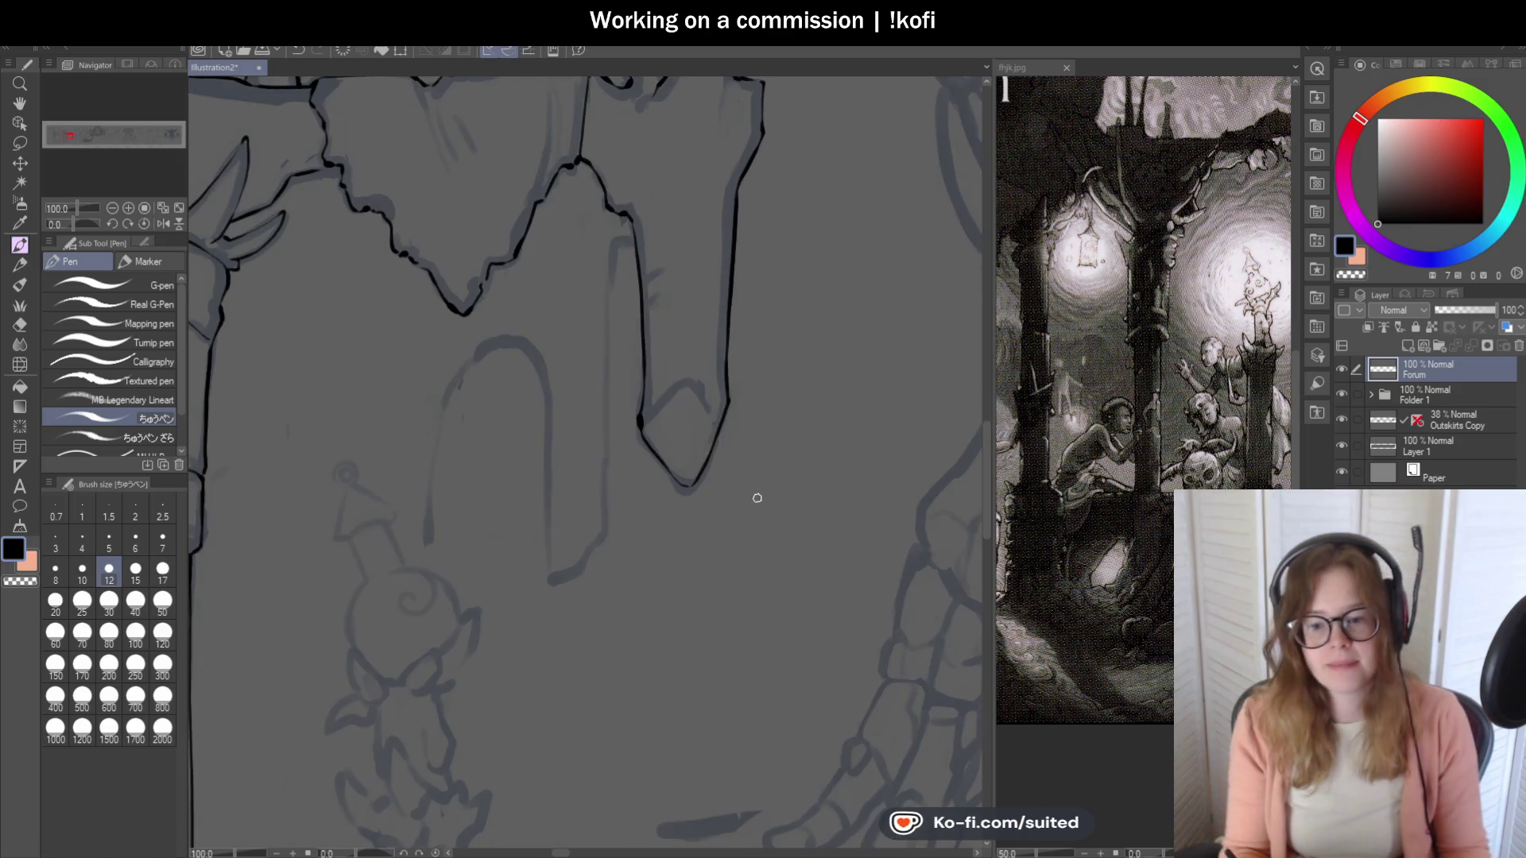
{"action": "scroll", "coordinate": [733, 458], "scroll_direction": "up", "scroll_amount": 2}
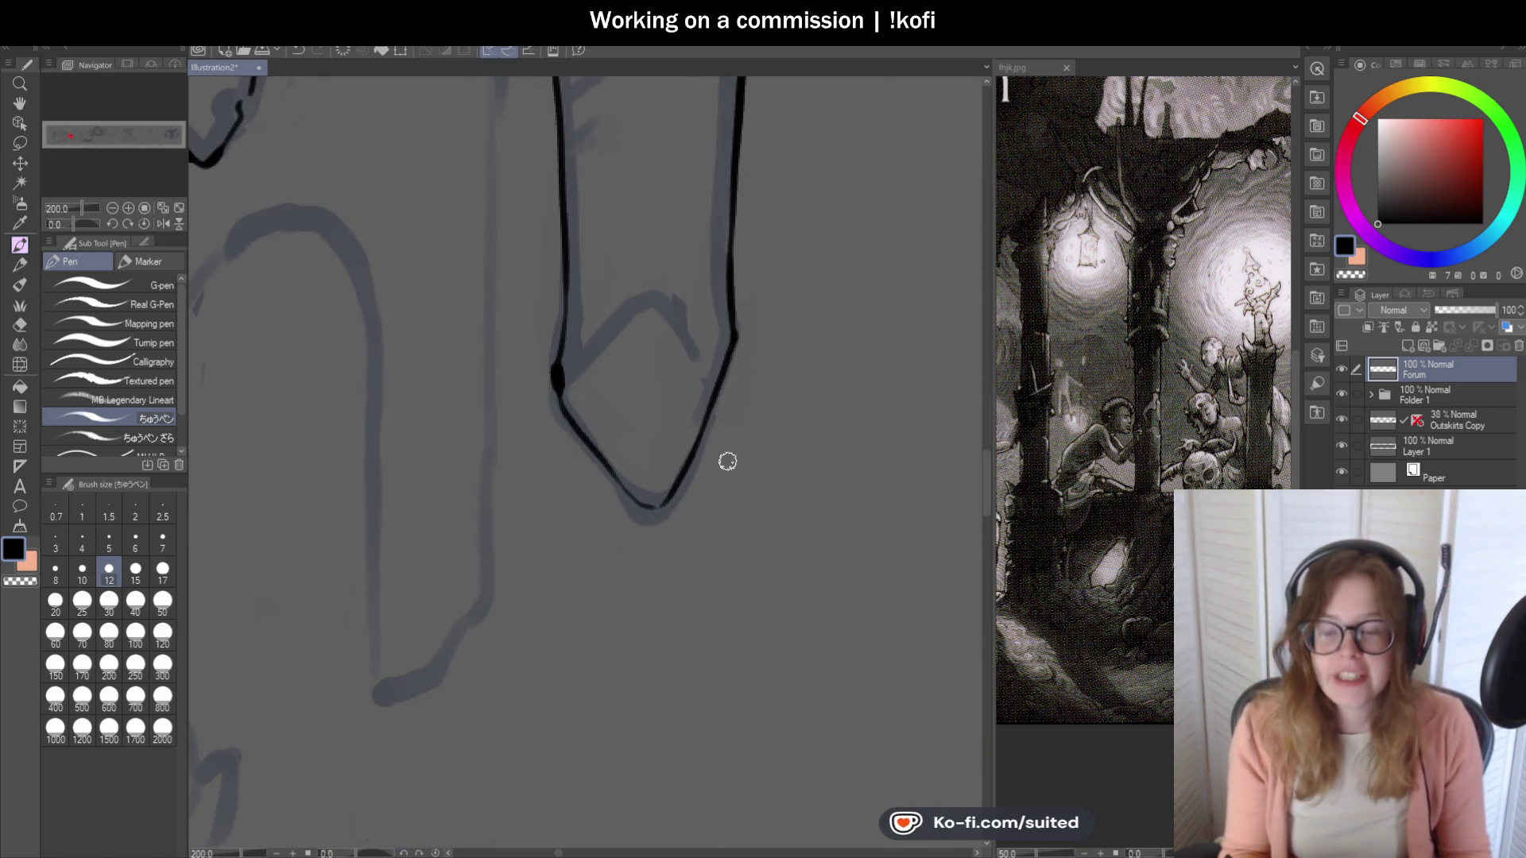
{"action": "scroll", "coordinate": [677, 434], "scroll_direction": "up", "scroll_amount": 2}
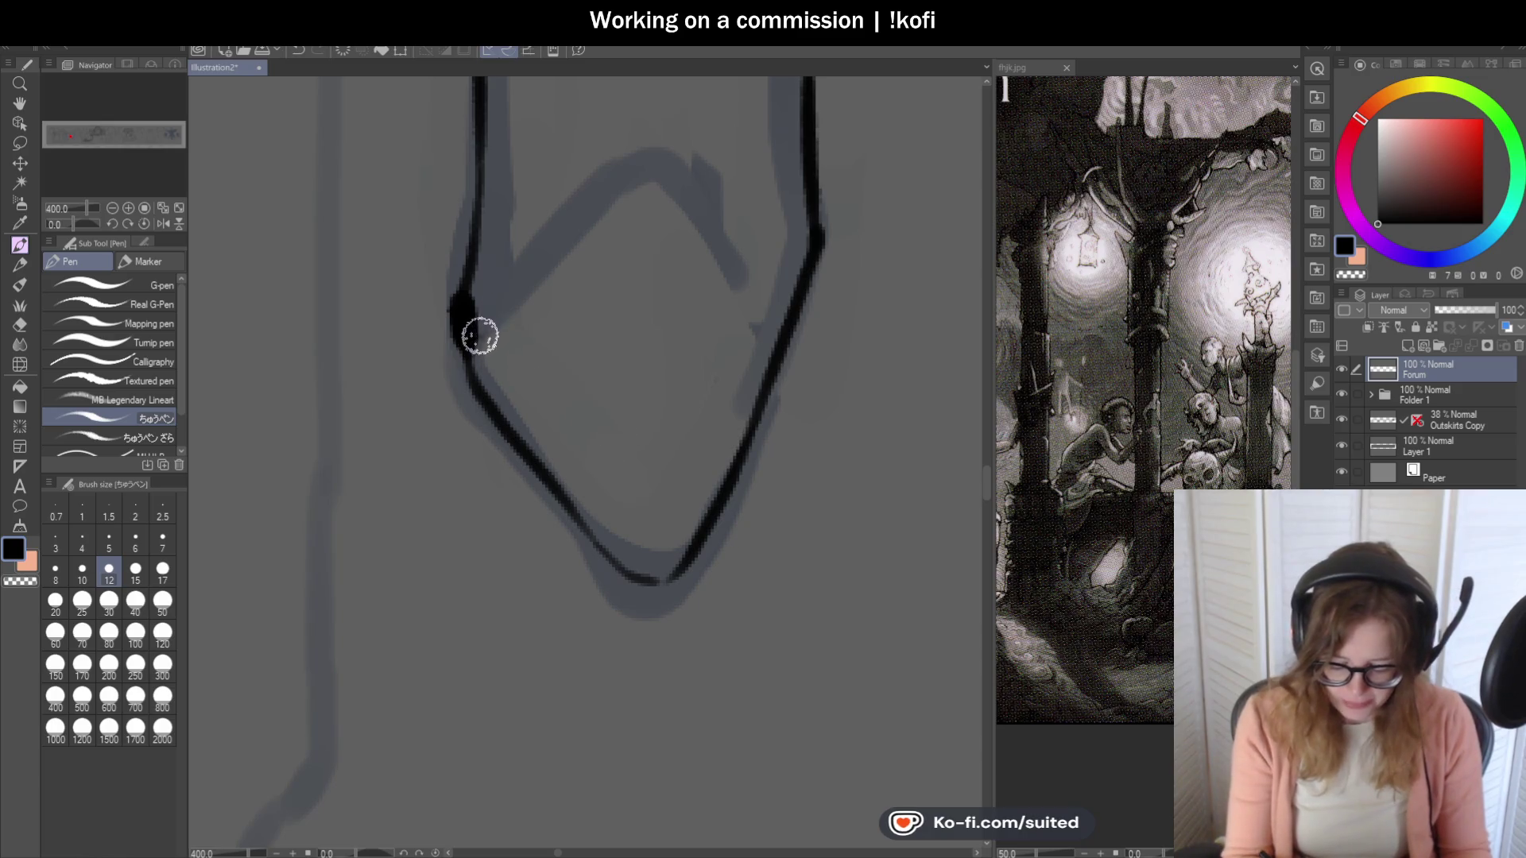
Draw the upper edges of the diamond tip at 400% zoom to close the shape.
{"action": "mouse_move", "coordinate": [477, 330]}
{"action": "left_mouse_down"}
{"action": "mouse_move", "coordinate": [501, 286]}
{"action": "mouse_move", "coordinate": [650, 155]}
{"action": "mouse_move", "coordinate": [709, 180]}
{"action": "mouse_move", "coordinate": [790, 272]}
{"action": "left_mouse_up"}
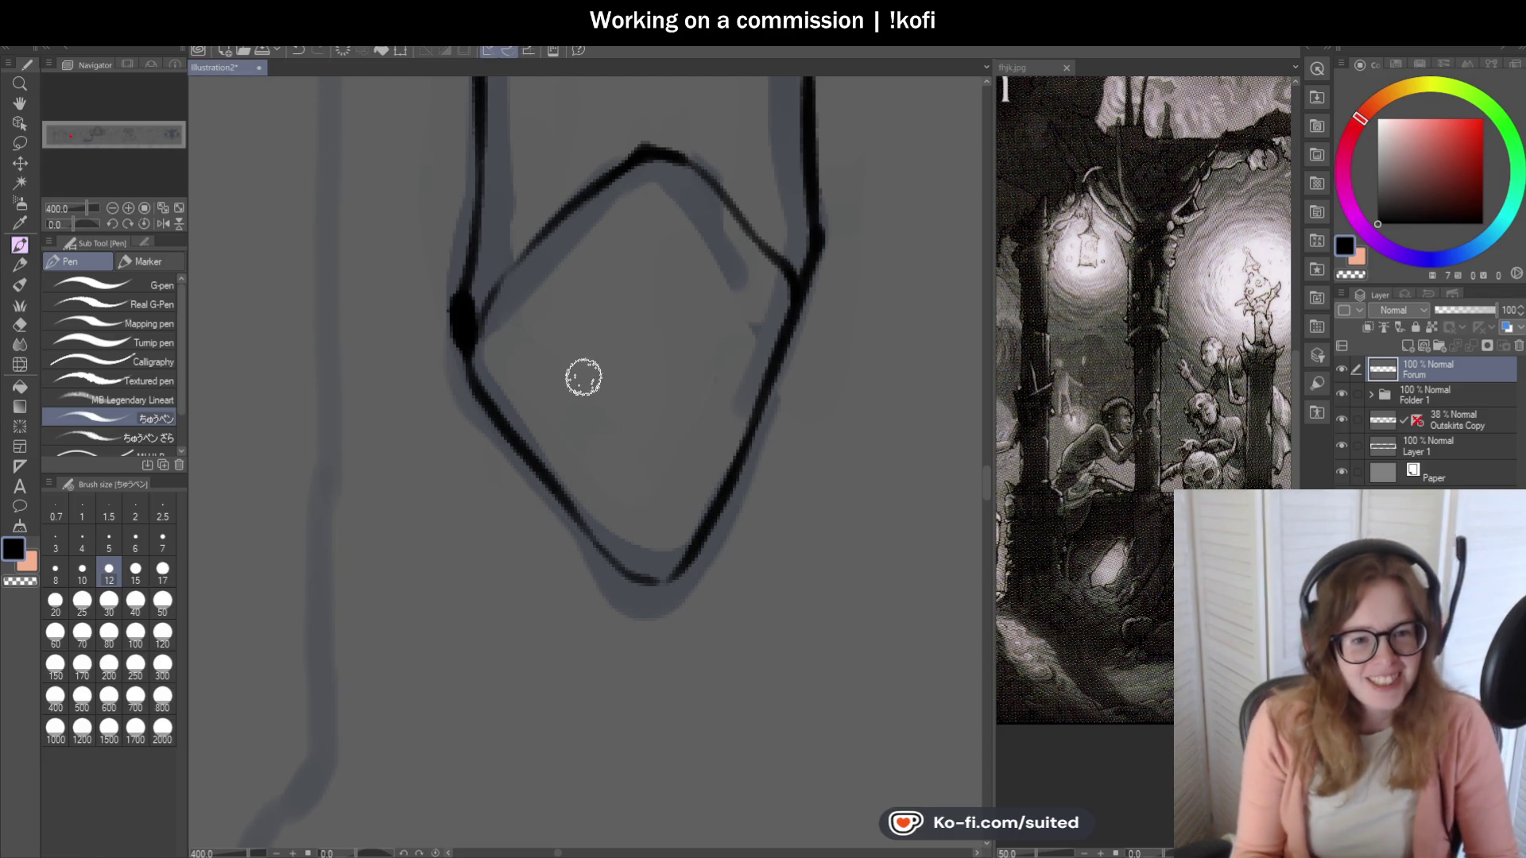
Add a short detail stroke near the strip's top at 400%, then zoom out to review the banner.
{"action": "scroll", "coordinate": [582, 375], "scroll_direction": "down", "scroll_amount": 4}
{"action": "scroll", "coordinate": [644, 453], "scroll_direction": "down", "scroll_amount": 1}
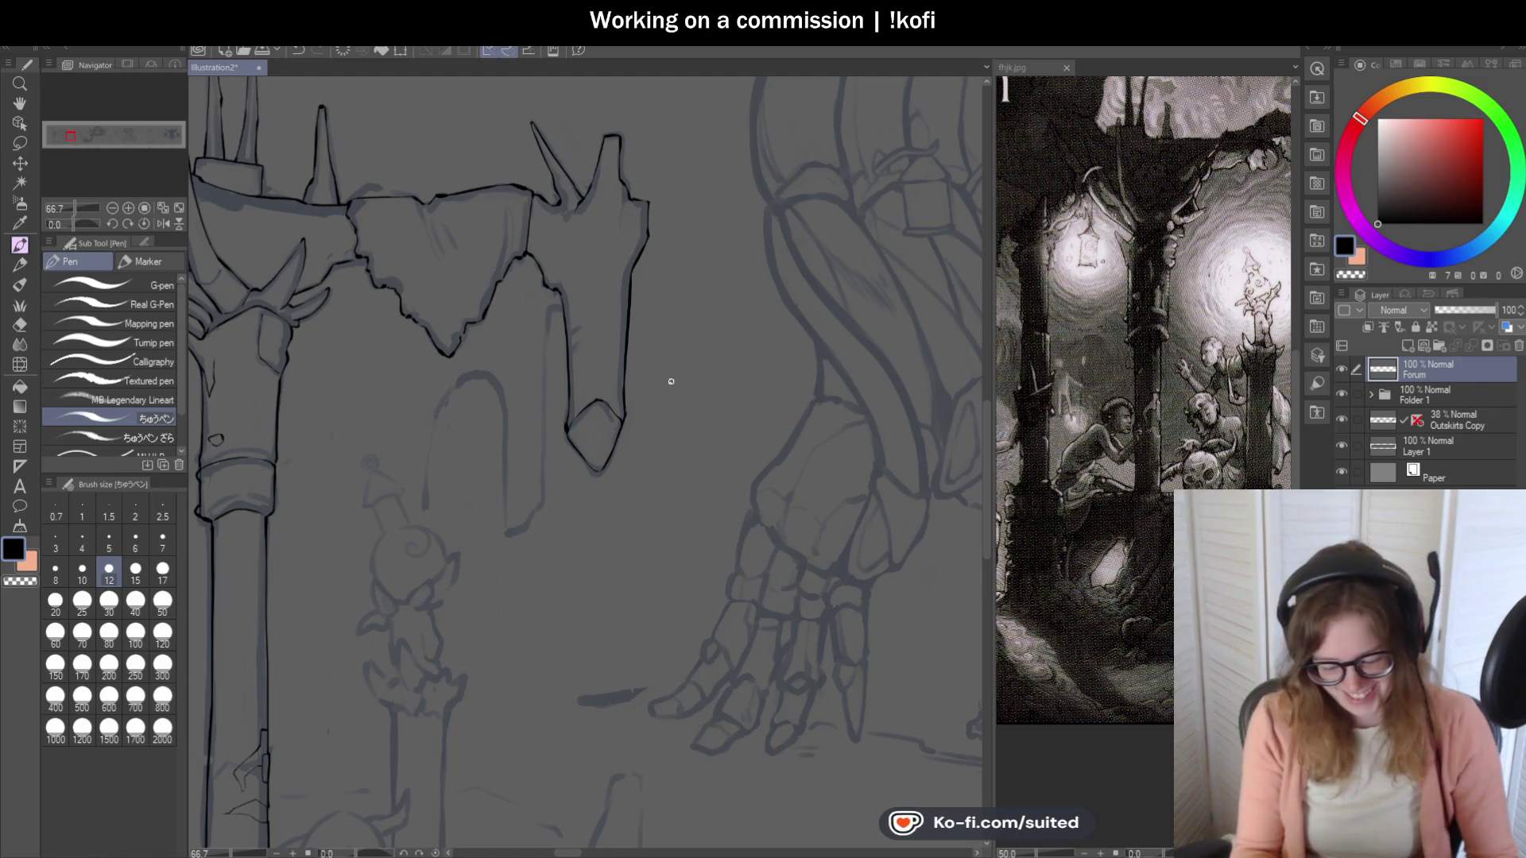
{"action": "scroll", "coordinate": [556, 298], "scroll_direction": "up", "scroll_amount": 3}
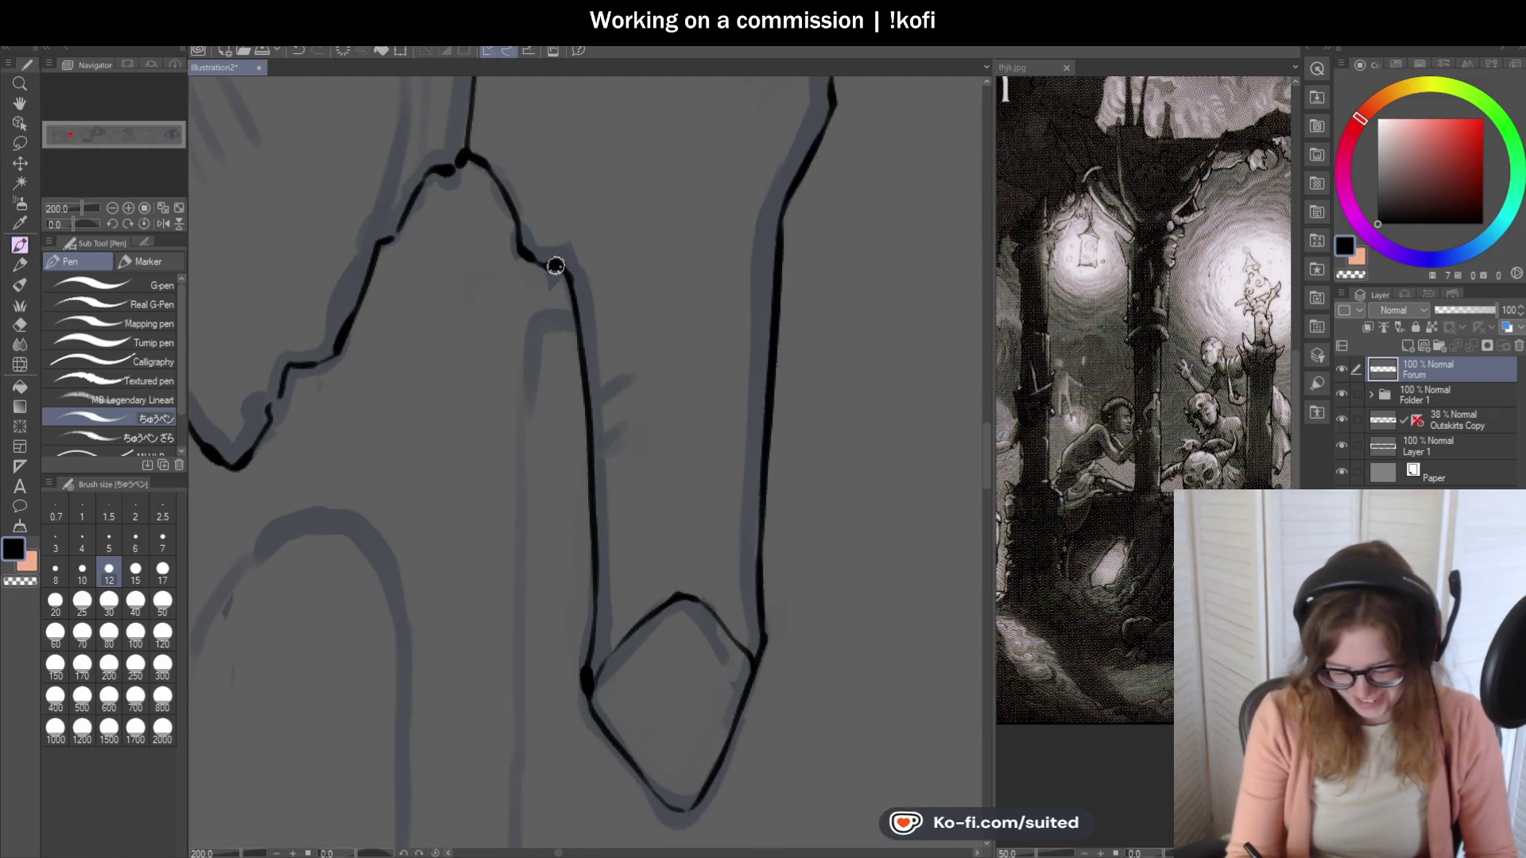
{"action": "scroll", "coordinate": [557, 354], "scroll_direction": "down", "scroll_amount": 1}
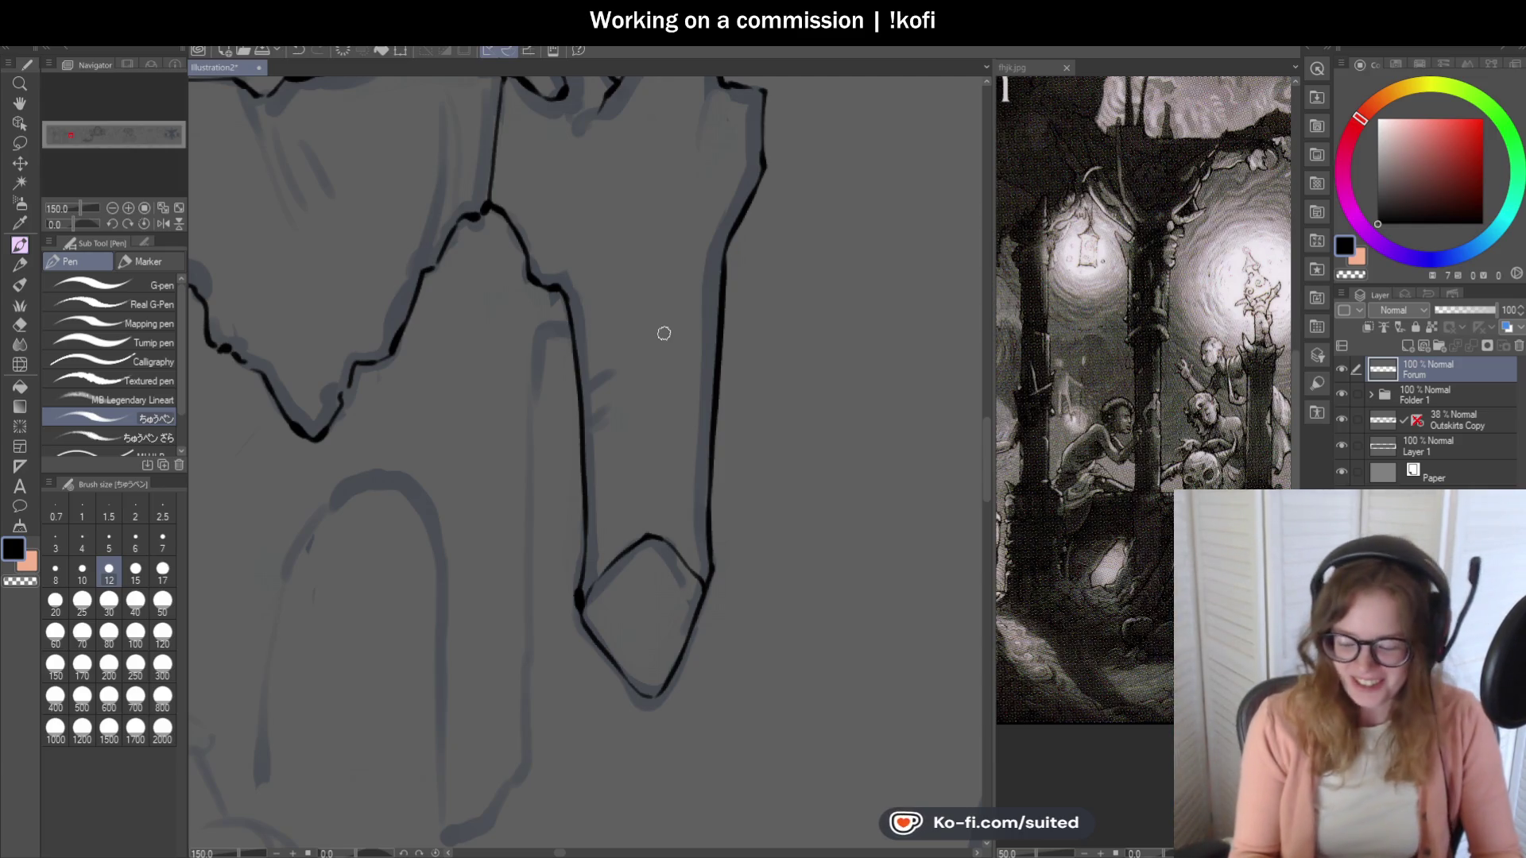
{"action": "scroll", "coordinate": [669, 370], "scroll_direction": "down", "scroll_amount": 1}
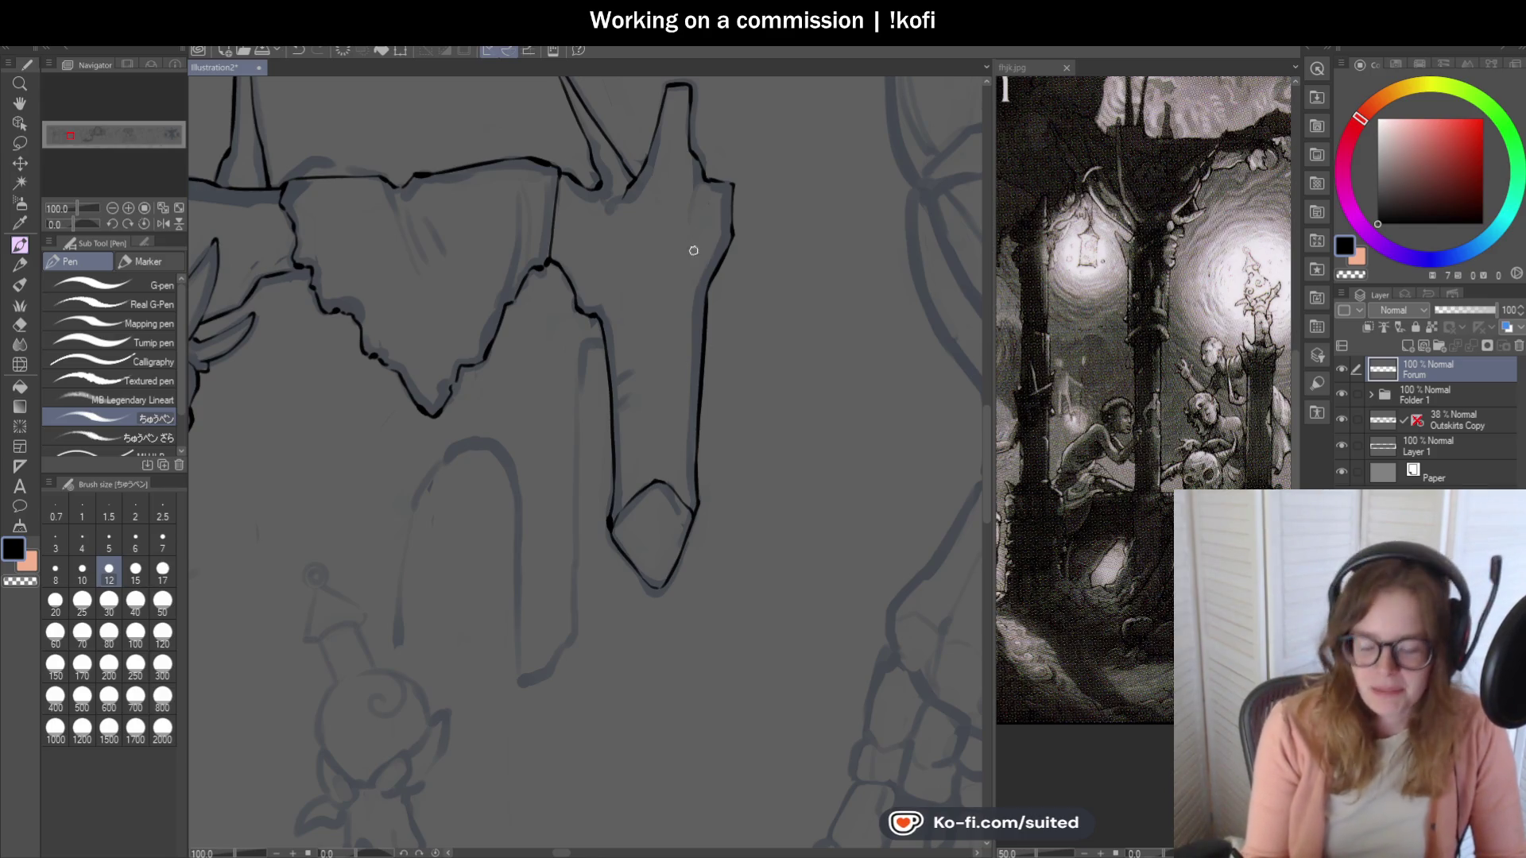
{"action": "scroll", "coordinate": [692, 250], "scroll_direction": "up", "scroll_amount": 5}
{"action": "mouse_move", "coordinate": [660, 159]}
{"action": "left_mouse_down"}
{"action": "mouse_move", "coordinate": [648, 310]}
{"action": "mouse_move", "coordinate": [773, 153]}
{"action": "mouse_move", "coordinate": [783, 167]}
{"action": "left_mouse_up"}
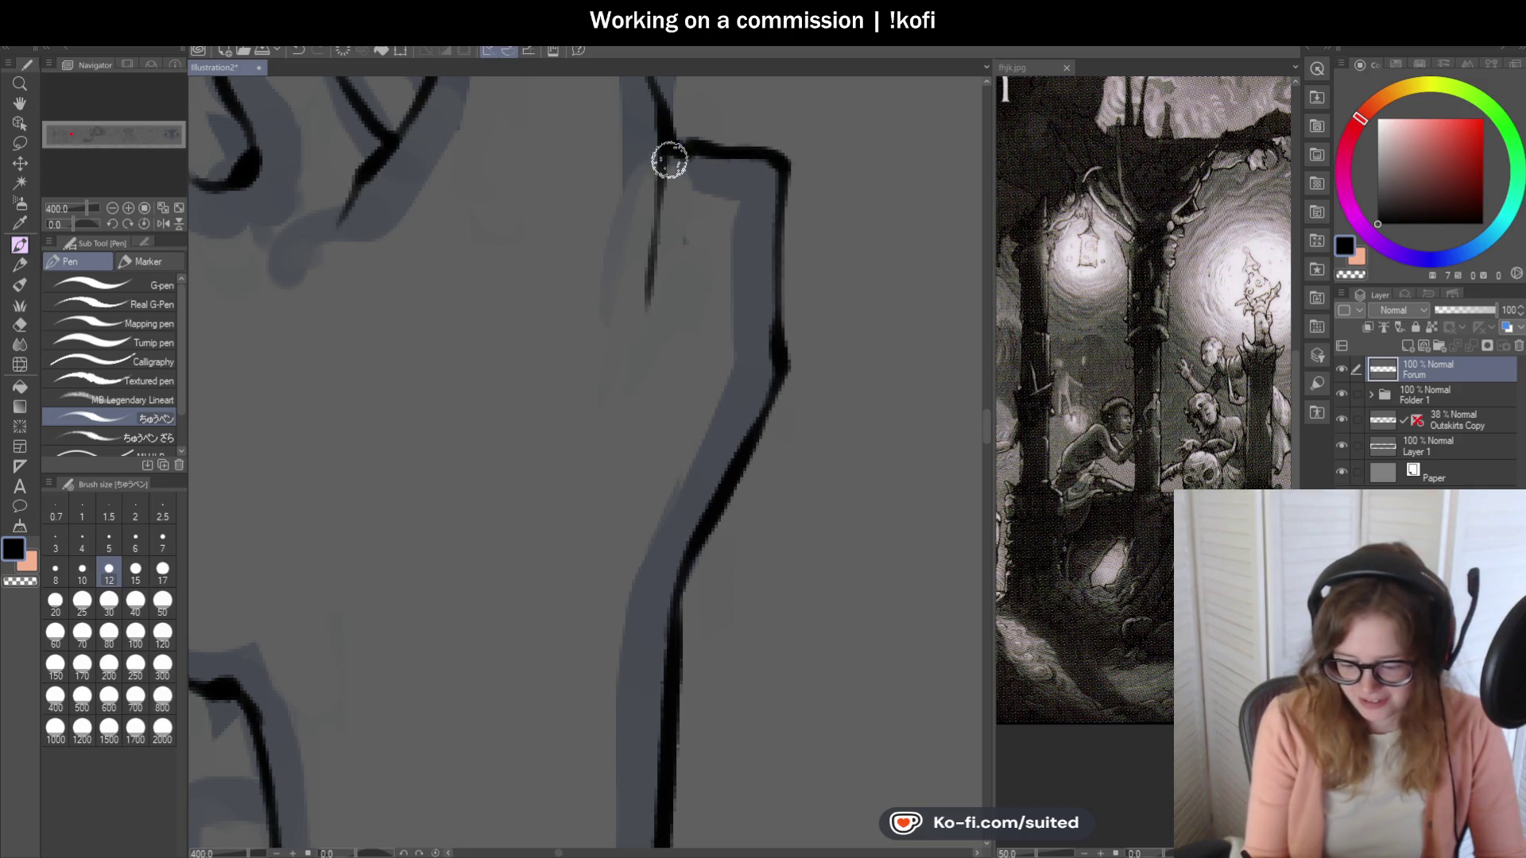
{"action": "scroll", "coordinate": [692, 306], "scroll_direction": "down", "scroll_amount": 6}
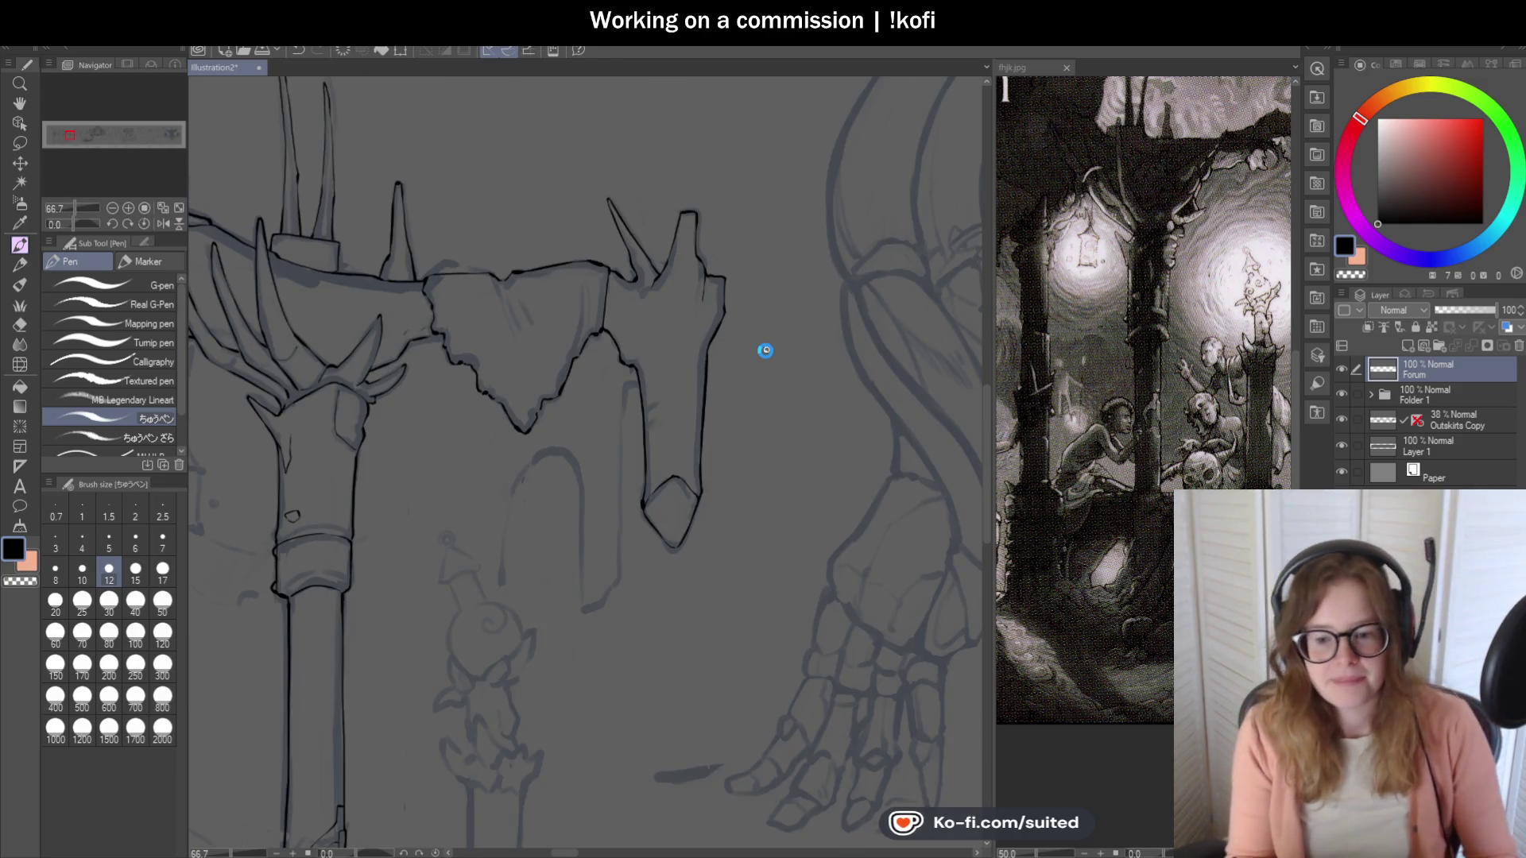
{"action": "scroll", "coordinate": [777, 306], "scroll_direction": "down", "scroll_amount": 3}
Zoom in on the sketched pillars and spiked beam with the scroll wheel.
{"action": "scroll", "coordinate": [706, 425], "scroll_direction": "up", "scroll_amount": 2}
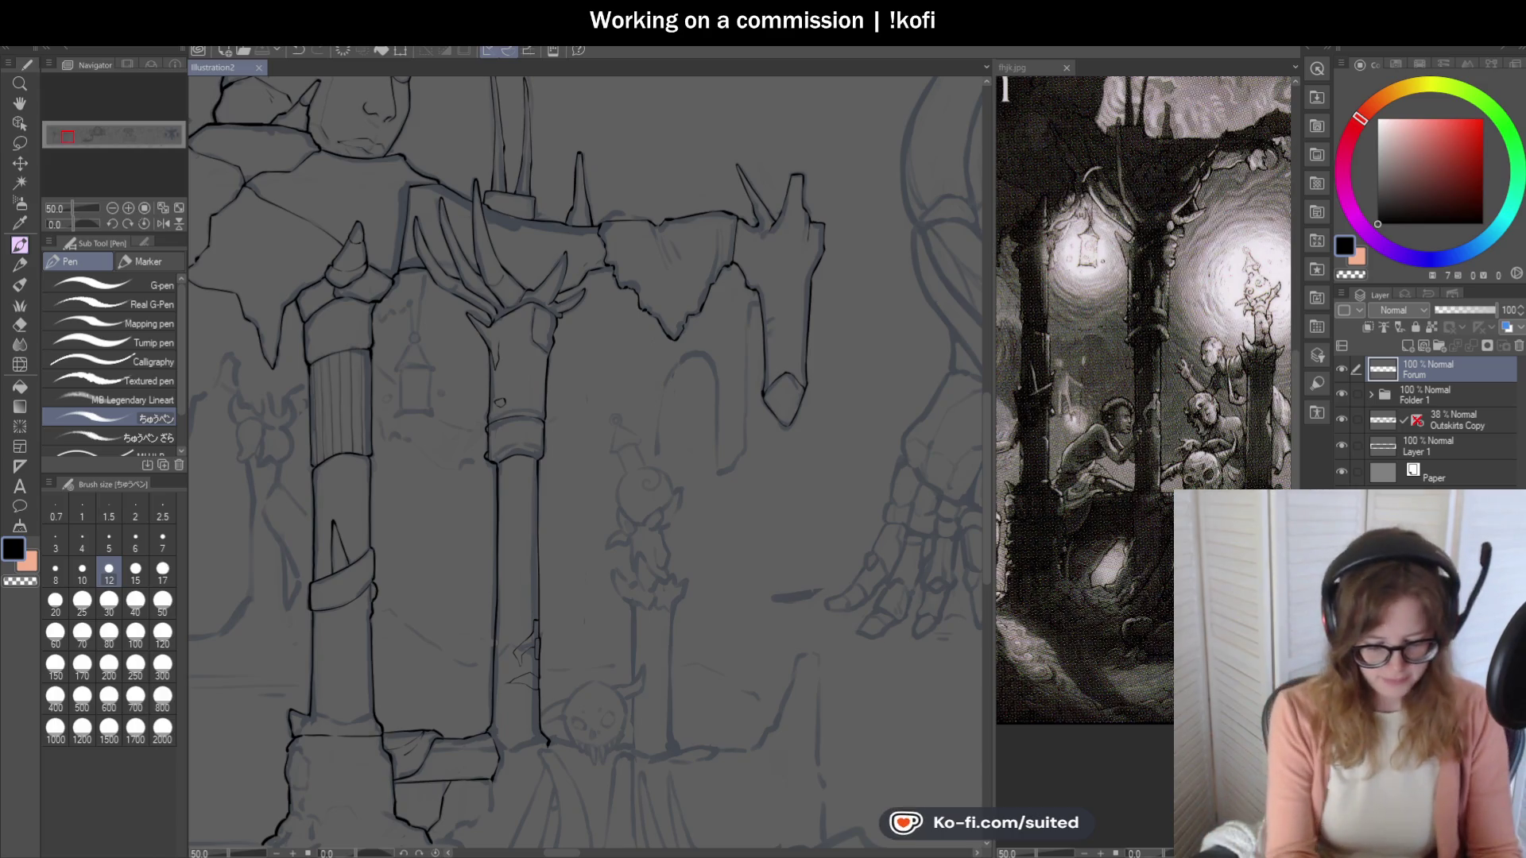
{"action": "scroll", "coordinate": [830, 384], "scroll_direction": "down", "scroll_amount": 2}
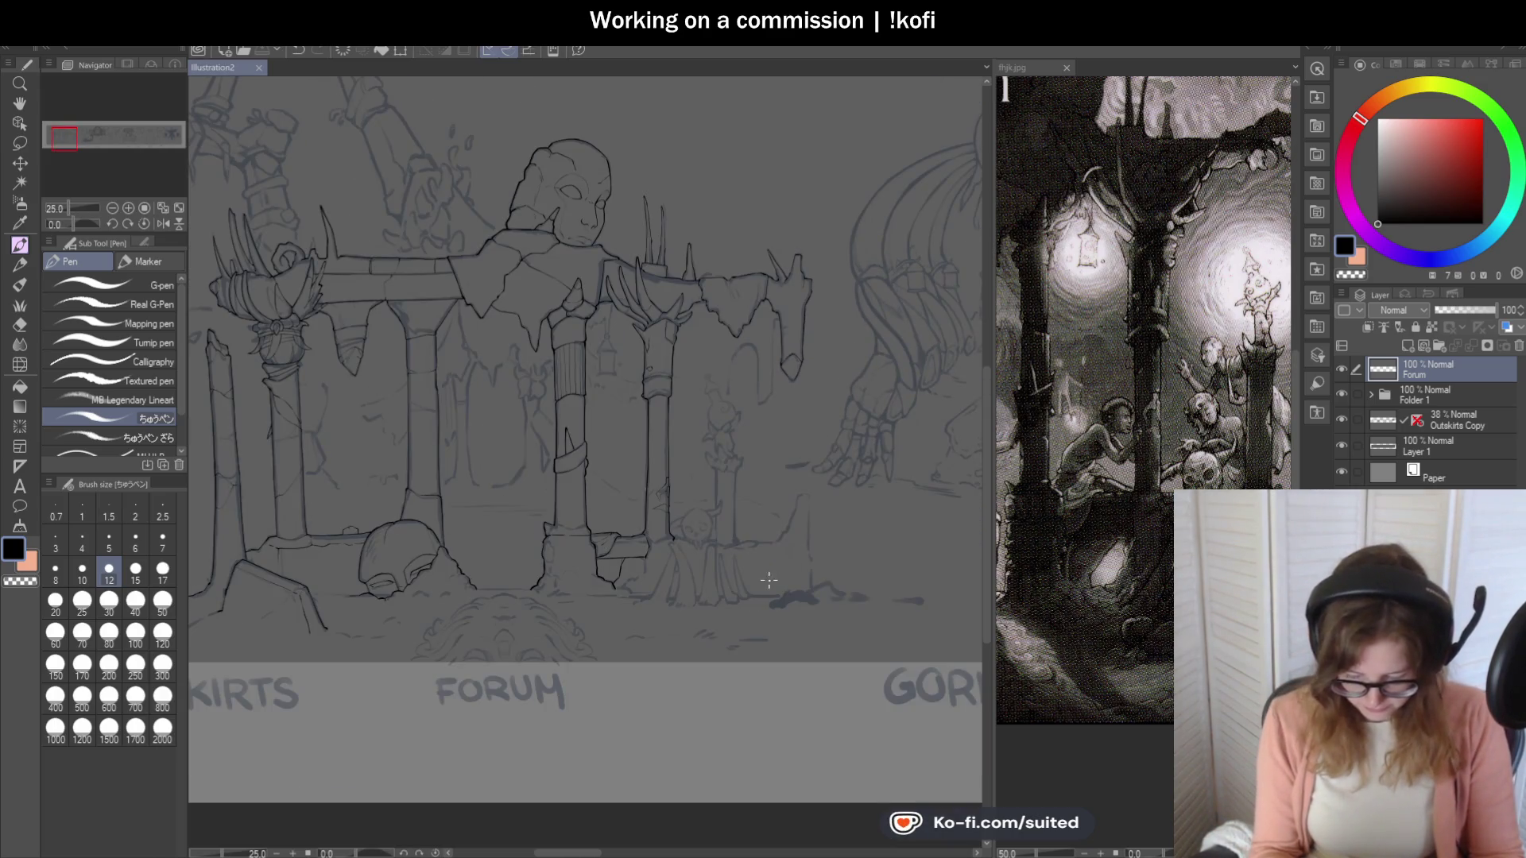
{"action": "scroll", "coordinate": [753, 591], "scroll_direction": "up", "scroll_amount": 1}
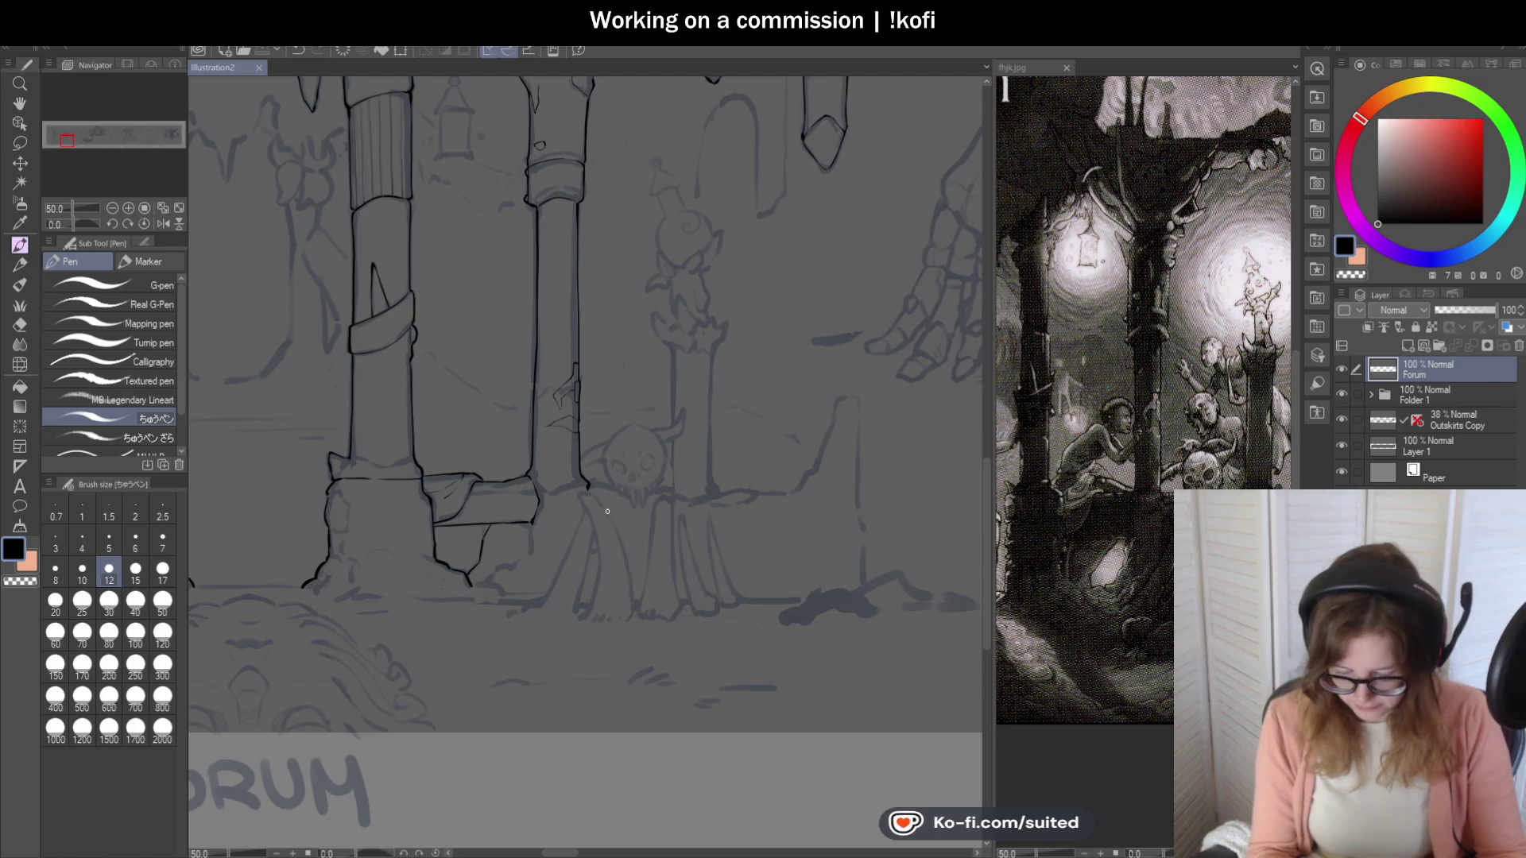
{"action": "scroll", "coordinate": [817, 450], "scroll_direction": "down", "scroll_amount": 2}
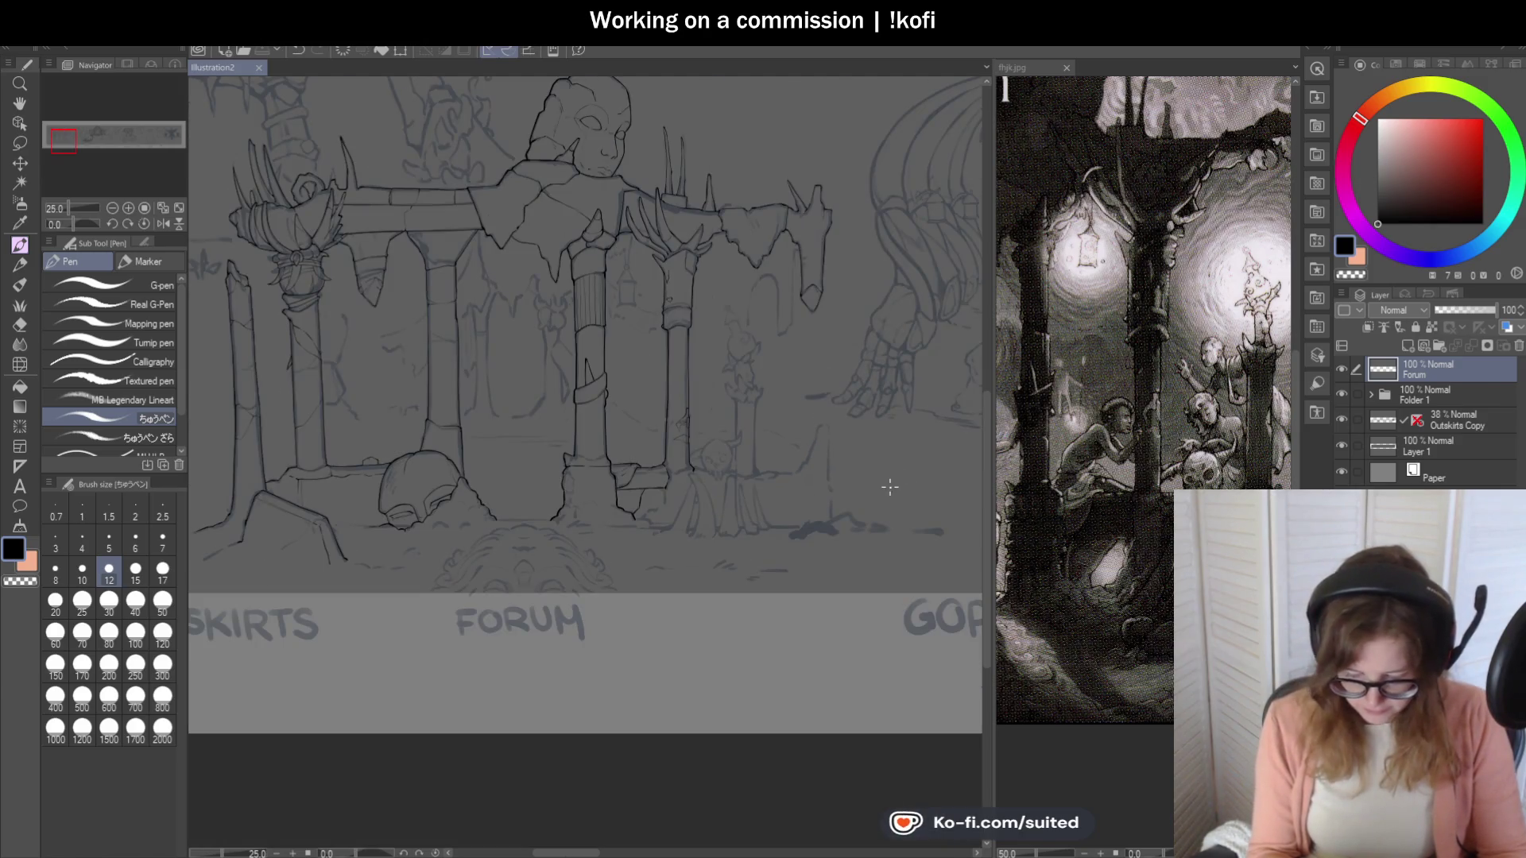
{"action": "scroll", "coordinate": [884, 490], "scroll_direction": "down", "scroll_amount": 2}
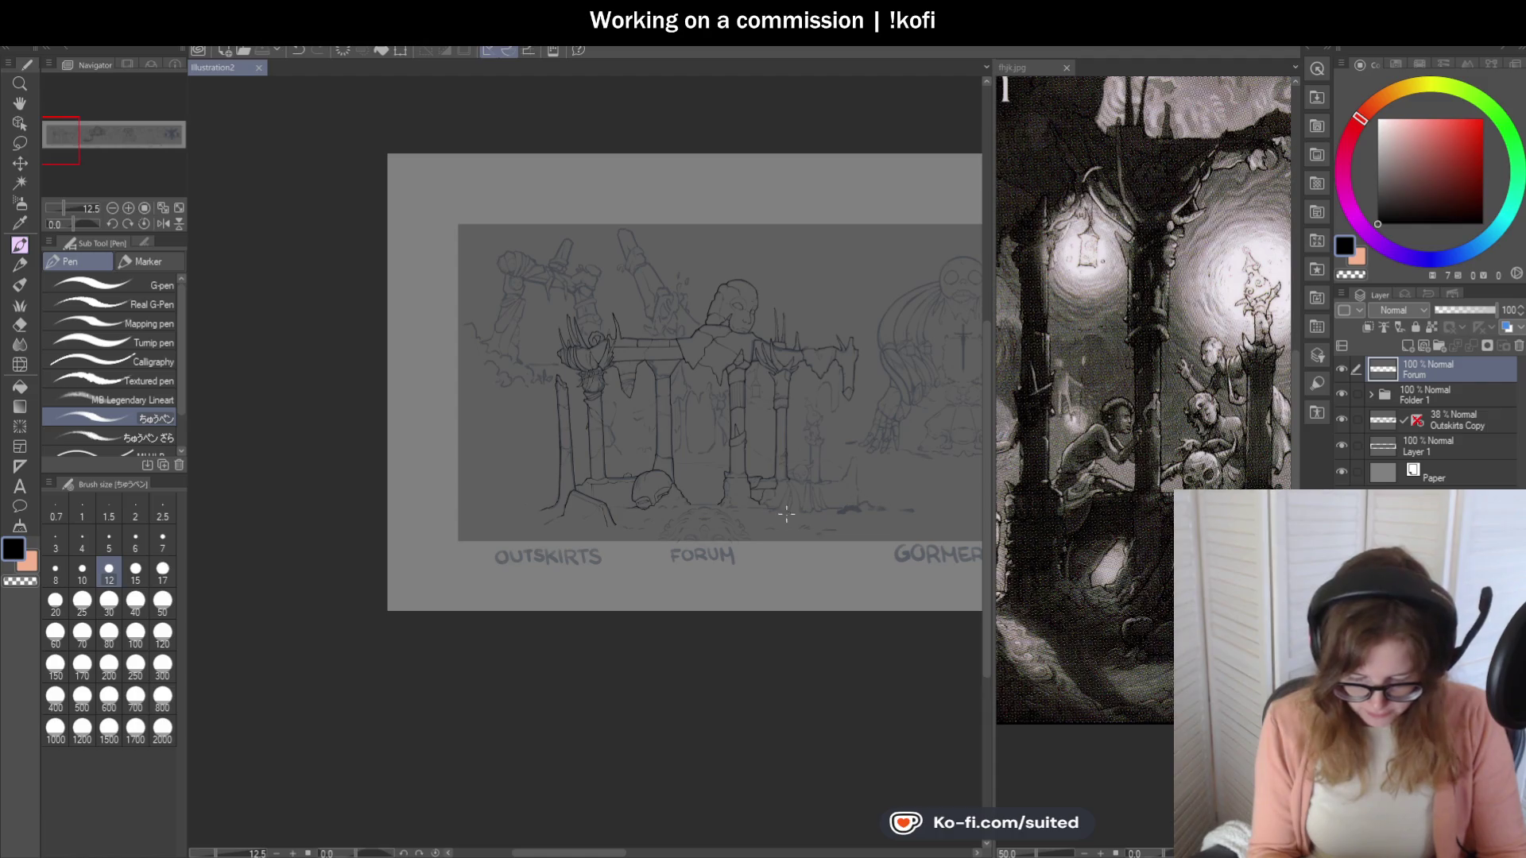
{"action": "scroll", "coordinate": [795, 519], "scroll_direction": "up", "scroll_amount": 2}
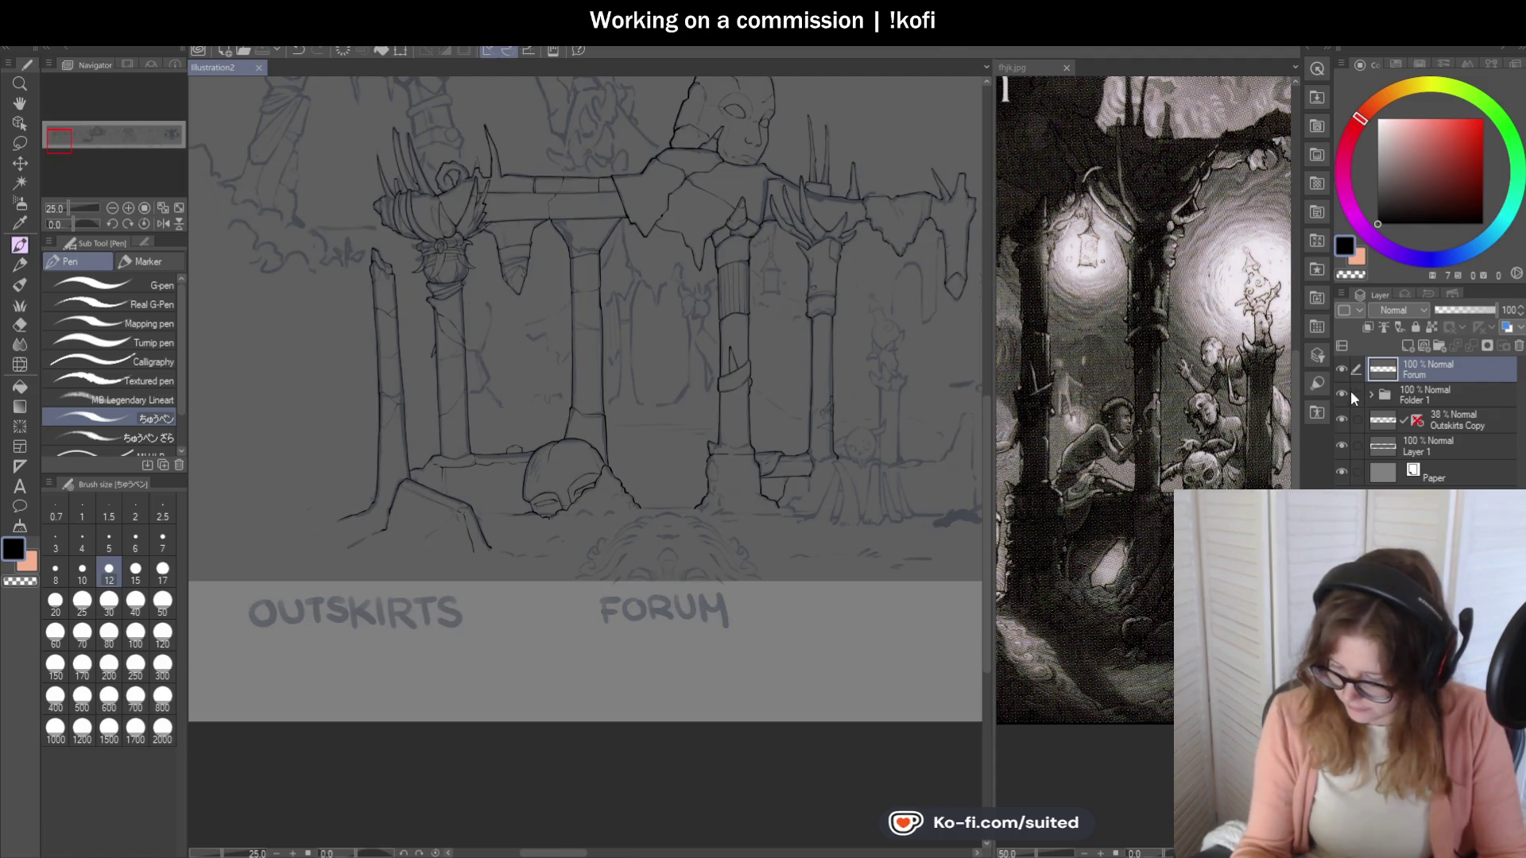
{"action": "left_click", "coordinate": [1371, 394]}
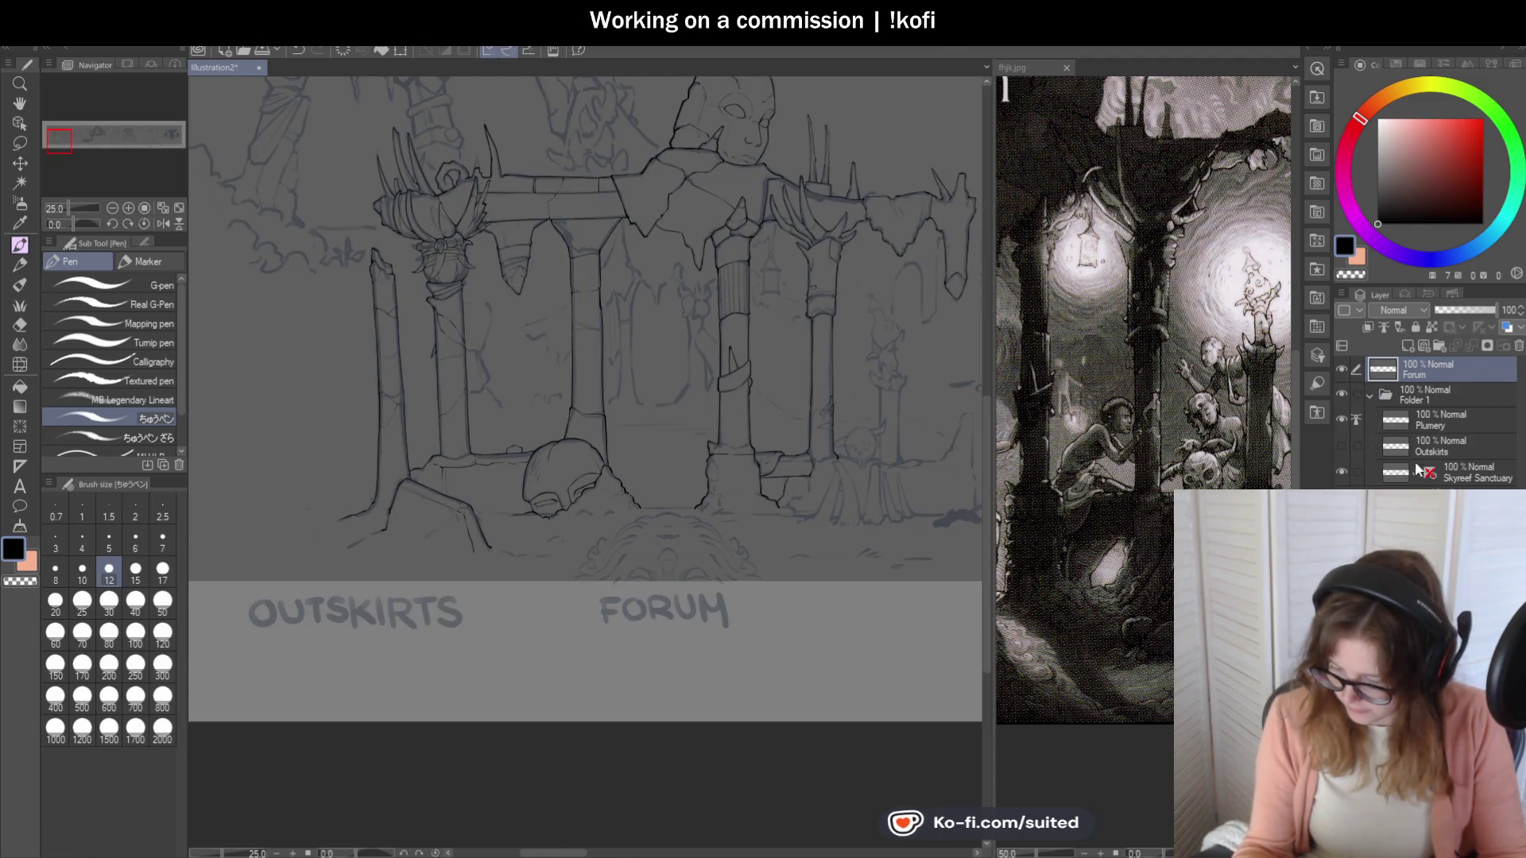
Show the Outskirts layer and fade it to 47% opacity.
{"action": "left_click", "coordinate": [1343, 446]}
{"action": "left_click", "coordinate": [1453, 446]}
{"action": "left_click", "coordinate": [1464, 309]}
Erase the thick and thin grey sketch strokes around the spikes and spiral rock.
{"action": "scroll", "coordinate": [683, 373], "scroll_direction": "down", "scroll_amount": 3}
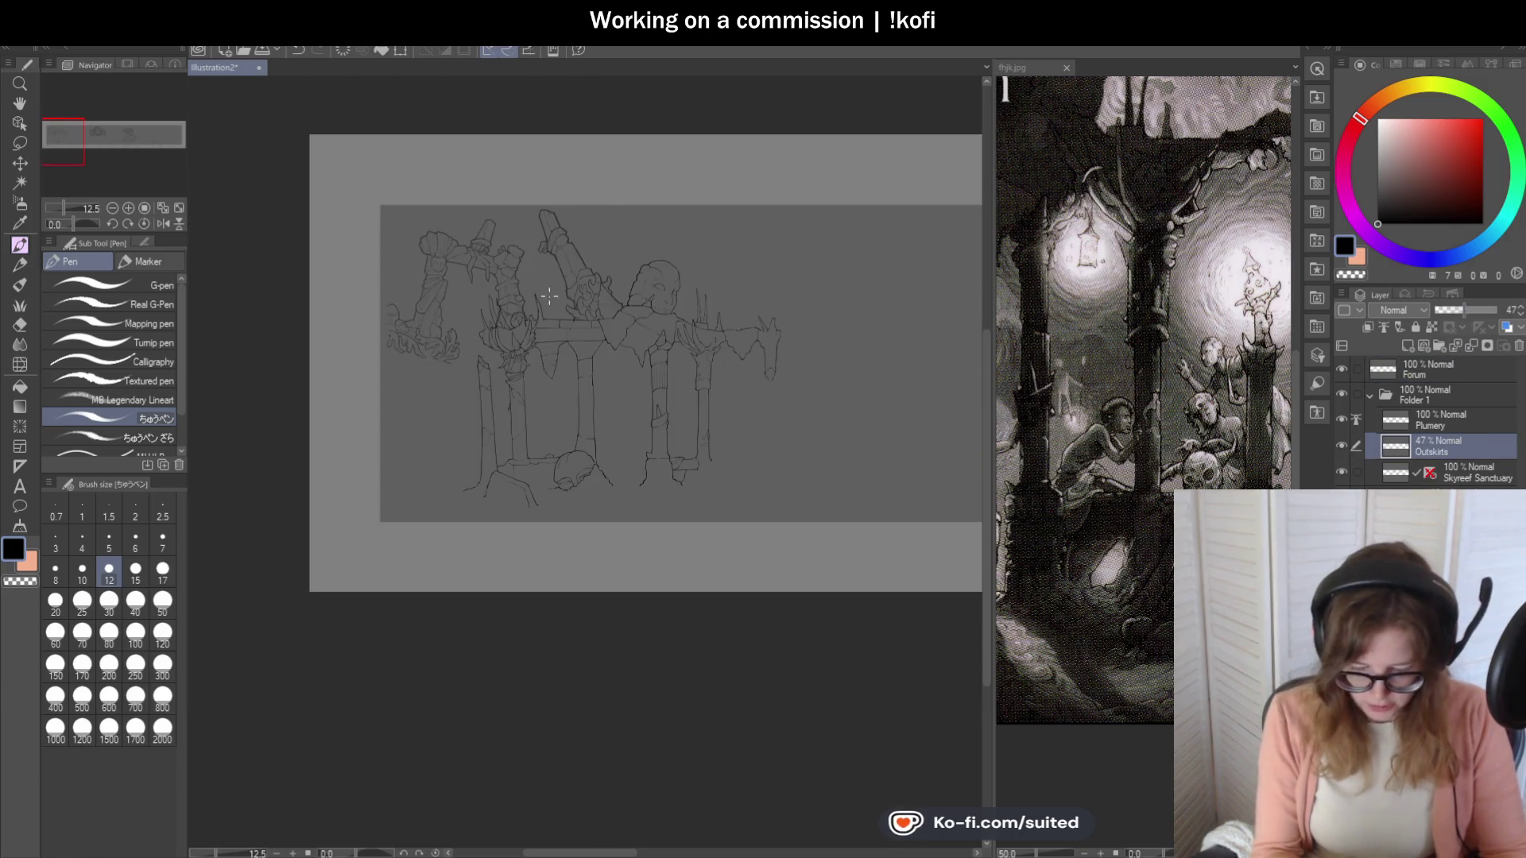
{"action": "scroll", "coordinate": [683, 374], "scroll_direction": "up", "scroll_amount": 8}
{"action": "scroll", "coordinate": [683, 374], "scroll_direction": "up", "scroll_amount": 2}
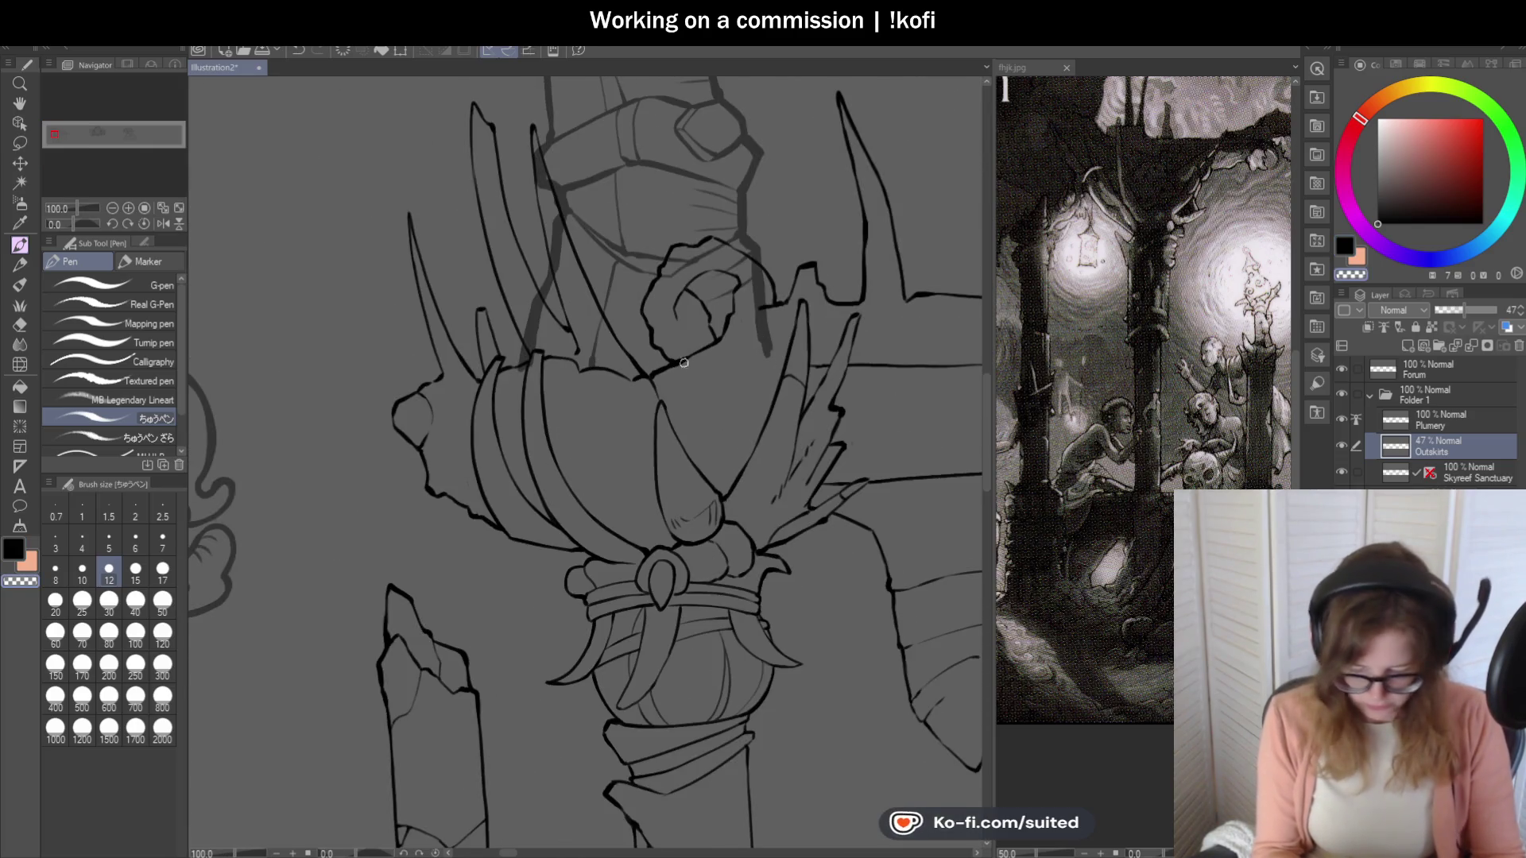
{"action": "scroll", "coordinate": [533, 137], "scroll_direction": "up", "scroll_amount": 2}
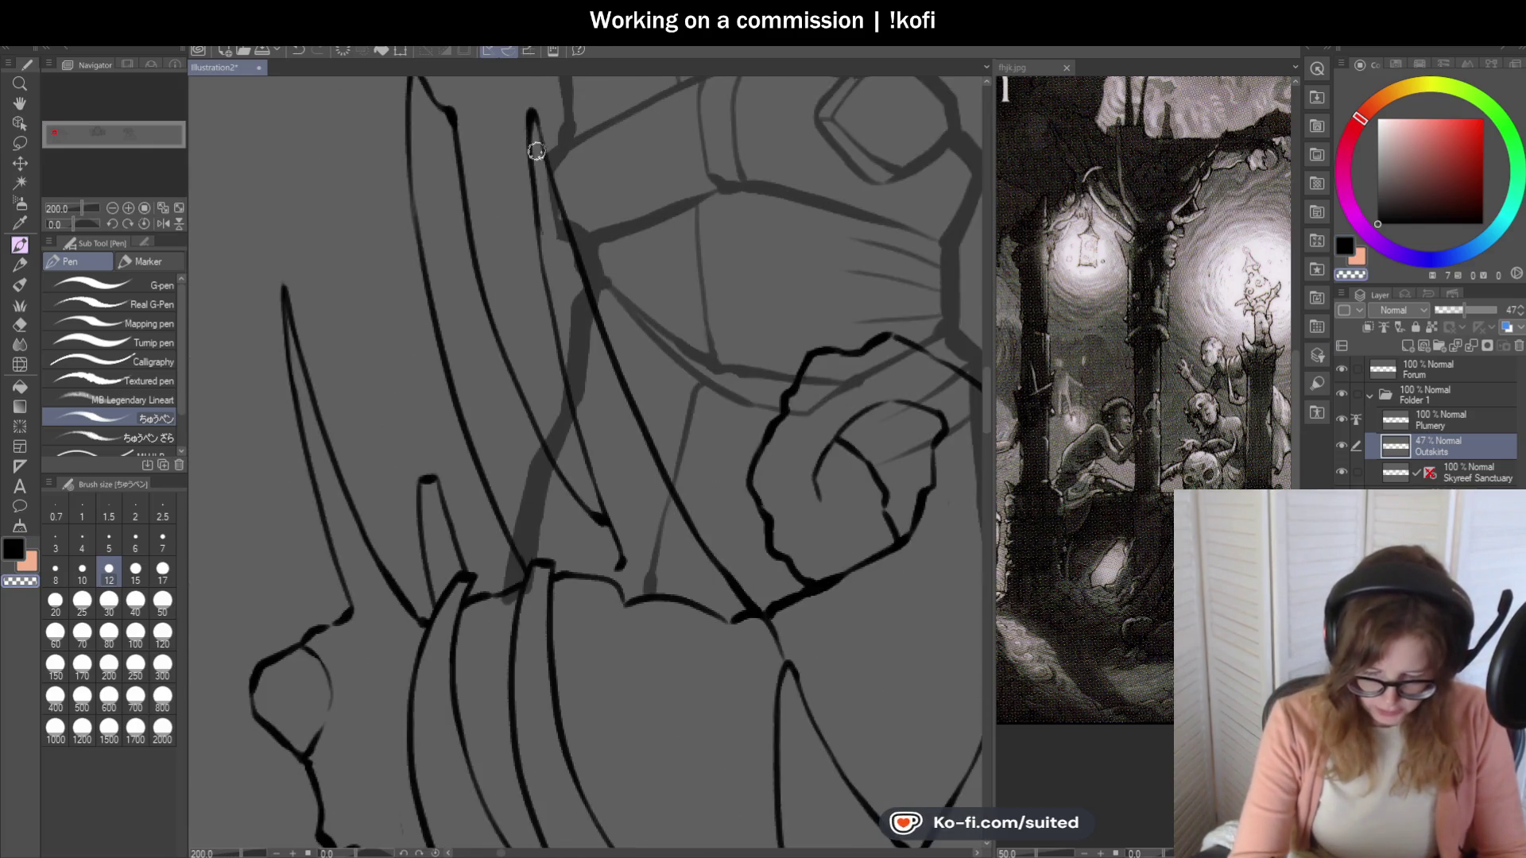
{"action": "mouse_move", "coordinate": [574, 295]}
{"action": "left_mouse_down"}
{"action": "mouse_move", "coordinate": [592, 405]}
{"action": "mouse_move", "coordinate": [546, 419]}
{"action": "mouse_move", "coordinate": [541, 474]}
{"action": "mouse_move", "coordinate": [565, 504]}
{"action": "mouse_move", "coordinate": [528, 497]}
{"action": "left_mouse_up"}
{"action": "mouse_move", "coordinate": [513, 444]}
{"action": "left_mouse_down"}
{"action": "mouse_move", "coordinate": [536, 565]}
{"action": "mouse_move", "coordinate": [529, 545]}
{"action": "left_mouse_up"}
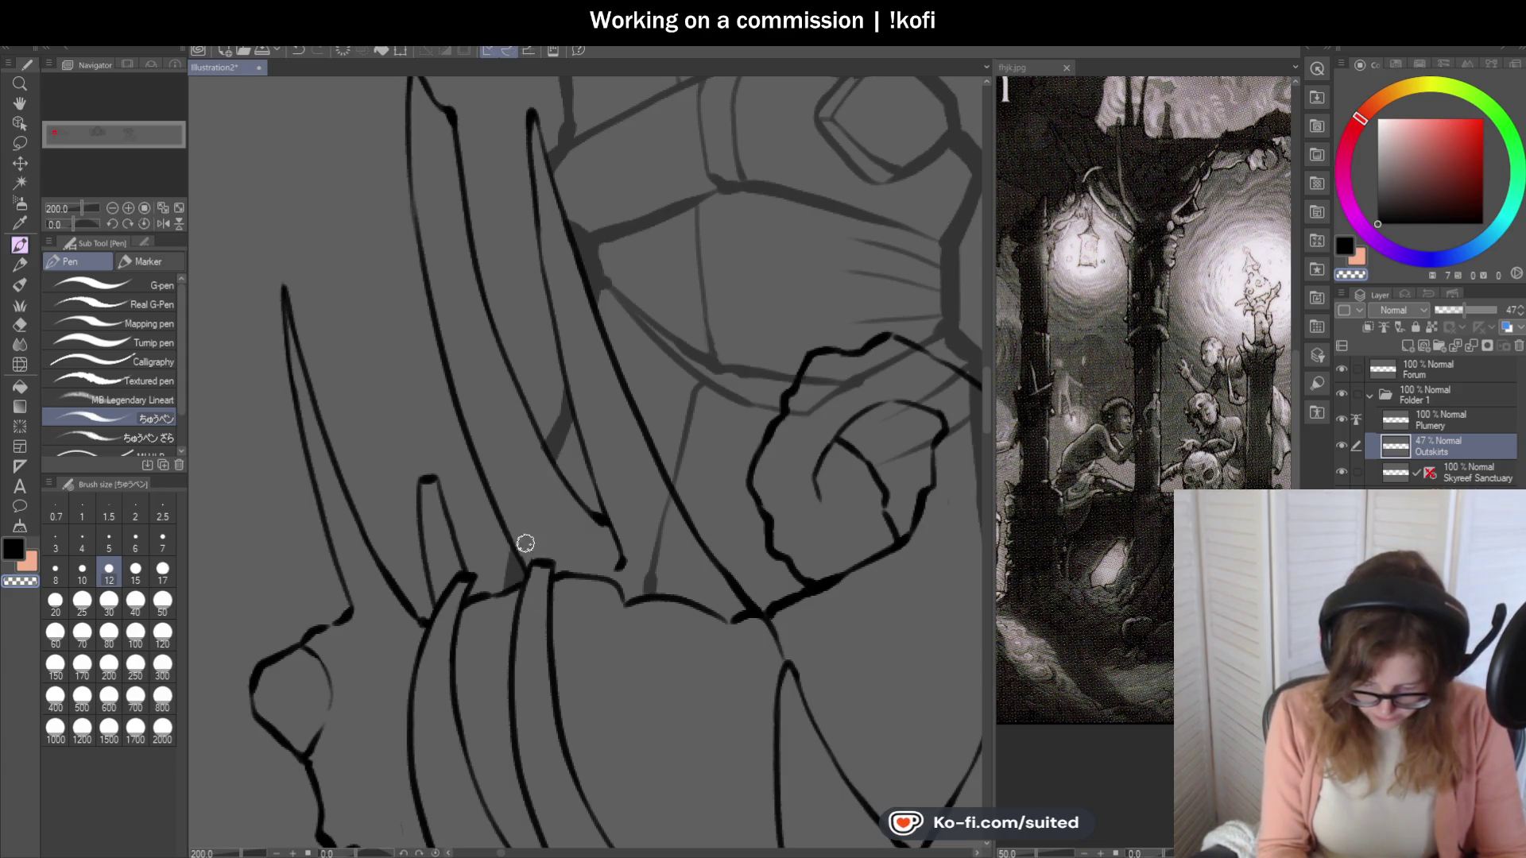
{"action": "left_click_drag", "start_coordinate": [646, 598], "coordinate": [670, 526]}
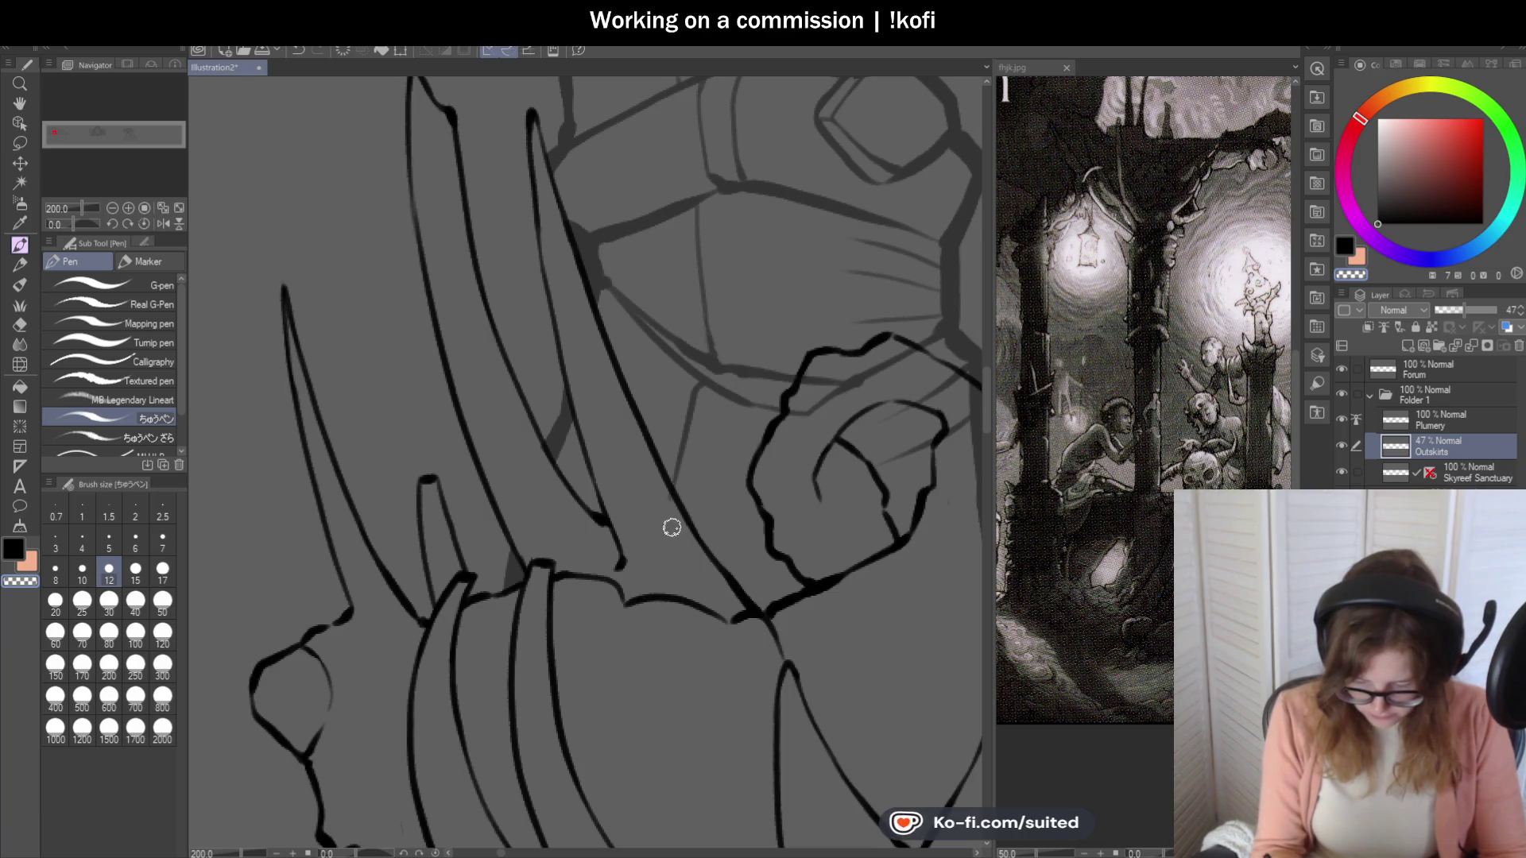
{"action": "left_click_drag", "start_coordinate": [906, 355], "coordinate": [810, 433]}
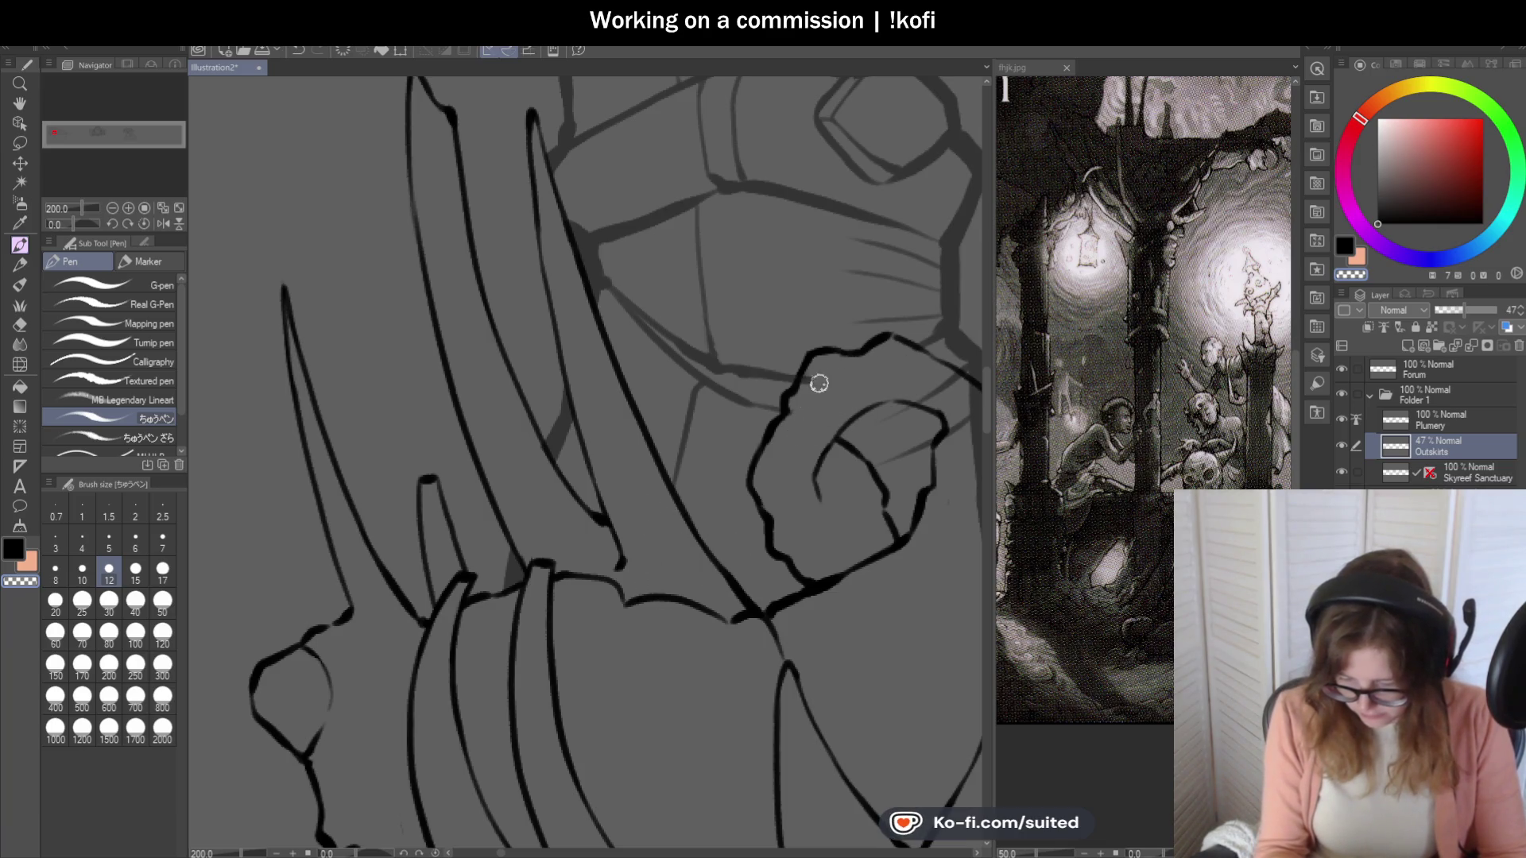
{"action": "scroll", "coordinate": [813, 377], "scroll_direction": "down", "scroll_amount": 3}
{"action": "scroll", "coordinate": [725, 405], "scroll_direction": "up", "scroll_amount": 3}
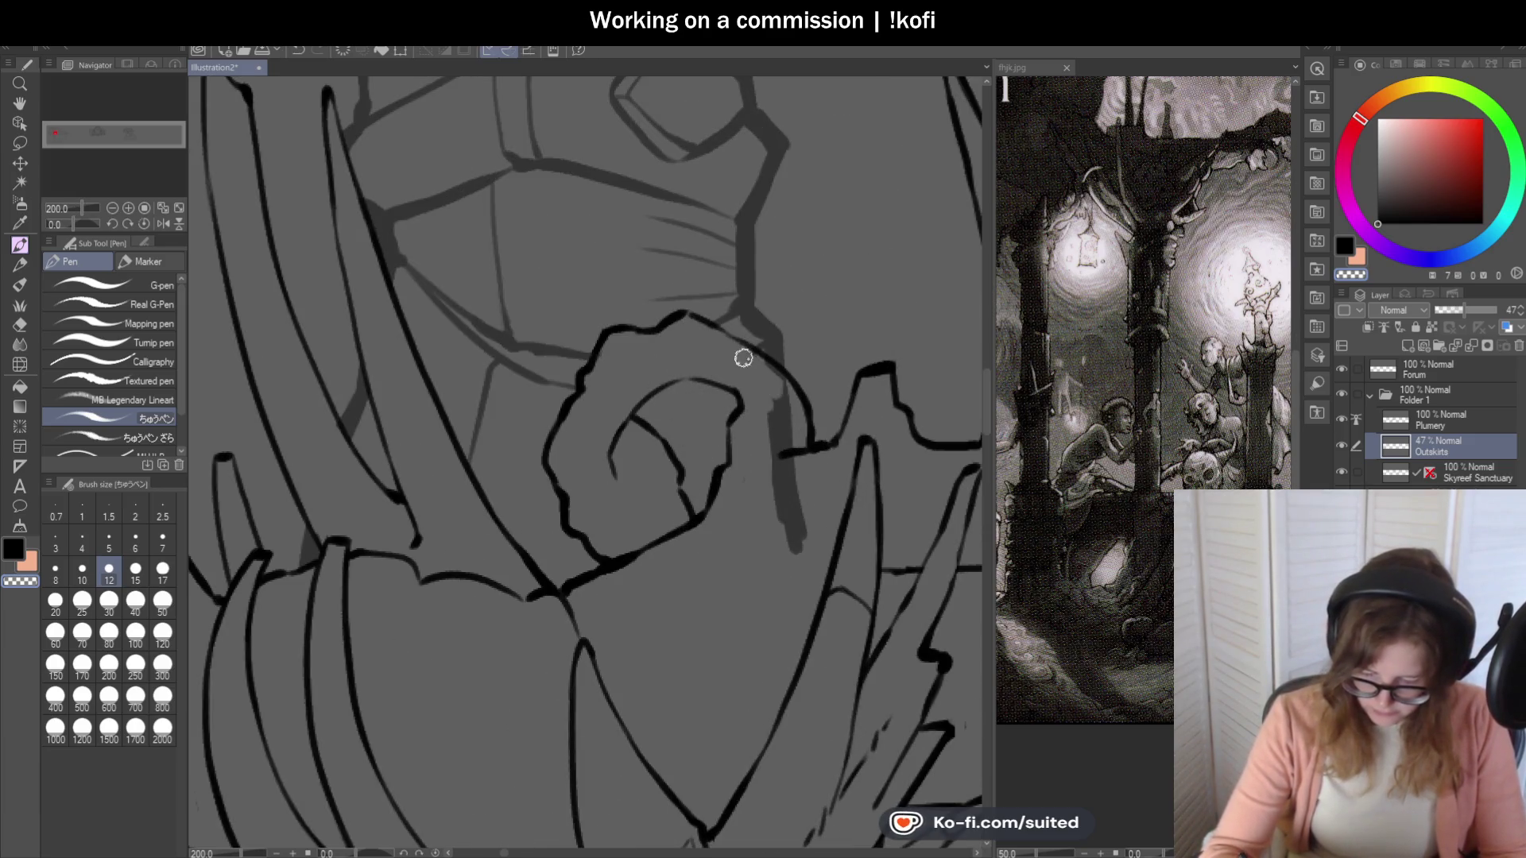
{"action": "mouse_move", "coordinate": [787, 390]}
{"action": "left_mouse_down"}
{"action": "mouse_move", "coordinate": [790, 511]}
{"action": "mouse_move", "coordinate": [771, 500]}
{"action": "left_mouse_up"}
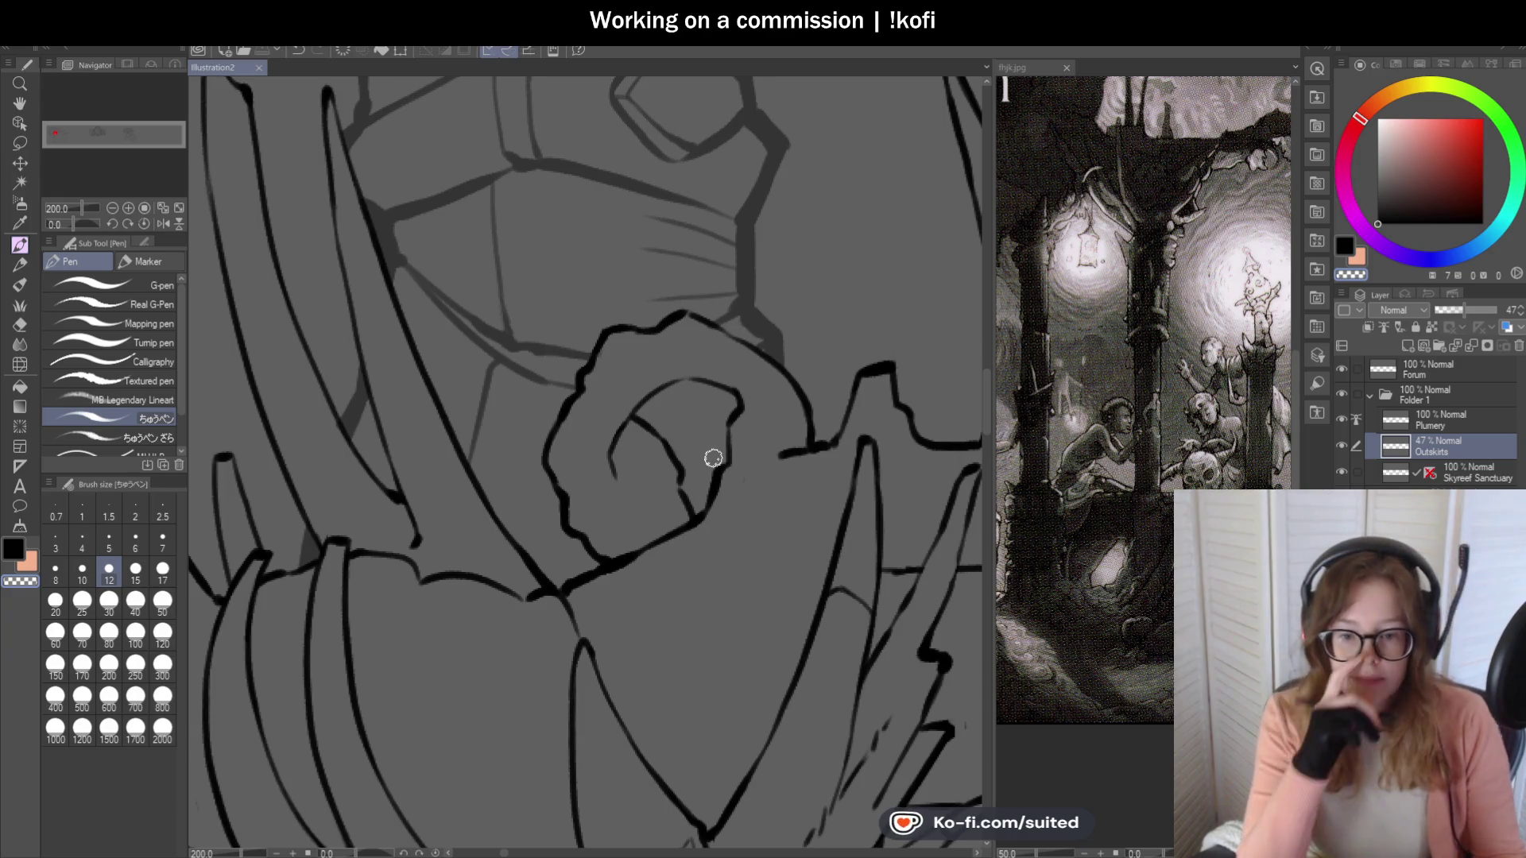
{"action": "scroll", "coordinate": [642, 380], "scroll_direction": "down", "scroll_amount": 6}
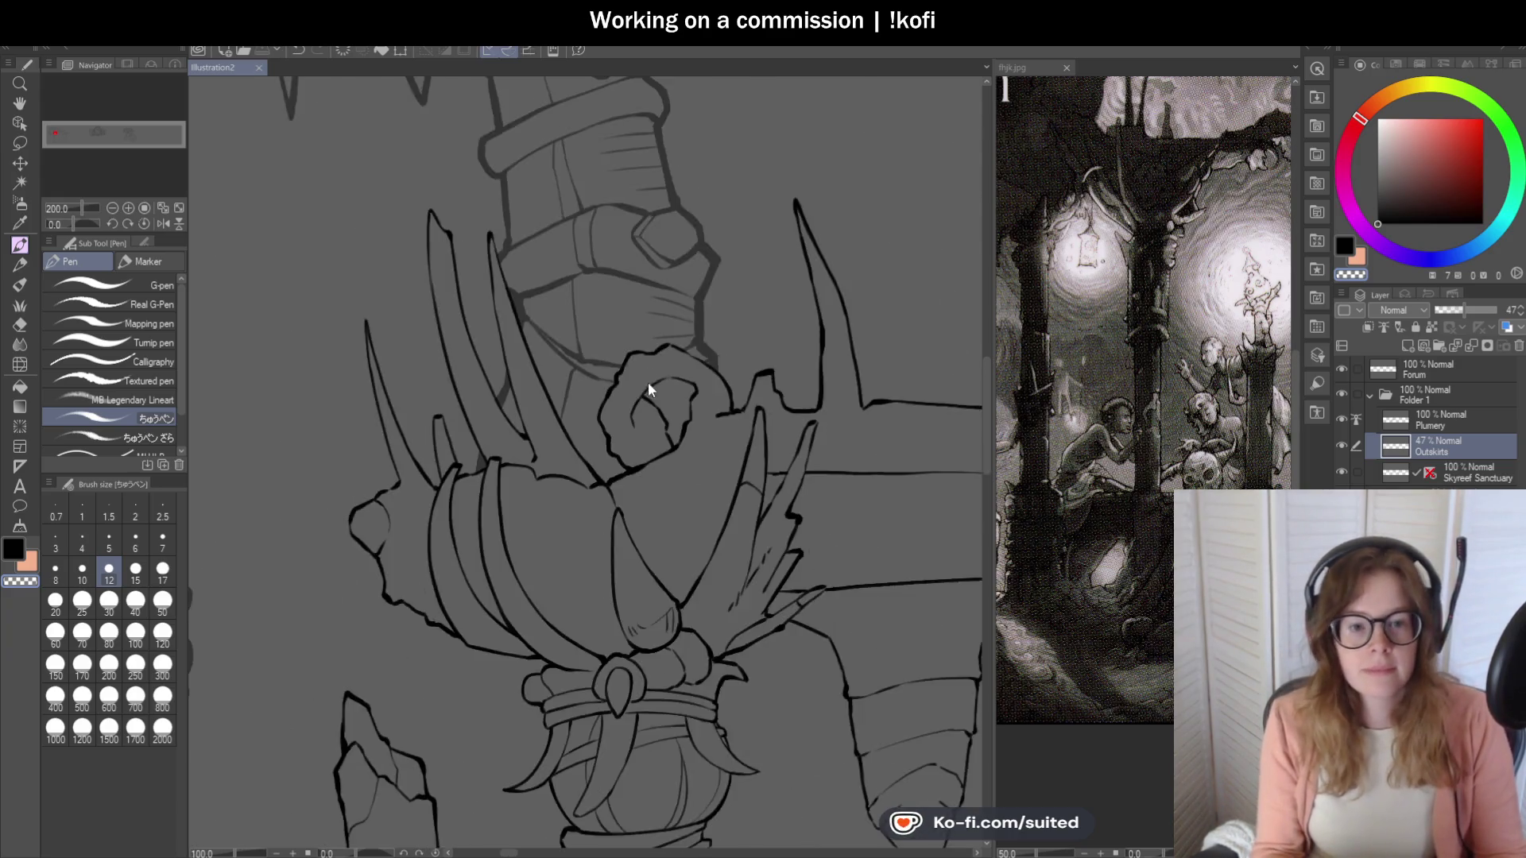
Move the Forum layer into Folder 1, just below Outskirts.
{"action": "scroll", "coordinate": [683, 385], "scroll_direction": "up", "scroll_amount": 4}
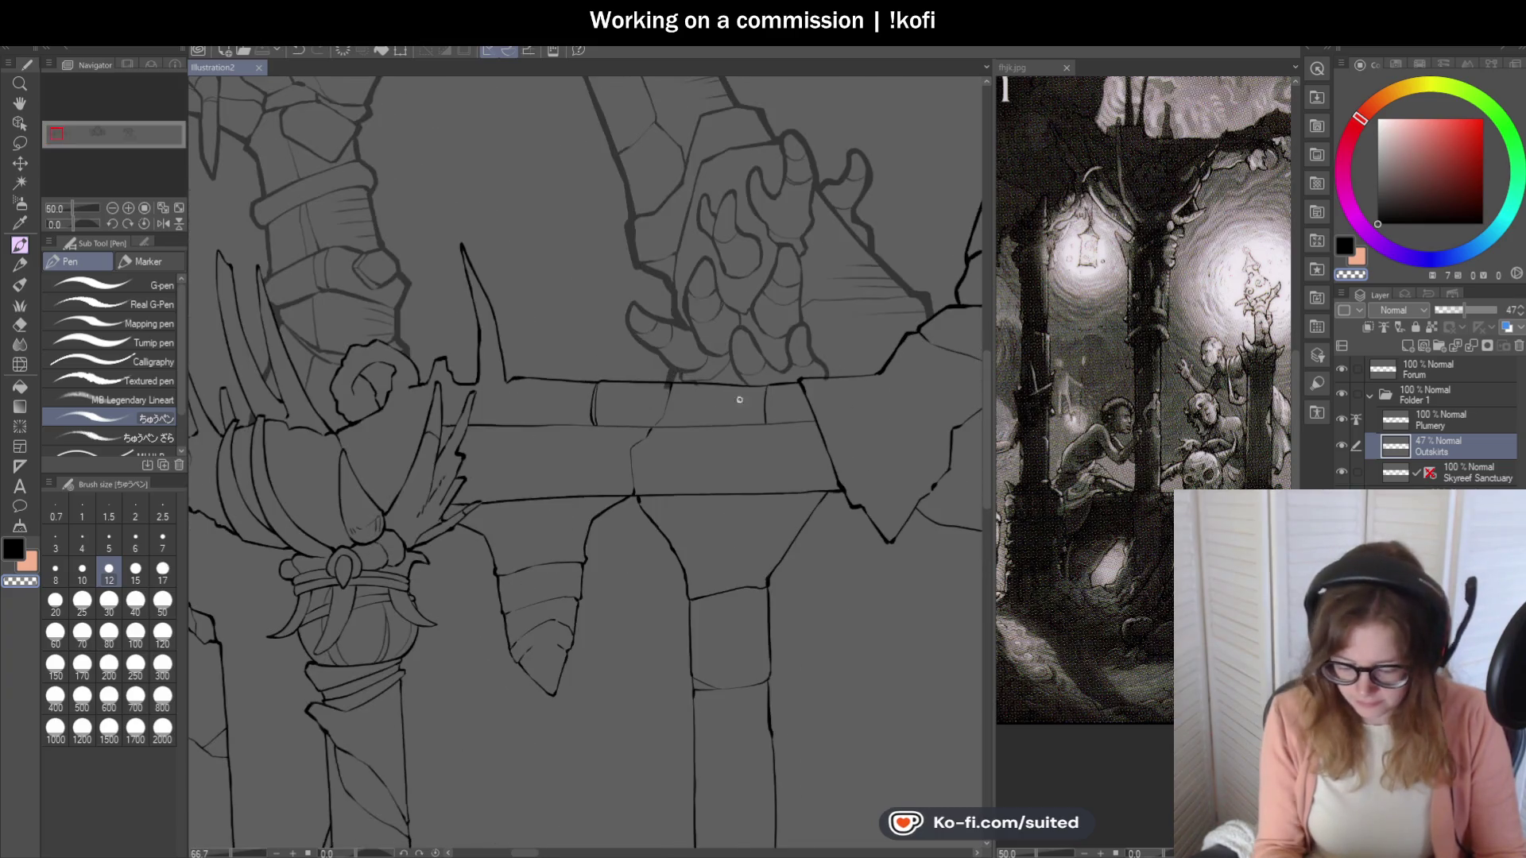
{"action": "scroll", "coordinate": [760, 368], "scroll_direction": "down", "scroll_amount": 3}
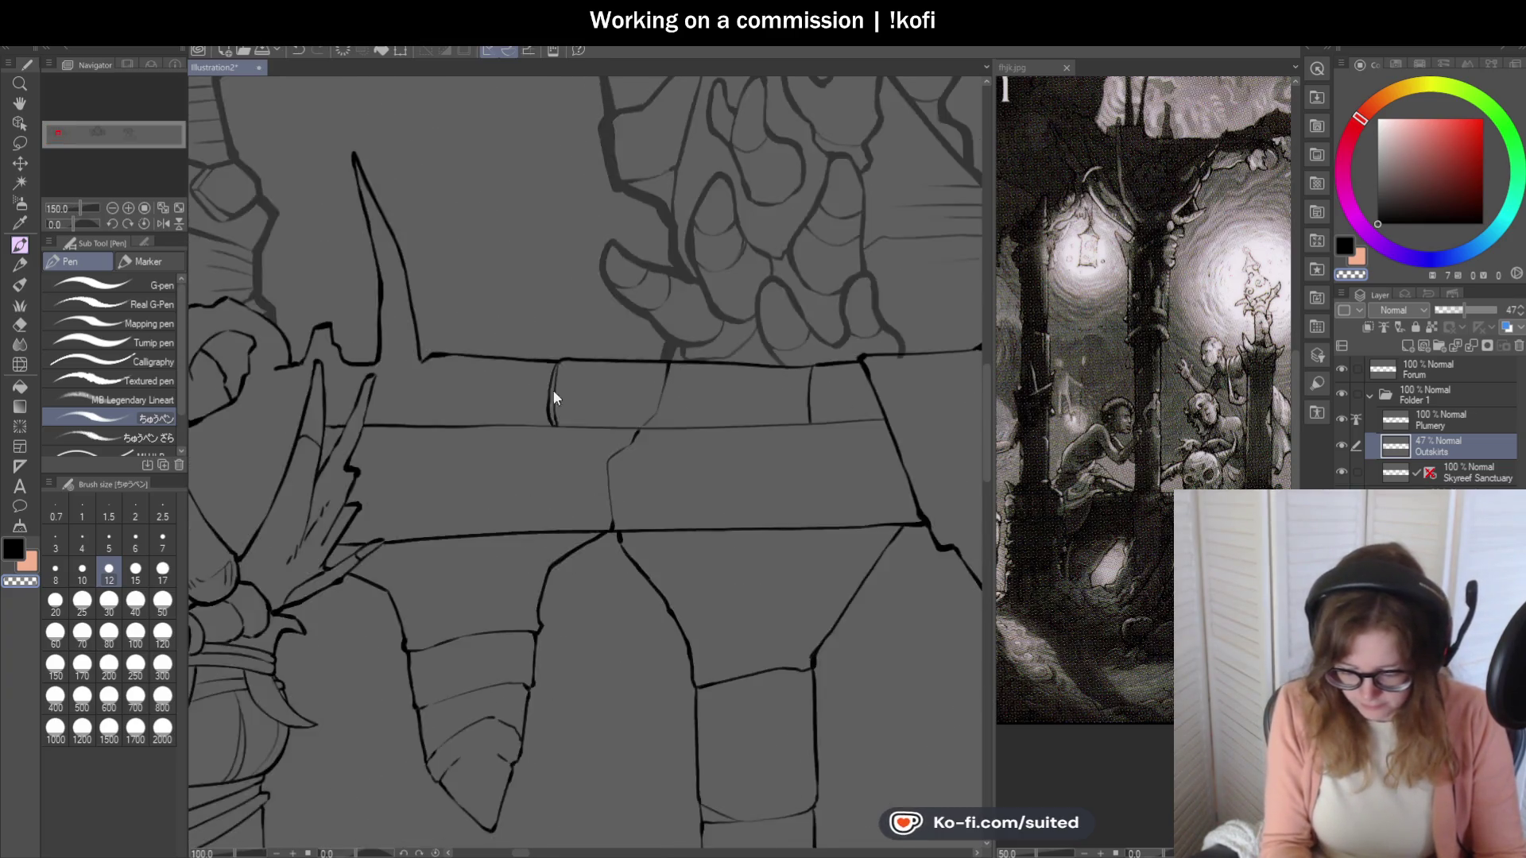
{"action": "scroll", "coordinate": [807, 364], "scroll_direction": "up", "scroll_amount": 3}
{"action": "scroll", "coordinate": [749, 364], "scroll_direction": "down", "scroll_amount": 1}
{"action": "scroll", "coordinate": [598, 427], "scroll_direction": "up", "scroll_amount": 2}
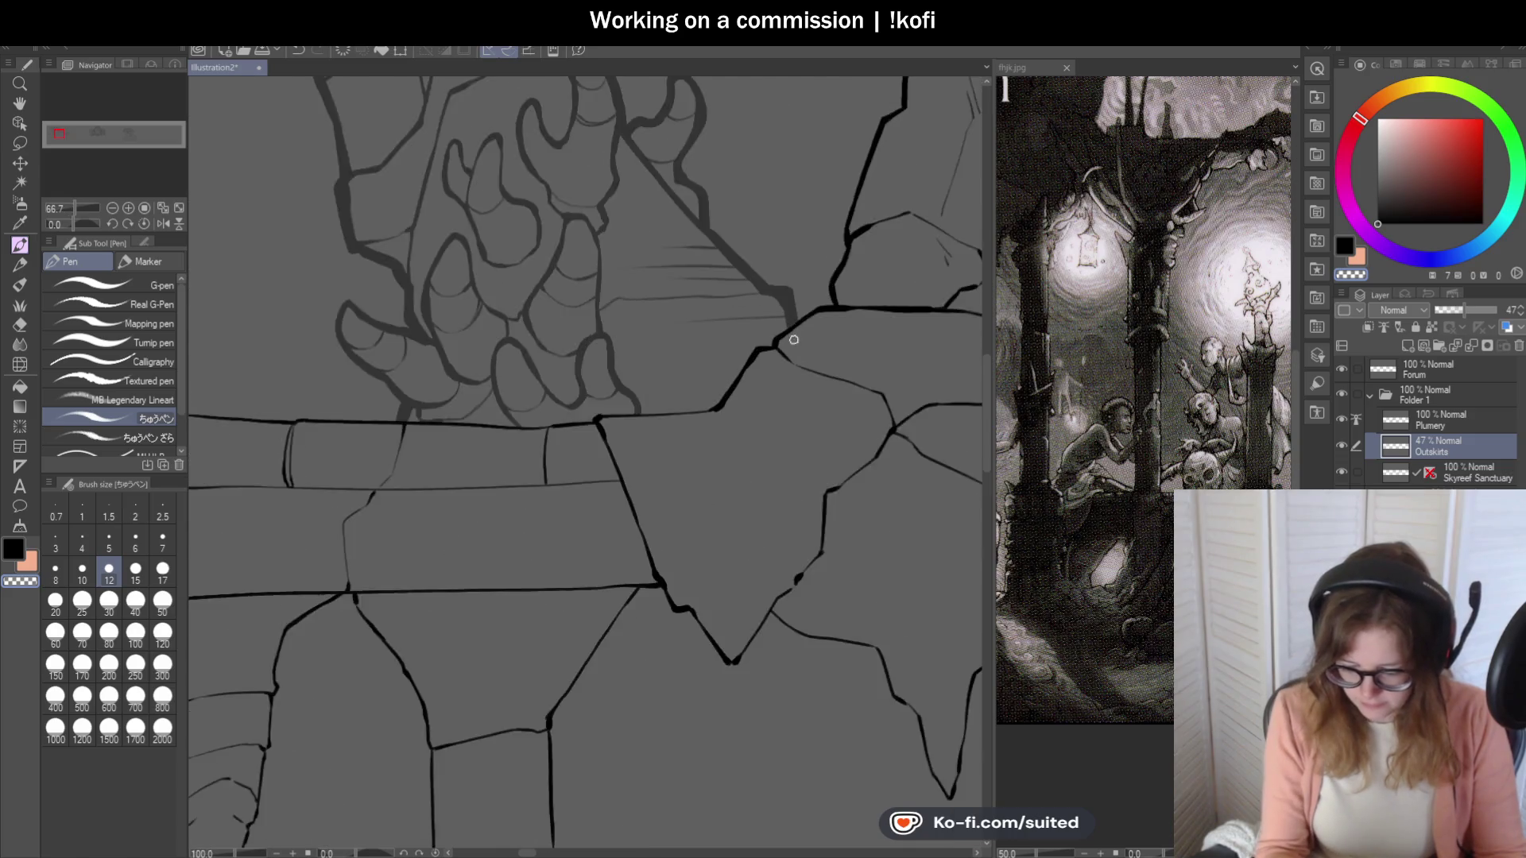
{"action": "scroll", "coordinate": [804, 379], "scroll_direction": "down", "scroll_amount": 4}
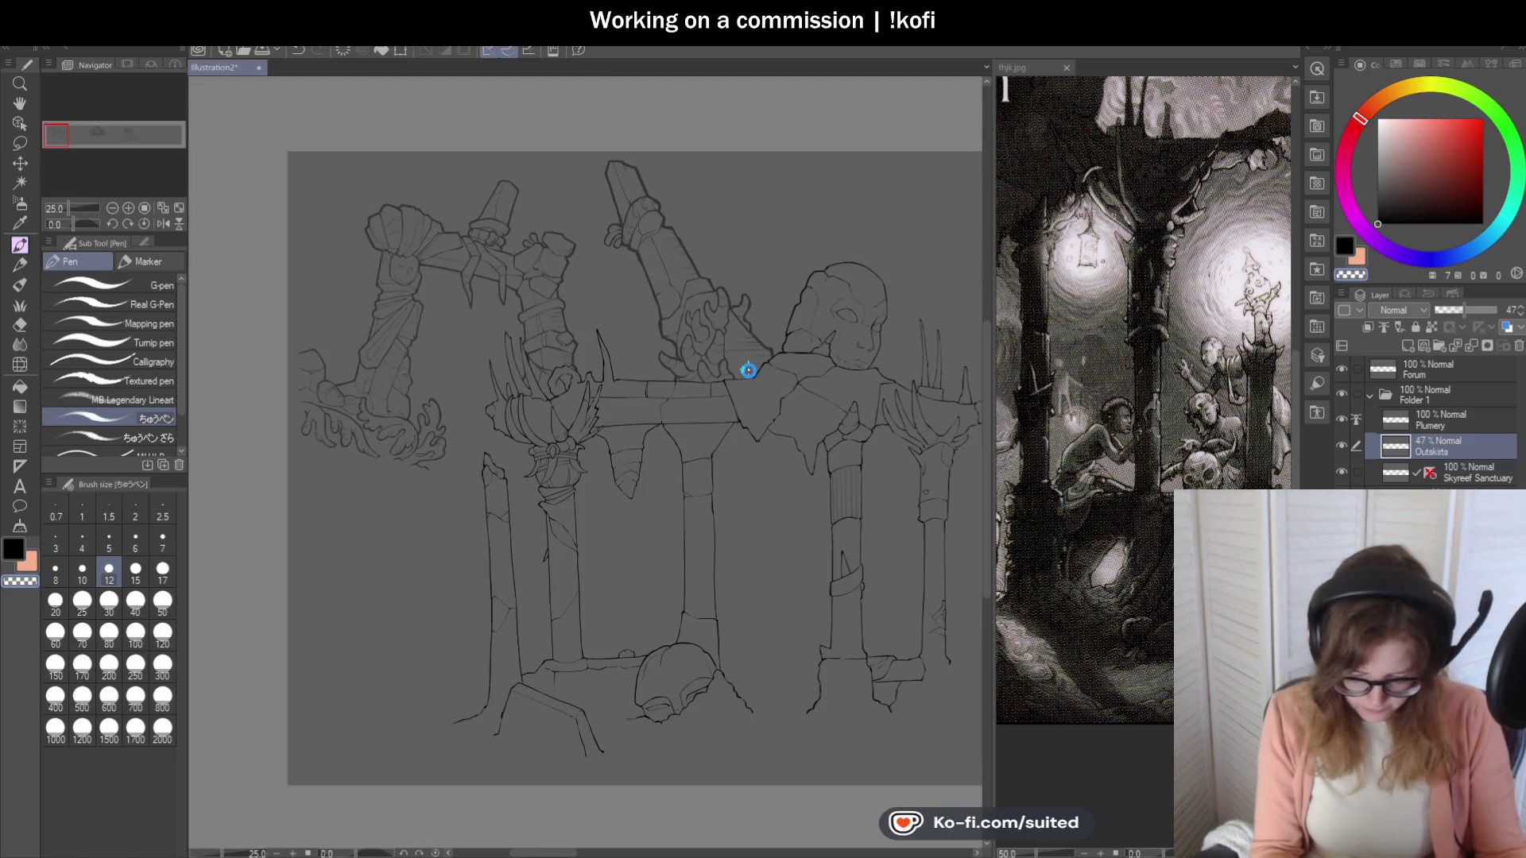
{"action": "scroll", "coordinate": [698, 410], "scroll_direction": "down", "scroll_amount": 2}
{"action": "scroll", "coordinate": [731, 568], "scroll_direction": "up", "scroll_amount": 2}
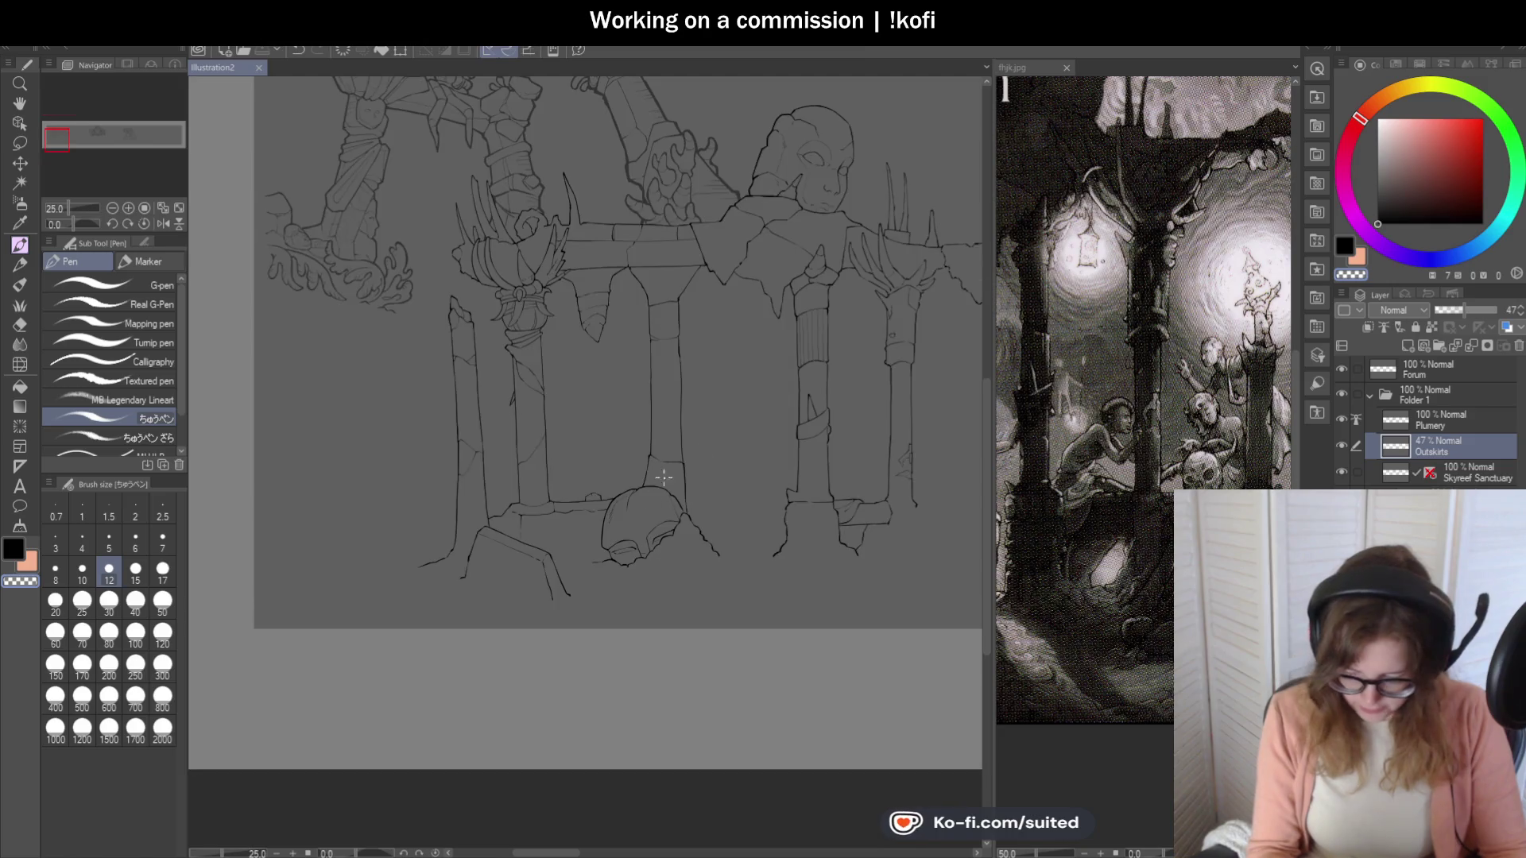
{"action": "mouse_move", "coordinate": [1433, 369]}
{"action": "left_mouse_down"}
{"action": "mouse_move", "coordinate": [1452, 482]}
{"action": "mouse_move", "coordinate": [1445, 391]}
{"action": "left_mouse_up"}
{"action": "left_click", "coordinate": [1442, 418]}
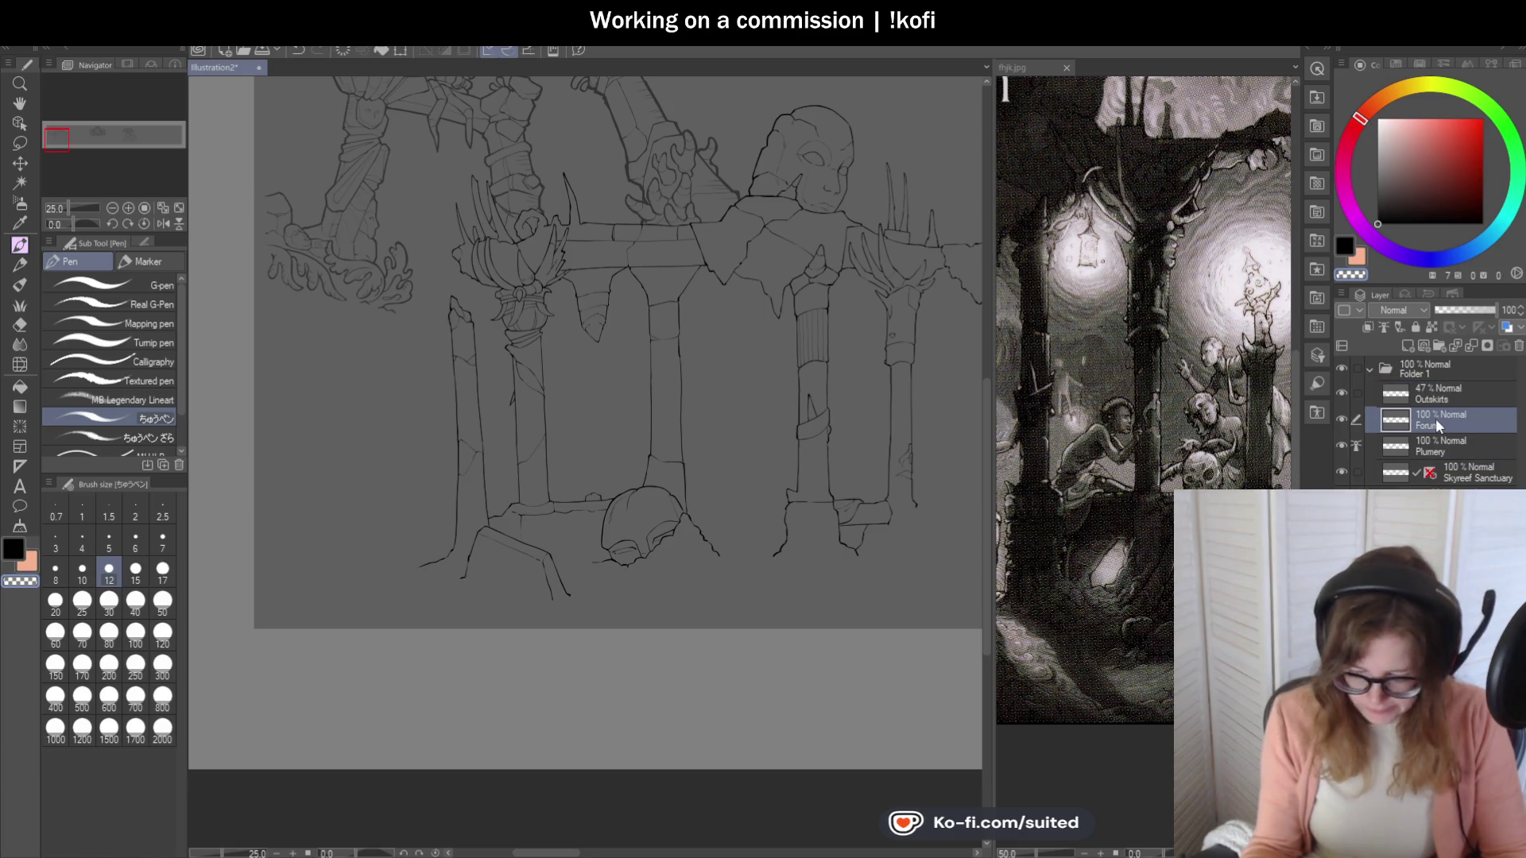
Raise Outskirts to 100% opacity and make Forum the active layer.
{"action": "left_click", "coordinate": [1456, 400]}
{"action": "left_click_drag", "start_coordinate": [1481, 313], "coordinate": [1514, 313]}
{"action": "left_click", "coordinate": [1456, 419]}
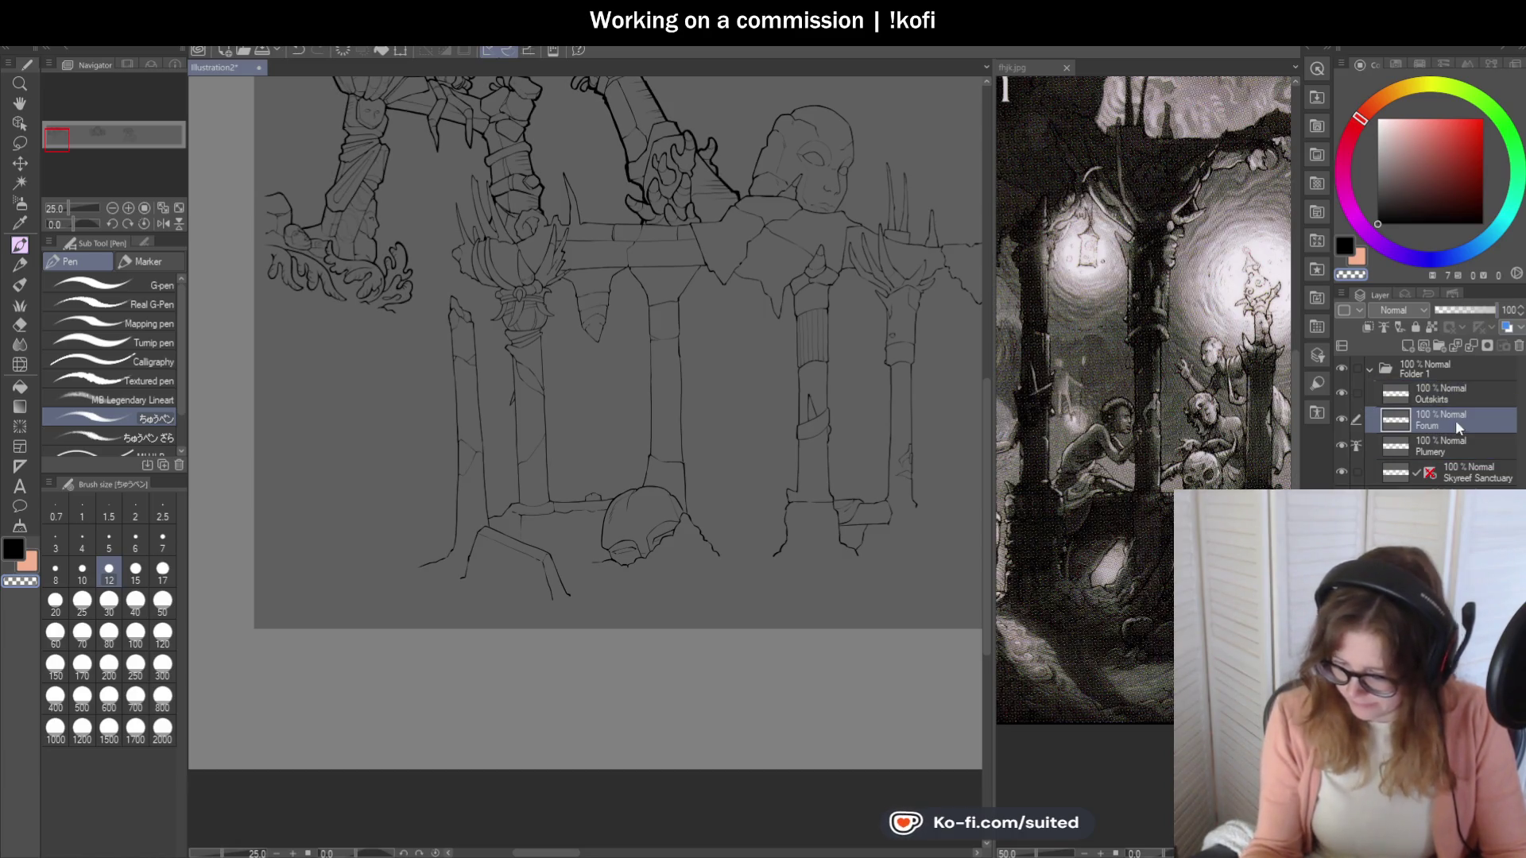
Save the illustration with Ctrl+S.
{"action": "scroll", "coordinate": [962, 475], "scroll_direction": "down", "scroll_amount": 2}
{"action": "scroll", "coordinate": [798, 368], "scroll_direction": "up", "scroll_amount": 4}
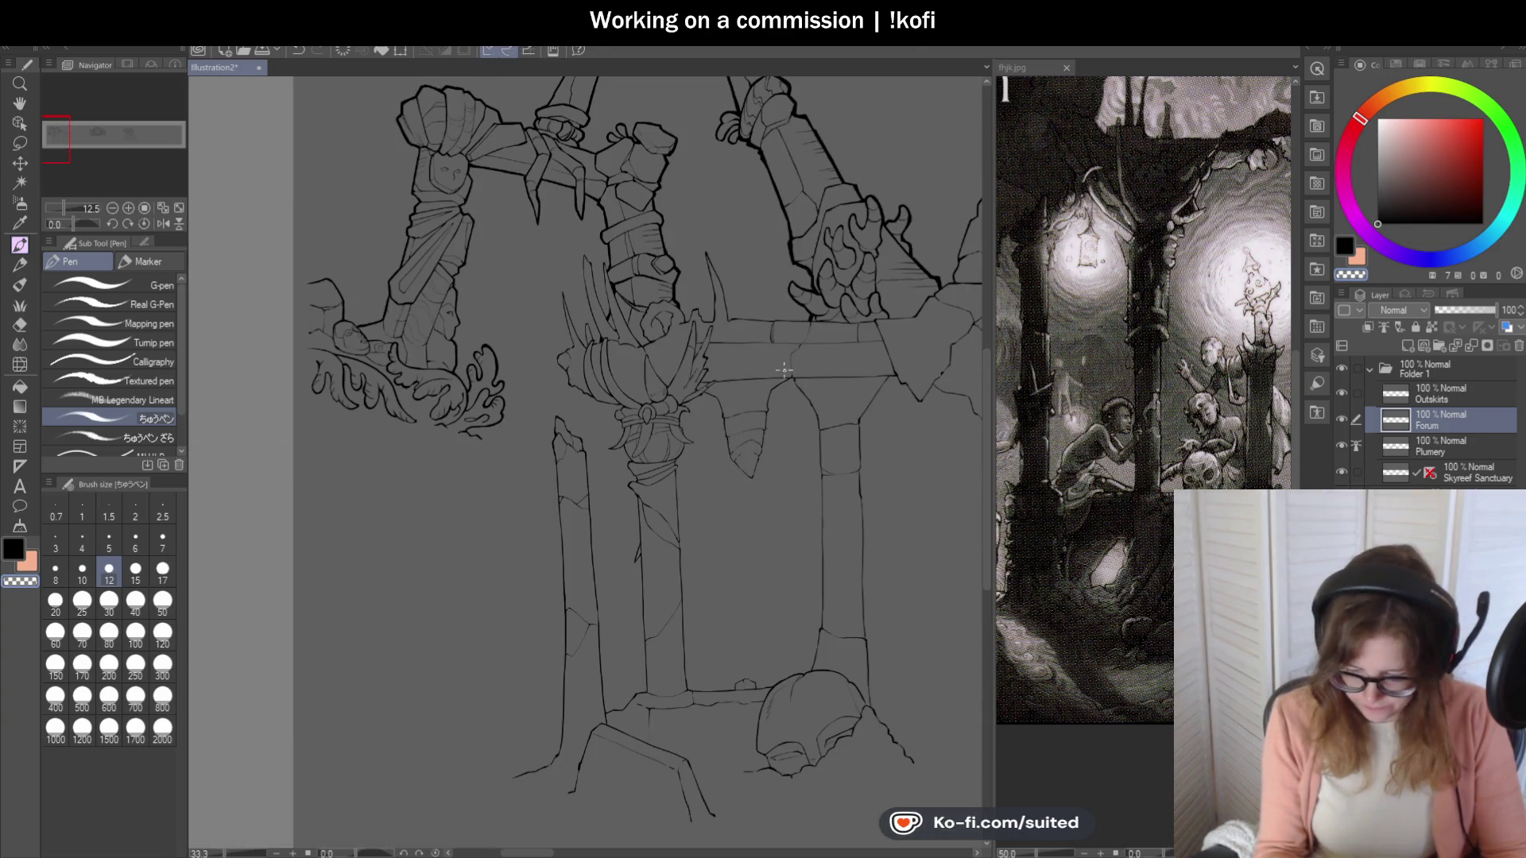
{"action": "scroll", "coordinate": [580, 322], "scroll_direction": "down", "scroll_amount": 4}
{"action": "scroll", "coordinate": [920, 365], "scroll_direction": "up", "scroll_amount": 3}
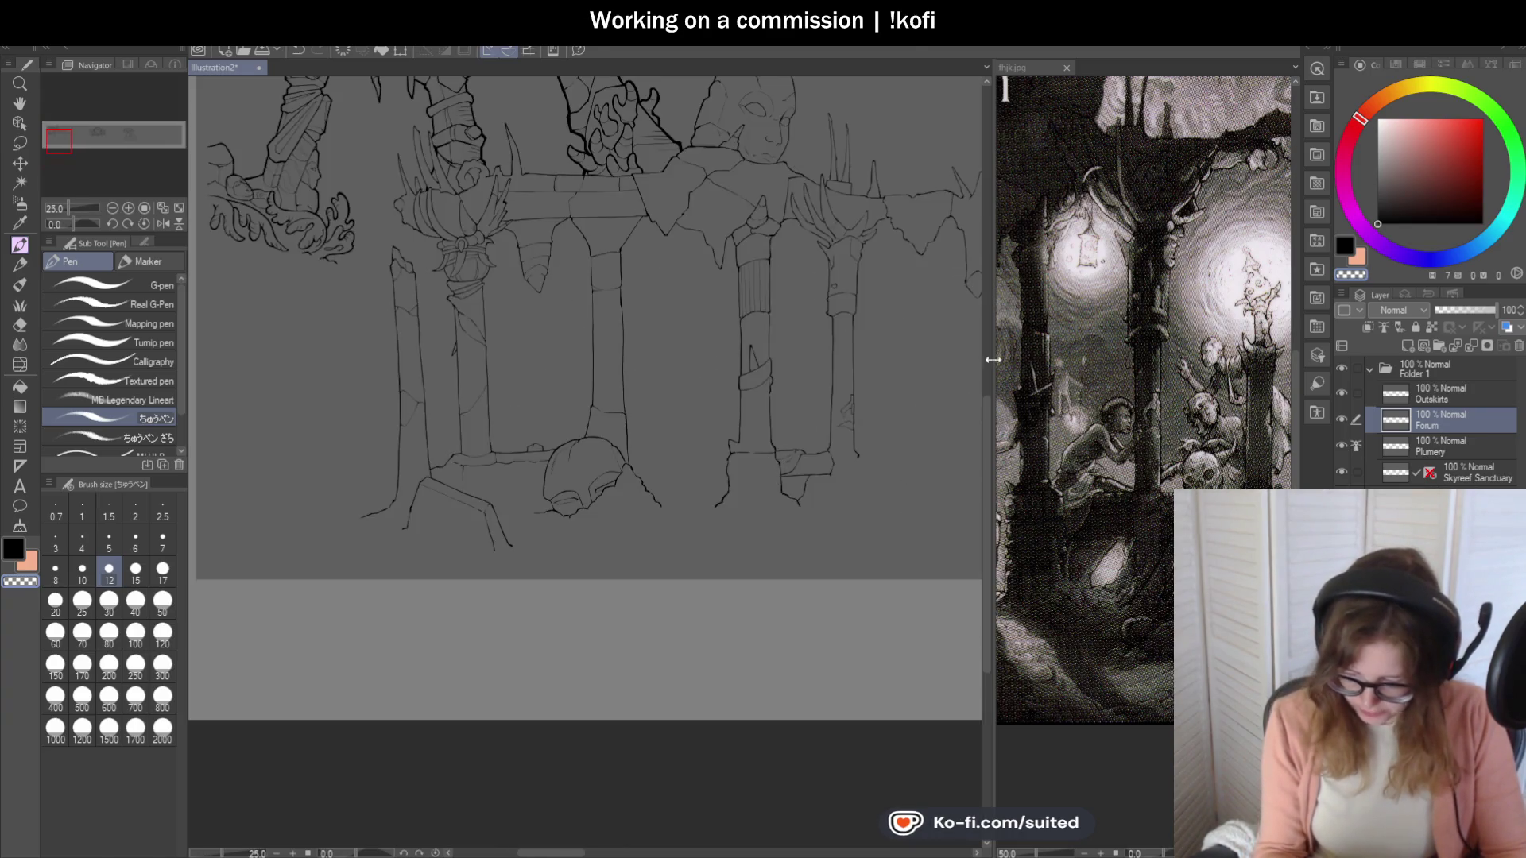
{"action": "scroll", "coordinate": [604, 432], "scroll_direction": "down", "scroll_amount": 3}
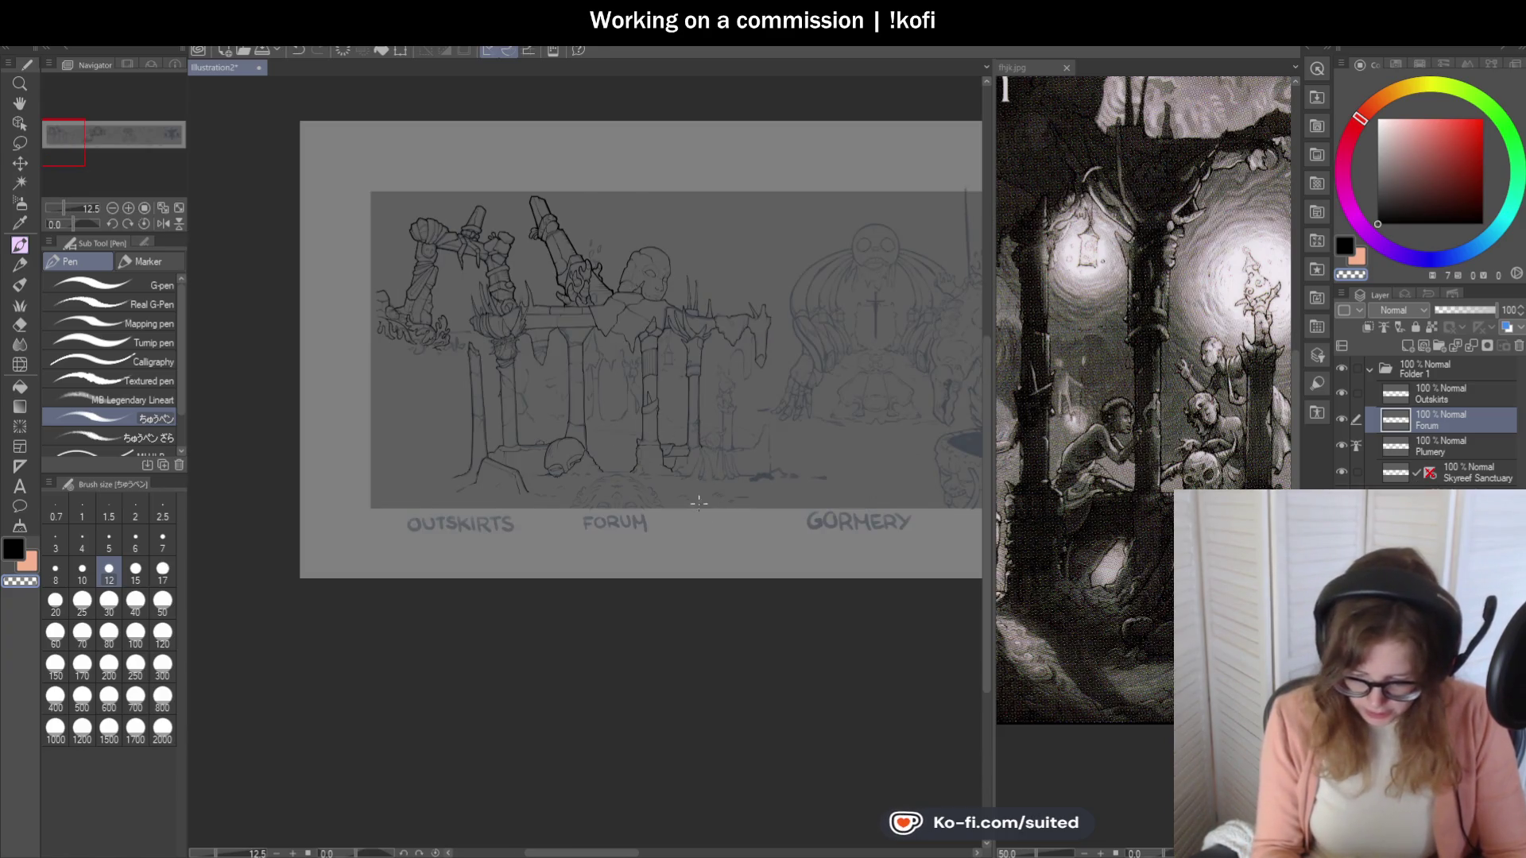
{"action": "scroll", "coordinate": [716, 481], "scroll_direction": "up", "scroll_amount": 4}
{"action": "scroll", "coordinate": [716, 481], "scroll_direction": "up", "scroll_amount": 2}
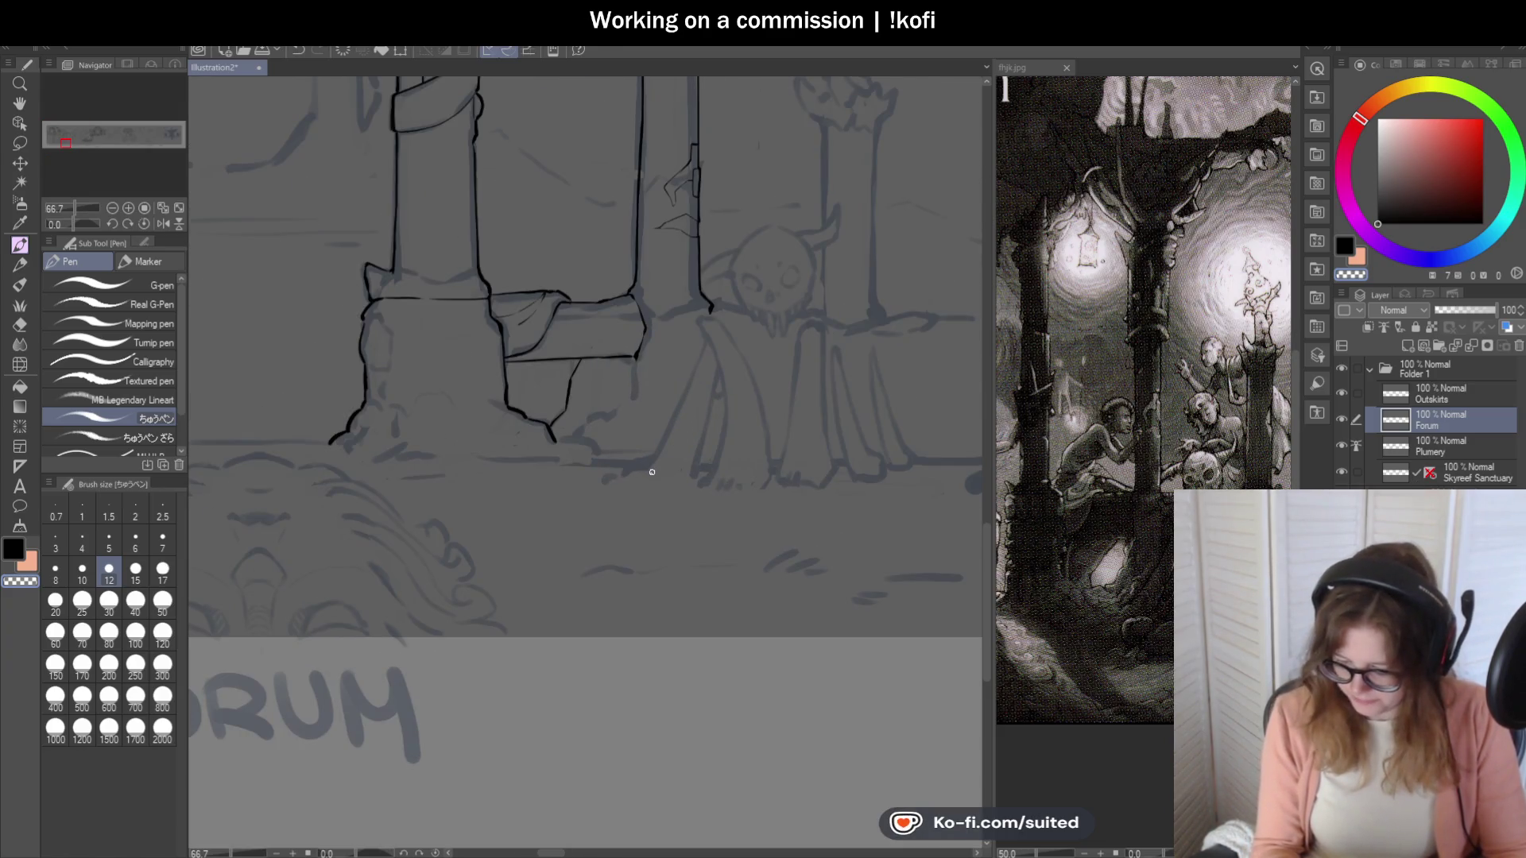
{"action": "scroll", "coordinate": [711, 394], "scroll_direction": "up", "scroll_amount": 1}
{"action": "key", "text": "ctrl+s"}
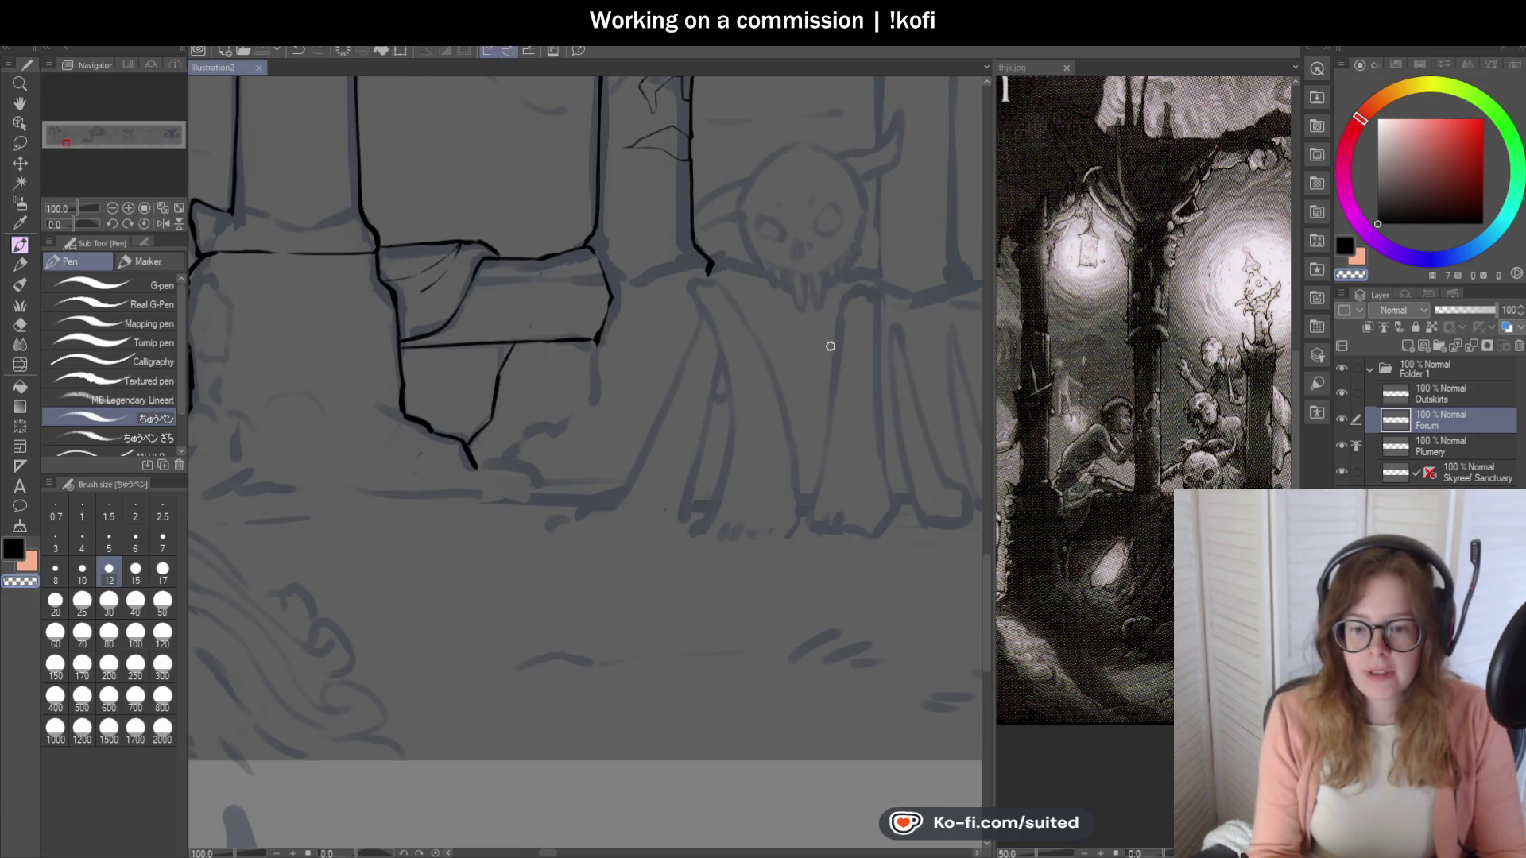
Ink the left side of the skull's round head outline.
{"action": "scroll", "coordinate": [599, 340], "scroll_direction": "down", "scroll_amount": 1}
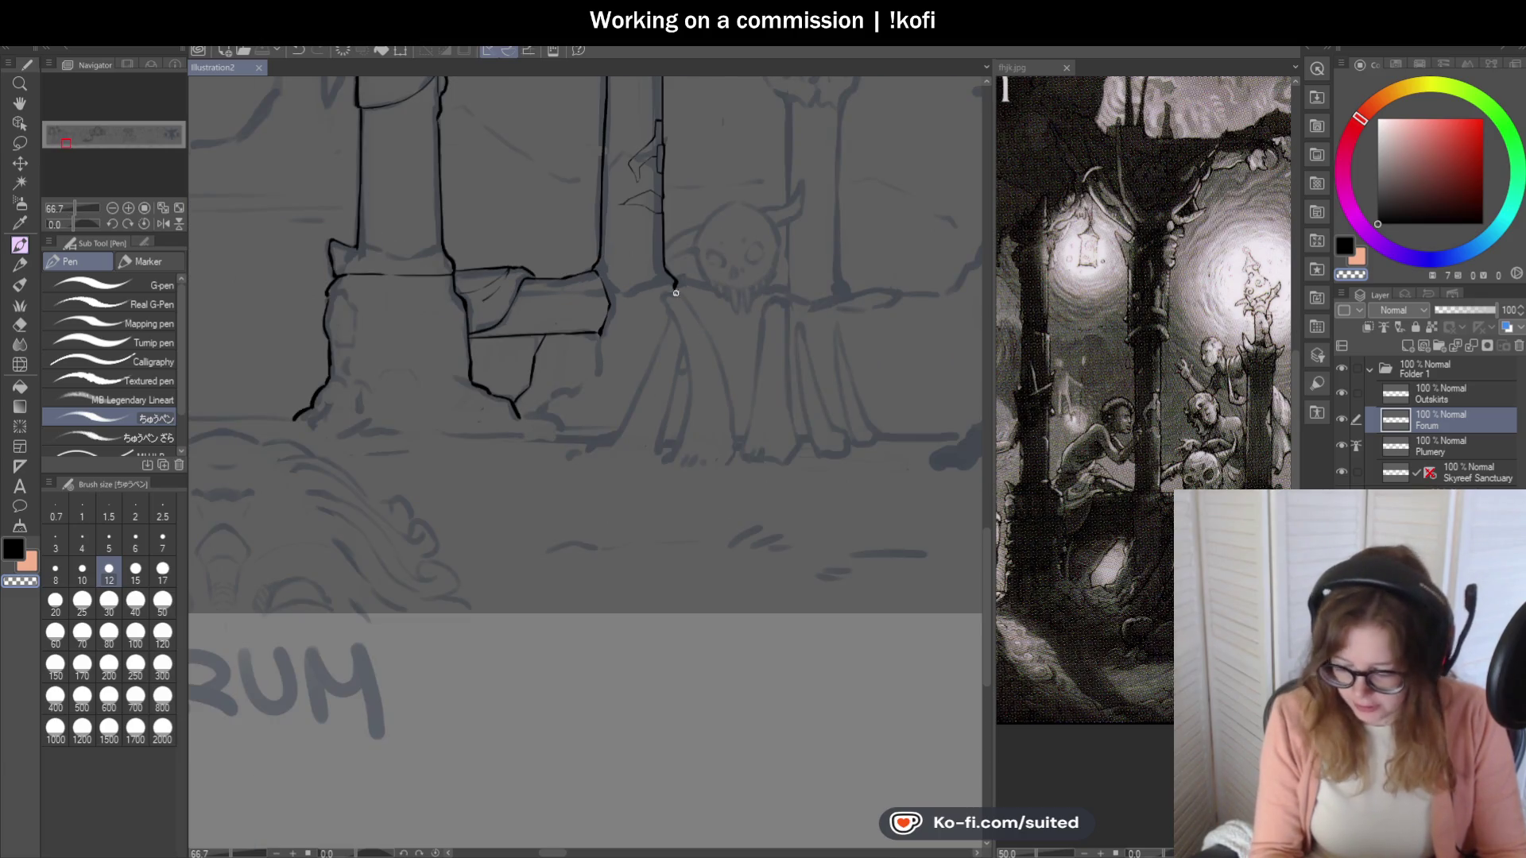
{"action": "scroll", "coordinate": [716, 181], "scroll_direction": "up", "scroll_amount": 3}
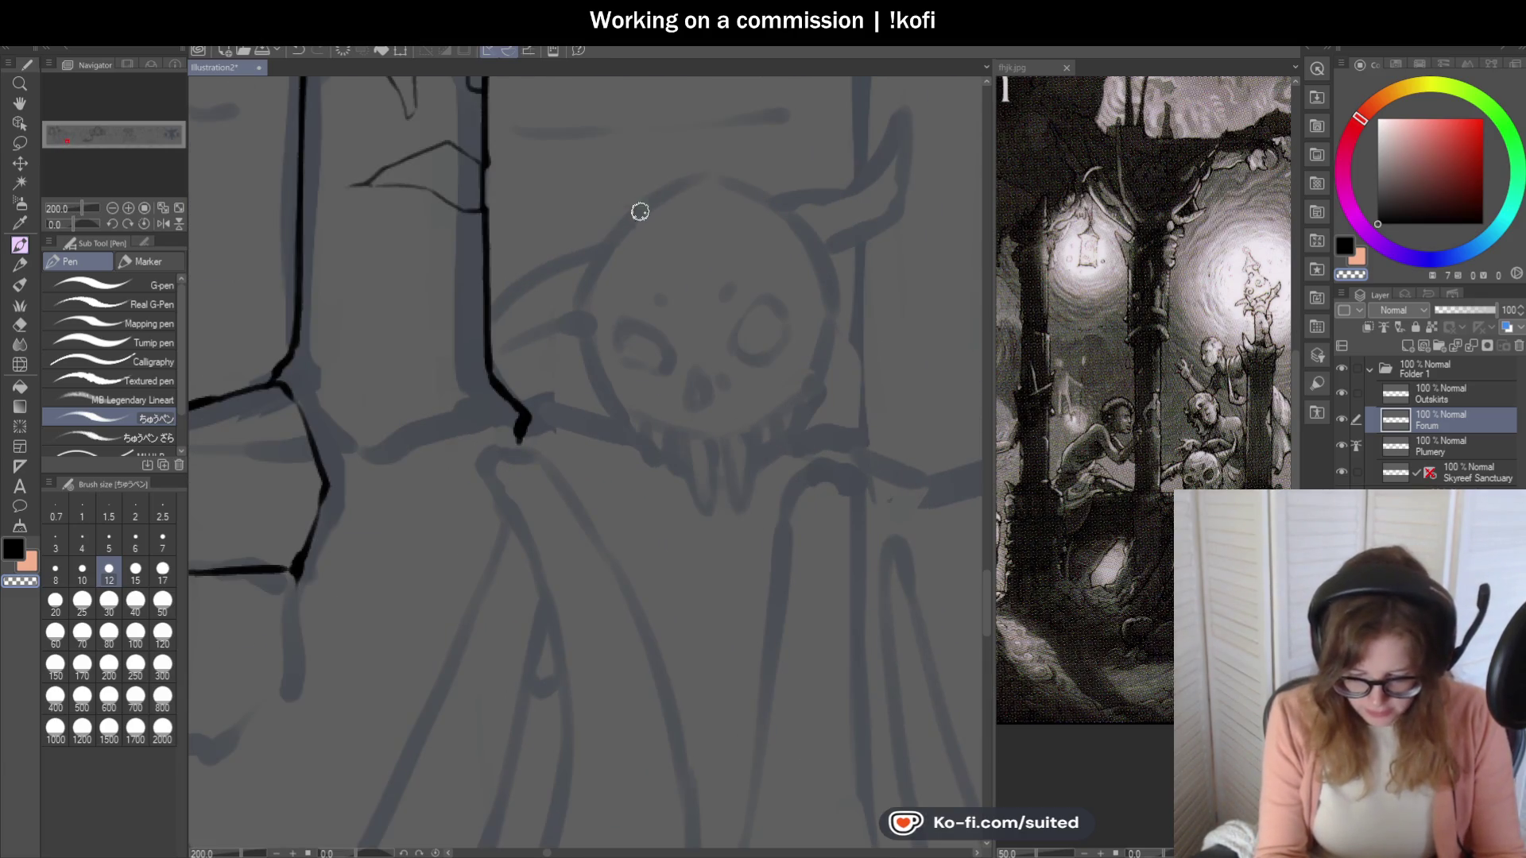
{"action": "mouse_move", "coordinate": [728, 182]}
{"action": "left_mouse_down"}
{"action": "mouse_move", "coordinate": [684, 180]}
{"action": "mouse_move", "coordinate": [586, 266]}
{"action": "mouse_move", "coordinate": [596, 374]}
{"action": "left_mouse_up"}
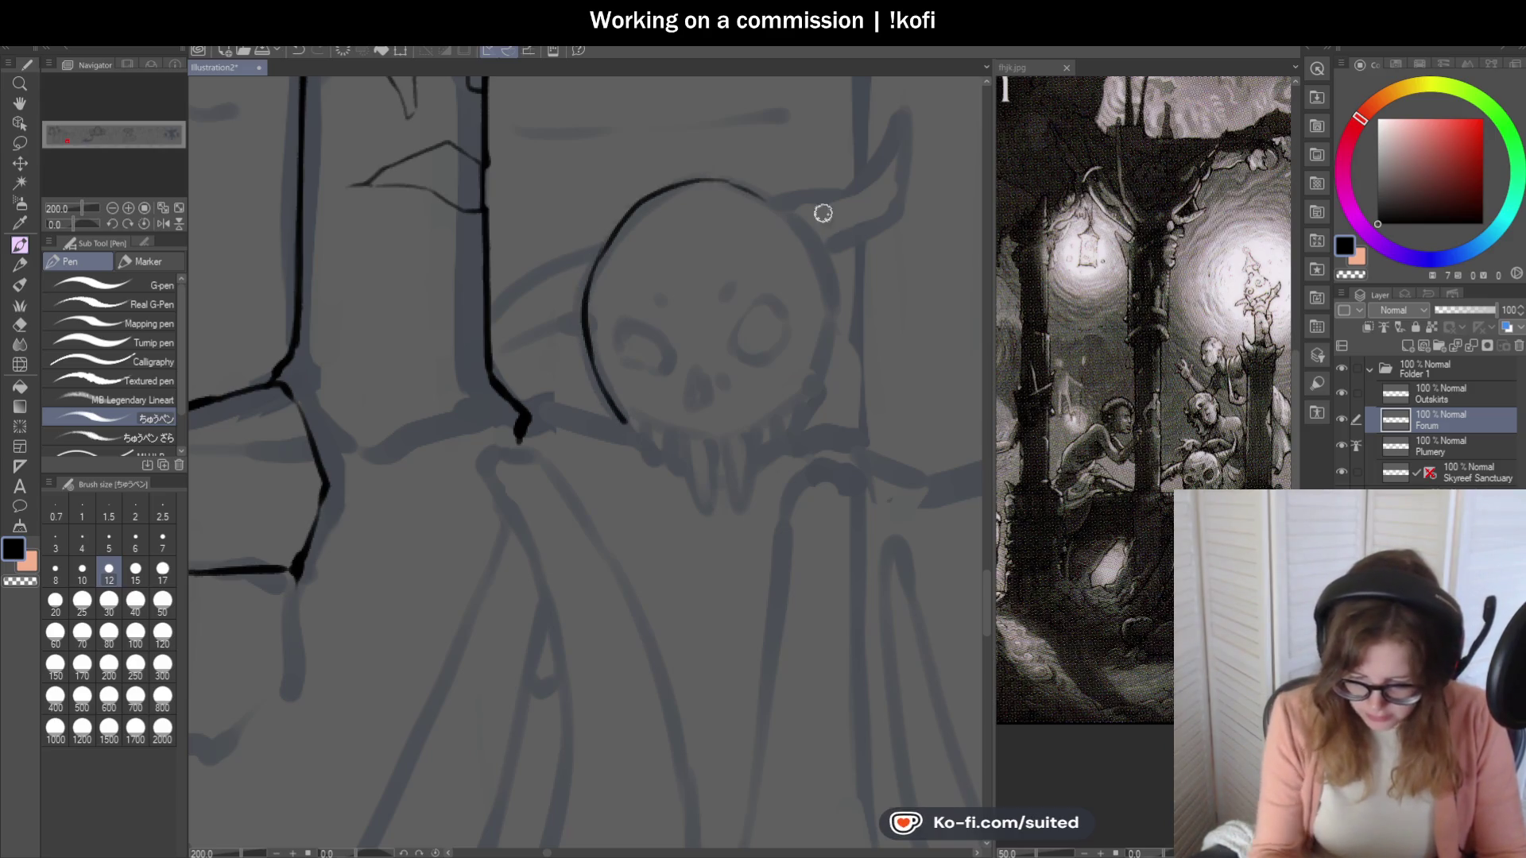
Replace the rejected strokes with a clean right-side skull outline.
{"action": "key", "text": "ctrl+z"}
{"action": "left_click_drag", "start_coordinate": [747, 187], "coordinate": [827, 242]}
{"action": "key", "text": "ctrl+z"}
{"action": "mouse_move", "coordinate": [749, 190]}
{"action": "left_mouse_down"}
{"action": "mouse_move", "coordinate": [826, 270]}
{"action": "mouse_move", "coordinate": [821, 390]}
{"action": "left_mouse_up"}
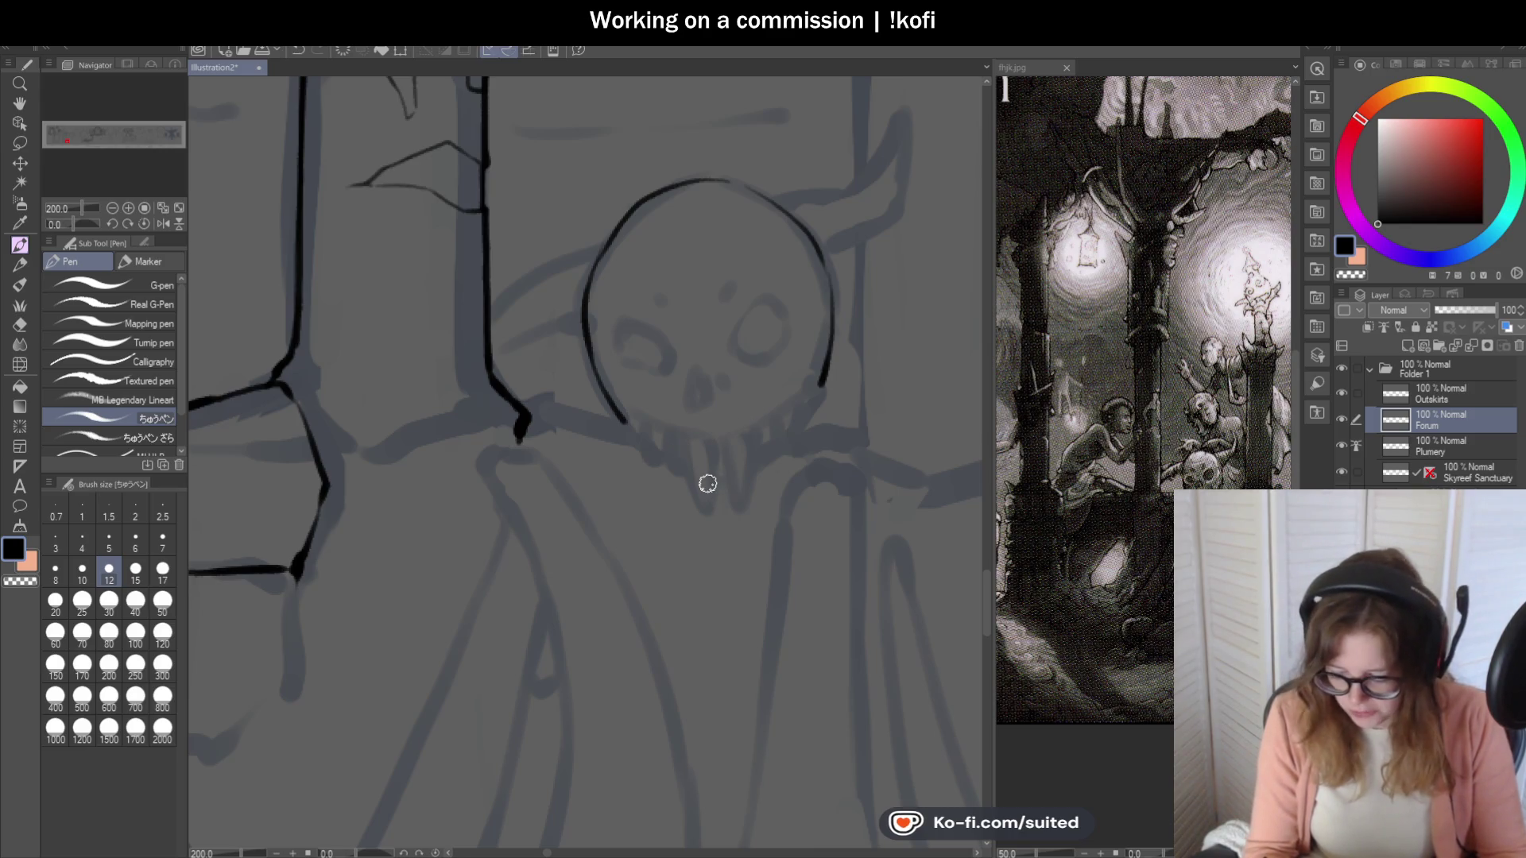
Ink the line from the skull to the trunk and a lower line reaching the skull.
{"action": "scroll", "coordinate": [586, 283], "scroll_direction": "up", "scroll_amount": 2}
{"action": "left_click_drag", "start_coordinate": [627, 193], "coordinate": [386, 313]}
{"action": "key", "text": "ctrl+z"}
{"action": "left_click_drag", "start_coordinate": [632, 187], "coordinate": [389, 322]}
{"action": "left_click_drag", "start_coordinate": [397, 405], "coordinate": [559, 357]}
Ink a smooth arc across the skull top, redrawing its right and upper-left parts.
{"action": "scroll", "coordinate": [559, 358], "scroll_direction": "down", "scroll_amount": 3}
{"action": "scroll", "coordinate": [739, 382], "scroll_direction": "up", "scroll_amount": 3}
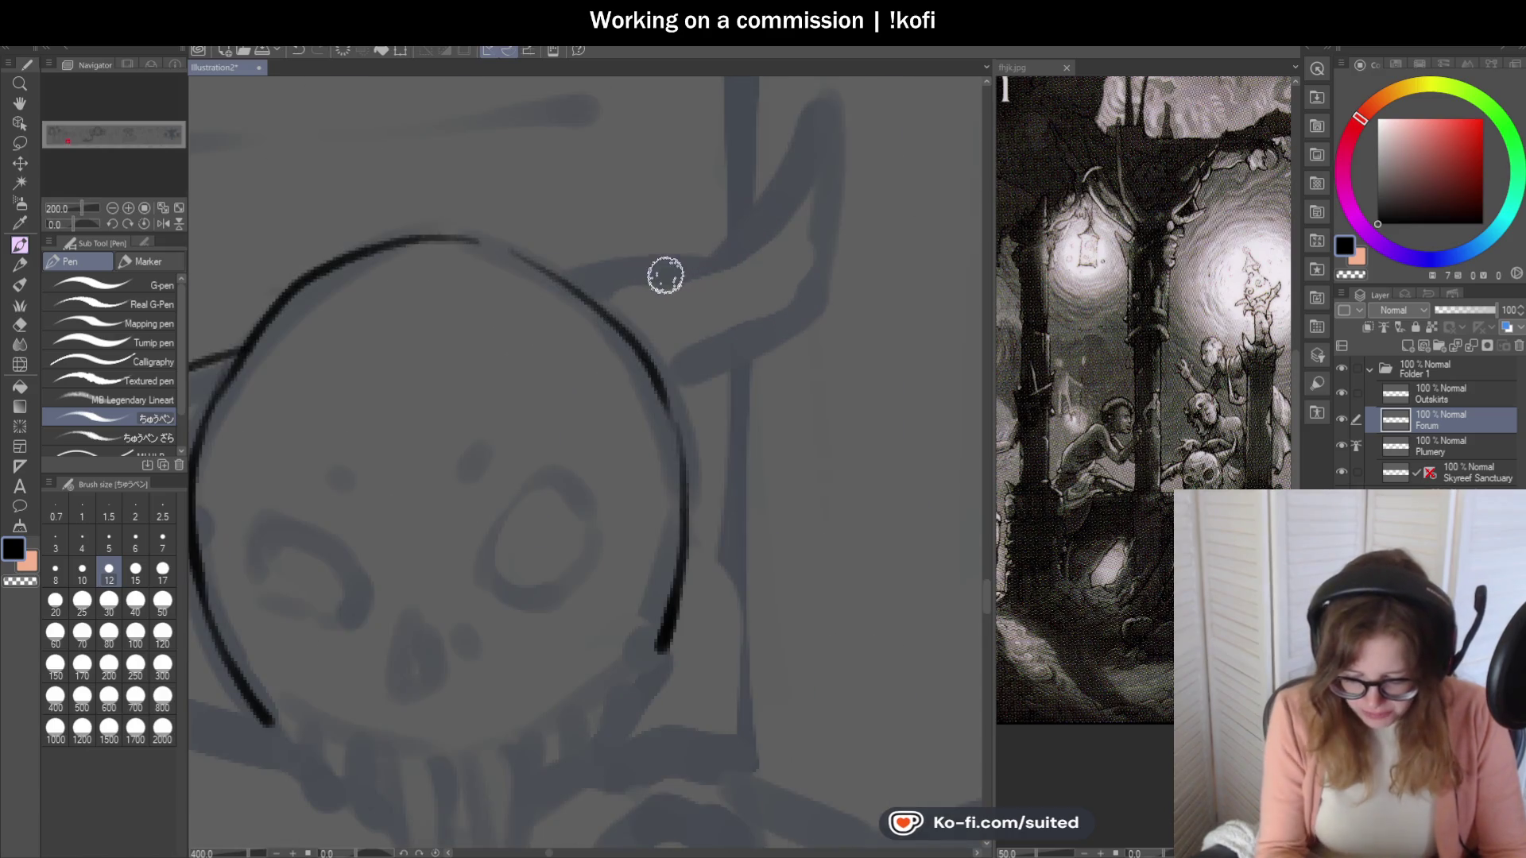
{"action": "left_click_drag", "start_coordinate": [438, 241], "coordinate": [548, 262]}
{"action": "key", "text": "ctrl+z"}
{"action": "mouse_move", "coordinate": [430, 235]}
{"action": "left_mouse_down"}
{"action": "mouse_move", "coordinate": [557, 278]}
{"action": "mouse_move", "coordinate": [561, 306]}
{"action": "left_mouse_up"}
{"action": "key", "text": "ctrl+z"}
{"action": "left_click_drag", "start_coordinate": [528, 255], "coordinate": [672, 380]}
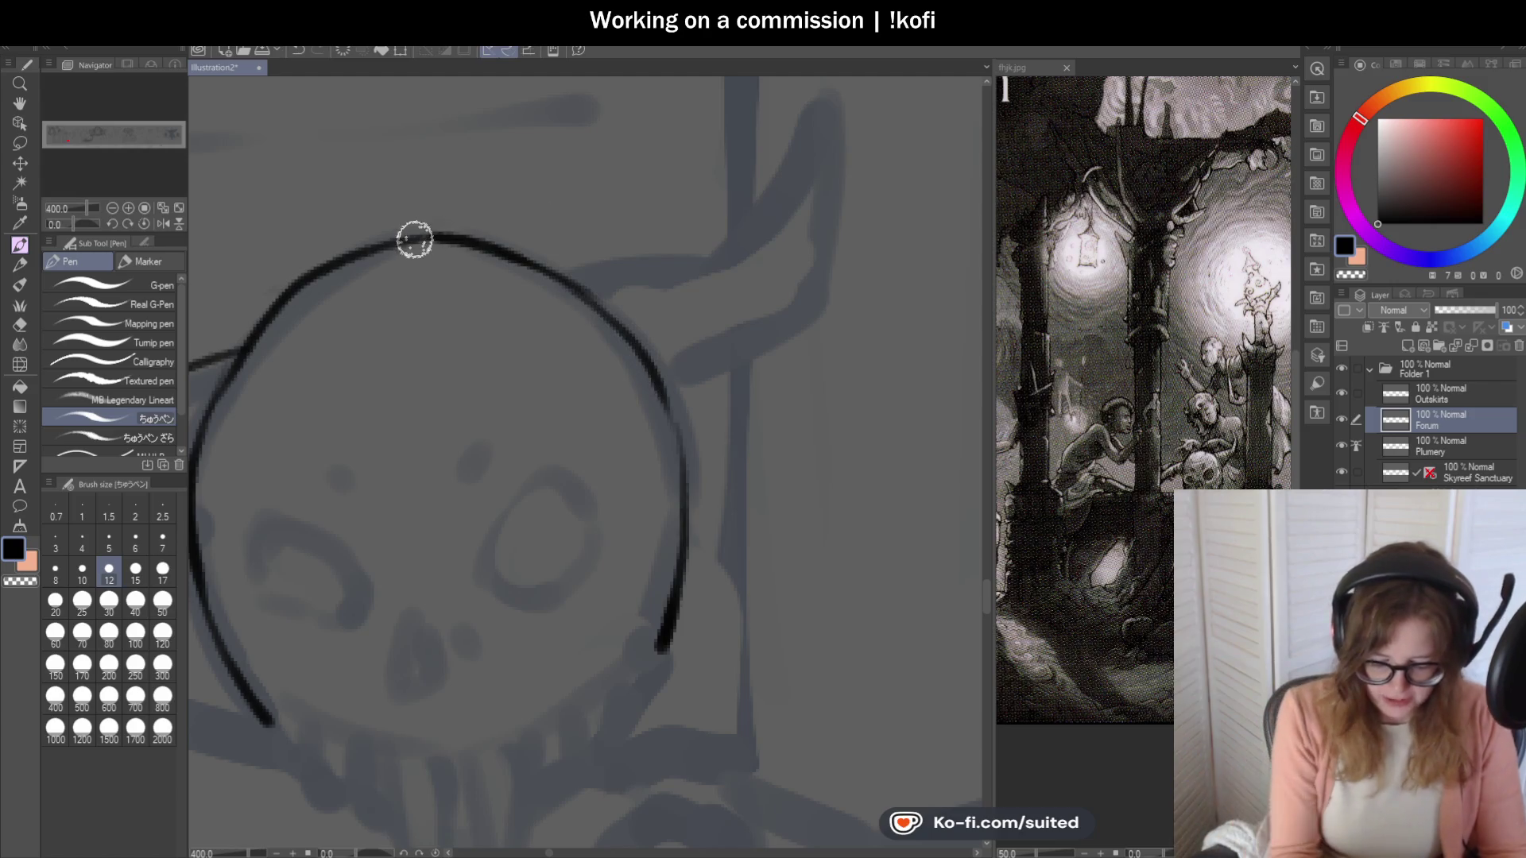
{"action": "mouse_move", "coordinate": [380, 248]}
{"action": "left_mouse_down"}
{"action": "mouse_move", "coordinate": [317, 266]}
{"action": "mouse_move", "coordinate": [276, 307]}
{"action": "left_mouse_up"}
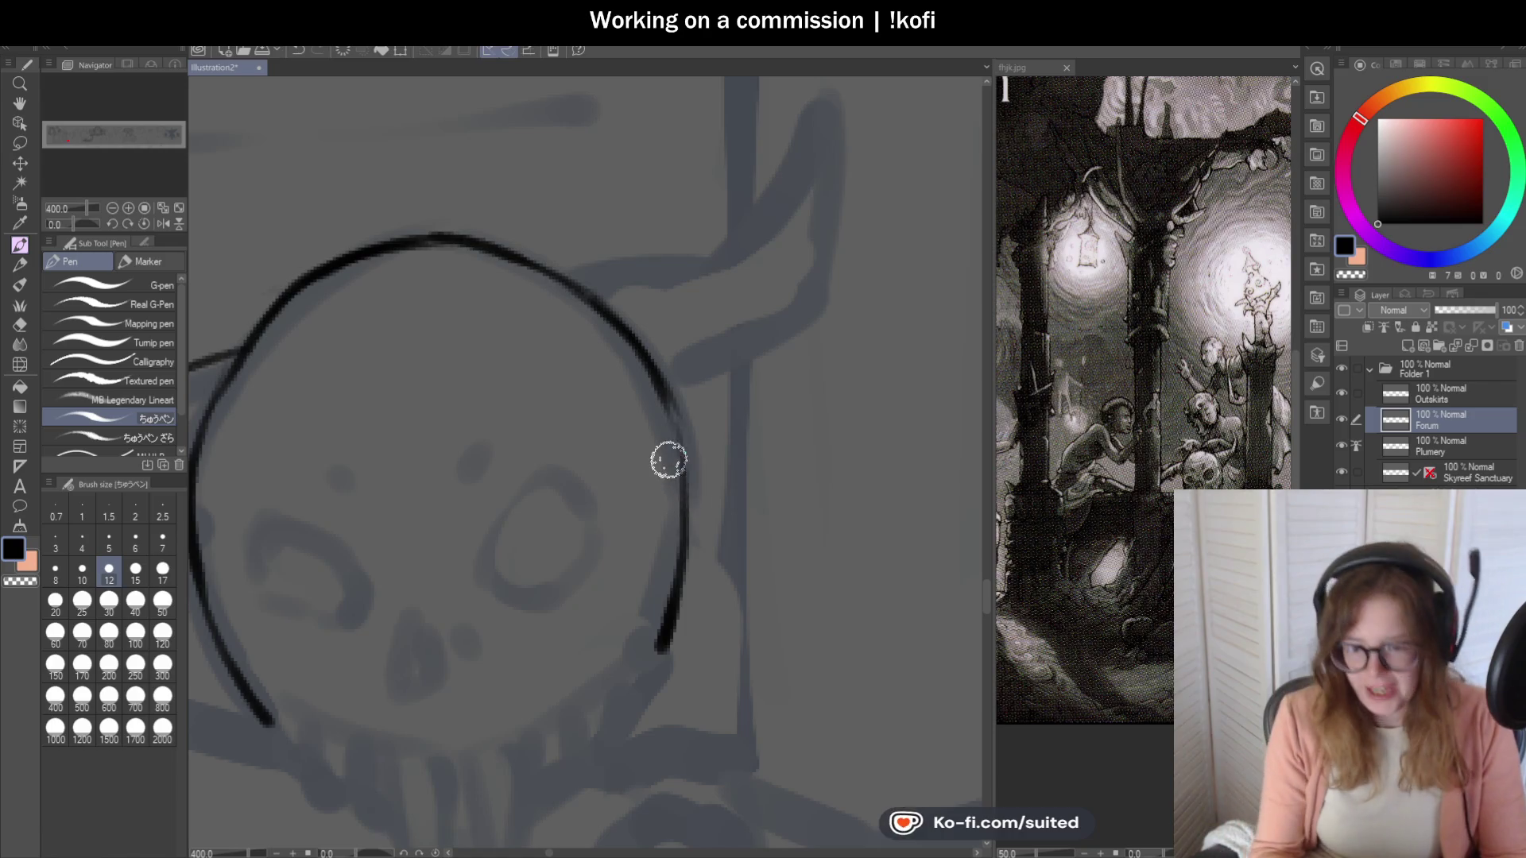
Ink the horn base from the skull's top right.
{"action": "scroll", "coordinate": [734, 357], "scroll_direction": "down", "scroll_amount": 2}
{"action": "scroll", "coordinate": [690, 503], "scroll_direction": "up", "scroll_amount": 2}
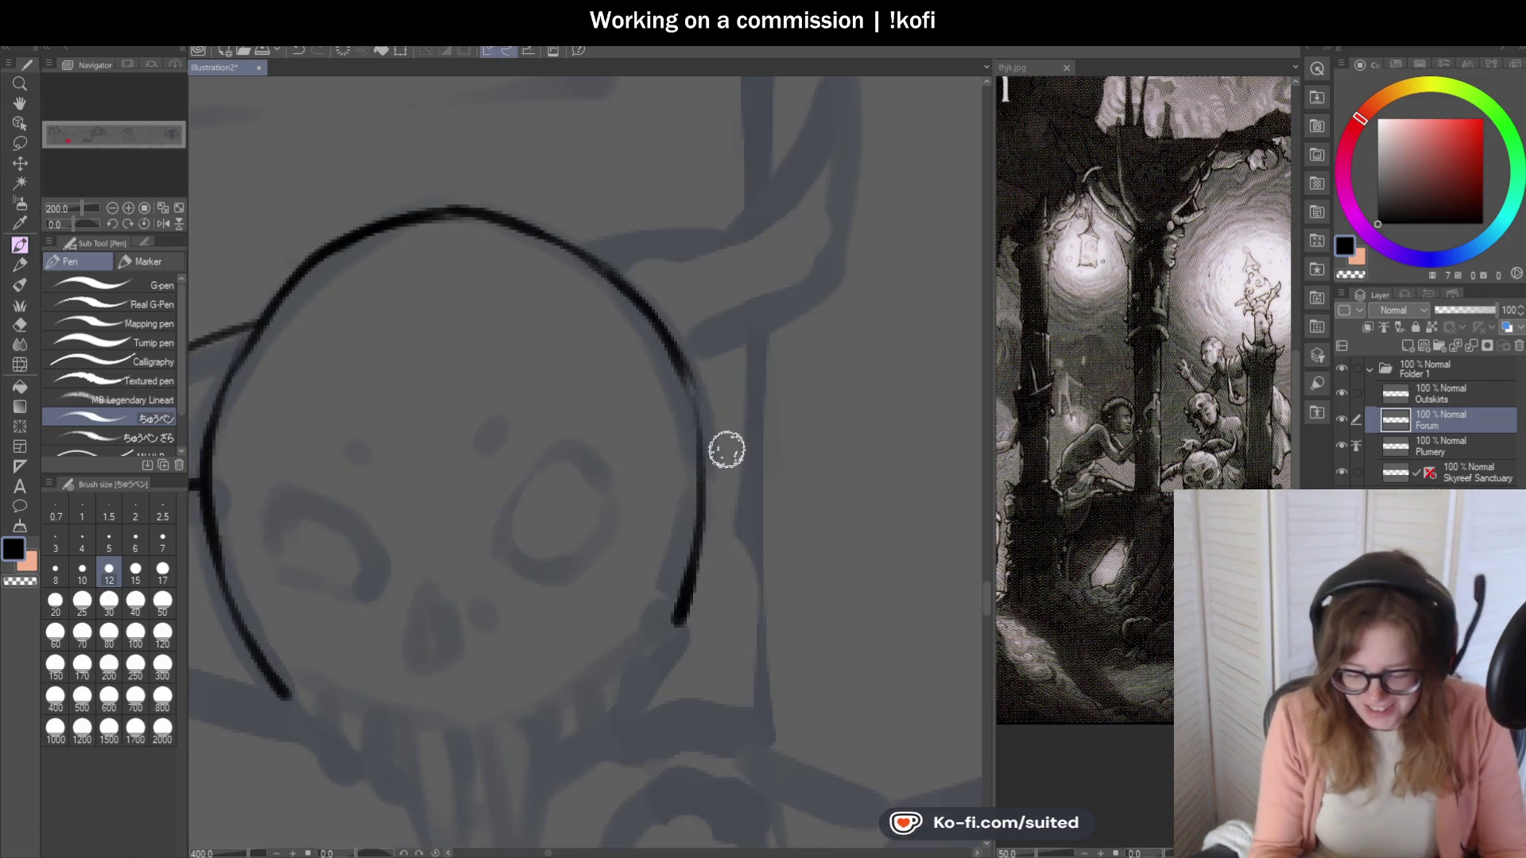
{"action": "scroll", "coordinate": [726, 446], "scroll_direction": "up", "scroll_amount": 2}
{"action": "scroll", "coordinate": [636, 283], "scroll_direction": "down", "scroll_amount": 2}
{"action": "scroll", "coordinate": [772, 386], "scroll_direction": "down", "scroll_amount": 2}
{"action": "scroll", "coordinate": [699, 331], "scroll_direction": "up", "scroll_amount": 1}
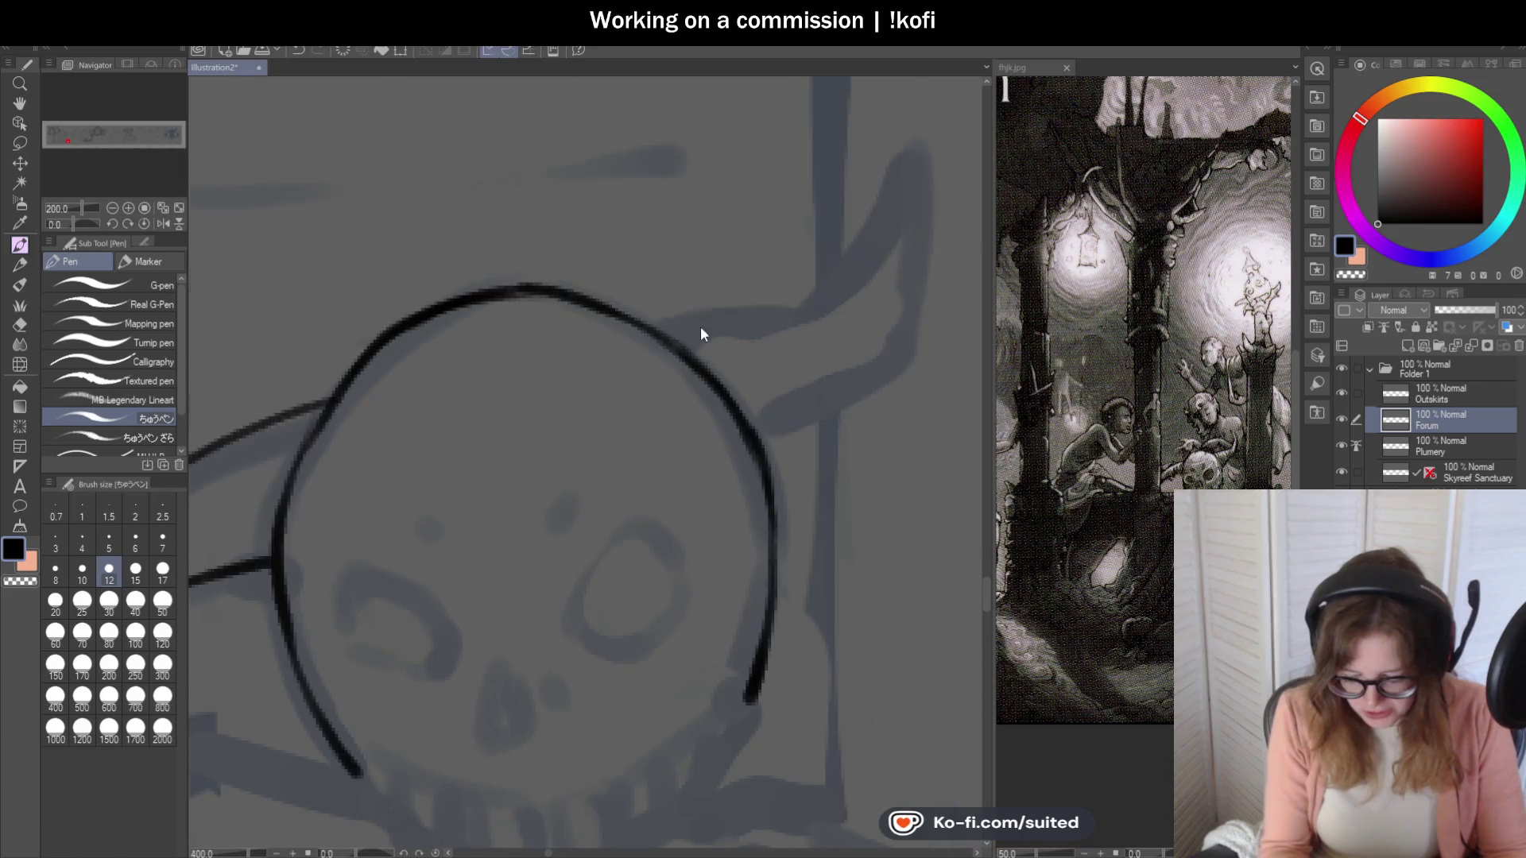
{"action": "left_click_drag", "start_coordinate": [664, 333], "coordinate": [800, 317]}
{"action": "key", "text": "ctrl+z"}
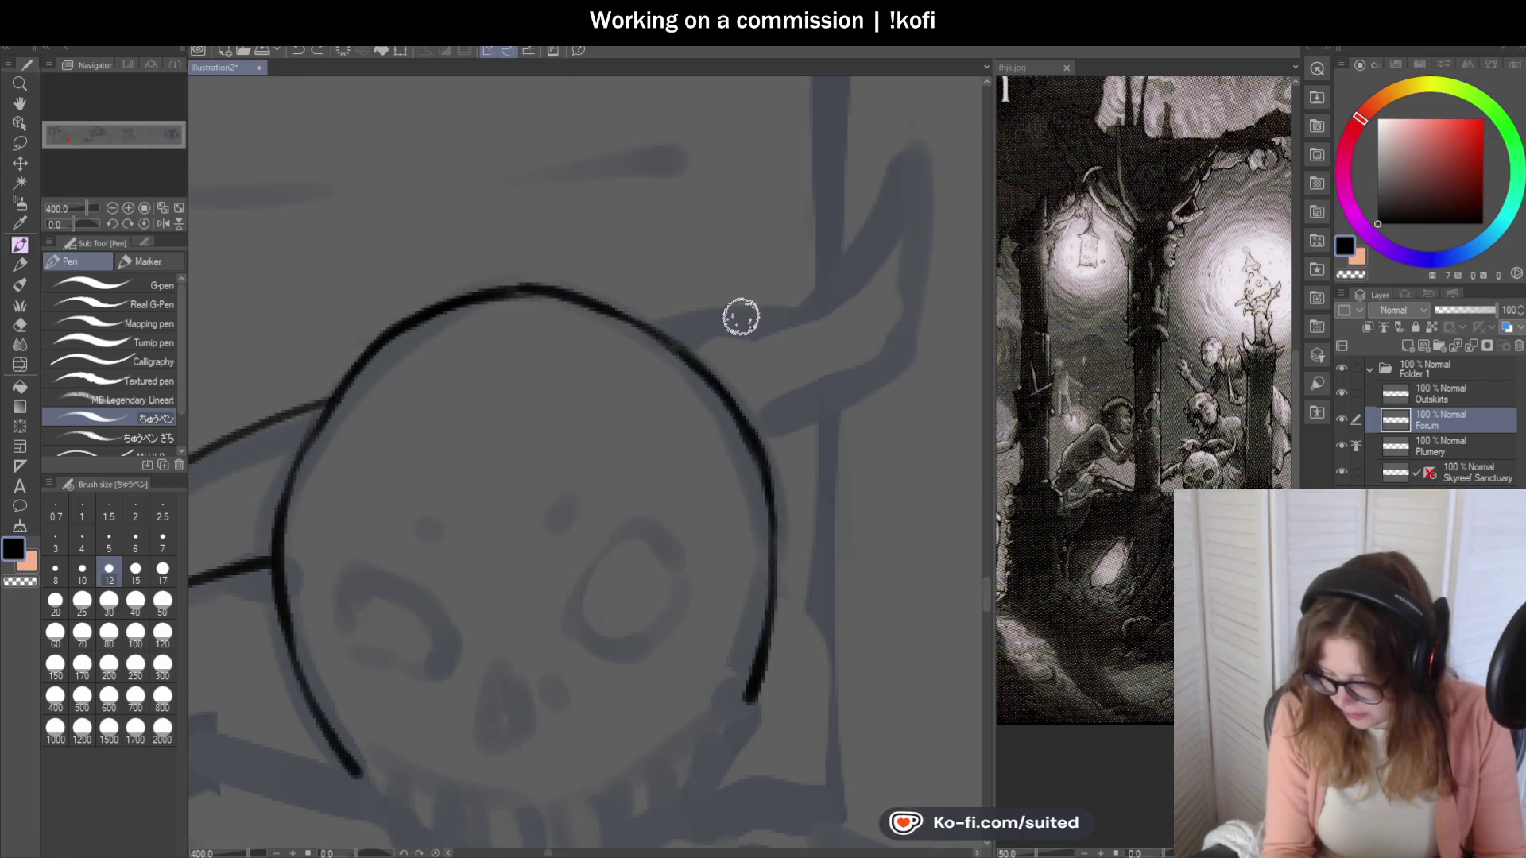
{"action": "left_click_drag", "start_coordinate": [644, 317], "coordinate": [806, 302]}
Draw a shorter stroke along the horn, removing the overlong horn strokes.
{"action": "scroll", "coordinate": [806, 302], "scroll_direction": "down", "scroll_amount": 2}
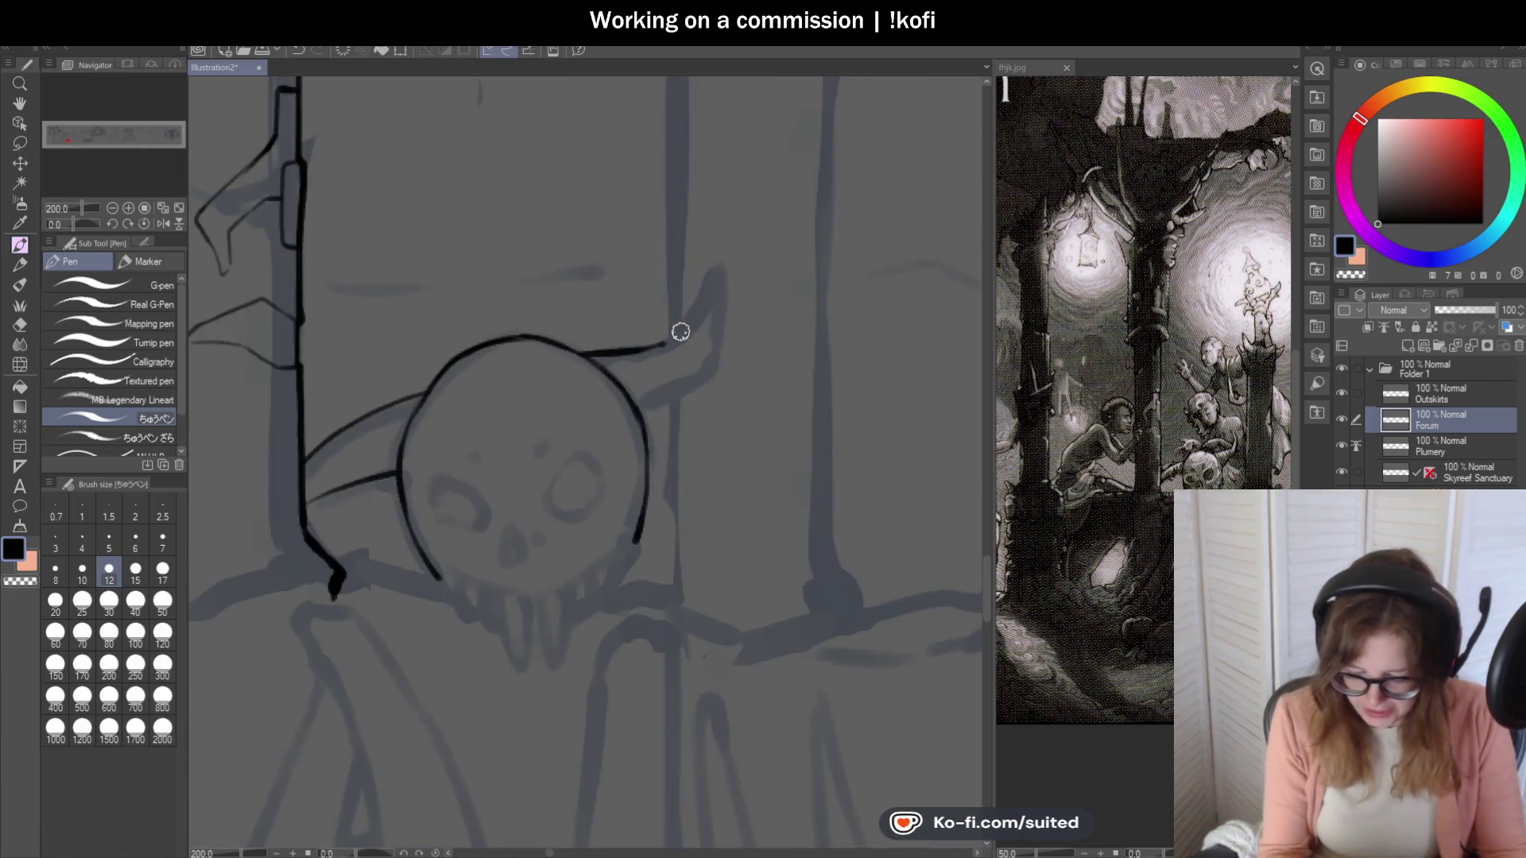
{"action": "scroll", "coordinate": [671, 330], "scroll_direction": "up", "scroll_amount": 2}
{"action": "mouse_move", "coordinate": [640, 358]}
{"action": "left_mouse_down"}
{"action": "mouse_move", "coordinate": [737, 181]}
{"action": "mouse_move", "coordinate": [729, 417]}
{"action": "left_mouse_up"}
{"action": "key", "text": "ctrl+z"}
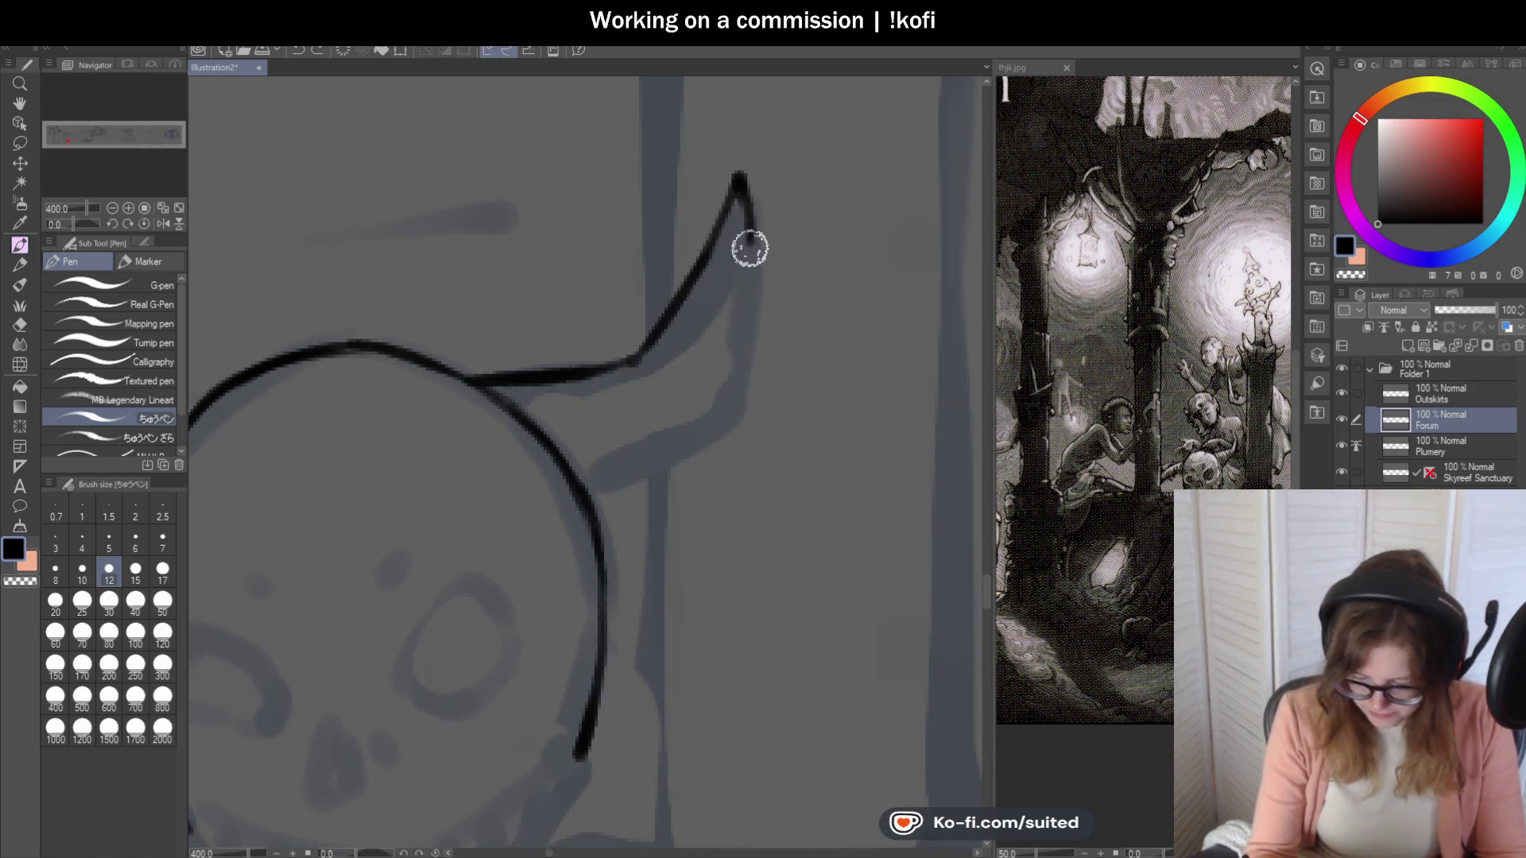
{"action": "key", "text": "ctrl+z"}
{"action": "mouse_move", "coordinate": [640, 357]}
{"action": "left_mouse_down"}
{"action": "mouse_move", "coordinate": [696, 295]}
{"action": "mouse_move", "coordinate": [691, 218]}
{"action": "mouse_move", "coordinate": [751, 298]}
{"action": "mouse_move", "coordinate": [739, 351]}
{"action": "mouse_move", "coordinate": [689, 456]}
{"action": "mouse_move", "coordinate": [588, 534]}
{"action": "left_mouse_up"}
Ink the edge line near the pillar base.
{"action": "scroll", "coordinate": [850, 353], "scroll_direction": "down", "scroll_amount": 3}
{"action": "scroll", "coordinate": [850, 354], "scroll_direction": "down", "scroll_amount": 2}
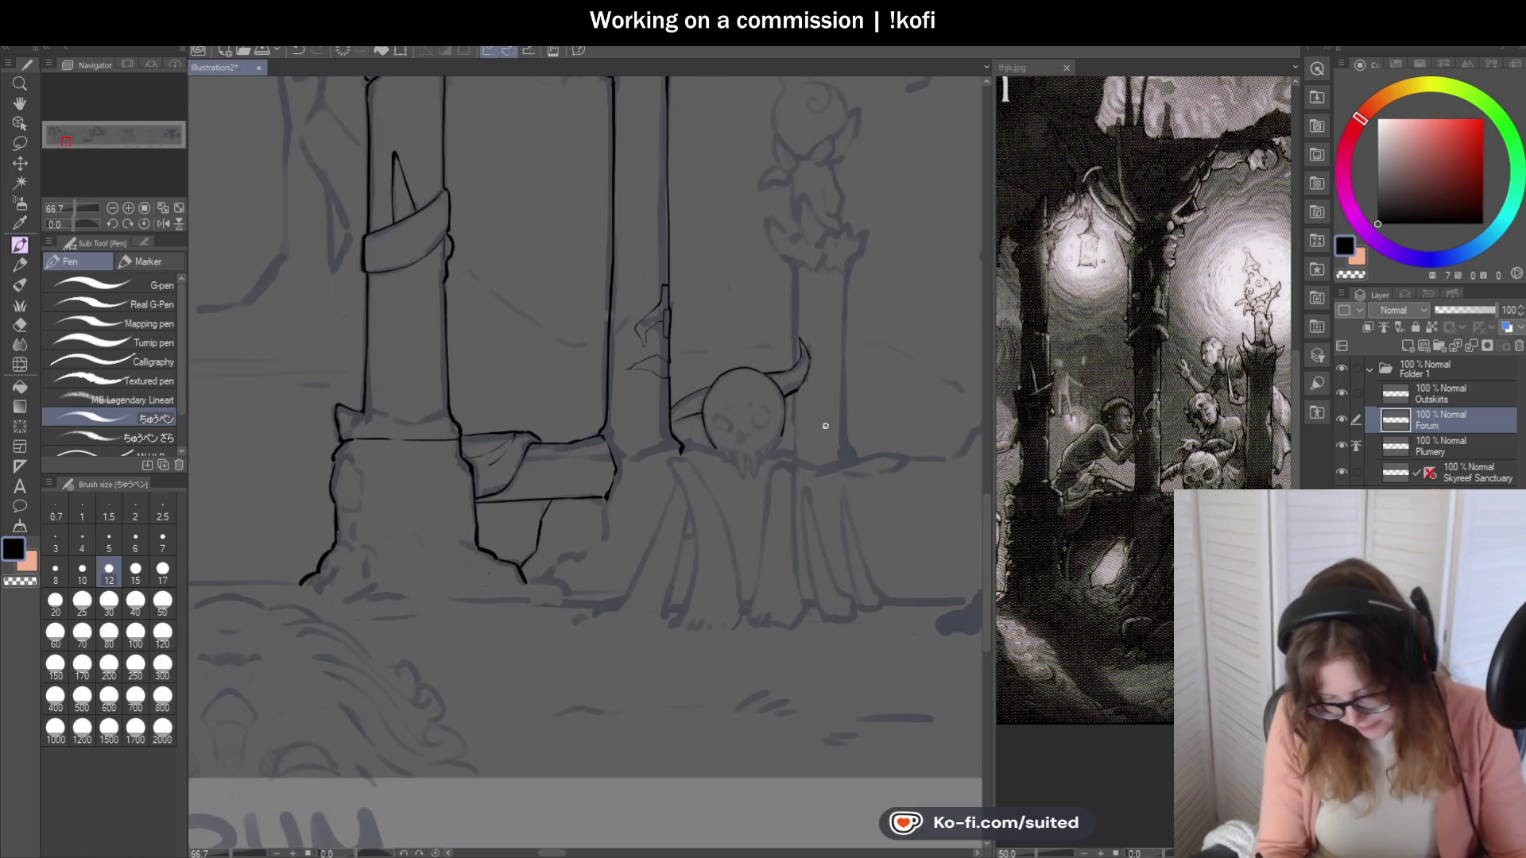
{"action": "scroll", "coordinate": [688, 426], "scroll_direction": "up", "scroll_amount": 5}
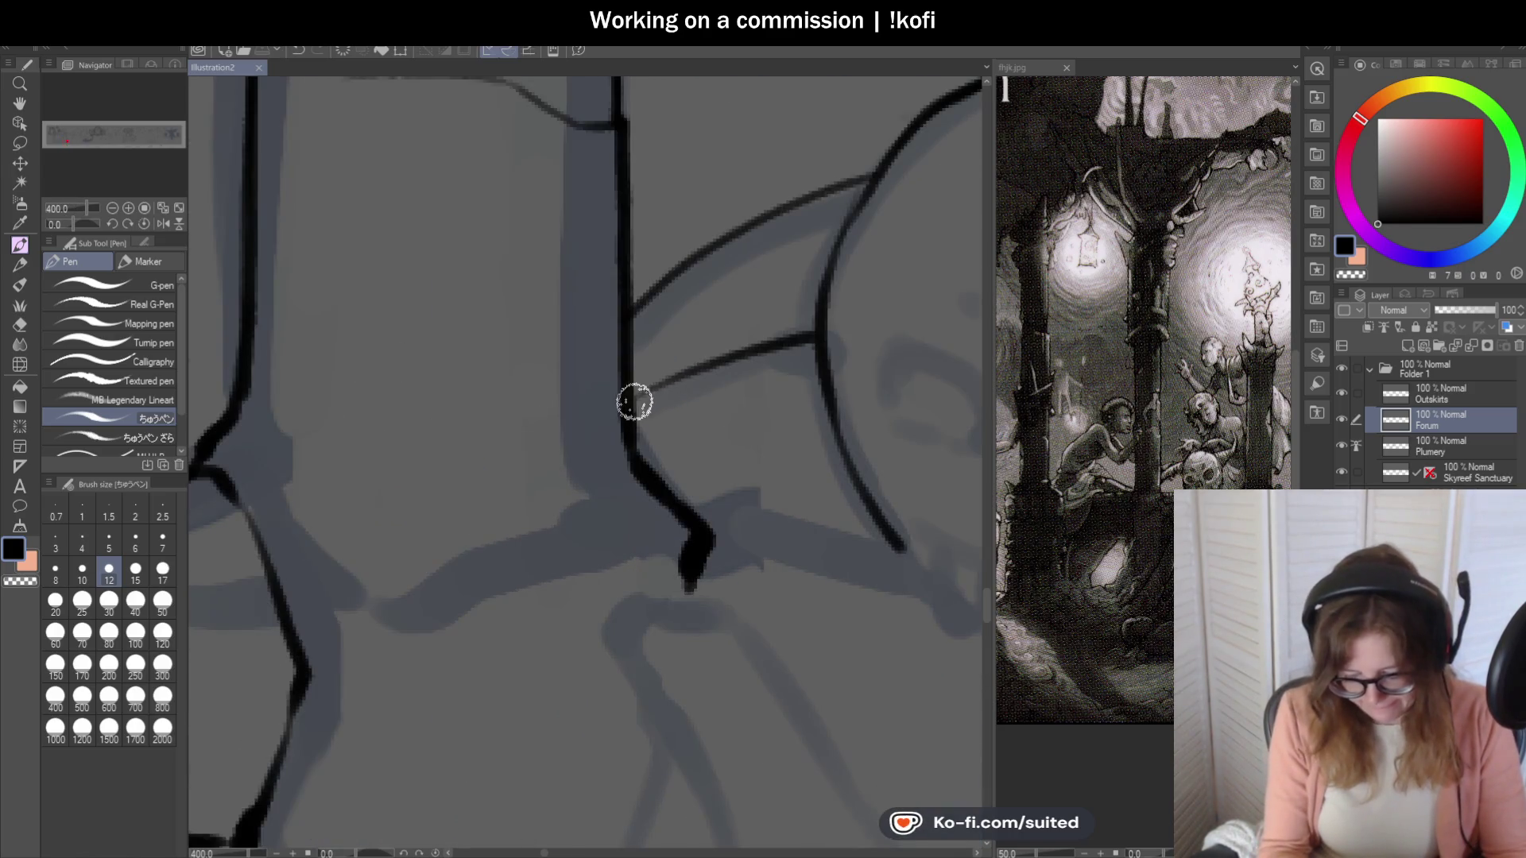
{"action": "mouse_move", "coordinate": [648, 308]}
{"action": "left_mouse_down"}
{"action": "mouse_move", "coordinate": [729, 239]}
{"action": "mouse_move", "coordinate": [872, 167]}
{"action": "left_mouse_up"}
Draw the skull's nose outline at close zoom.
{"action": "scroll", "coordinate": [521, 356], "scroll_direction": "down", "scroll_amount": 3}
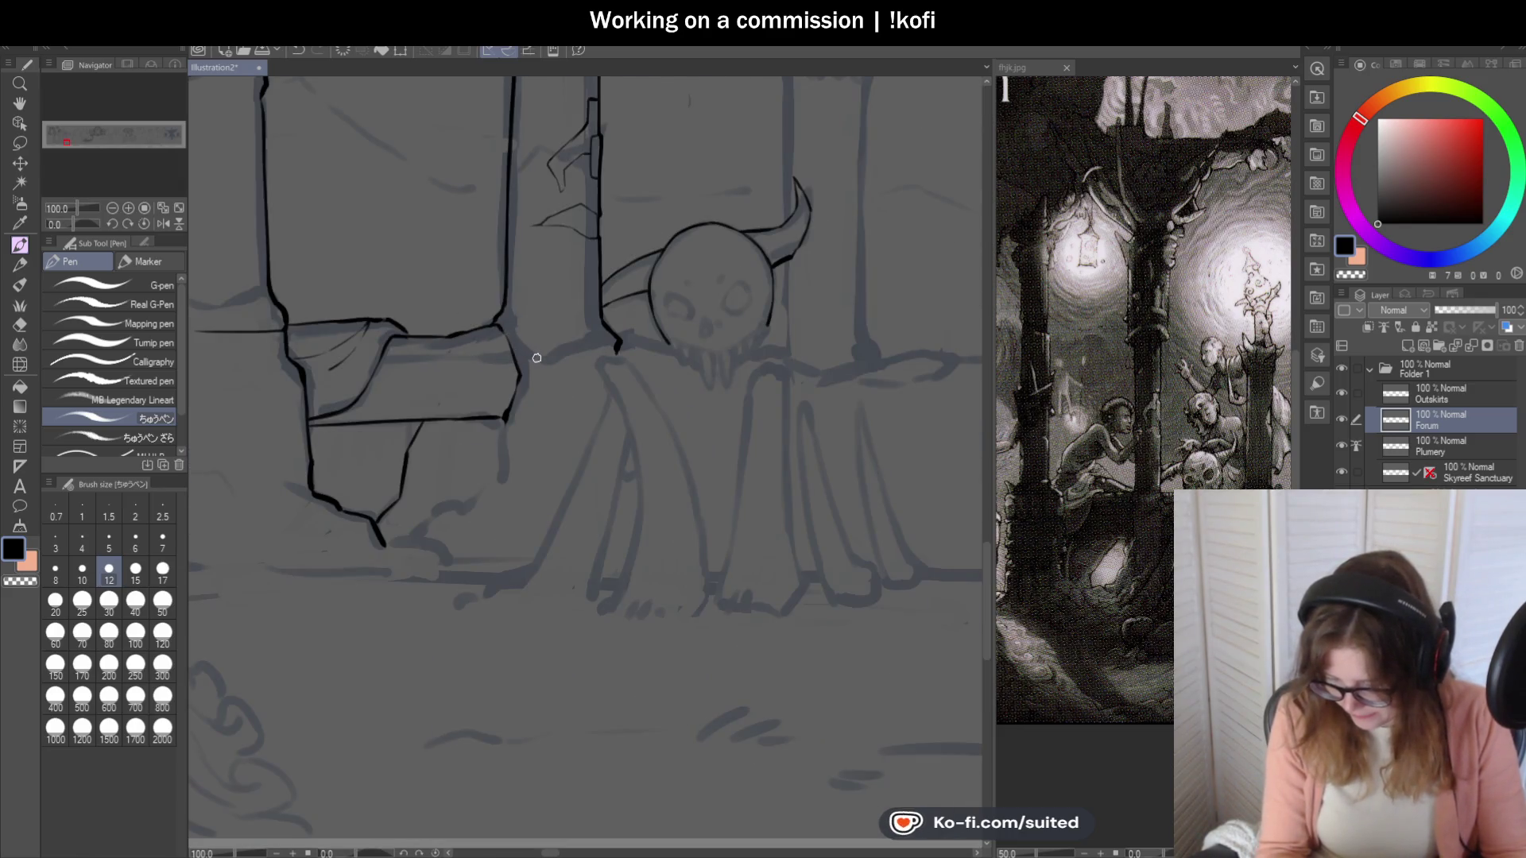
{"action": "scroll", "coordinate": [558, 379], "scroll_direction": "down", "scroll_amount": 1}
{"action": "scroll", "coordinate": [724, 333], "scroll_direction": "up", "scroll_amount": 1}
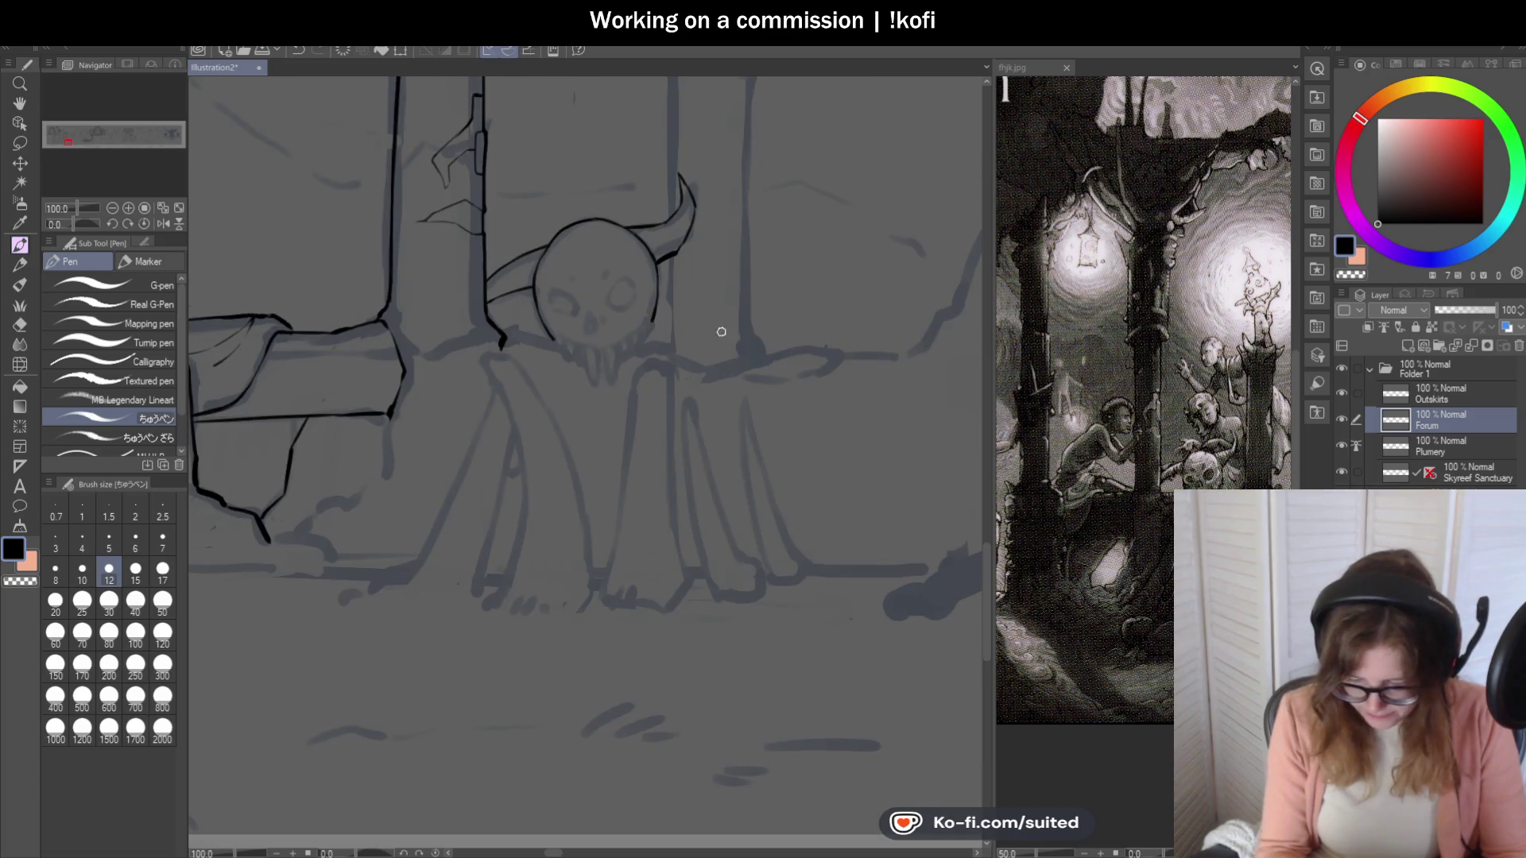
{"action": "scroll", "coordinate": [599, 345], "scroll_direction": "up", "scroll_amount": 1}
{"action": "scroll", "coordinate": [629, 316], "scroll_direction": "up", "scroll_amount": 1}
{"action": "mouse_move", "coordinate": [580, 297]}
{"action": "left_mouse_down"}
{"action": "mouse_move", "coordinate": [556, 293]}
{"action": "mouse_move", "coordinate": [535, 334]}
{"action": "mouse_move", "coordinate": [572, 326]}
{"action": "mouse_move", "coordinate": [599, 286]}
{"action": "mouse_move", "coordinate": [638, 315]}
{"action": "mouse_move", "coordinate": [556, 324]}
{"action": "mouse_move", "coordinate": [604, 249]}
{"action": "mouse_move", "coordinate": [637, 245]}
{"action": "mouse_move", "coordinate": [656, 288]}
{"action": "mouse_move", "coordinate": [634, 341]}
{"action": "mouse_move", "coordinate": [585, 273]}
{"action": "mouse_move", "coordinate": [497, 218]}
{"action": "mouse_move", "coordinate": [478, 255]}
{"action": "mouse_move", "coordinate": [493, 307]}
{"action": "mouse_move", "coordinate": [588, 314]}
{"action": "left_mouse_up"}
{"action": "scroll", "coordinate": [579, 347], "scroll_direction": "down", "scroll_amount": 1}
{"action": "scroll", "coordinate": [617, 289], "scroll_direction": "up", "scroll_amount": 1}
{"action": "scroll", "coordinate": [634, 341], "scroll_direction": "down", "scroll_amount": 1}
{"action": "scroll", "coordinate": [525, 402], "scroll_direction": "up", "scroll_amount": 1}
{"action": "scroll", "coordinate": [703, 361], "scroll_direction": "down", "scroll_amount": 3}
{"action": "scroll", "coordinate": [702, 360], "scroll_direction": "down", "scroll_amount": 1}
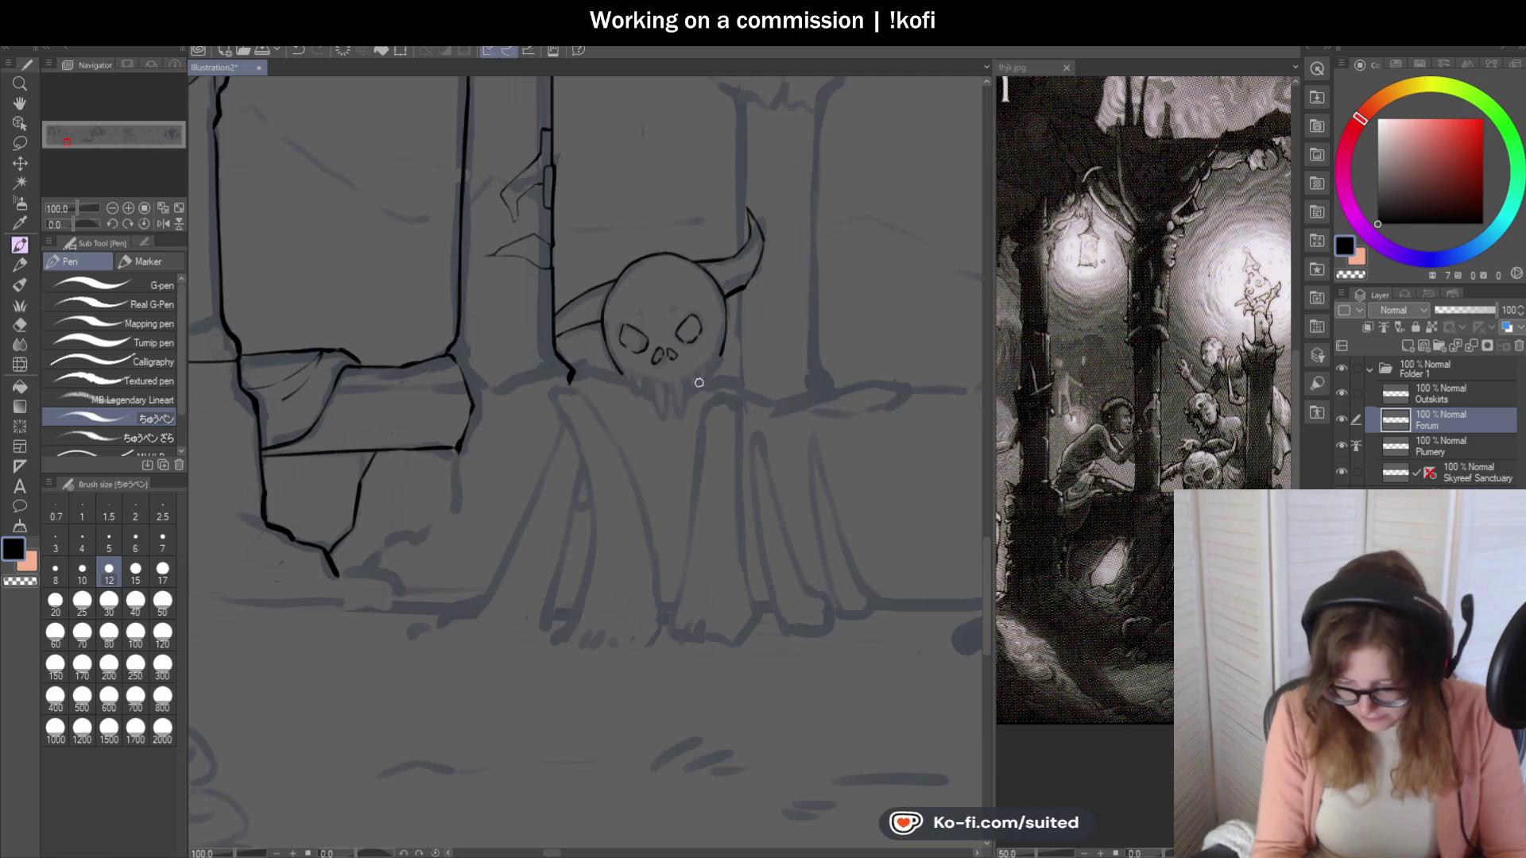
{"action": "scroll", "coordinate": [691, 382], "scroll_direction": "up", "scroll_amount": 2}
{"action": "scroll", "coordinate": [674, 325], "scroll_direction": "up", "scroll_amount": 2}
Draw short brow marks between and above the skull's eyes.
{"action": "mouse_move", "coordinate": [664, 259]}
{"action": "left_mouse_down"}
{"action": "mouse_move", "coordinate": [647, 289]}
{"action": "mouse_move", "coordinate": [656, 312]}
{"action": "left_mouse_up"}
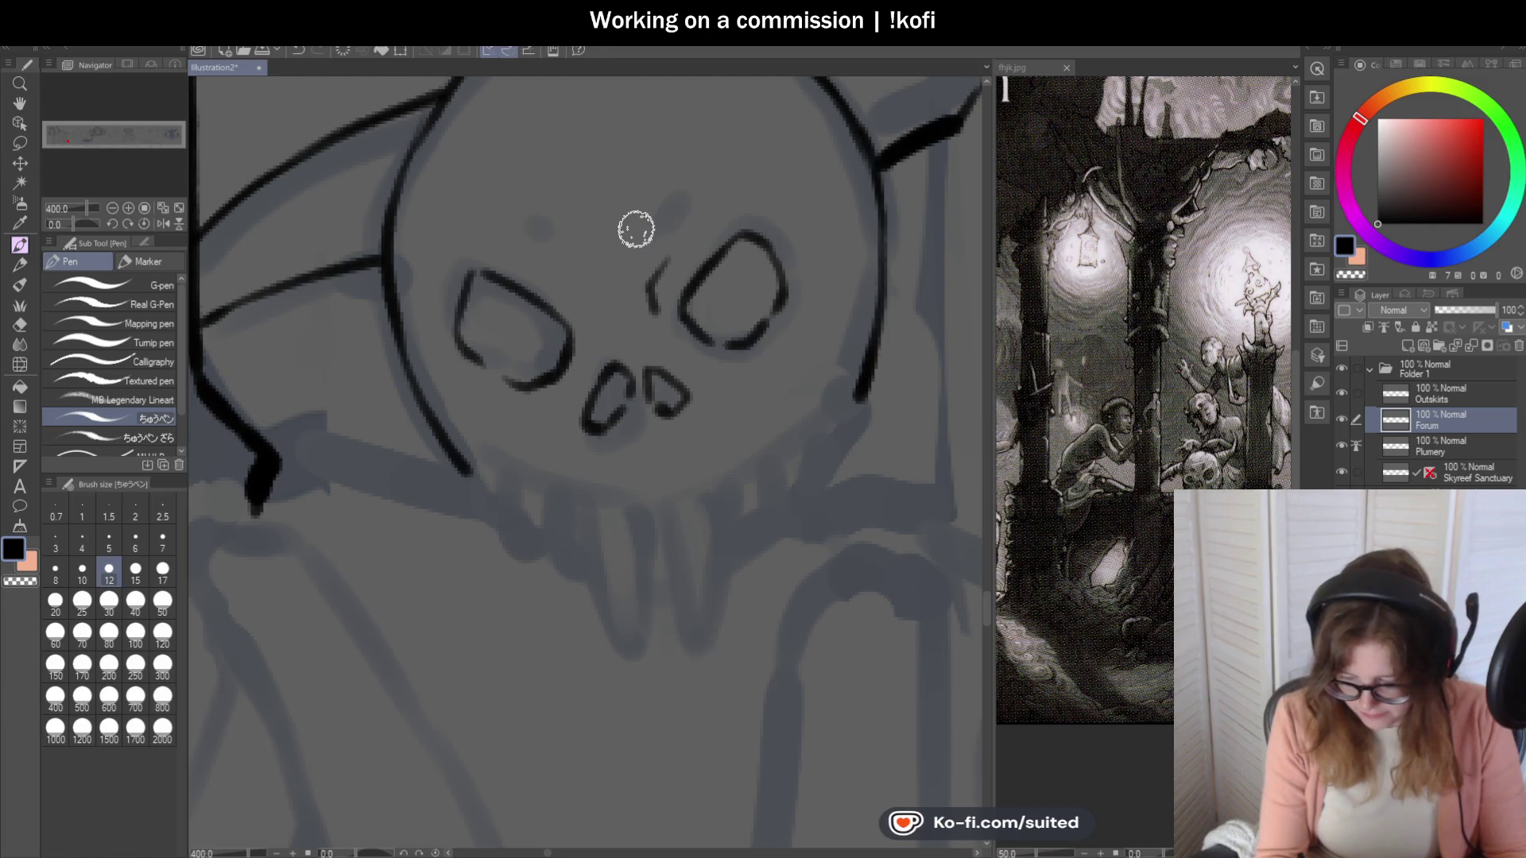
{"action": "mouse_move", "coordinate": [667, 257]}
{"action": "left_mouse_down"}
{"action": "mouse_move", "coordinate": [685, 214]}
{"action": "mouse_move", "coordinate": [665, 248]}
{"action": "left_mouse_up"}
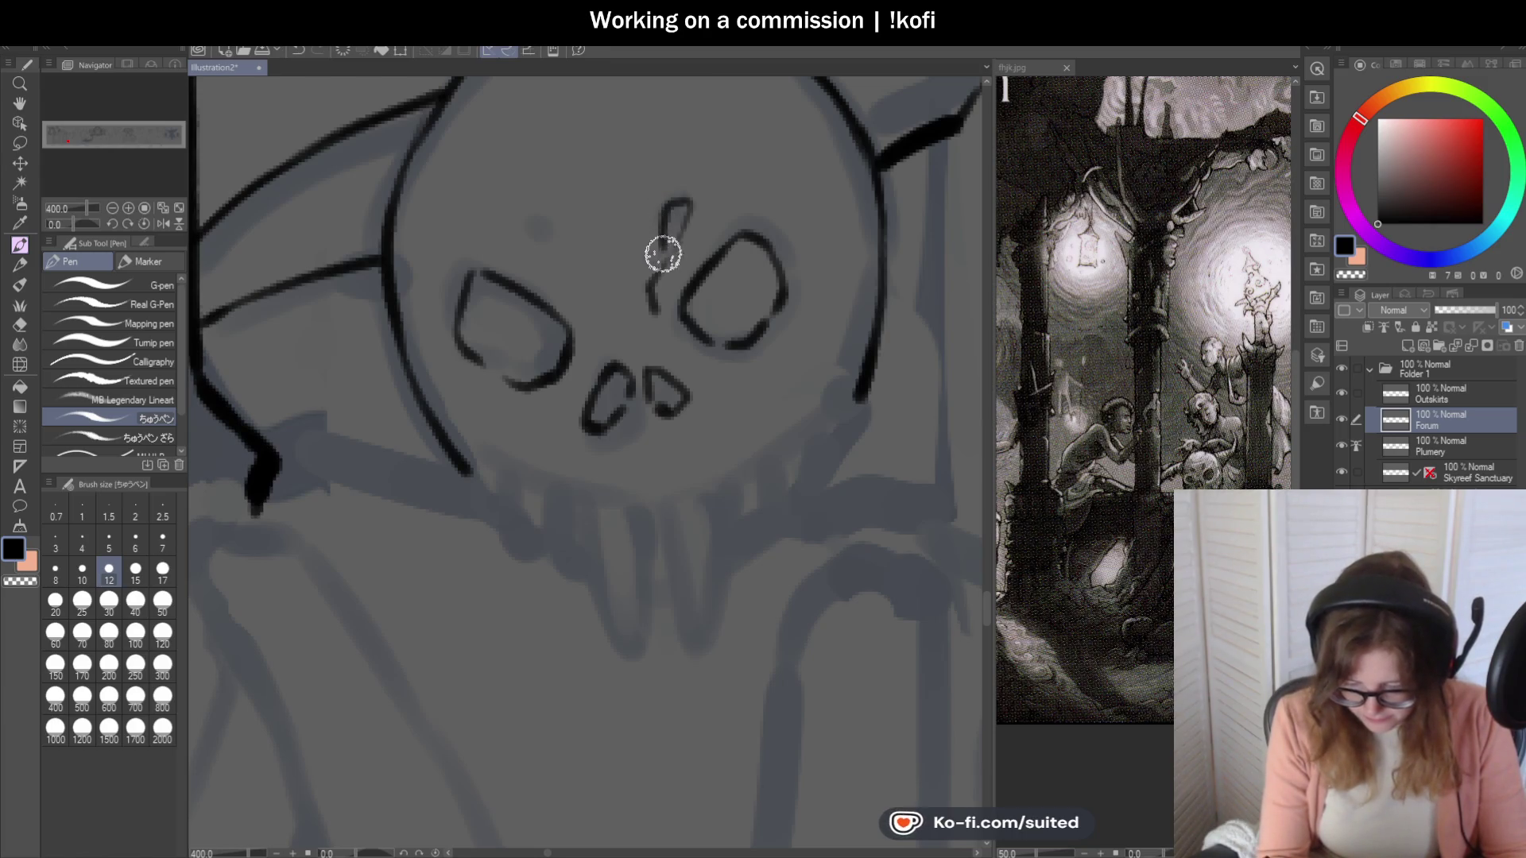
{"action": "scroll", "coordinate": [733, 291], "scroll_direction": "down", "scroll_amount": 2}
{"action": "scroll", "coordinate": [630, 312], "scroll_direction": "up", "scroll_amount": 2}
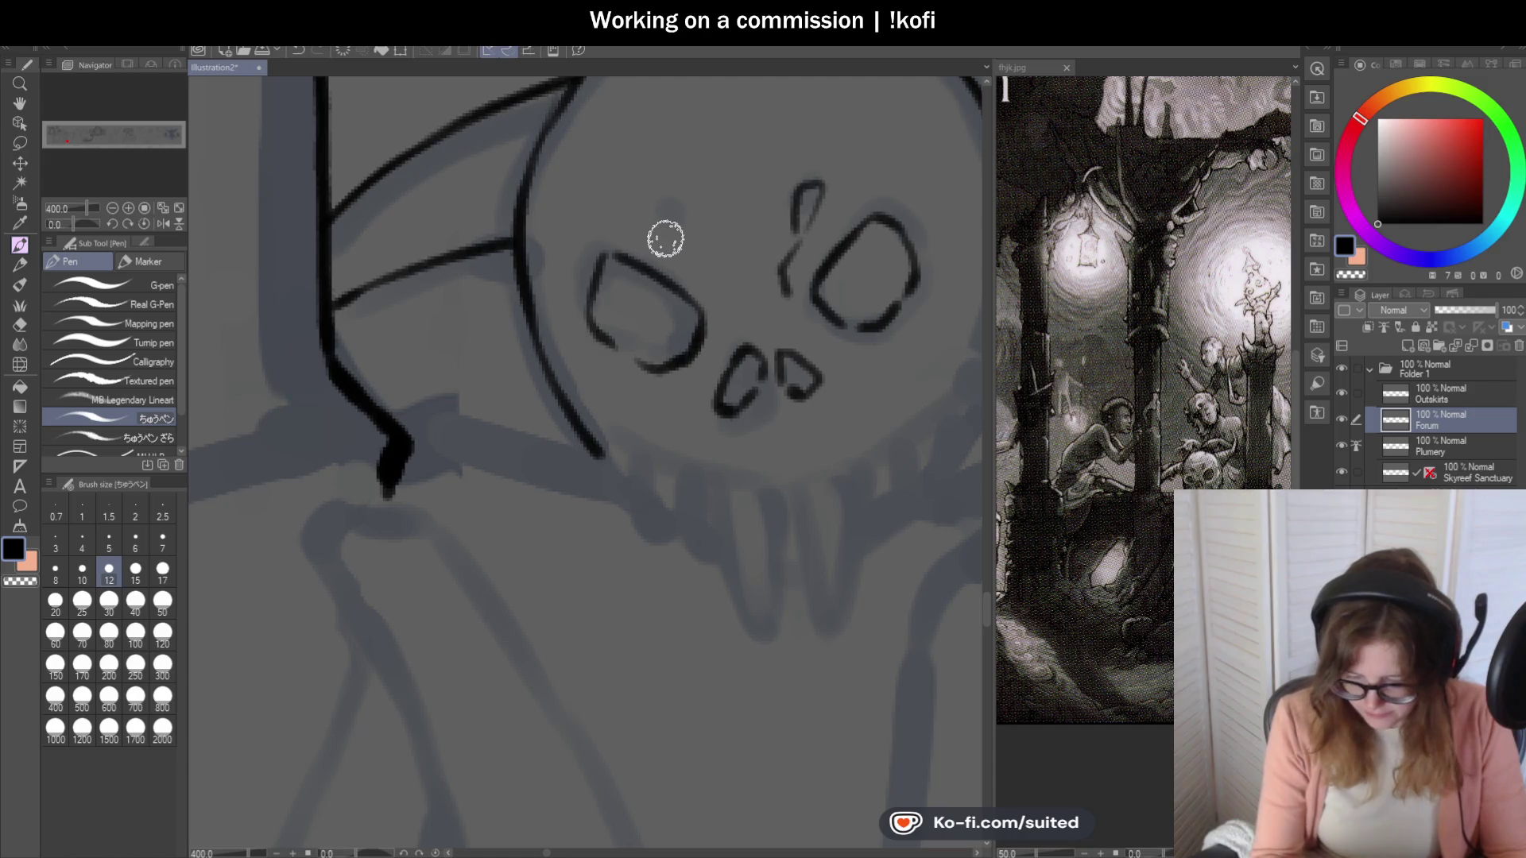
{"action": "left_click_drag", "start_coordinate": [672, 223], "coordinate": [700, 213]}
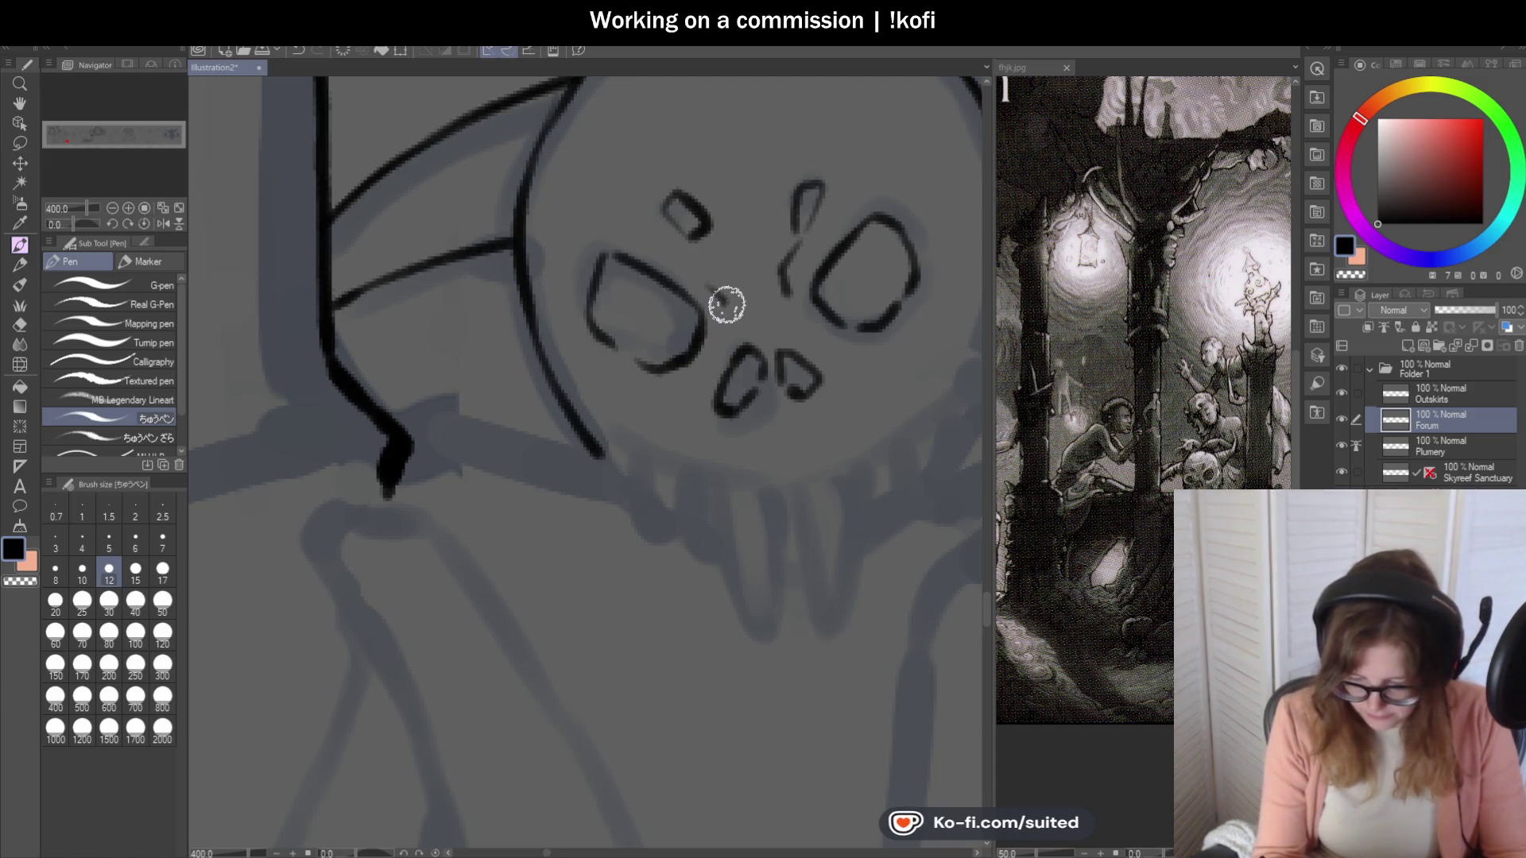
Try inking the skull's jaw line from the left, undoing the attempts that don't fit.
{"action": "scroll", "coordinate": [566, 444], "scroll_direction": "down", "scroll_amount": 3}
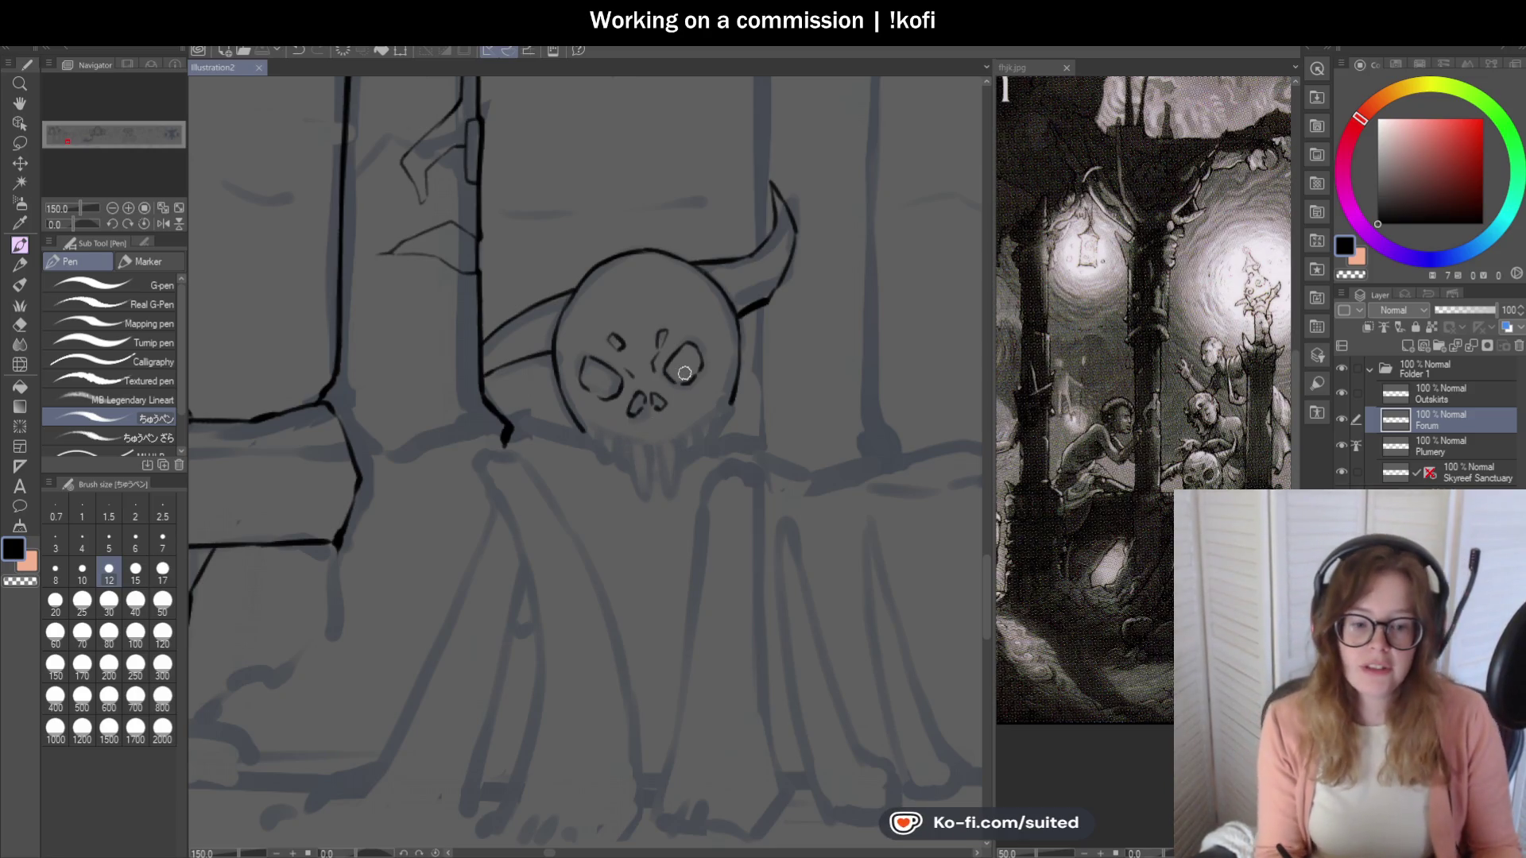
{"action": "scroll", "coordinate": [674, 390], "scroll_direction": "down", "scroll_amount": 3}
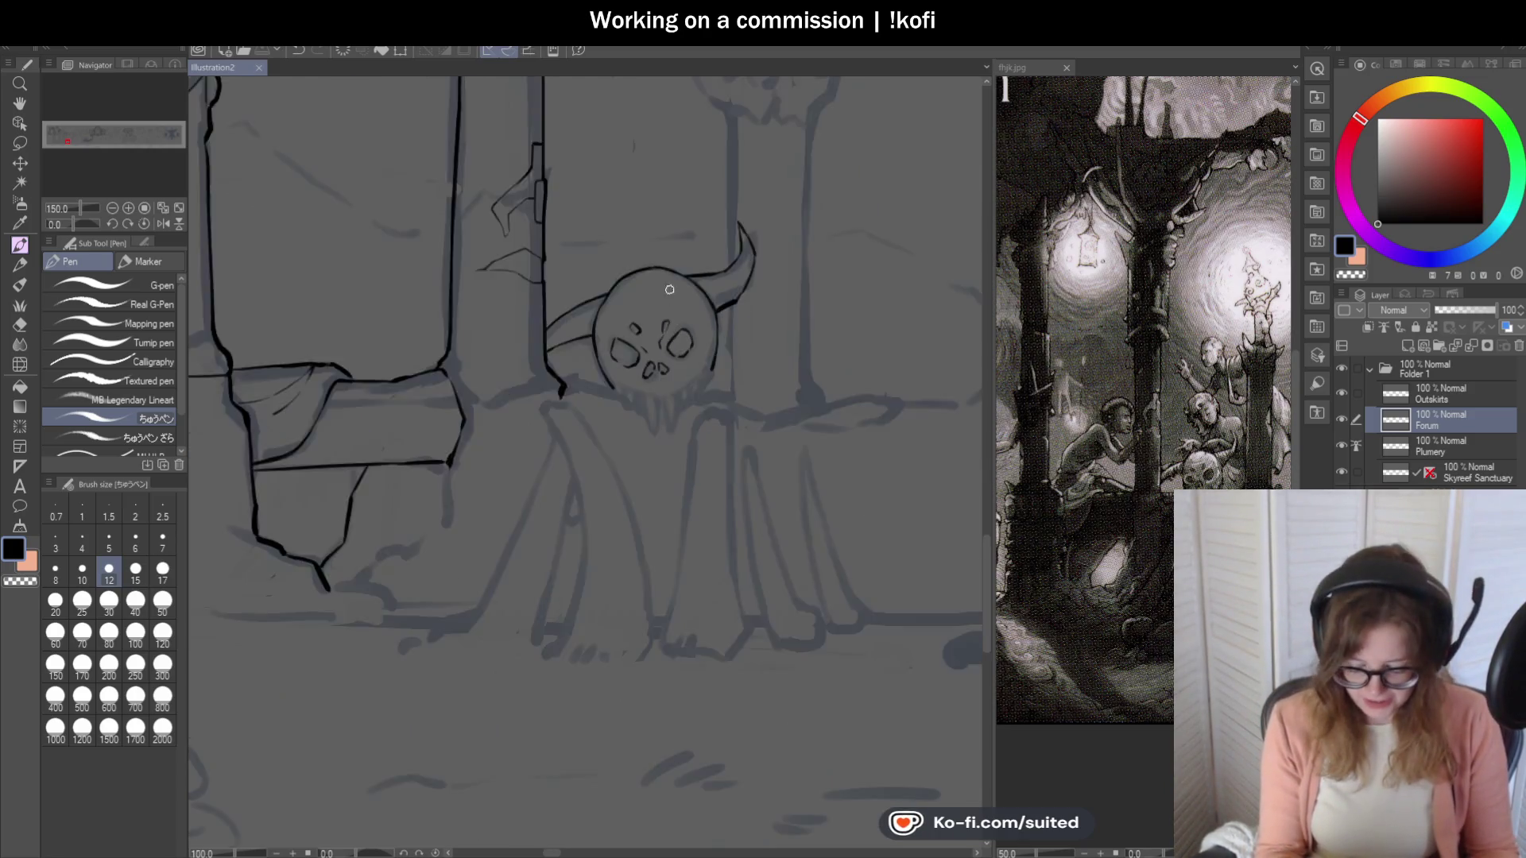
{"action": "scroll", "coordinate": [672, 335], "scroll_direction": "up", "scroll_amount": 3}
{"action": "scroll", "coordinate": [664, 280], "scroll_direction": "up", "scroll_amount": 3}
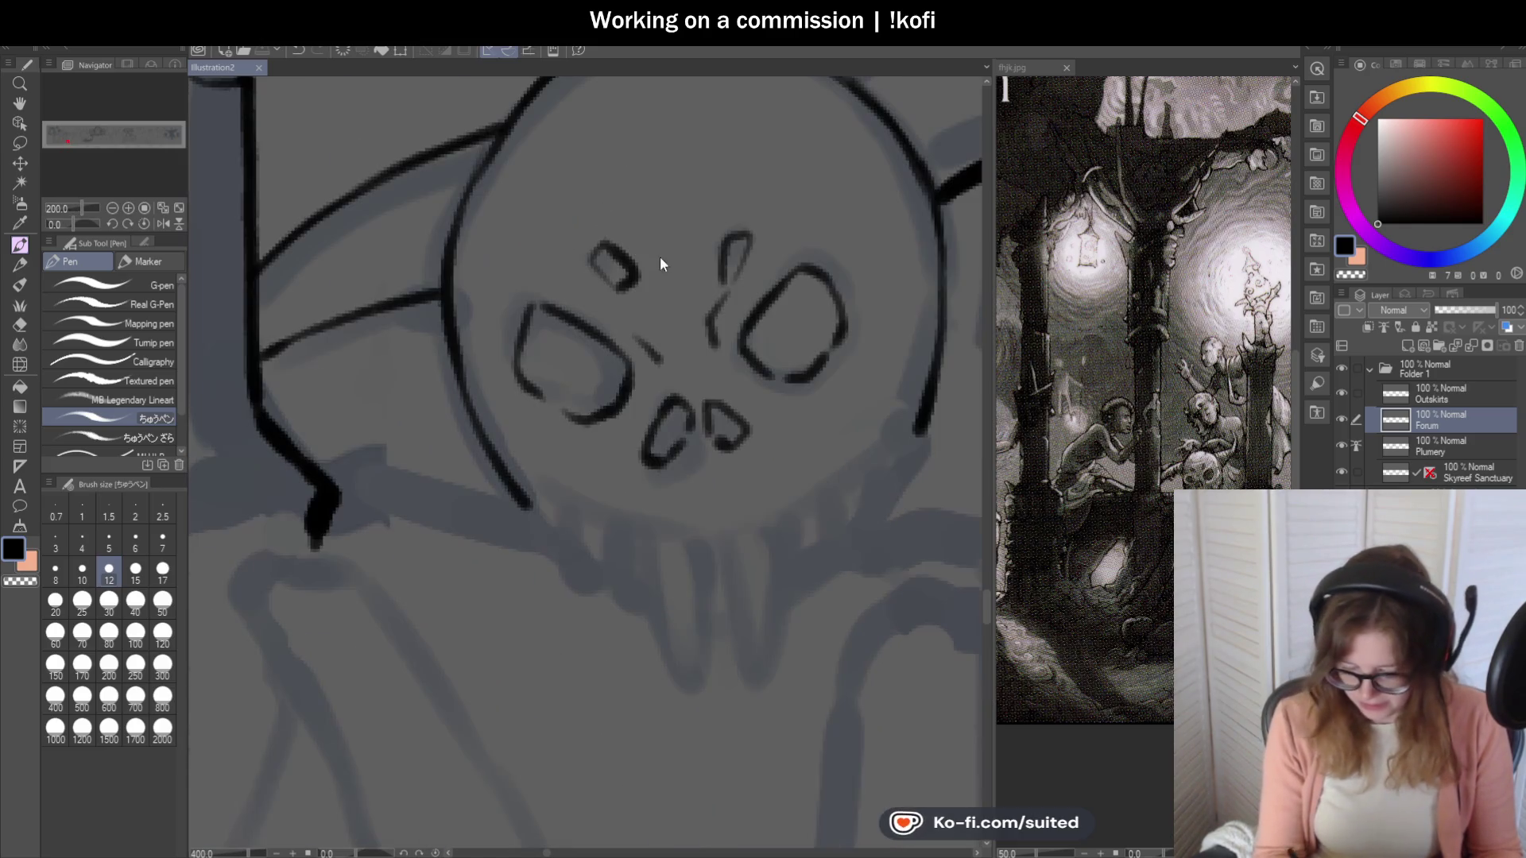
{"action": "scroll", "coordinate": [529, 179], "scroll_direction": "up", "scroll_amount": 1}
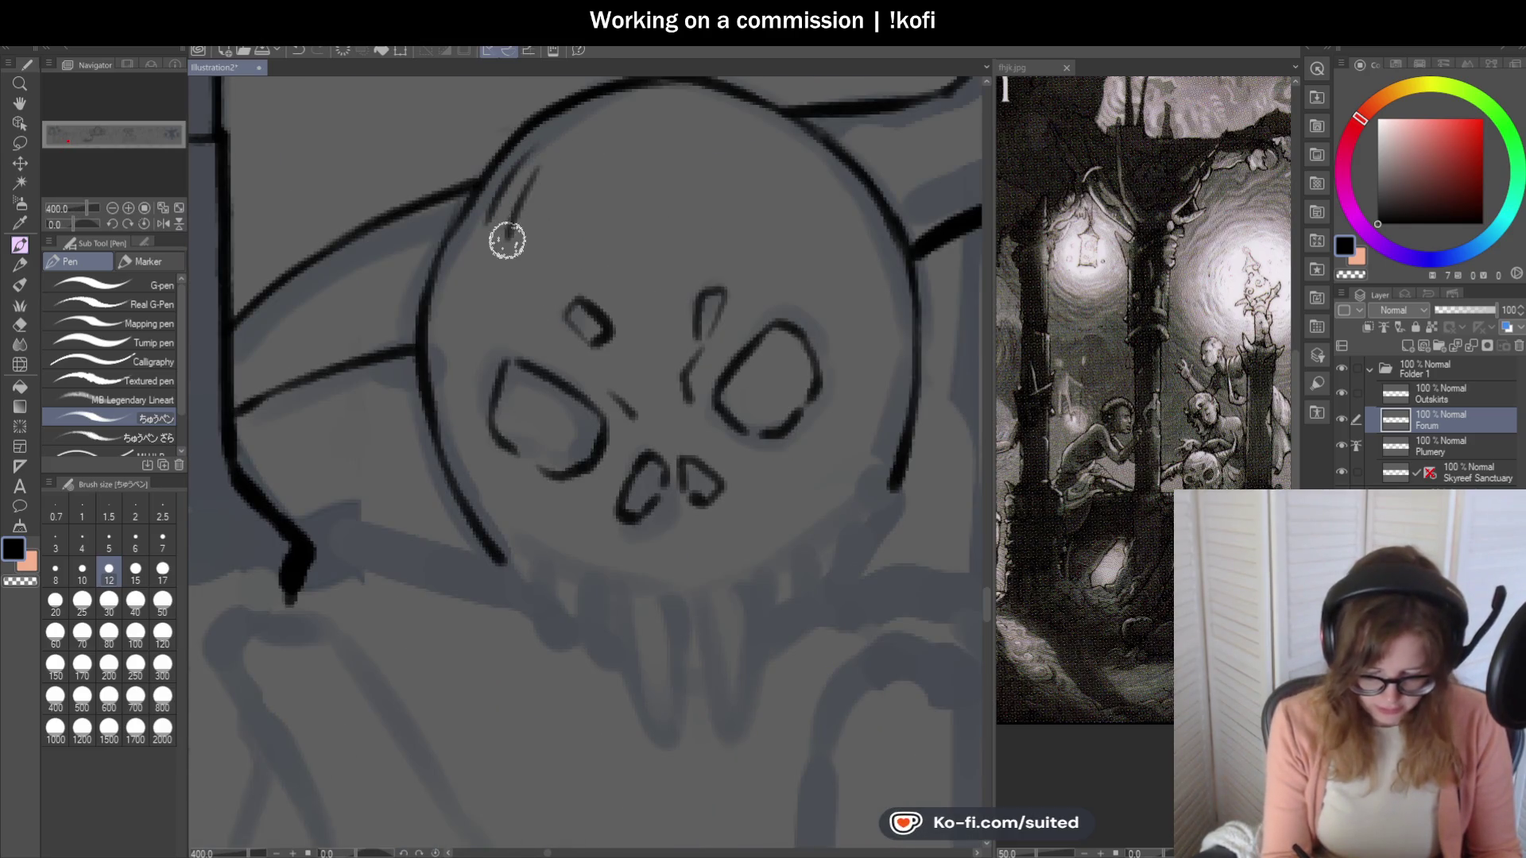
{"action": "scroll", "coordinate": [635, 294], "scroll_direction": "down", "scroll_amount": 5}
{"action": "scroll", "coordinate": [735, 360], "scroll_direction": "up", "scroll_amount": 2}
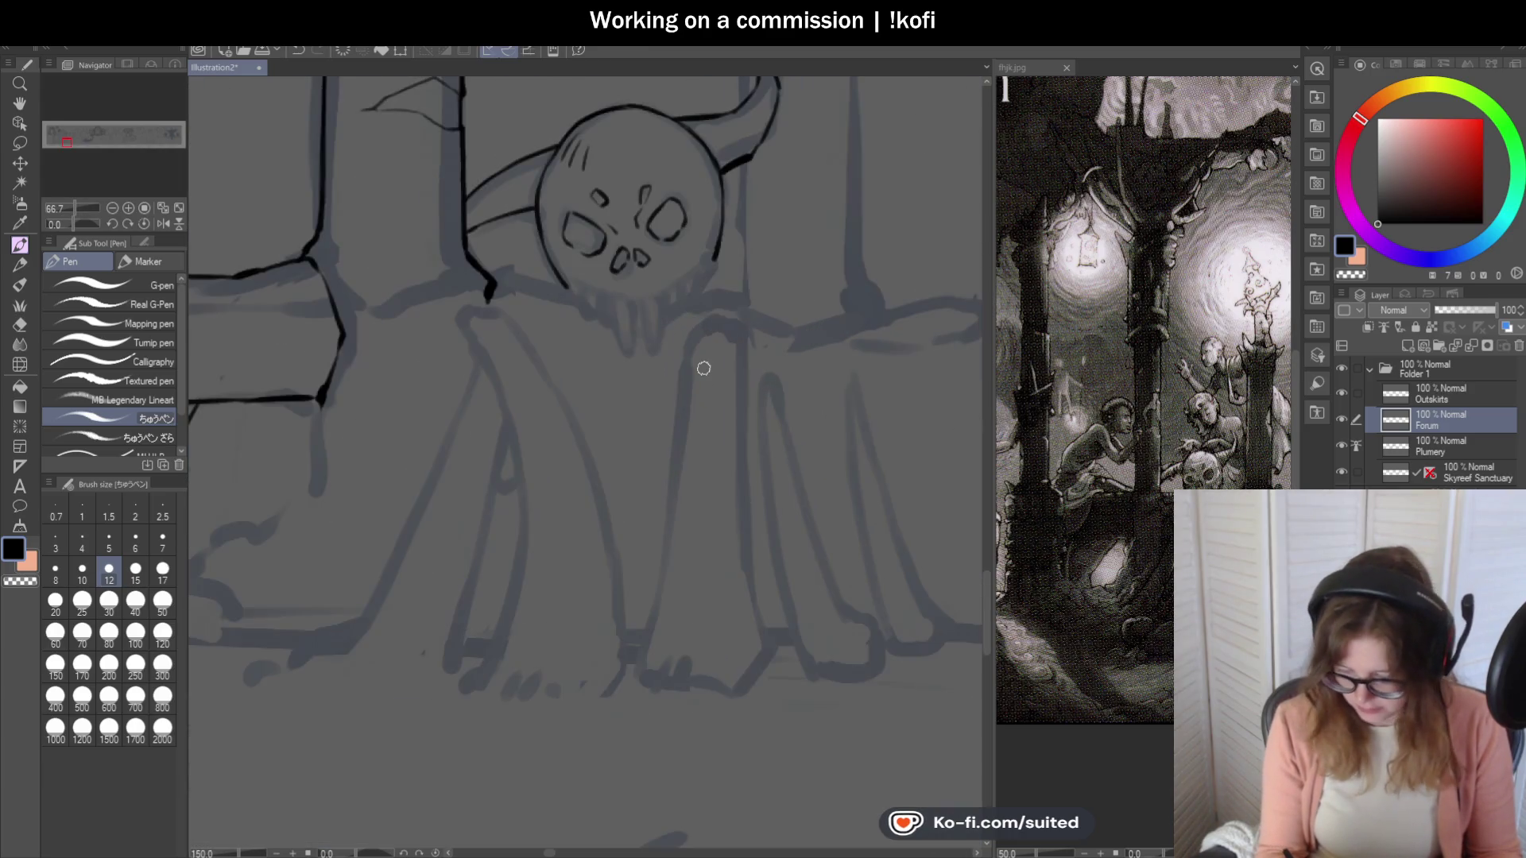
{"action": "scroll", "coordinate": [704, 367], "scroll_direction": "up", "scroll_amount": 2}
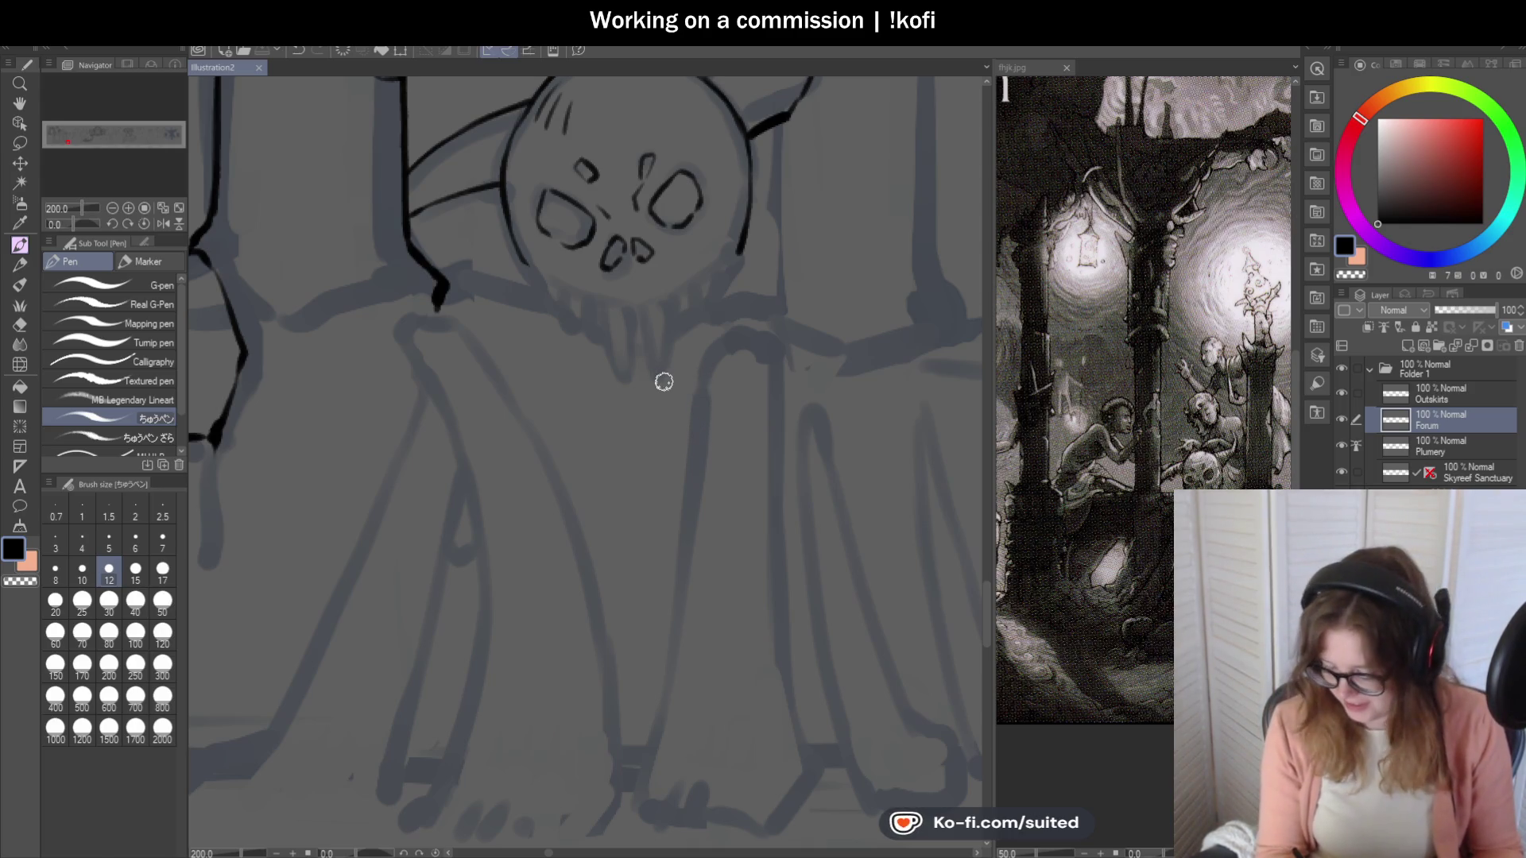
{"action": "scroll", "coordinate": [733, 267], "scroll_direction": "up", "scroll_amount": 2}
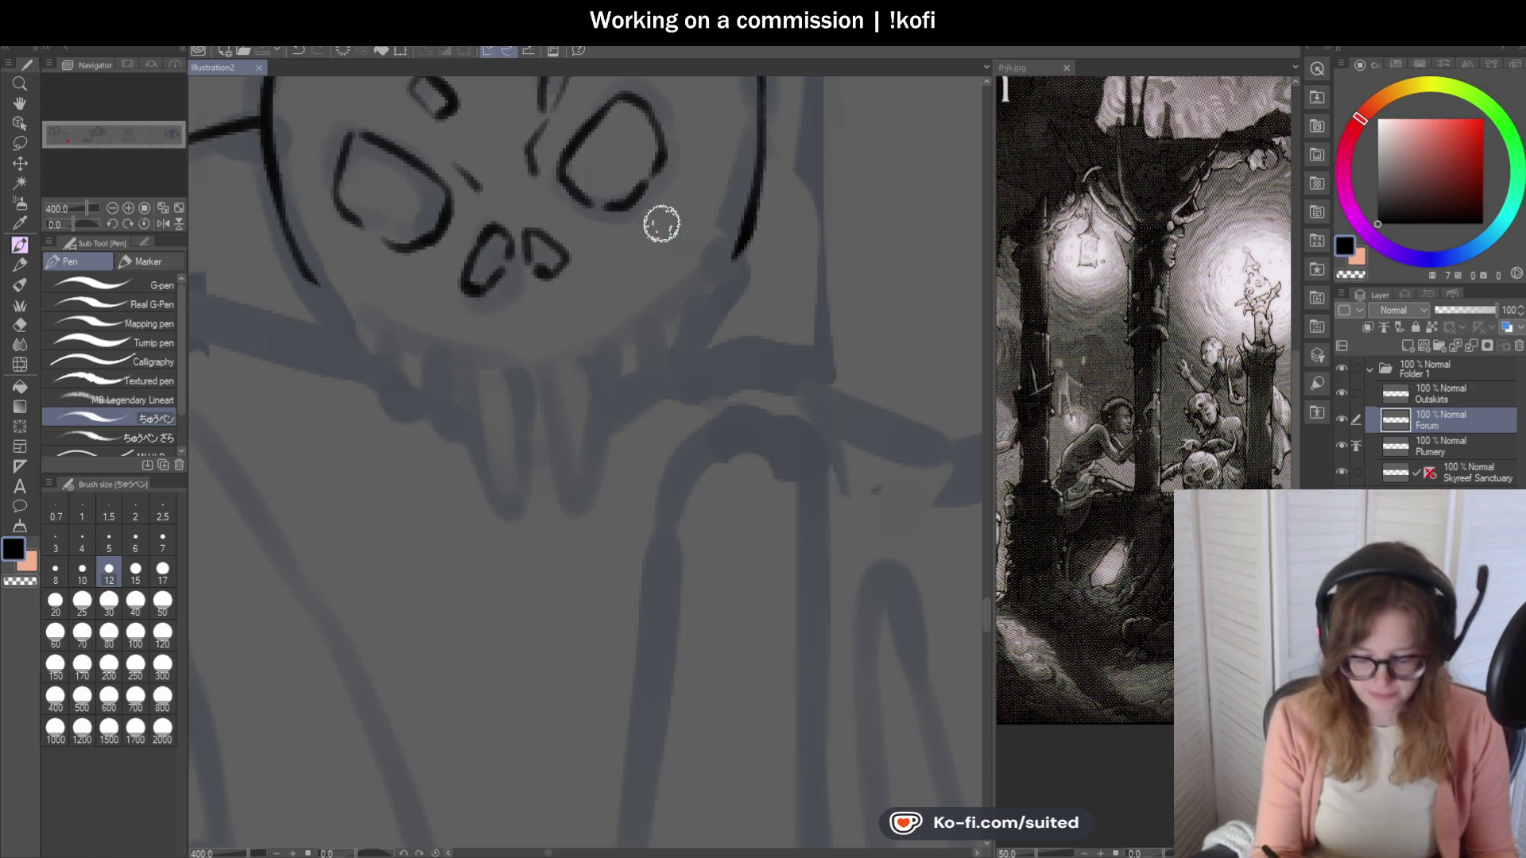
{"action": "left_click_drag", "start_coordinate": [322, 282], "coordinate": [405, 343]}
{"action": "key", "text": "ctrl+z"}
{"action": "mouse_move", "coordinate": [324, 283]}
{"action": "left_mouse_down"}
{"action": "mouse_move", "coordinate": [469, 352]}
{"action": "mouse_move", "coordinate": [548, 368]}
{"action": "mouse_move", "coordinate": [742, 240]}
{"action": "left_mouse_up"}
{"action": "key", "text": "ctrl+z"}
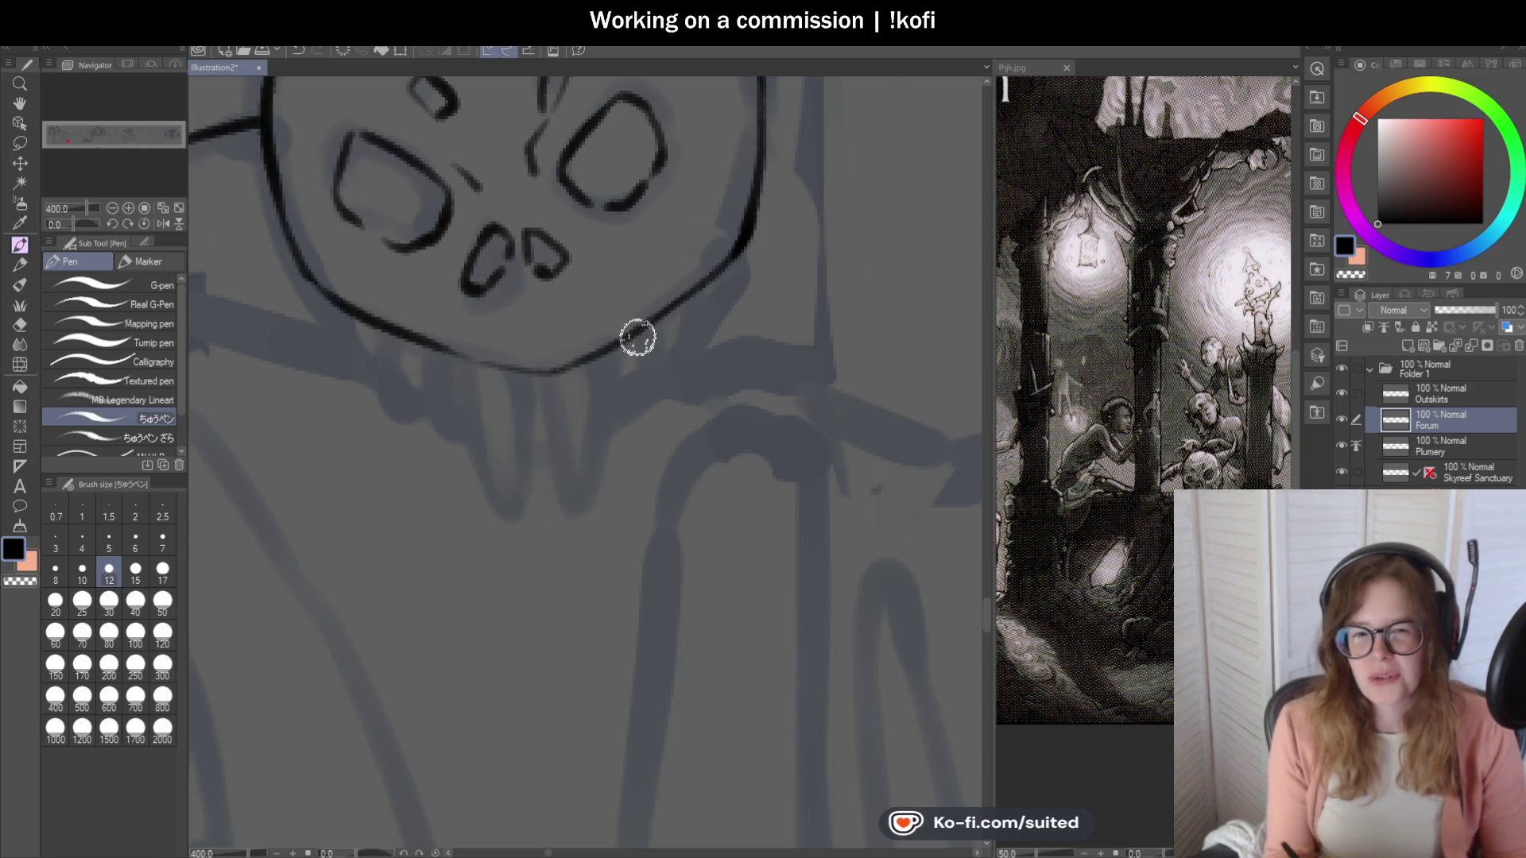
{"action": "scroll", "coordinate": [643, 342], "scroll_direction": "down", "scroll_amount": 3}
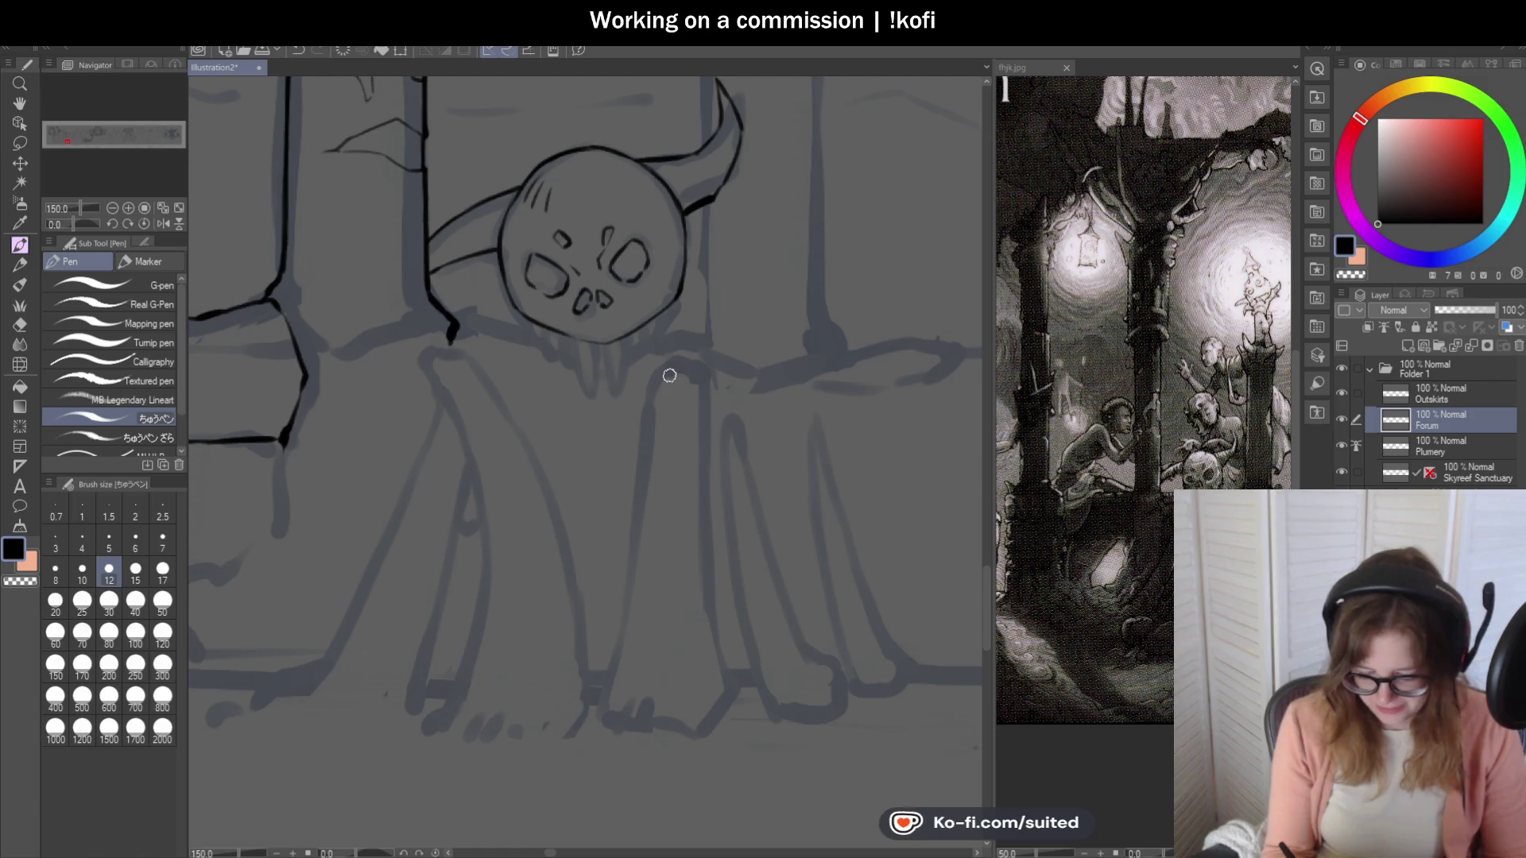
{"action": "scroll", "coordinate": [494, 212], "scroll_direction": "up", "scroll_amount": 4}
Add ridge lines across the left horn and ink the right horn's thinner inner curve and lower edge.
{"action": "left_click_drag", "start_coordinate": [483, 164], "coordinate": [460, 314]}
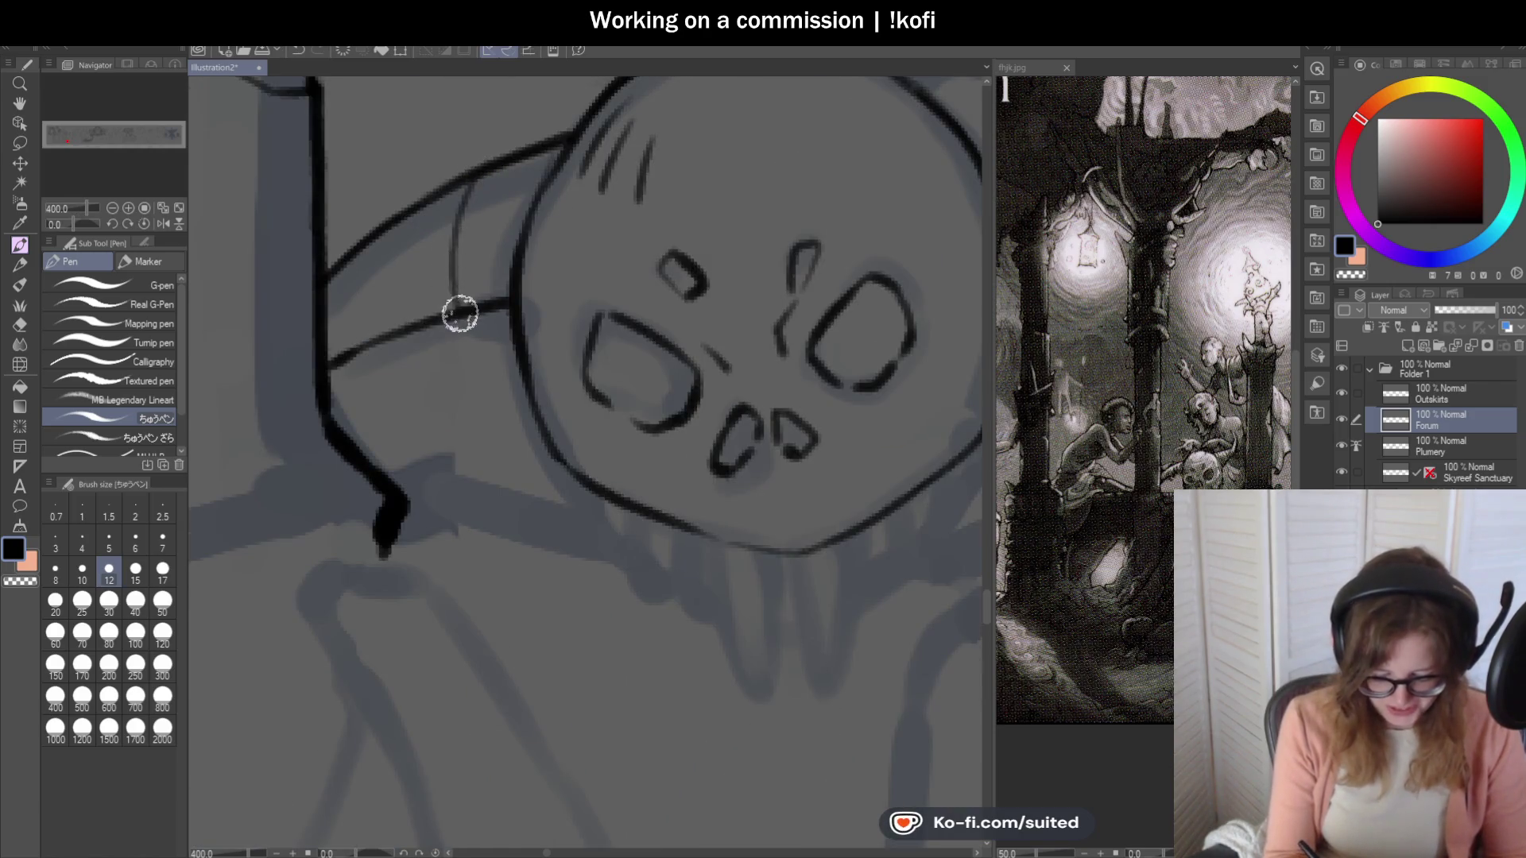
{"action": "left_click_drag", "start_coordinate": [392, 225], "coordinate": [385, 337]}
{"action": "left_click_drag", "start_coordinate": [405, 215], "coordinate": [403, 333]}
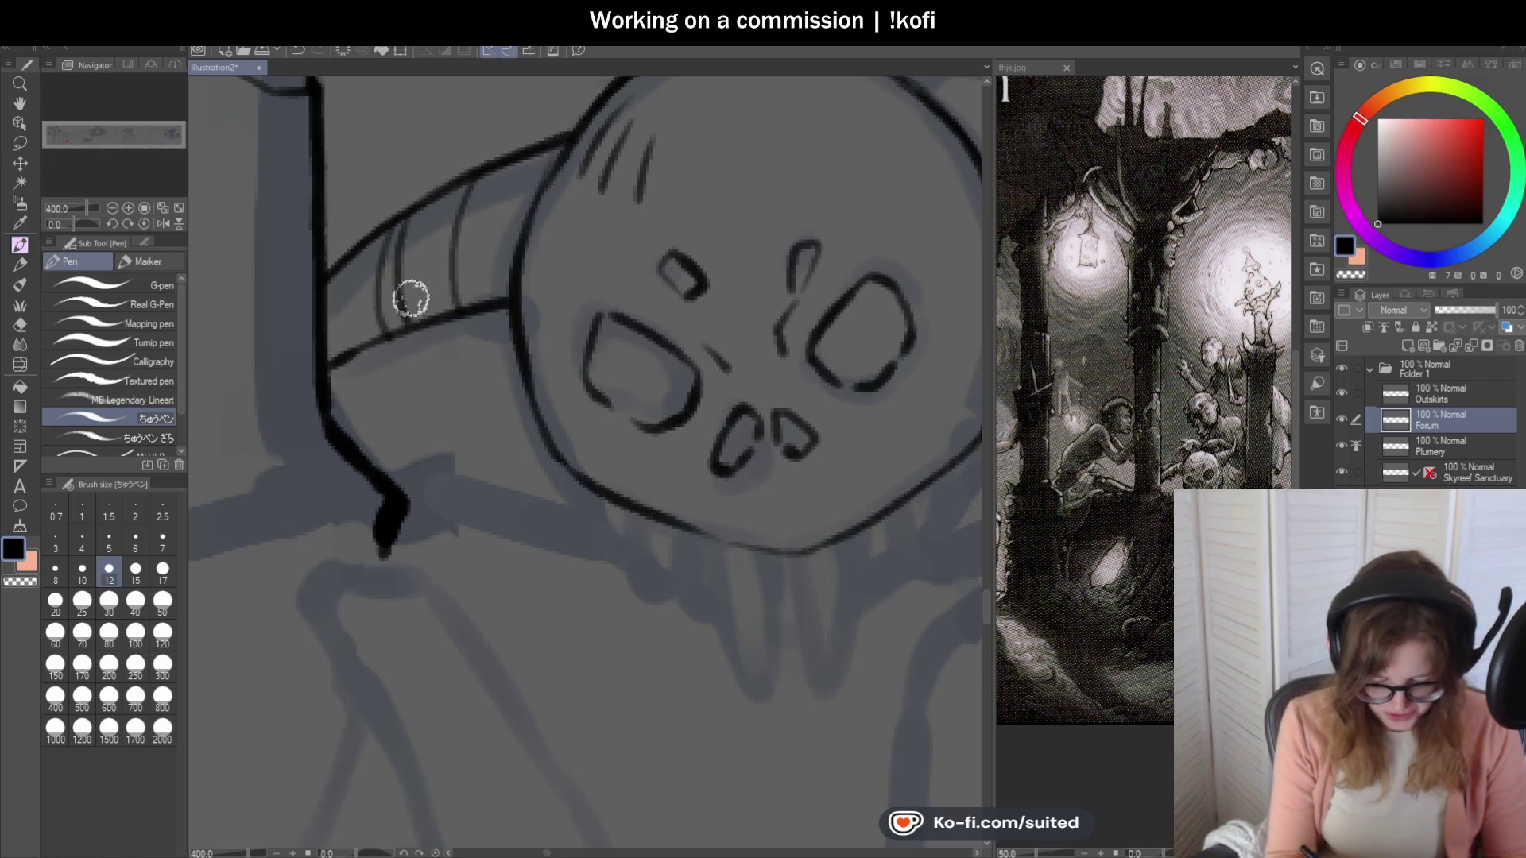
{"action": "scroll", "coordinate": [459, 270], "scroll_direction": "down", "scroll_amount": 4}
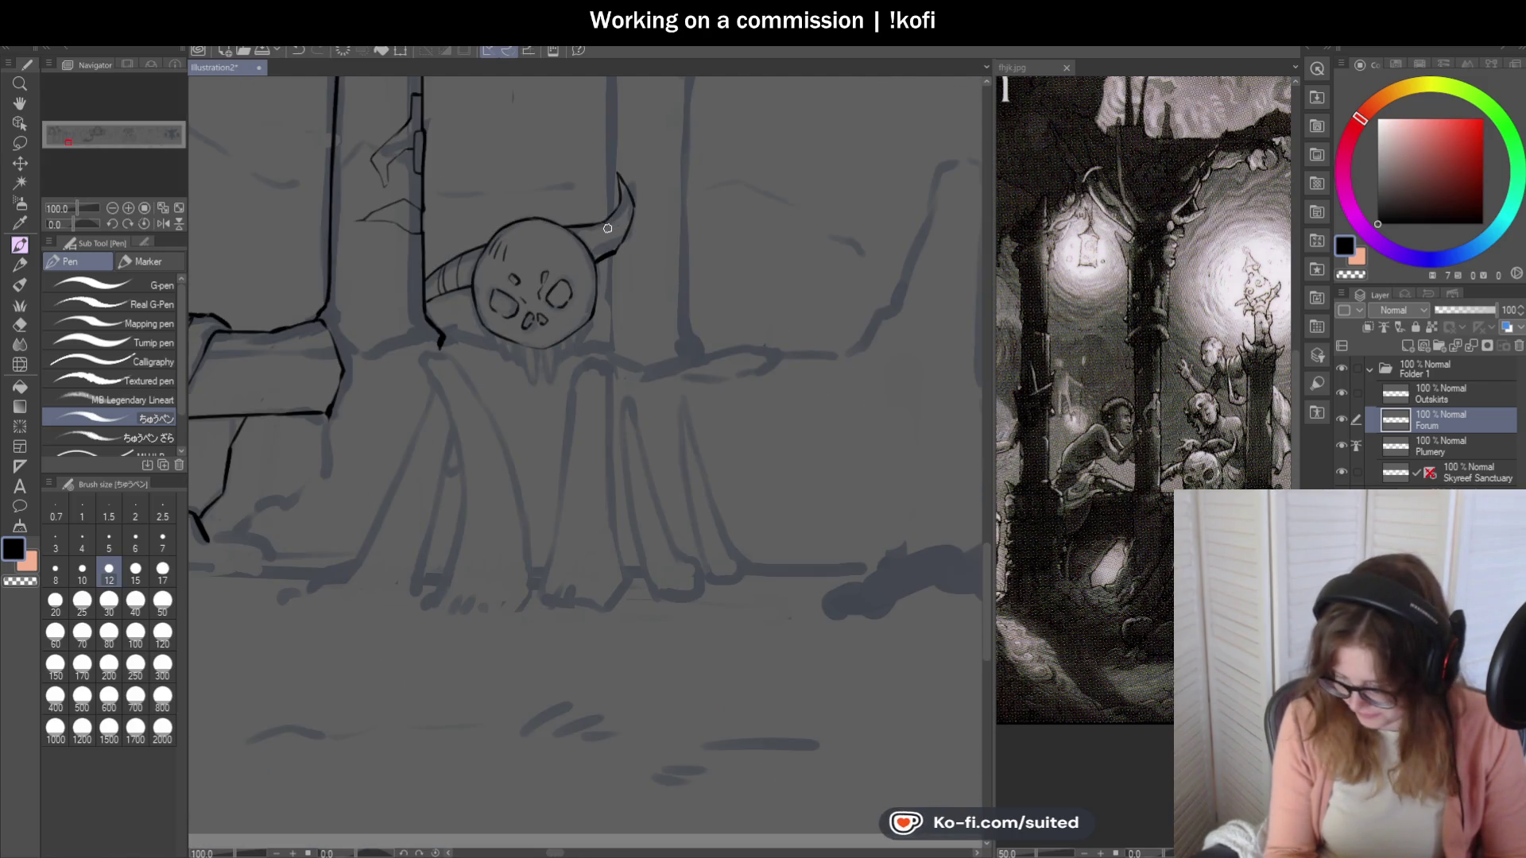
{"action": "scroll", "coordinate": [589, 231], "scroll_direction": "up", "scroll_amount": 5}
{"action": "left_click_drag", "start_coordinate": [521, 200], "coordinate": [594, 275]}
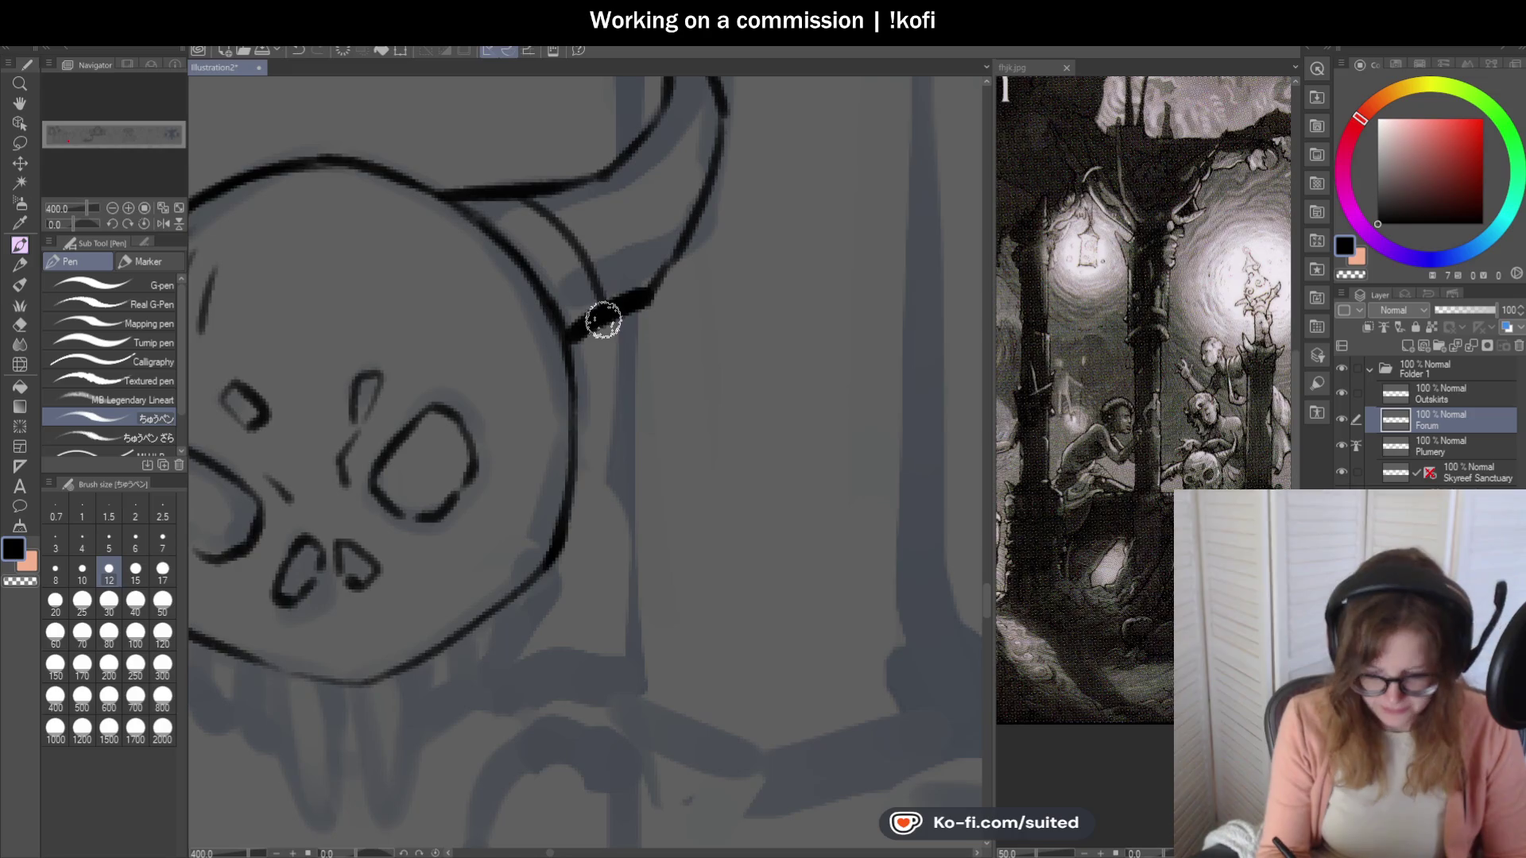
{"action": "key", "text": "ctrl+z"}
{"action": "left_click_drag", "start_coordinate": [528, 198], "coordinate": [593, 265]}
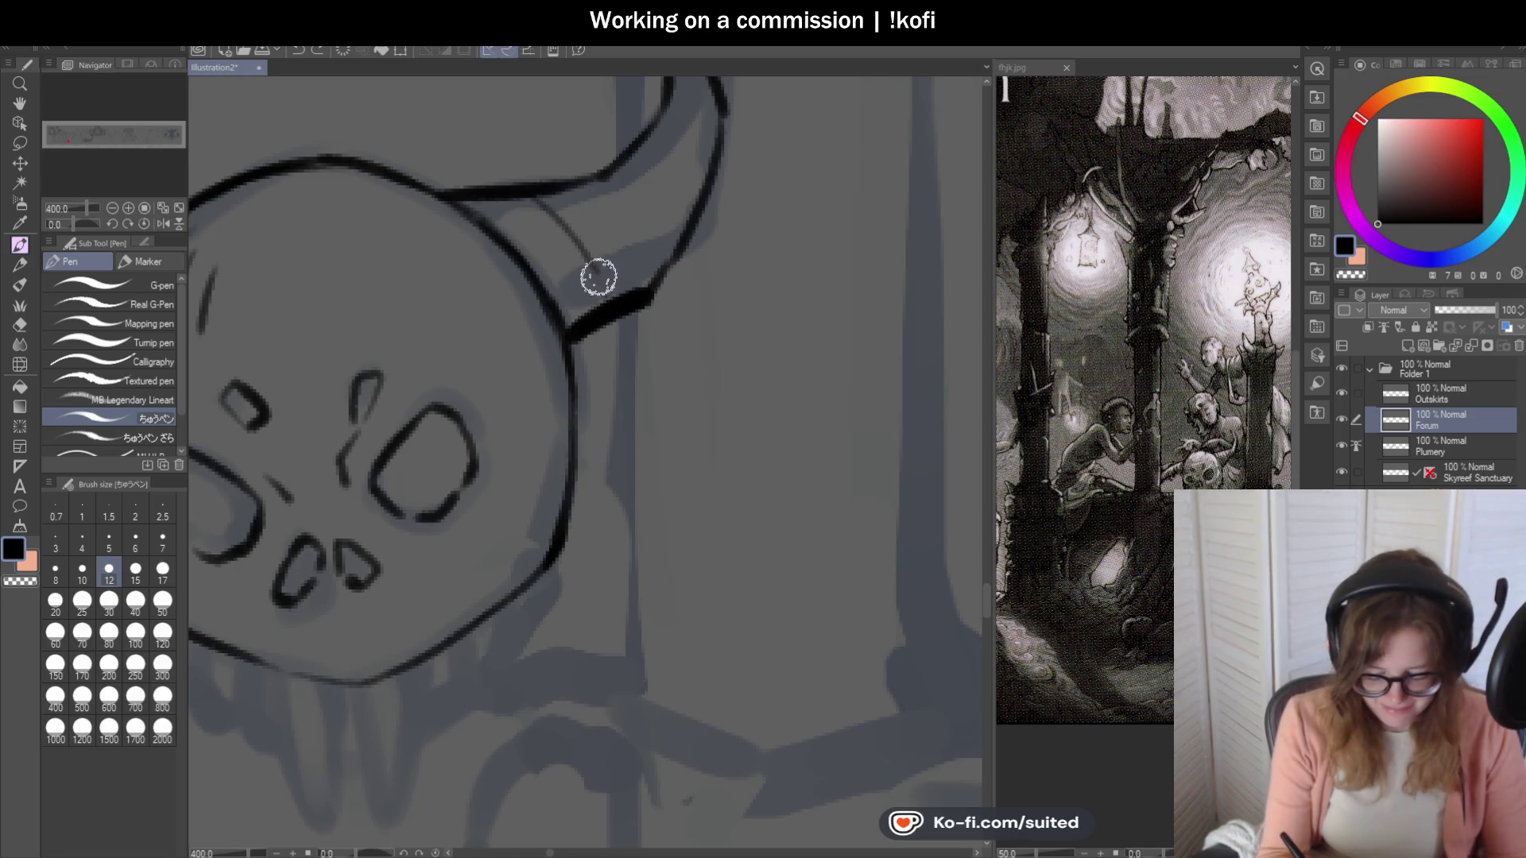
{"action": "left_click_drag", "start_coordinate": [617, 170], "coordinate": [685, 212]}
{"action": "scroll", "coordinate": [695, 224], "scroll_direction": "down", "scroll_amount": 5}
{"action": "scroll", "coordinate": [678, 358], "scroll_direction": "up", "scroll_amount": 5}
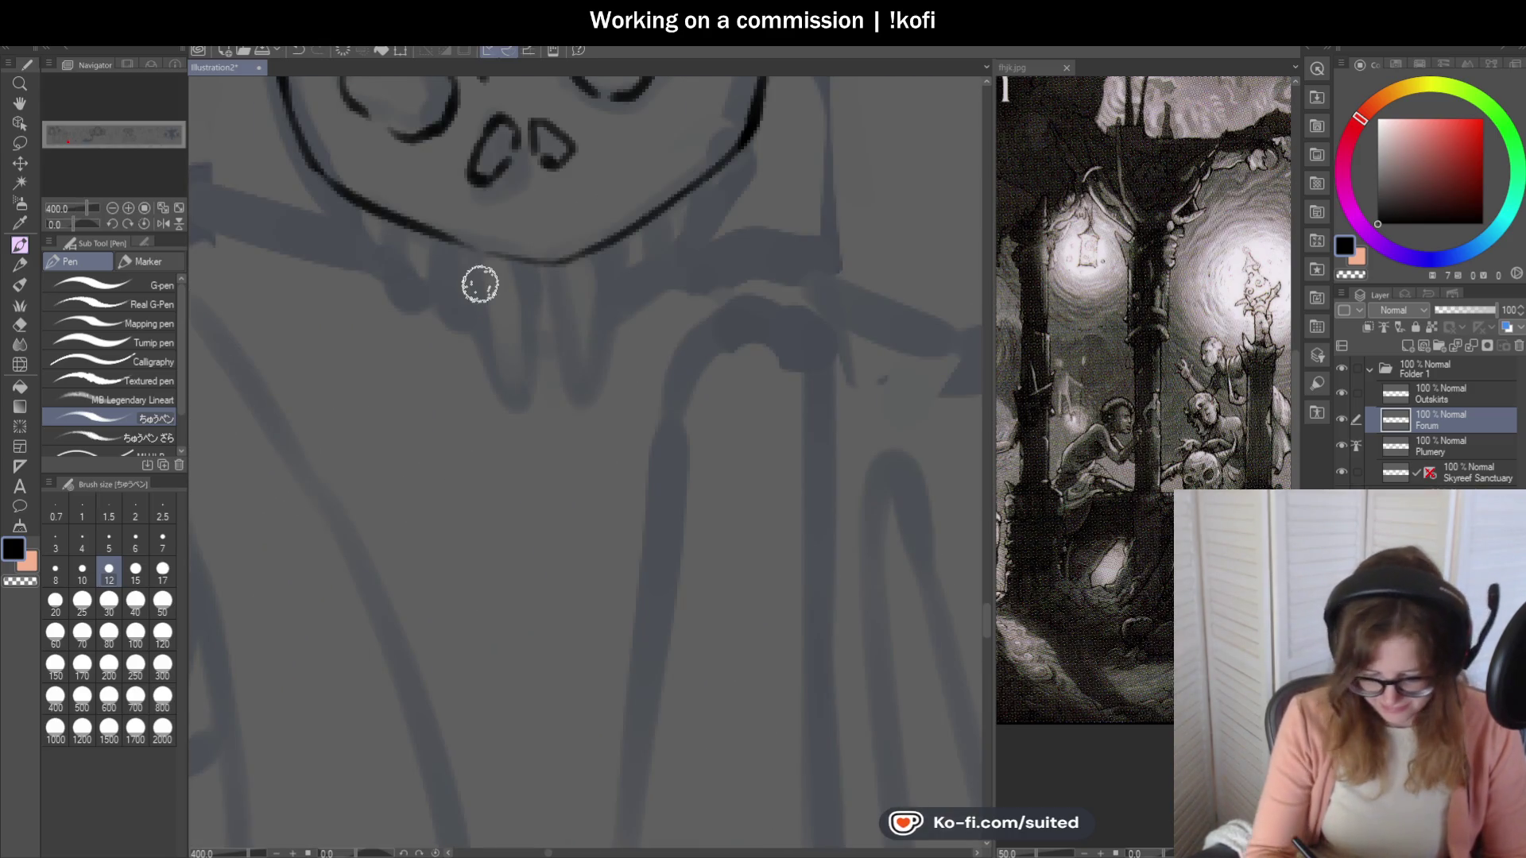
Ink the long fang lines hanging from the jaw, redrawing overlong strokes shorter.
{"action": "left_click_drag", "start_coordinate": [461, 246], "coordinate": [528, 426]}
{"action": "key", "text": "ctrl+z"}
{"action": "mouse_move", "coordinate": [459, 244]}
{"action": "left_mouse_down"}
{"action": "mouse_move", "coordinate": [562, 484]}
{"action": "mouse_move", "coordinate": [538, 269]}
{"action": "left_mouse_up"}
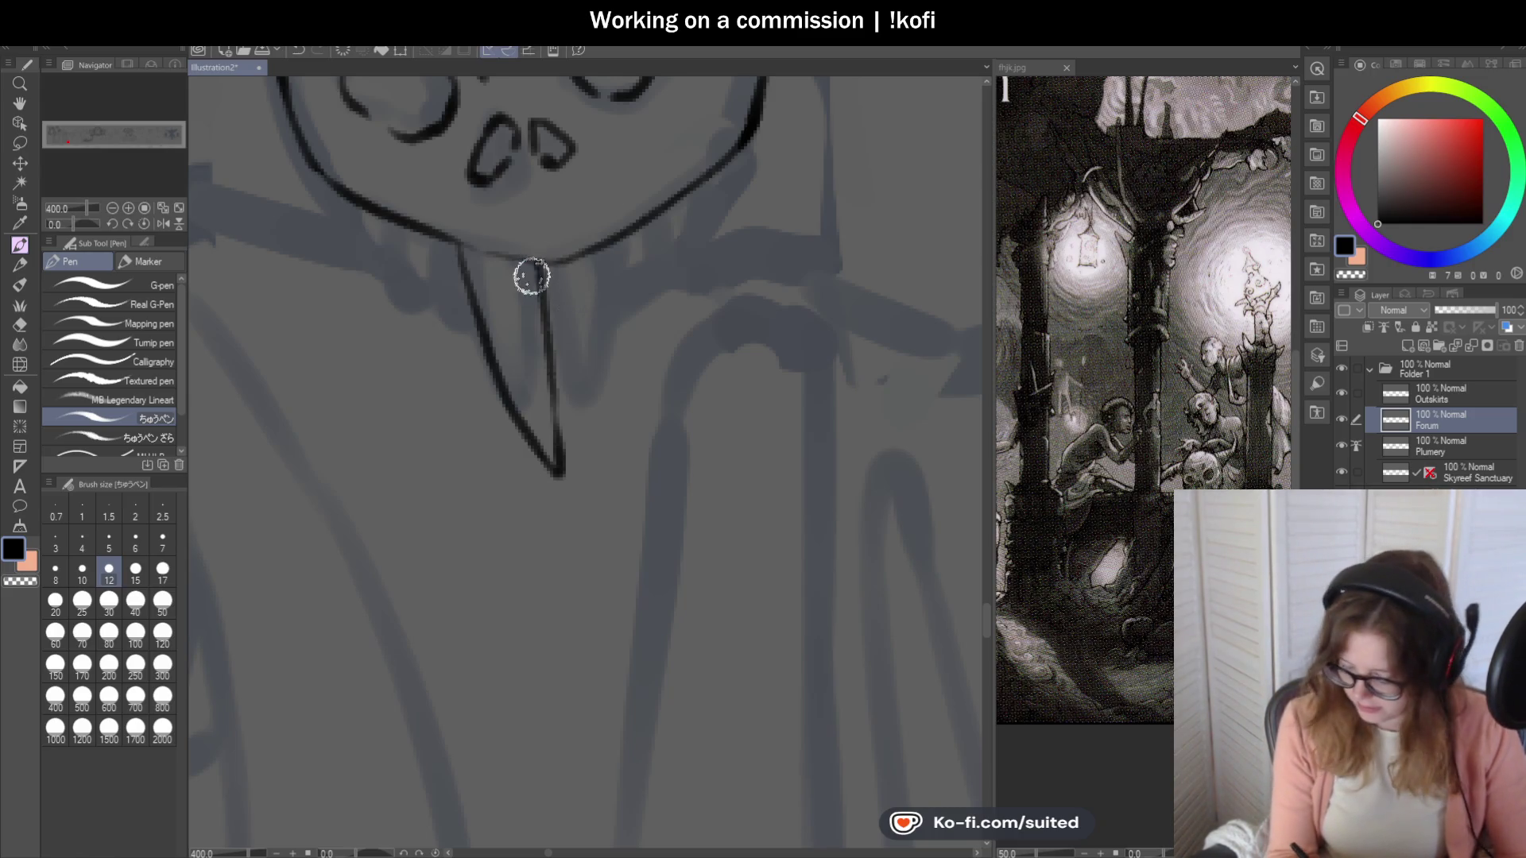
{"action": "left_click_drag", "start_coordinate": [555, 265], "coordinate": [564, 368]}
{"action": "key", "text": "ctrl+z"}
{"action": "mouse_move", "coordinate": [558, 266]}
{"action": "left_mouse_down"}
{"action": "mouse_move", "coordinate": [576, 405]}
{"action": "mouse_move", "coordinate": [606, 469]}
{"action": "left_mouse_up"}
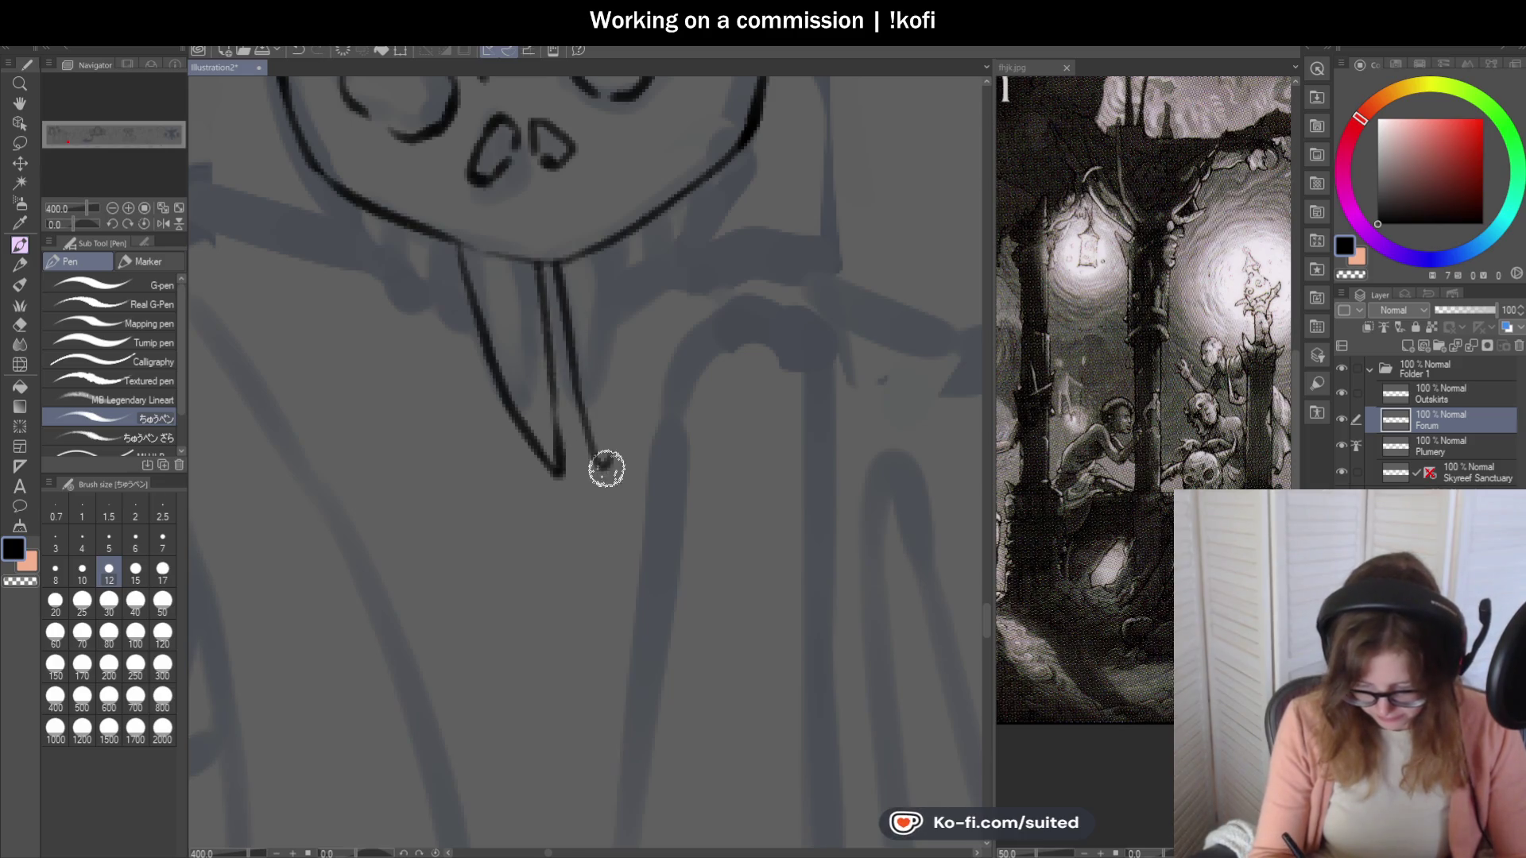
{"action": "key", "text": "ctrl+z"}
{"action": "mouse_move", "coordinate": [566, 372]}
{"action": "left_mouse_down"}
{"action": "mouse_move", "coordinate": [592, 468]}
{"action": "mouse_move", "coordinate": [621, 240]}
{"action": "left_mouse_up"}
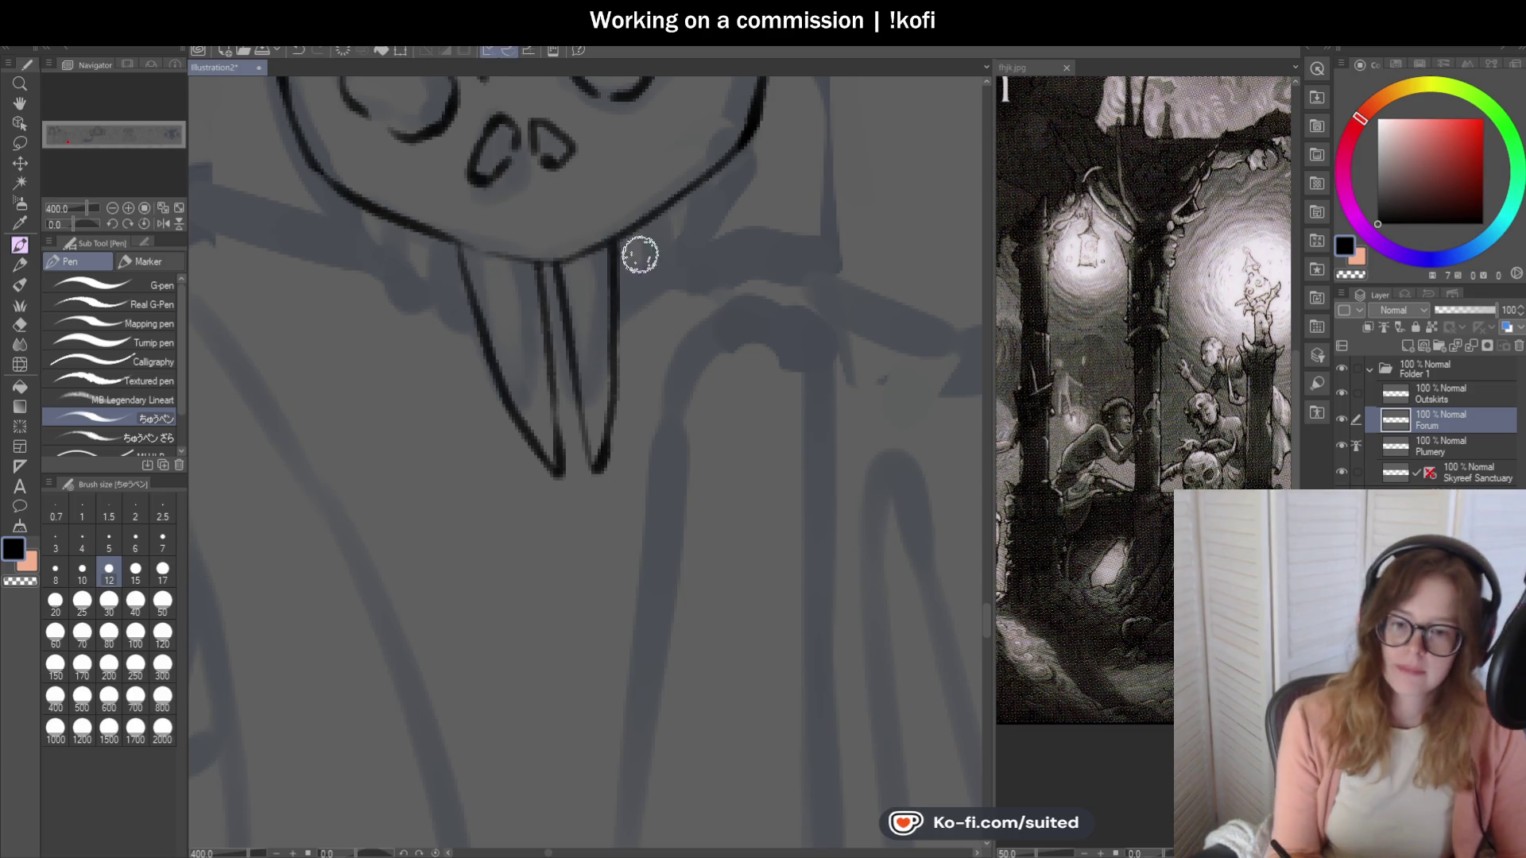
{"action": "scroll", "coordinate": [603, 324], "scroll_direction": "down", "scroll_amount": 3}
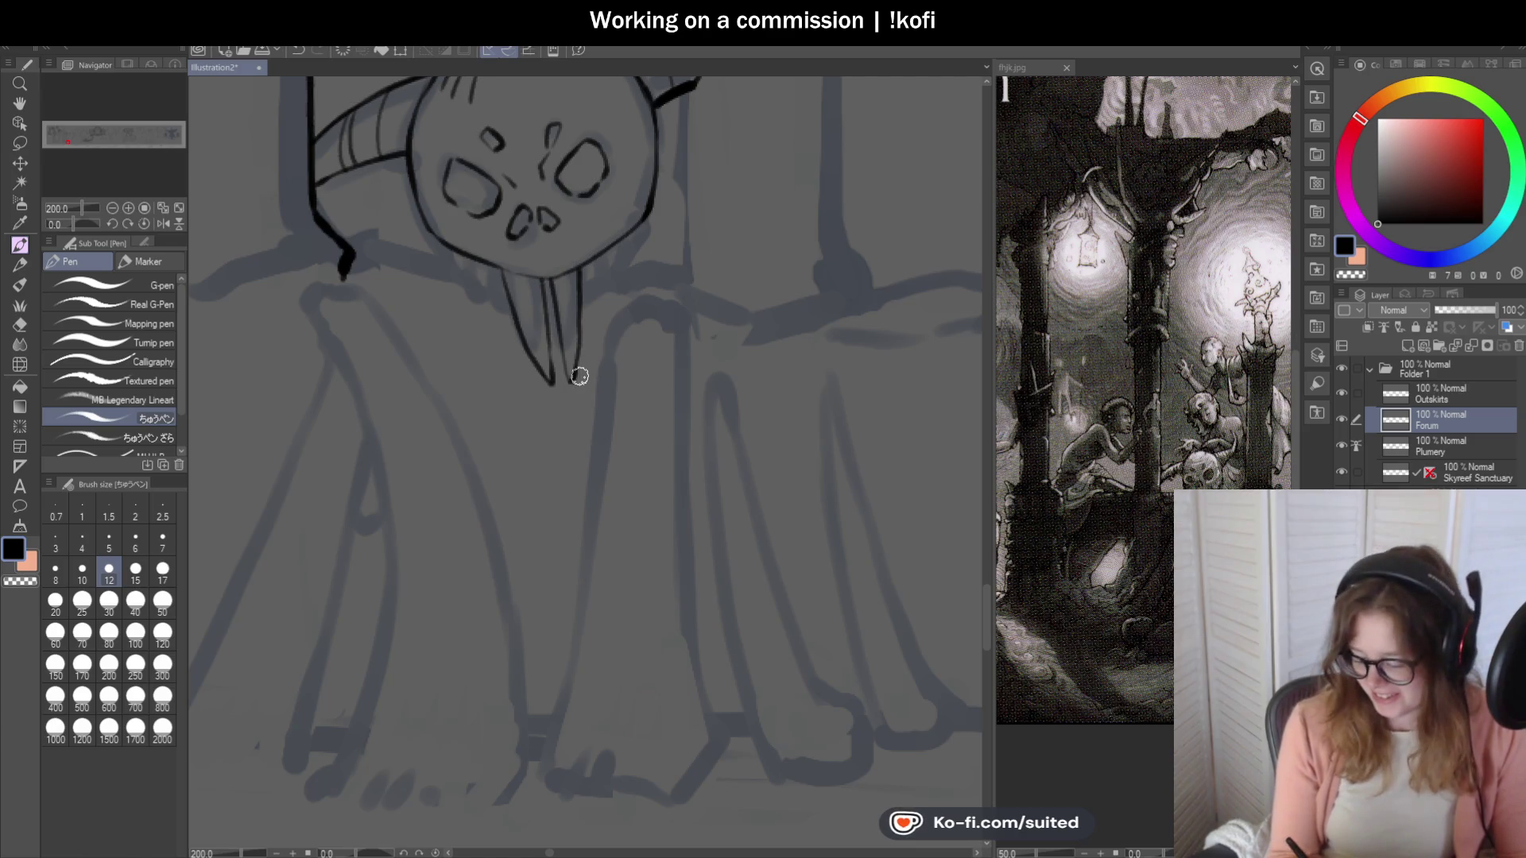
{"action": "scroll", "coordinate": [566, 334], "scroll_direction": "up", "scroll_amount": 3}
Ink the smaller teeth along the underside of the jaw beside the fangs.
{"action": "mouse_move", "coordinate": [602, 273]}
{"action": "left_mouse_down"}
{"action": "mouse_move", "coordinate": [630, 198]}
{"action": "mouse_move", "coordinate": [623, 256]}
{"action": "mouse_move", "coordinate": [666, 216]}
{"action": "left_mouse_up"}
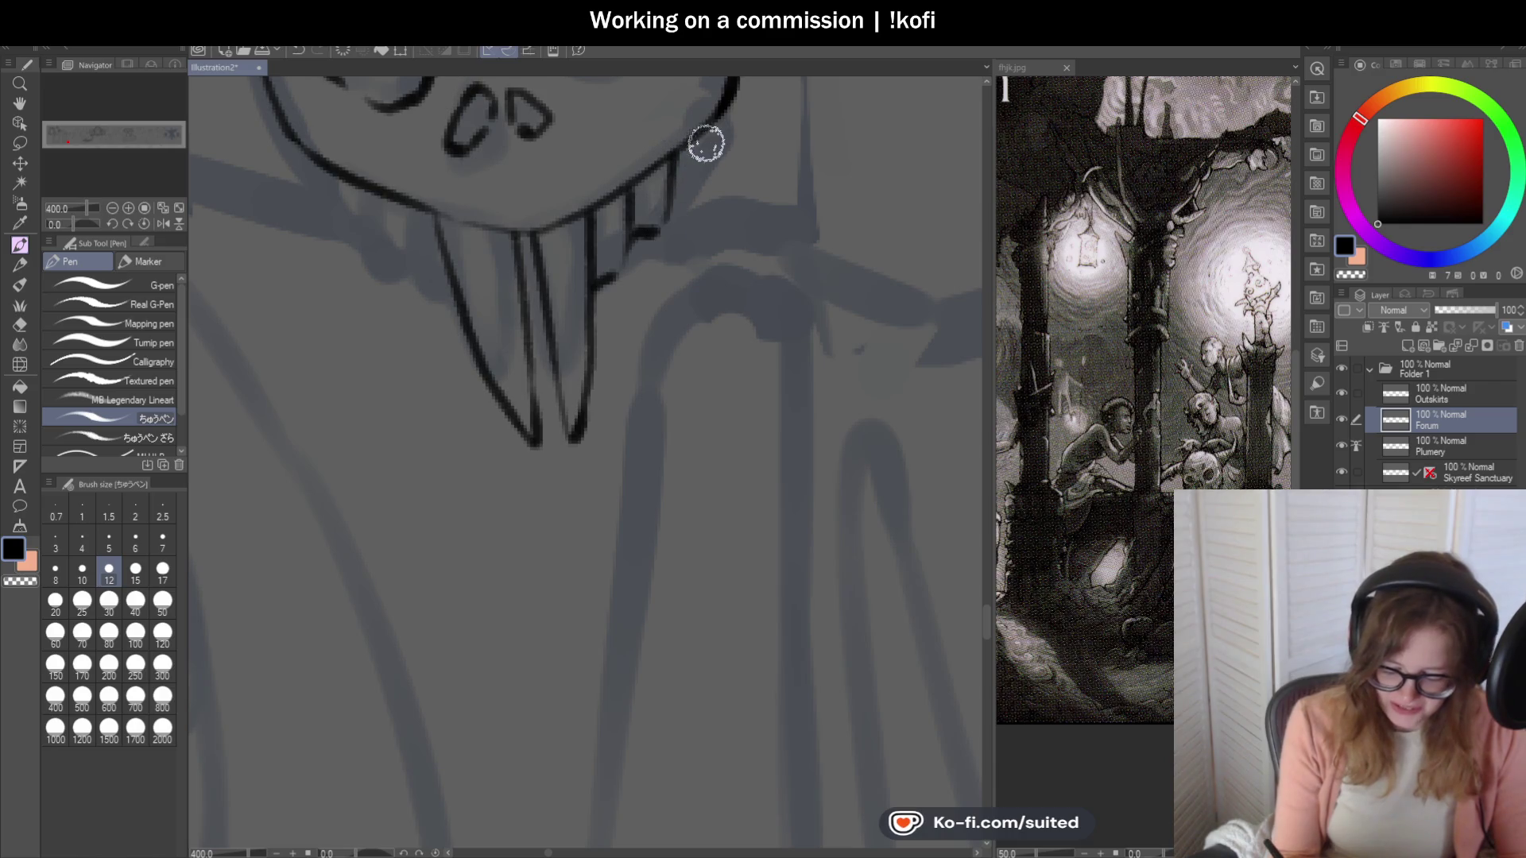
{"action": "scroll", "coordinate": [691, 239], "scroll_direction": "down", "scroll_amount": 3}
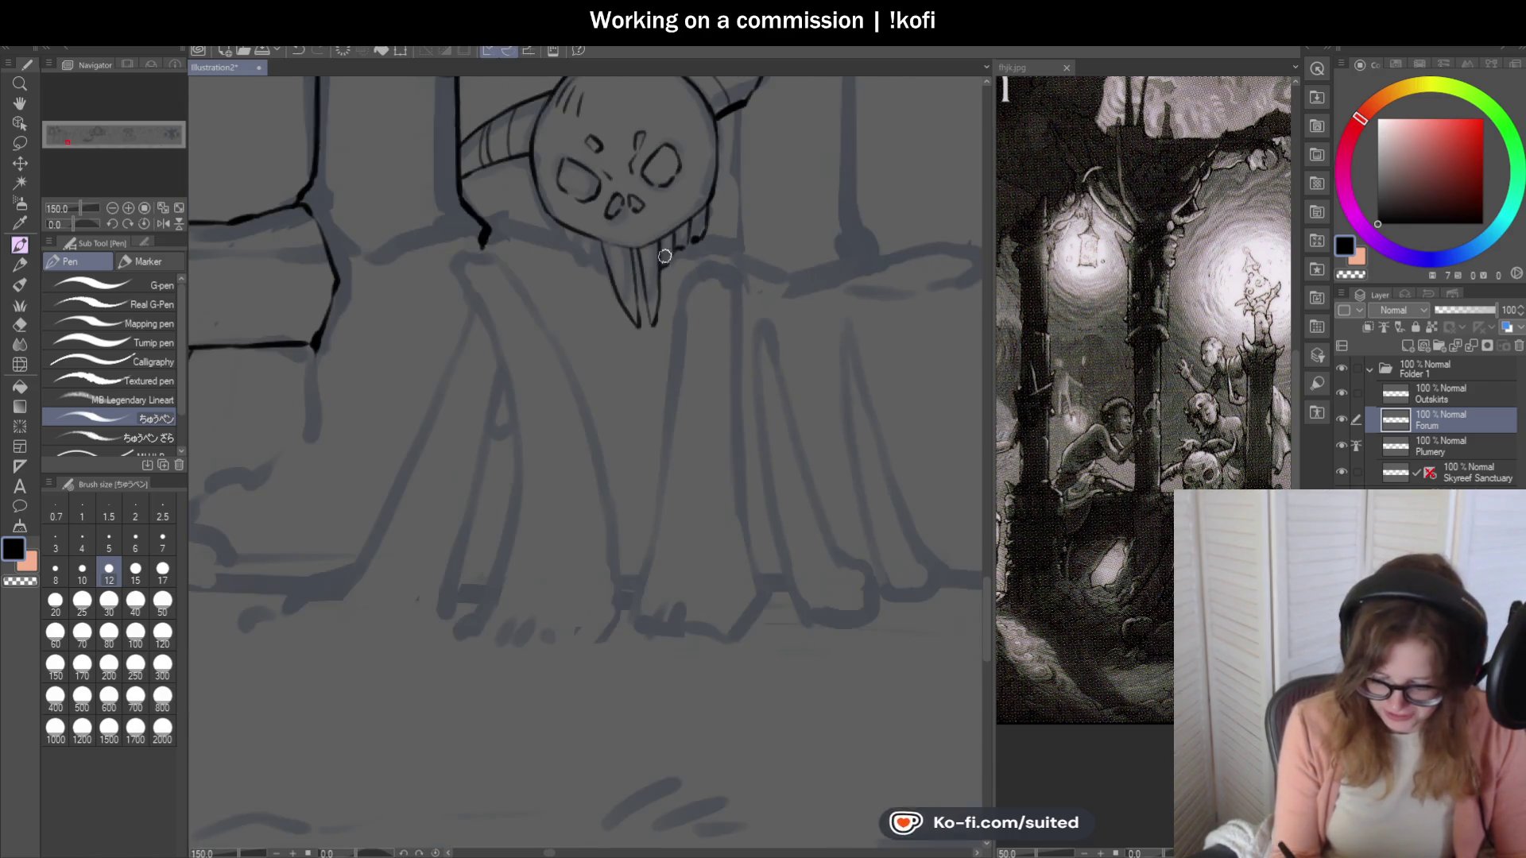
{"action": "scroll", "coordinate": [617, 279], "scroll_direction": "up", "scroll_amount": 3}
{"action": "mouse_move", "coordinate": [479, 215]}
{"action": "left_mouse_down"}
{"action": "mouse_move", "coordinate": [484, 259]}
{"action": "mouse_move", "coordinate": [511, 289]}
{"action": "mouse_move", "coordinate": [456, 259]}
{"action": "mouse_move", "coordinate": [405, 184]}
{"action": "mouse_move", "coordinate": [403, 235]}
{"action": "left_mouse_up"}
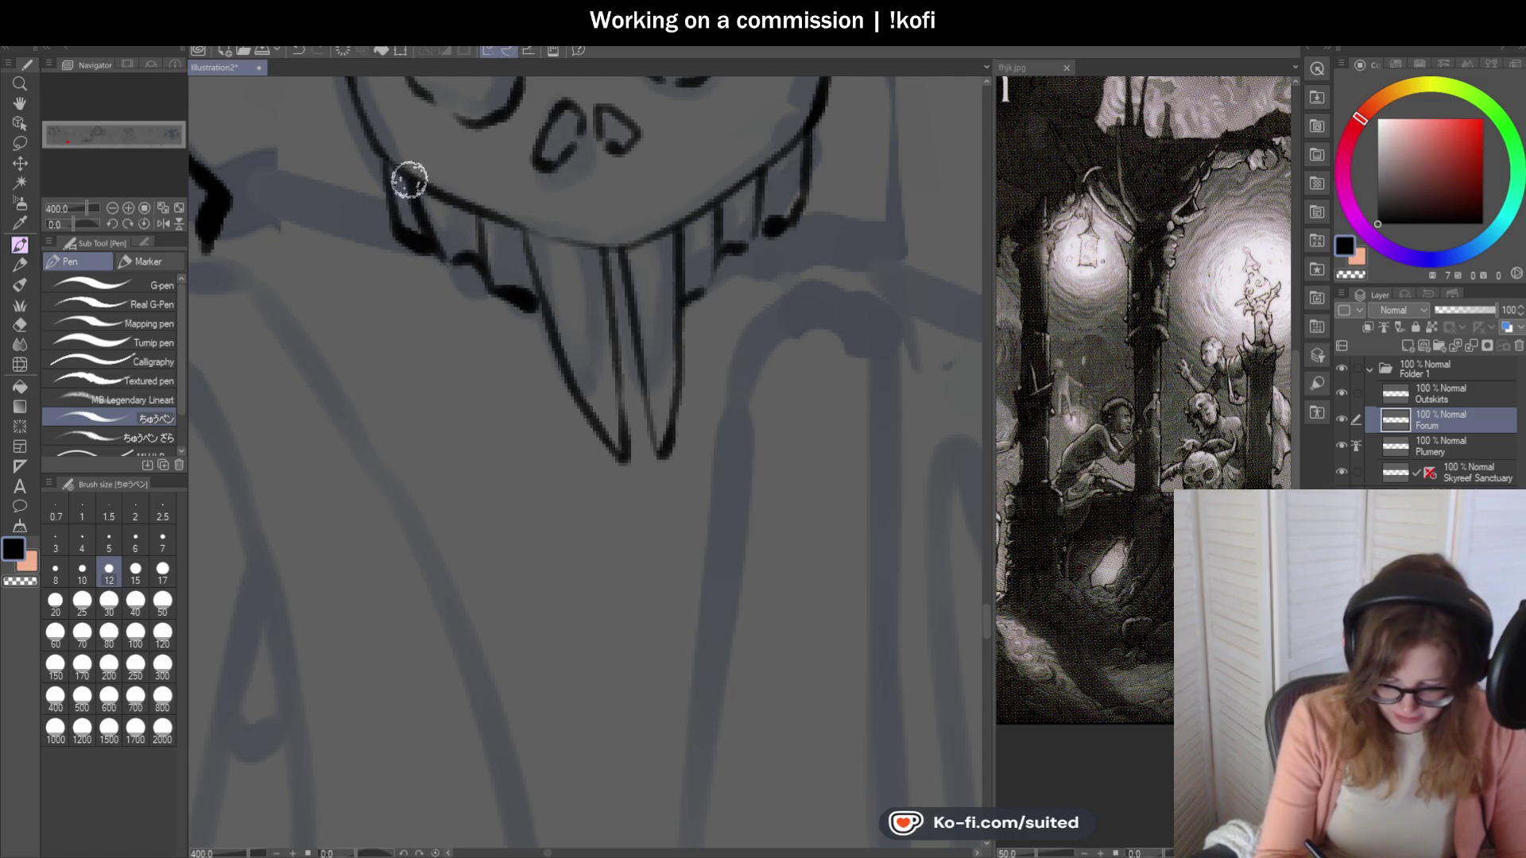
{"action": "scroll", "coordinate": [650, 375], "scroll_direction": "down", "scroll_amount": 5}
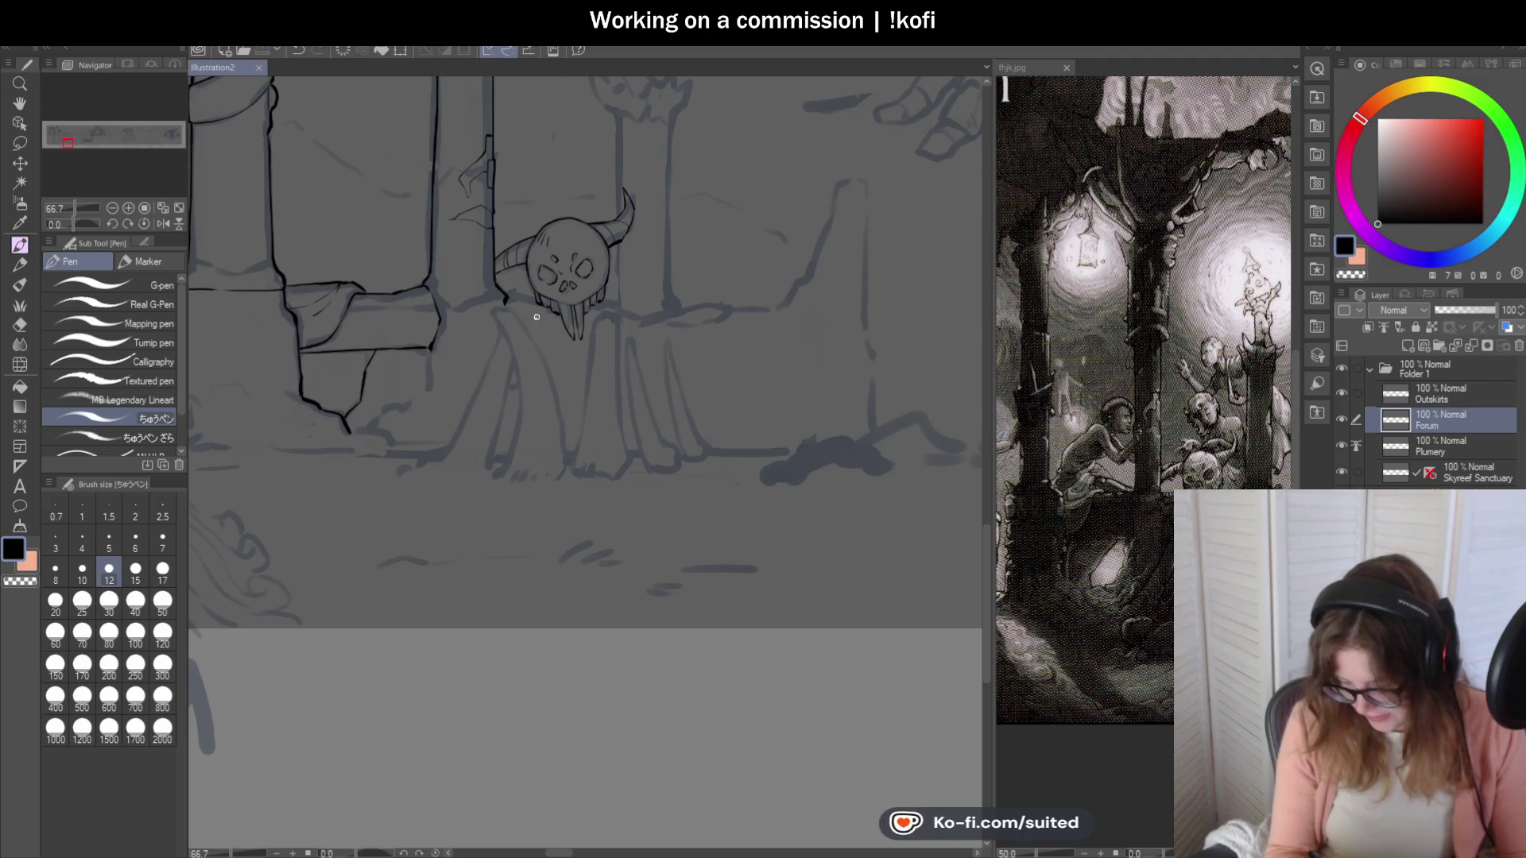
{"action": "scroll", "coordinate": [572, 362], "scroll_direction": "up", "scroll_amount": 6}
{"action": "key", "text": "ctrl+z"}
{"action": "key", "text": "ctrl+z"}
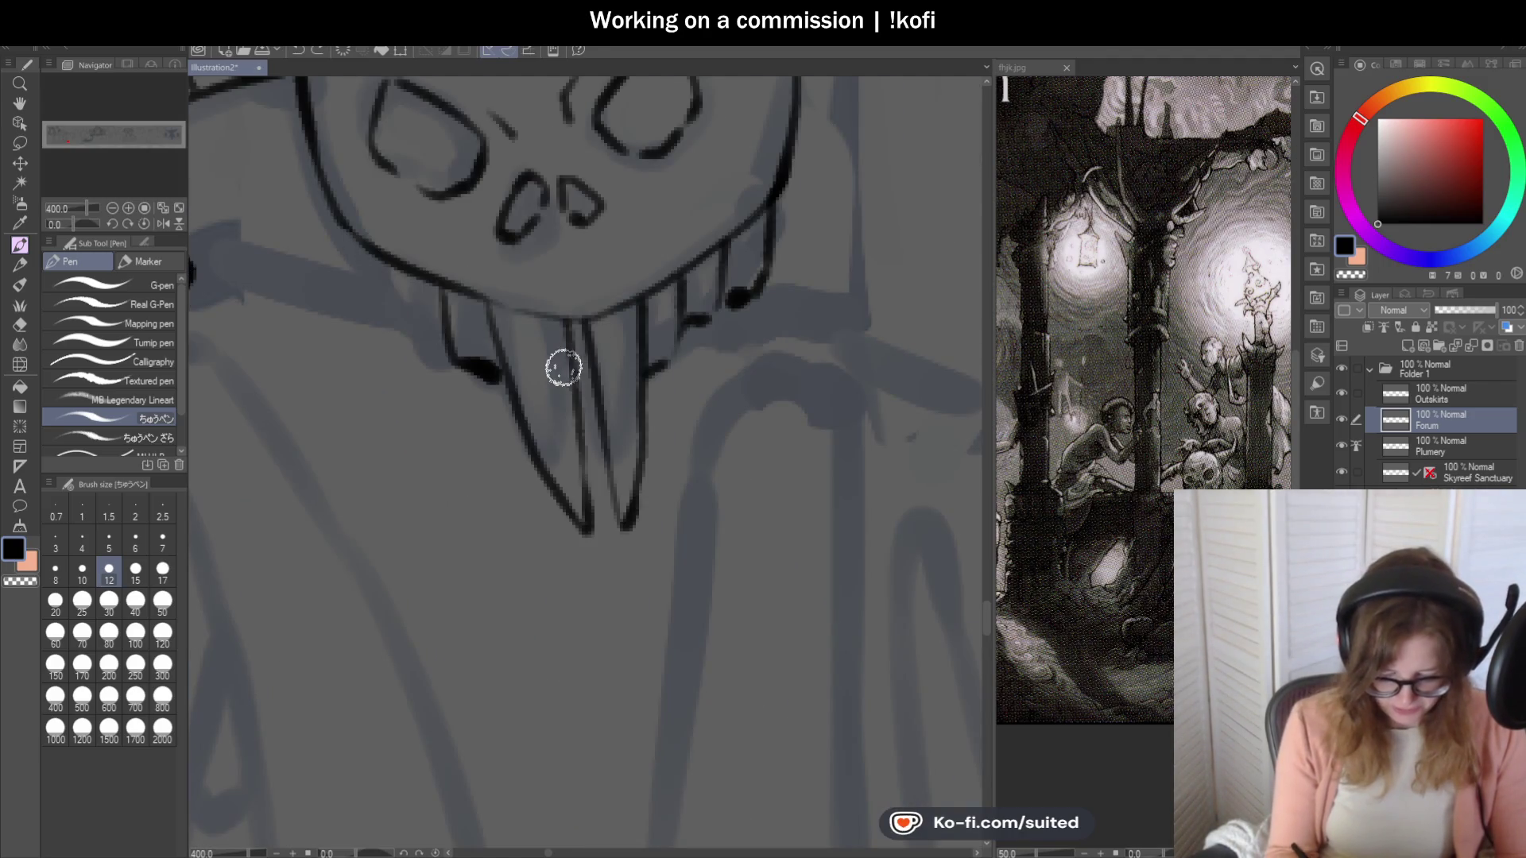
{"action": "mouse_move", "coordinate": [395, 272]}
{"action": "left_mouse_down"}
{"action": "mouse_move", "coordinate": [426, 340]}
{"action": "mouse_move", "coordinate": [442, 326]}
{"action": "left_mouse_up"}
{"action": "mouse_move", "coordinate": [347, 236]}
{"action": "left_mouse_down"}
{"action": "mouse_move", "coordinate": [355, 303]}
{"action": "mouse_move", "coordinate": [400, 314]}
{"action": "left_mouse_up"}
{"action": "scroll", "coordinate": [434, 234], "scroll_direction": "down", "scroll_amount": 6}
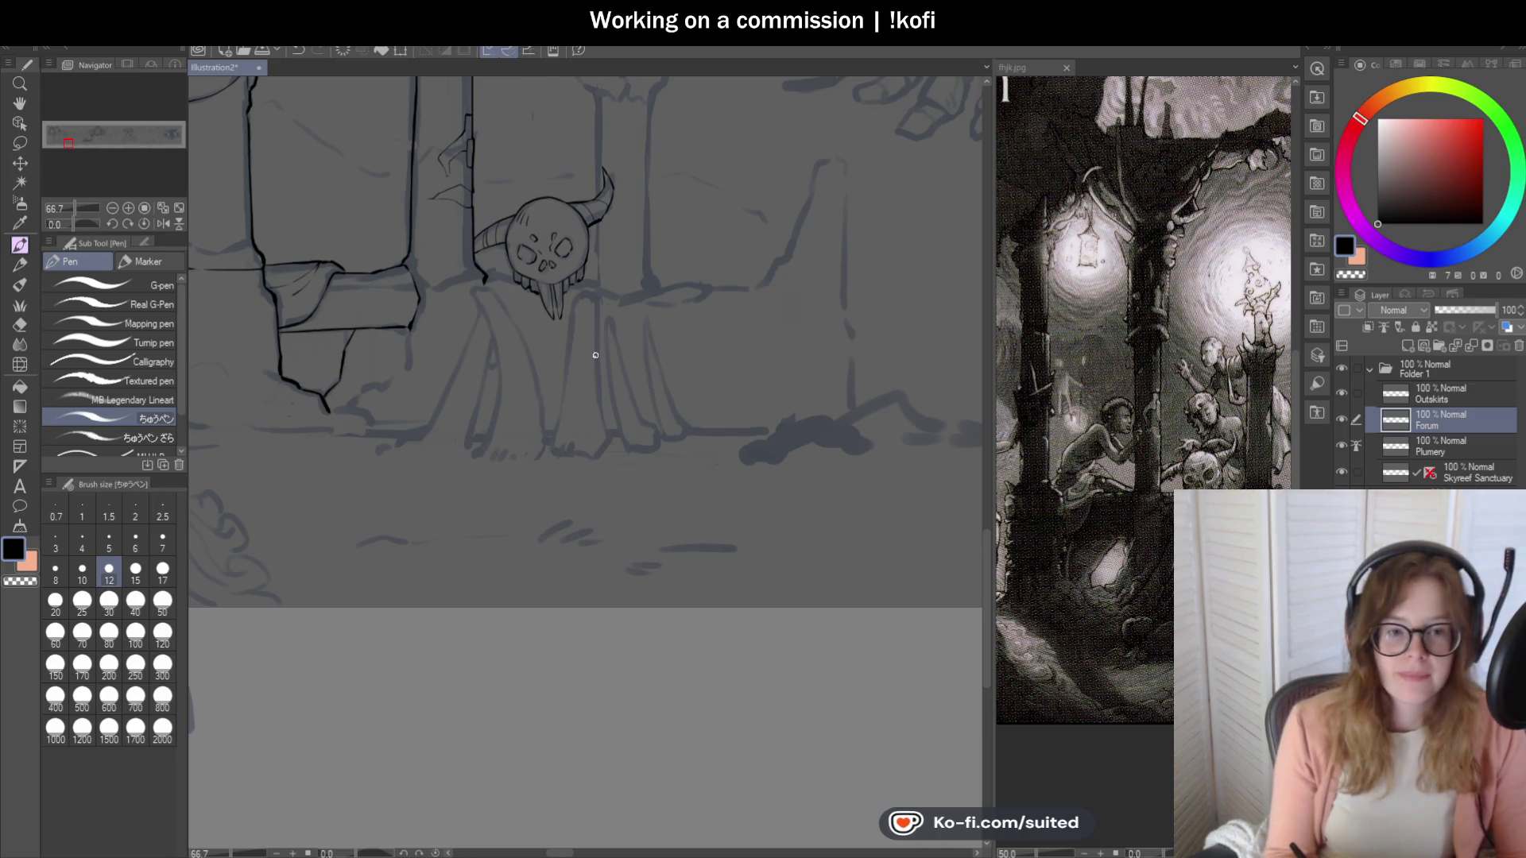
{"action": "scroll", "coordinate": [595, 354], "scroll_direction": "up", "scroll_amount": 2}
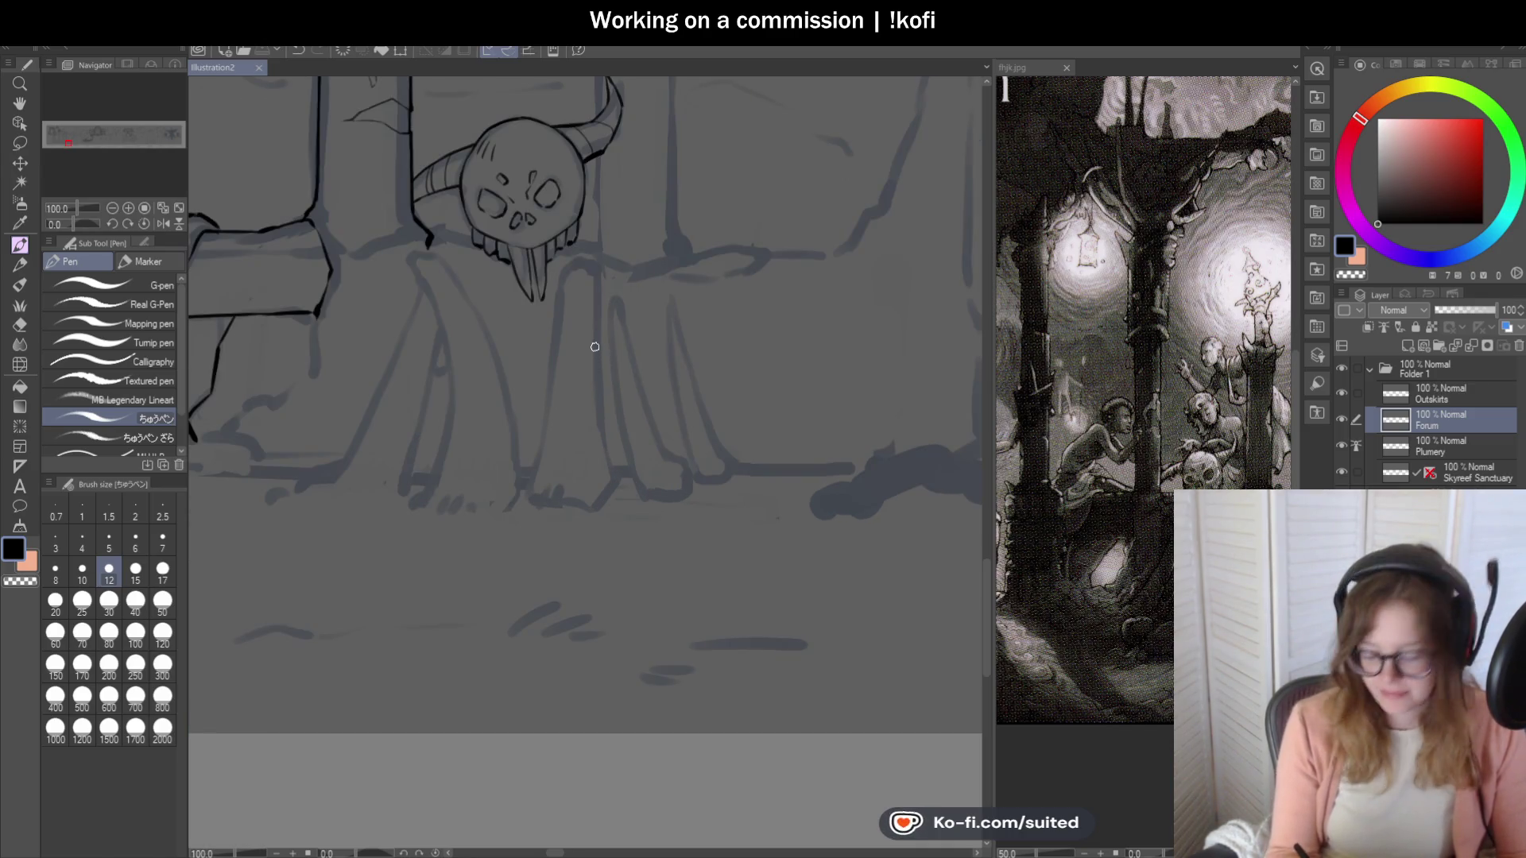
Ink a vertical pillar line down beside the horn and the jaw's left edge.
{"action": "scroll", "coordinate": [558, 318], "scroll_direction": "down", "scroll_amount": 2}
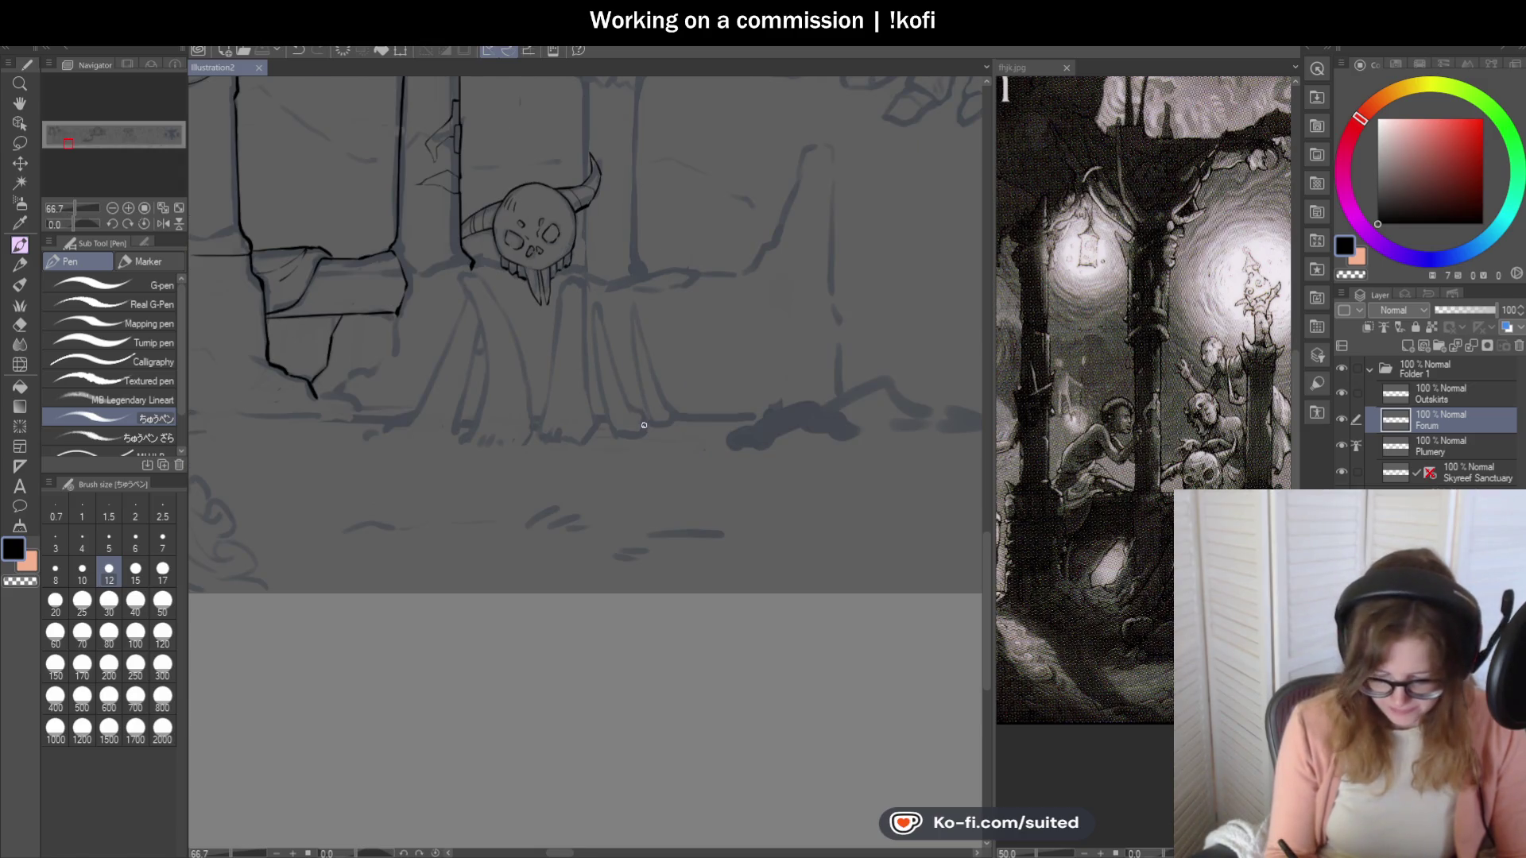
{"action": "scroll", "coordinate": [593, 491], "scroll_direction": "down", "scroll_amount": 1}
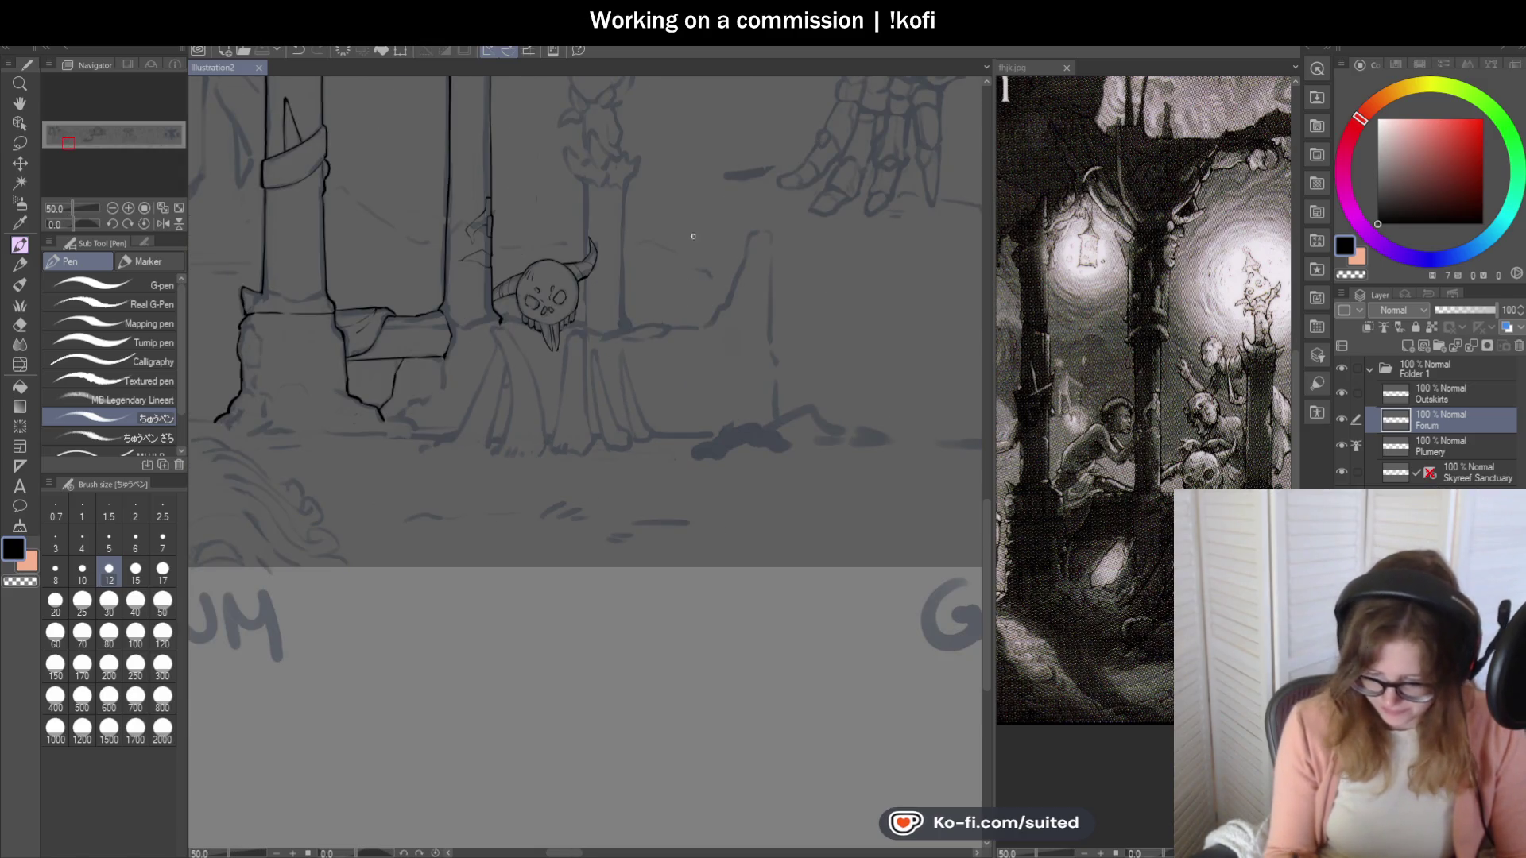
{"action": "scroll", "coordinate": [588, 198], "scroll_direction": "up", "scroll_amount": 3}
{"action": "left_click_drag", "start_coordinate": [579, 139], "coordinate": [586, 358]}
{"action": "left_click_drag", "start_coordinate": [579, 449], "coordinate": [578, 557]}
{"action": "scroll", "coordinate": [566, 562], "scroll_direction": "up", "scroll_amount": 1}
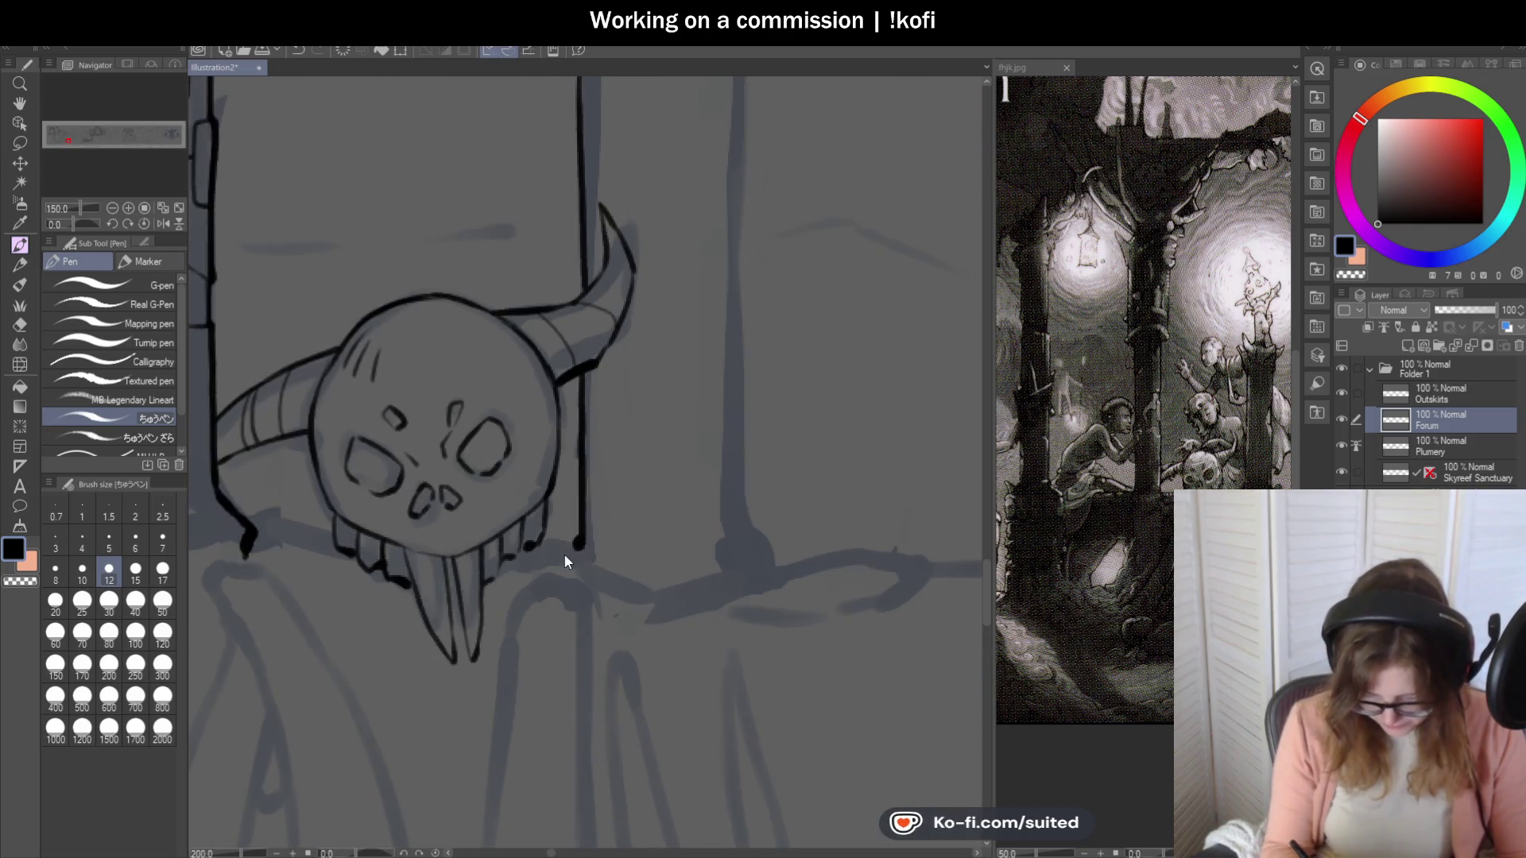
{"action": "scroll", "coordinate": [375, 504], "scroll_direction": "up", "scroll_amount": 2}
{"action": "mouse_move", "coordinate": [310, 528]}
{"action": "left_mouse_down"}
{"action": "mouse_move", "coordinate": [470, 515]}
{"action": "mouse_move", "coordinate": [477, 546]}
{"action": "mouse_move", "coordinate": [424, 365]}
{"action": "left_mouse_up"}
Ink a second pillar line above the skull, curving at its base, and extend the post's left edge upward.
{"action": "scroll", "coordinate": [419, 307], "scroll_direction": "down", "scroll_amount": 6}
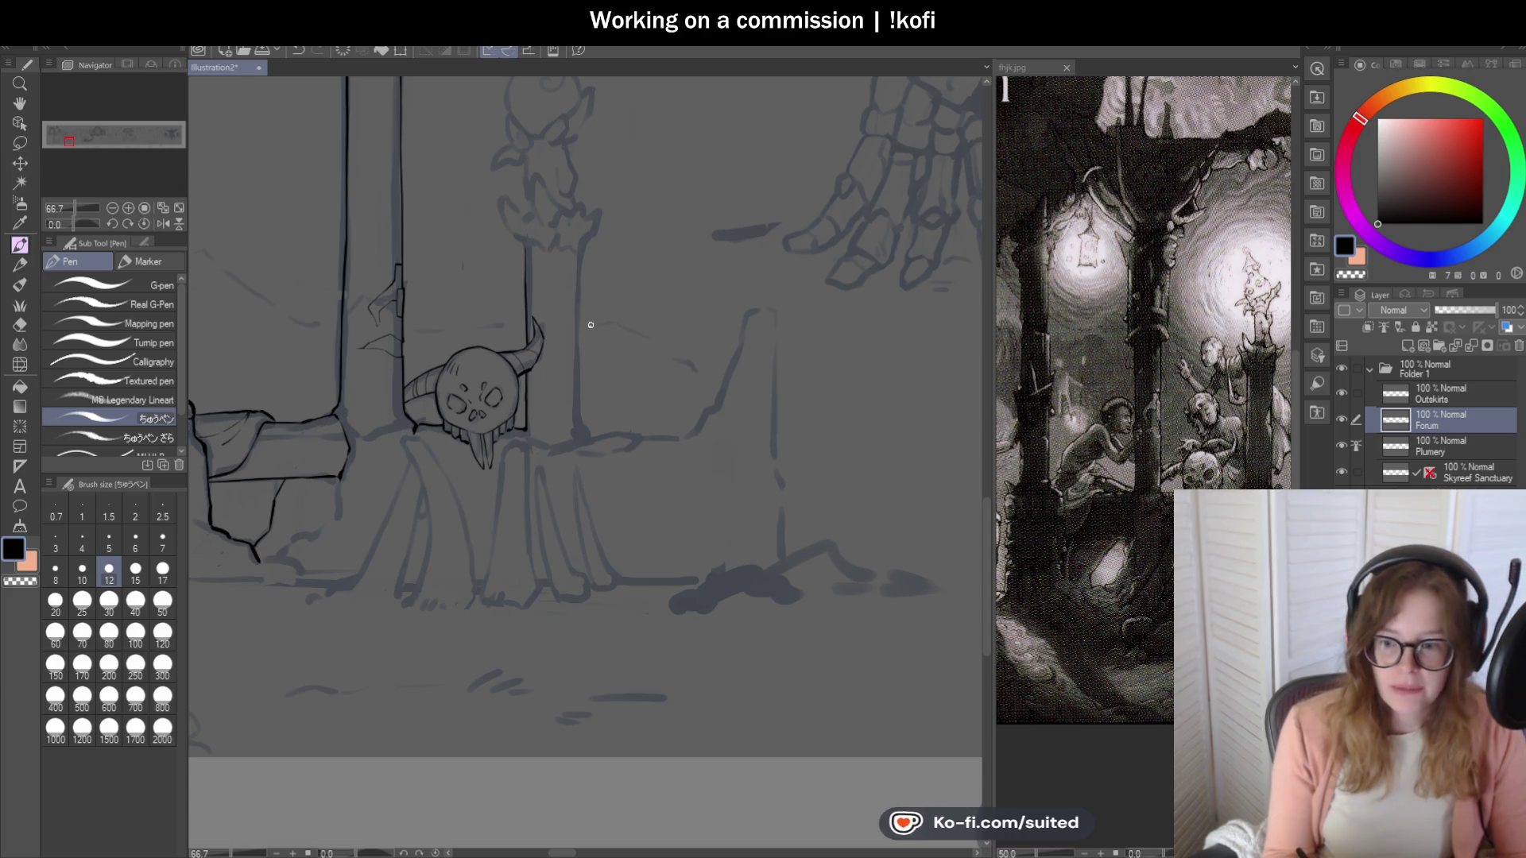
{"action": "scroll", "coordinate": [628, 309], "scroll_direction": "down", "scroll_amount": 1}
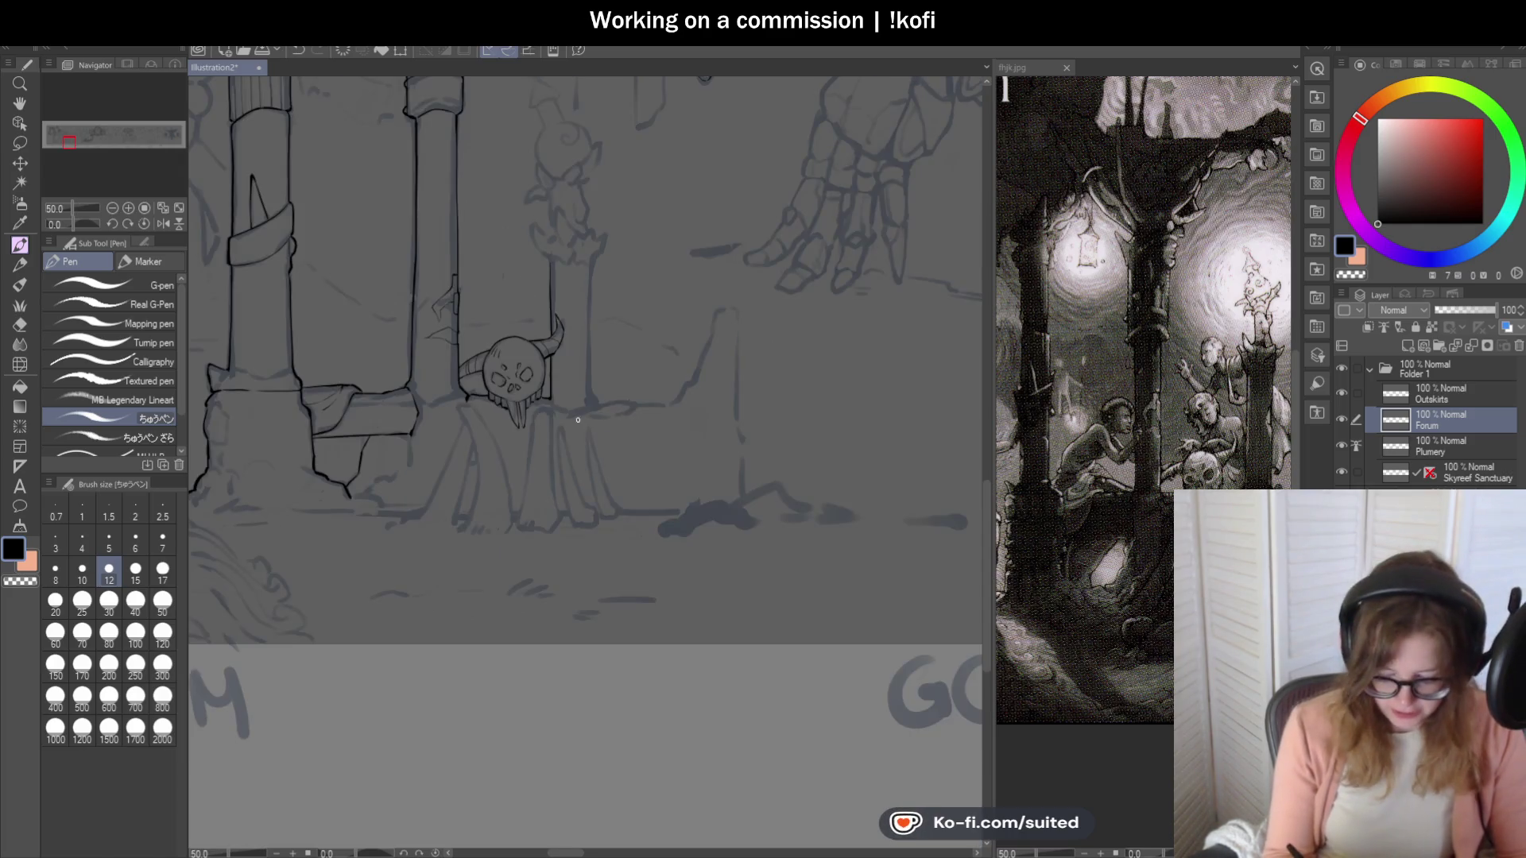
{"action": "scroll", "coordinate": [602, 404], "scroll_direction": "up", "scroll_amount": 2}
{"action": "left_click_drag", "start_coordinate": [593, 94], "coordinate": [589, 363]}
{"action": "scroll", "coordinate": [608, 420], "scroll_direction": "up", "scroll_amount": 2}
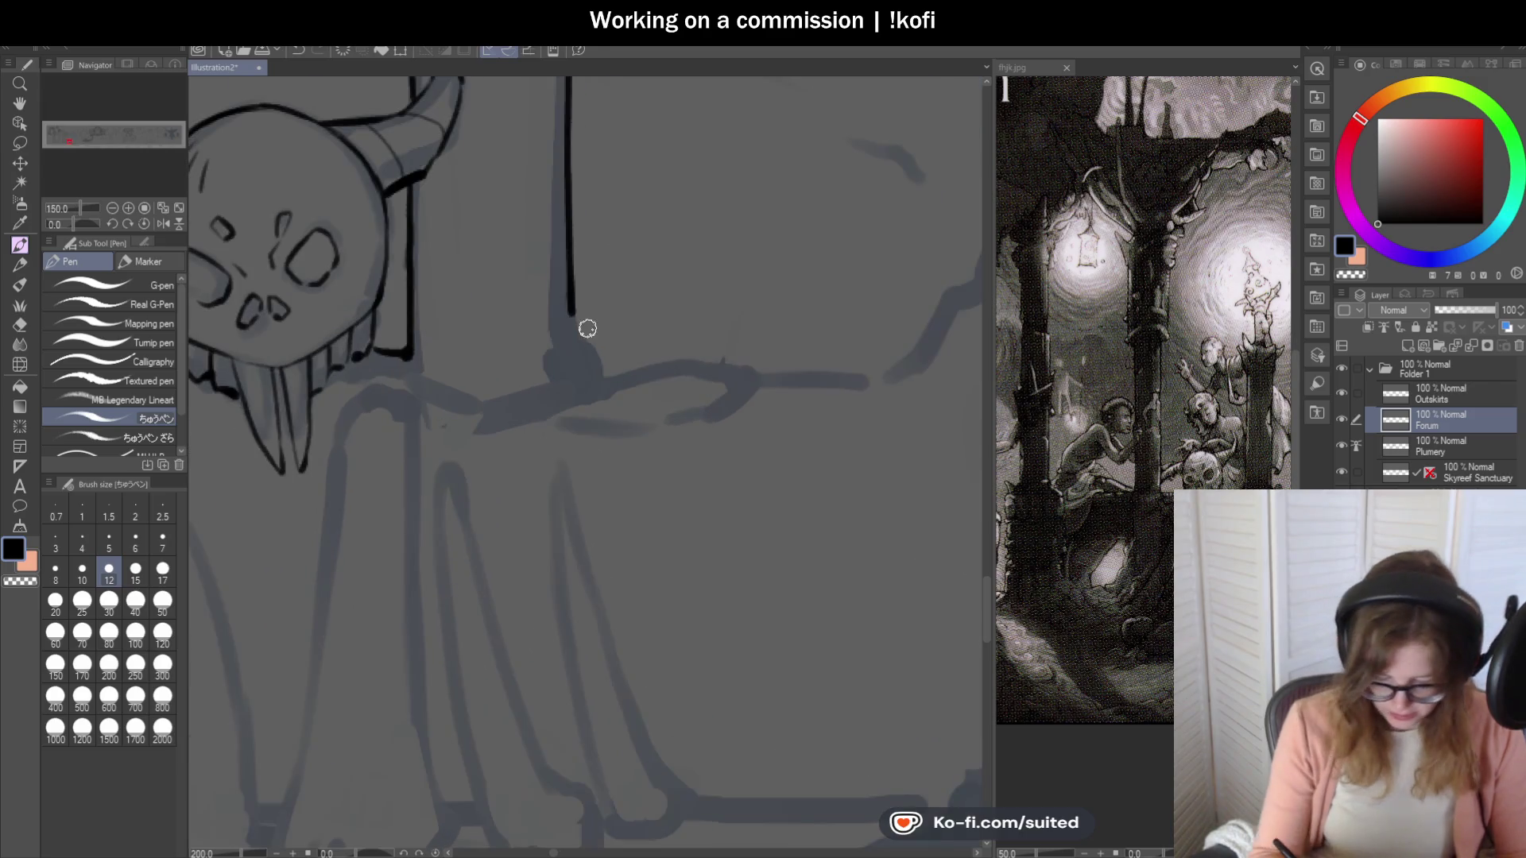
{"action": "left_click_drag", "start_coordinate": [577, 337], "coordinate": [617, 385]}
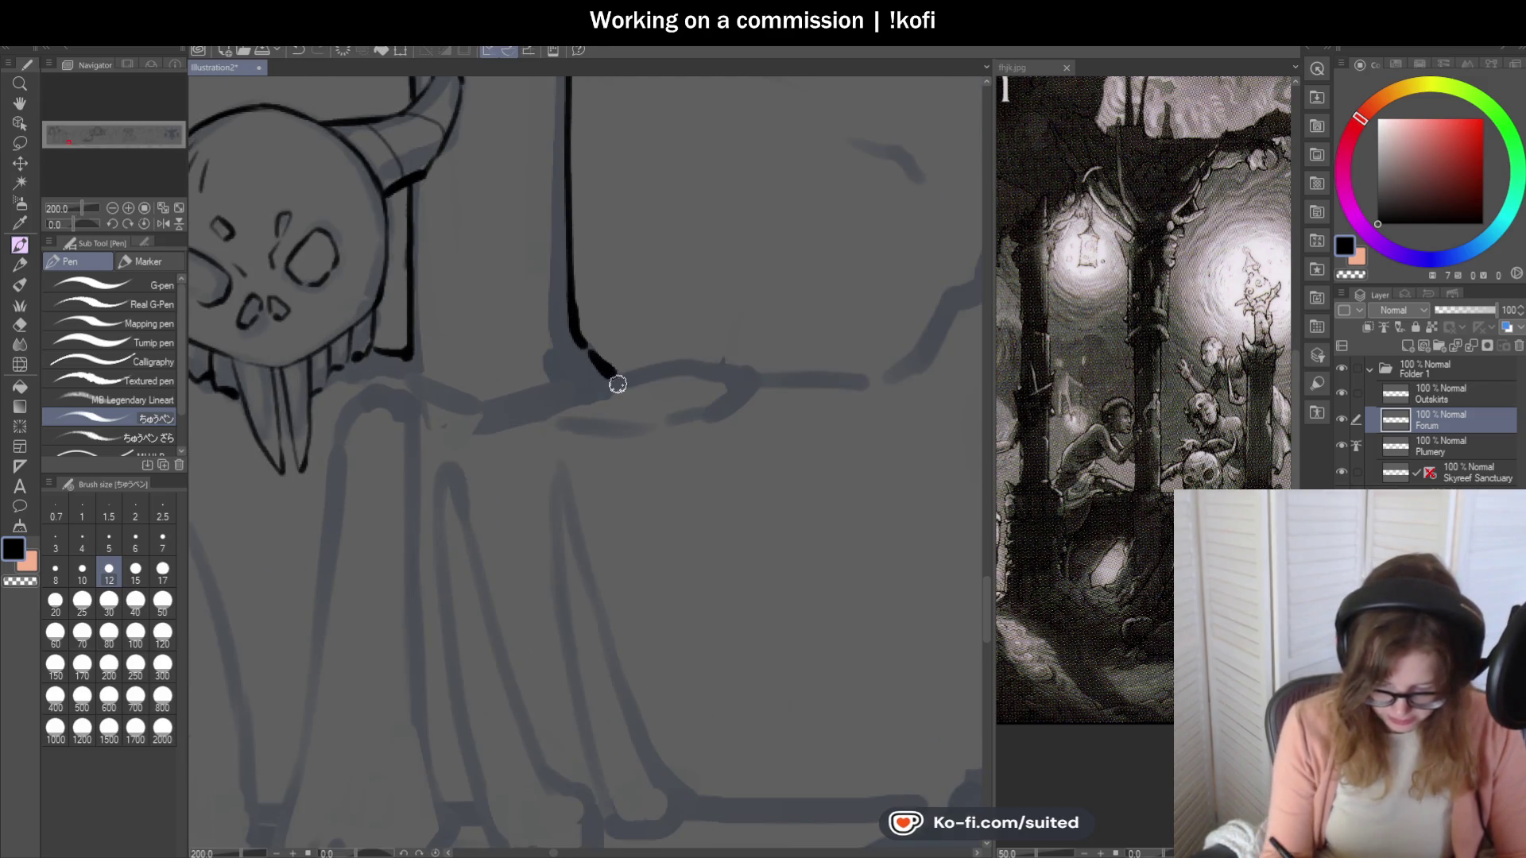
{"action": "scroll", "coordinate": [612, 414], "scroll_direction": "down", "scroll_amount": 4}
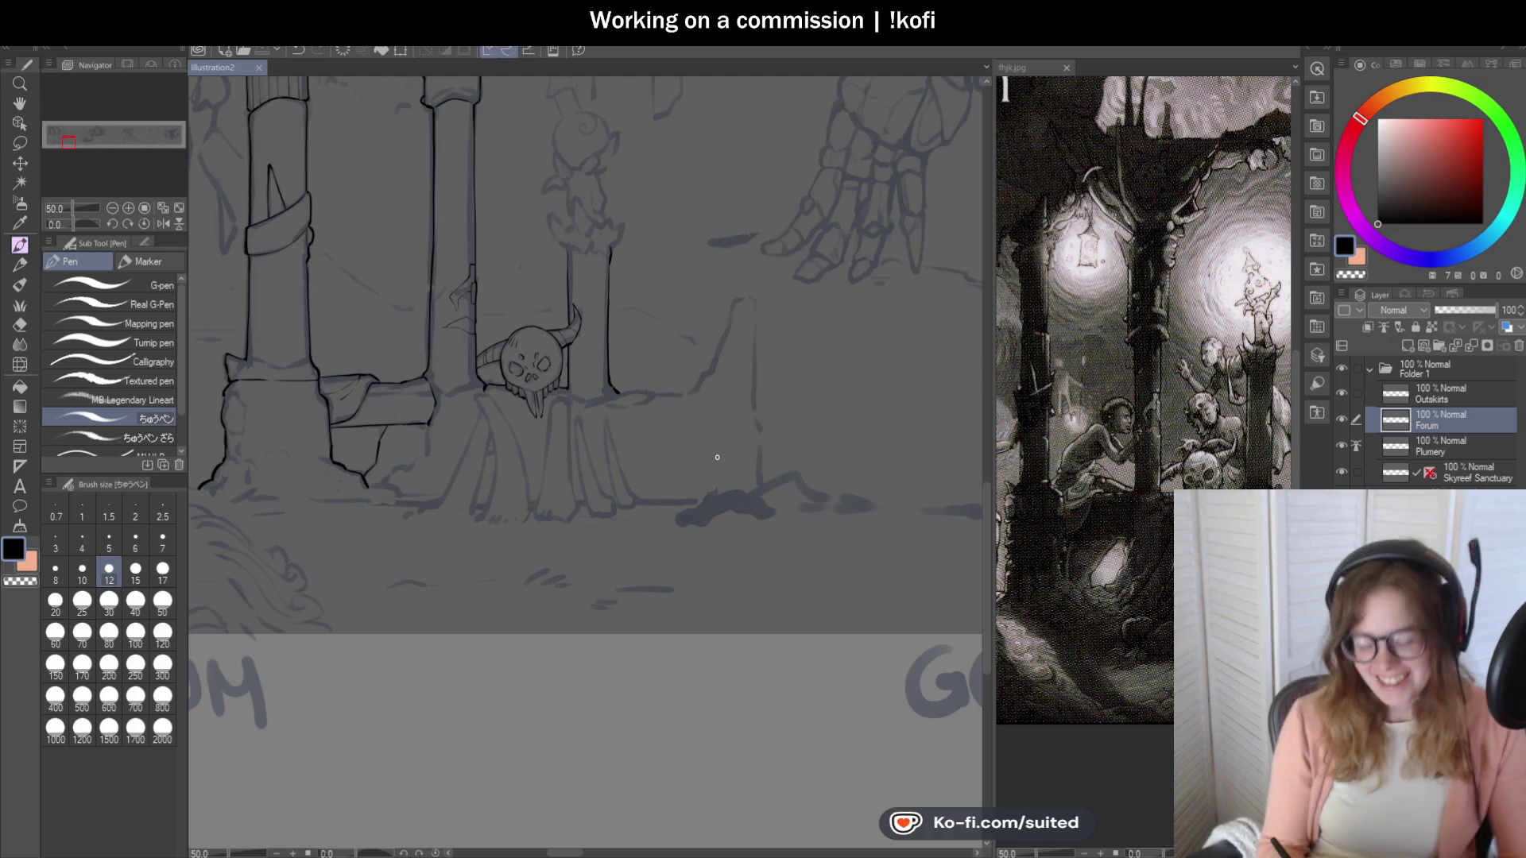
{"action": "scroll", "coordinate": [587, 259], "scroll_direction": "up", "scroll_amount": 5}
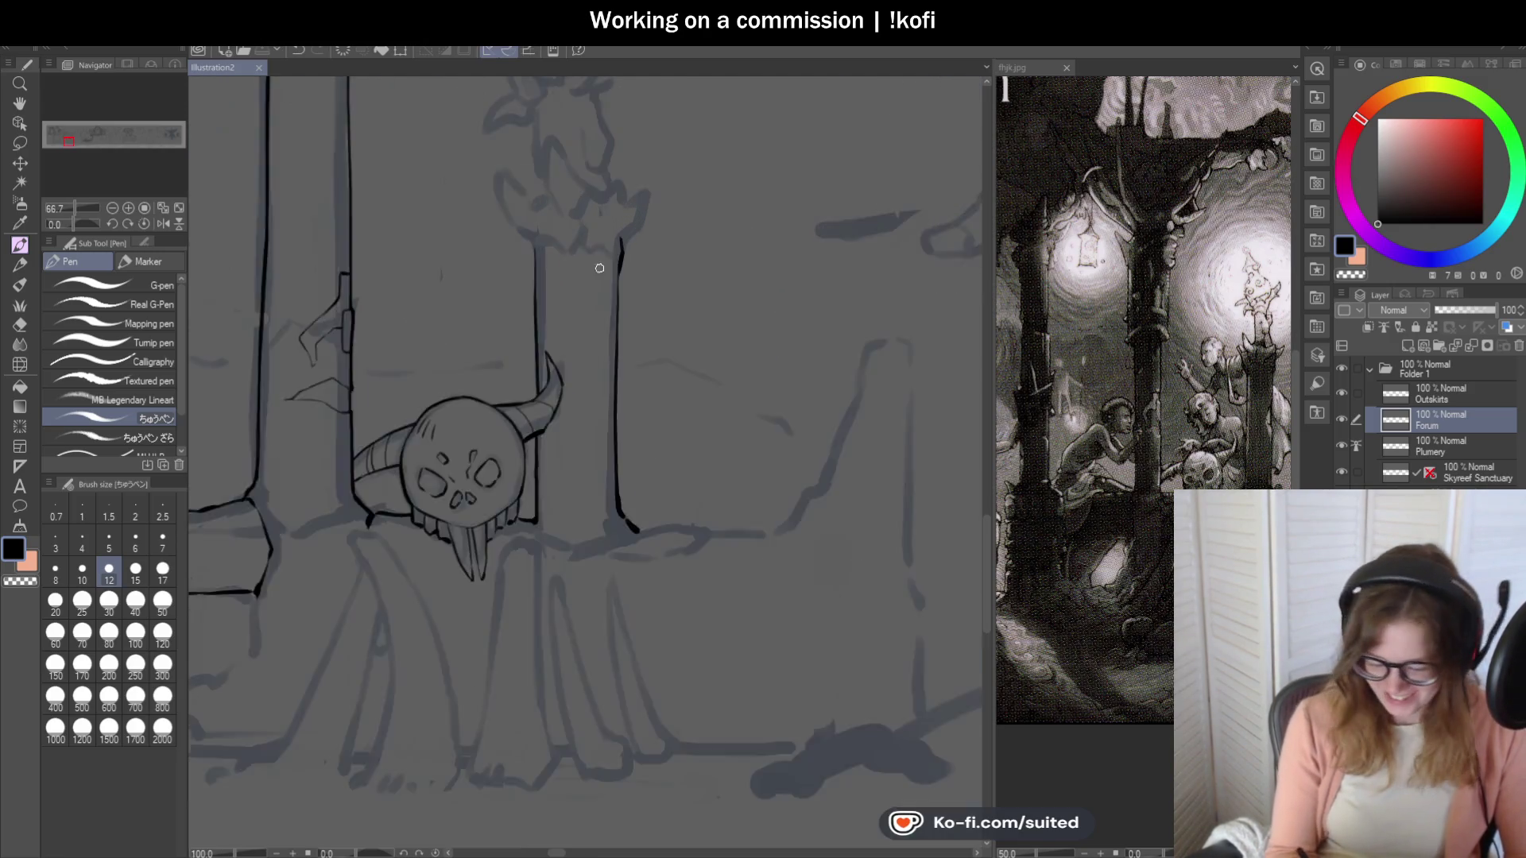
{"action": "left_click_drag", "start_coordinate": [505, 282], "coordinate": [497, 249]}
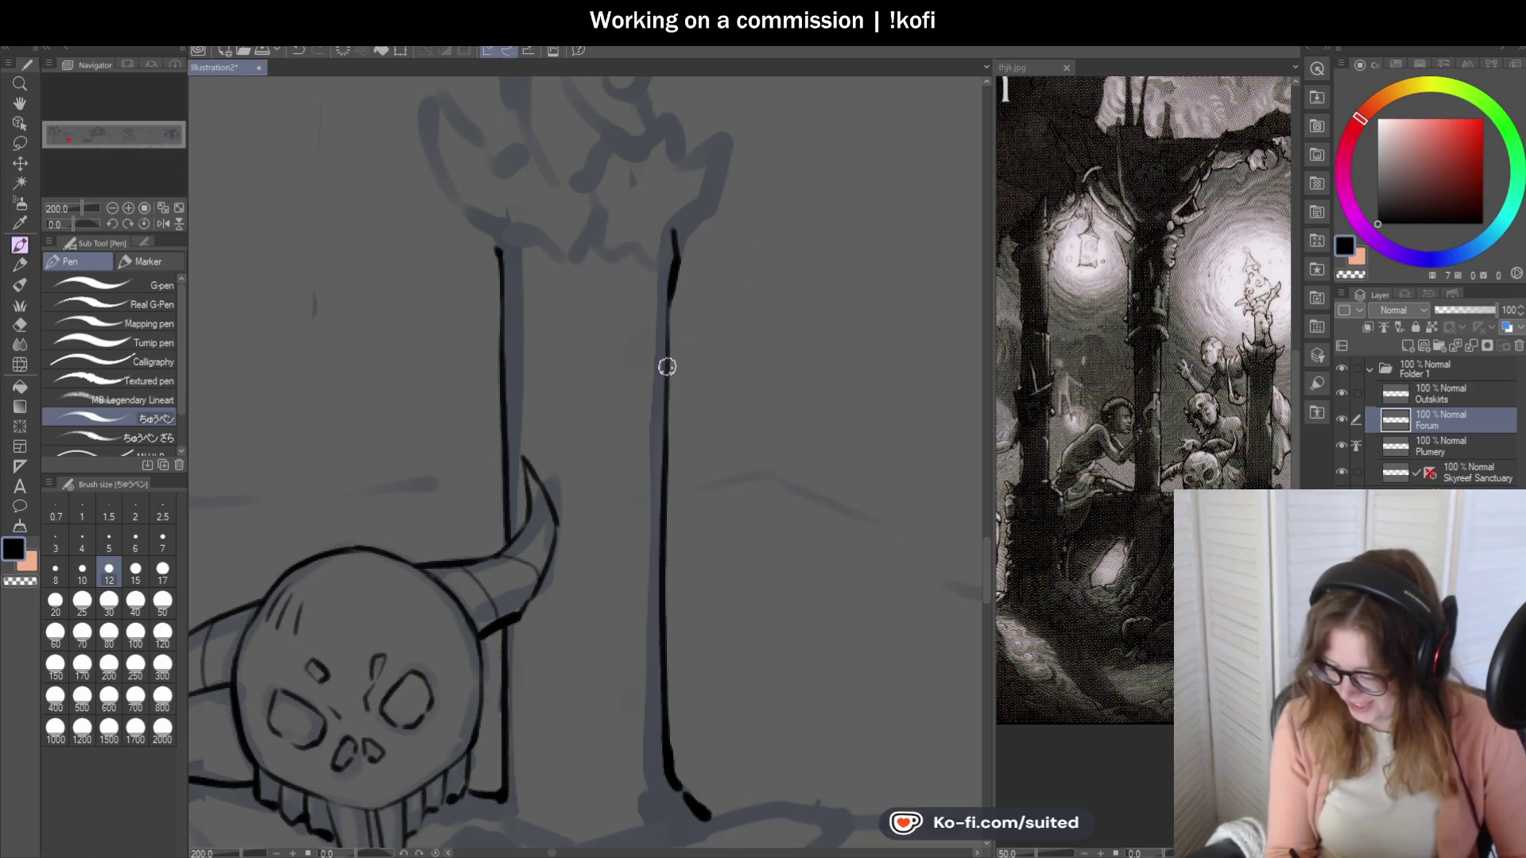
Zoom in and out to review the post's inked edges up to its carved top.
{"action": "scroll", "coordinate": [655, 383], "scroll_direction": "down", "scroll_amount": 1}
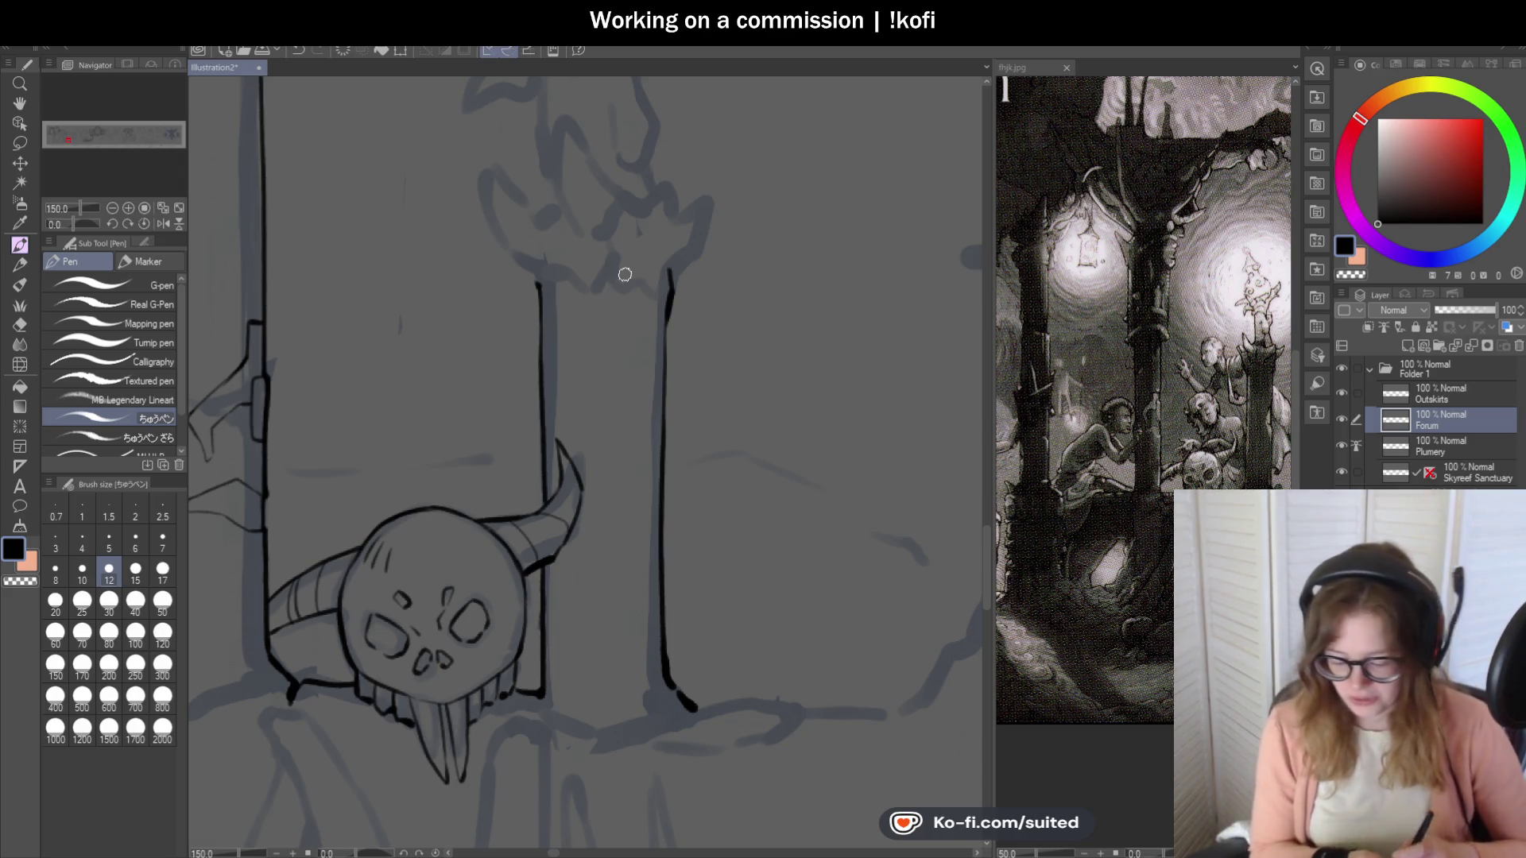
{"action": "scroll", "coordinate": [337, 209], "scroll_direction": "up", "scroll_amount": 2}
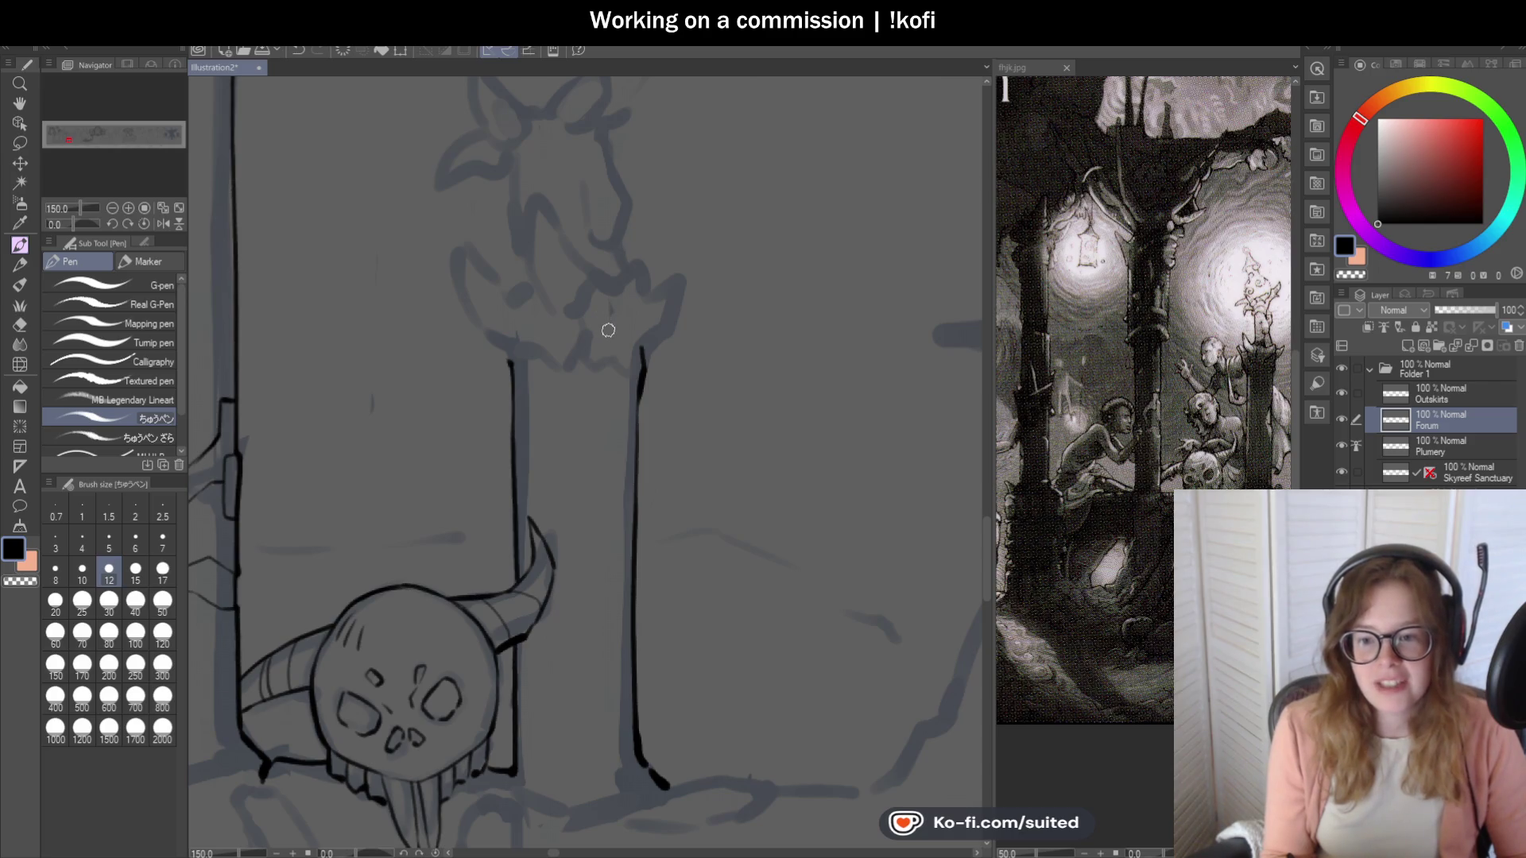
{"action": "scroll", "coordinate": [535, 351], "scroll_direction": "up", "scroll_amount": 3}
{"action": "scroll", "coordinate": [503, 358], "scroll_direction": "down", "scroll_amount": 2}
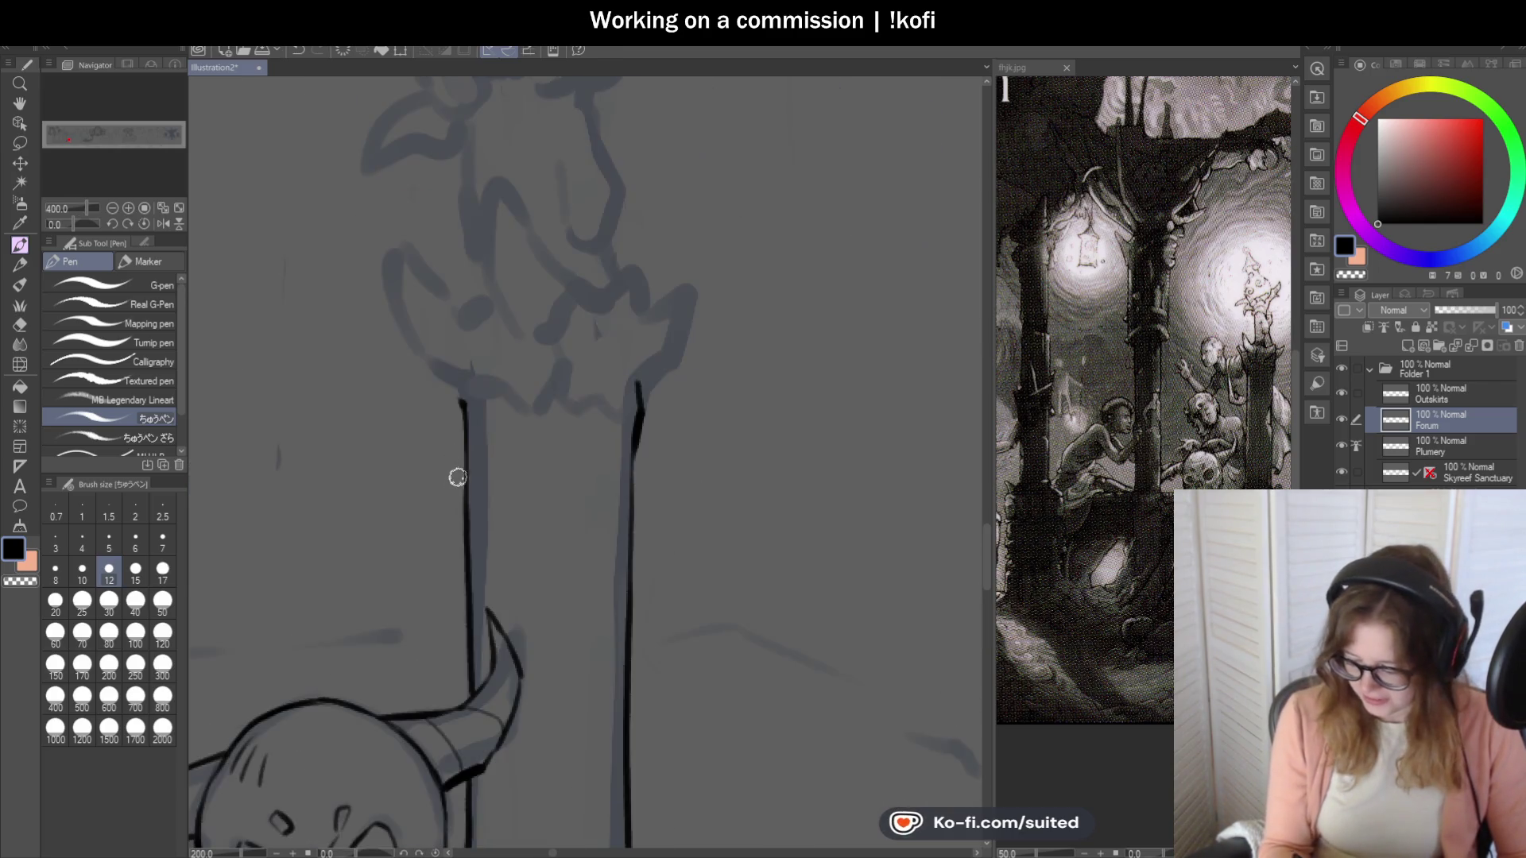
Outline the flared edge of the post's carved top with a curved stroke, redoing one stroke.
{"action": "mouse_move", "coordinate": [463, 397]}
{"action": "left_mouse_down"}
{"action": "mouse_move", "coordinate": [419, 365]}
{"action": "mouse_move", "coordinate": [382, 259]}
{"action": "left_mouse_up"}
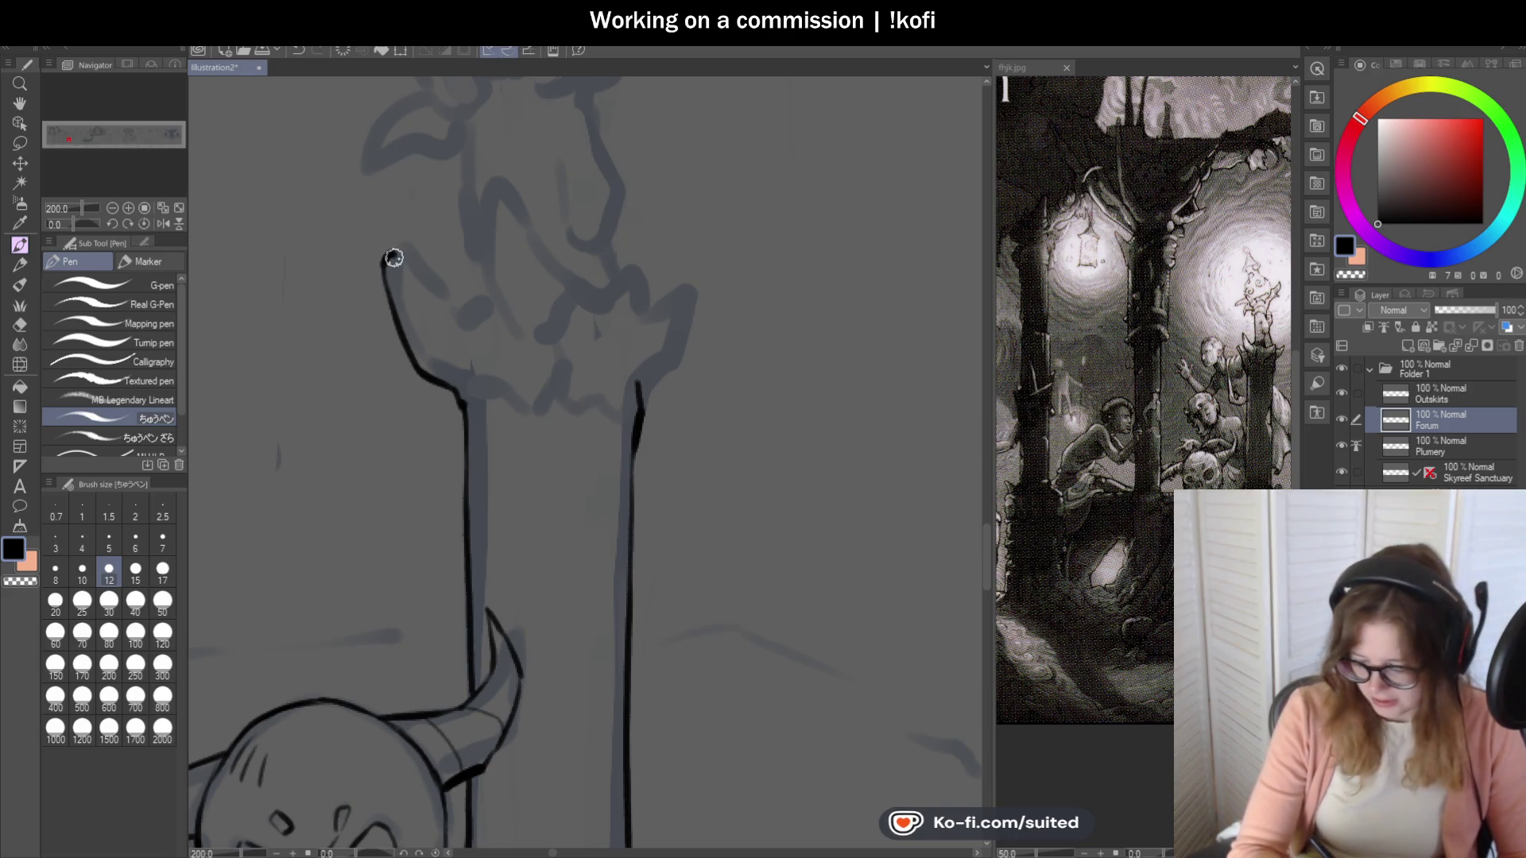
{"action": "key", "text": "ctrl+z"}
{"action": "mouse_move", "coordinate": [523, 344]}
{"action": "left_mouse_down"}
{"action": "mouse_move", "coordinate": [489, 289]}
{"action": "mouse_move", "coordinate": [494, 194]}
{"action": "mouse_move", "coordinate": [568, 294]}
{"action": "left_mouse_up"}
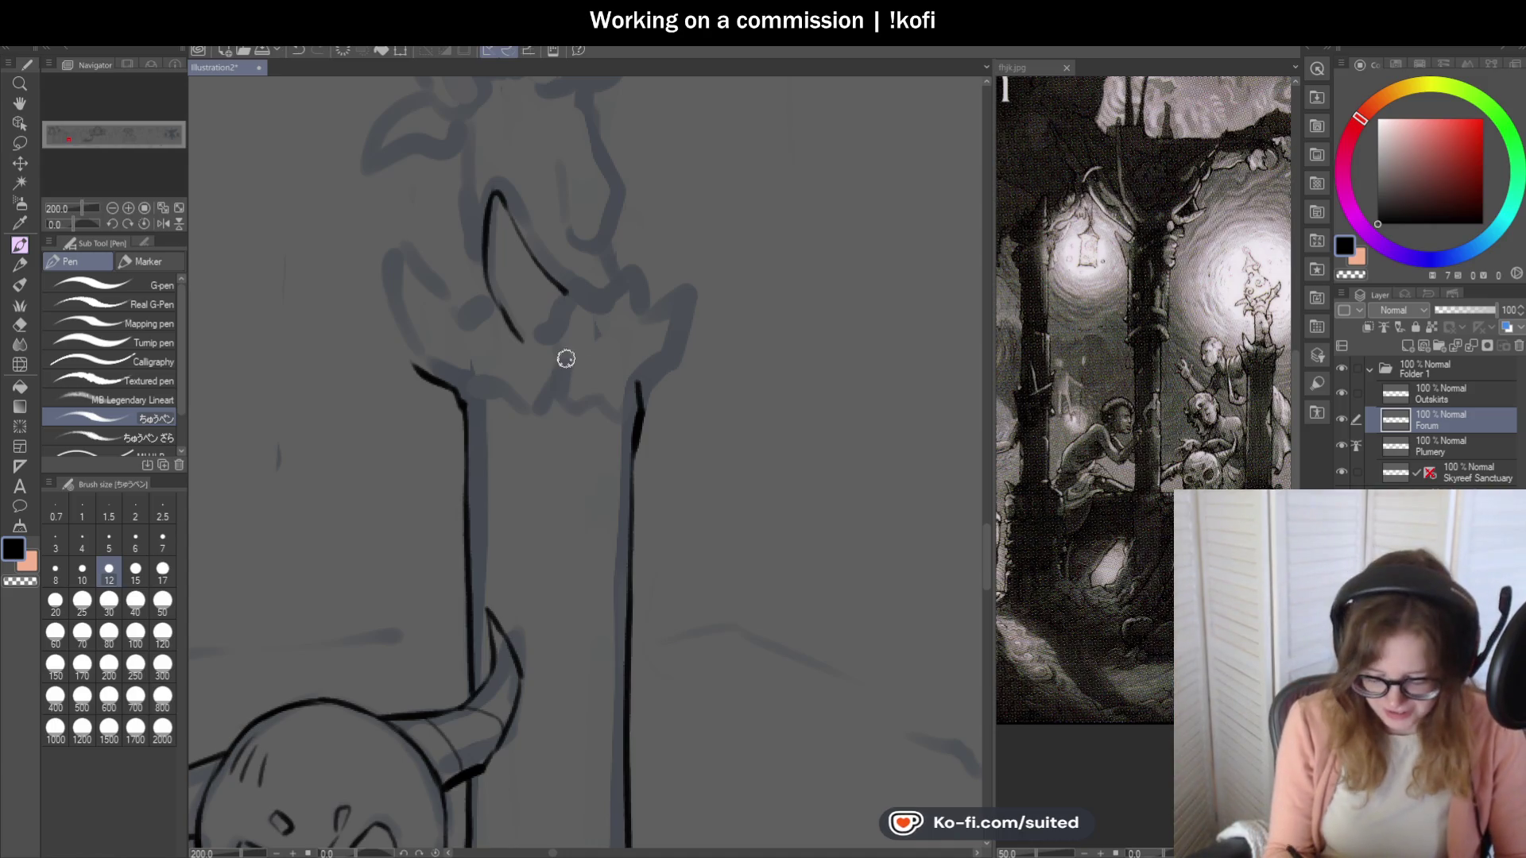
{"action": "scroll", "coordinate": [566, 361], "scroll_direction": "up", "scroll_amount": 3}
{"action": "left_click_drag", "start_coordinate": [508, 345], "coordinate": [549, 329]}
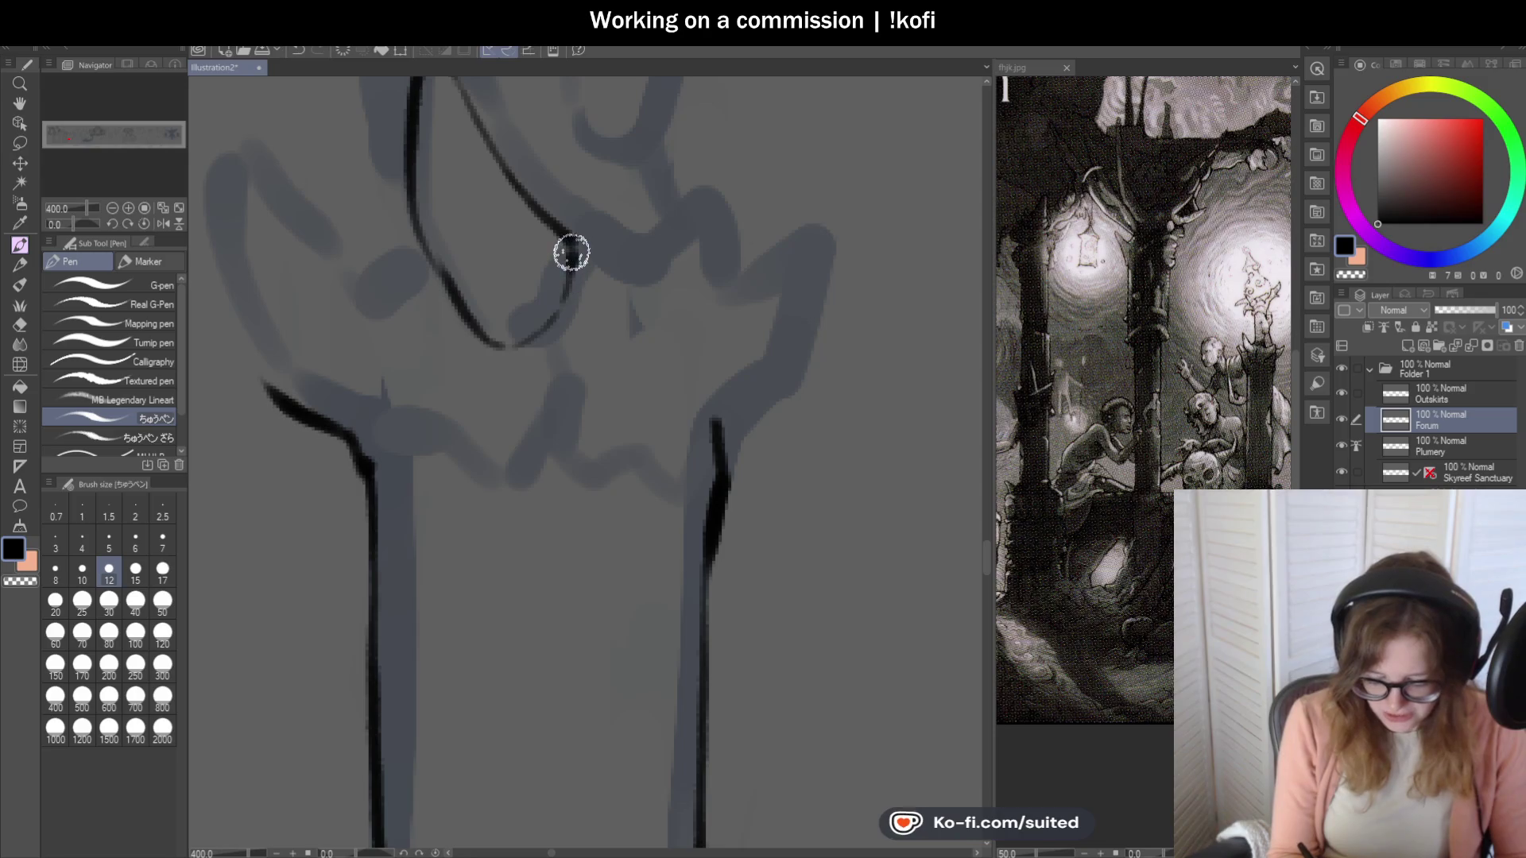
{"action": "scroll", "coordinate": [589, 374], "scroll_direction": "down", "scroll_amount": 4}
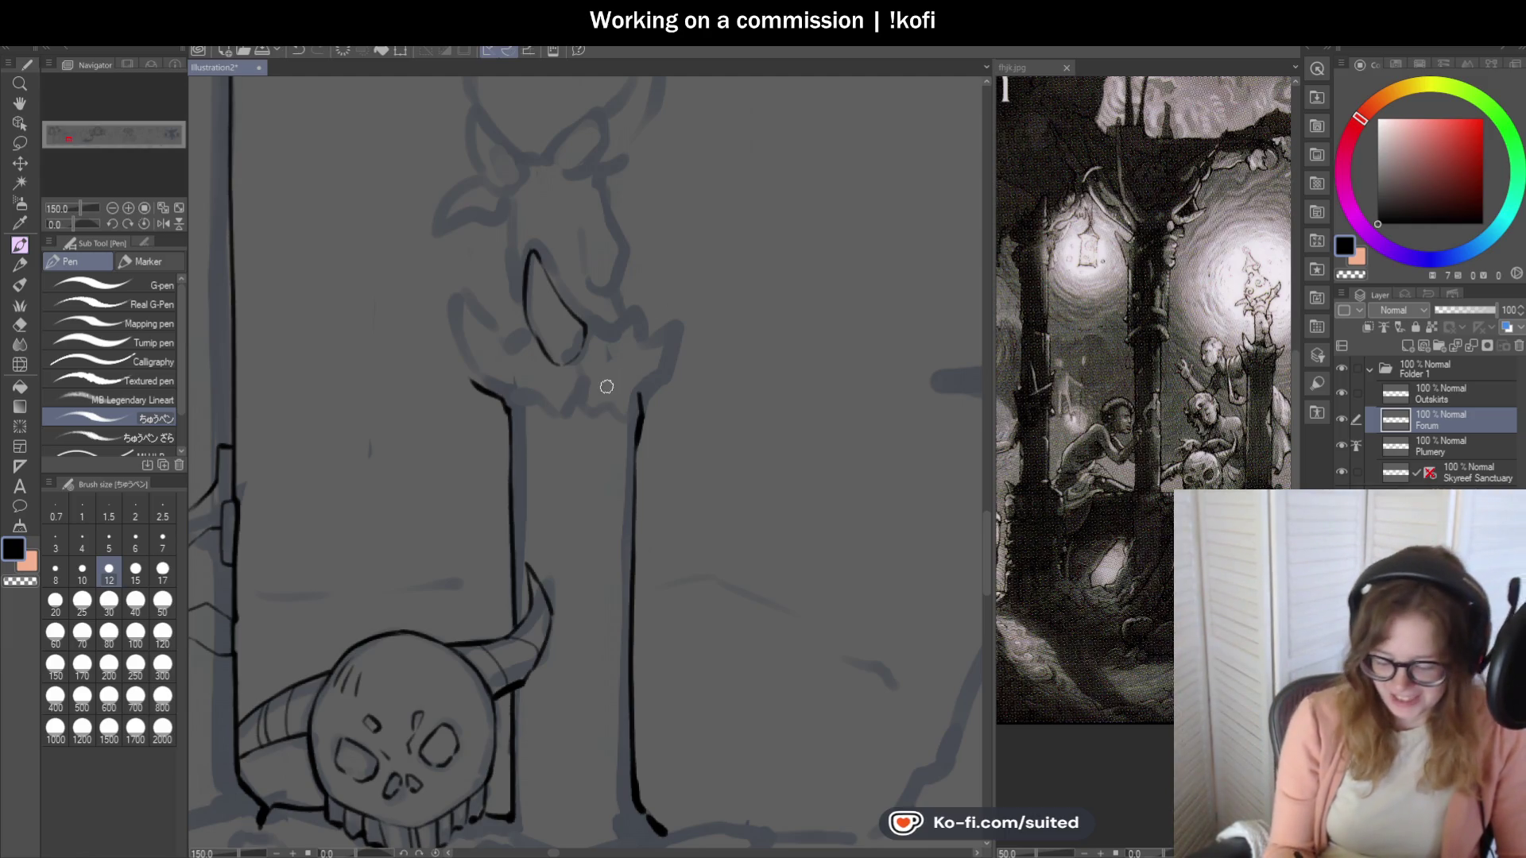
Hook the end of the loop shape and ink a thin line descending from it.
{"action": "scroll", "coordinate": [602, 321], "scroll_direction": "up", "scroll_amount": 1}
{"action": "scroll", "coordinate": [602, 321], "scroll_direction": "up", "scroll_amount": 2}
{"action": "mouse_move", "coordinate": [562, 314]}
{"action": "left_mouse_down"}
{"action": "mouse_move", "coordinate": [592, 286]}
{"action": "mouse_move", "coordinate": [562, 487]}
{"action": "left_mouse_up"}
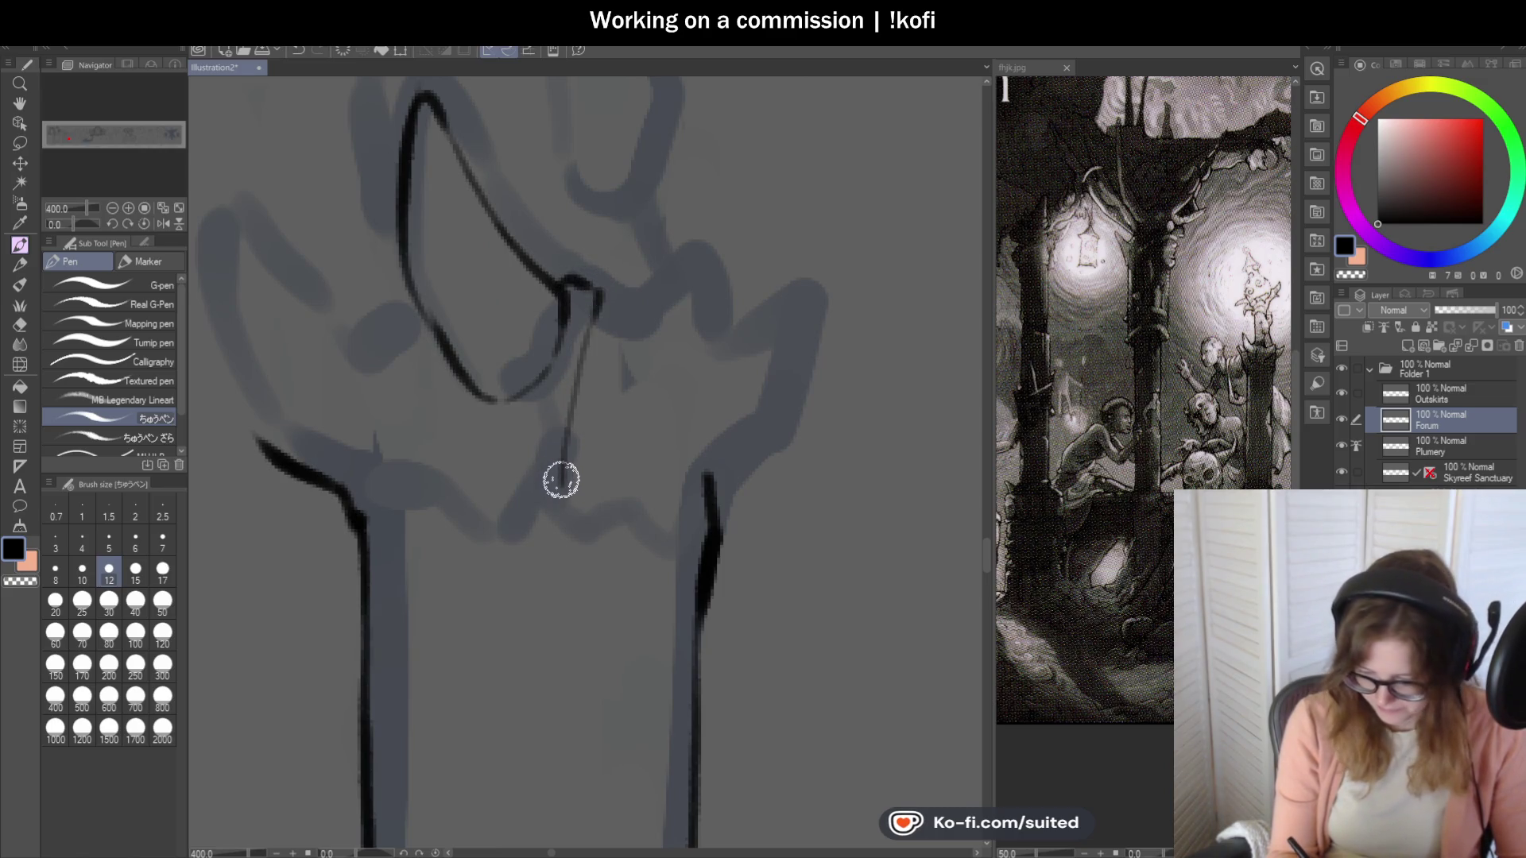
{"action": "mouse_move", "coordinate": [437, 337]}
{"action": "left_mouse_down"}
{"action": "mouse_move", "coordinate": [457, 422]}
{"action": "mouse_move", "coordinate": [528, 525]}
{"action": "mouse_move", "coordinate": [577, 461]}
{"action": "left_mouse_up"}
{"action": "scroll", "coordinate": [604, 397], "scroll_direction": "down", "scroll_amount": 2}
{"action": "scroll", "coordinate": [593, 429], "scroll_direction": "up", "scroll_amount": 2}
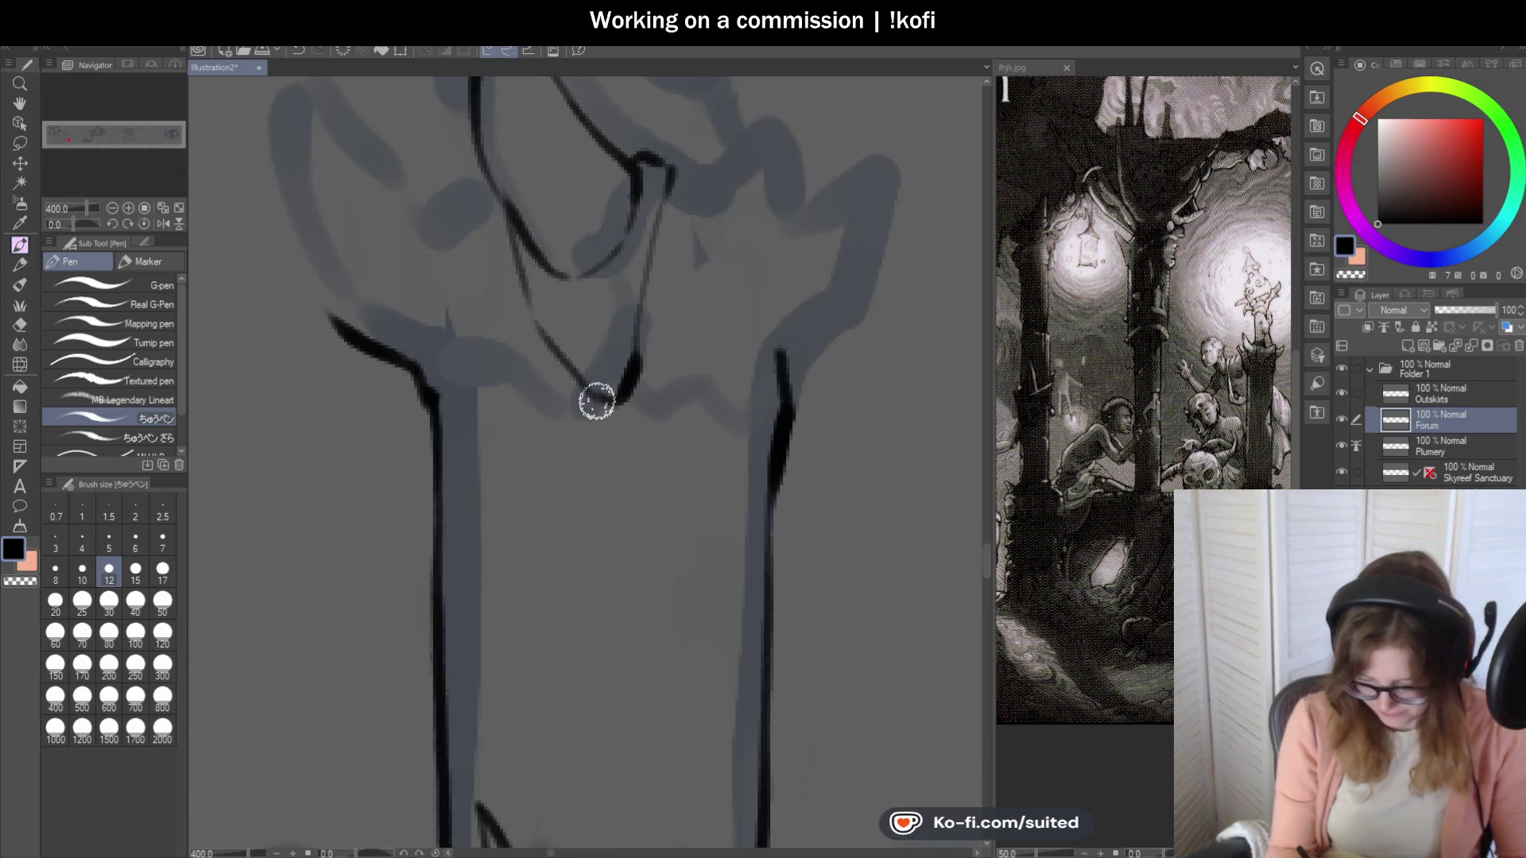
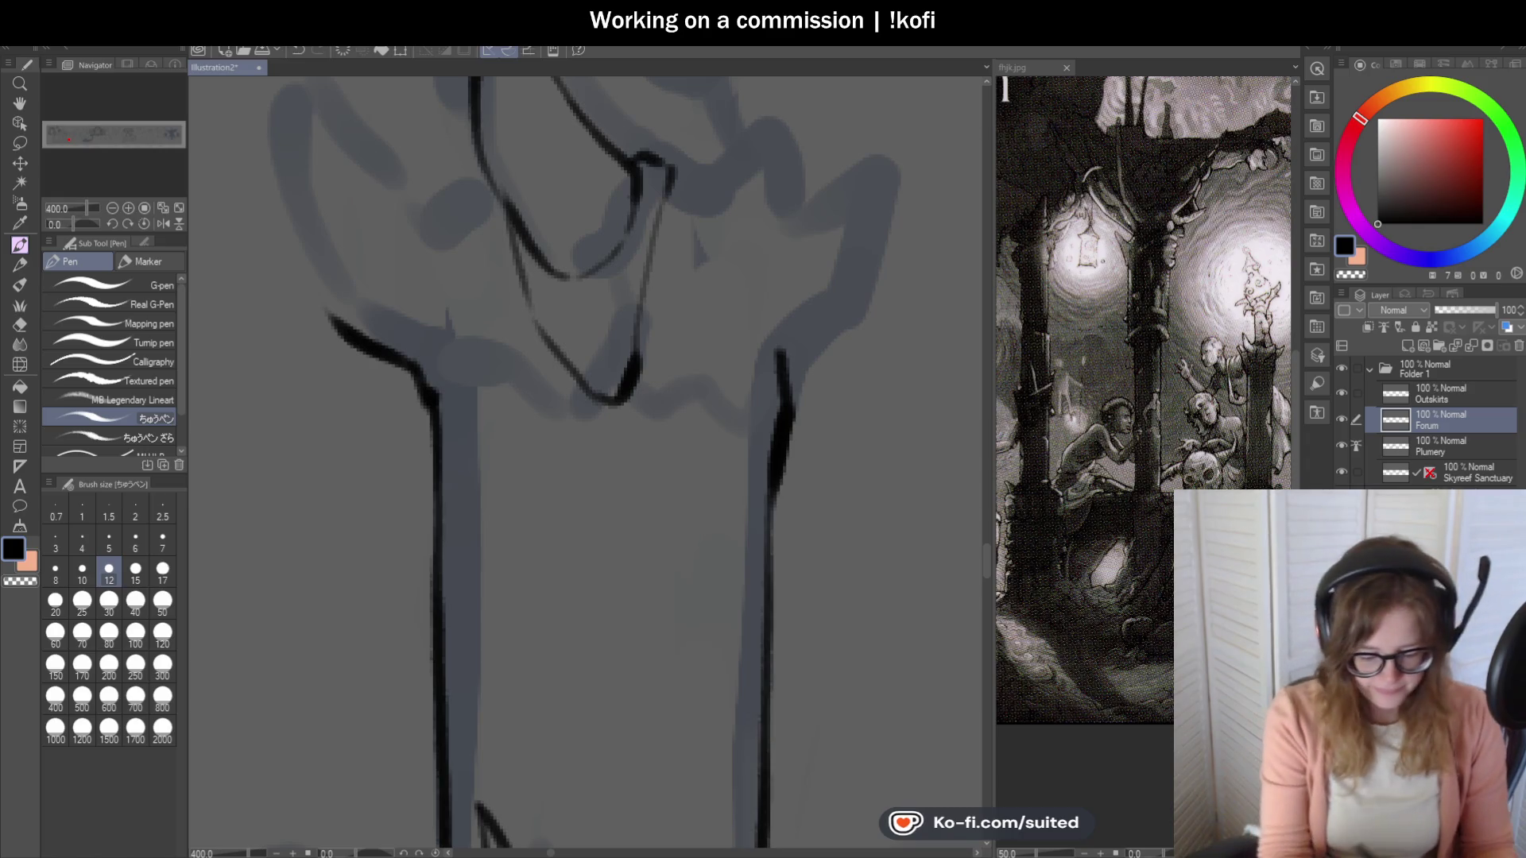
Ink the curved finger outlines of the clawed hand and join them to its contour.
{"action": "scroll", "coordinate": [699, 381], "scroll_direction": "down", "scroll_amount": 2}
{"action": "scroll", "coordinate": [604, 342], "scroll_direction": "up", "scroll_amount": 2}
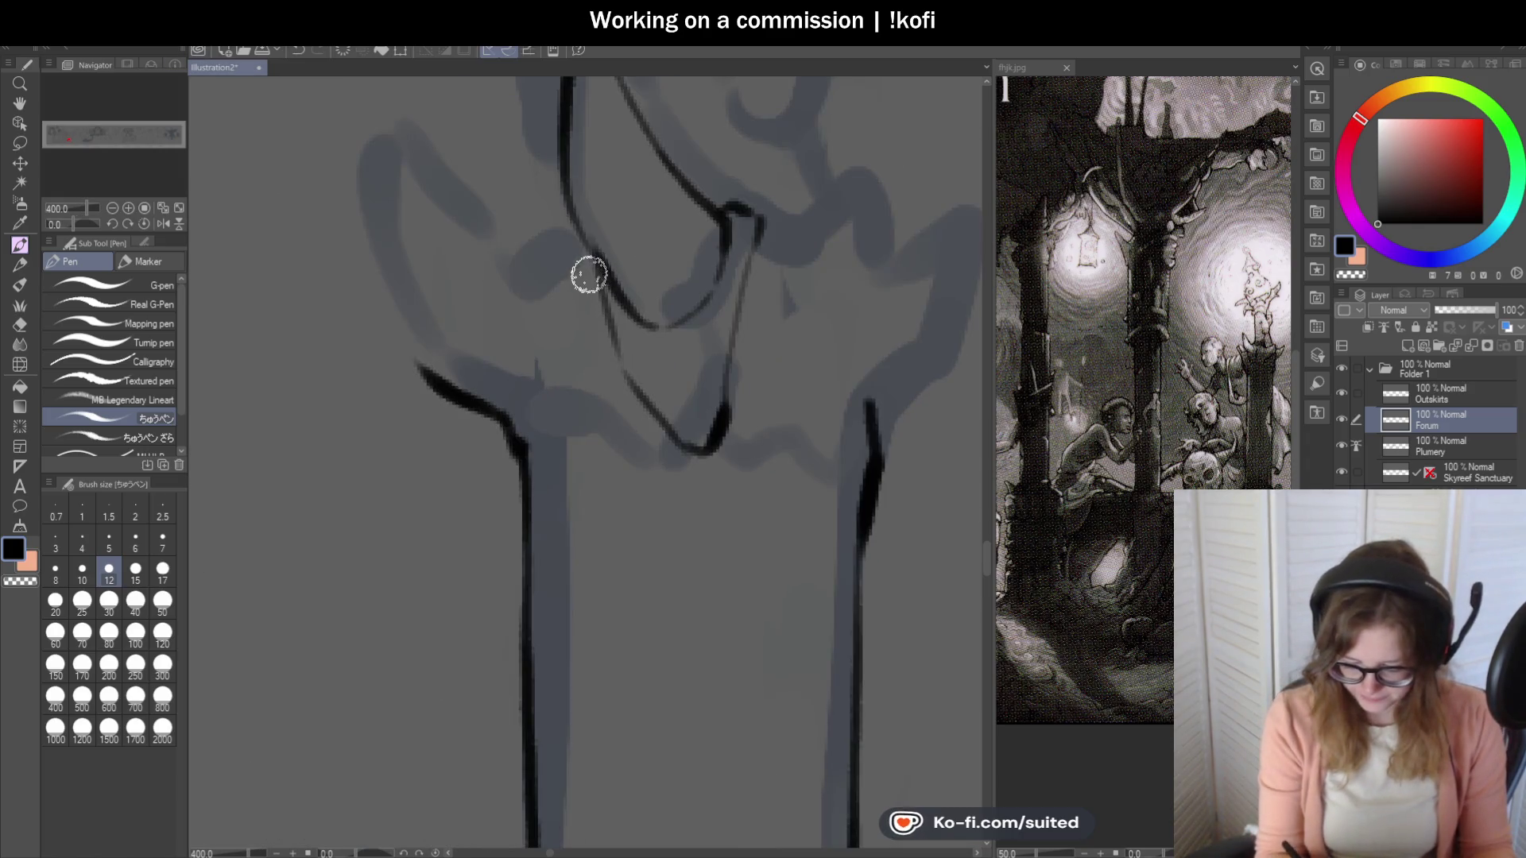
{"action": "mouse_move", "coordinate": [572, 228]}
{"action": "left_mouse_down"}
{"action": "mouse_move", "coordinate": [528, 177]}
{"action": "mouse_move", "coordinate": [487, 177]}
{"action": "mouse_move", "coordinate": [476, 199]}
{"action": "mouse_move", "coordinate": [501, 254]}
{"action": "left_mouse_up"}
{"action": "mouse_move", "coordinate": [441, 195]}
{"action": "left_mouse_down"}
{"action": "mouse_move", "coordinate": [446, 299]}
{"action": "mouse_move", "coordinate": [469, 314]}
{"action": "left_mouse_up"}
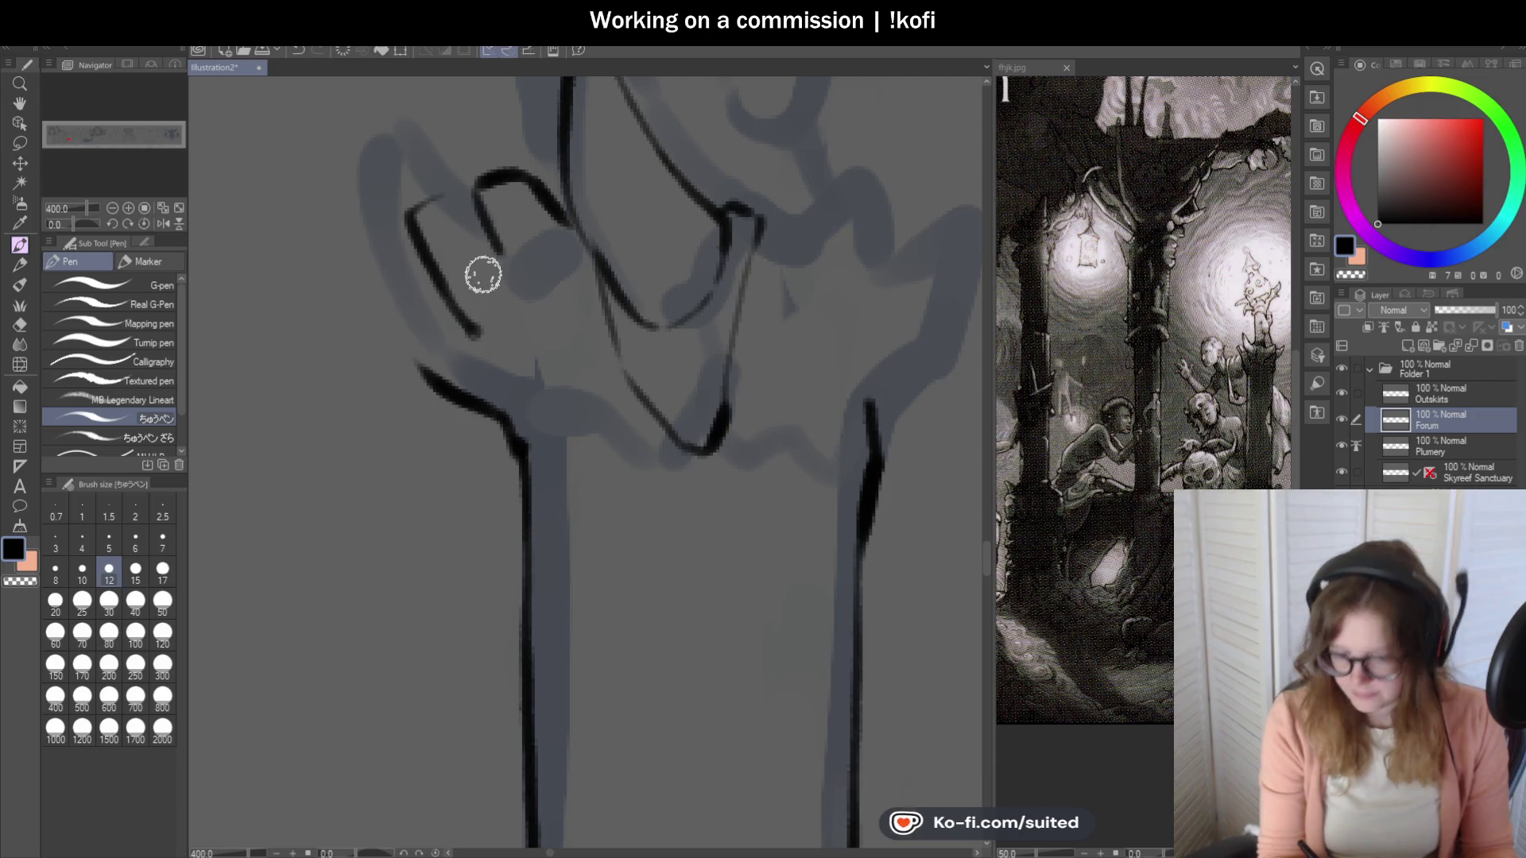
{"action": "left_click_drag", "start_coordinate": [479, 321], "coordinate": [580, 274]}
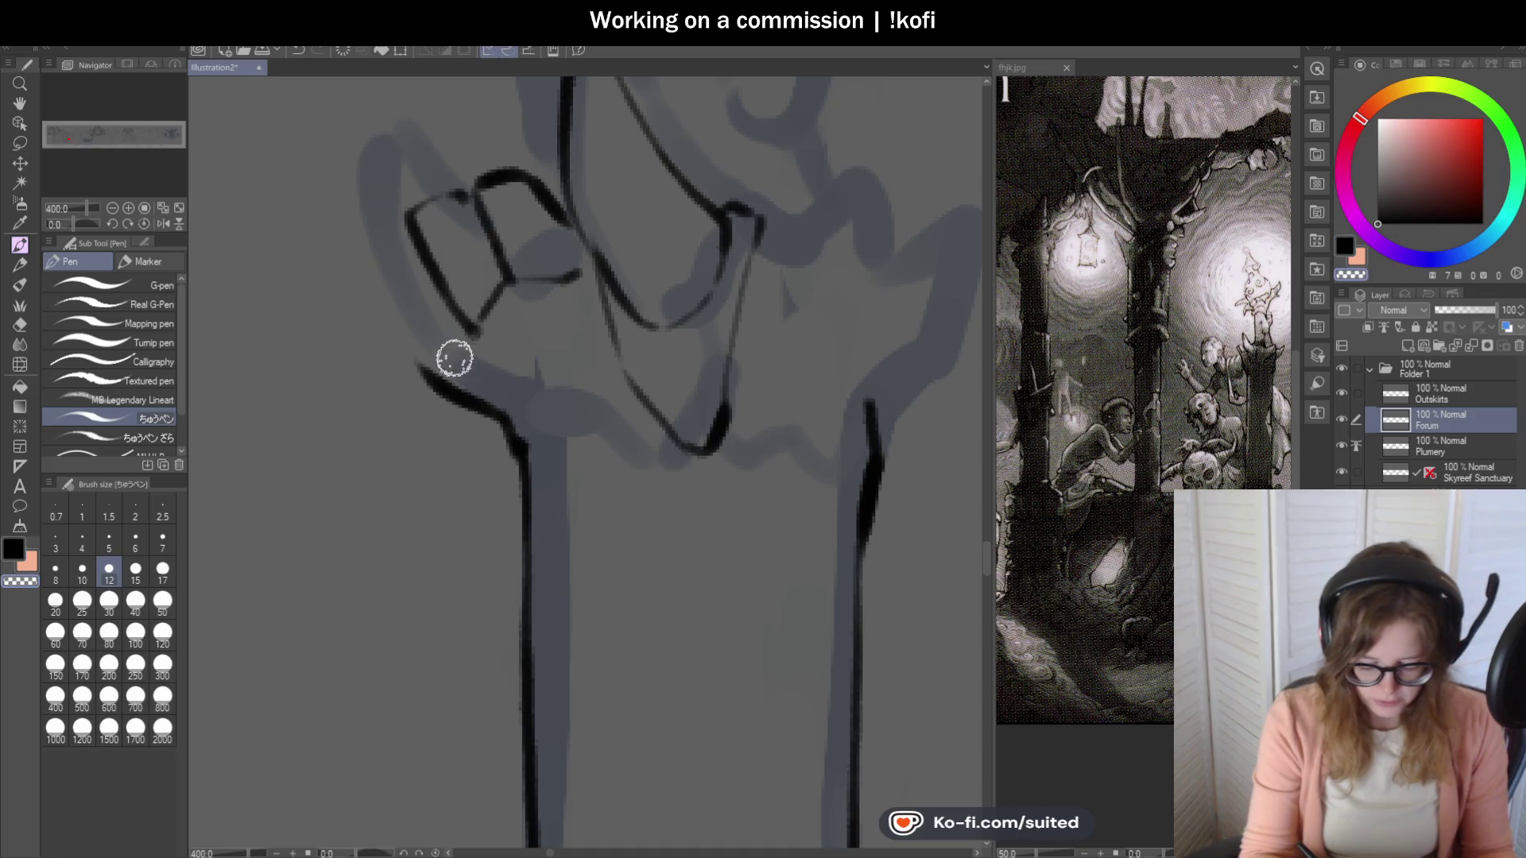
{"action": "left_click_drag", "start_coordinate": [446, 323], "coordinate": [455, 390]}
Ink the outline of the hand's right spike.
{"action": "scroll", "coordinate": [456, 390], "scroll_direction": "down", "scroll_amount": 4}
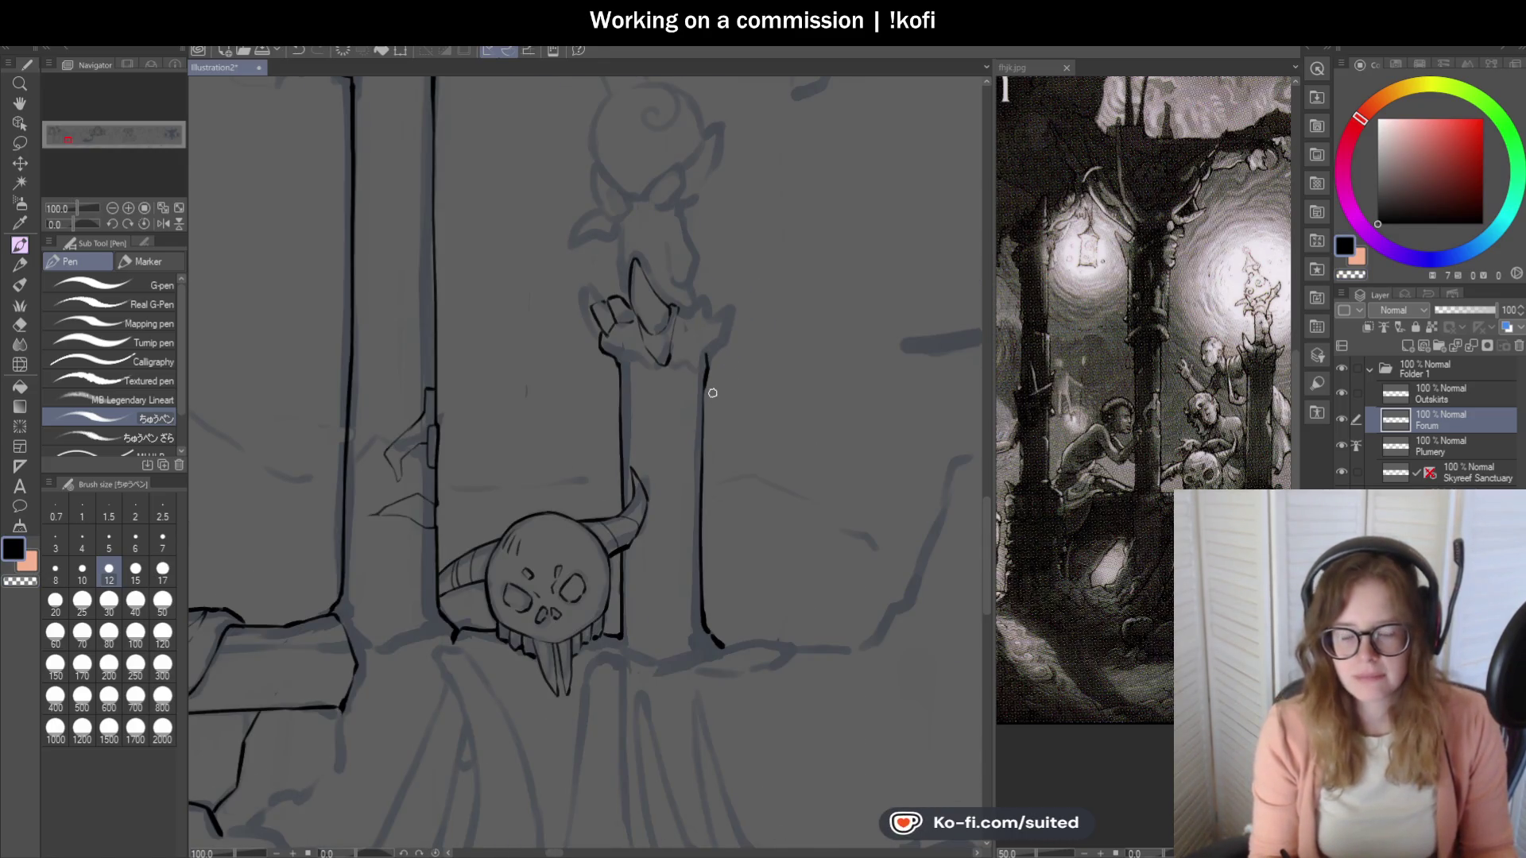
{"action": "scroll", "coordinate": [705, 376], "scroll_direction": "up", "scroll_amount": 2}
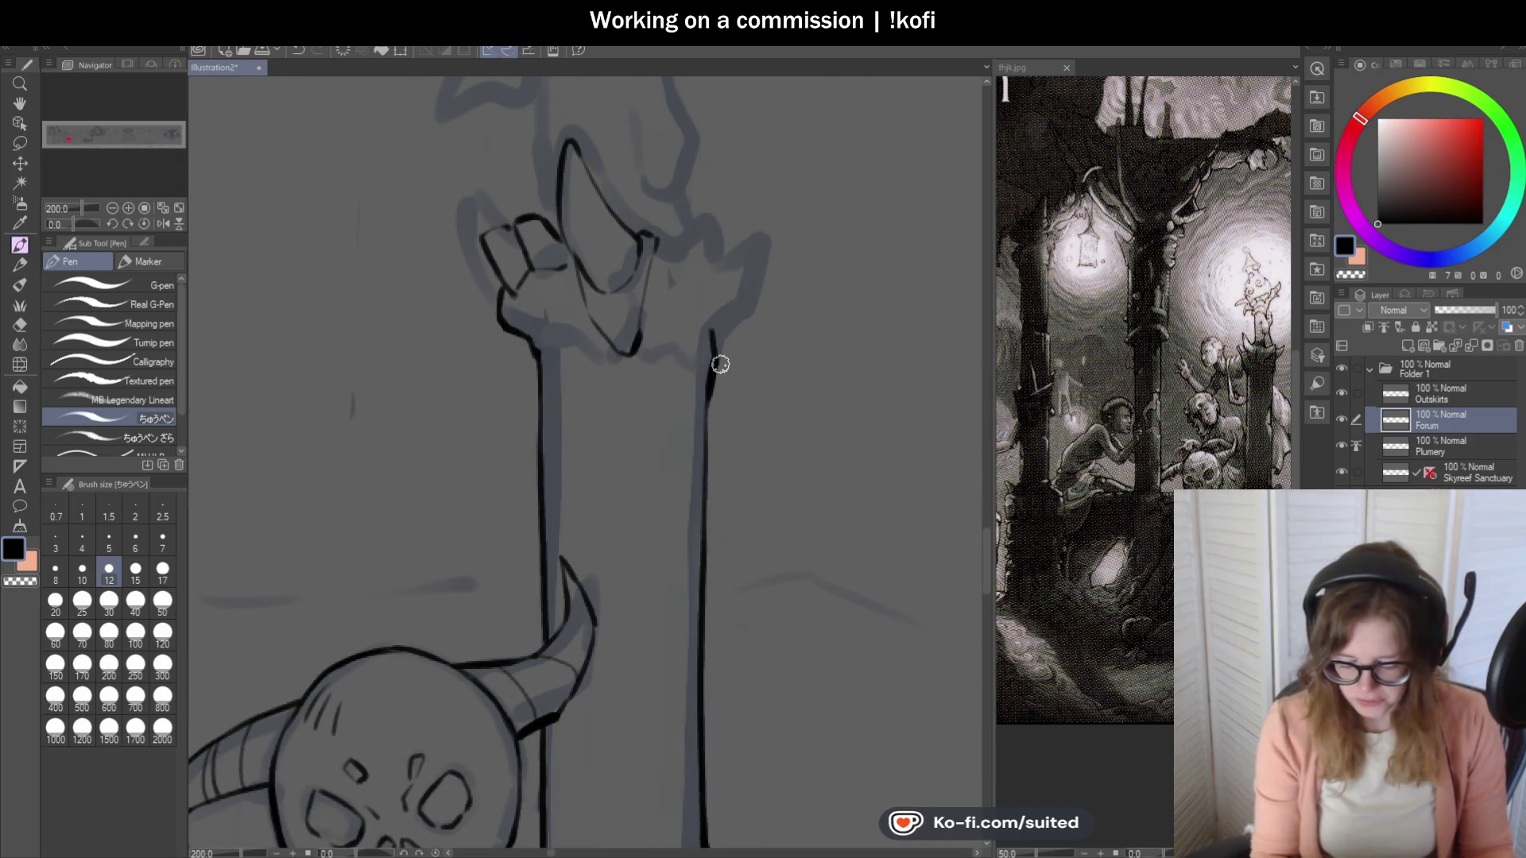
{"action": "scroll", "coordinate": [722, 364], "scroll_direction": "up", "scroll_amount": 2}
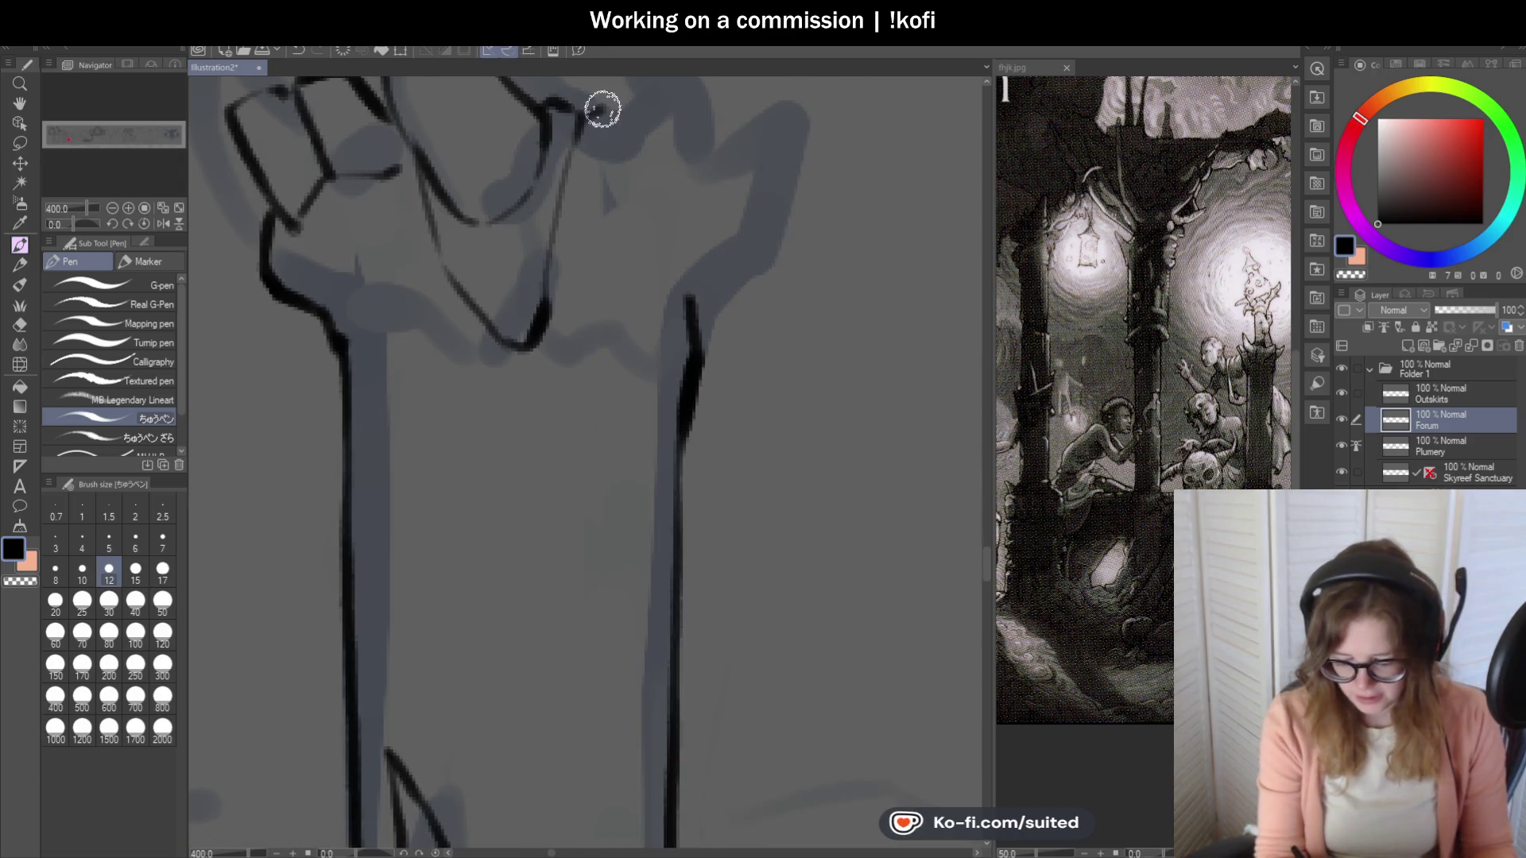
{"action": "scroll", "coordinate": [733, 325], "scroll_direction": "down", "scroll_amount": 3}
{"action": "scroll", "coordinate": [756, 146], "scroll_direction": "up", "scroll_amount": 1}
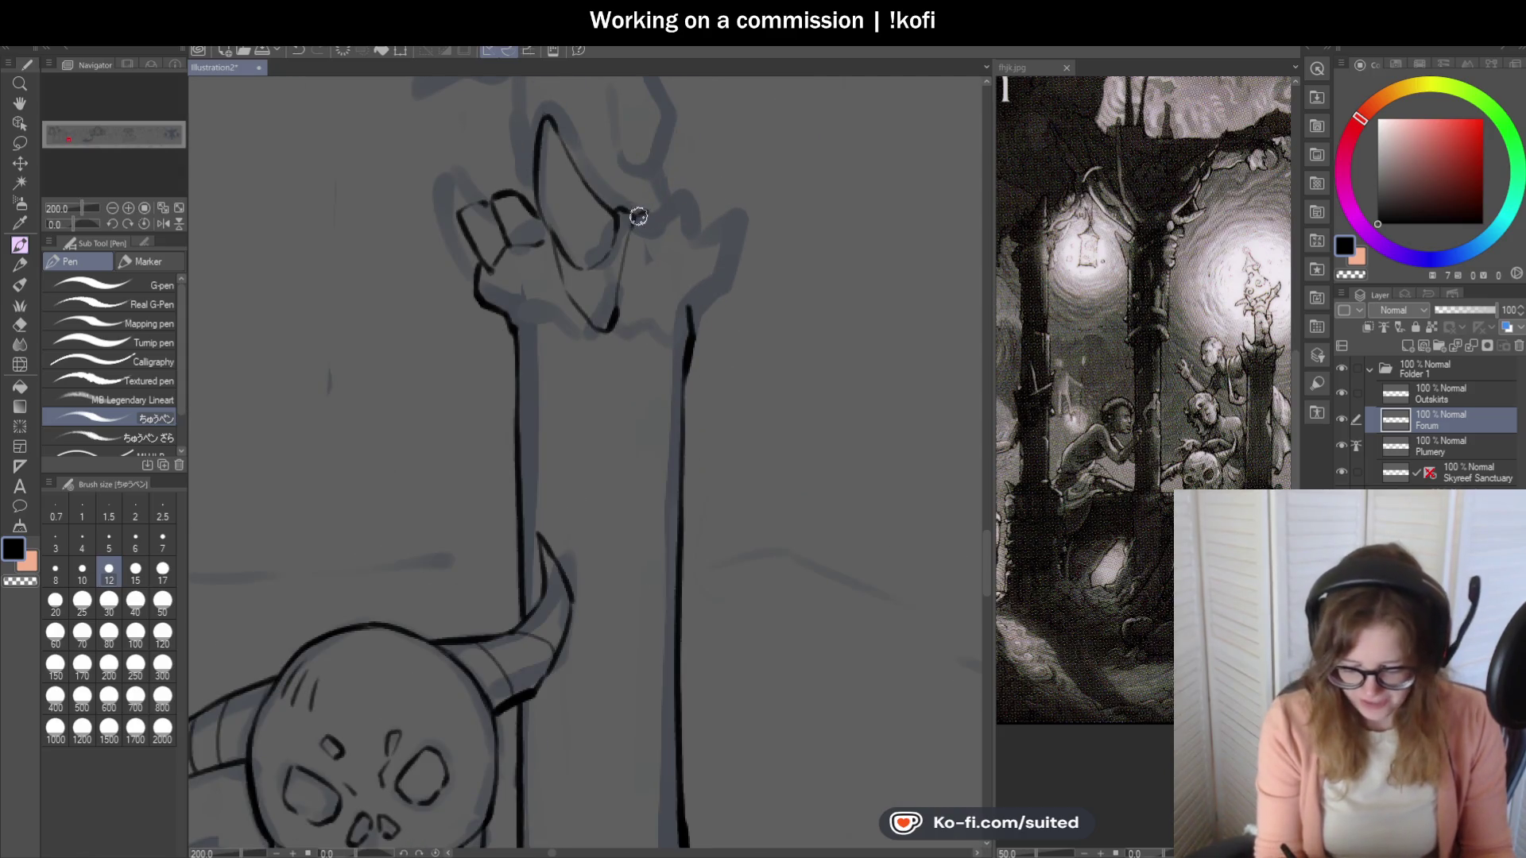
{"action": "mouse_move", "coordinate": [638, 216]}
{"action": "left_mouse_down"}
{"action": "mouse_move", "coordinate": [692, 194]}
{"action": "mouse_move", "coordinate": [709, 204]}
{"action": "mouse_move", "coordinate": [668, 282]}
{"action": "left_mouse_up"}
Extend the pillar's right edge line up to the hand and add a thin line near its top.
{"action": "scroll", "coordinate": [661, 364], "scroll_direction": "down", "scroll_amount": 1}
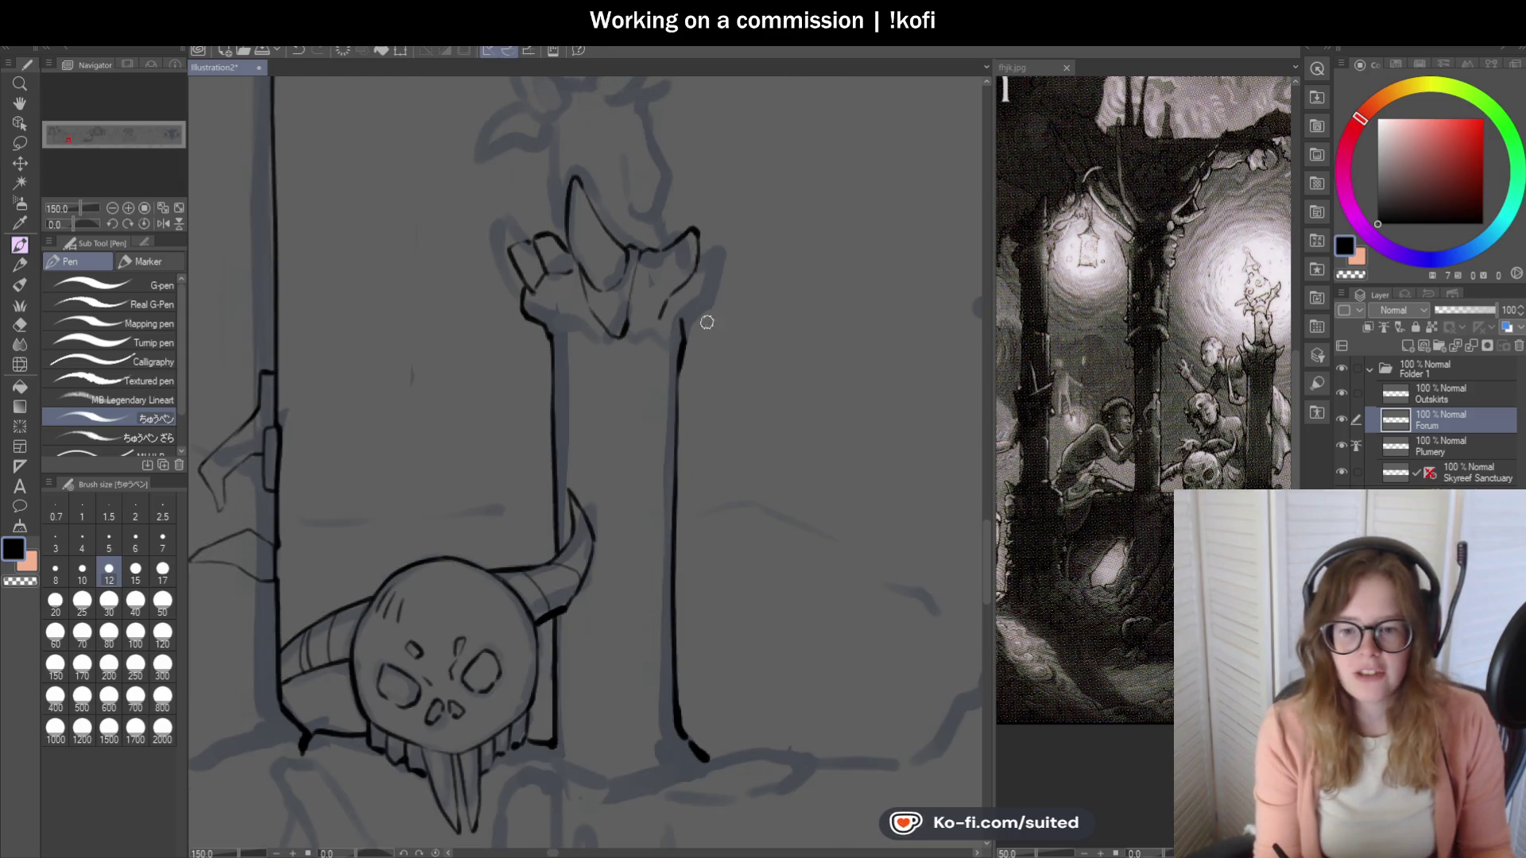
{"action": "scroll", "coordinate": [703, 322], "scroll_direction": "up", "scroll_amount": 3}
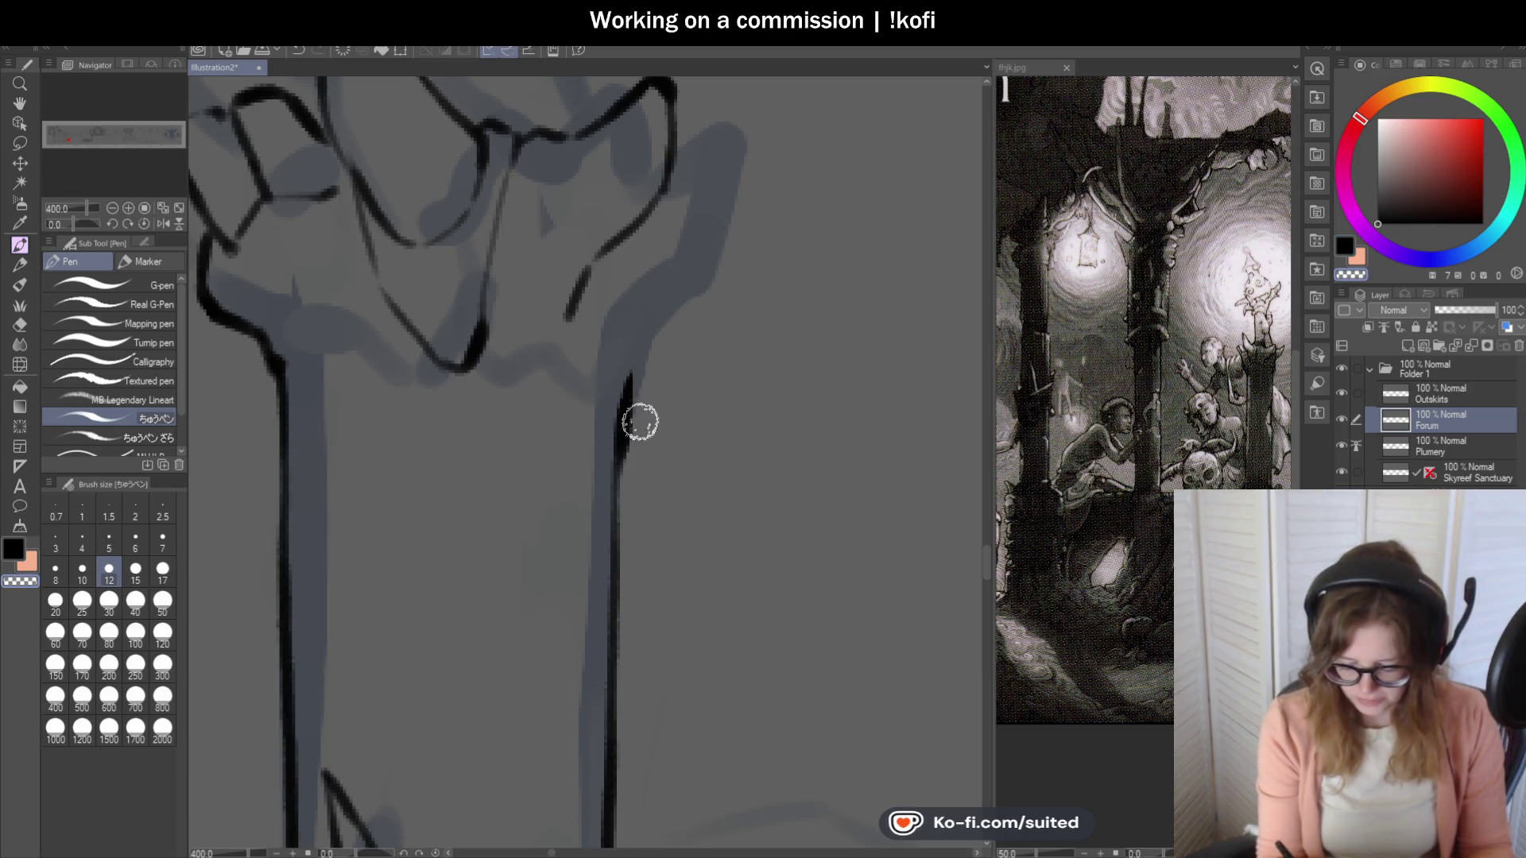
{"action": "left_click_drag", "start_coordinate": [628, 378], "coordinate": [648, 340]}
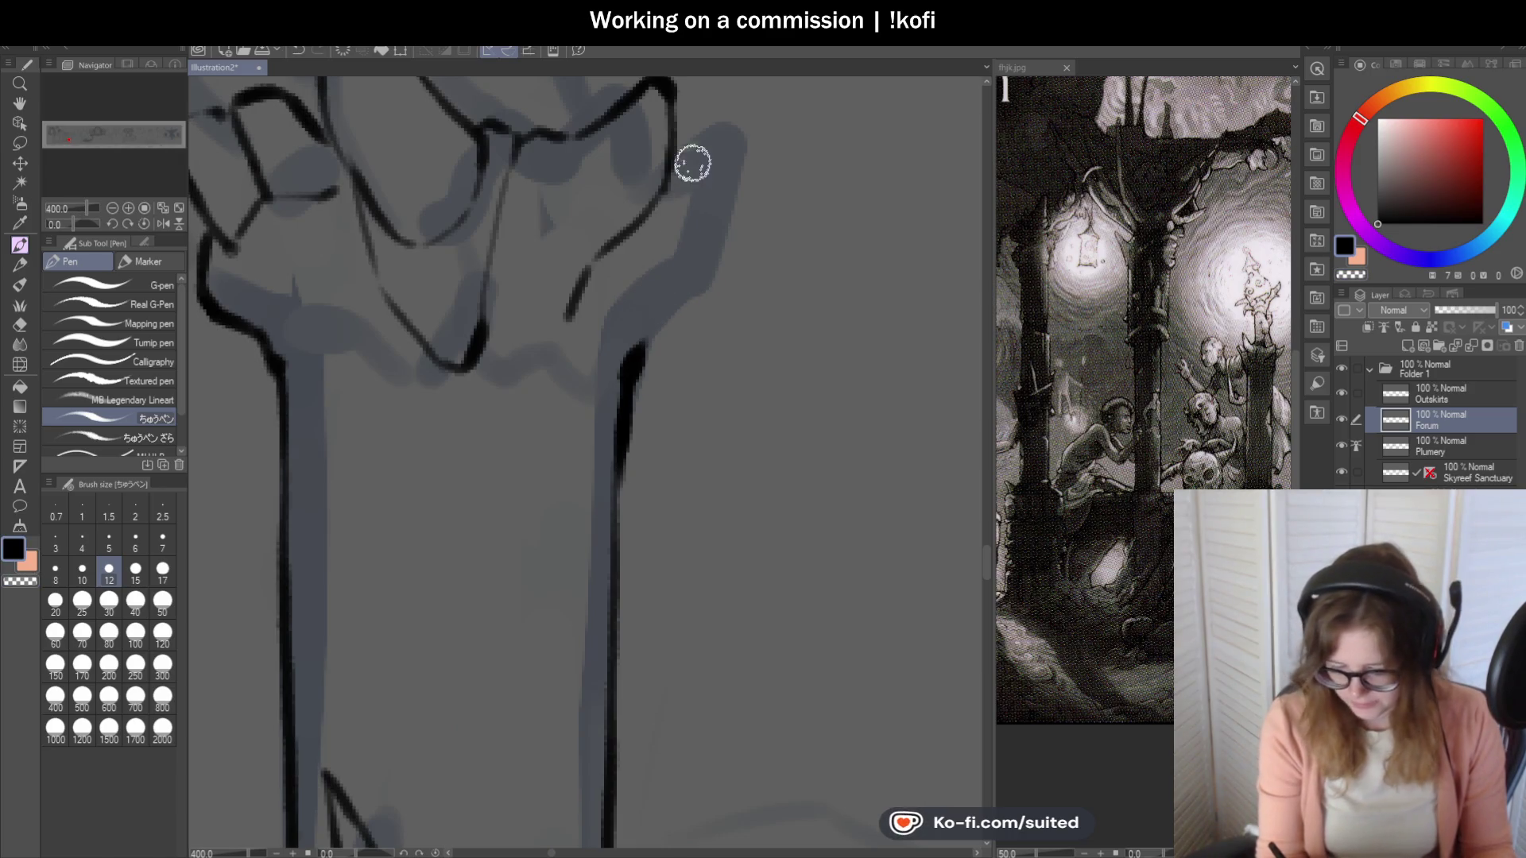
{"action": "scroll", "coordinate": [671, 299], "scroll_direction": "down", "scroll_amount": 3}
{"action": "scroll", "coordinate": [682, 232], "scroll_direction": "up", "scroll_amount": 3}
{"action": "mouse_move", "coordinate": [641, 241]}
{"action": "left_mouse_down"}
{"action": "mouse_move", "coordinate": [688, 215]}
{"action": "mouse_move", "coordinate": [723, 163]}
{"action": "mouse_move", "coordinate": [742, 177]}
{"action": "mouse_move", "coordinate": [743, 212]}
{"action": "mouse_move", "coordinate": [665, 357]}
{"action": "mouse_move", "coordinate": [640, 365]}
{"action": "mouse_move", "coordinate": [647, 395]}
{"action": "mouse_move", "coordinate": [589, 480]}
{"action": "left_mouse_up"}
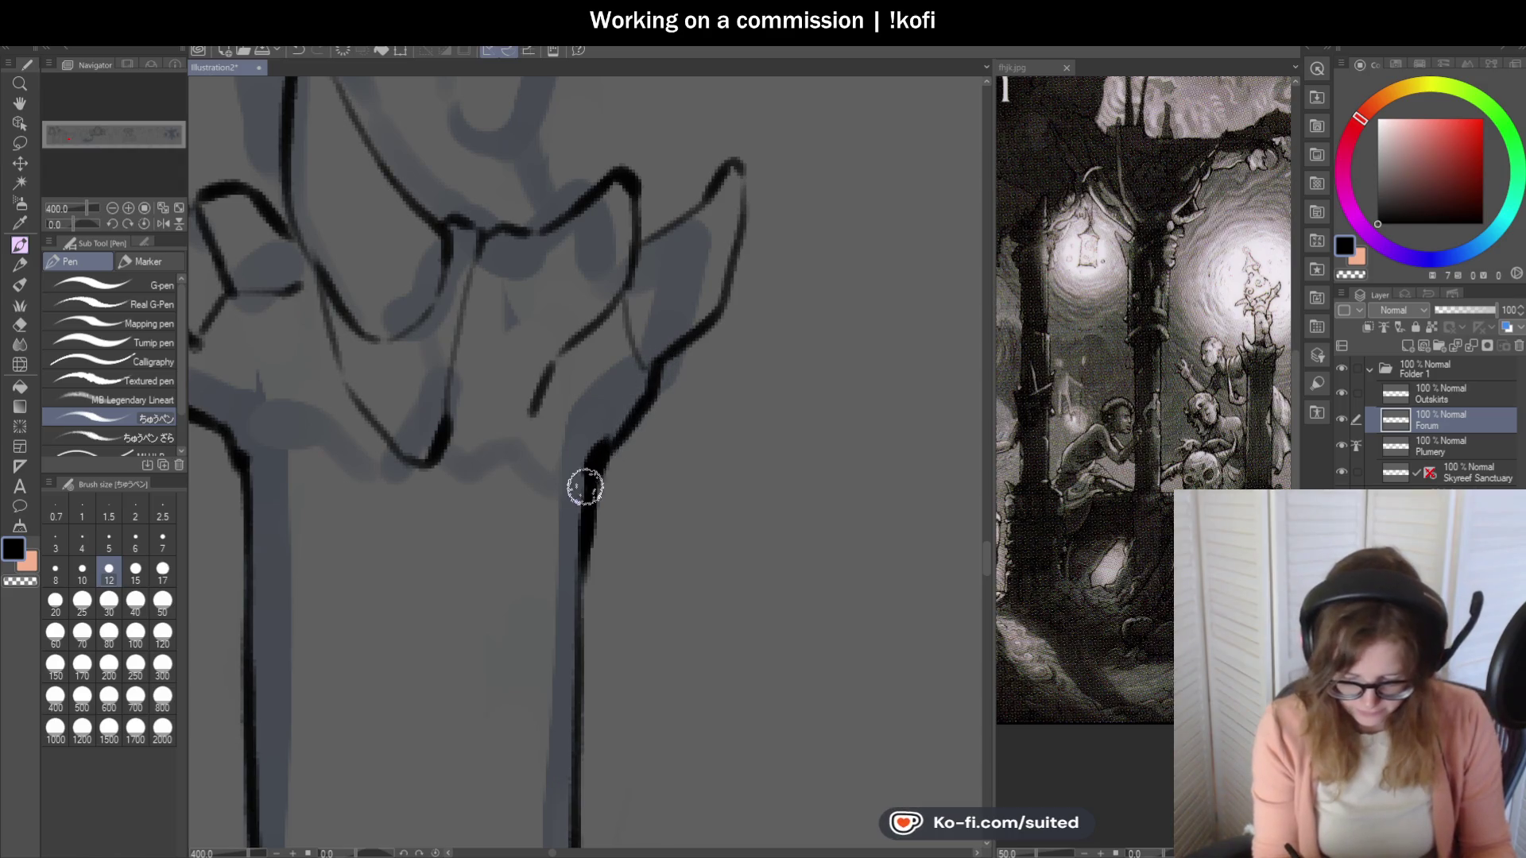
{"action": "scroll", "coordinate": [720, 341], "scroll_direction": "down", "scroll_amount": 5}
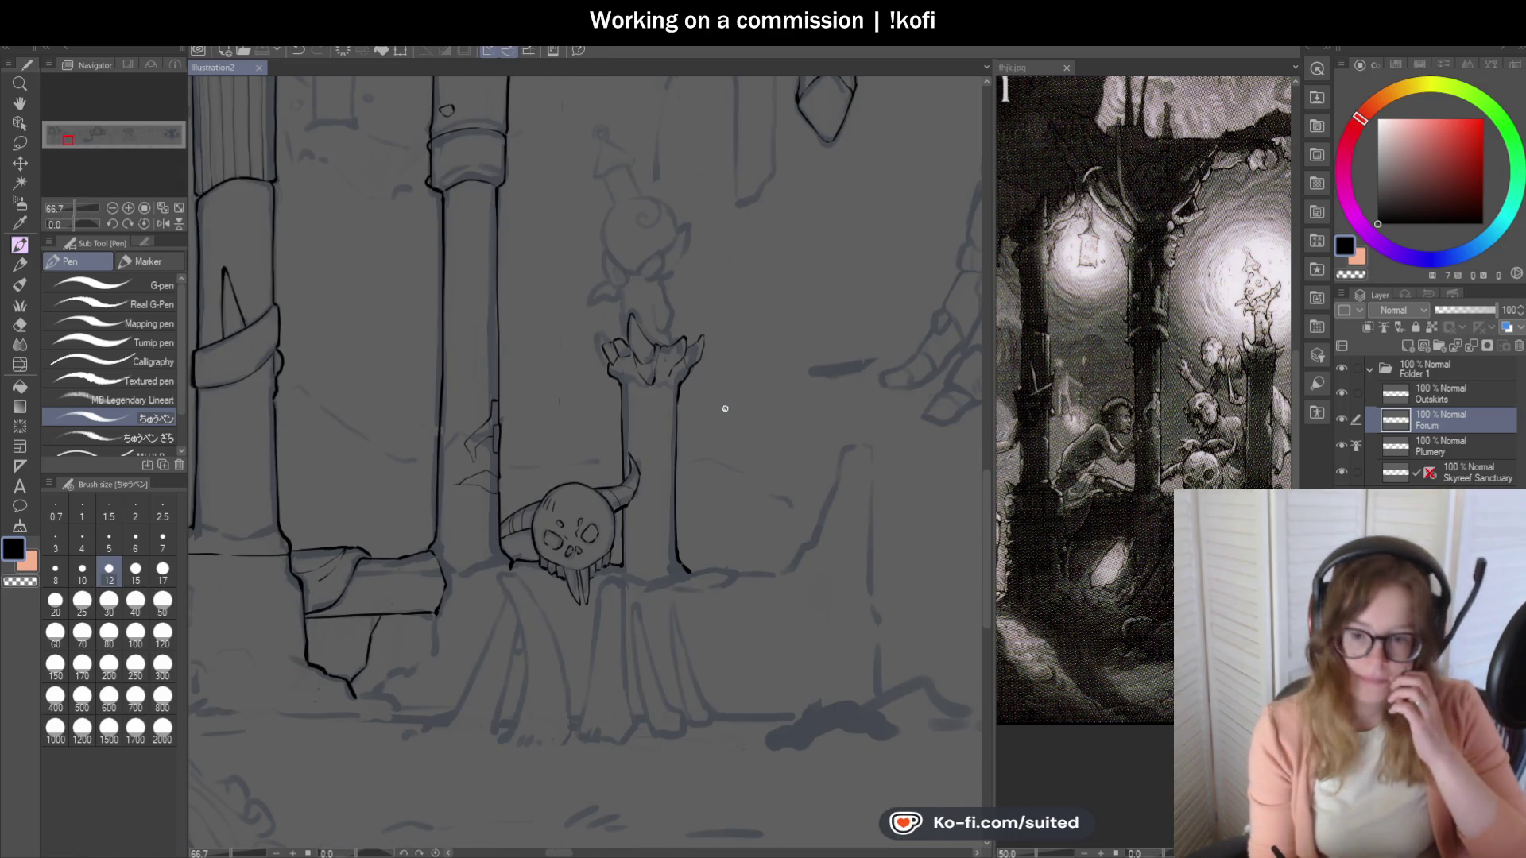
Darken and extend the ink at the V-shaped base where the hand meets the pillar.
{"action": "scroll", "coordinate": [675, 440], "scroll_direction": "up", "scroll_amount": 4}
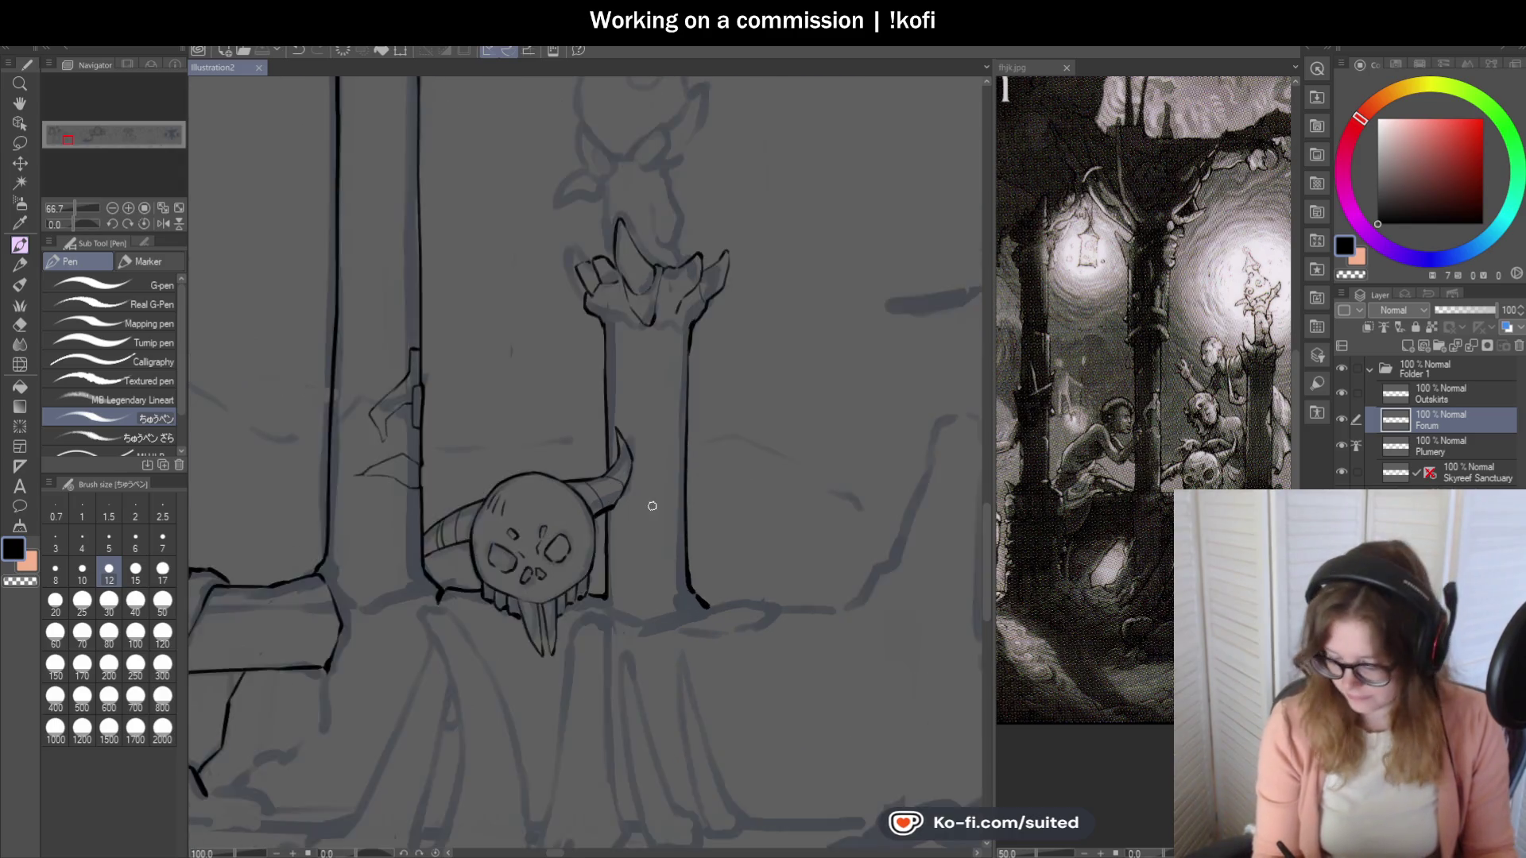
{"action": "scroll", "coordinate": [671, 413], "scroll_direction": "up", "scroll_amount": 3}
{"action": "mouse_move", "coordinate": [627, 228]}
{"action": "left_mouse_down"}
{"action": "mouse_move", "coordinate": [681, 262]}
{"action": "mouse_move", "coordinate": [766, 279]}
{"action": "mouse_move", "coordinate": [797, 256]}
{"action": "mouse_move", "coordinate": [780, 299]}
{"action": "mouse_move", "coordinate": [791, 243]}
{"action": "mouse_move", "coordinate": [775, 374]}
{"action": "left_mouse_up"}
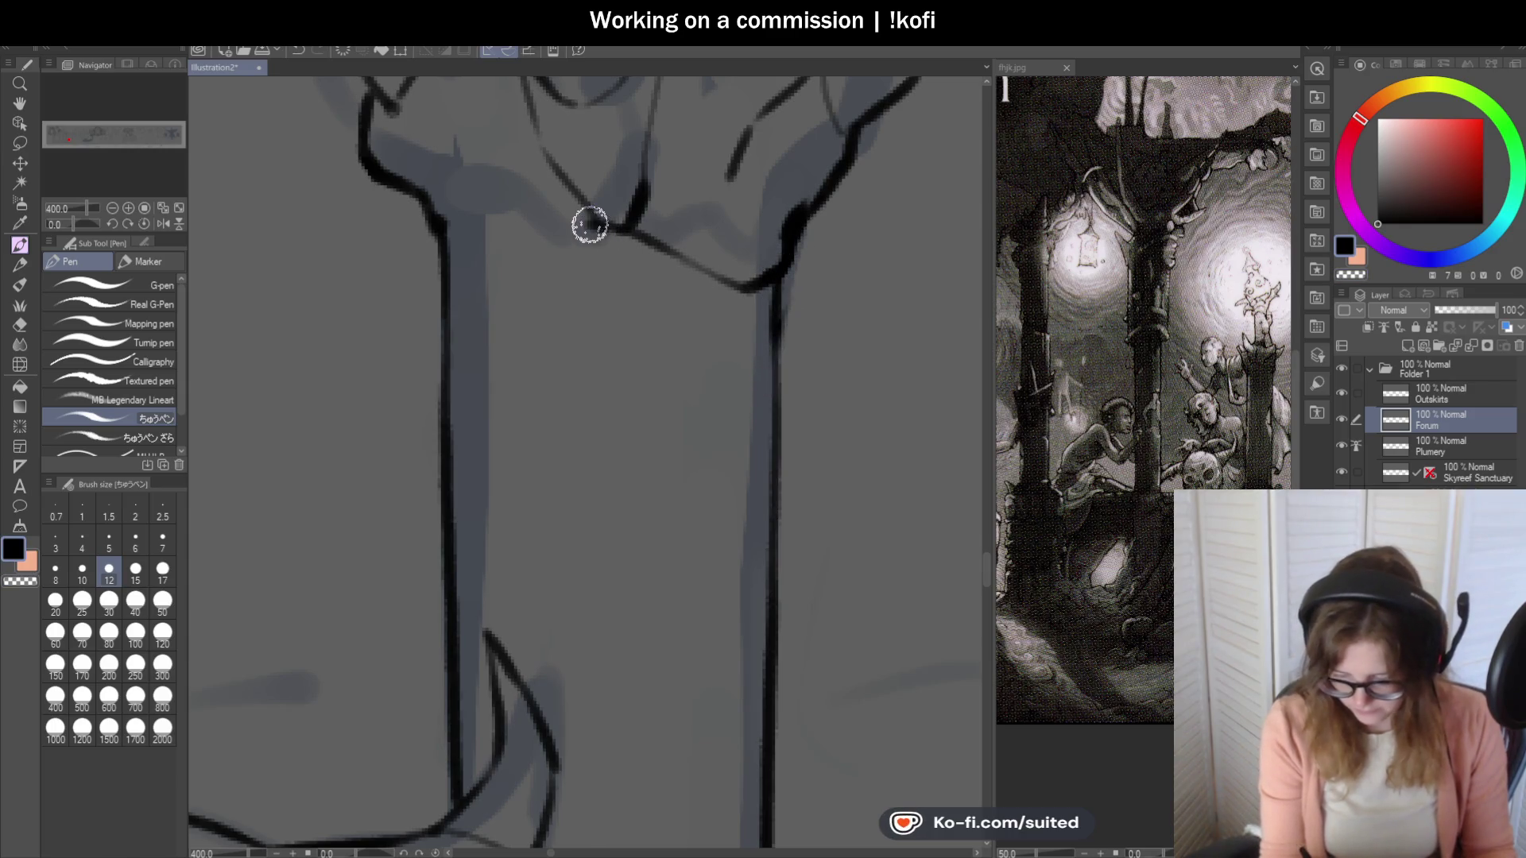
{"action": "mouse_move", "coordinate": [628, 218]}
{"action": "left_mouse_down"}
{"action": "mouse_move", "coordinate": [563, 232]}
{"action": "mouse_move", "coordinate": [490, 290]}
{"action": "mouse_move", "coordinate": [443, 266]}
{"action": "mouse_move", "coordinate": [432, 211]}
{"action": "mouse_move", "coordinate": [432, 229]}
{"action": "left_mouse_up"}
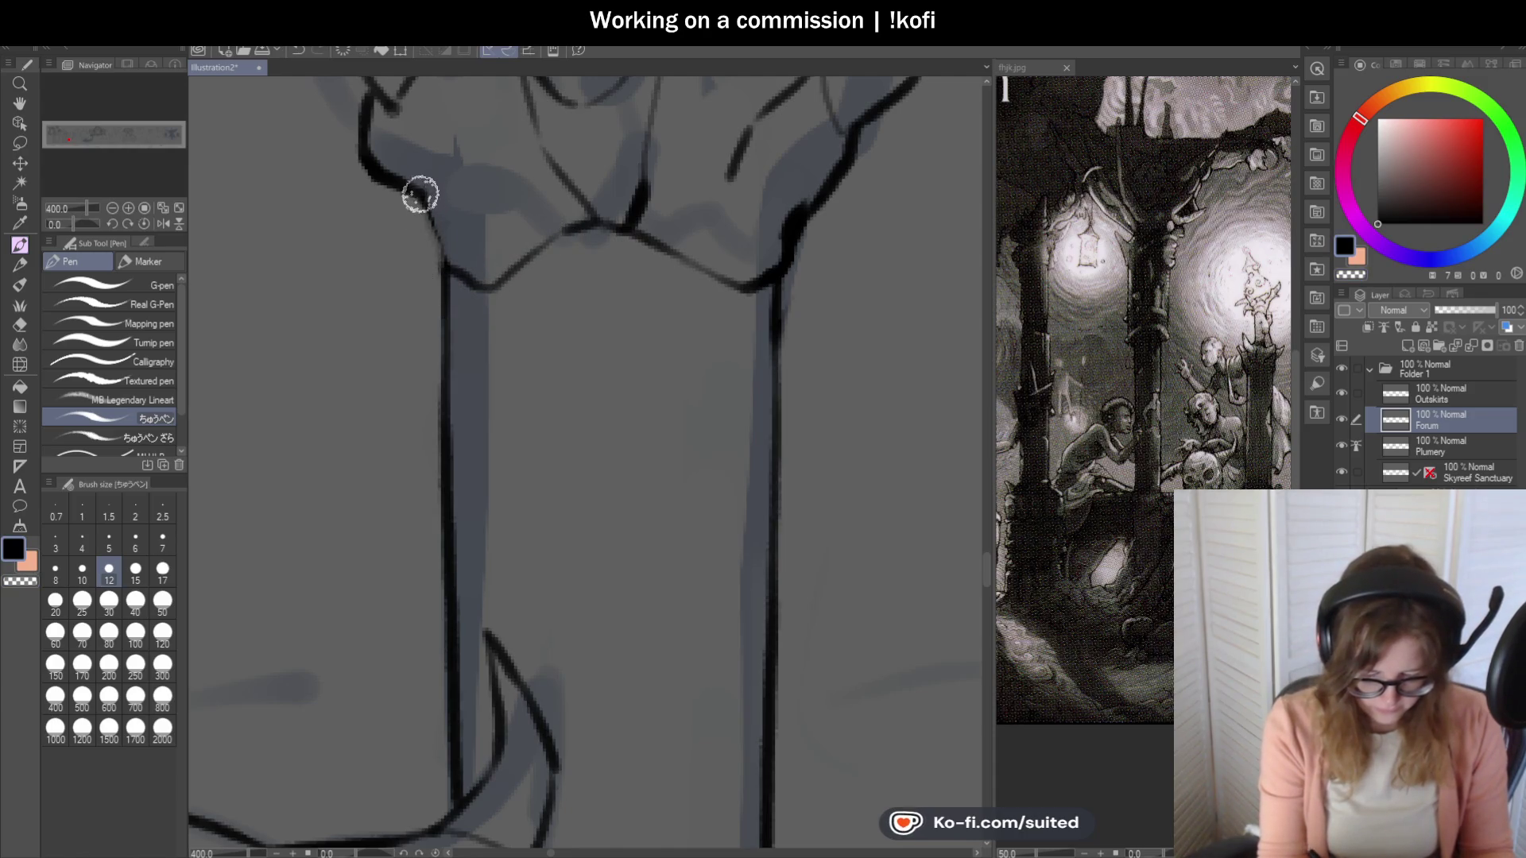
Add a thin line beside the pillar's right edge, viewing the whole pillar and skull.
{"action": "key", "text": "ctrl+alt+0"}
{"action": "scroll", "coordinate": [746, 430], "scroll_direction": "down", "scroll_amount": 1}
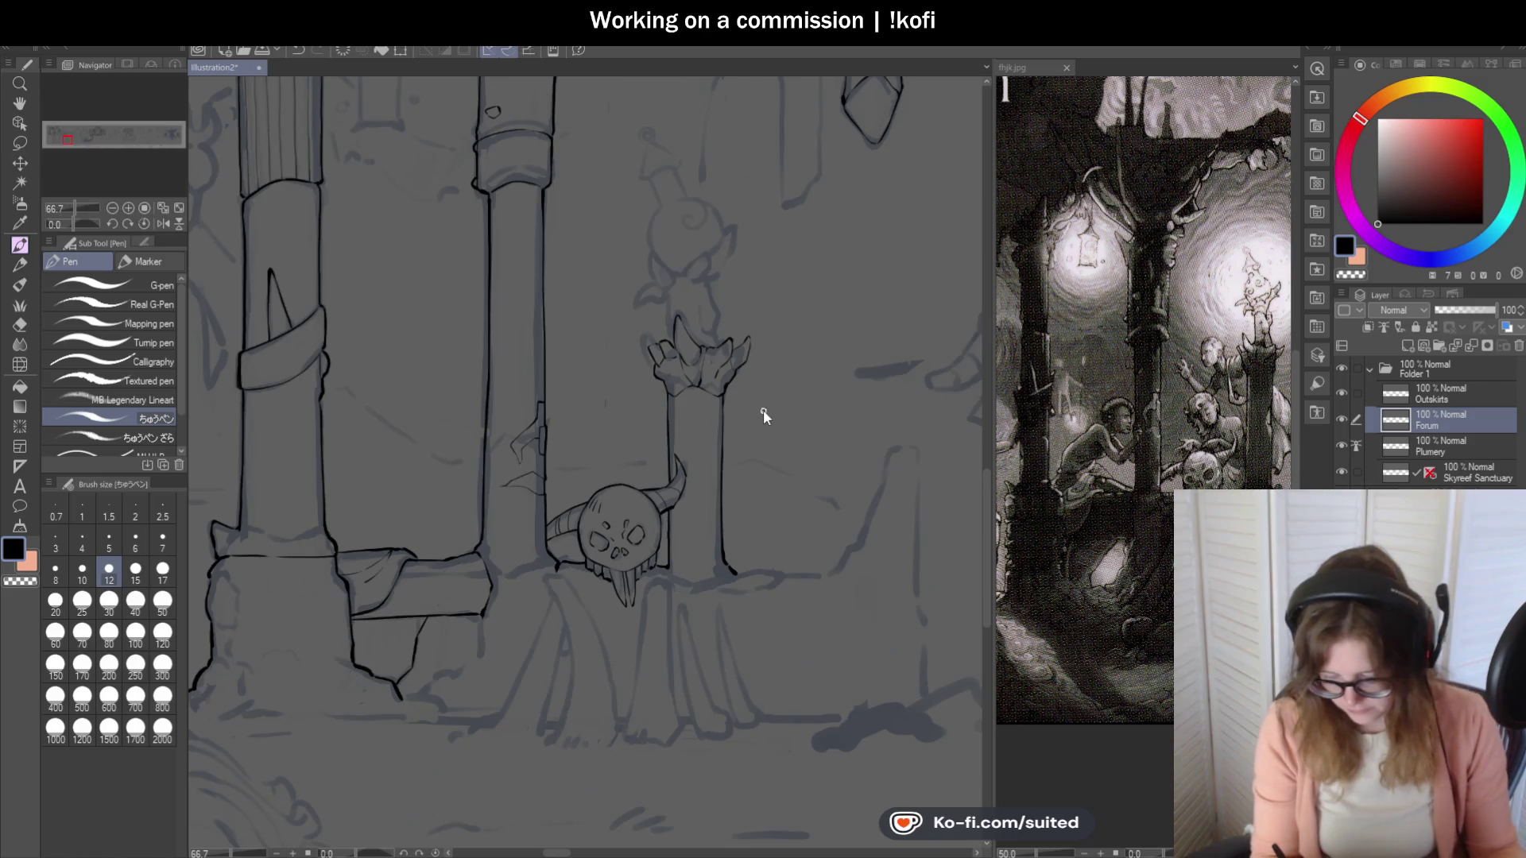
{"action": "scroll", "coordinate": [722, 297], "scroll_direction": "up", "scroll_amount": 4}
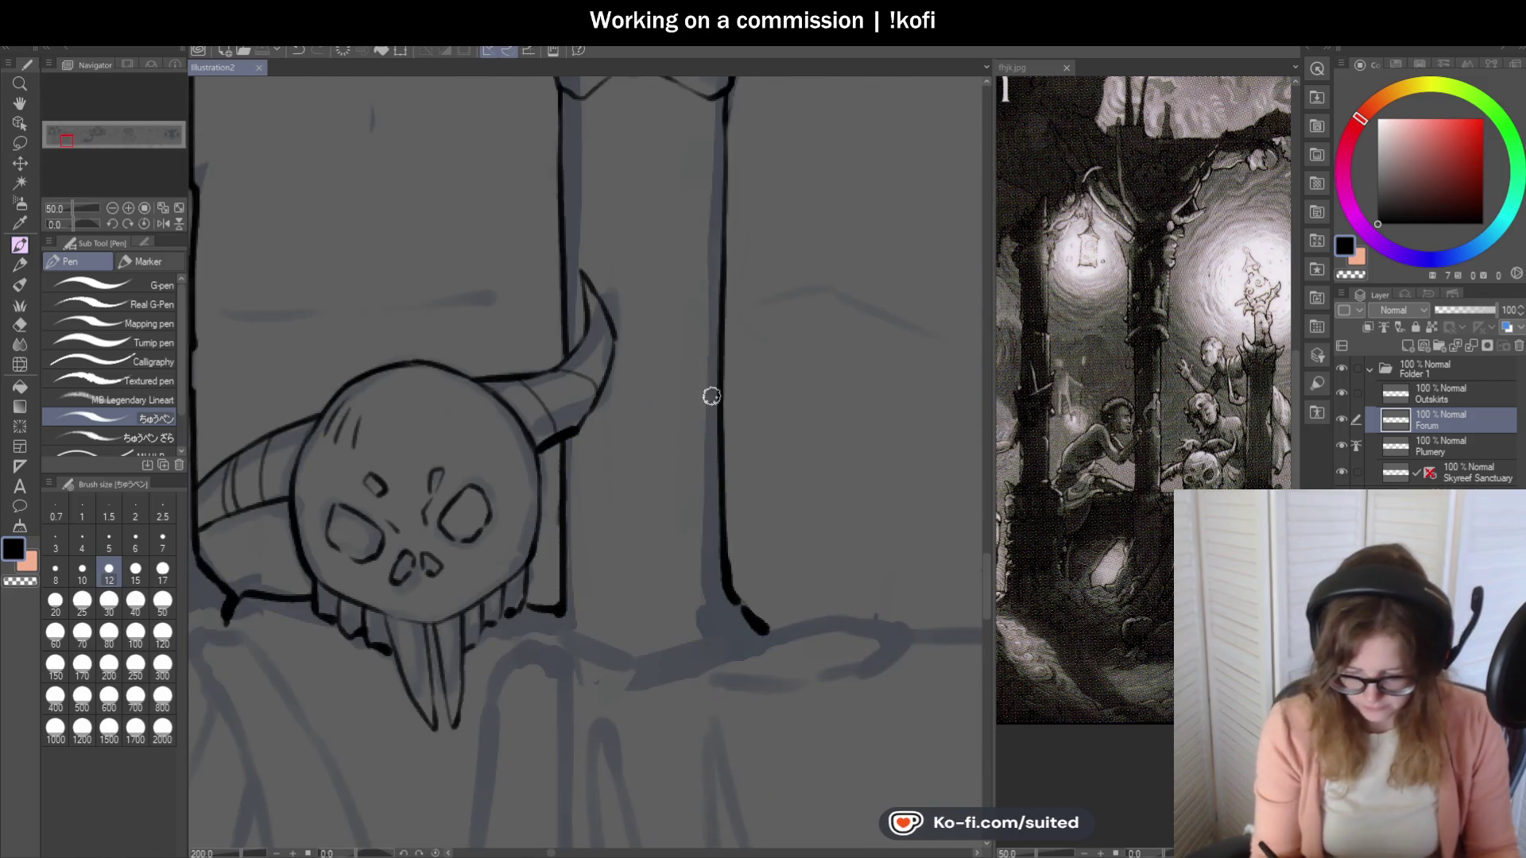
{"action": "left_click_drag", "start_coordinate": [708, 285], "coordinate": [699, 391]}
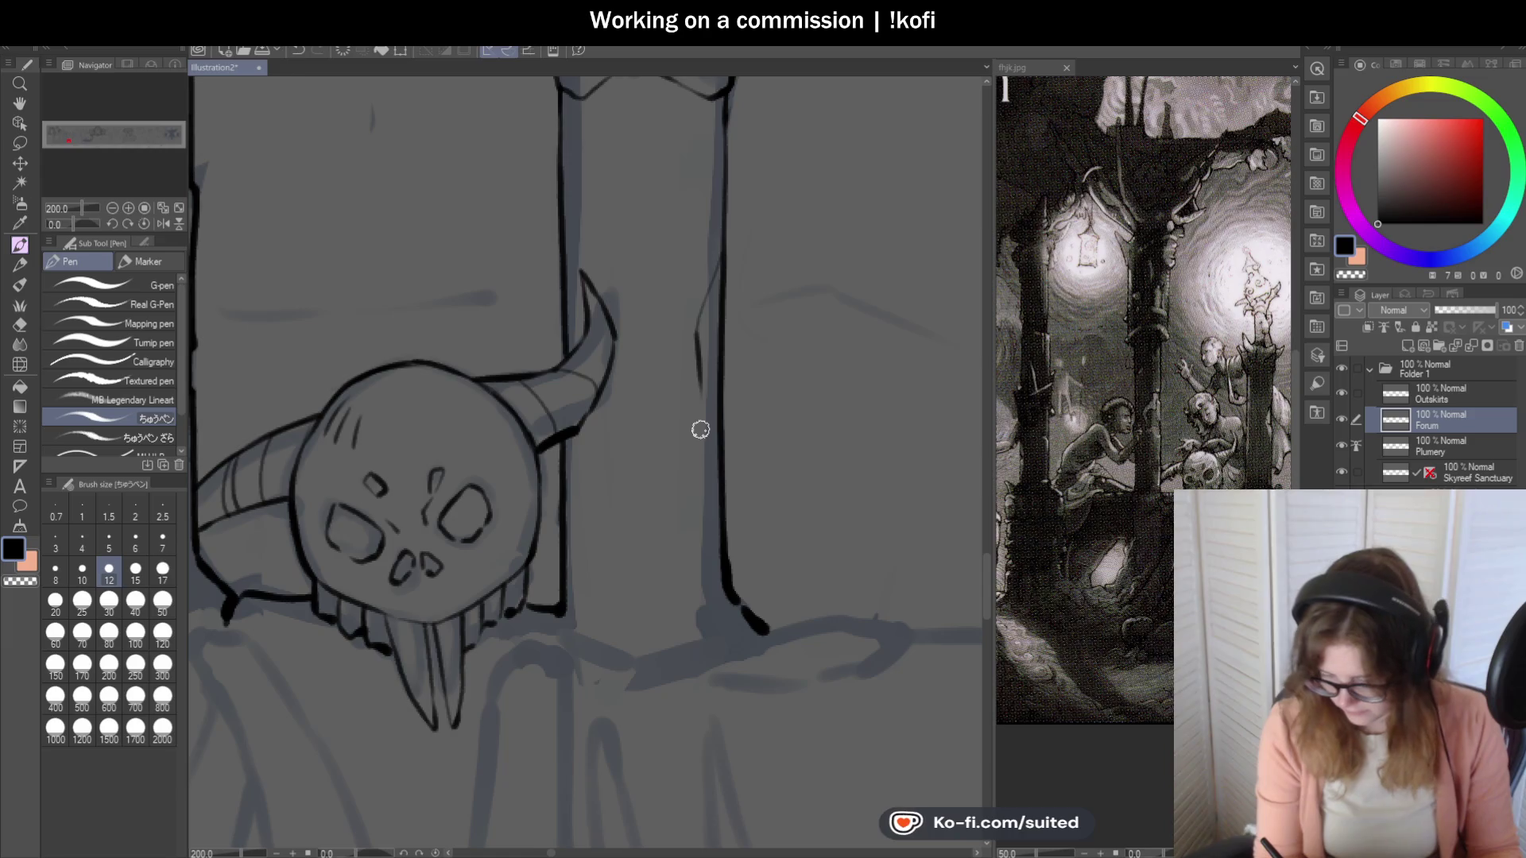
{"action": "scroll", "coordinate": [700, 428], "scroll_direction": "up", "scroll_amount": 2}
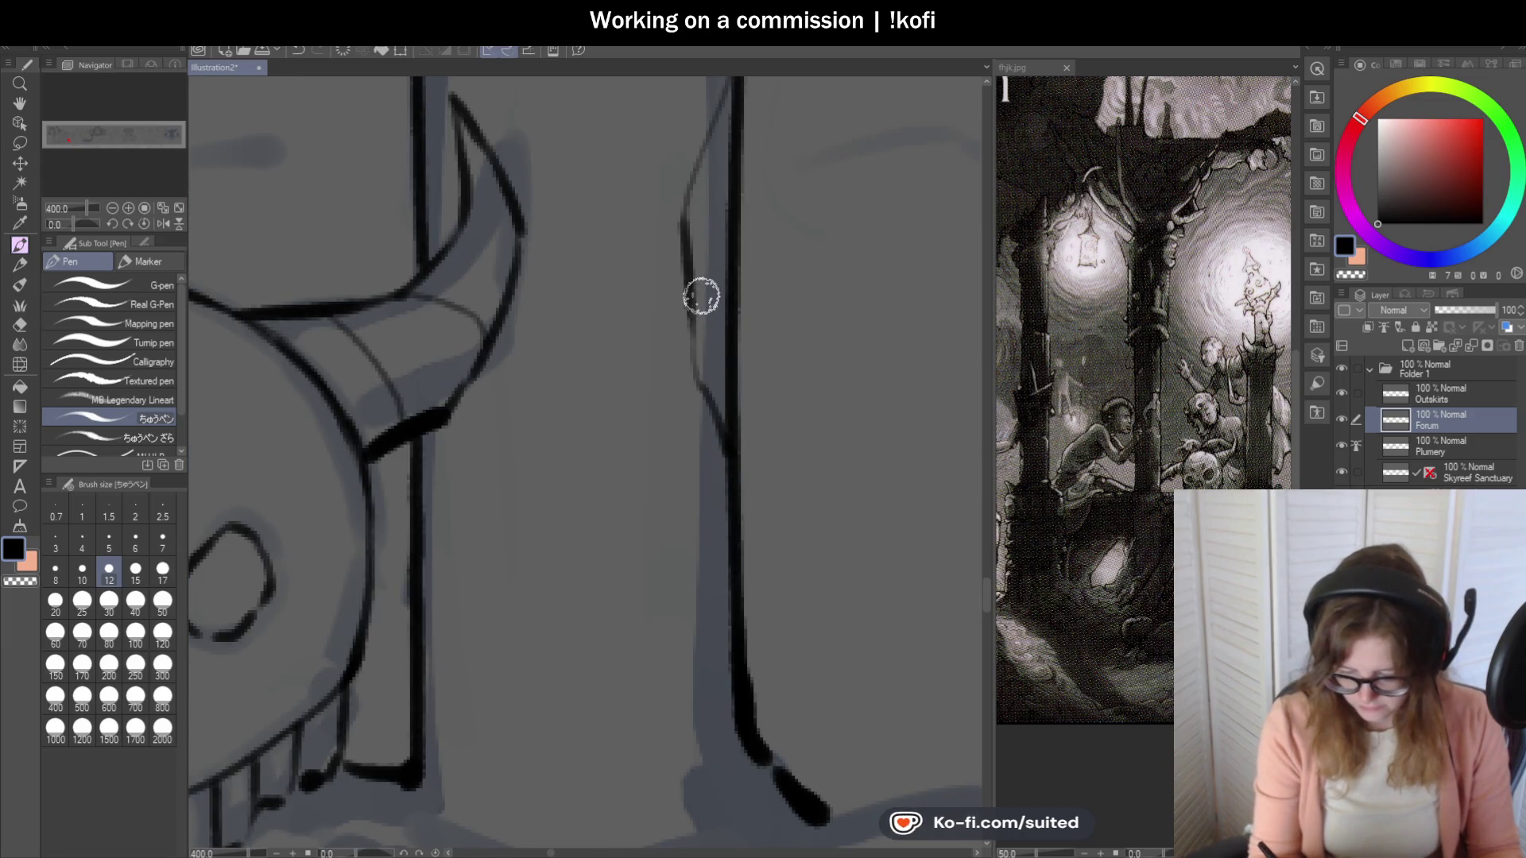
{"action": "scroll", "coordinate": [664, 347], "scroll_direction": "down", "scroll_amount": 5}
Save the illustration with Ctrl+S.
{"action": "key", "text": "ctrl+s"}
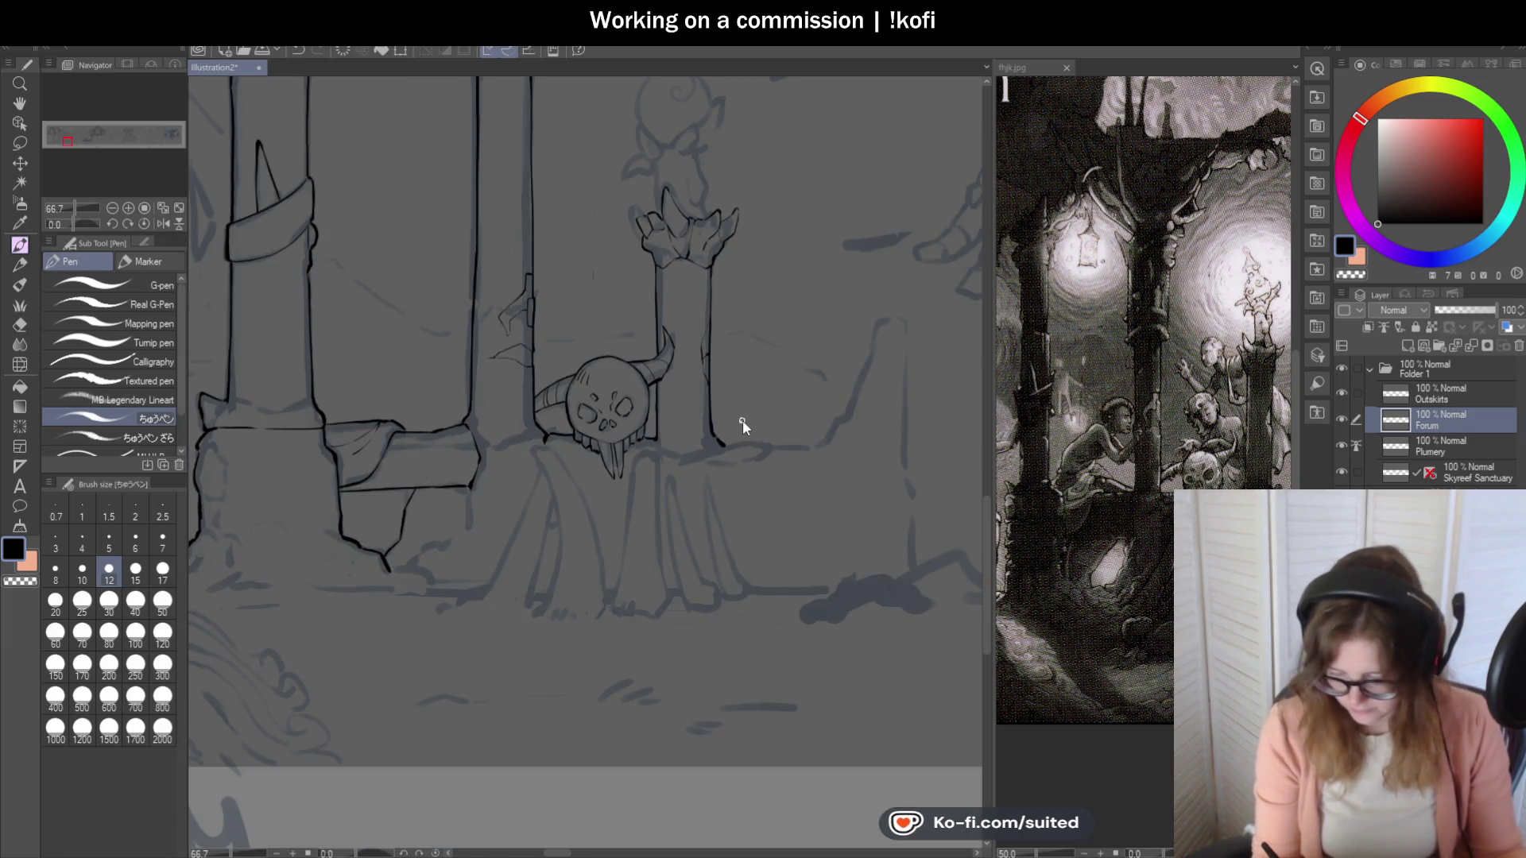
{"action": "scroll", "coordinate": [632, 357], "scroll_direction": "down", "scroll_amount": 1}
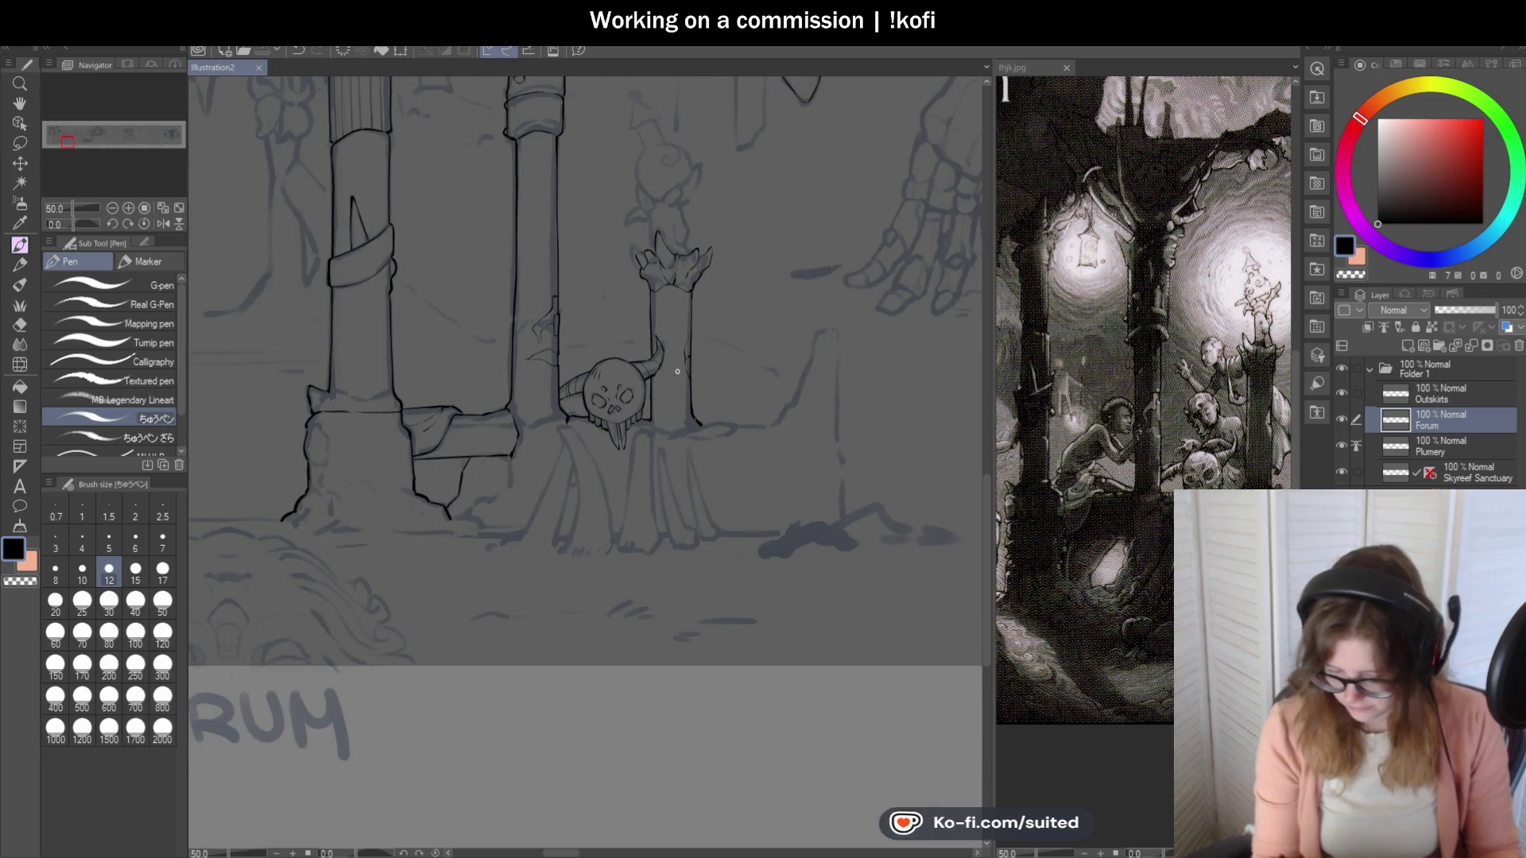
{"action": "scroll", "coordinate": [681, 181], "scroll_direction": "up", "scroll_amount": 4}
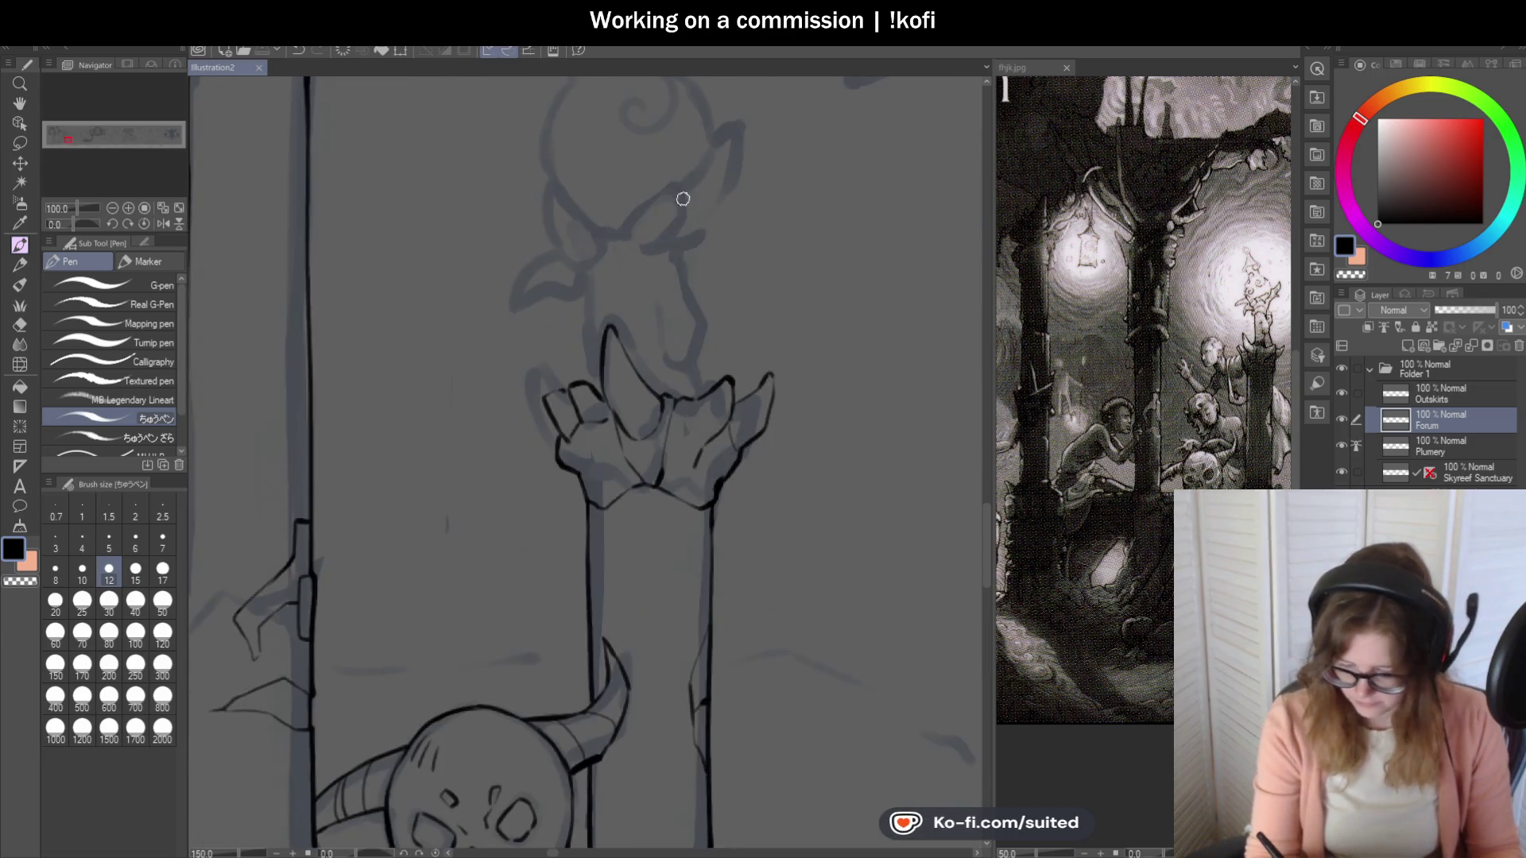
Ink the crown's left spike and a single vertical line down to the hand.
{"action": "mouse_move", "coordinate": [739, 431]}
{"action": "left_mouse_down"}
{"action": "mouse_move", "coordinate": [712, 426]}
{"action": "mouse_move", "coordinate": [711, 336]}
{"action": "left_mouse_up"}
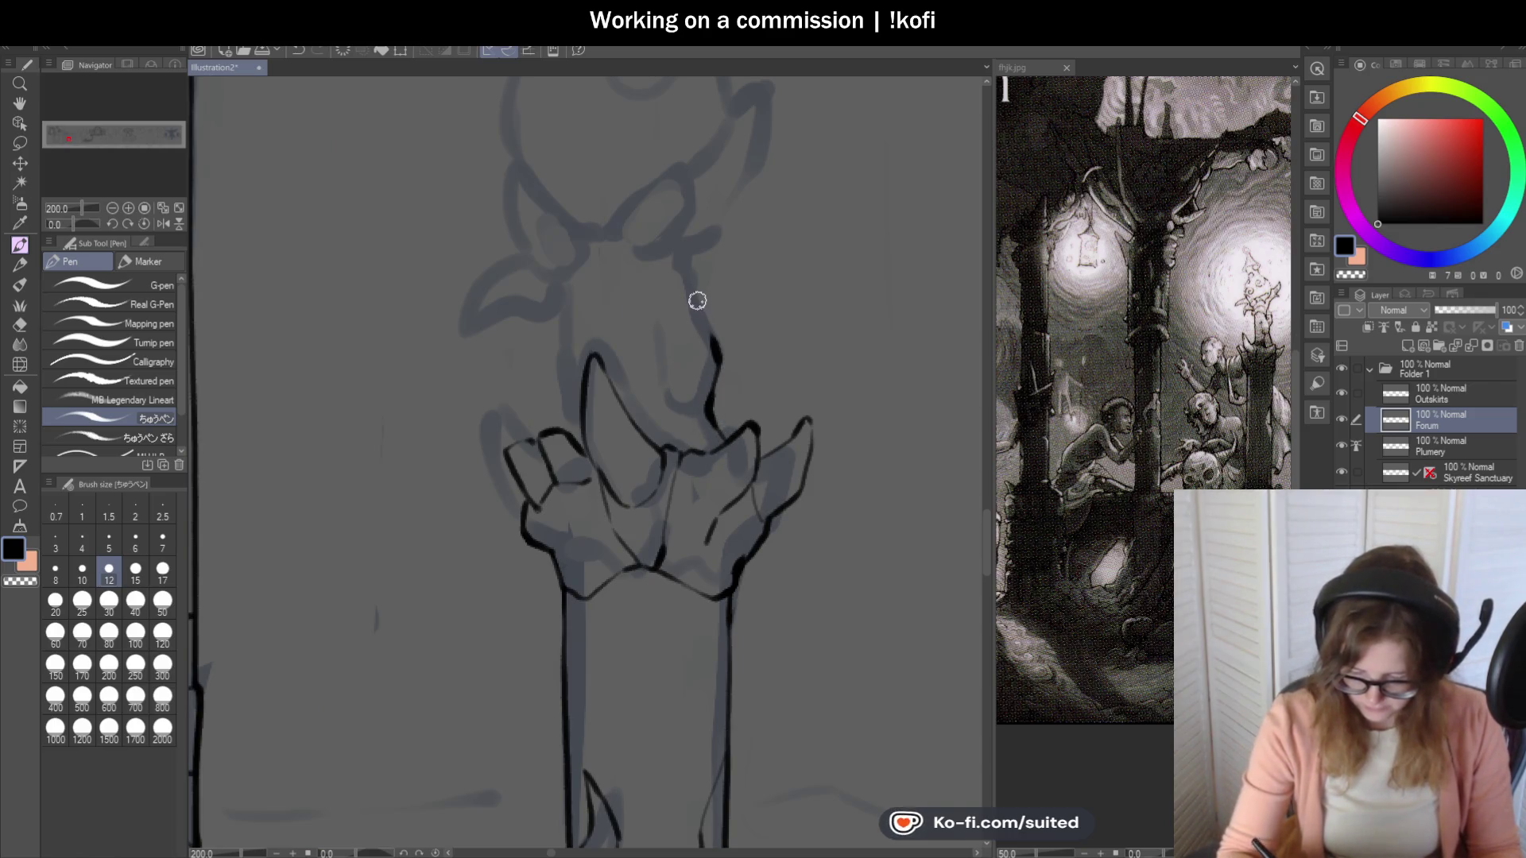
{"action": "scroll", "coordinate": [635, 390], "scroll_direction": "up", "scroll_amount": 2}
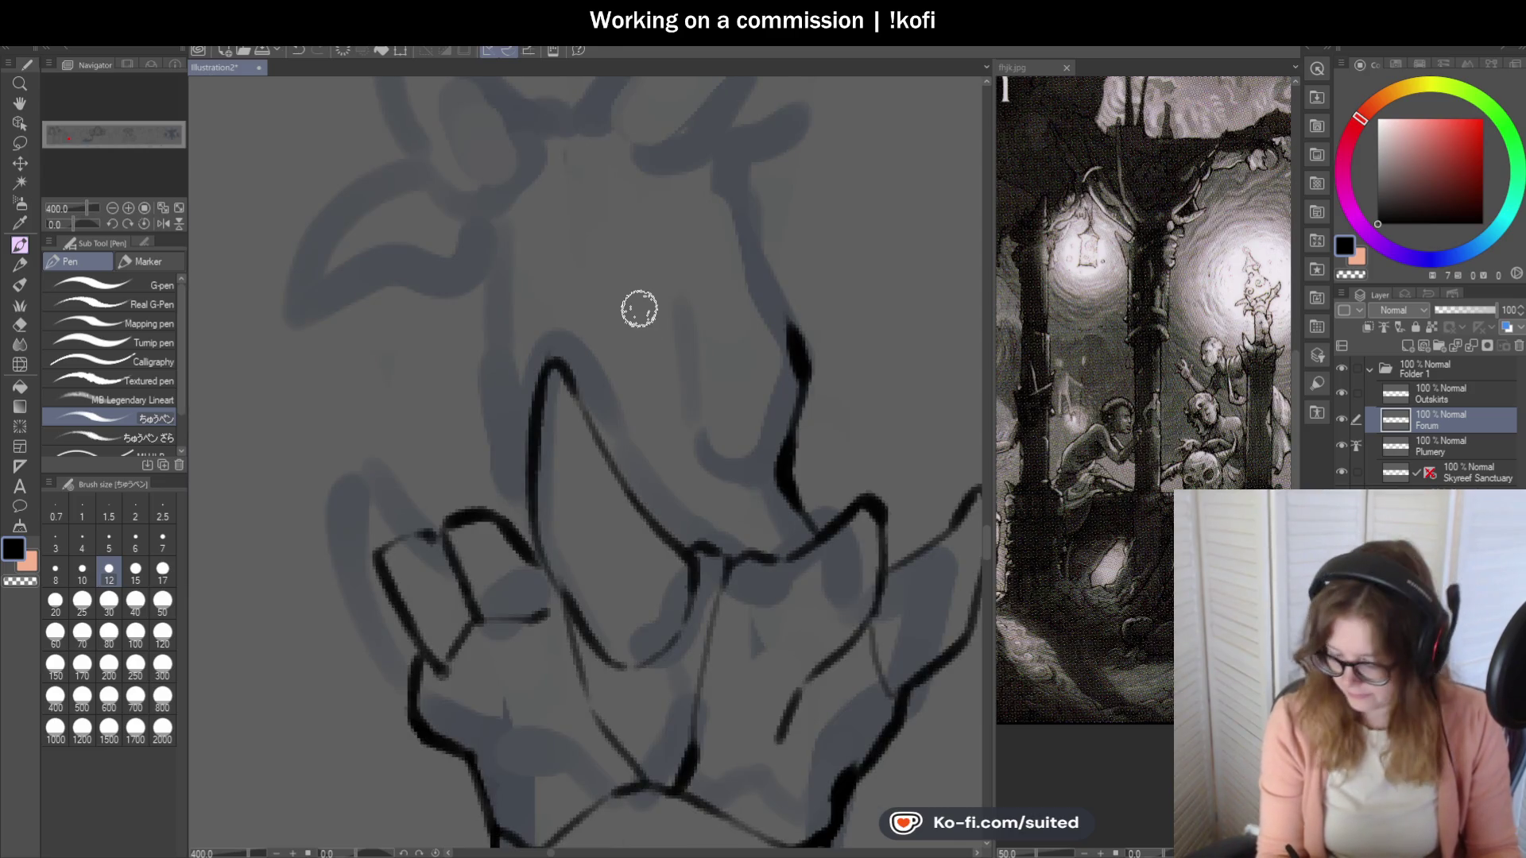
{"action": "left_click_drag", "start_coordinate": [497, 206], "coordinate": [508, 392]}
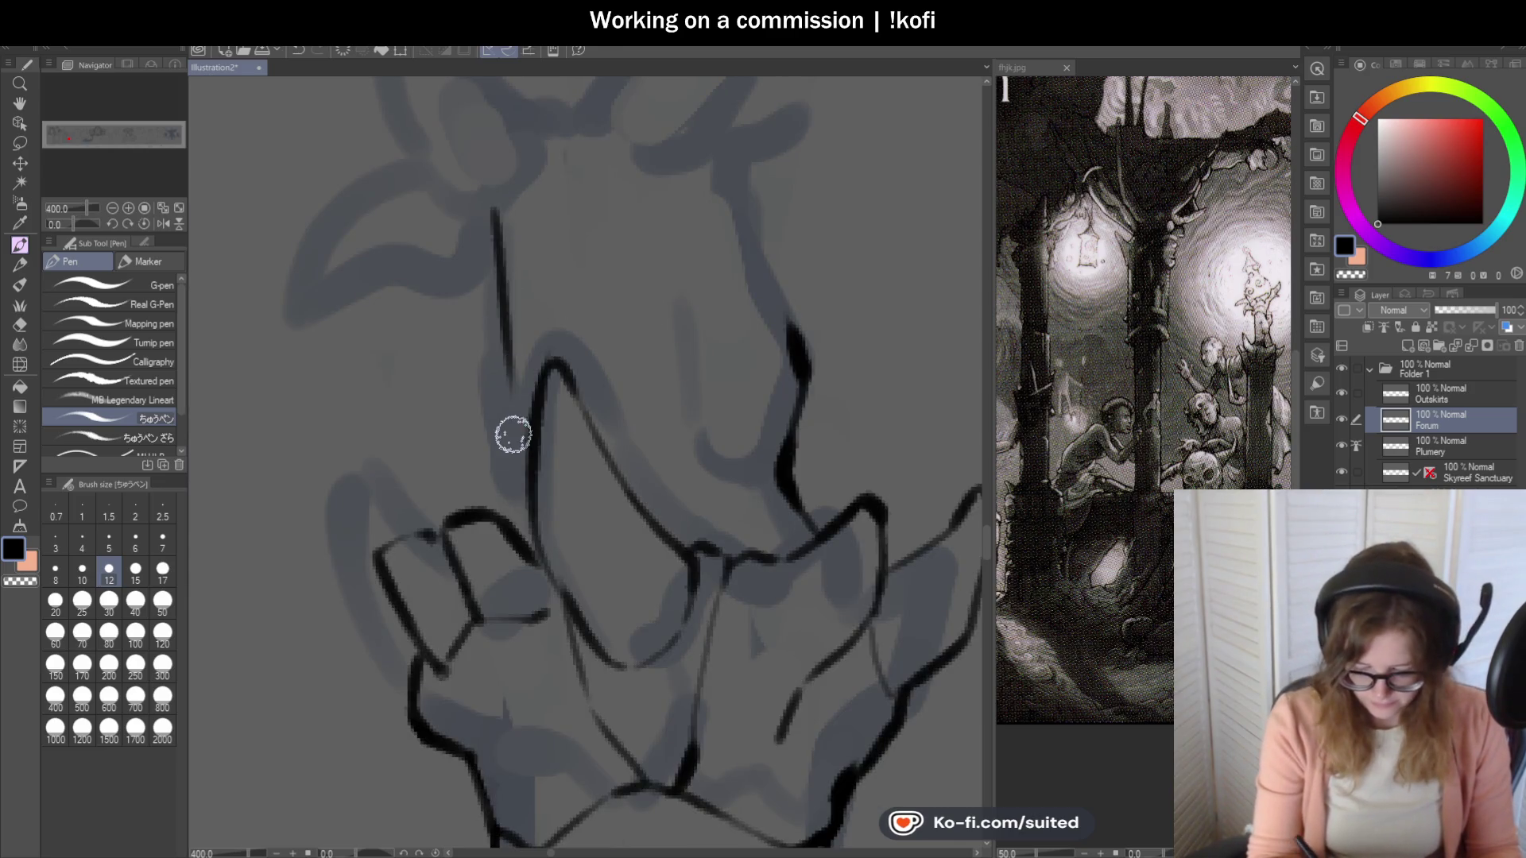
{"action": "scroll", "coordinate": [552, 398], "scroll_direction": "down", "scroll_amount": 2}
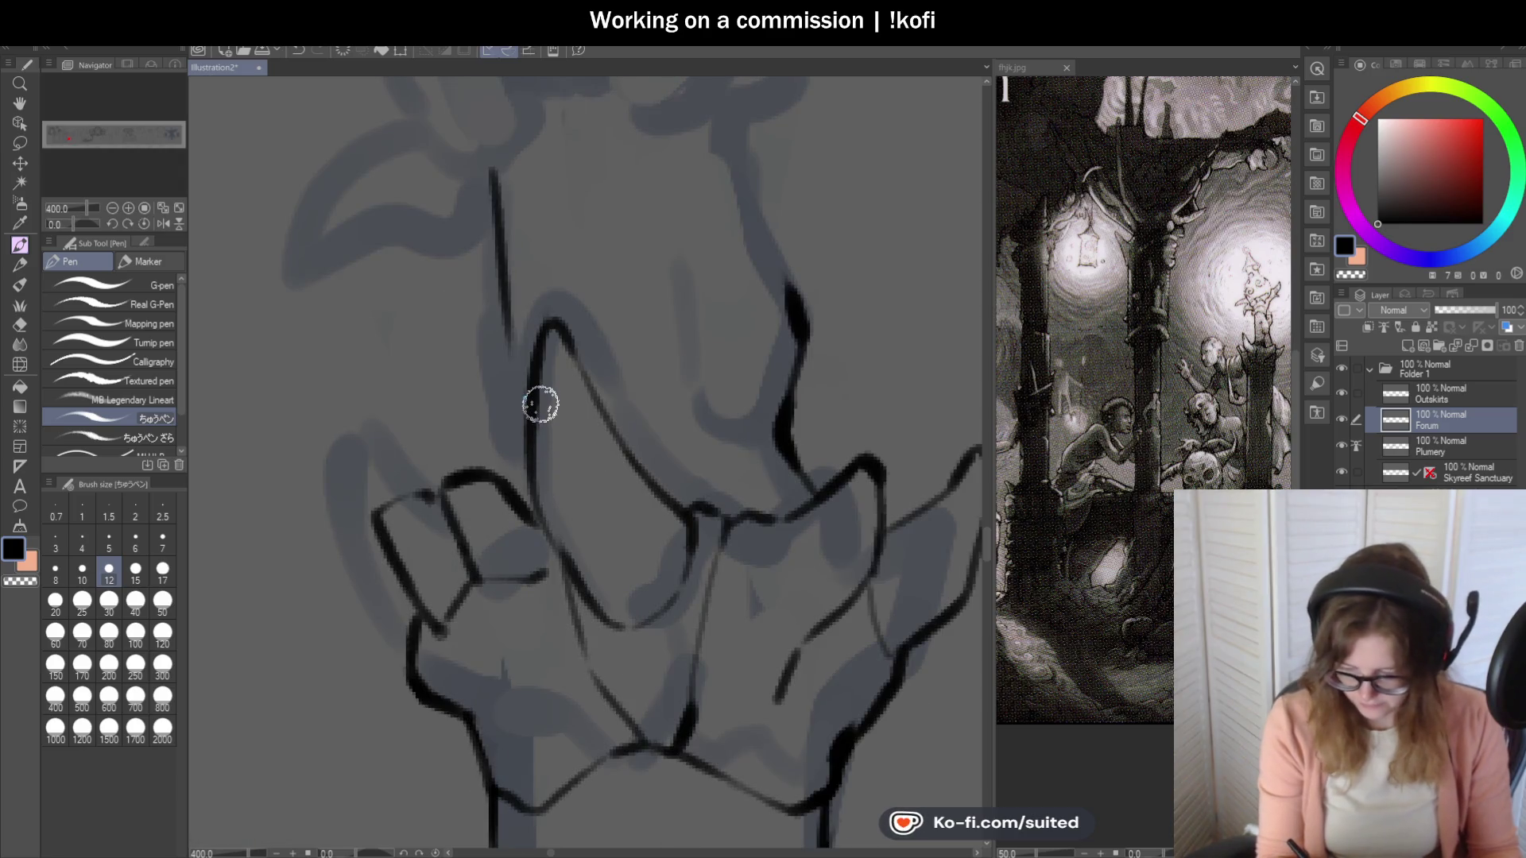
{"action": "left_click_drag", "start_coordinate": [505, 330], "coordinate": [515, 480]}
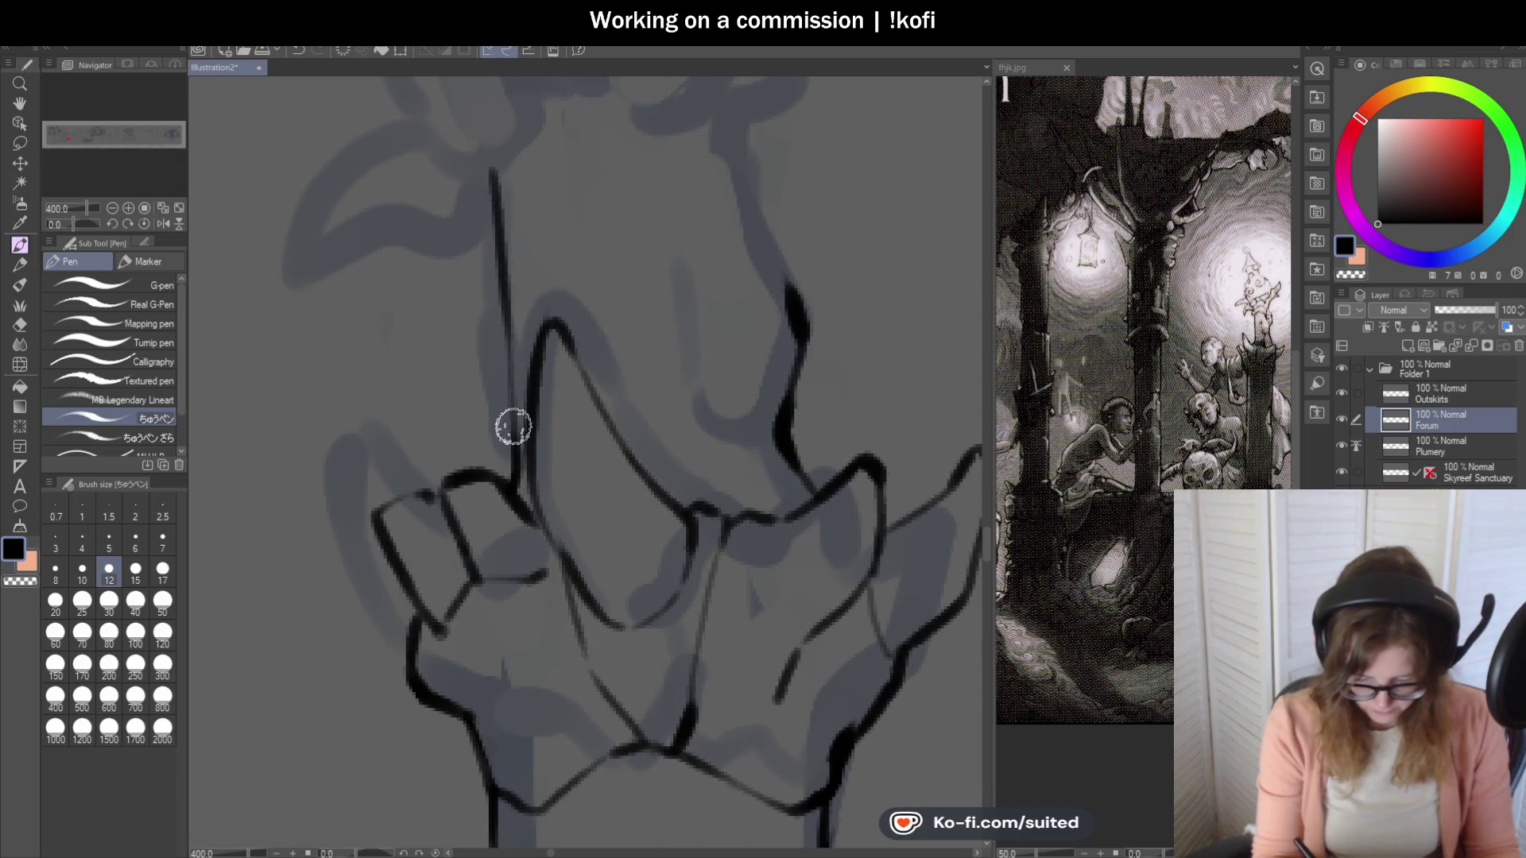
{"action": "key", "text": "ctrl+z"}
{"action": "key", "text": "ctrl+z"}
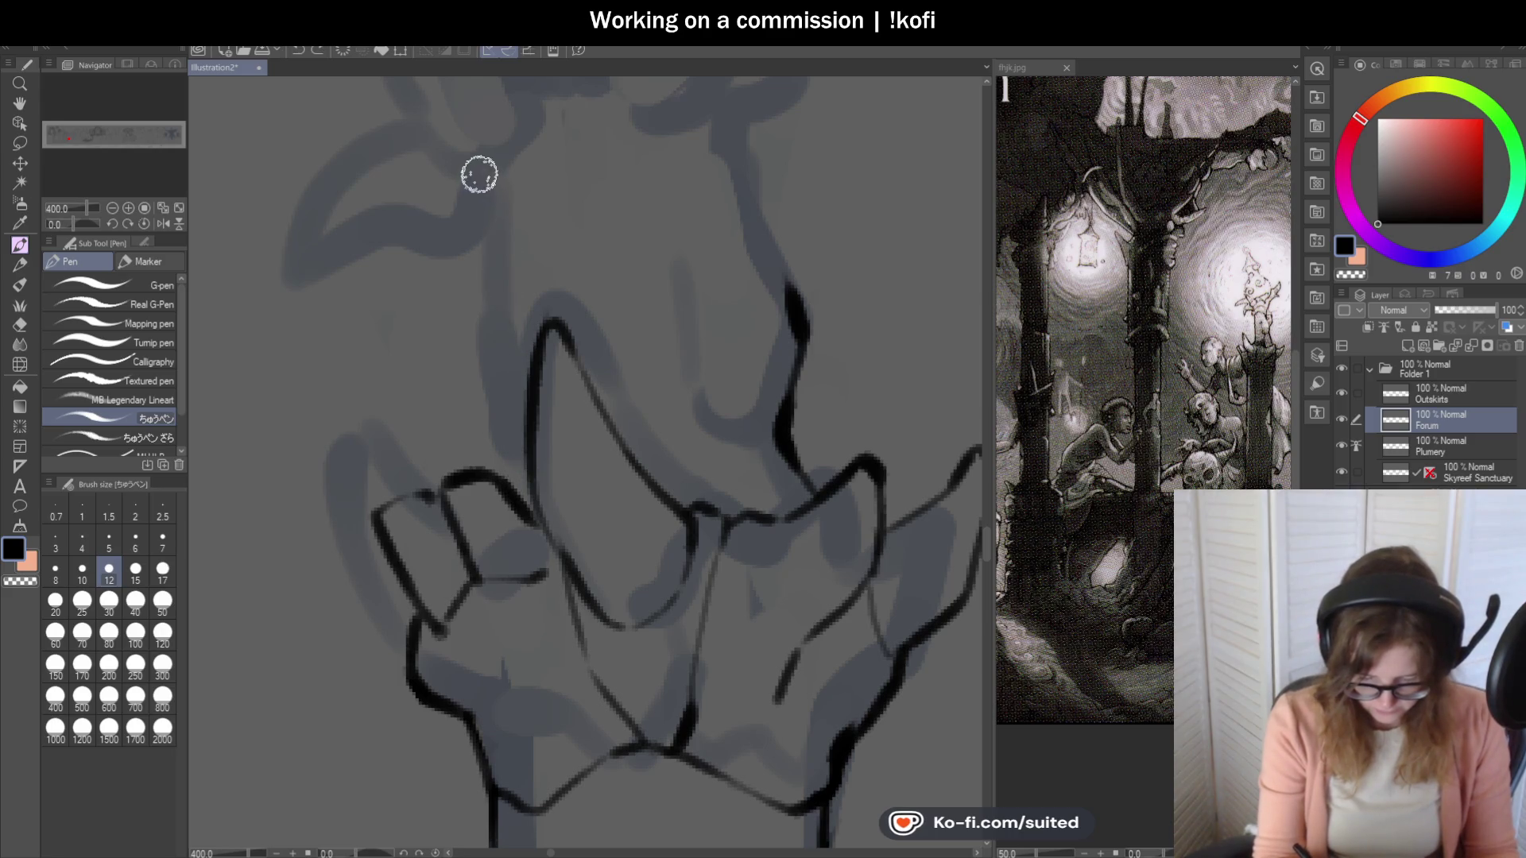
{"action": "left_click_drag", "start_coordinate": [477, 170], "coordinate": [506, 477]}
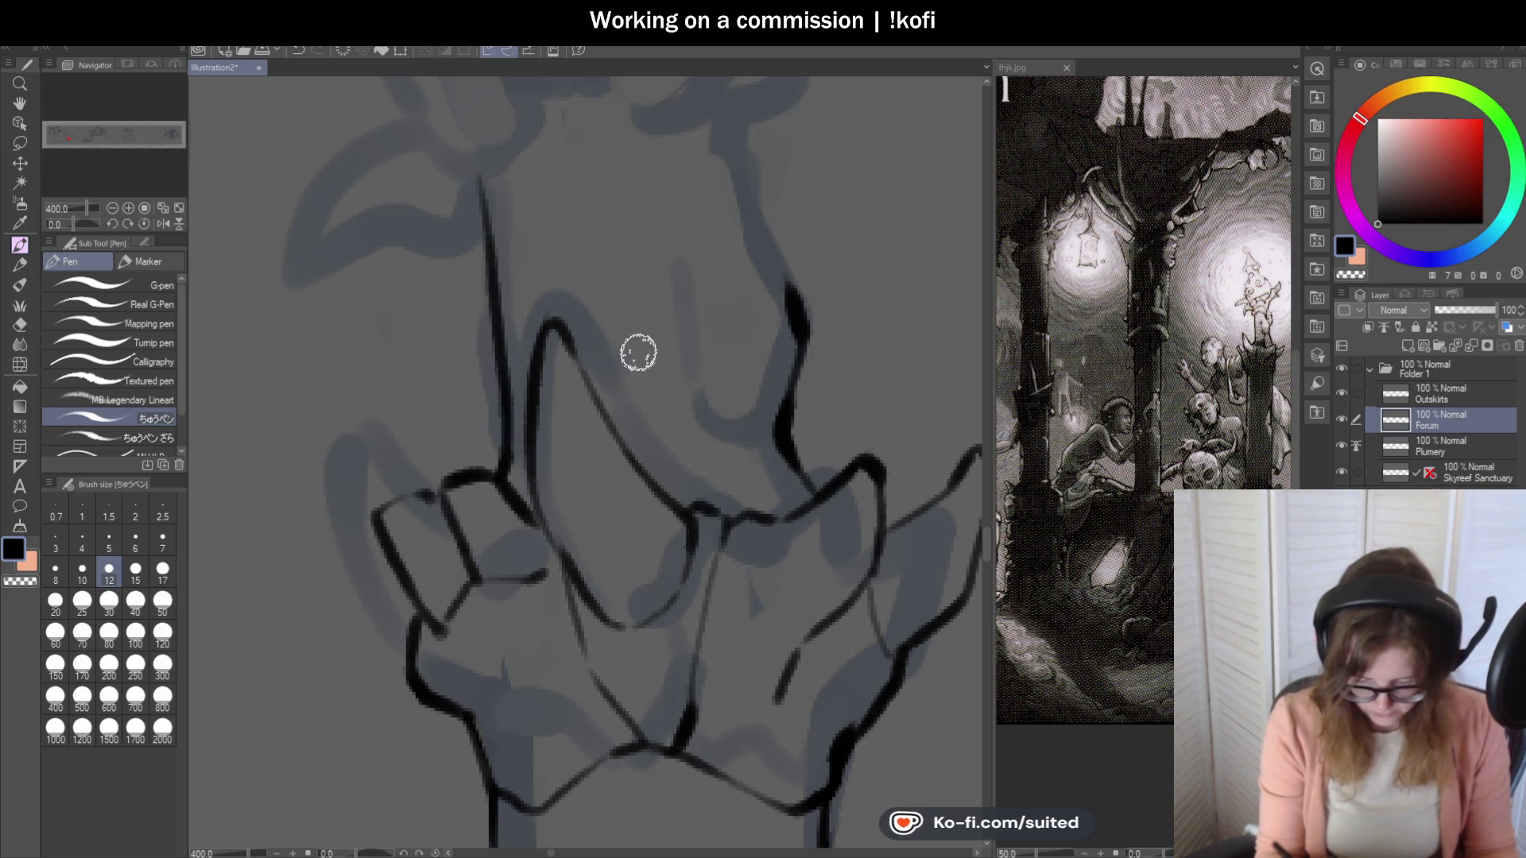
Extend the right contour upward and ink the neck line up to the horn tip.
{"action": "scroll", "coordinate": [768, 357], "scroll_direction": "down", "scroll_amount": 4}
{"action": "scroll", "coordinate": [748, 322], "scroll_direction": "up", "scroll_amount": 3}
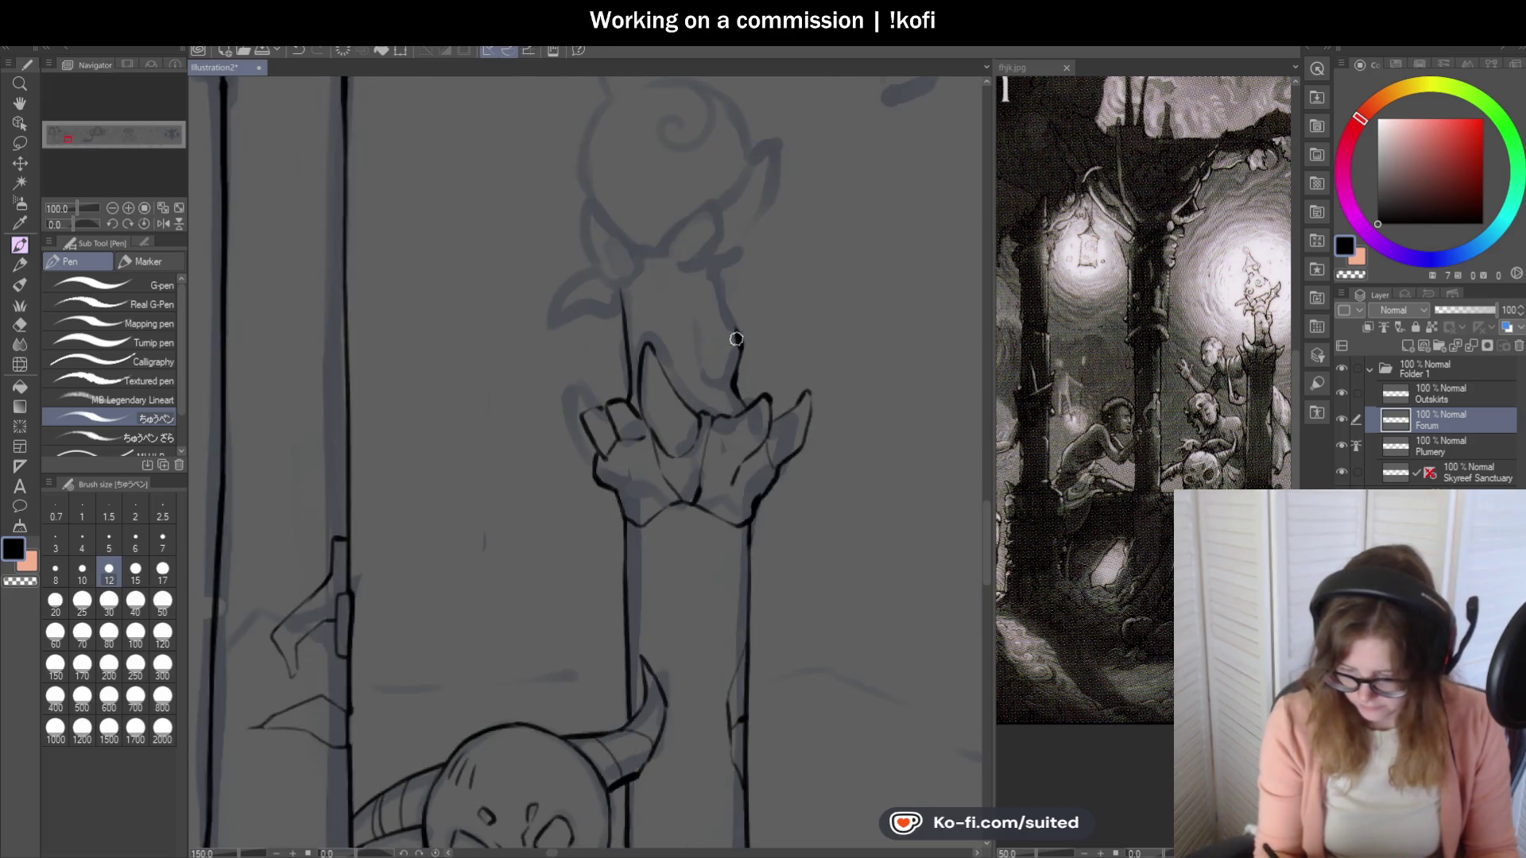
{"action": "left_click_drag", "start_coordinate": [744, 337], "coordinate": [706, 230]}
{"action": "scroll", "coordinate": [683, 334], "scroll_direction": "down", "scroll_amount": 1}
{"action": "scroll", "coordinate": [681, 340], "scroll_direction": "down", "scroll_amount": 3}
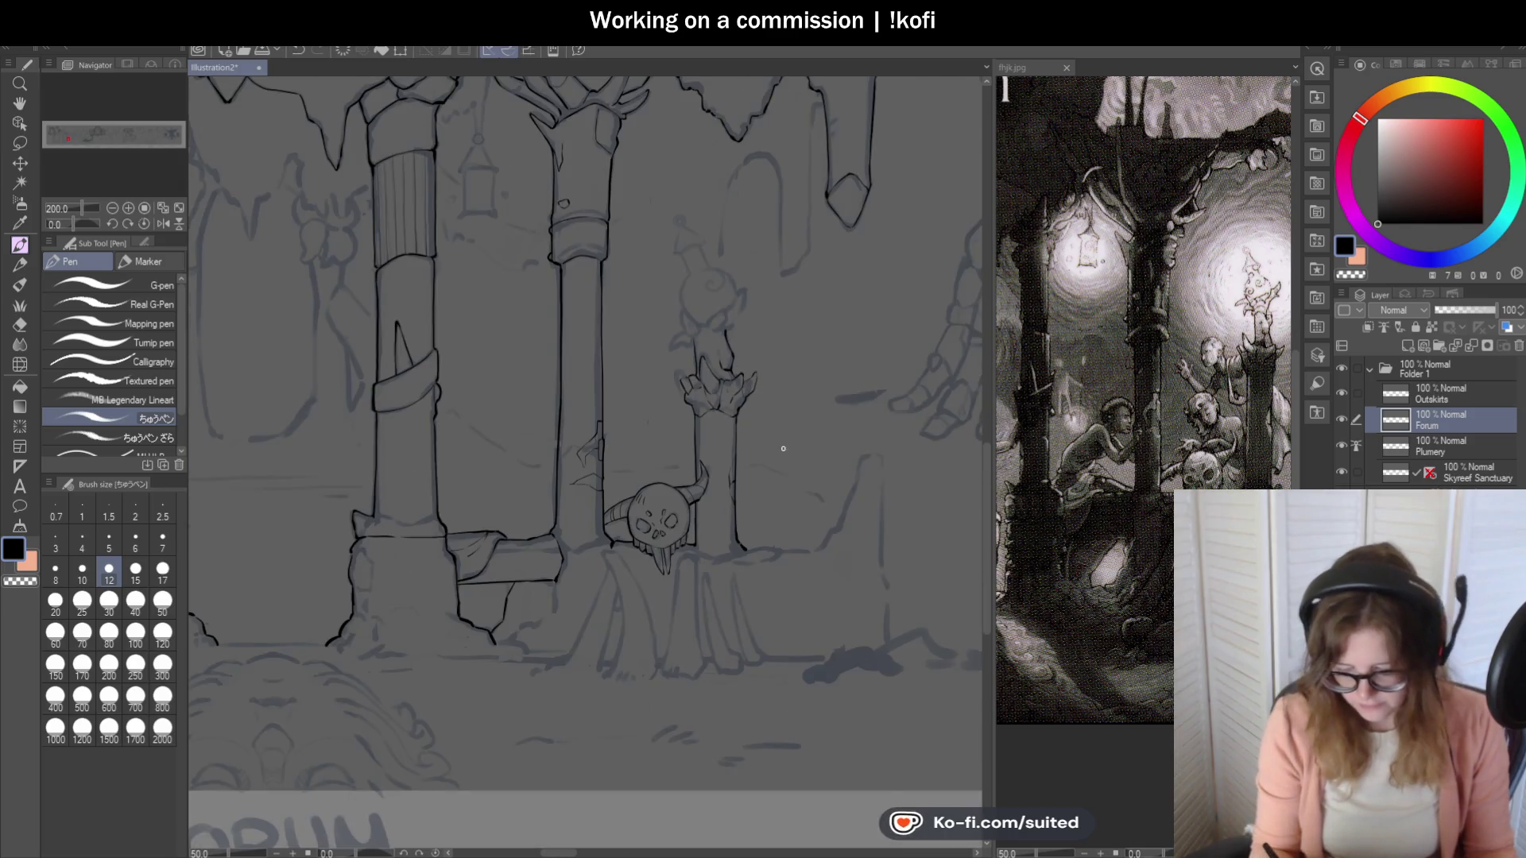
{"action": "scroll", "coordinate": [760, 287], "scroll_direction": "up", "scroll_amount": 5}
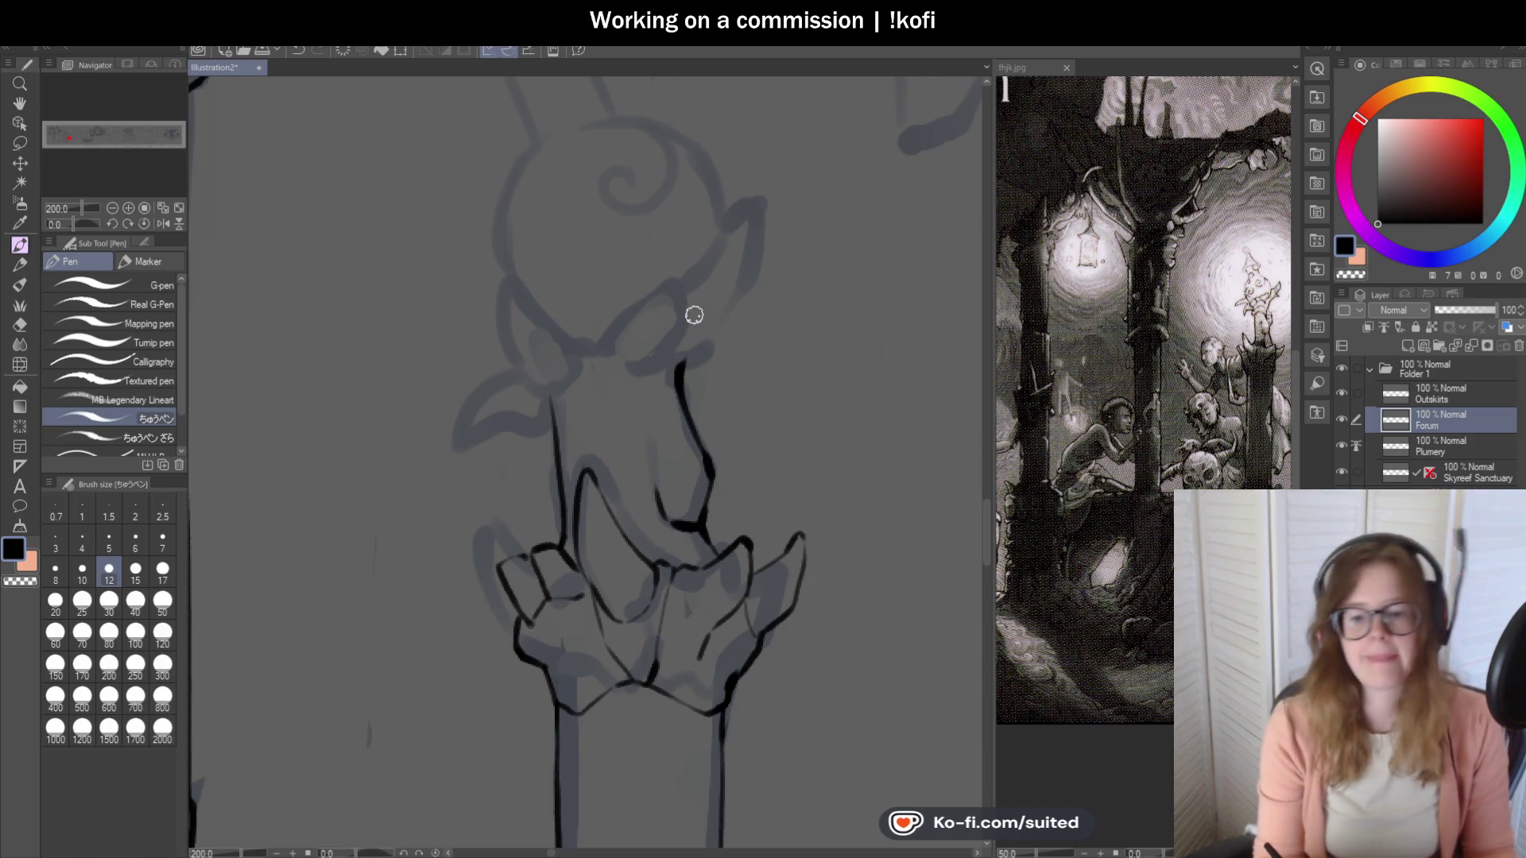
{"action": "scroll", "coordinate": [704, 315], "scroll_direction": "up", "scroll_amount": 2}
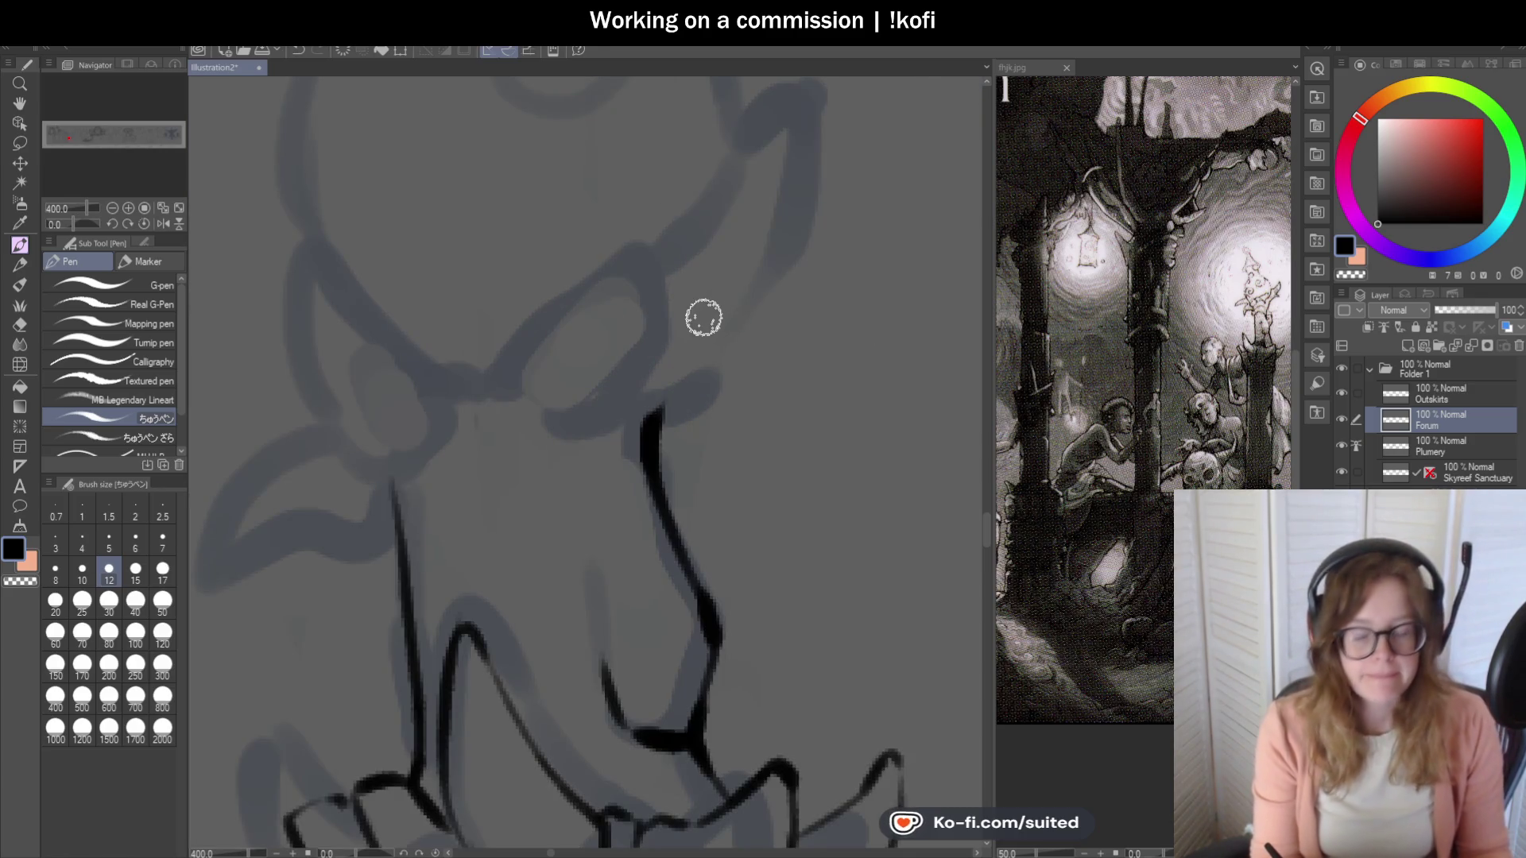
{"action": "left_click_drag", "start_coordinate": [659, 401], "coordinate": [652, 455]}
{"action": "mouse_move", "coordinate": [653, 402]}
{"action": "left_mouse_down"}
{"action": "mouse_move", "coordinate": [751, 278]}
{"action": "mouse_move", "coordinate": [798, 174]}
{"action": "left_mouse_up"}
{"action": "left_click_drag", "start_coordinate": [759, 252], "coordinate": [804, 92]}
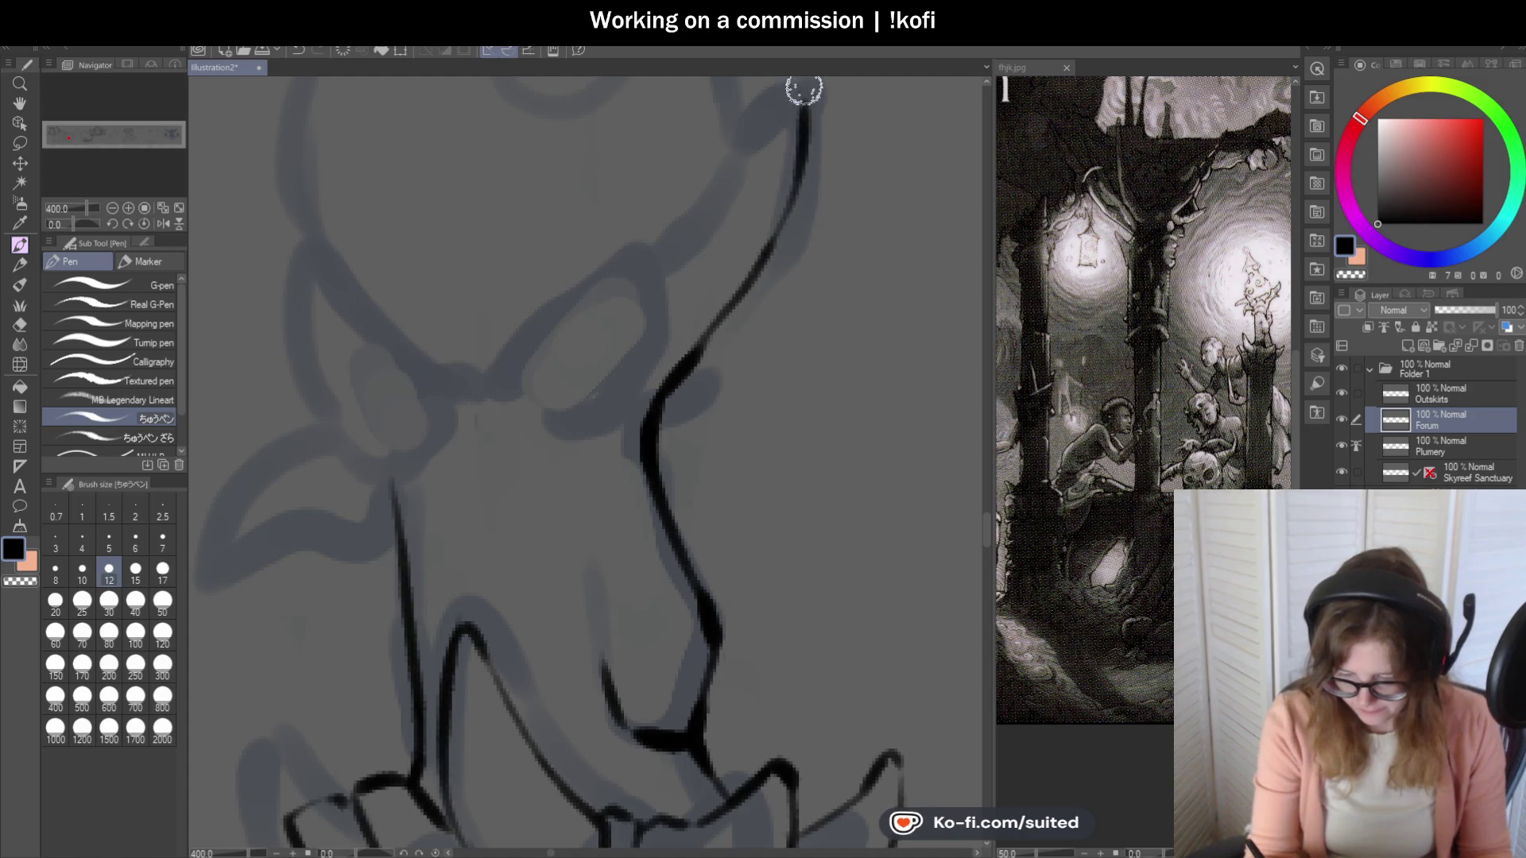
Draw the right horn's smooth edge and the curve joining it to the neck.
{"action": "scroll", "coordinate": [795, 195], "scroll_direction": "down", "scroll_amount": 2}
{"action": "scroll", "coordinate": [796, 194], "scroll_direction": "up", "scroll_amount": 2}
{"action": "mouse_move", "coordinate": [780, 310]}
{"action": "left_mouse_down"}
{"action": "mouse_move", "coordinate": [770, 249]}
{"action": "mouse_move", "coordinate": [719, 362]}
{"action": "left_mouse_up"}
{"action": "key", "text": "ctrl+z"}
{"action": "left_click_drag", "start_coordinate": [770, 259], "coordinate": [634, 454]}
{"action": "scroll", "coordinate": [787, 354], "scroll_direction": "down", "scroll_amount": 2}
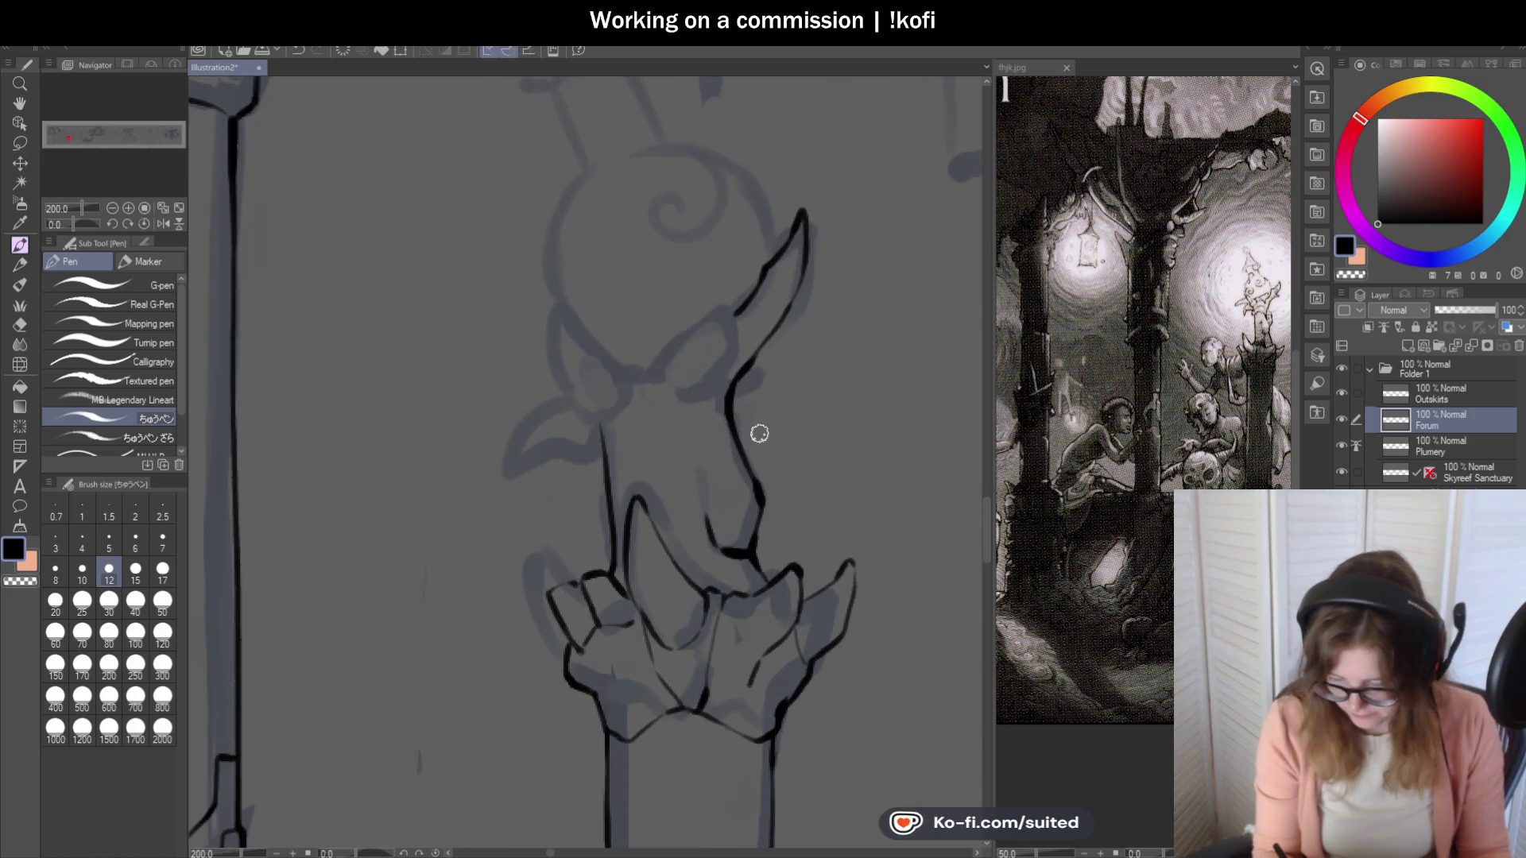
{"action": "scroll", "coordinate": [816, 362], "scroll_direction": "up", "scroll_amount": 2}
{"action": "mouse_move", "coordinate": [794, 277]}
{"action": "left_mouse_down"}
{"action": "mouse_move", "coordinate": [763, 269]}
{"action": "mouse_move", "coordinate": [737, 291]}
{"action": "mouse_move", "coordinate": [750, 269]}
{"action": "mouse_move", "coordinate": [684, 349]}
{"action": "left_mouse_up"}
{"action": "scroll", "coordinate": [739, 317], "scroll_direction": "down", "scroll_amount": 2}
{"action": "scroll", "coordinate": [719, 329], "scroll_direction": "up", "scroll_amount": 2}
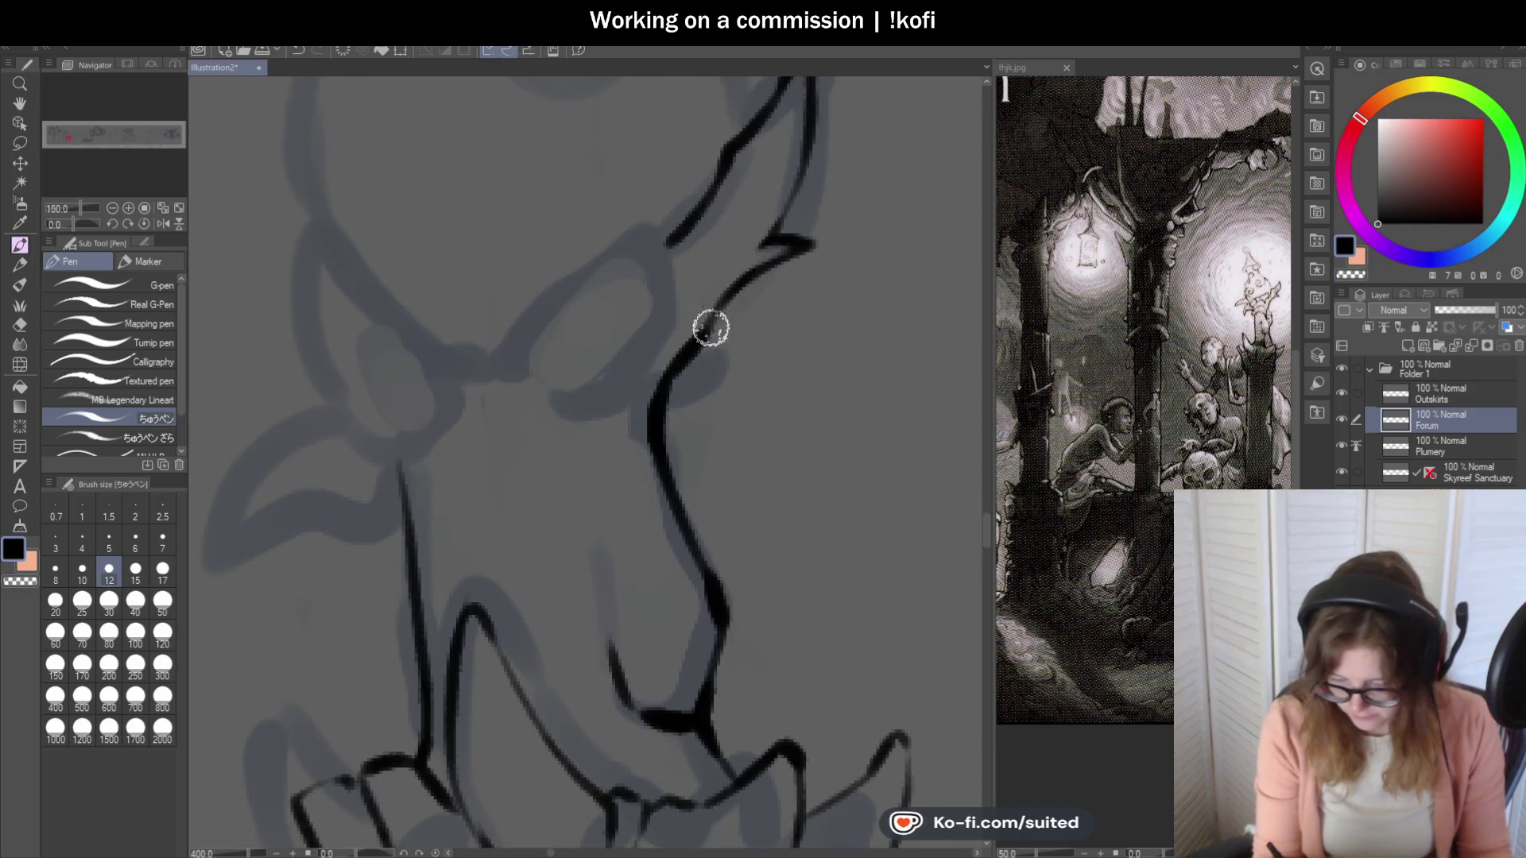
Ink the brow line hooking into the horn and the longer curved line of the left horn.
{"action": "mouse_move", "coordinate": [513, 364]}
{"action": "left_mouse_down"}
{"action": "mouse_move", "coordinate": [647, 225]}
{"action": "mouse_move", "coordinate": [664, 293]}
{"action": "mouse_move", "coordinate": [593, 395]}
{"action": "left_mouse_up"}
{"action": "scroll", "coordinate": [716, 310], "scroll_direction": "down", "scroll_amount": 2}
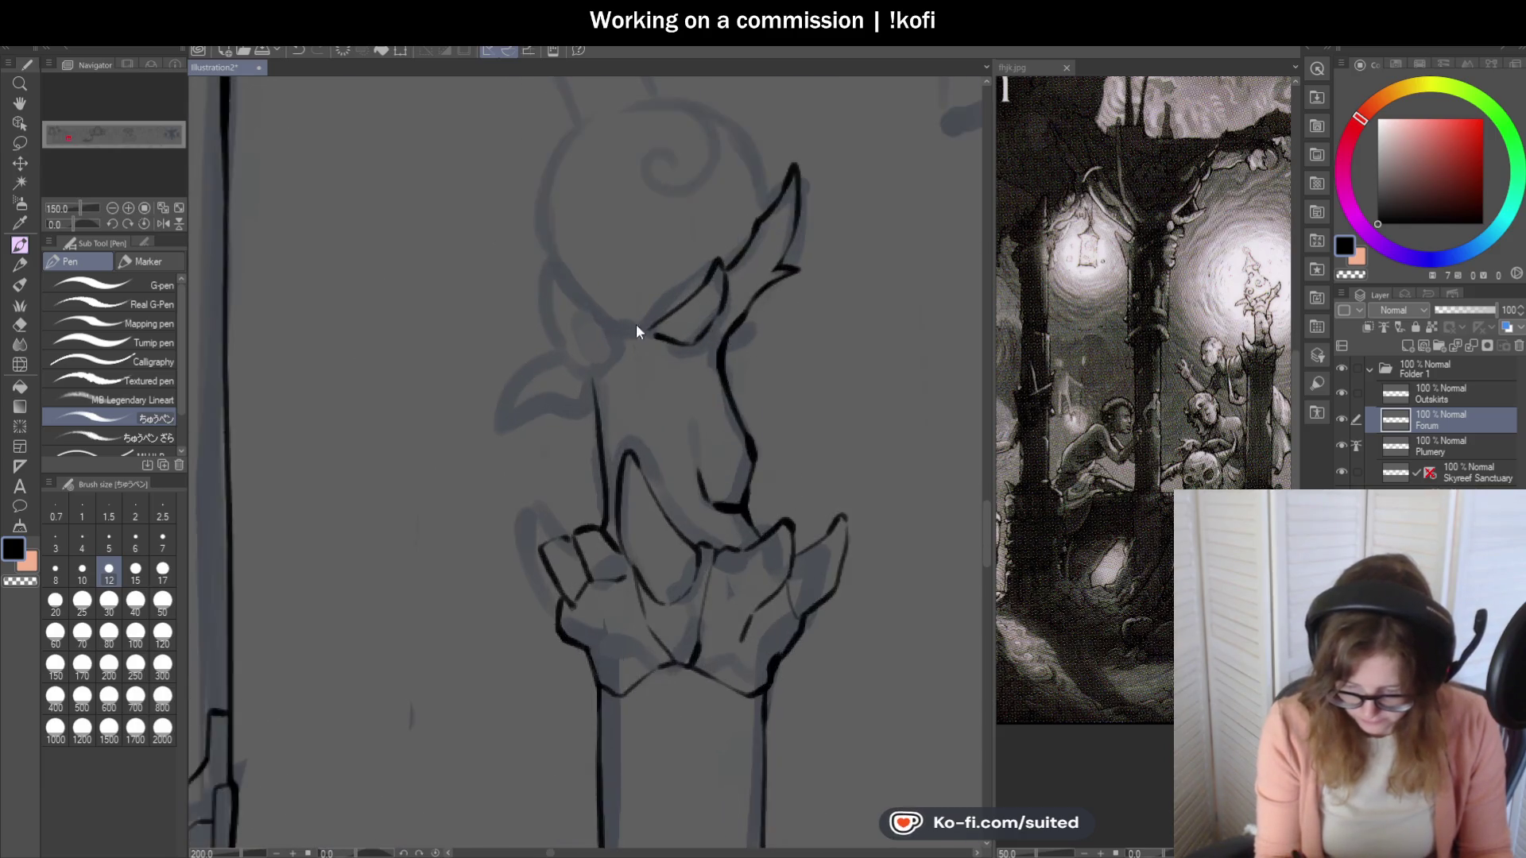
{"action": "scroll", "coordinate": [652, 326], "scroll_direction": "up", "scroll_amount": 2}
{"action": "mouse_move", "coordinate": [663, 323]}
{"action": "left_mouse_down"}
{"action": "mouse_move", "coordinate": [548, 290]}
{"action": "mouse_move", "coordinate": [388, 327]}
{"action": "mouse_move", "coordinate": [357, 375]}
{"action": "left_mouse_up"}
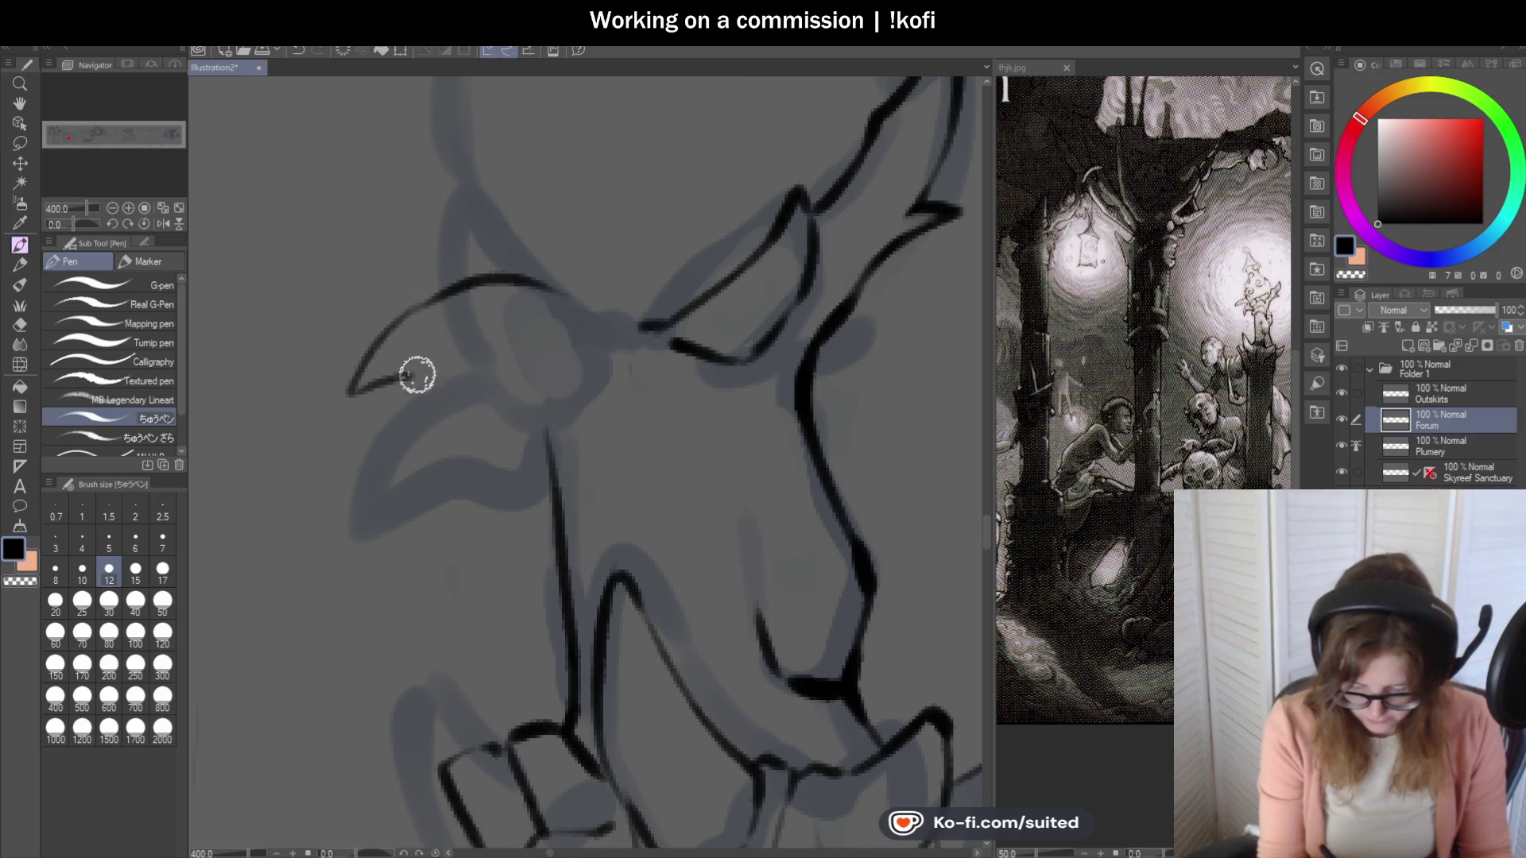
{"action": "key", "text": "ctrl+z"}
{"action": "key", "text": "ctrl+z"}
{"action": "mouse_move", "coordinate": [564, 291]}
{"action": "left_mouse_down"}
{"action": "mouse_move", "coordinate": [518, 279]}
{"action": "mouse_move", "coordinate": [430, 313]}
{"action": "mouse_move", "coordinate": [351, 429]}
{"action": "mouse_move", "coordinate": [431, 392]}
{"action": "mouse_move", "coordinate": [575, 365]}
{"action": "mouse_move", "coordinate": [482, 395]}
{"action": "mouse_move", "coordinate": [525, 384]}
{"action": "mouse_move", "coordinate": [475, 421]}
{"action": "mouse_move", "coordinate": [426, 512]}
{"action": "mouse_move", "coordinate": [541, 457]}
{"action": "left_mouse_up"}
Add a small eye stroke beside the creature's left beak.
{"action": "key", "text": "ctrl+minus"}
{"action": "key", "text": "ctrl+minus"}
{"action": "key", "text": "ctrl+minus"}
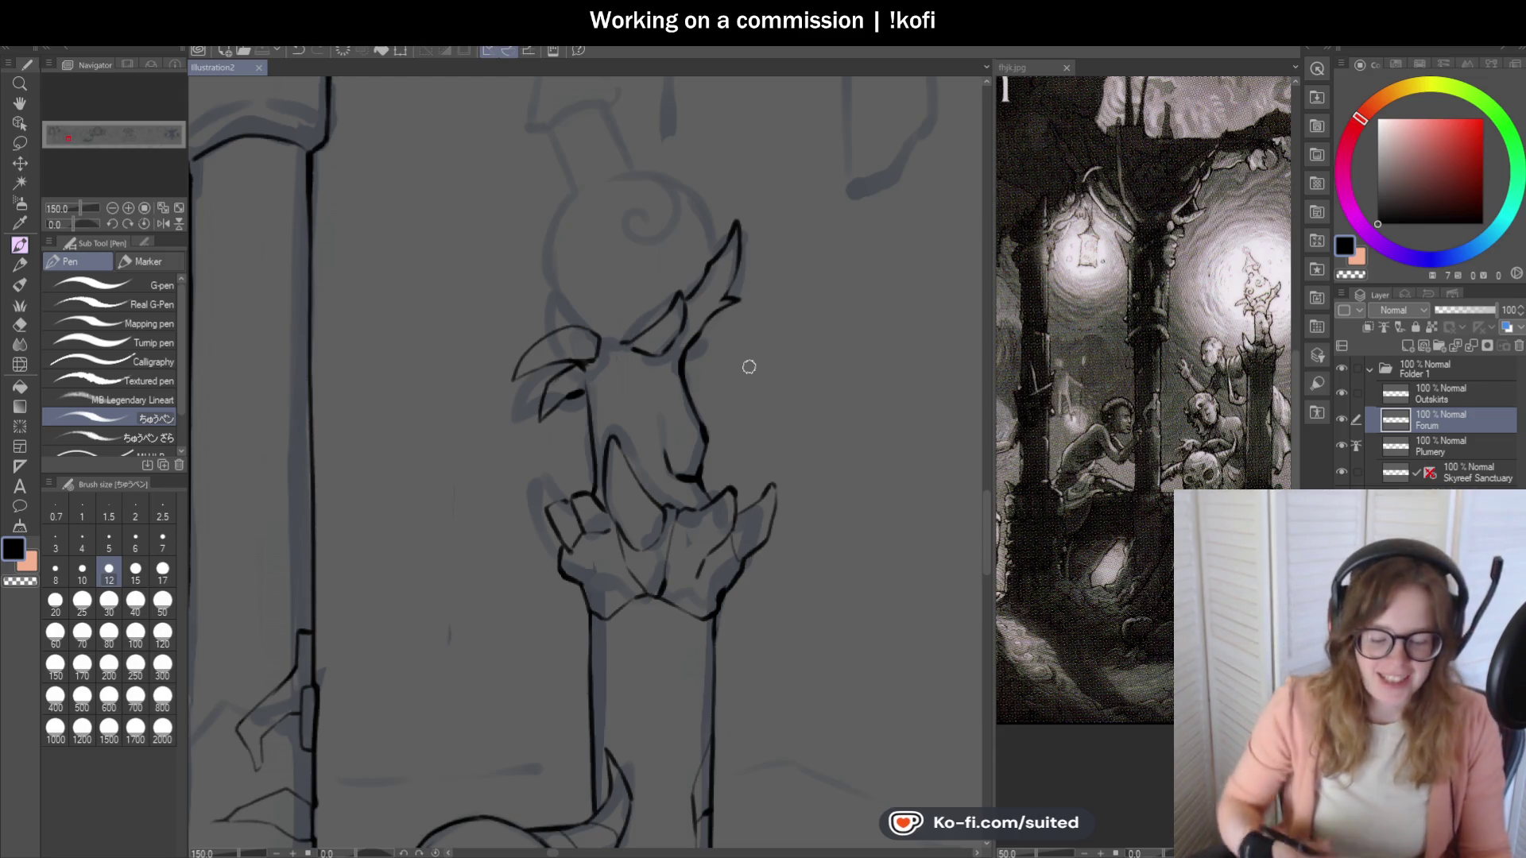
{"action": "mouse_move", "coordinate": [572, 355]}
{"action": "left_mouse_down"}
{"action": "mouse_move", "coordinate": [589, 347]}
{"action": "mouse_move", "coordinate": [491, 330]}
{"action": "mouse_move", "coordinate": [425, 359]}
{"action": "mouse_move", "coordinate": [450, 294]}
{"action": "mouse_move", "coordinate": [569, 212]}
{"action": "mouse_move", "coordinate": [608, 221]}
{"action": "left_mouse_up"}
{"action": "scroll", "coordinate": [556, 350], "scroll_direction": "up", "scroll_amount": 4}
{"action": "scroll", "coordinate": [596, 307], "scroll_direction": "down", "scroll_amount": 4}
{"action": "scroll", "coordinate": [682, 410], "scroll_direction": "up", "scroll_amount": 1}
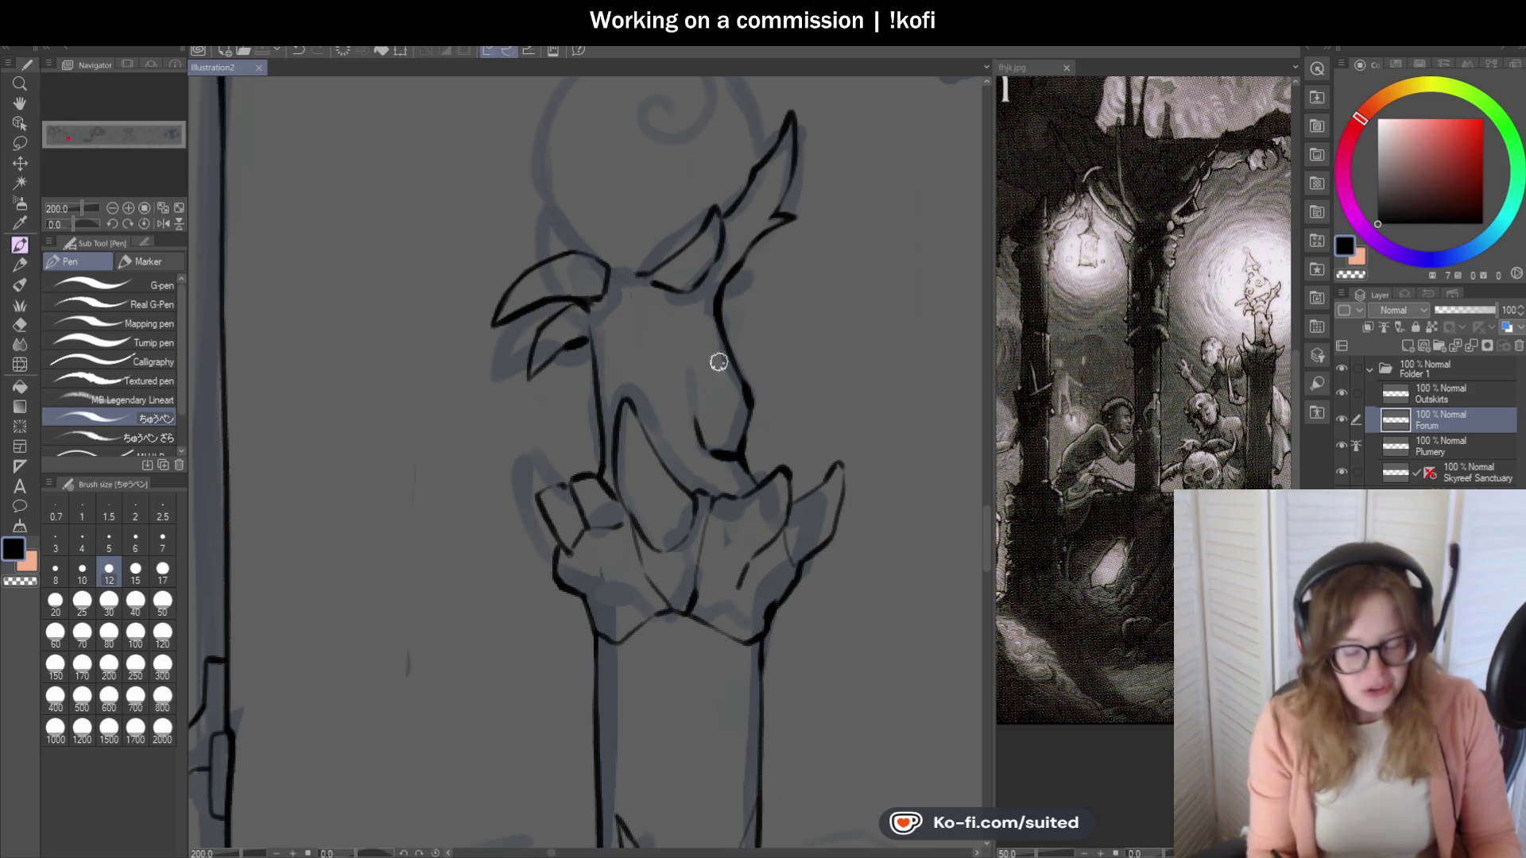
Ink the beak's upper edge and extend its tip upward, checking at lower zoom levels.
{"action": "scroll", "coordinate": [726, 388], "scroll_direction": "up", "scroll_amount": 2}
{"action": "left_click_drag", "start_coordinate": [488, 208], "coordinate": [577, 278]}
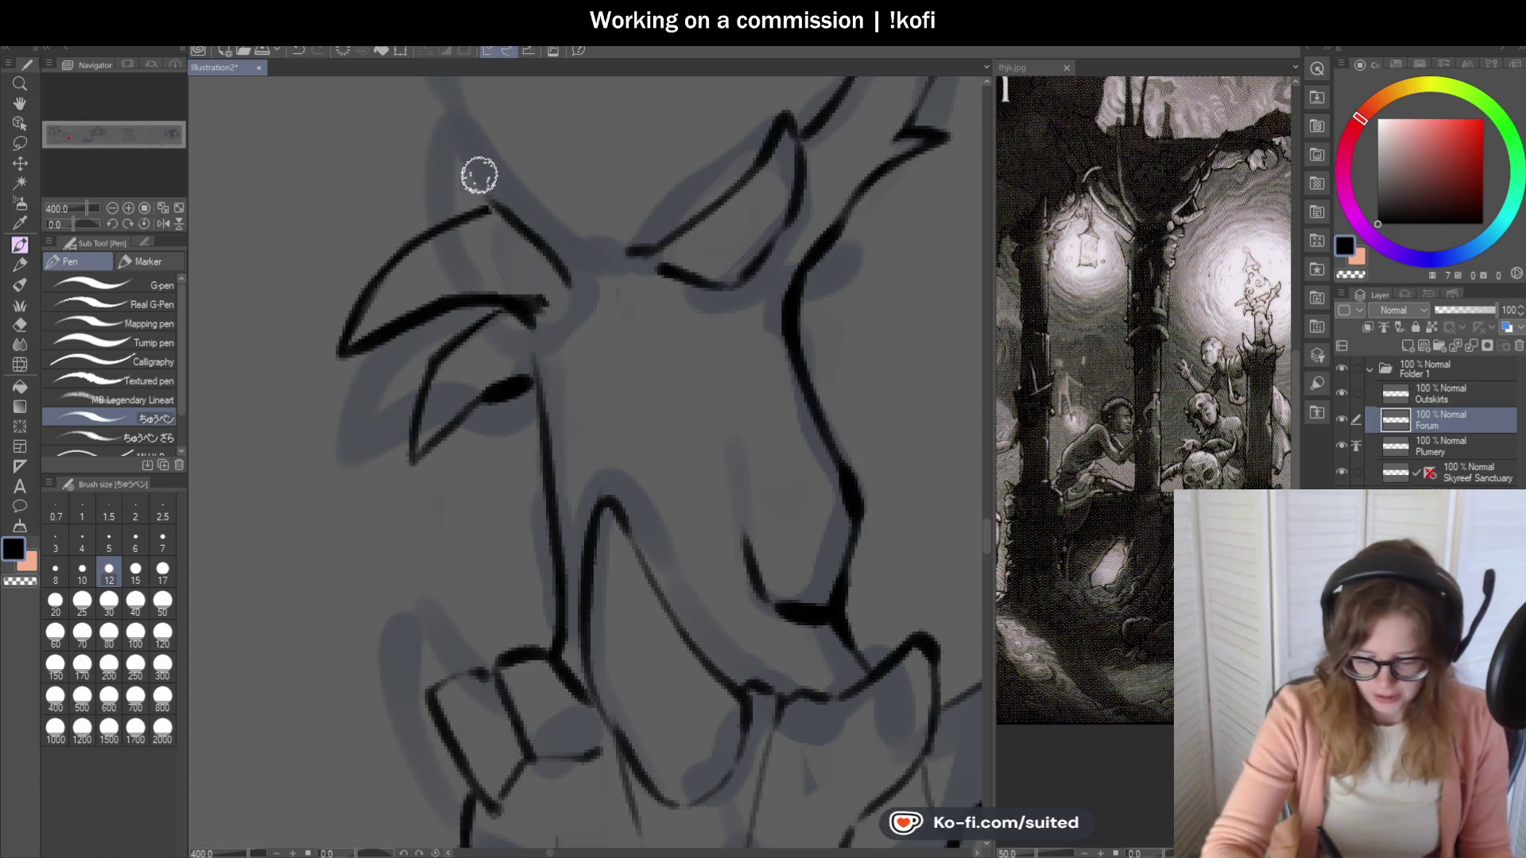
{"action": "mouse_move", "coordinate": [464, 171]}
{"action": "left_mouse_down"}
{"action": "mouse_move", "coordinate": [593, 225]}
{"action": "mouse_move", "coordinate": [596, 300]}
{"action": "mouse_move", "coordinate": [561, 288]}
{"action": "left_mouse_up"}
{"action": "scroll", "coordinate": [497, 211], "scroll_direction": "down", "scroll_amount": 6}
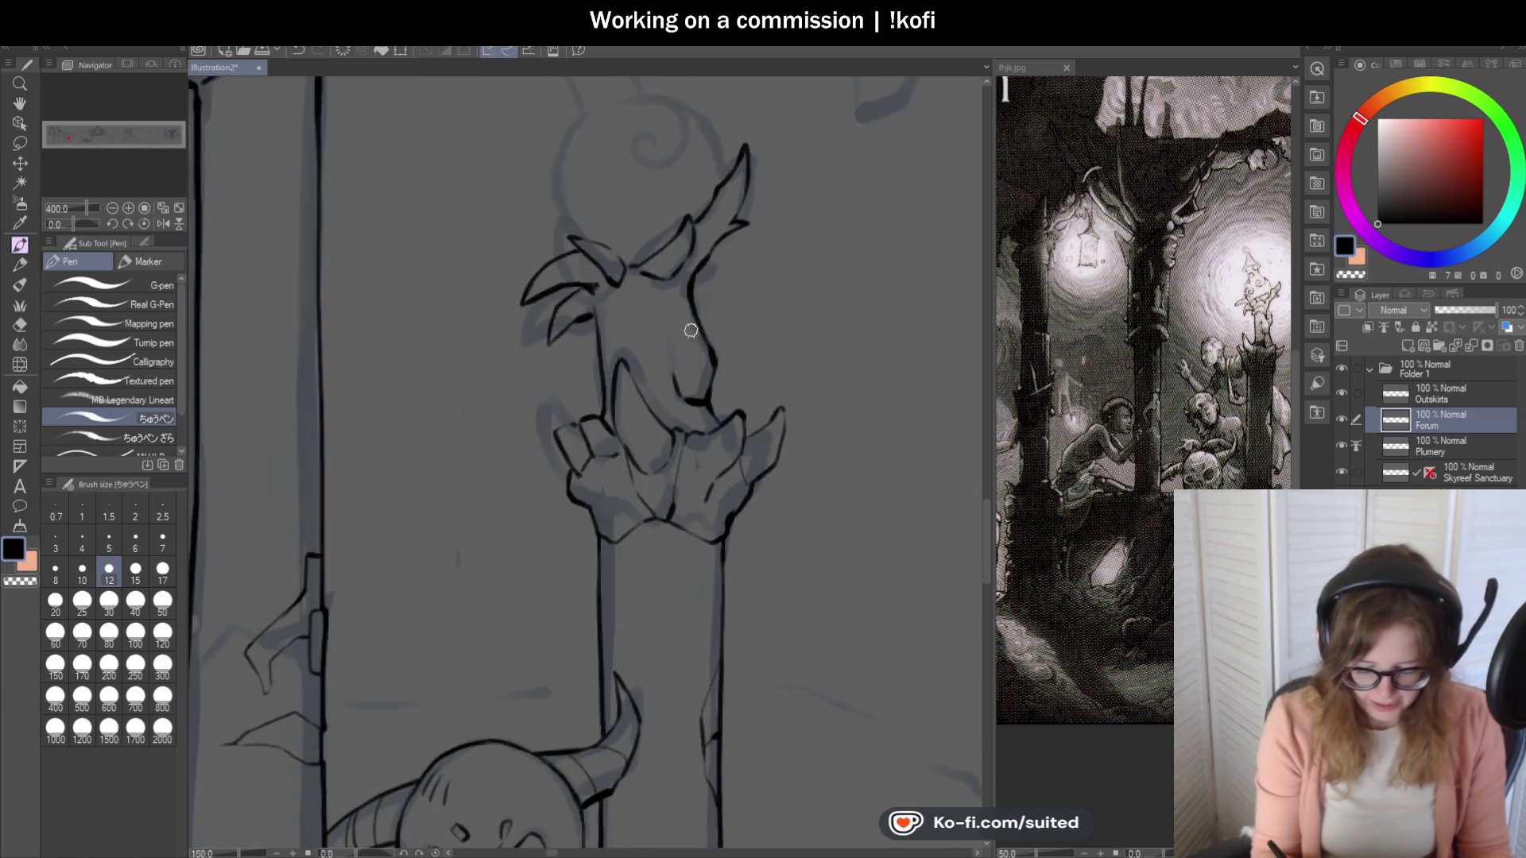
{"action": "scroll", "coordinate": [498, 211], "scroll_direction": "up", "scroll_amount": 6}
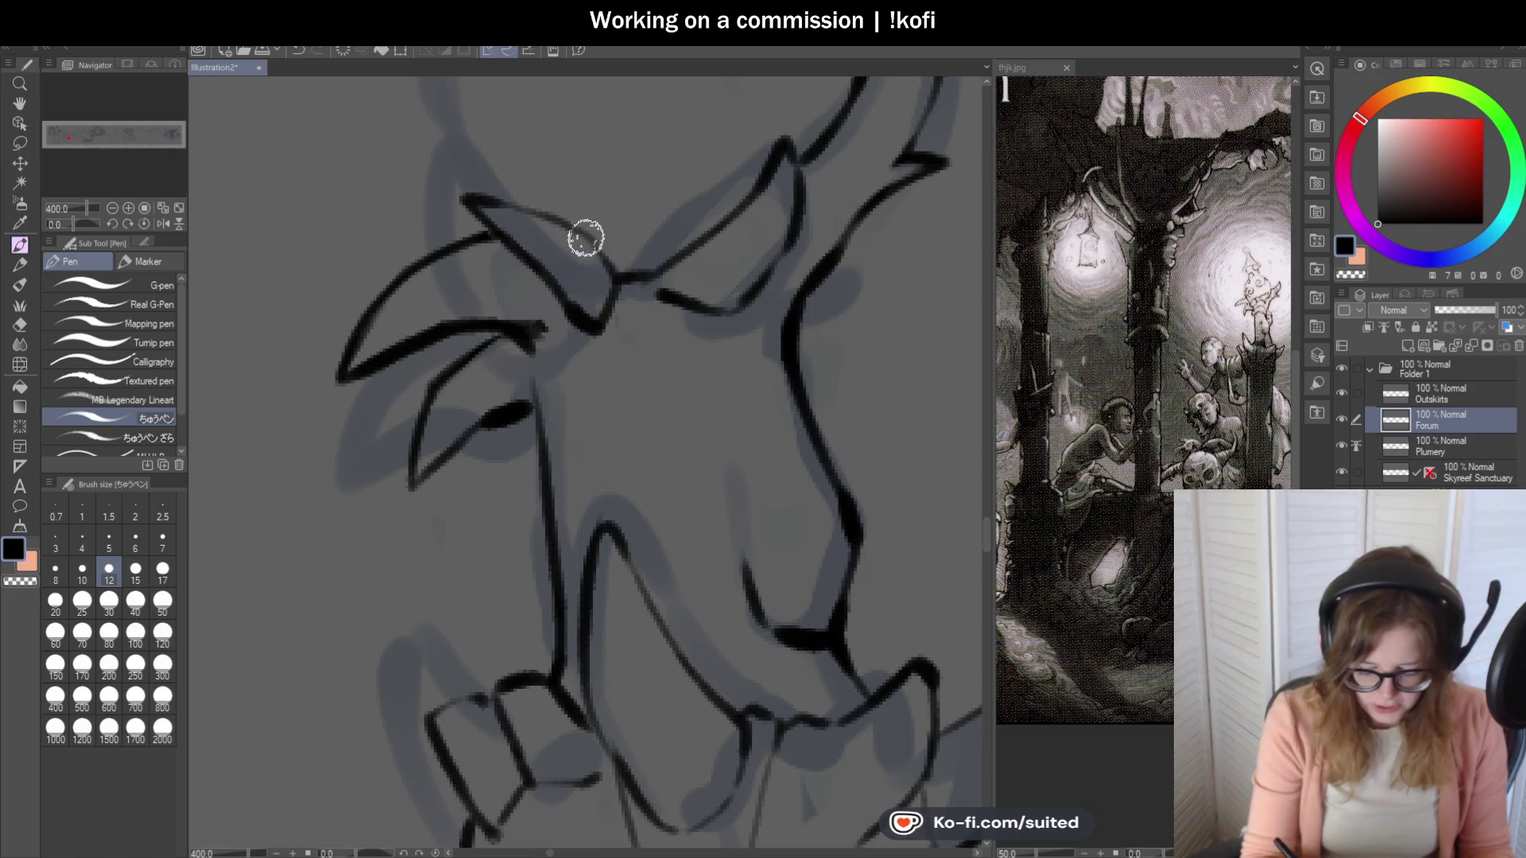
{"action": "scroll", "coordinate": [677, 421], "scroll_direction": "down", "scroll_amount": 3}
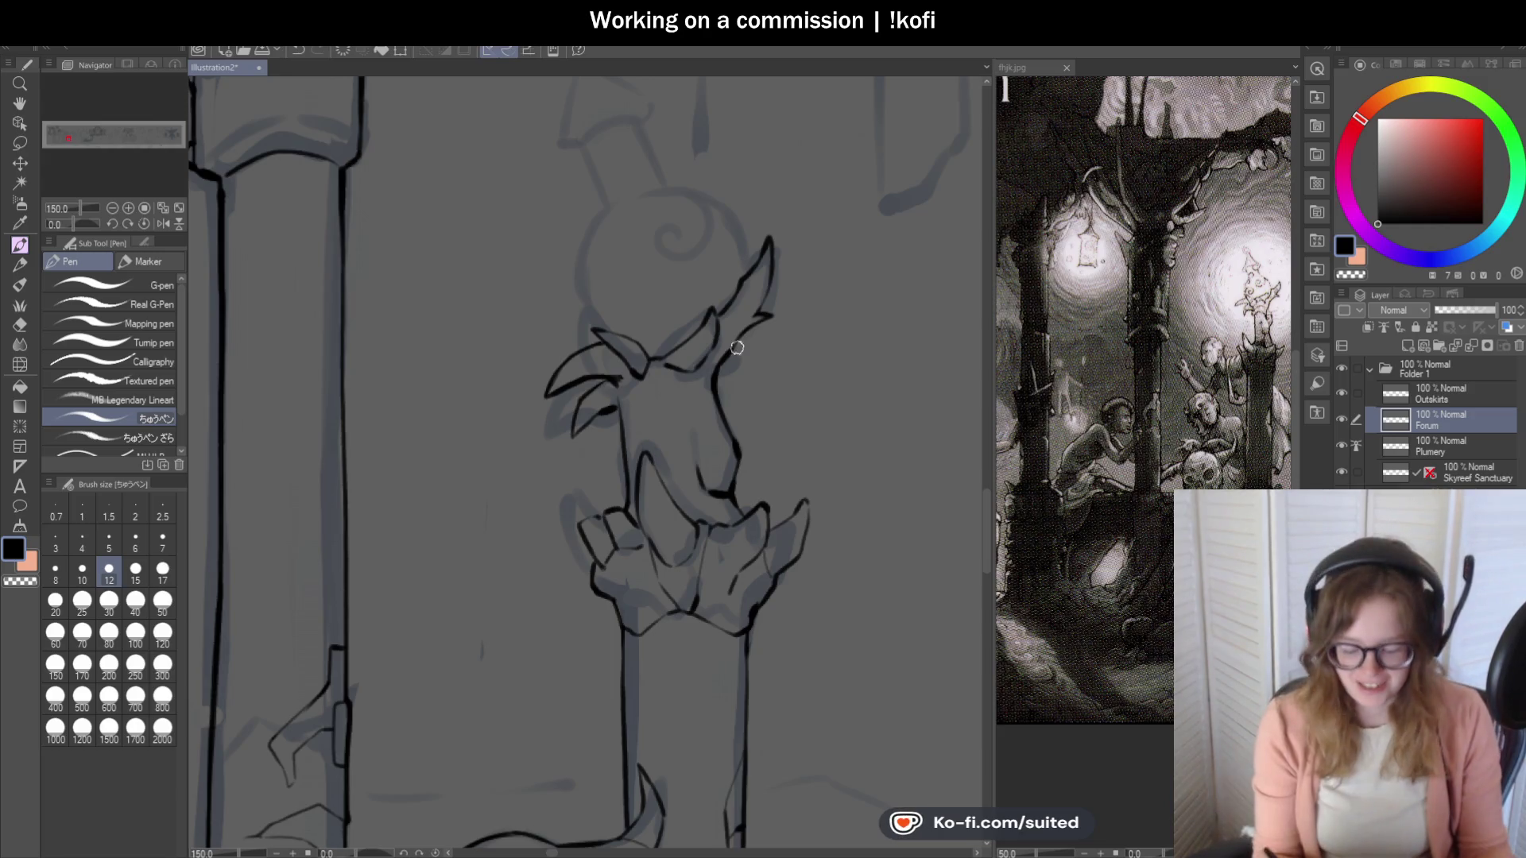
{"action": "scroll", "coordinate": [661, 325], "scroll_direction": "down", "scroll_amount": 3}
{"action": "scroll", "coordinate": [657, 317], "scroll_direction": "up", "scroll_amount": 10}
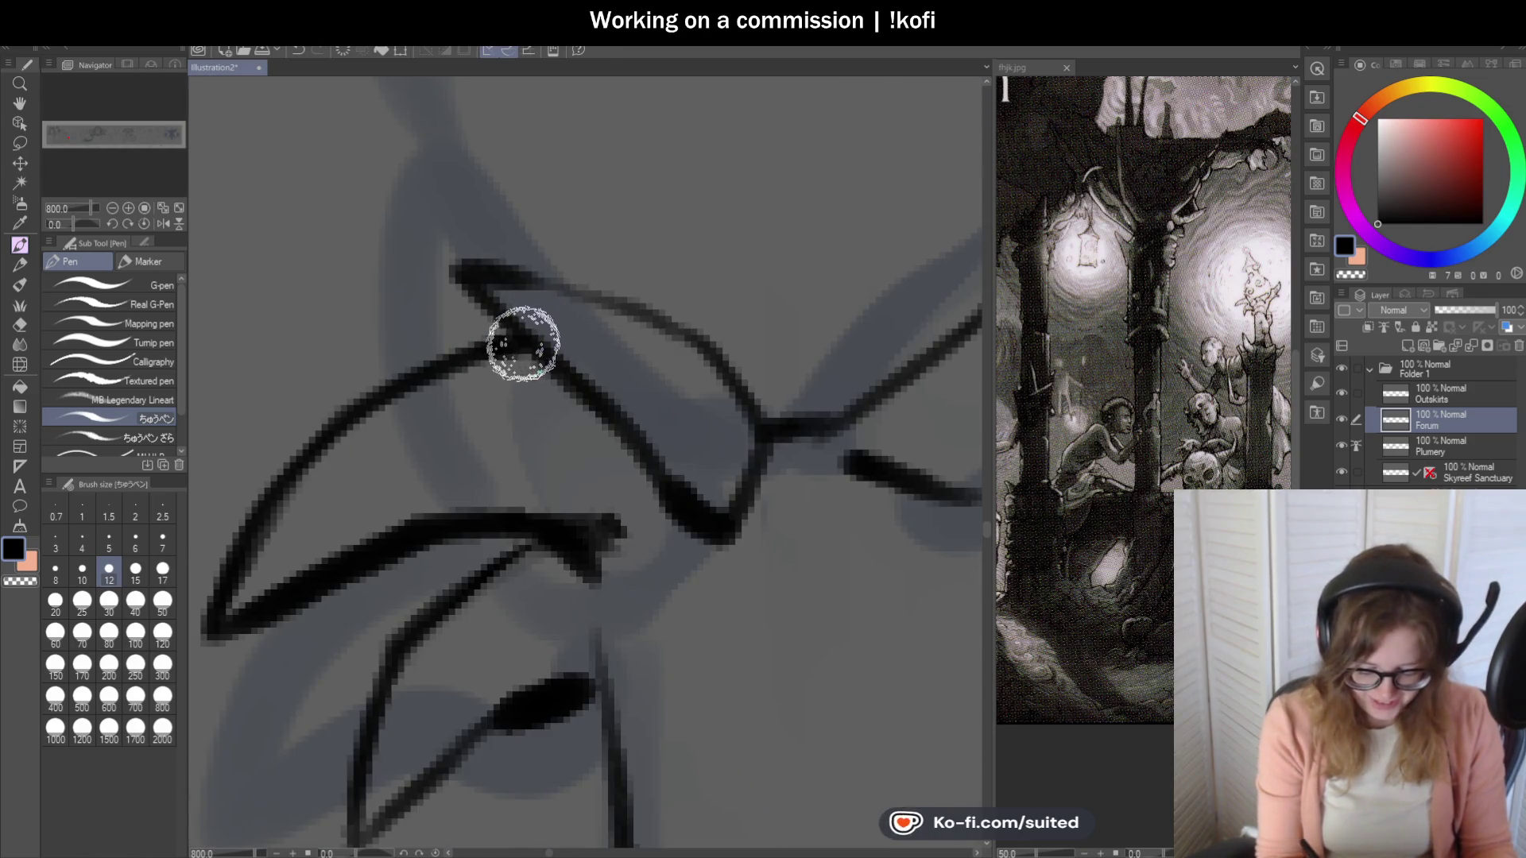
{"action": "scroll", "coordinate": [483, 270], "scroll_direction": "down", "scroll_amount": 5}
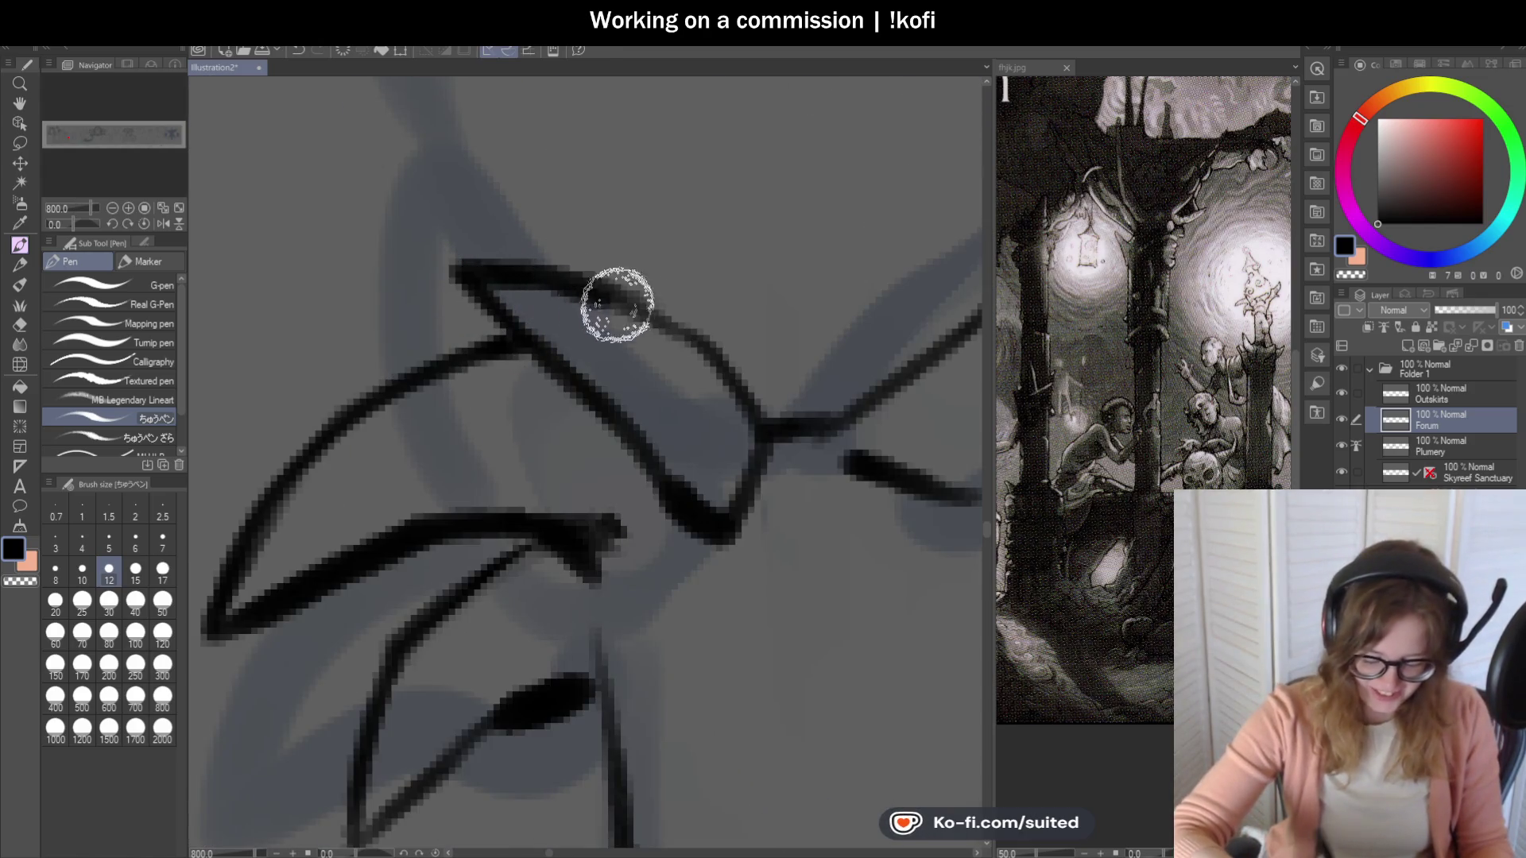
{"action": "scroll", "coordinate": [678, 331], "scroll_direction": "up", "scroll_amount": 5}
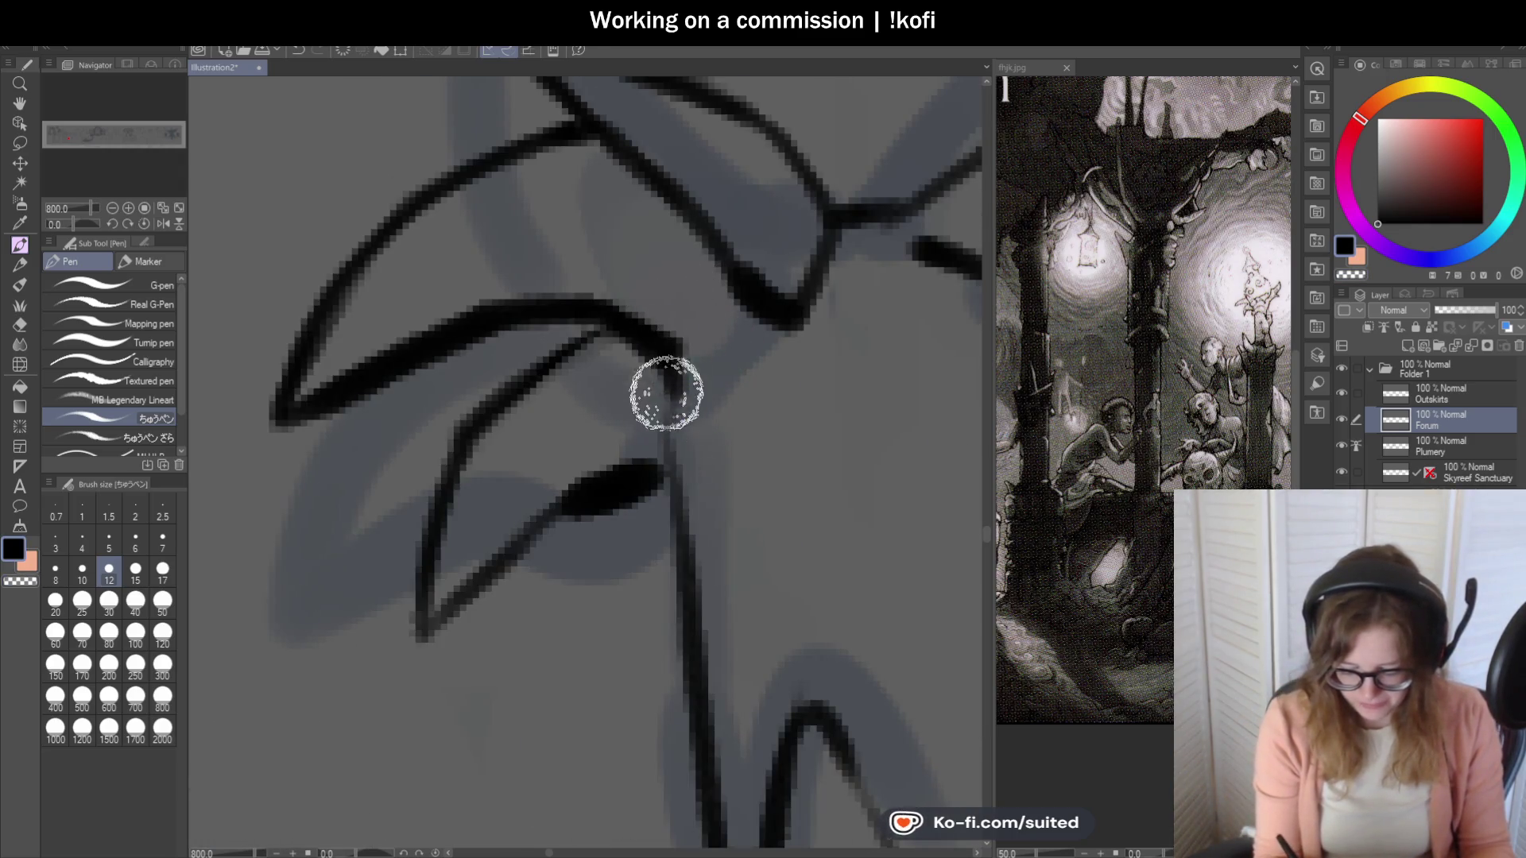
{"action": "scroll", "coordinate": [682, 326], "scroll_direction": "down", "scroll_amount": 6}
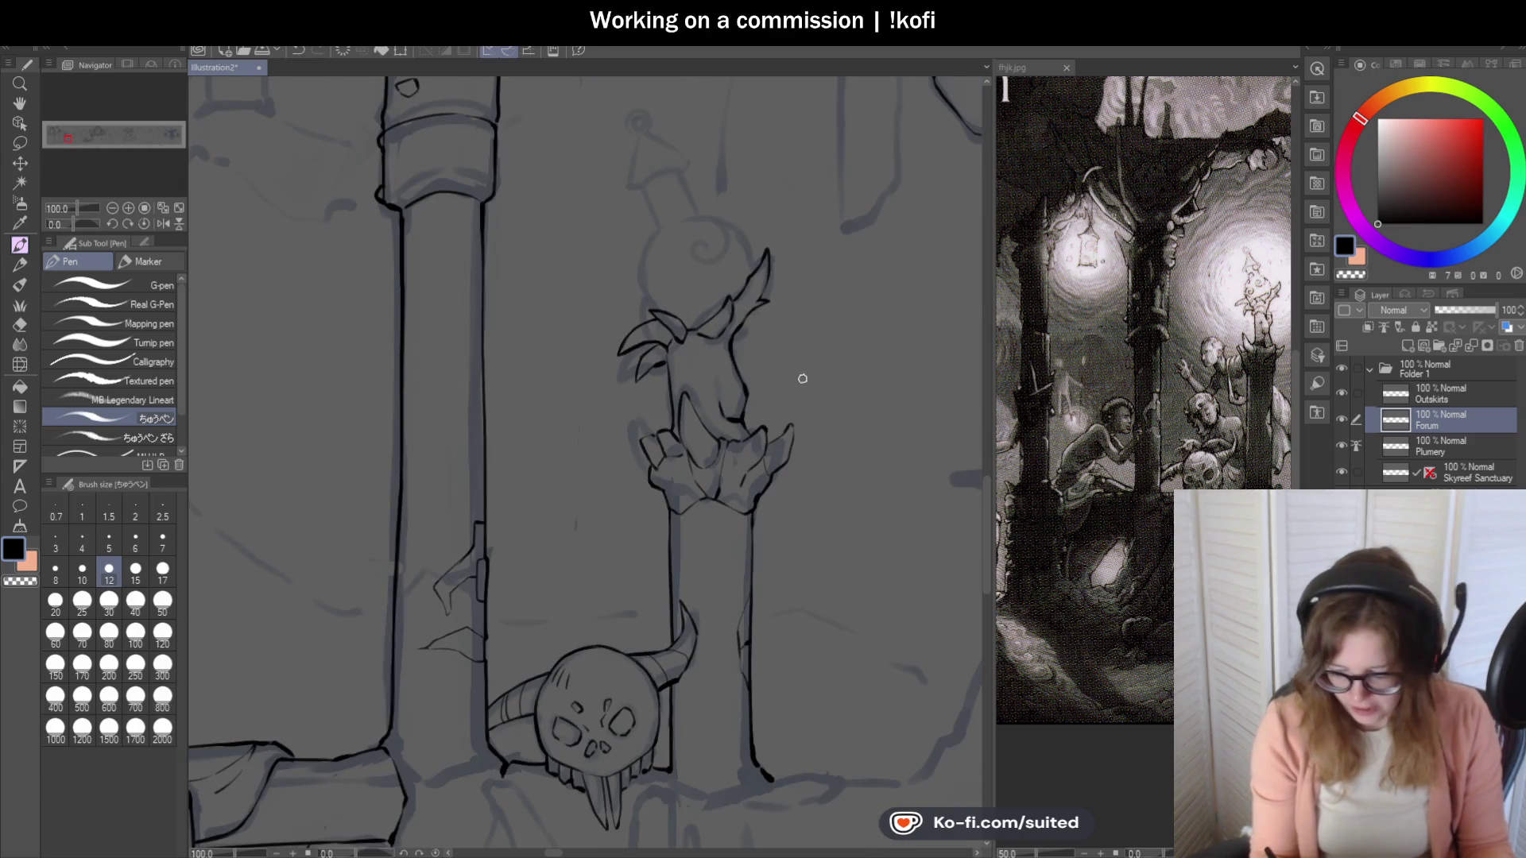
{"action": "scroll", "coordinate": [802, 380], "scroll_direction": "up", "scroll_amount": 4}
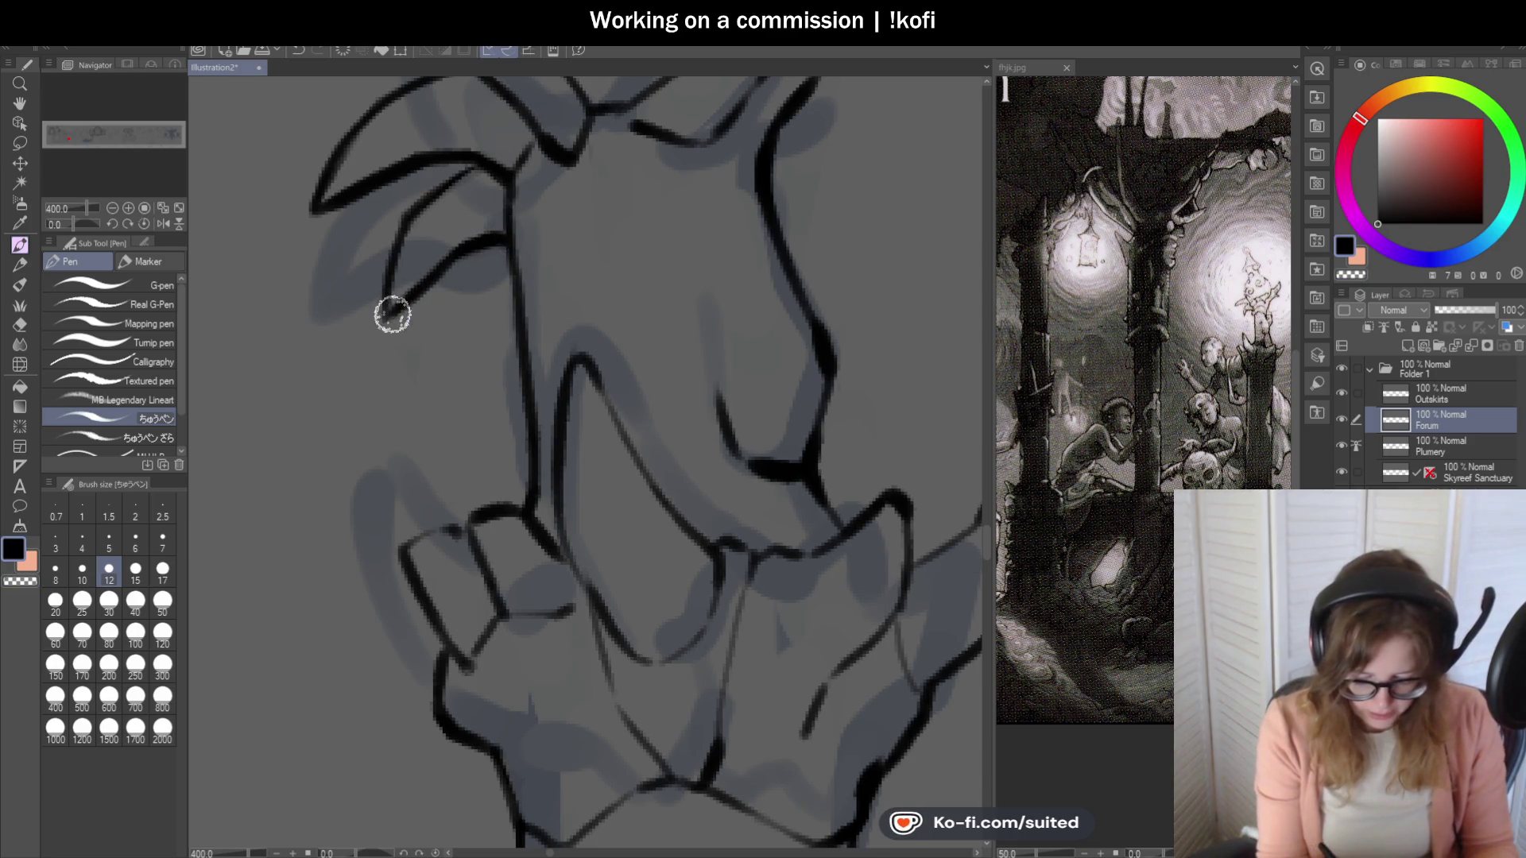
Sketch faint guide lines marking a band across the creature's head.
{"action": "left_click_drag", "start_coordinate": [515, 254], "coordinate": [581, 213]}
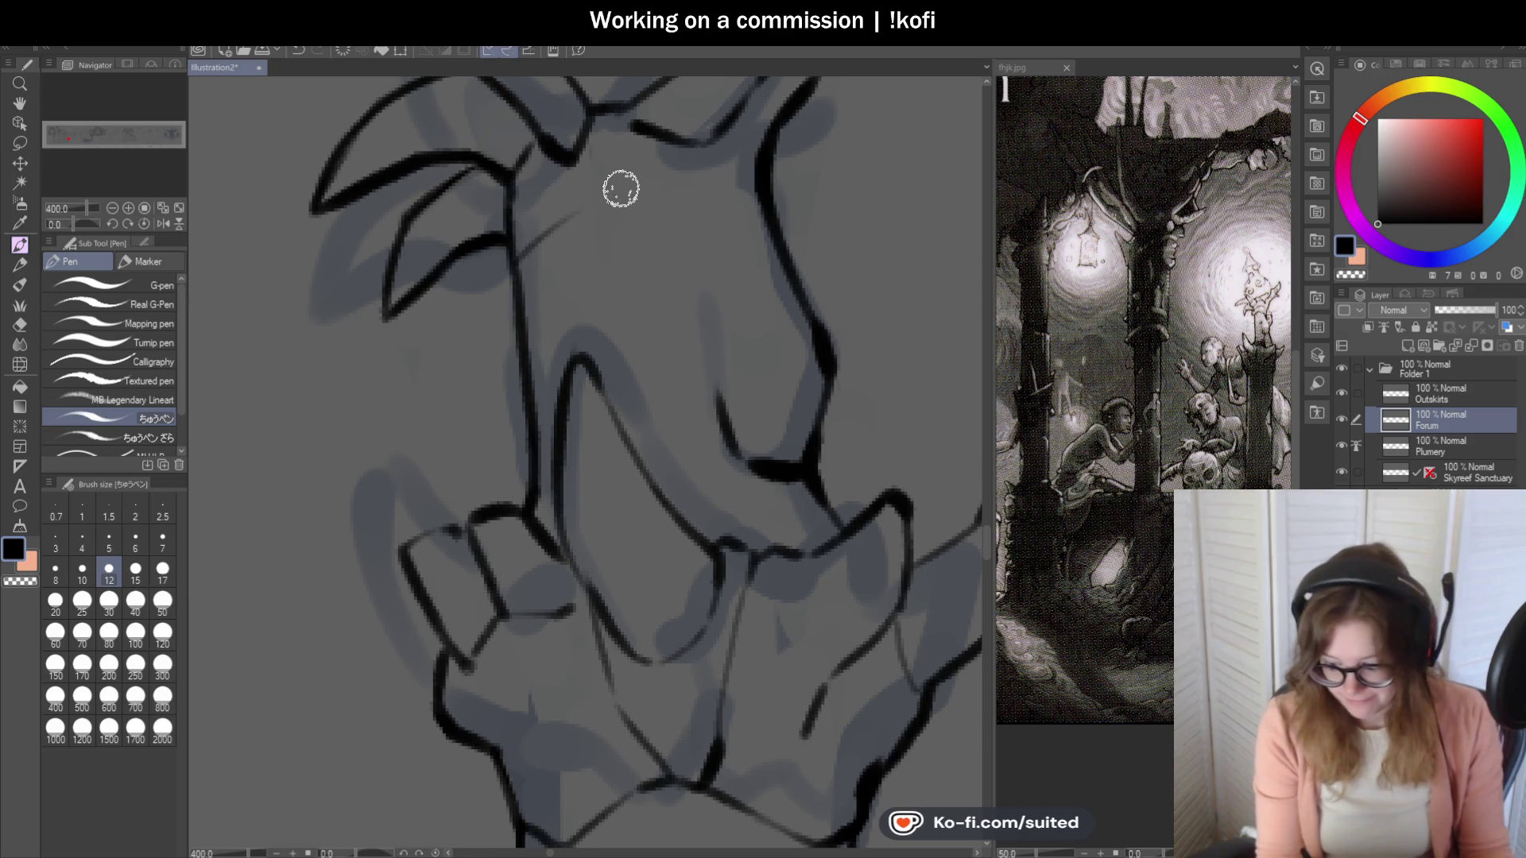
{"action": "mouse_move", "coordinate": [516, 262]}
{"action": "left_mouse_down"}
{"action": "mouse_move", "coordinate": [632, 191]}
{"action": "mouse_move", "coordinate": [766, 218]}
{"action": "left_mouse_up"}
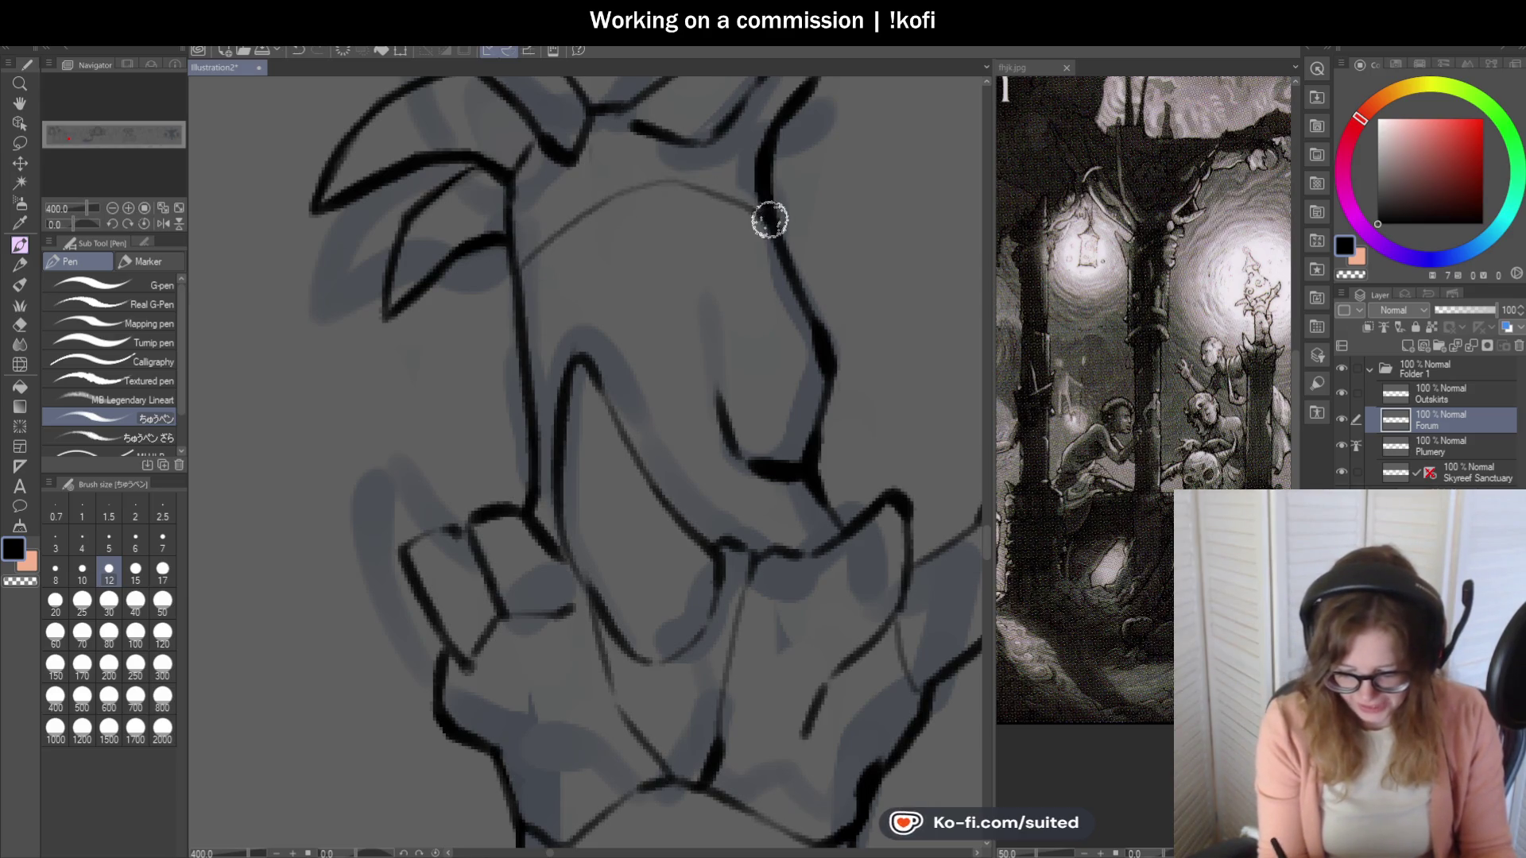
{"action": "mouse_move", "coordinate": [783, 274]}
{"action": "left_mouse_down"}
{"action": "mouse_move", "coordinate": [700, 253]}
{"action": "mouse_move", "coordinate": [528, 371]}
{"action": "left_mouse_up"}
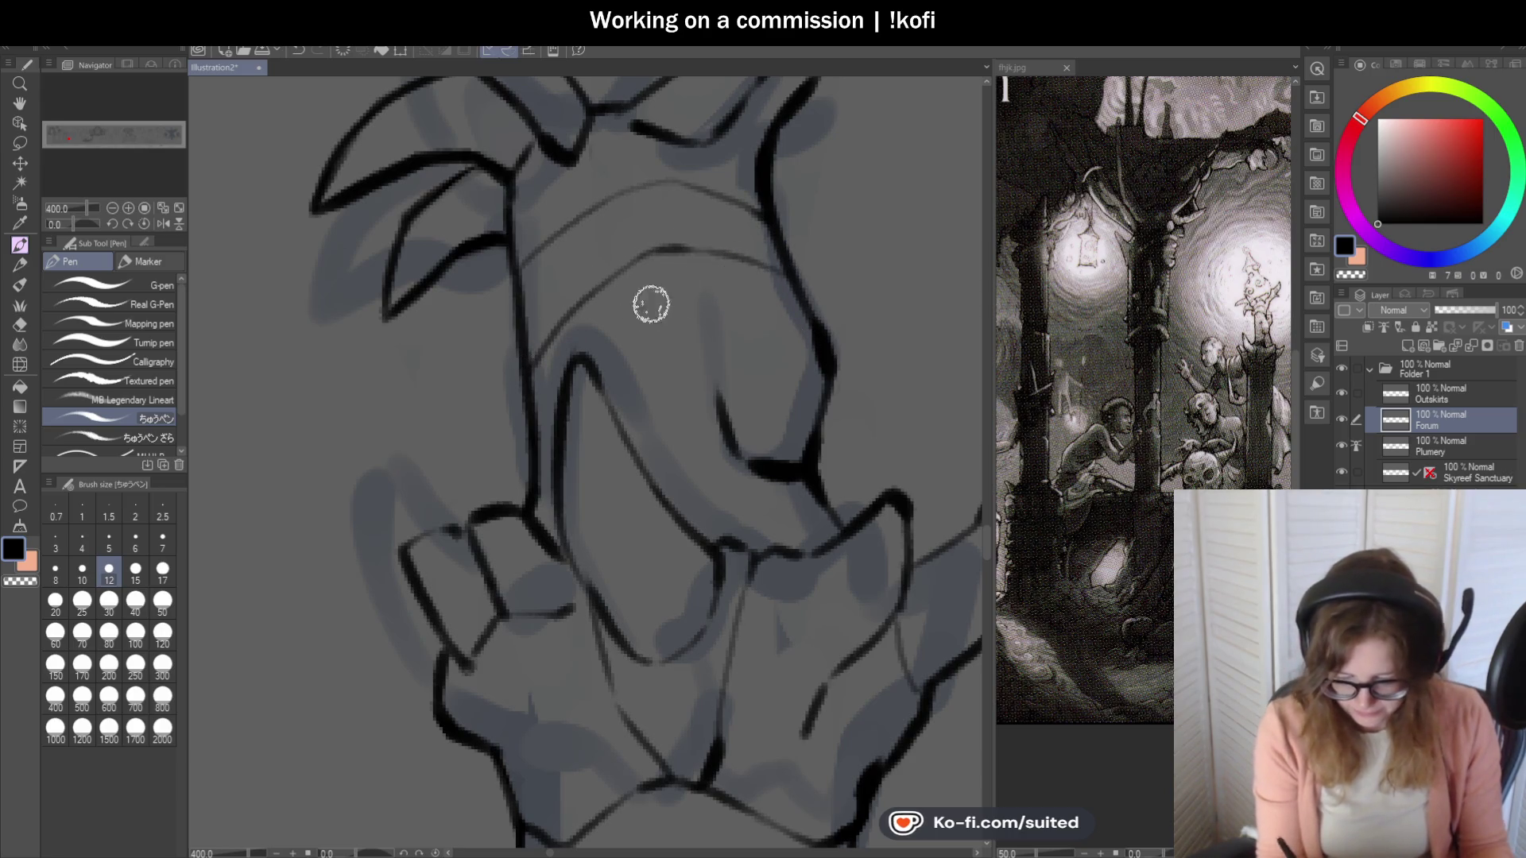
{"action": "scroll", "coordinate": [675, 297], "scroll_direction": "down", "scroll_amount": 5}
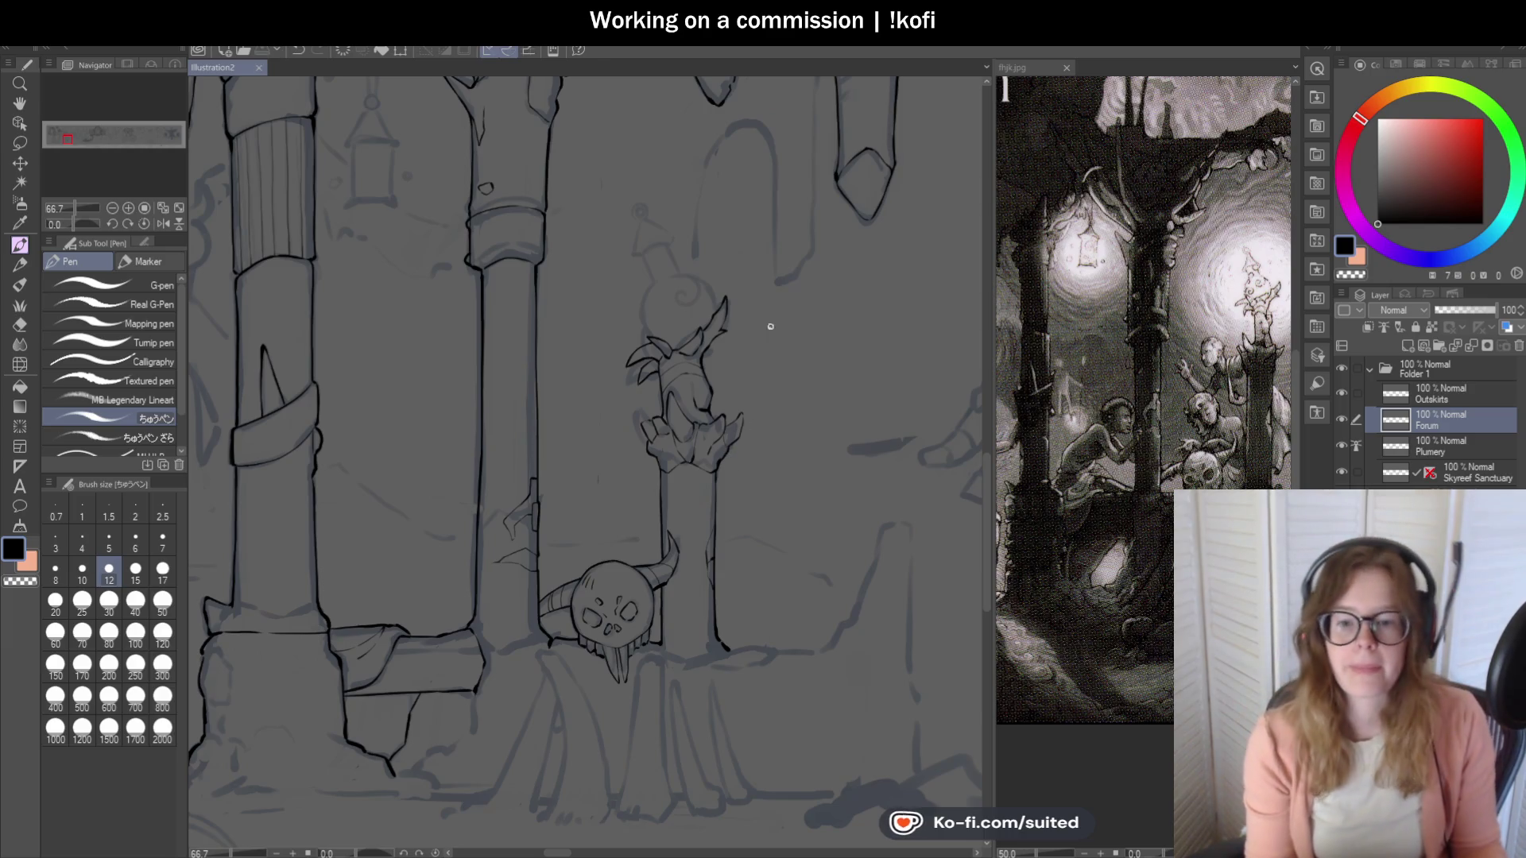
{"action": "scroll", "coordinate": [769, 334], "scroll_direction": "up", "scroll_amount": 3}
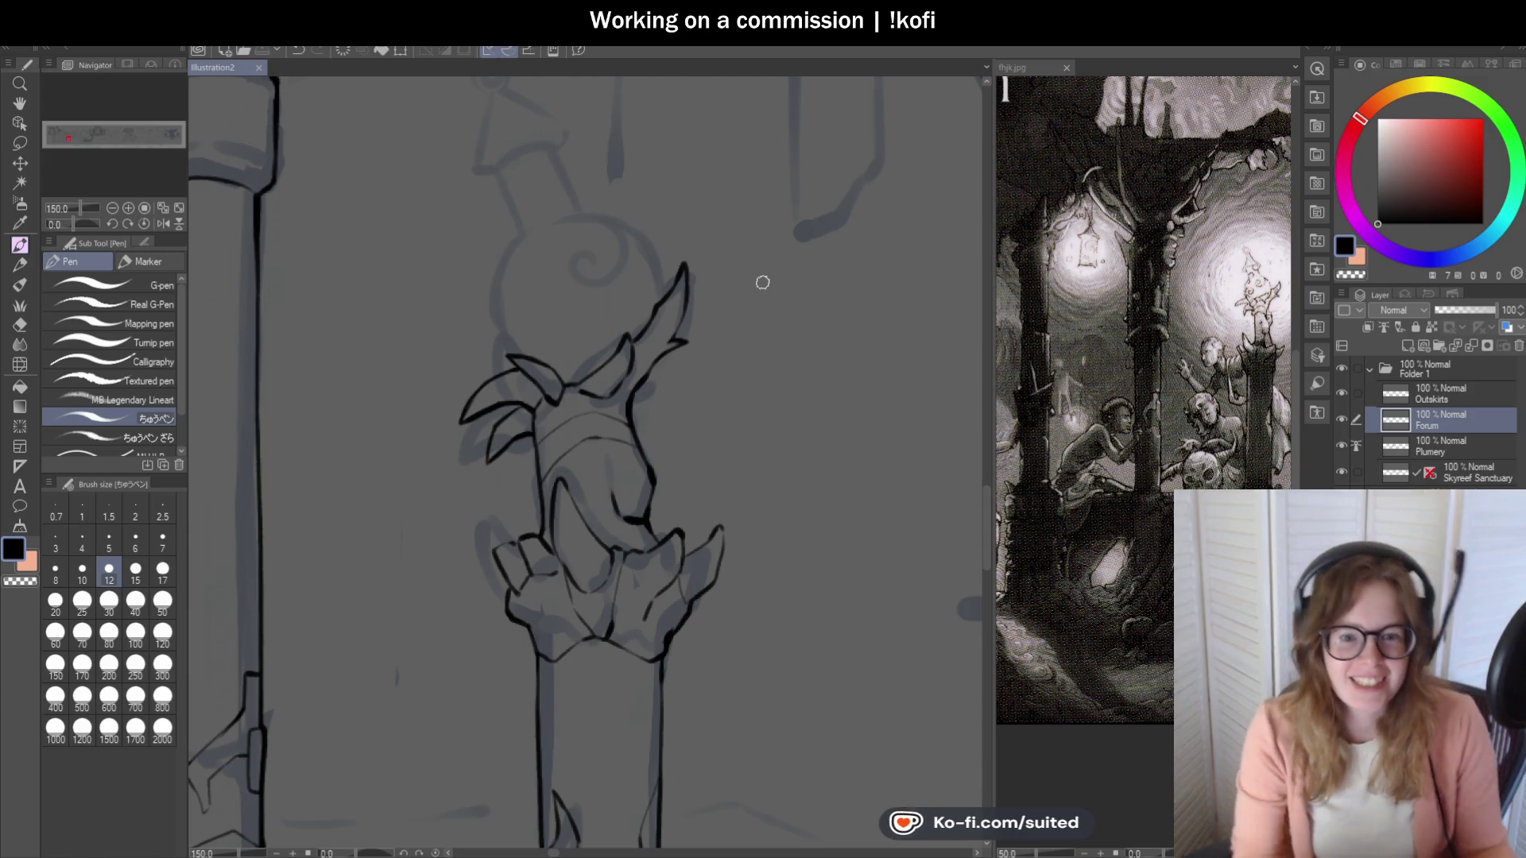
{"action": "scroll", "coordinate": [697, 288], "scroll_direction": "down", "scroll_amount": 4}
{"action": "scroll", "coordinate": [632, 413], "scroll_direction": "up", "scroll_amount": 6}
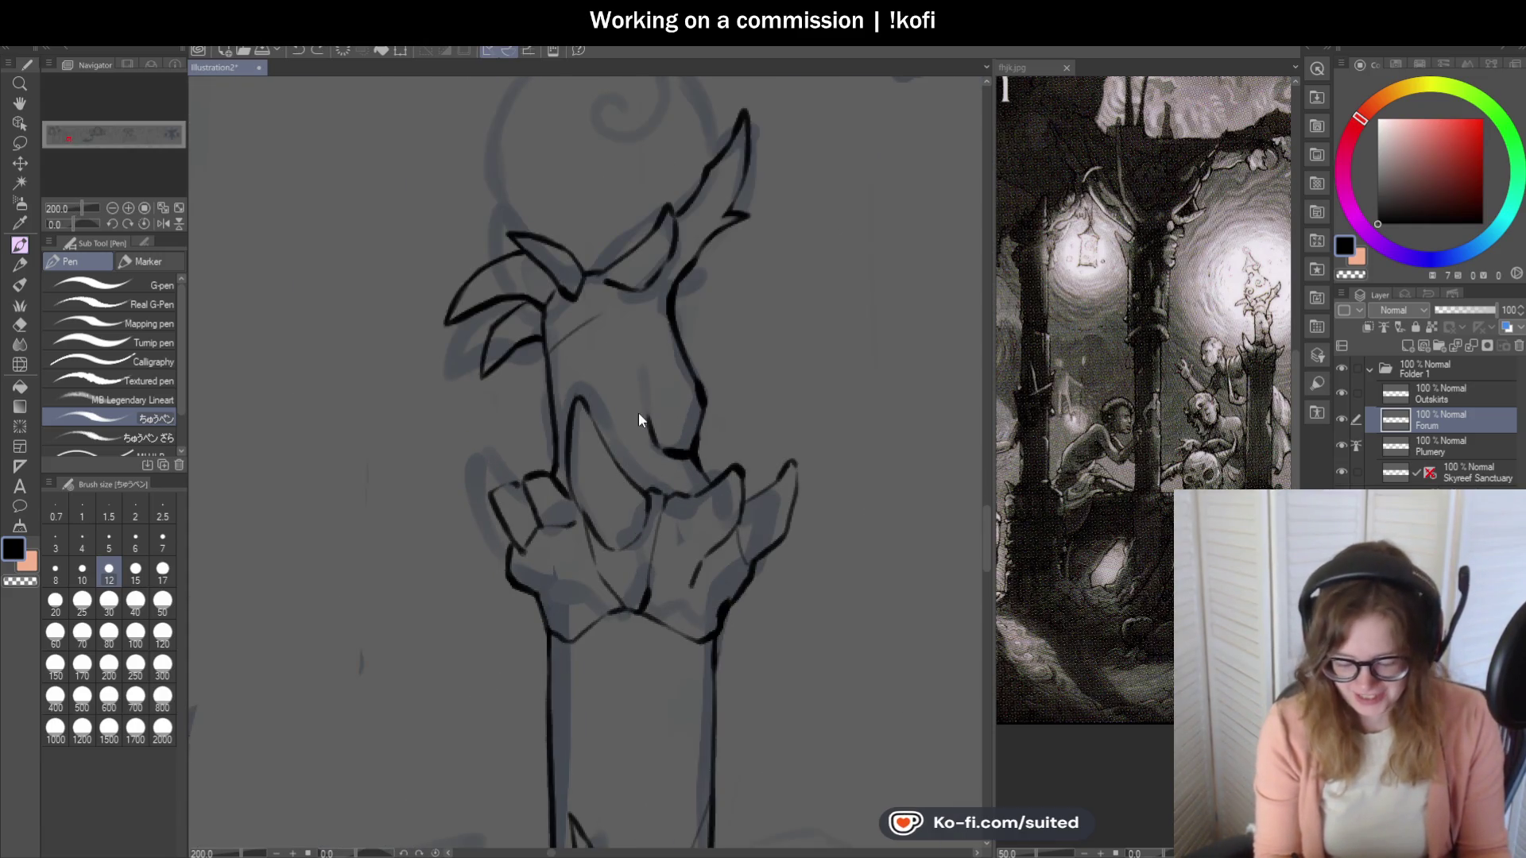
{"action": "scroll", "coordinate": [562, 341], "scroll_direction": "up", "scroll_amount": 3}
Draw a thin arc across the head, redoing it along the head's right side.
{"action": "mouse_move", "coordinate": [511, 413]}
{"action": "left_mouse_down"}
{"action": "mouse_move", "coordinate": [551, 351]}
{"action": "mouse_move", "coordinate": [681, 286]}
{"action": "mouse_move", "coordinate": [763, 337]}
{"action": "mouse_move", "coordinate": [782, 395]}
{"action": "mouse_move", "coordinate": [668, 342]}
{"action": "left_mouse_up"}
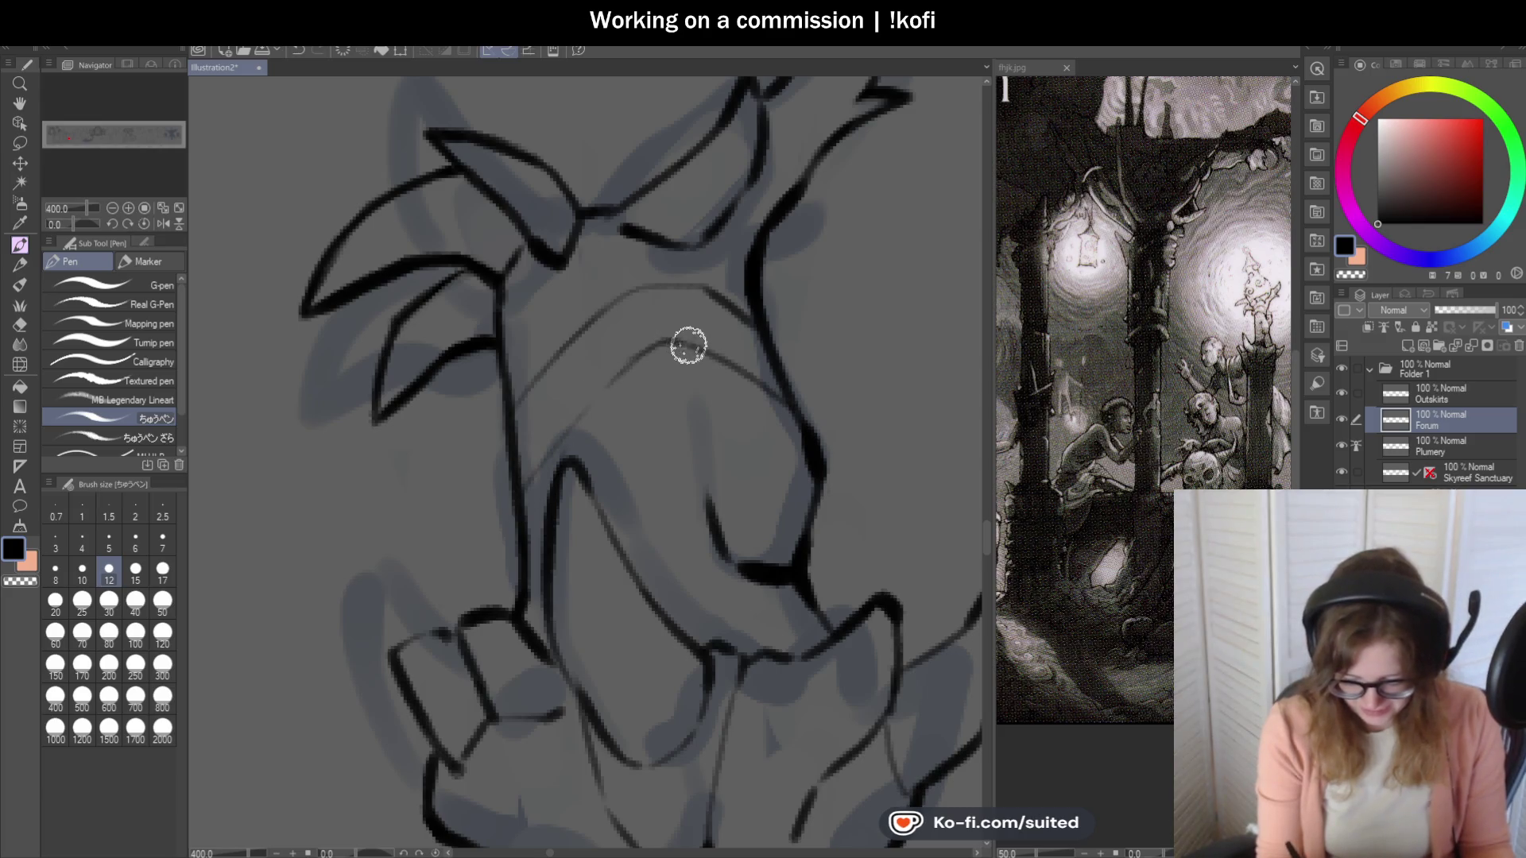
{"action": "scroll", "coordinate": [821, 354], "scroll_direction": "down", "scroll_amount": 4}
{"action": "scroll", "coordinate": [681, 389], "scroll_direction": "up", "scroll_amount": 4}
{"action": "key", "text": "ctrl+z"}
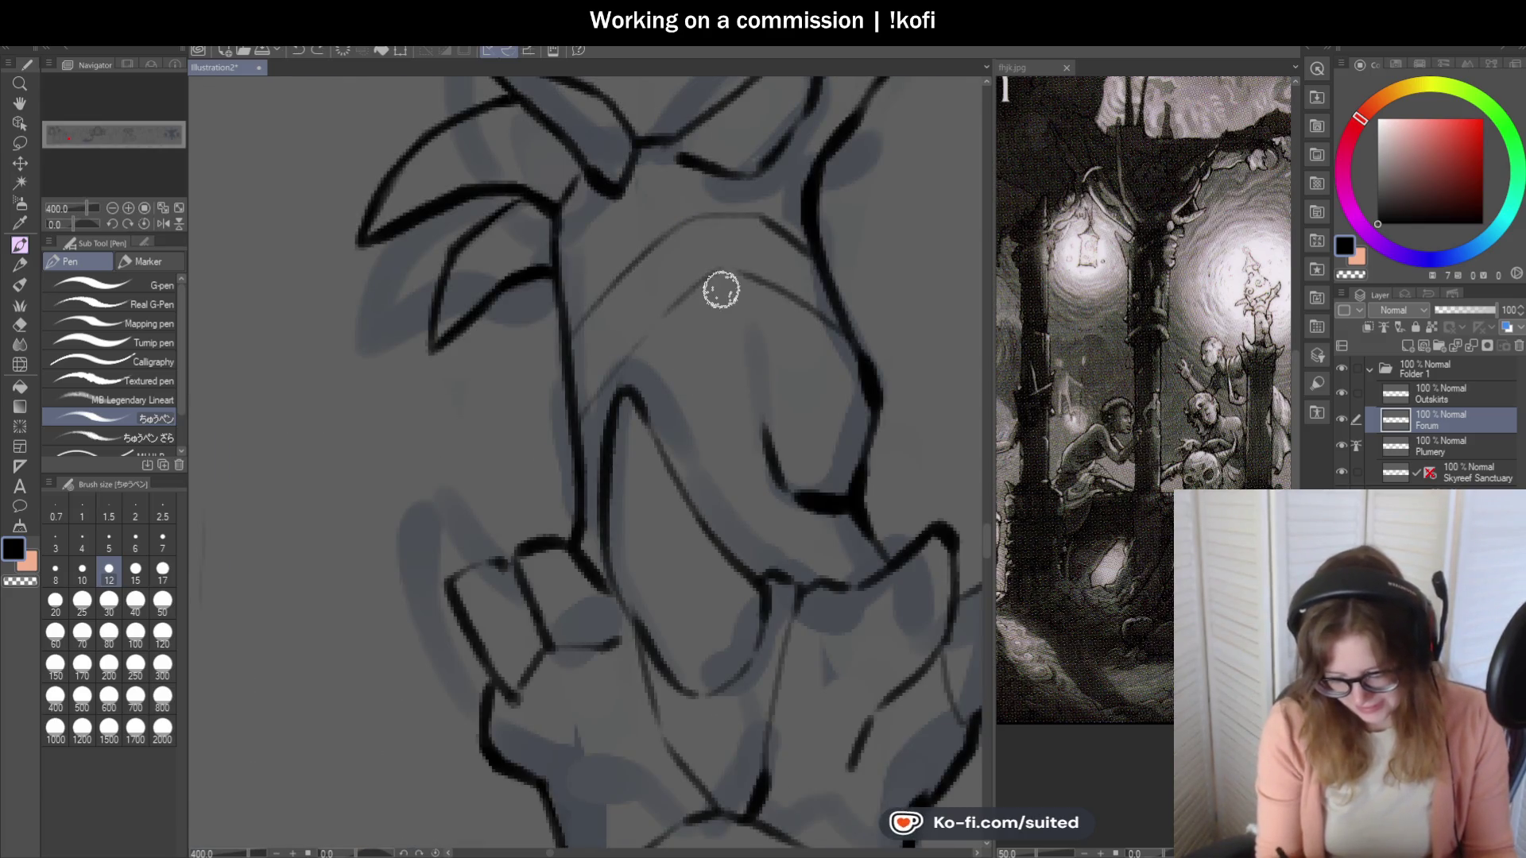
{"action": "key", "text": "ctrl+z"}
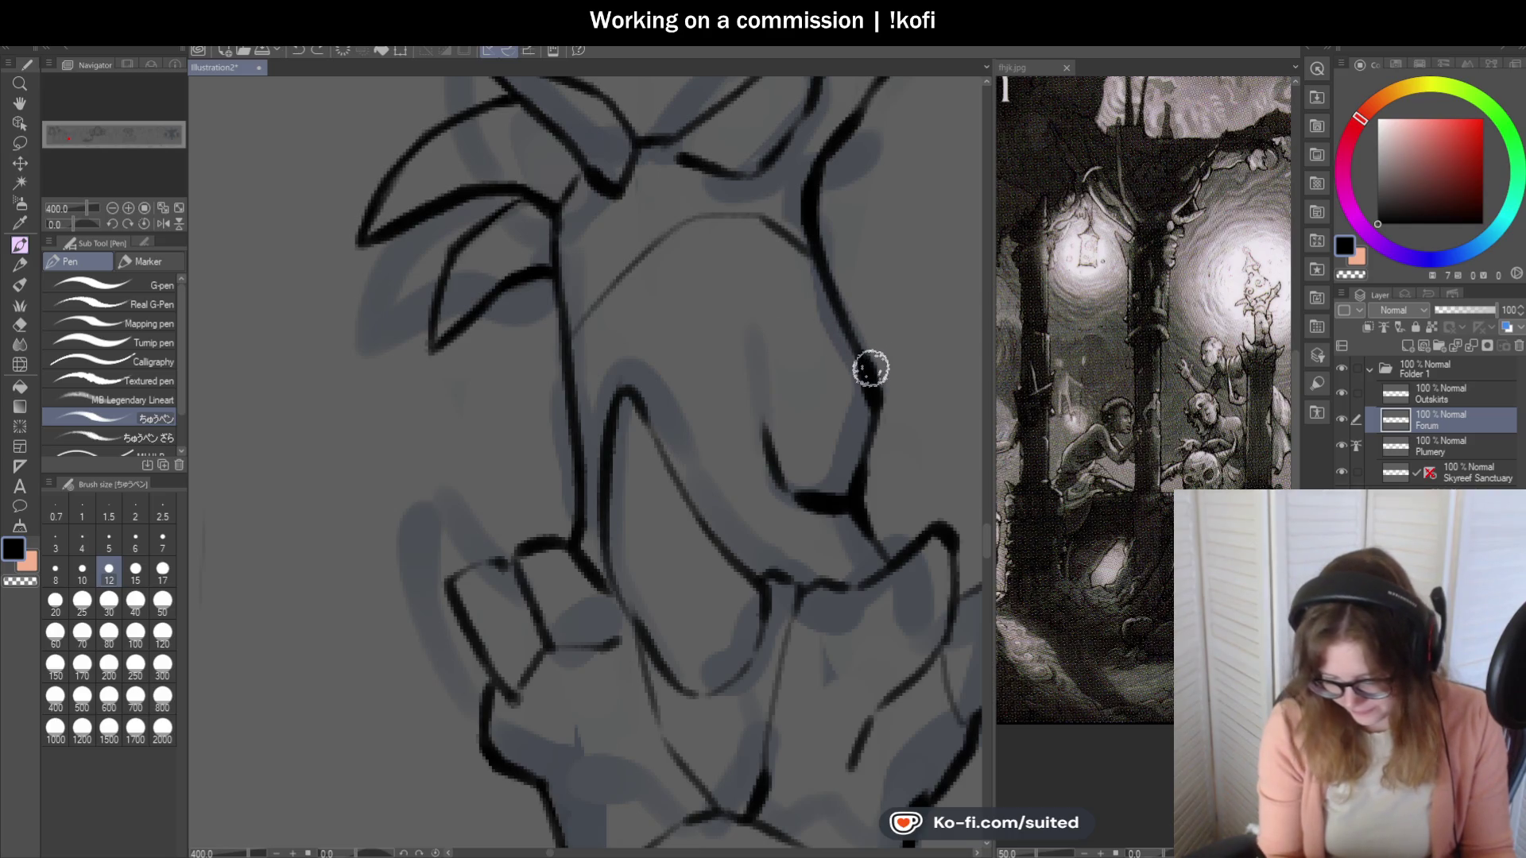
{"action": "left_click_drag", "start_coordinate": [845, 355], "coordinate": [674, 312]}
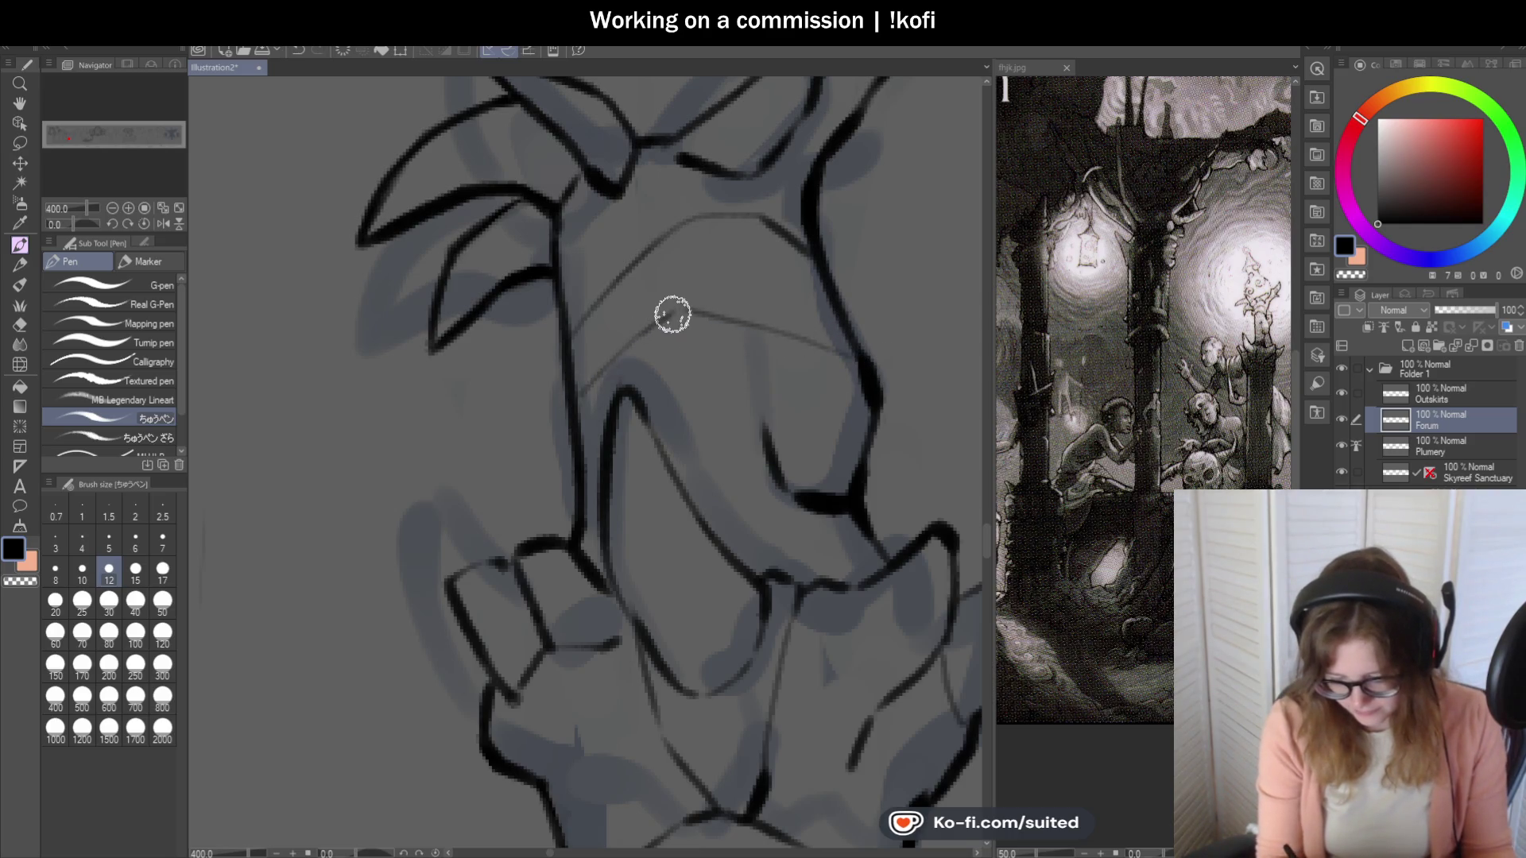
{"action": "scroll", "coordinate": [708, 326], "scroll_direction": "down", "scroll_amount": 5}
Save the illustration, then begin inking the creature's round head outline.
{"action": "key", "text": "ctrl+s"}
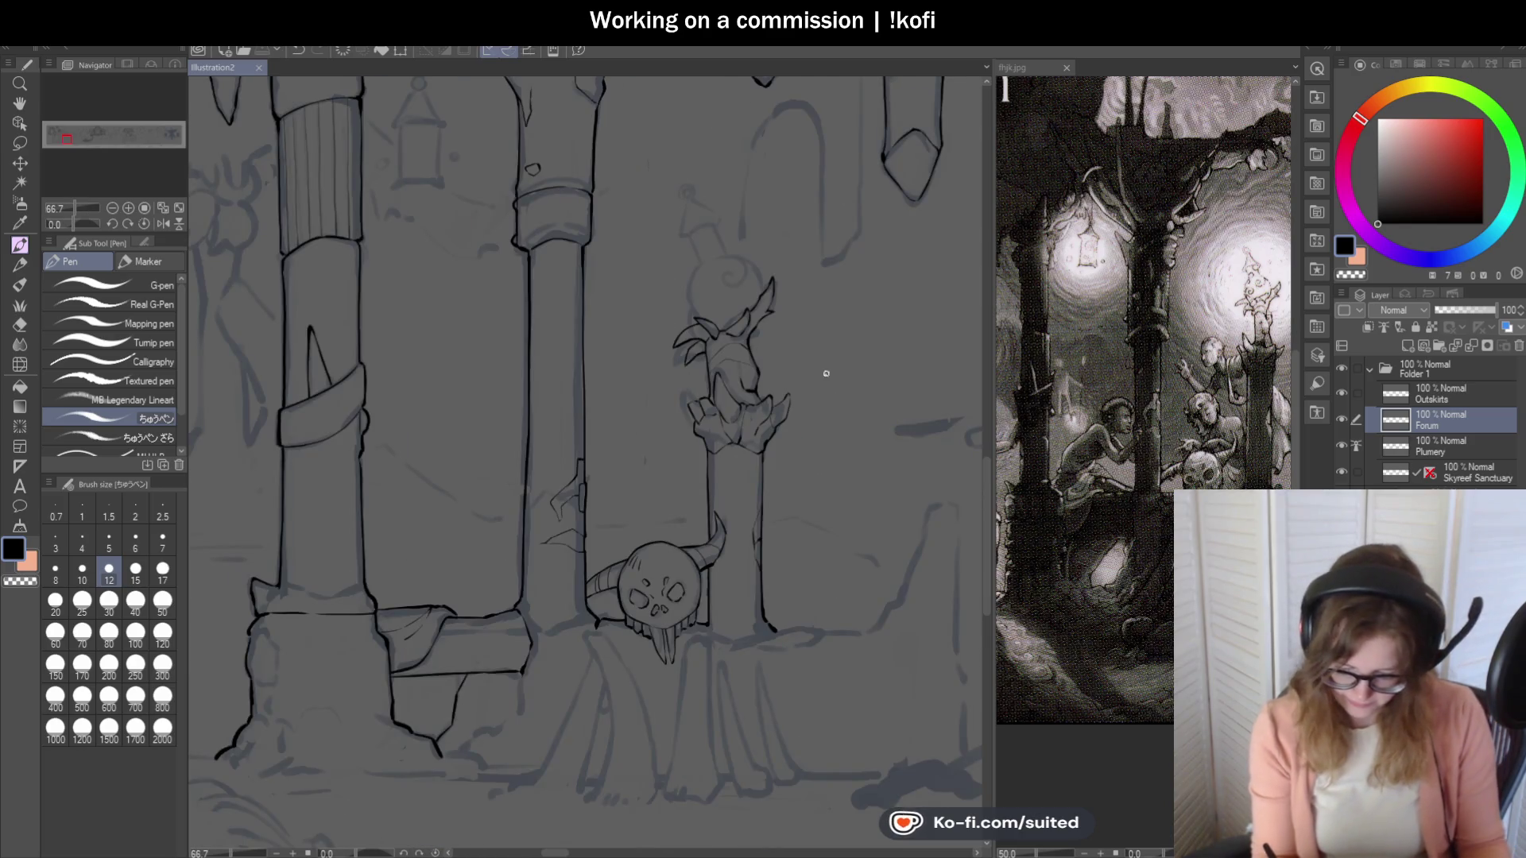
{"action": "scroll", "coordinate": [763, 233], "scroll_direction": "up", "scroll_amount": 3}
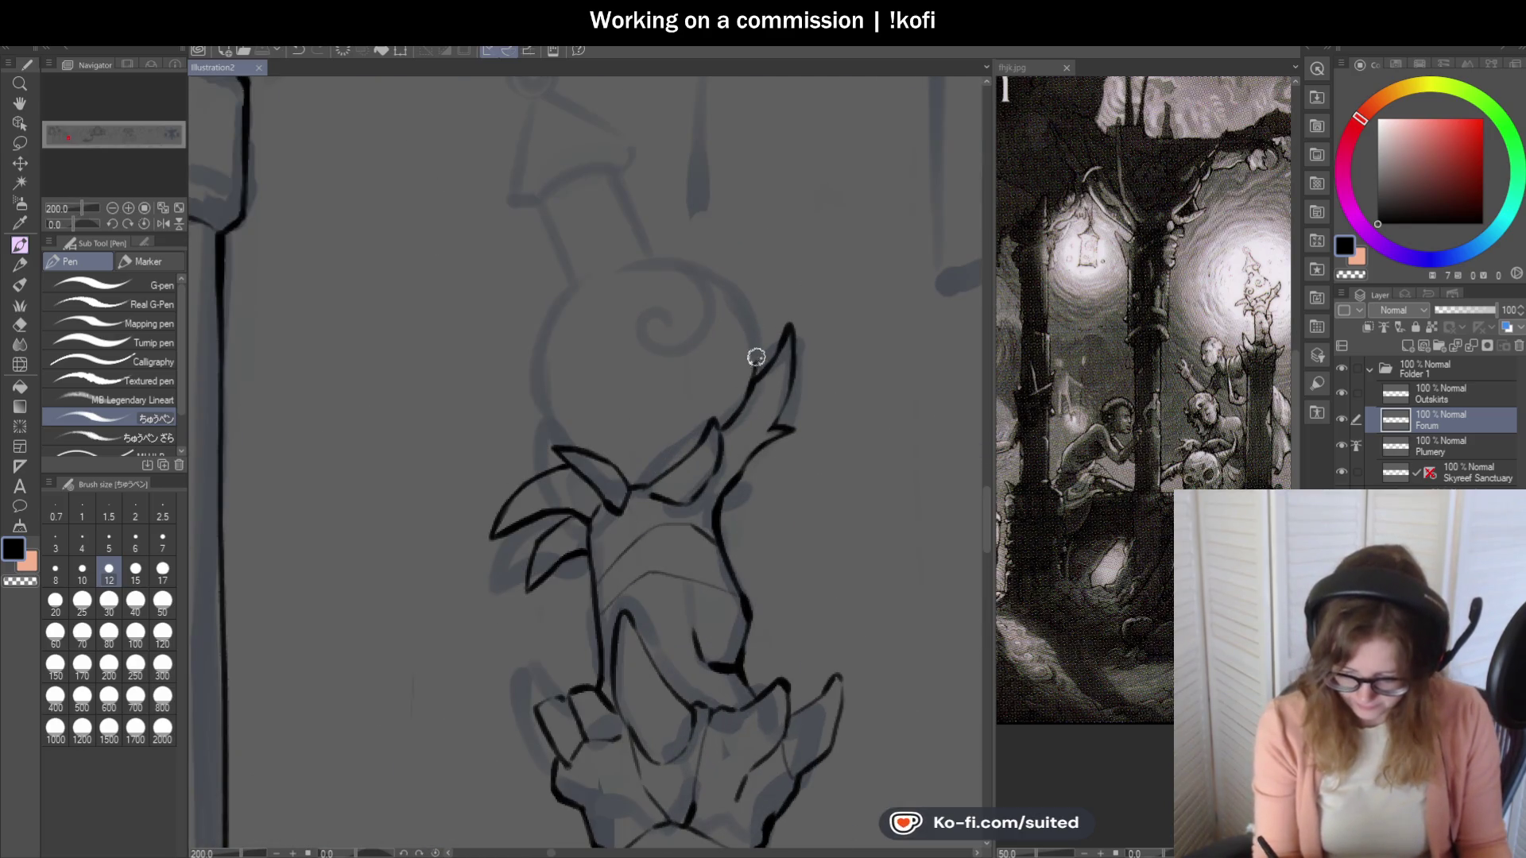
{"action": "scroll", "coordinate": [755, 366], "scroll_direction": "up", "scroll_amount": 2}
{"action": "mouse_move", "coordinate": [757, 401]}
{"action": "left_mouse_down"}
{"action": "mouse_move", "coordinate": [753, 341]}
{"action": "mouse_move", "coordinate": [599, 198]}
{"action": "mouse_move", "coordinate": [318, 497]}
{"action": "left_mouse_up"}
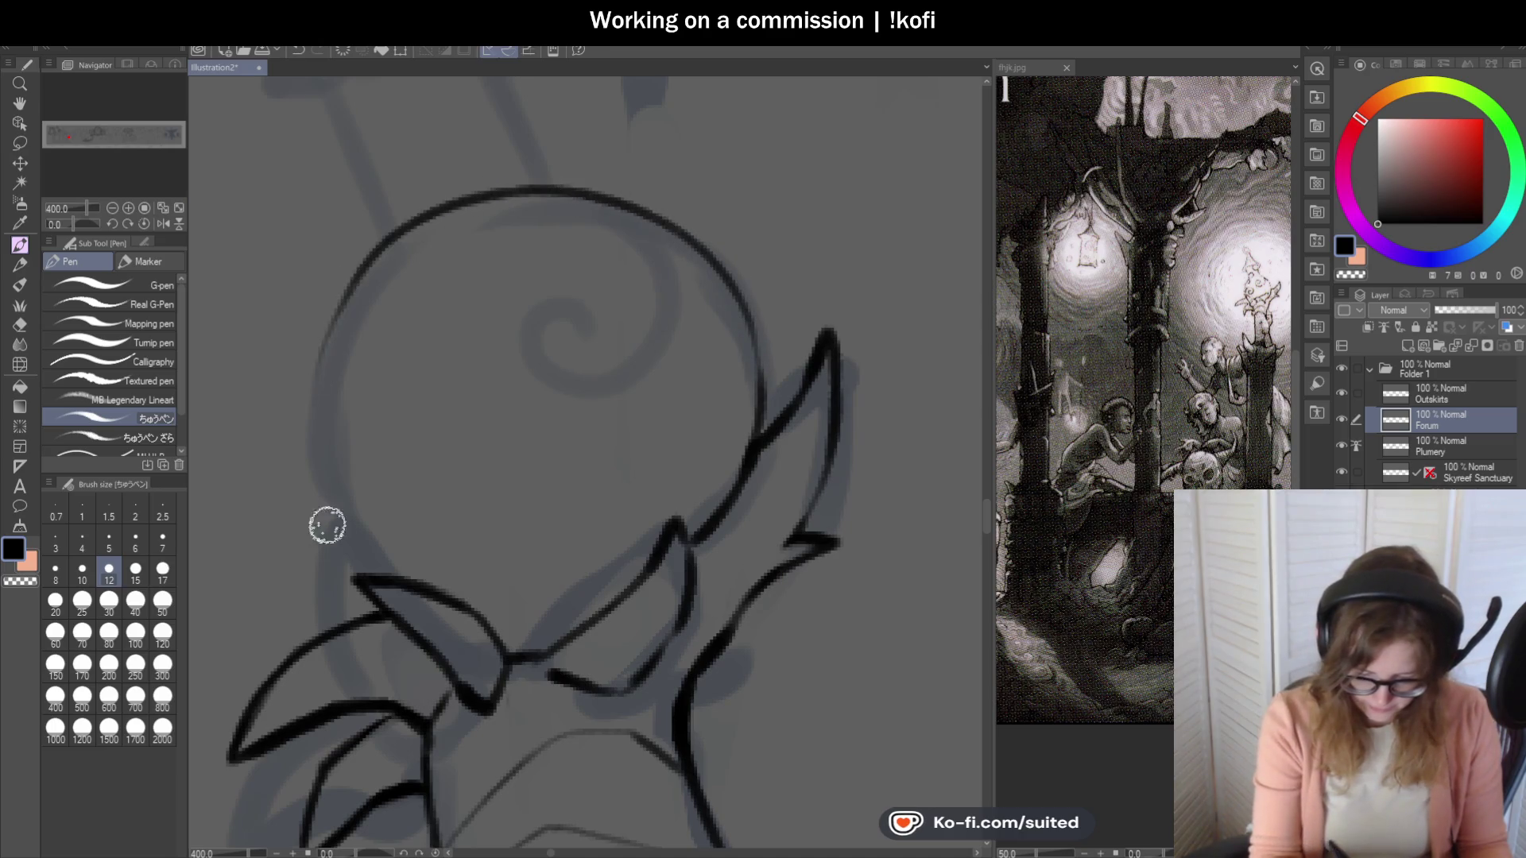
Redraw the left arc of the head circle until it sits correctly.
{"action": "scroll", "coordinate": [818, 307], "scroll_direction": "down", "scroll_amount": 2}
{"action": "scroll", "coordinate": [579, 286], "scroll_direction": "up", "scroll_amount": 2}
{"action": "key", "text": "ctrl+z"}
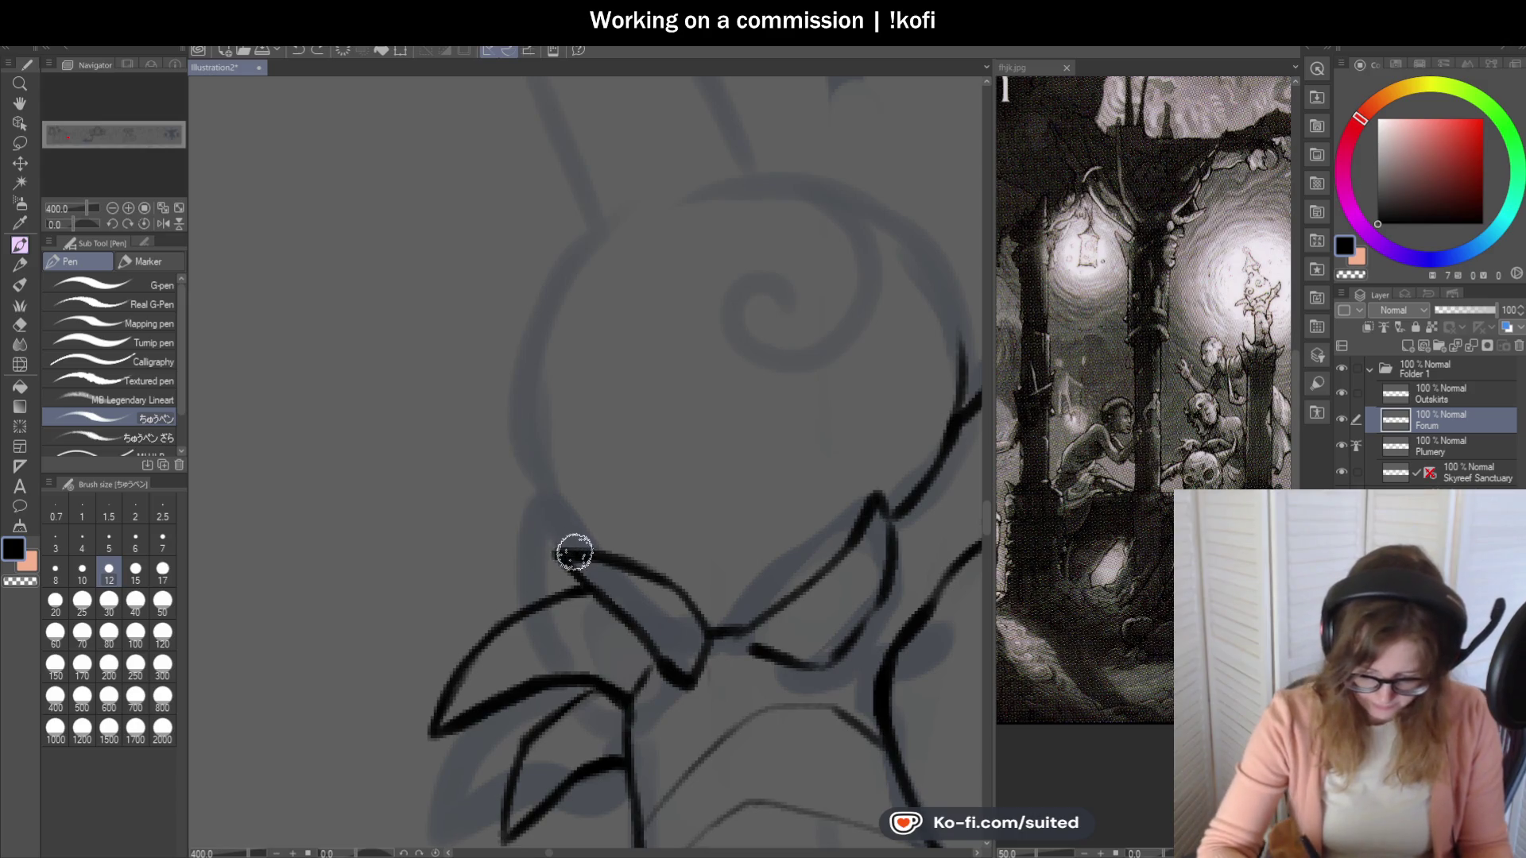
{"action": "left_click_drag", "start_coordinate": [536, 508], "coordinate": [636, 202]}
{"action": "key", "text": "ctrl+z"}
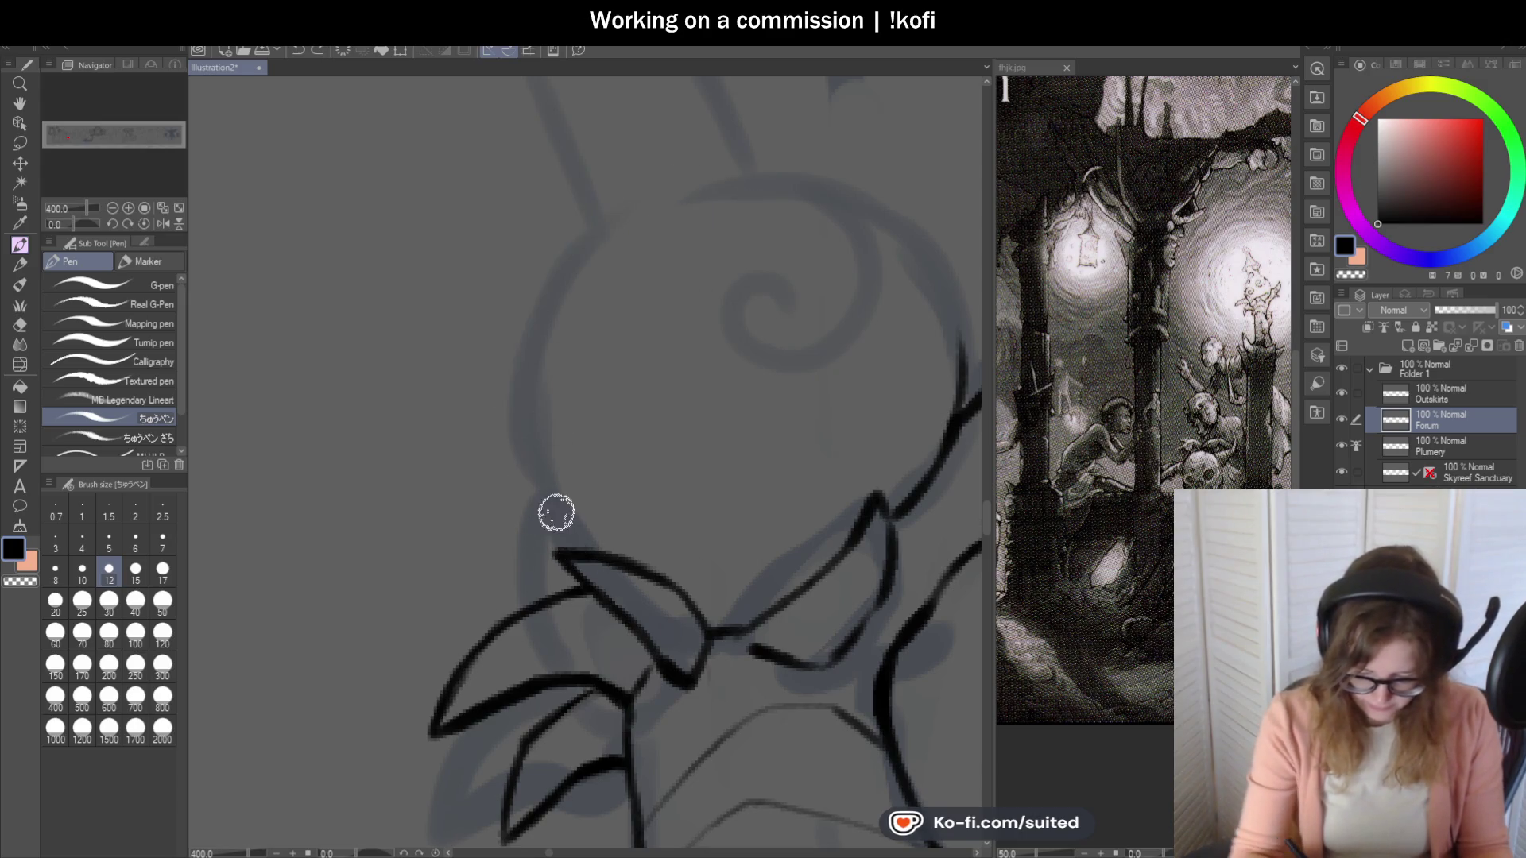
{"action": "left_click_drag", "start_coordinate": [565, 532], "coordinate": [683, 191]}
{"action": "scroll", "coordinate": [589, 232], "scroll_direction": "down", "scroll_amount": 3}
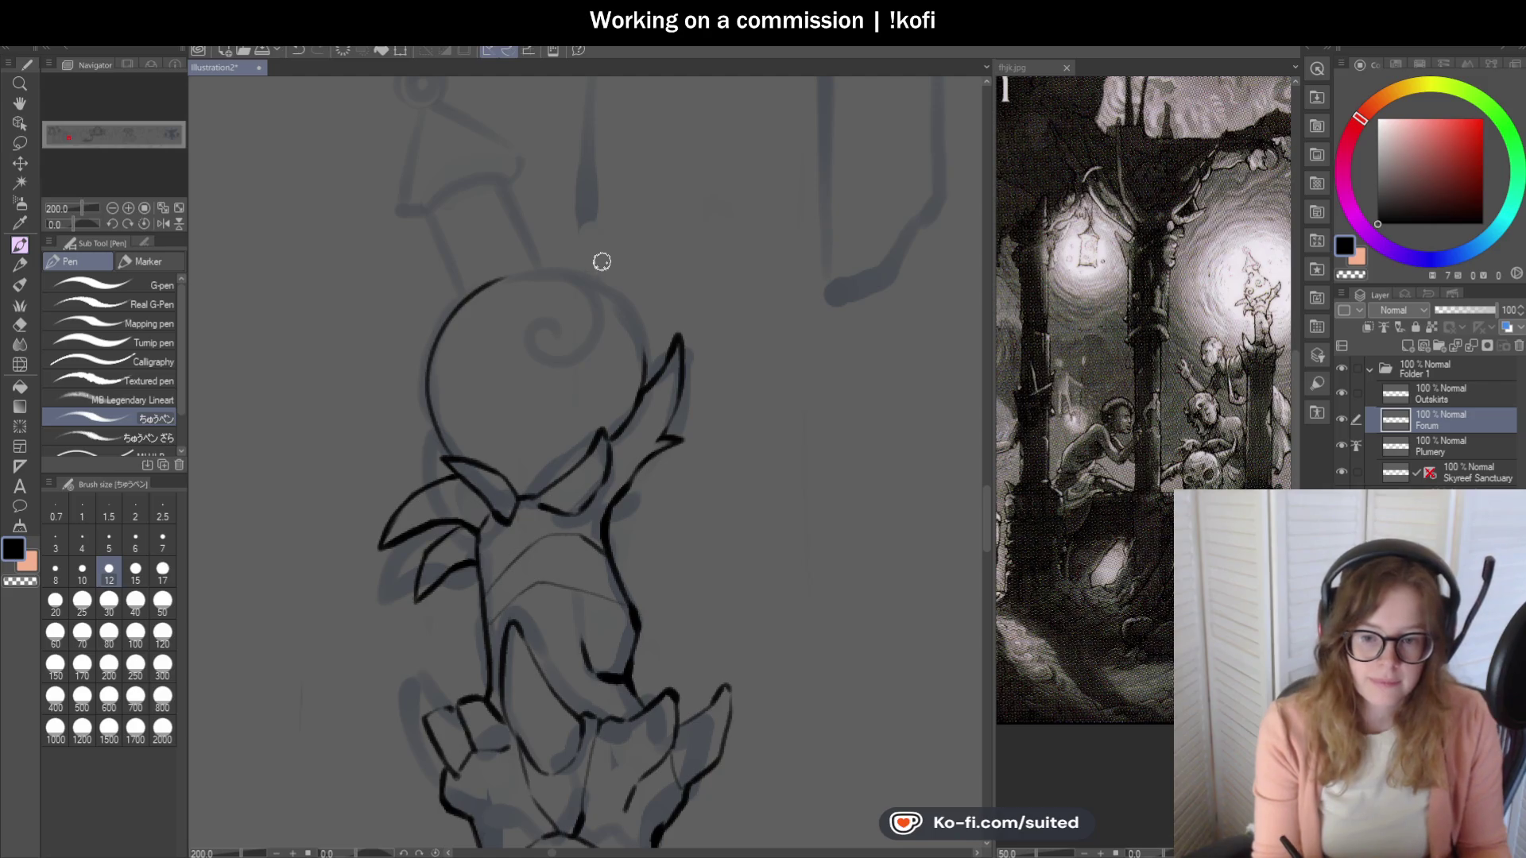
{"action": "scroll", "coordinate": [528, 282], "scroll_direction": "up", "scroll_amount": 2}
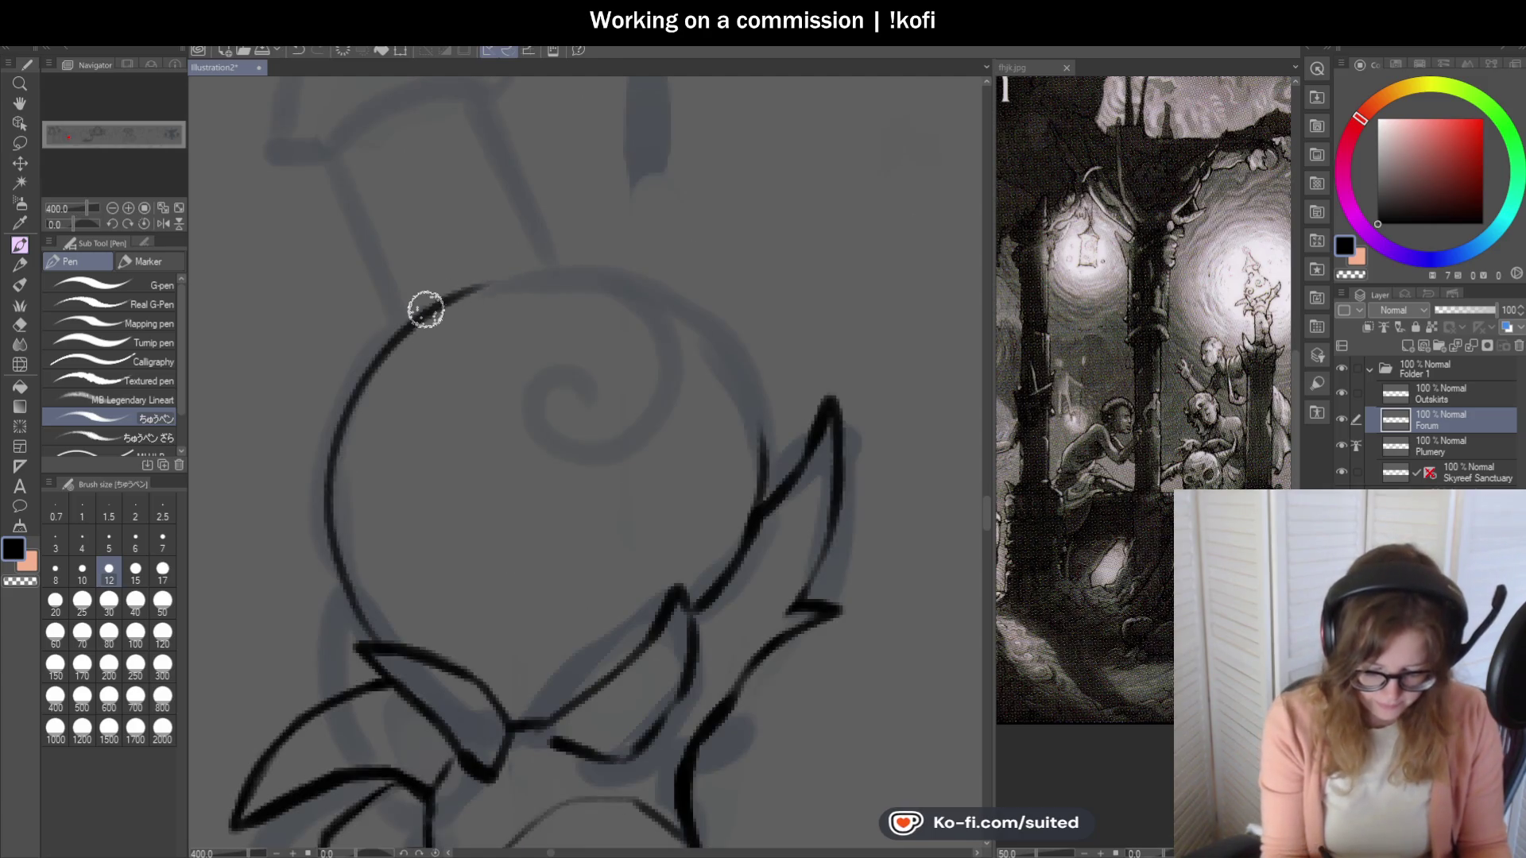
Ink the right arc of the head circle, redoing the overlong stroke.
{"action": "mouse_move", "coordinate": [767, 413]}
{"action": "left_mouse_down"}
{"action": "mouse_move", "coordinate": [638, 286]}
{"action": "mouse_move", "coordinate": [584, 272]}
{"action": "left_mouse_up"}
{"action": "key", "text": "ctrl+z"}
{"action": "mouse_move", "coordinate": [763, 469]}
{"action": "left_mouse_down"}
{"action": "mouse_move", "coordinate": [733, 363]}
{"action": "mouse_move", "coordinate": [535, 273]}
{"action": "left_mouse_up"}
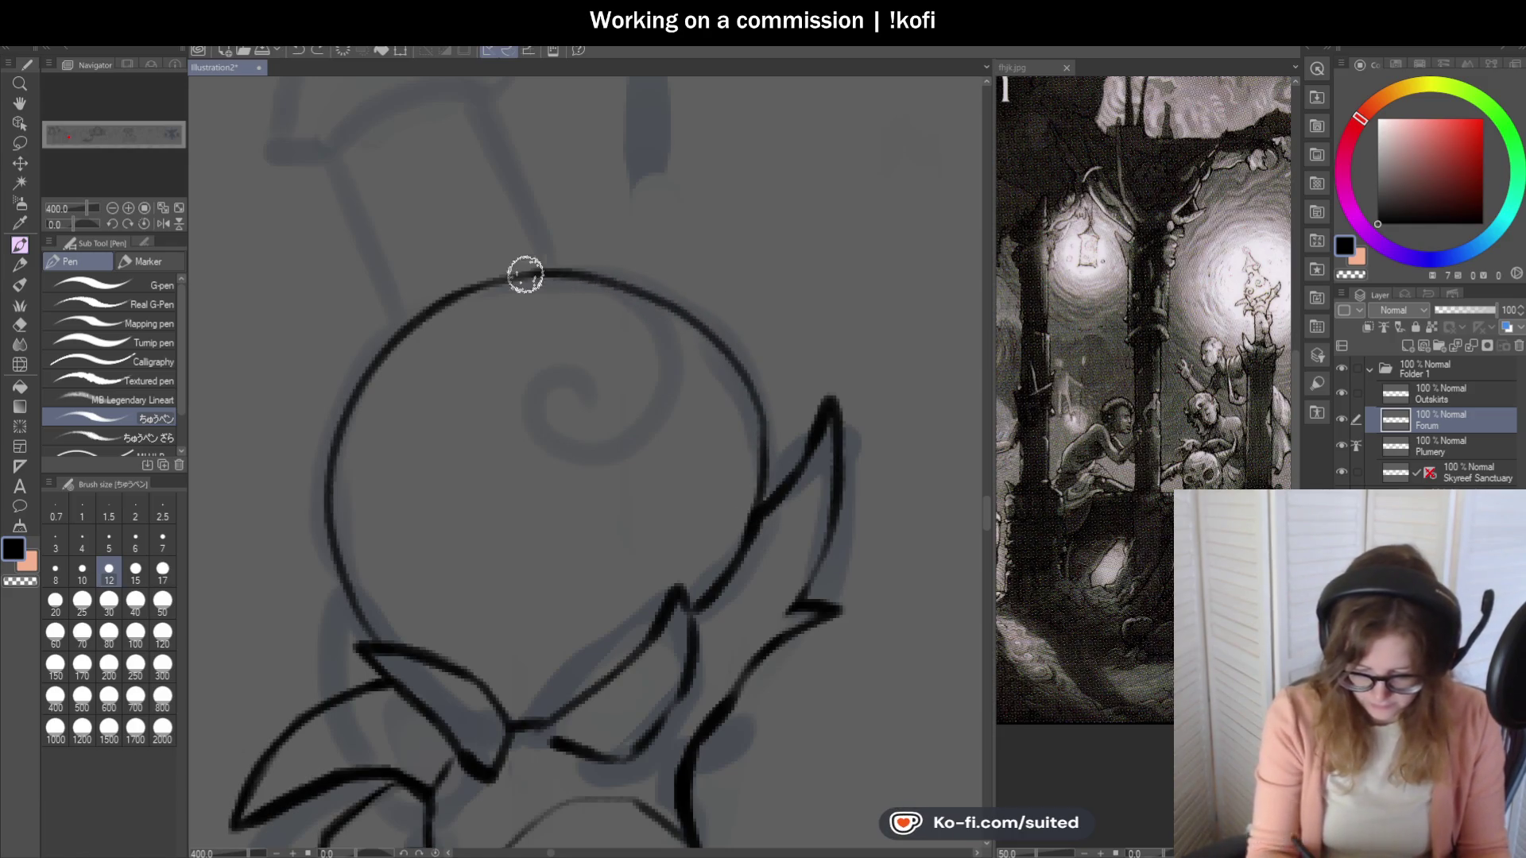
{"action": "scroll", "coordinate": [906, 269], "scroll_direction": "down", "scroll_amount": 3}
With the canvas tilted, re-ink the upper arcs, then straighten it and re-ink the right arc.
{"action": "left_click_drag", "start_coordinate": [73, 223], "coordinate": [105, 225]}
{"action": "scroll", "coordinate": [593, 207], "scroll_direction": "up", "scroll_amount": 3}
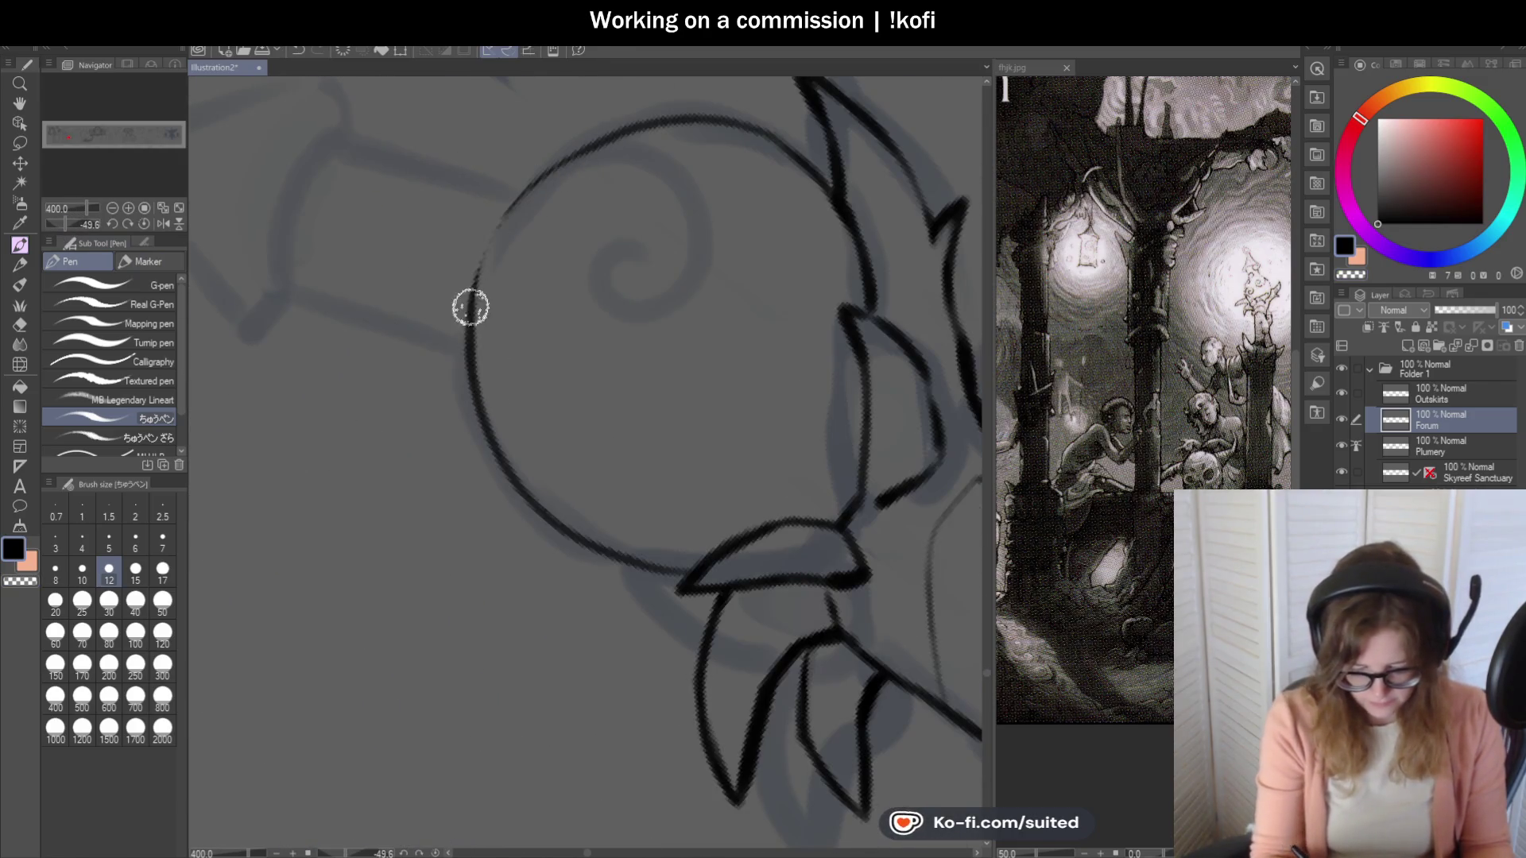
{"action": "left_click_drag", "start_coordinate": [480, 255], "coordinate": [602, 145]}
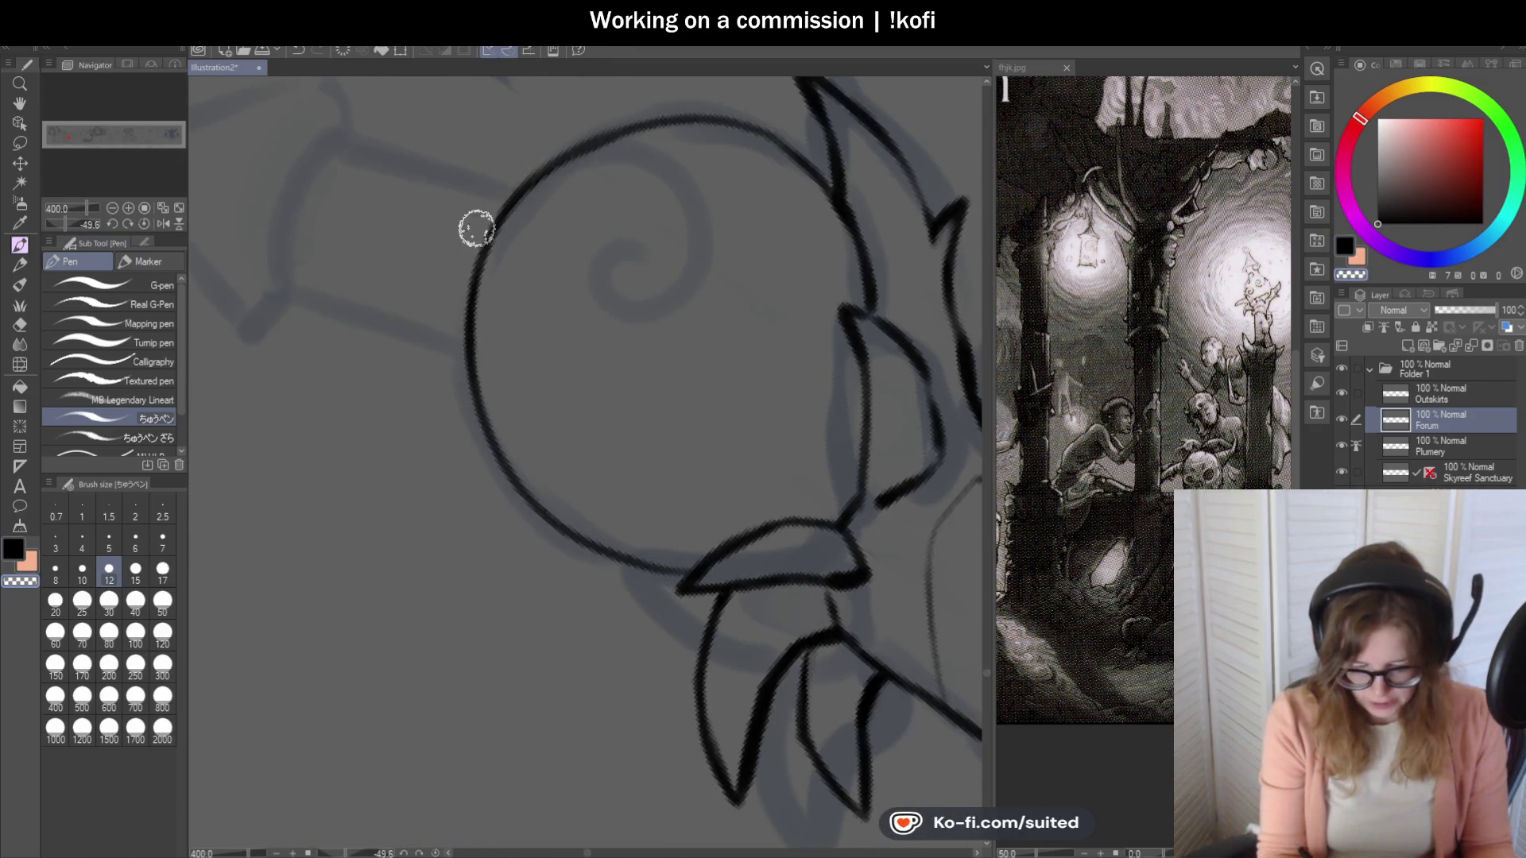
{"action": "mouse_move", "coordinate": [740, 137]}
{"action": "left_mouse_down"}
{"action": "mouse_move", "coordinate": [504, 218]}
{"action": "mouse_move", "coordinate": [606, 146]}
{"action": "mouse_move", "coordinate": [685, 150]}
{"action": "left_mouse_up"}
{"action": "left_click", "coordinate": [151, 224]}
{"action": "left_click_drag", "start_coordinate": [681, 211], "coordinate": [684, 296]}
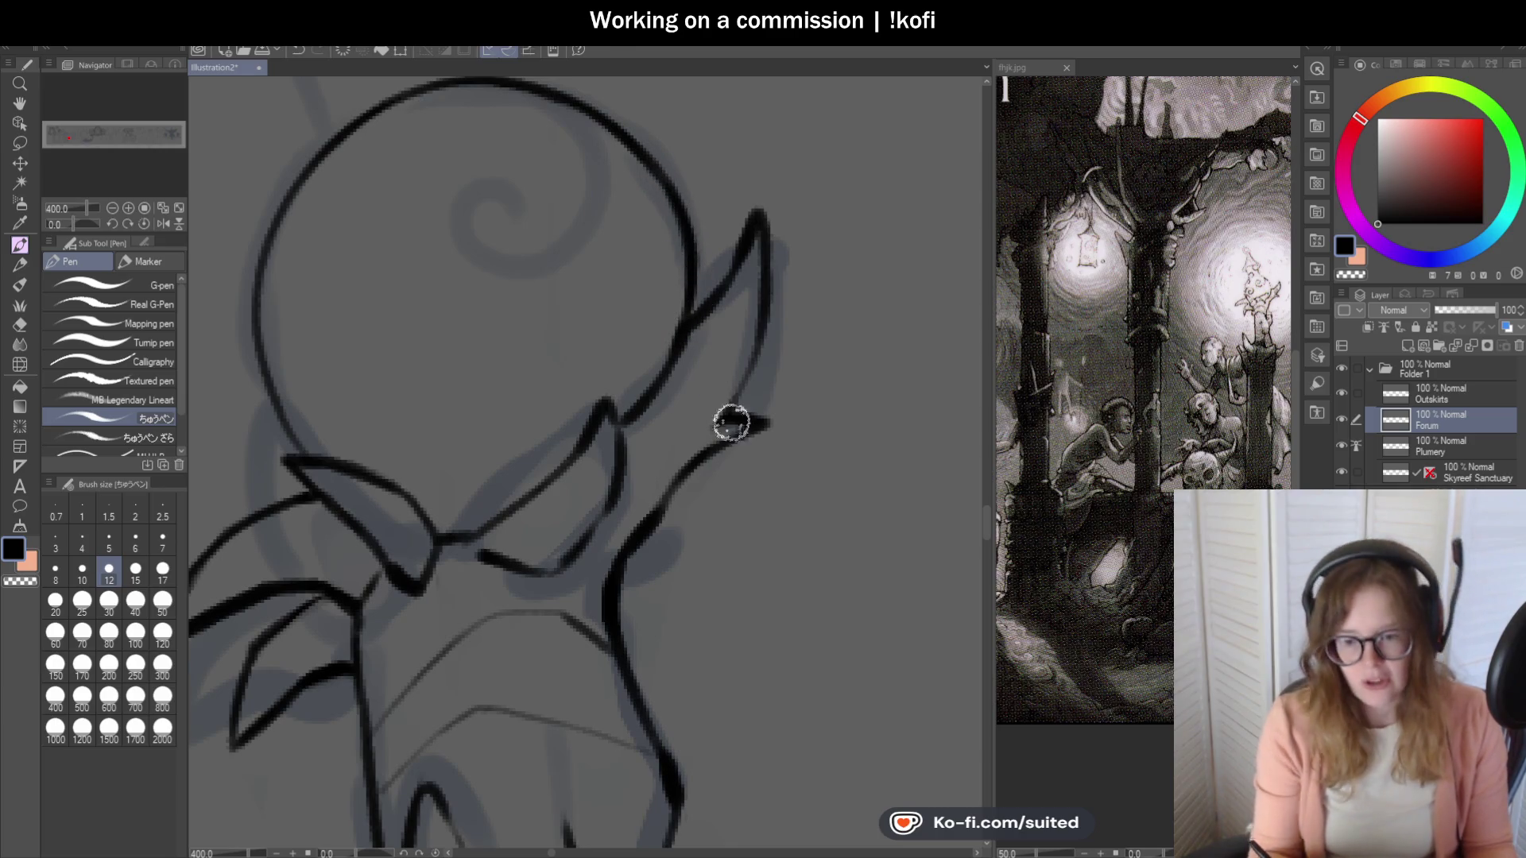
{"action": "scroll", "coordinate": [763, 437], "scroll_direction": "down", "scroll_amount": 5}
{"action": "scroll", "coordinate": [709, 378], "scroll_direction": "up", "scroll_amount": 8}
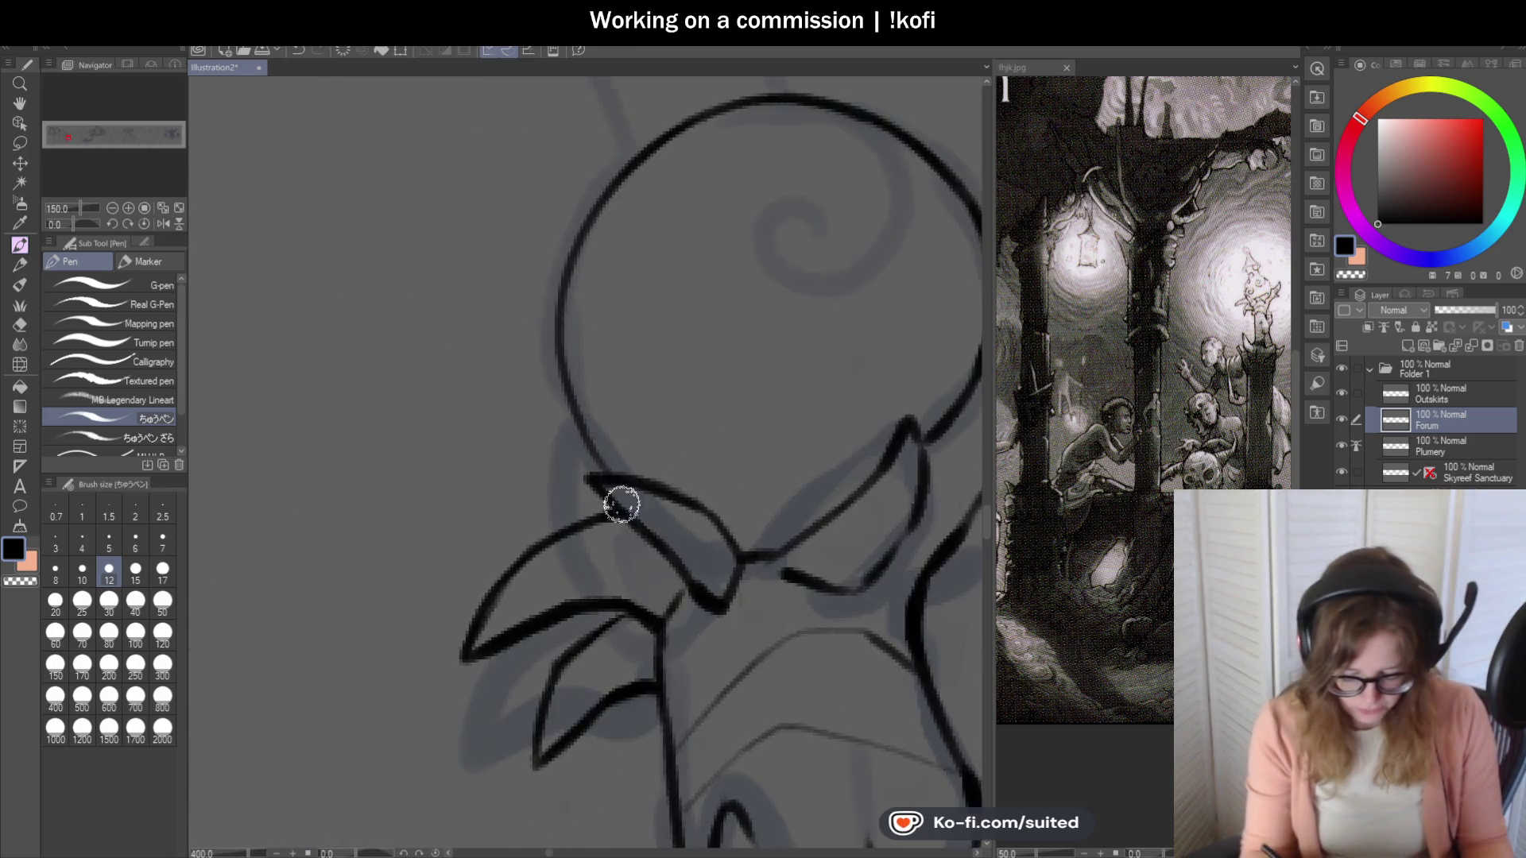
{"action": "scroll", "coordinate": [523, 342], "scroll_direction": "down", "scroll_amount": 2}
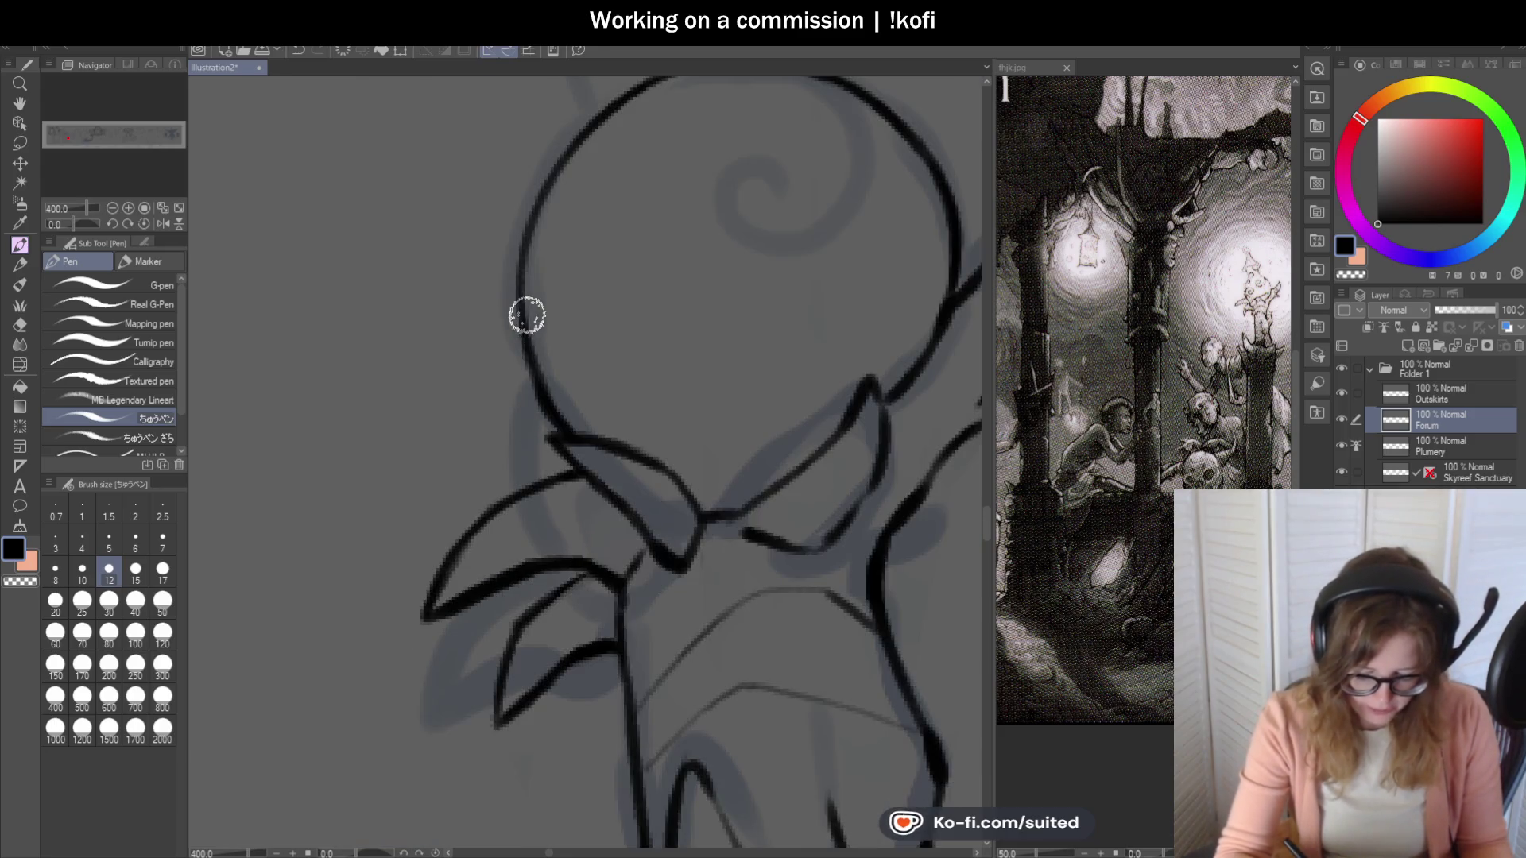
{"action": "scroll", "coordinate": [526, 259], "scroll_direction": "down", "scroll_amount": 4}
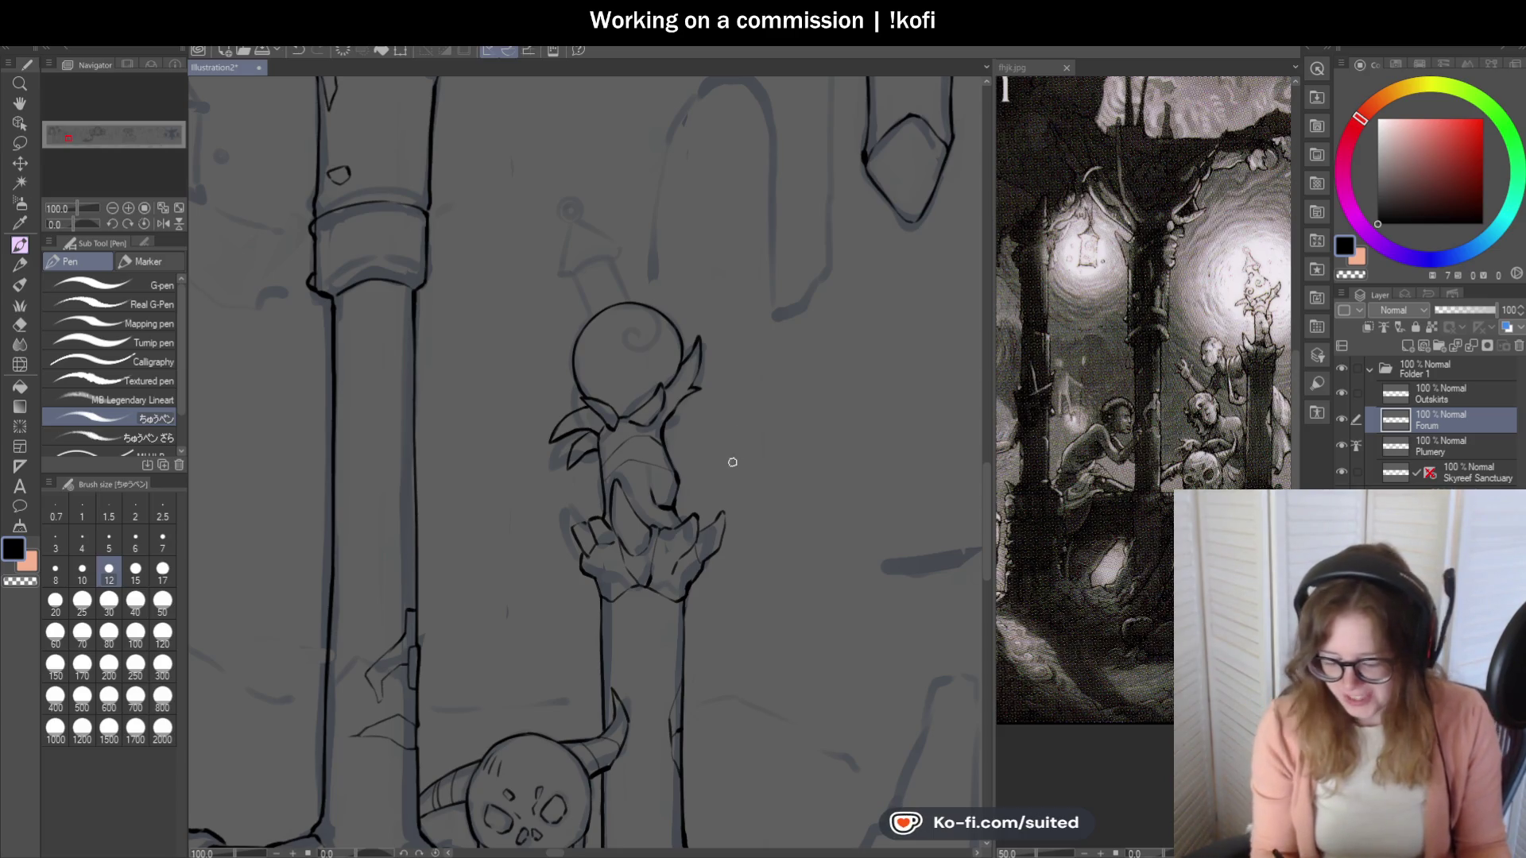
Retrace the head circle's left and top arc in one stroke at 400% zoom.
{"action": "scroll", "coordinate": [626, 428], "scroll_direction": "up", "scroll_amount": 3}
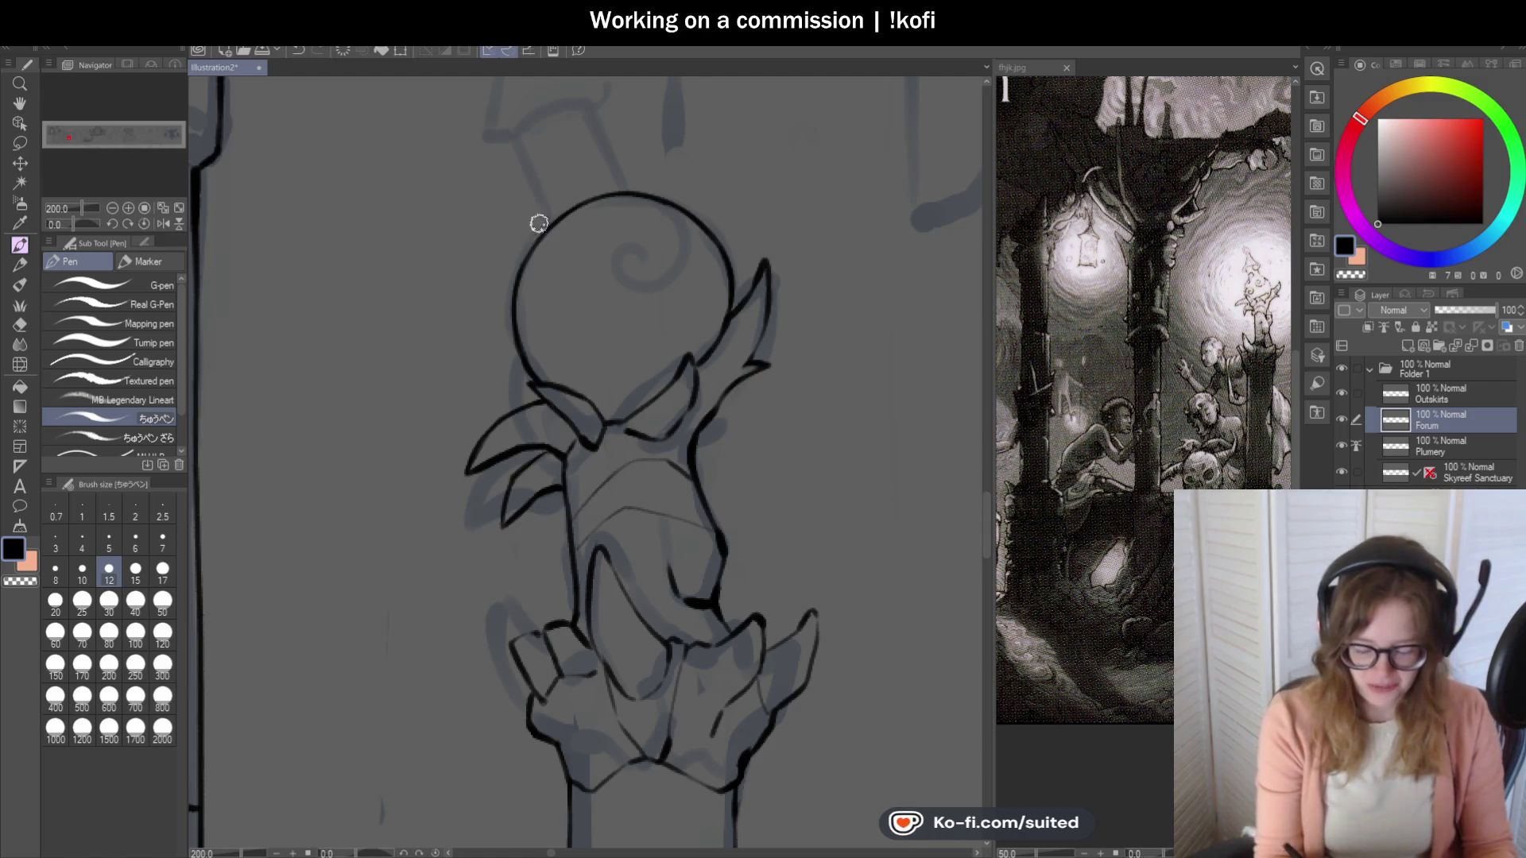
{"action": "scroll", "coordinate": [531, 231], "scroll_direction": "up", "scroll_amount": 3}
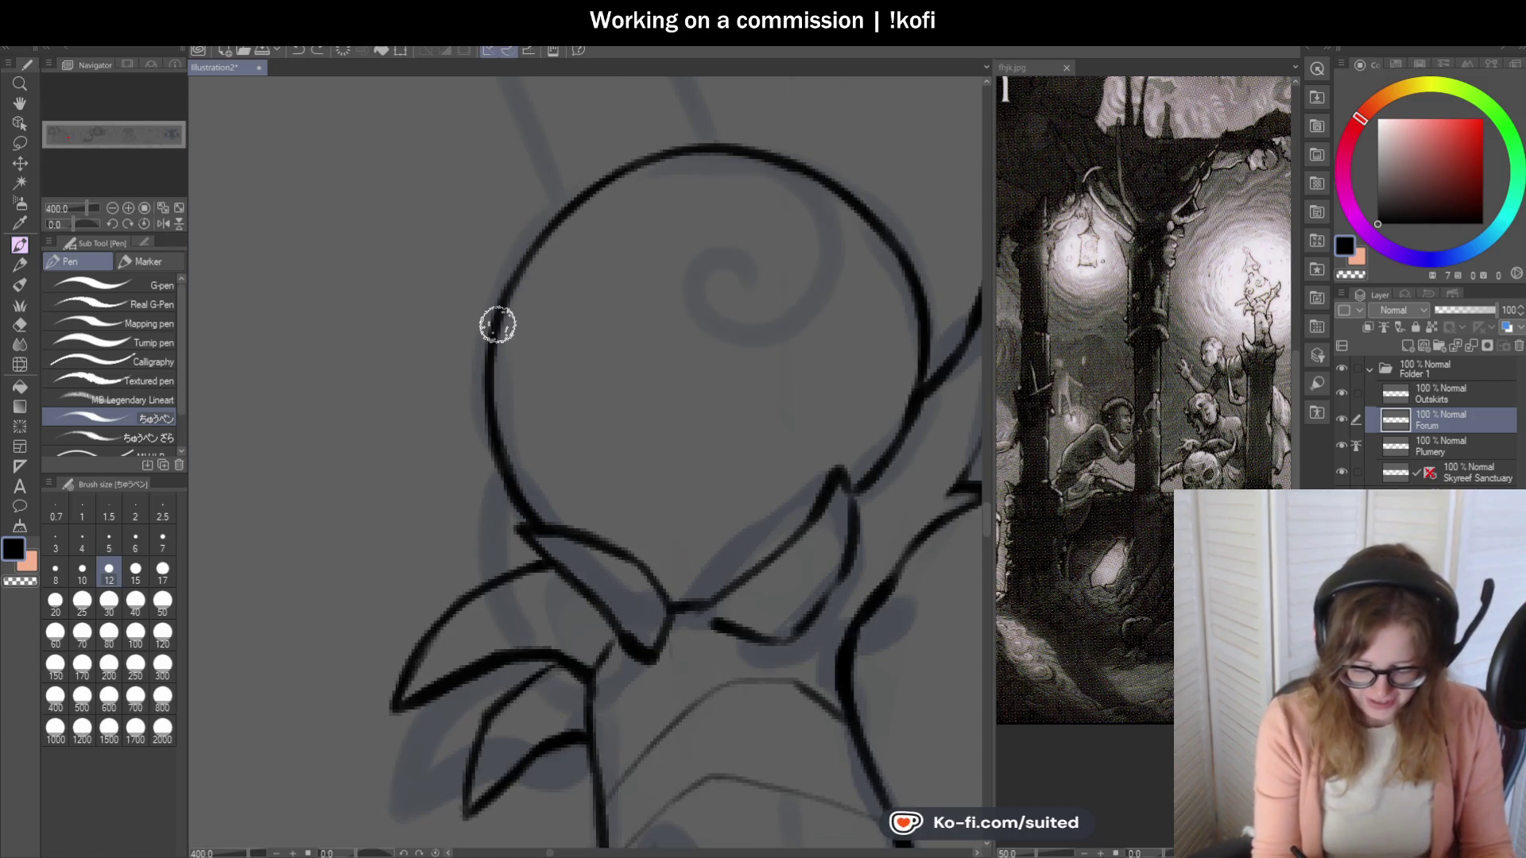
{"action": "scroll", "coordinate": [701, 159], "scroll_direction": "down", "scroll_amount": 4}
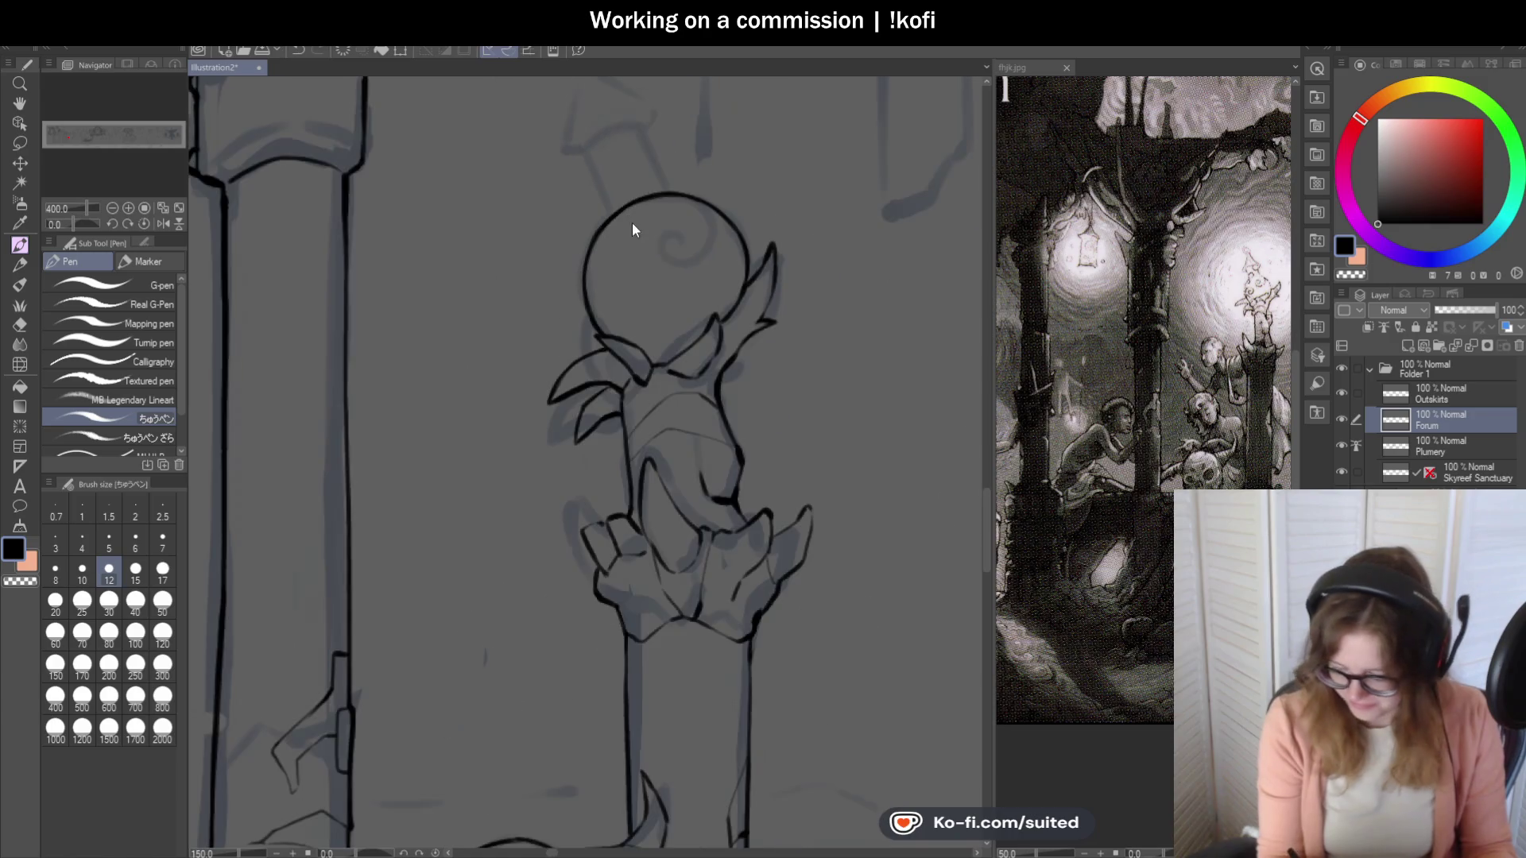
{"action": "scroll", "coordinate": [647, 218], "scroll_direction": "up", "scroll_amount": 4}
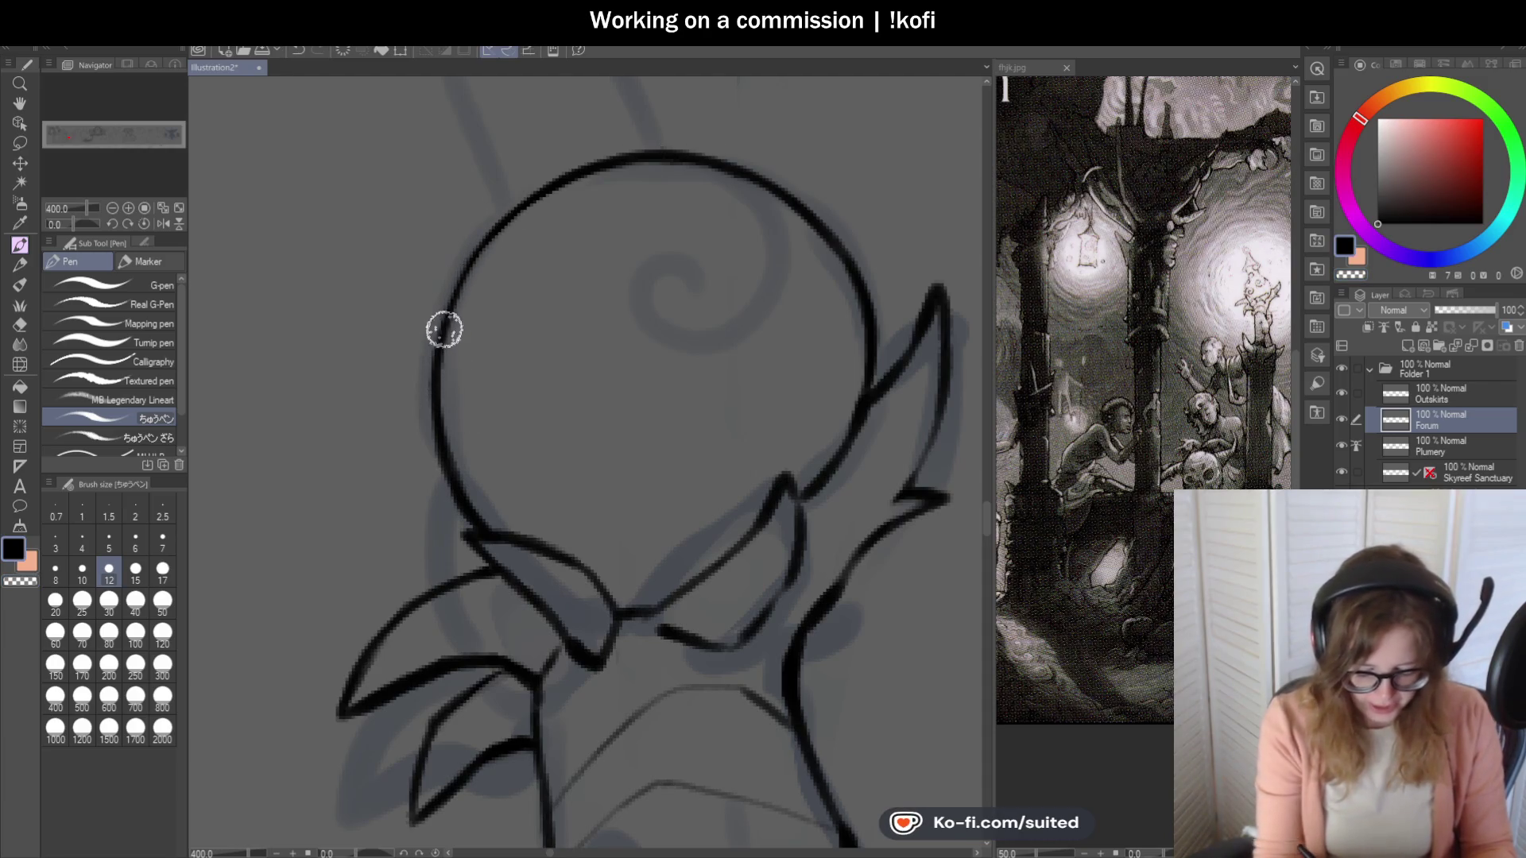
{"action": "mouse_move", "coordinate": [432, 422]}
{"action": "left_mouse_down"}
{"action": "mouse_move", "coordinate": [477, 262]}
{"action": "mouse_move", "coordinate": [642, 151]}
{"action": "left_mouse_up"}
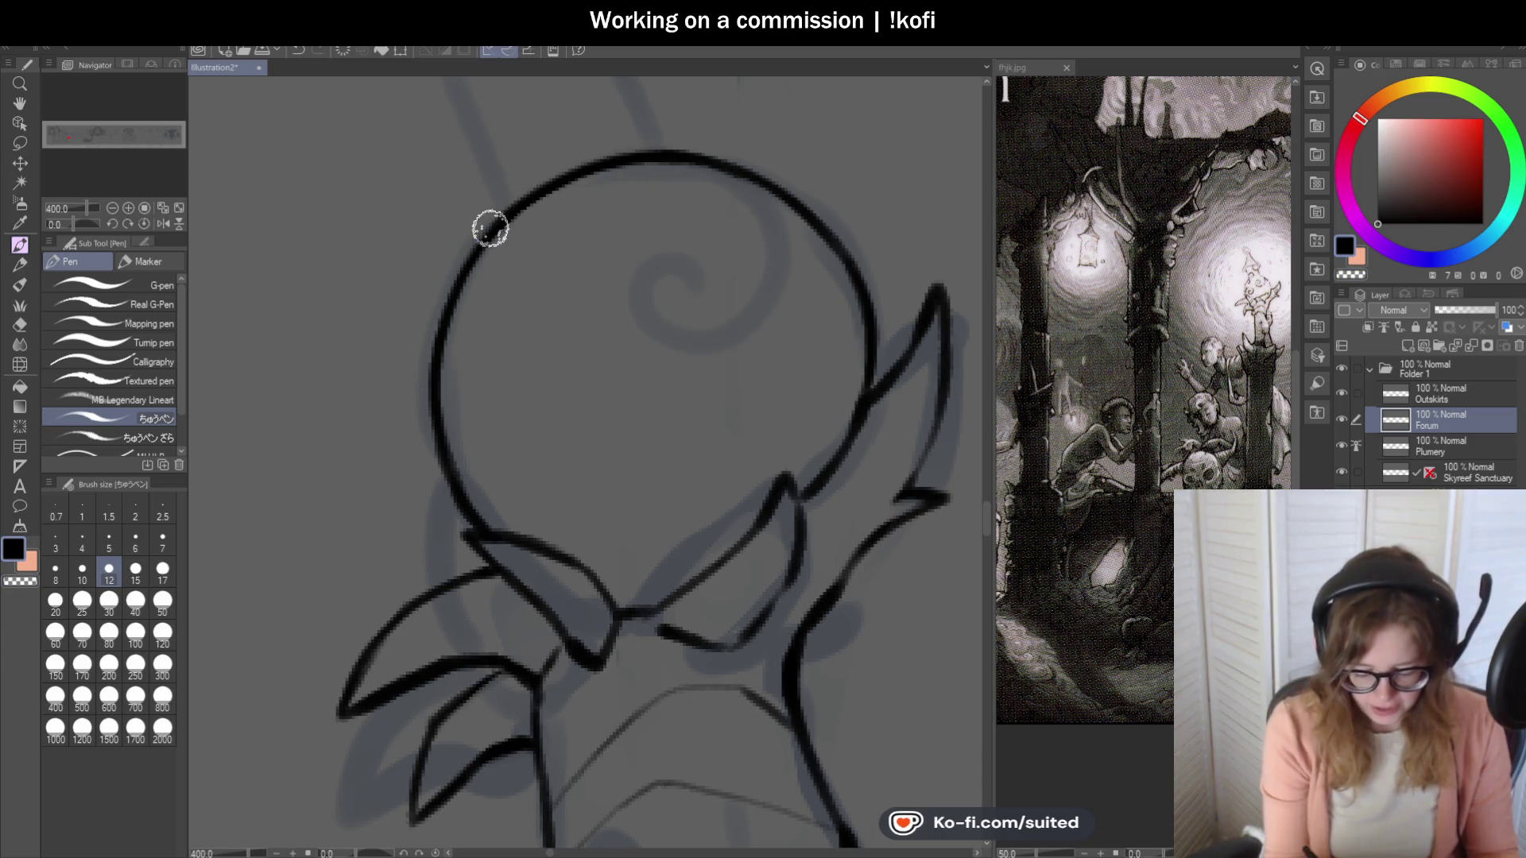
{"action": "scroll", "coordinate": [443, 451], "scroll_direction": "down", "scroll_amount": 5}
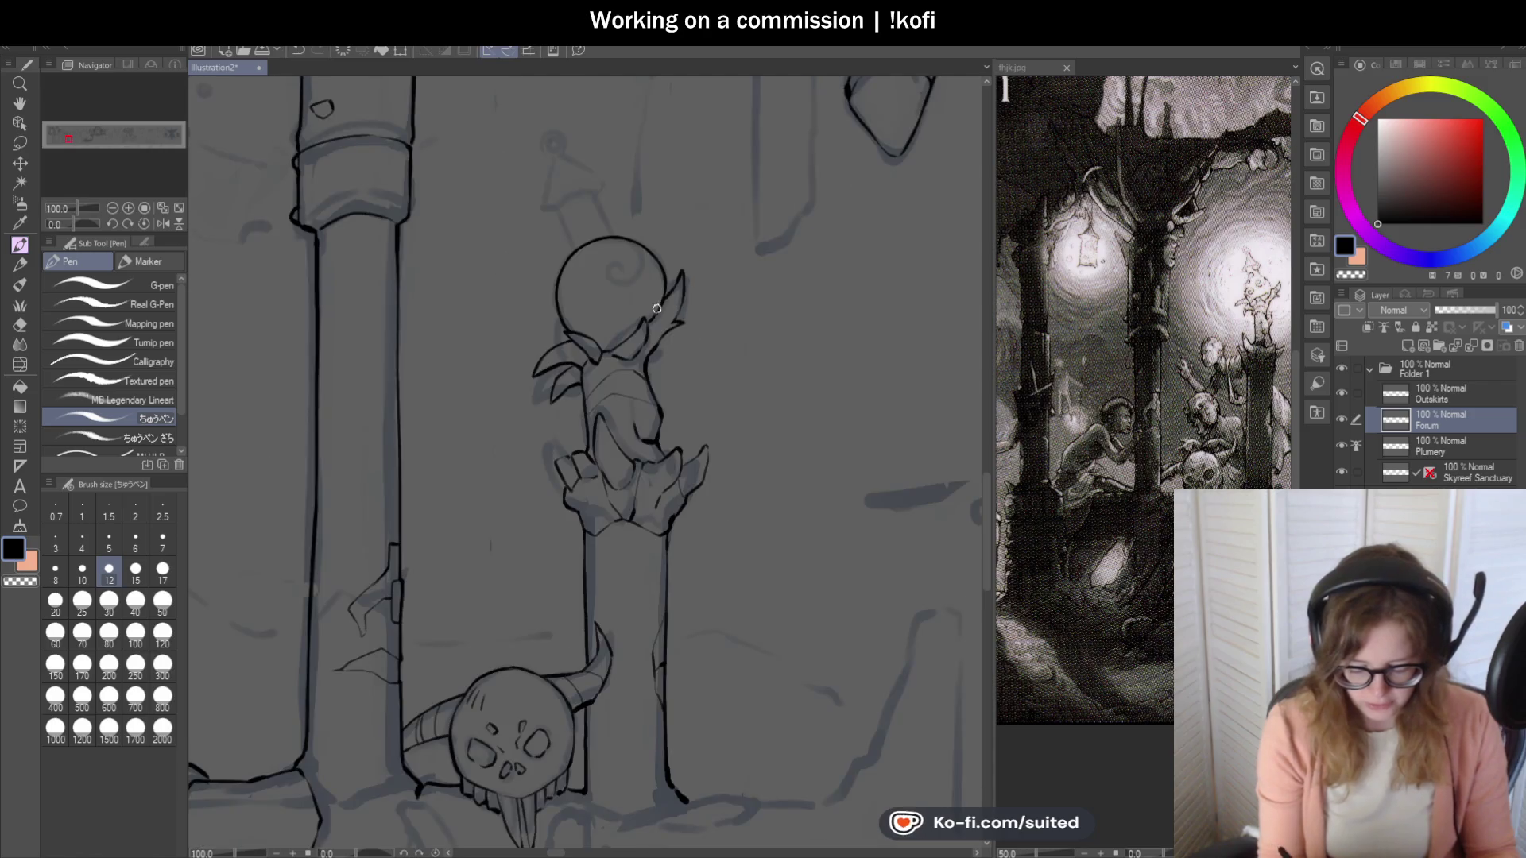
{"action": "scroll", "coordinate": [642, 318], "scroll_direction": "up", "scroll_amount": 3}
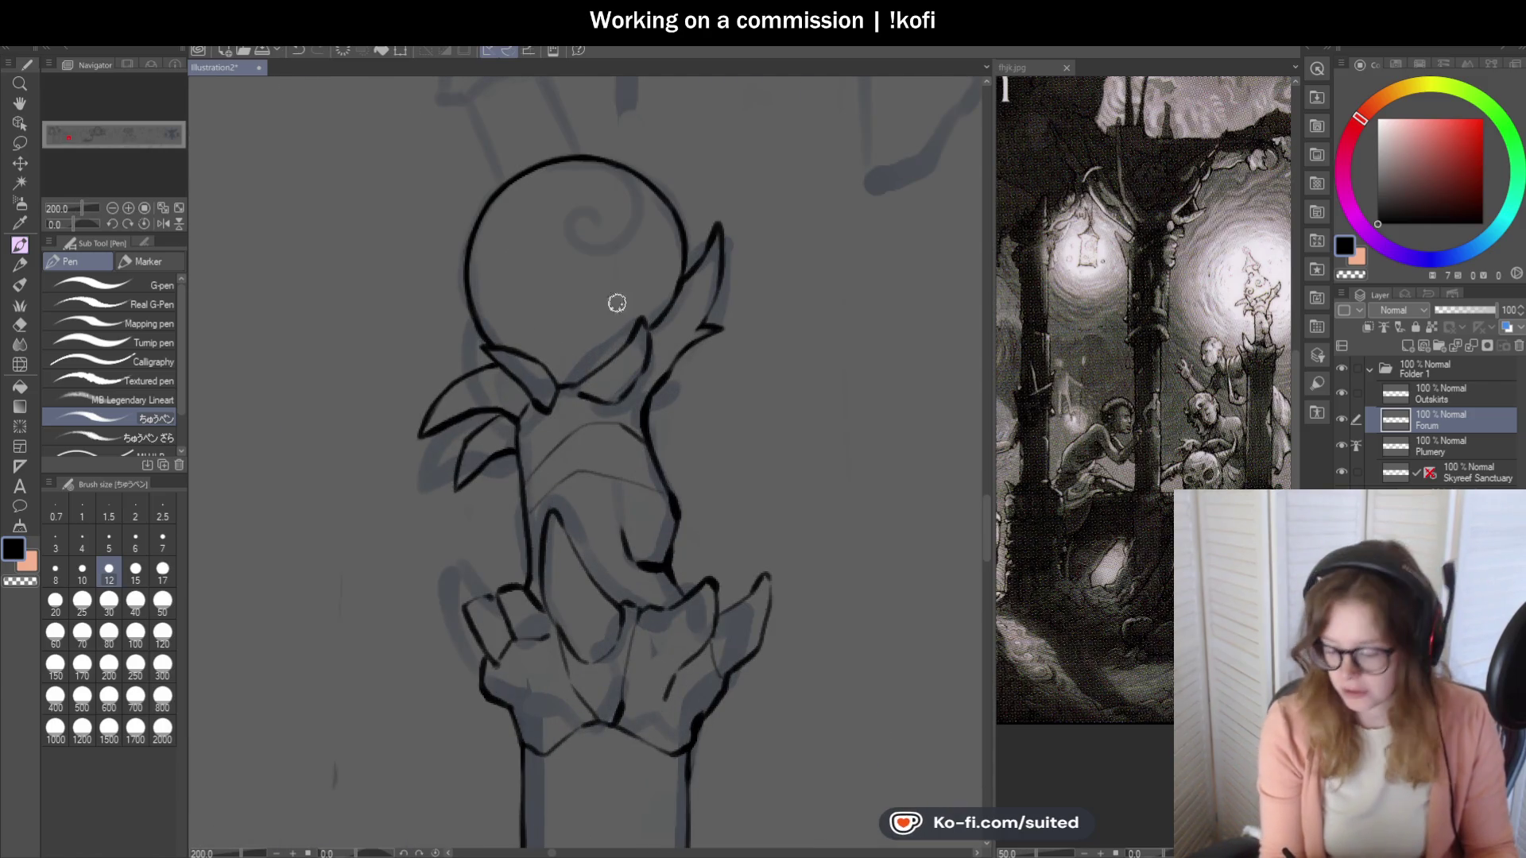
Ink the first spiral swirl inside the creature's round head.
{"action": "scroll", "coordinate": [628, 238], "scroll_direction": "up", "scroll_amount": 2}
{"action": "scroll", "coordinate": [628, 175], "scroll_direction": "down", "scroll_amount": 3}
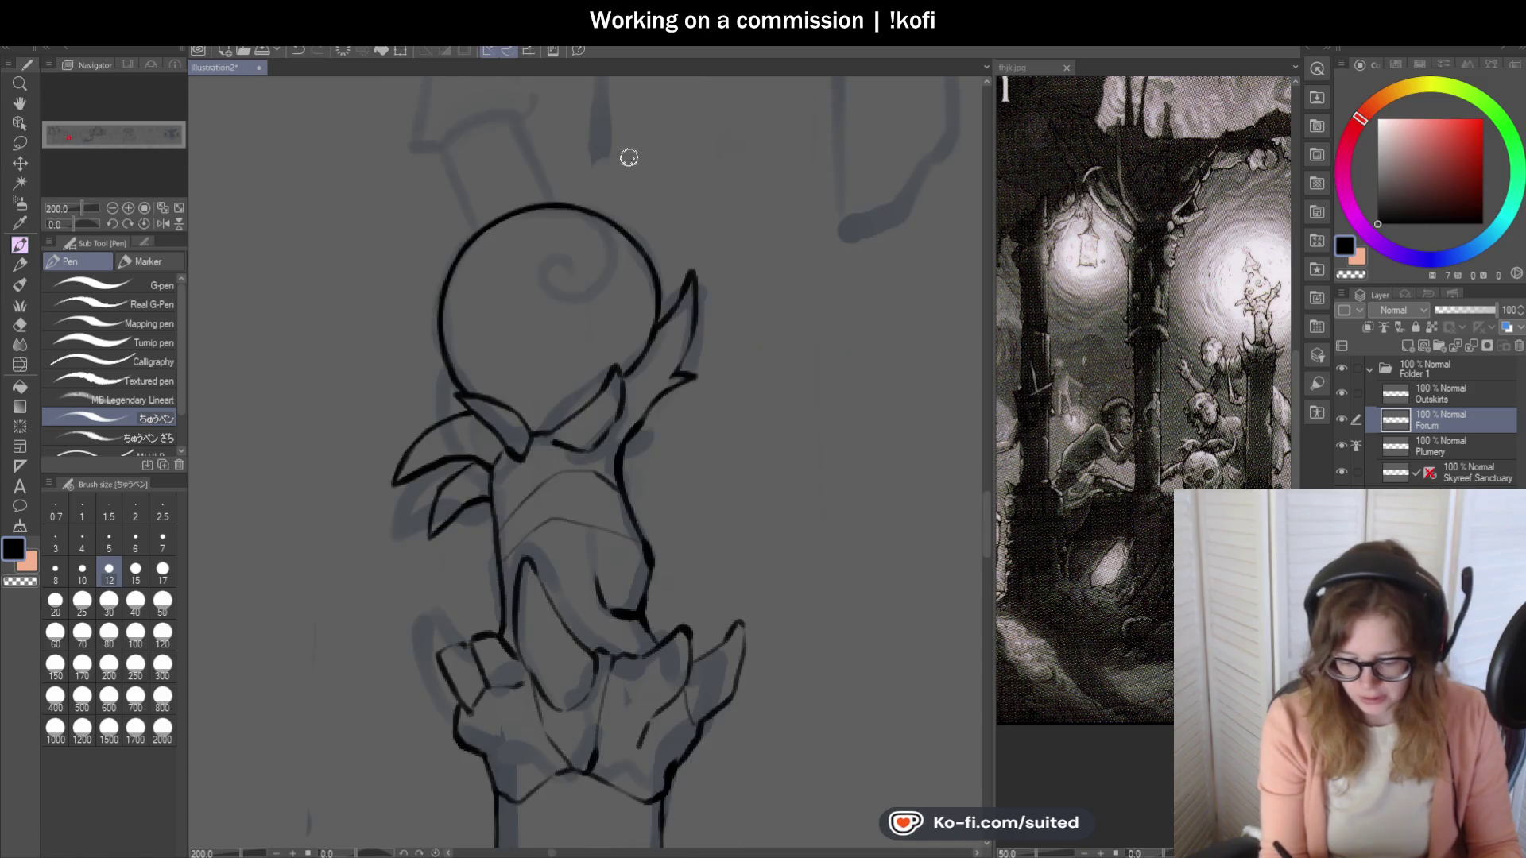
{"action": "scroll", "coordinate": [529, 405], "scroll_direction": "up", "scroll_amount": 6}
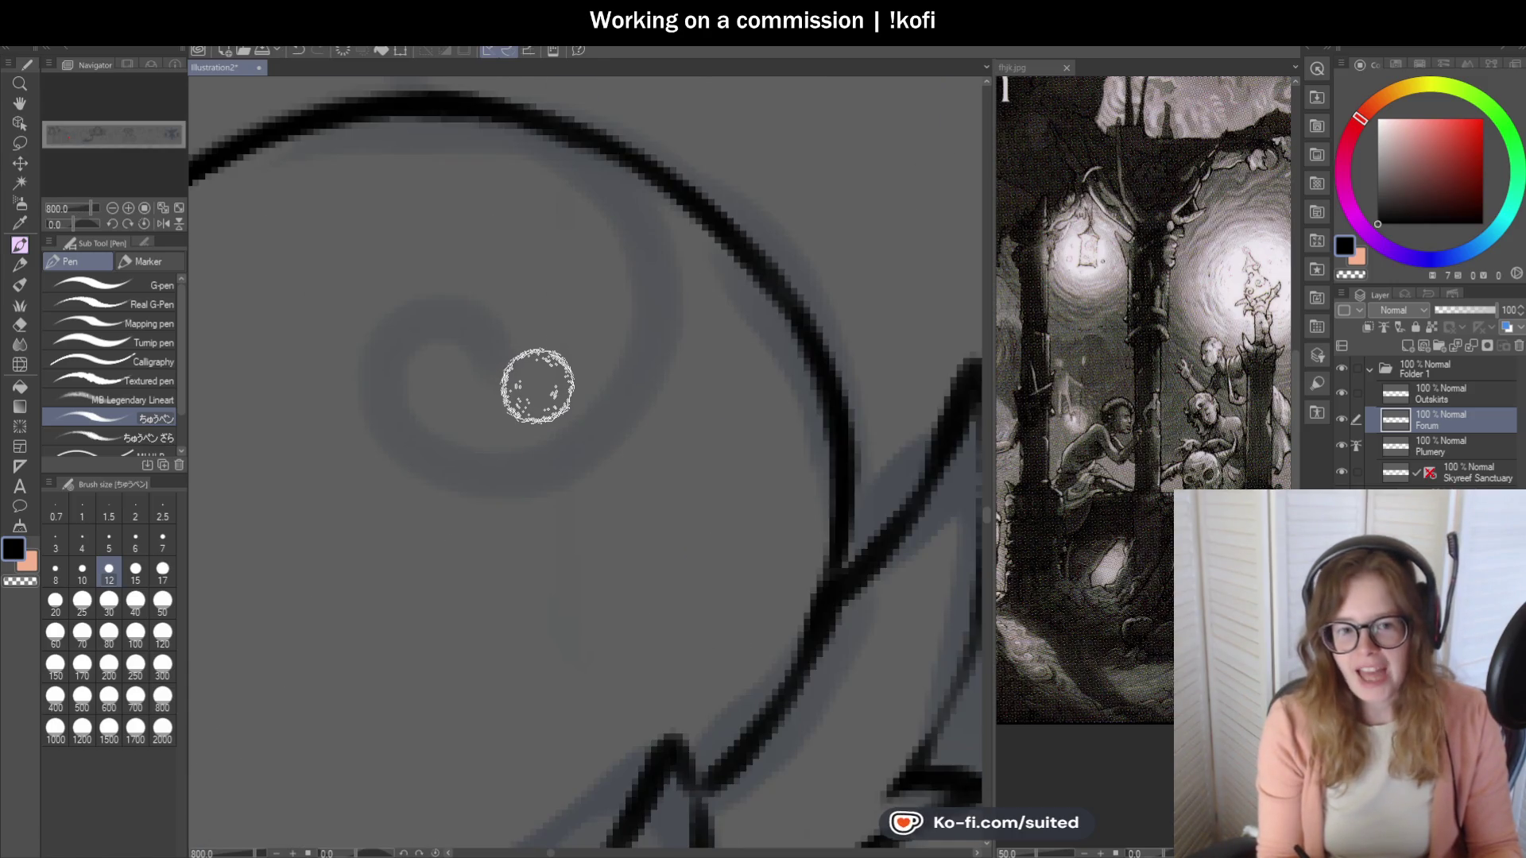
{"action": "mouse_move", "coordinate": [526, 391]}
{"action": "left_mouse_down"}
{"action": "mouse_move", "coordinate": [454, 297]}
{"action": "mouse_move", "coordinate": [550, 527]}
{"action": "mouse_move", "coordinate": [725, 254]}
{"action": "left_mouse_up"}
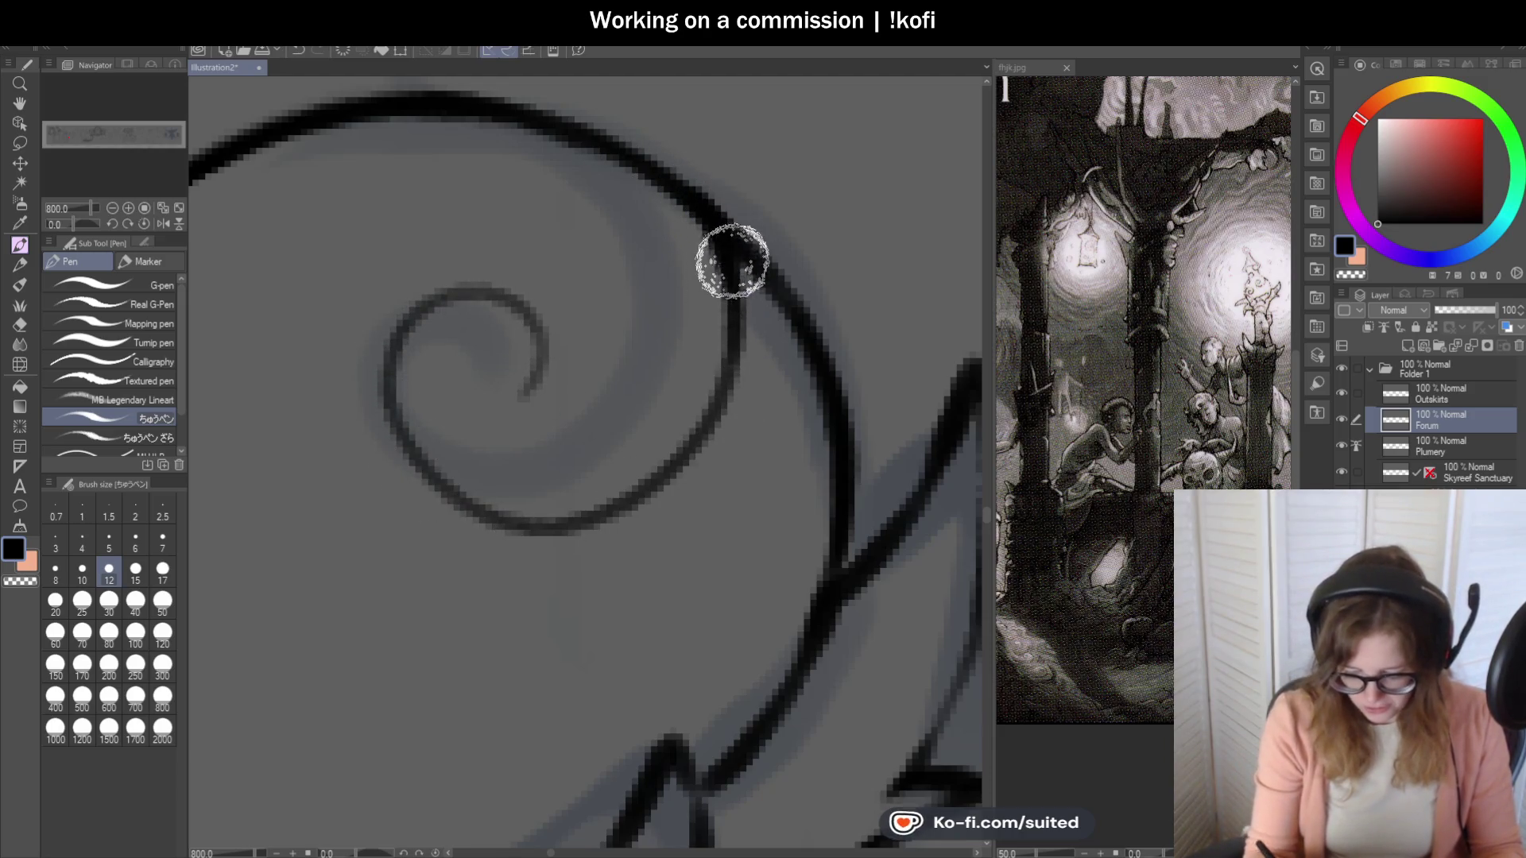
{"action": "scroll", "coordinate": [851, 282], "scroll_direction": "down", "scroll_amount": 4}
{"action": "scroll", "coordinate": [794, 270], "scroll_direction": "up", "scroll_amount": 5}
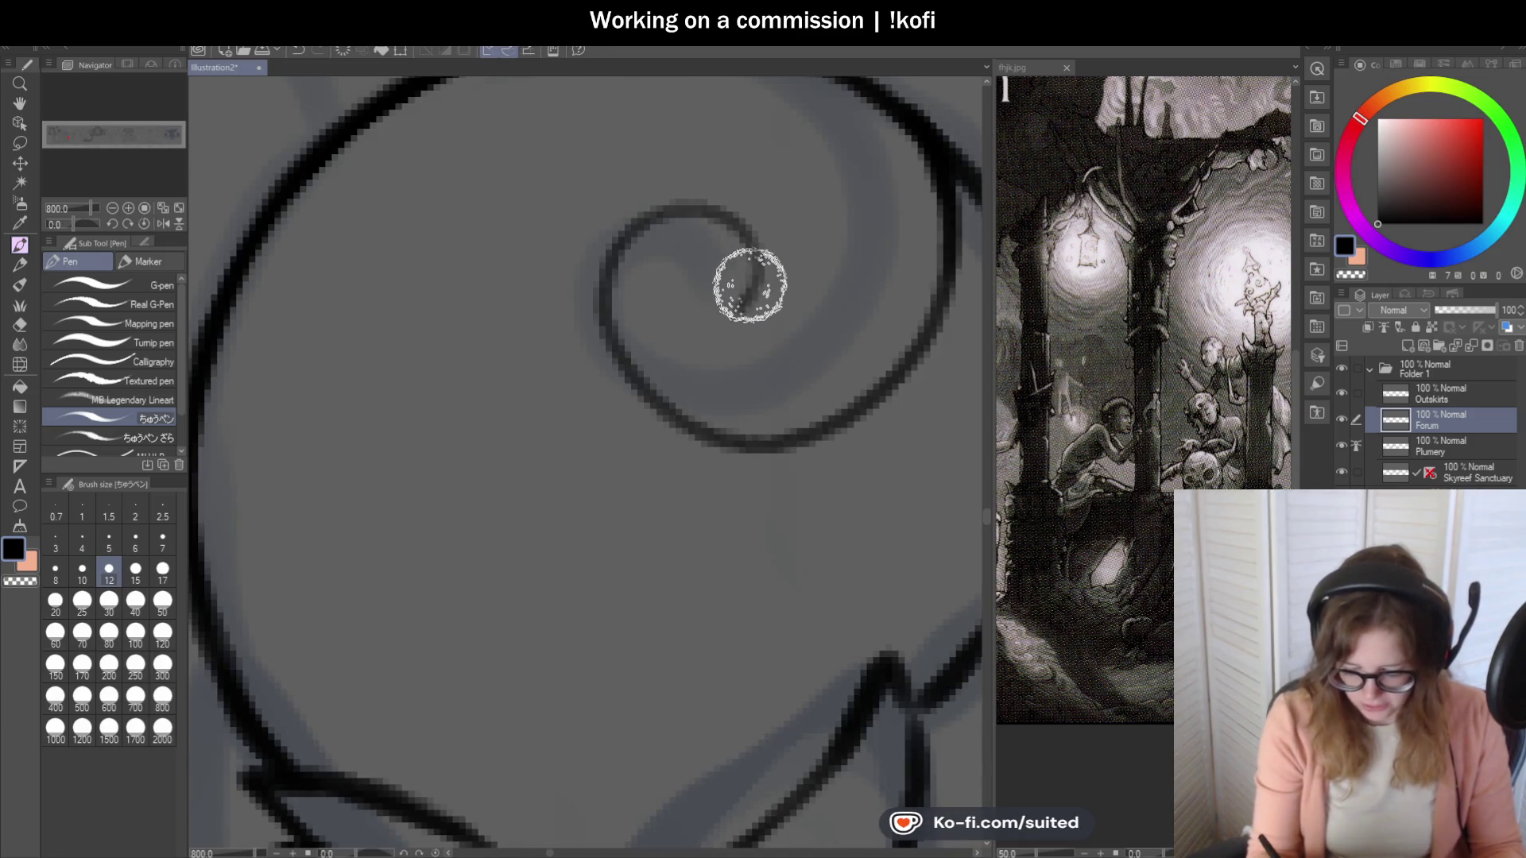
{"action": "scroll", "coordinate": [684, 270], "scroll_direction": "down", "scroll_amount": 2}
{"action": "scroll", "coordinate": [700, 294], "scroll_direction": "down", "scroll_amount": 4}
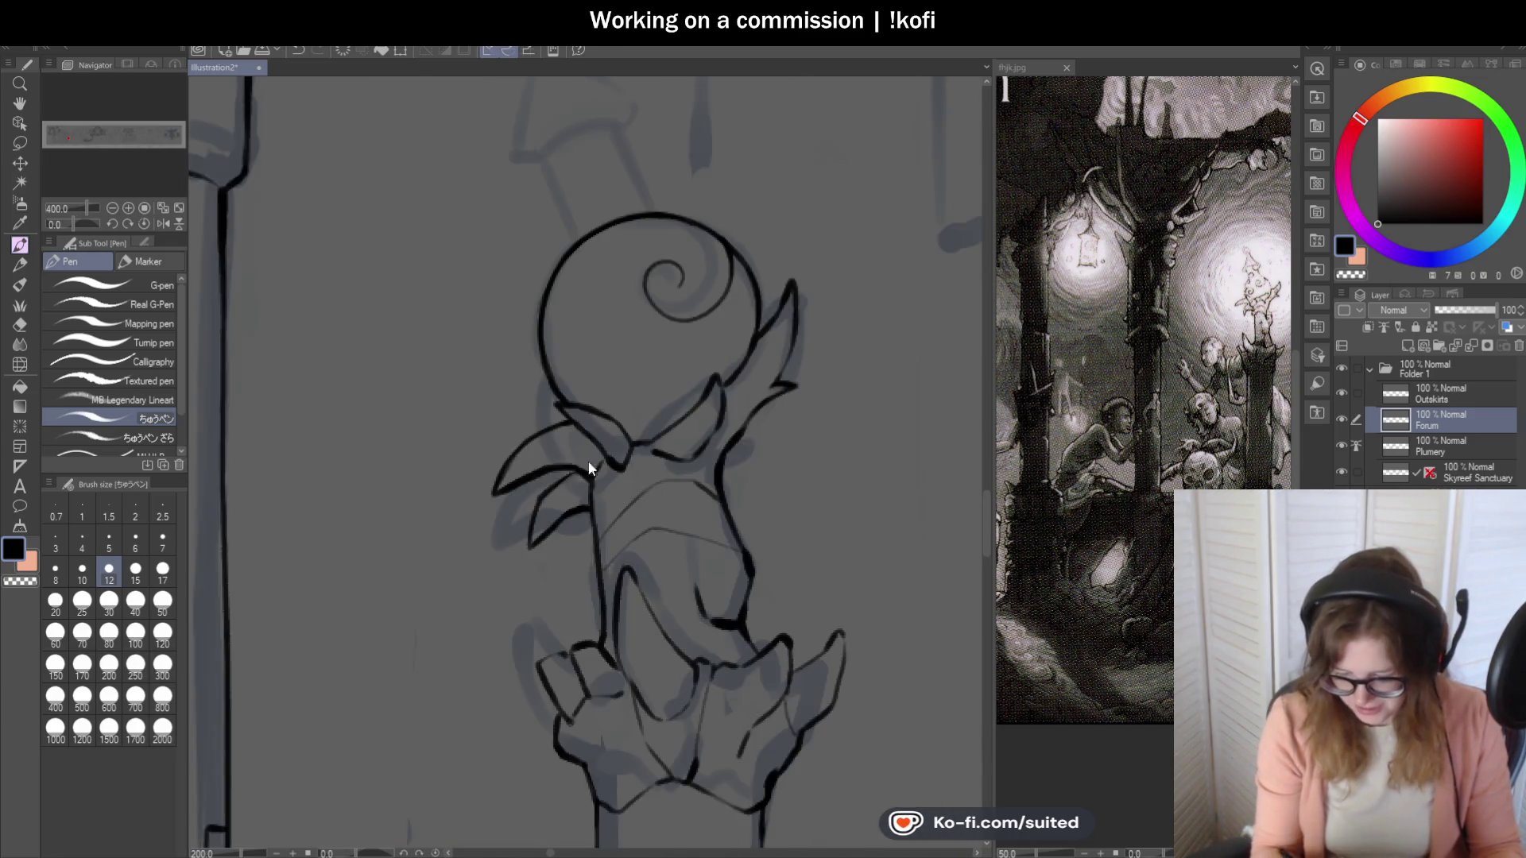
{"action": "scroll", "coordinate": [722, 243], "scroll_direction": "up", "scroll_amount": 6}
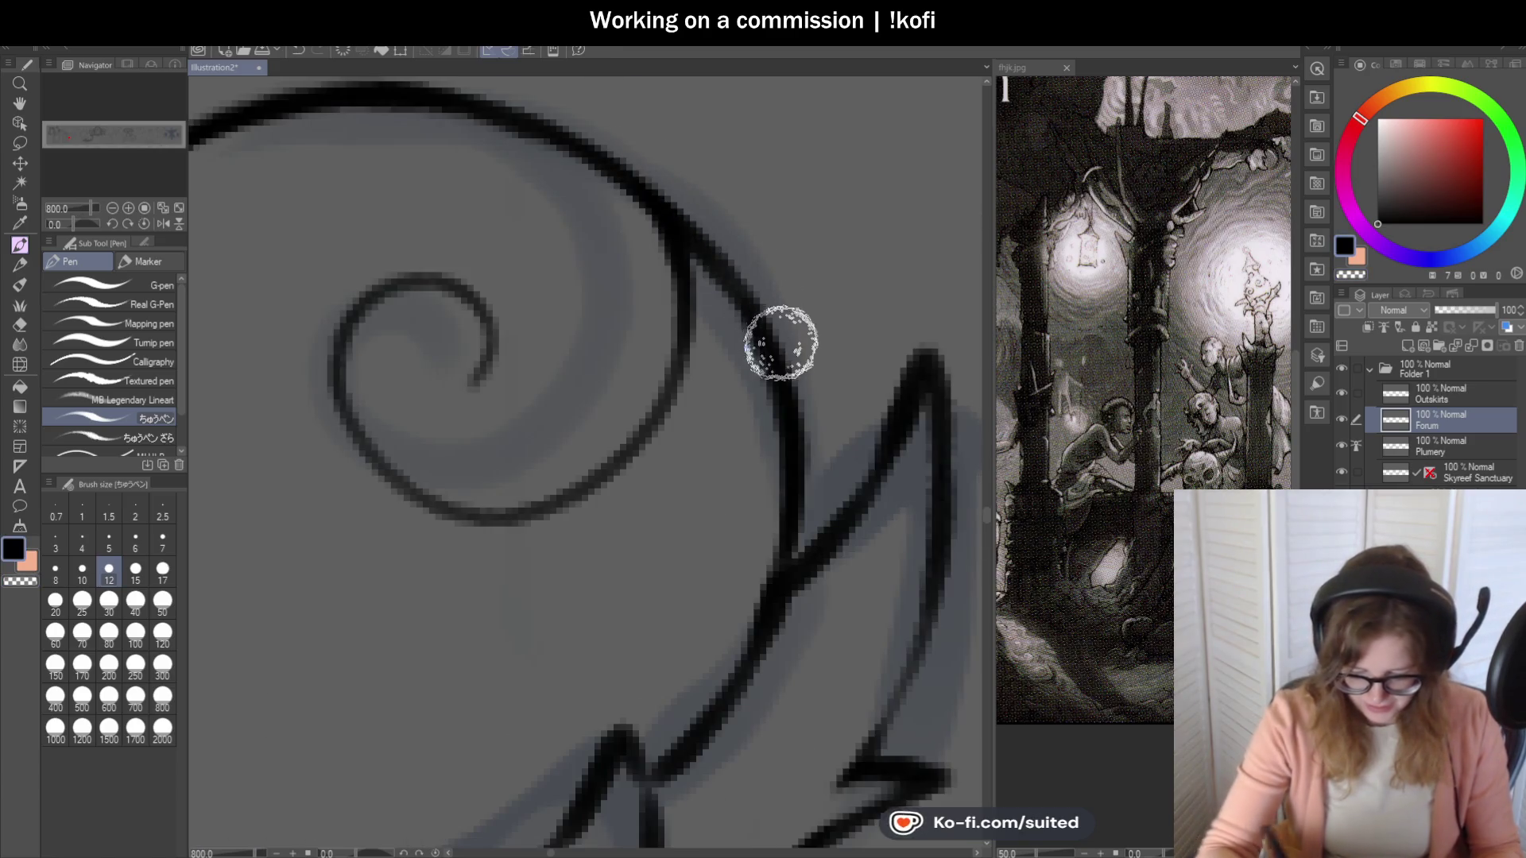
{"action": "scroll", "coordinate": [763, 334], "scroll_direction": "down", "scroll_amount": 4}
{"action": "scroll", "coordinate": [717, 296], "scroll_direction": "up", "scroll_amount": 2}
{"action": "scroll", "coordinate": [763, 147], "scroll_direction": "down", "scroll_amount": 2}
{"action": "scroll", "coordinate": [750, 146], "scroll_direction": "up", "scroll_amount": 2}
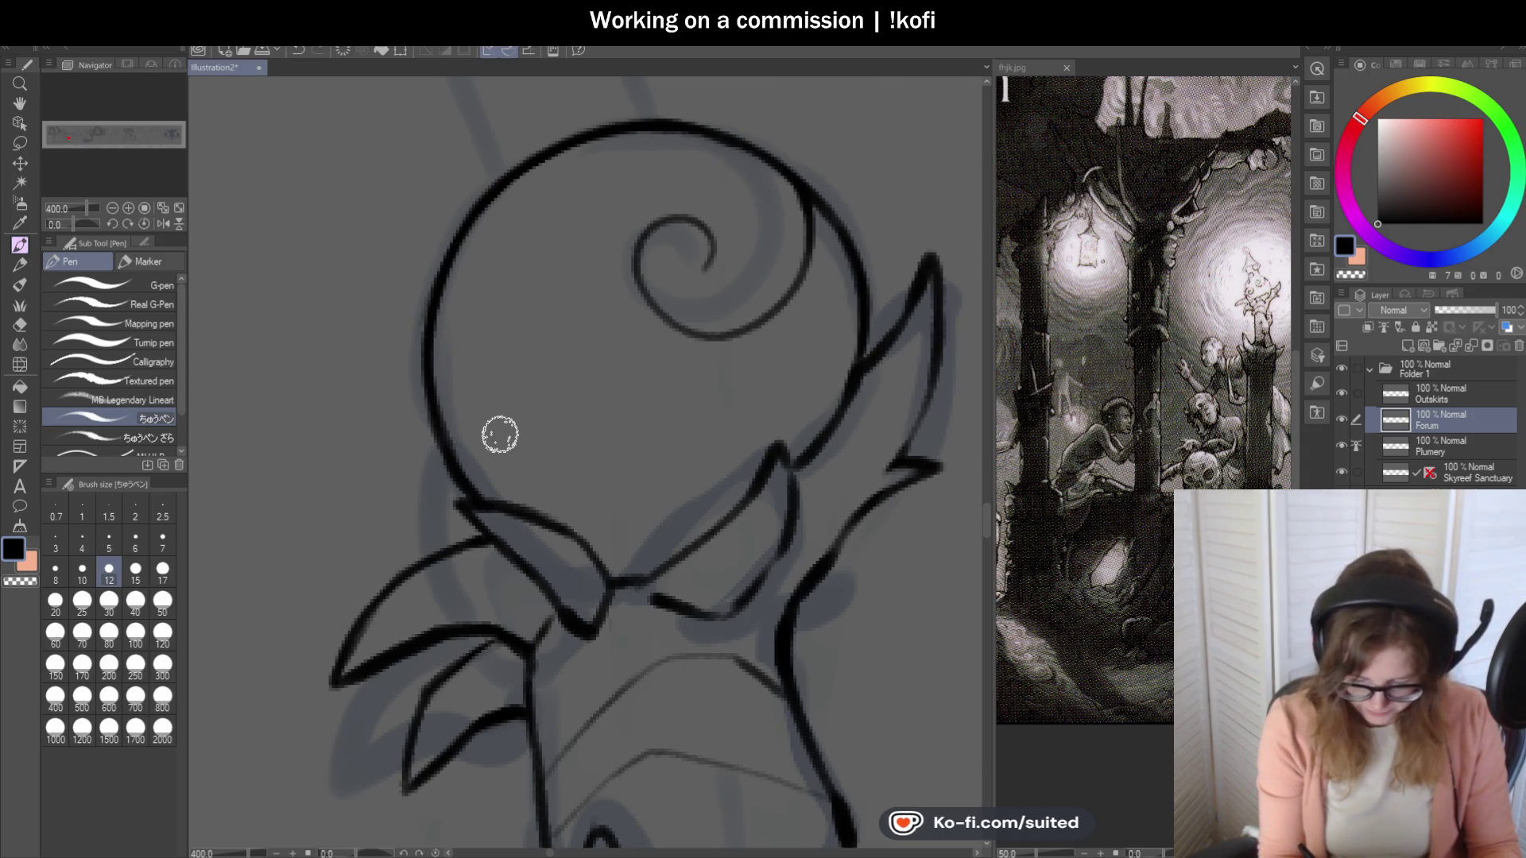
Ink the second, inner spiral curl, undoing the failed curl attempts until it sits cleanly.
{"action": "mouse_move", "coordinate": [531, 449]}
{"action": "left_mouse_down"}
{"action": "mouse_move", "coordinate": [606, 399]}
{"action": "mouse_move", "coordinate": [446, 334]}
{"action": "mouse_move", "coordinate": [436, 367]}
{"action": "left_mouse_up"}
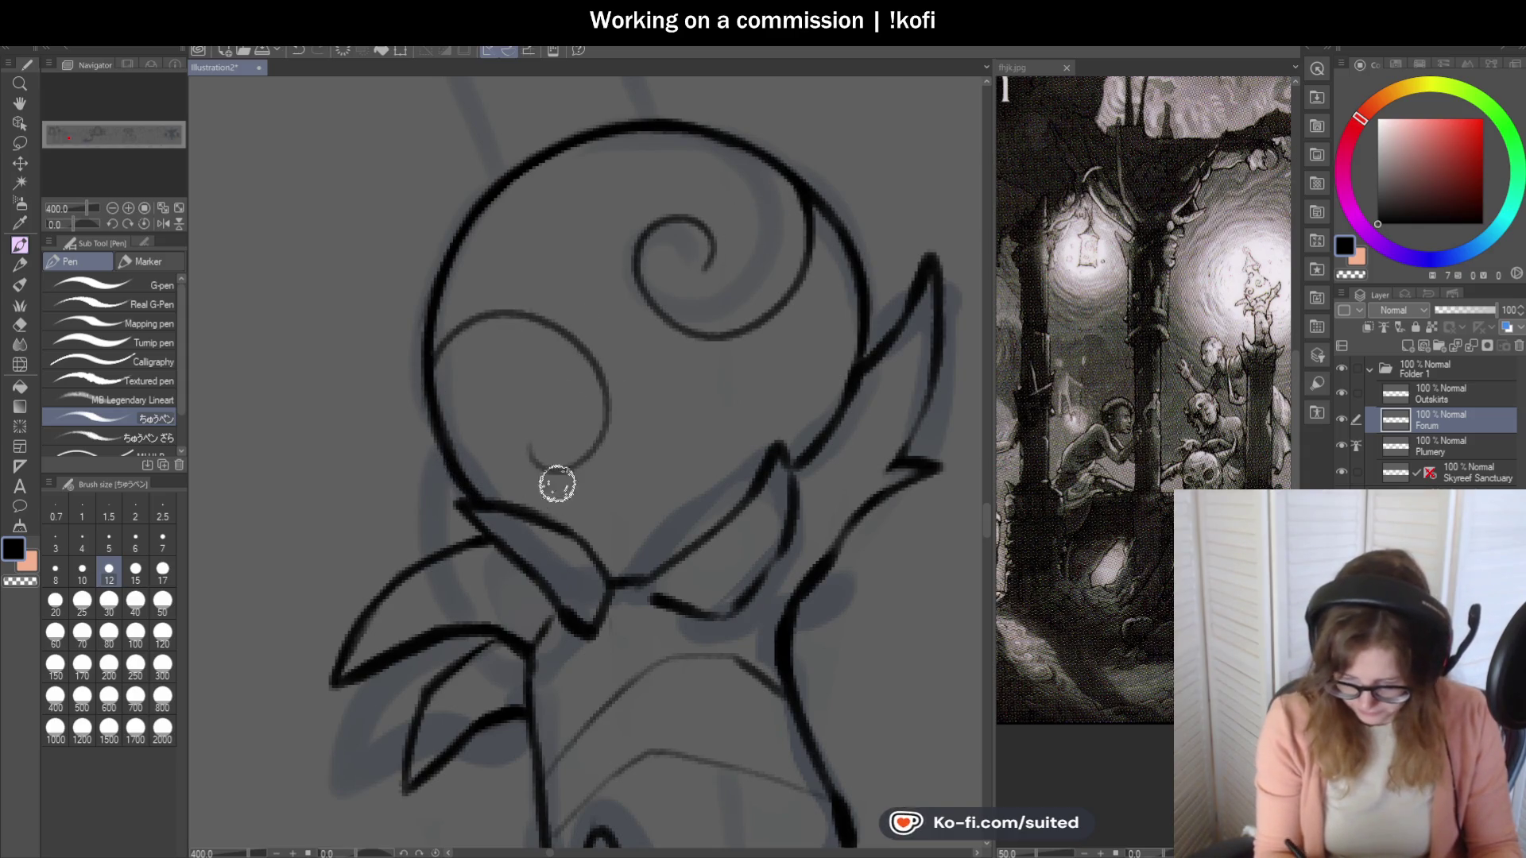
{"action": "key", "text": "ctrl+z"}
{"action": "mouse_move", "coordinate": [544, 422]}
{"action": "left_mouse_down"}
{"action": "mouse_move", "coordinate": [599, 415]}
{"action": "mouse_move", "coordinate": [443, 437]}
{"action": "left_mouse_up"}
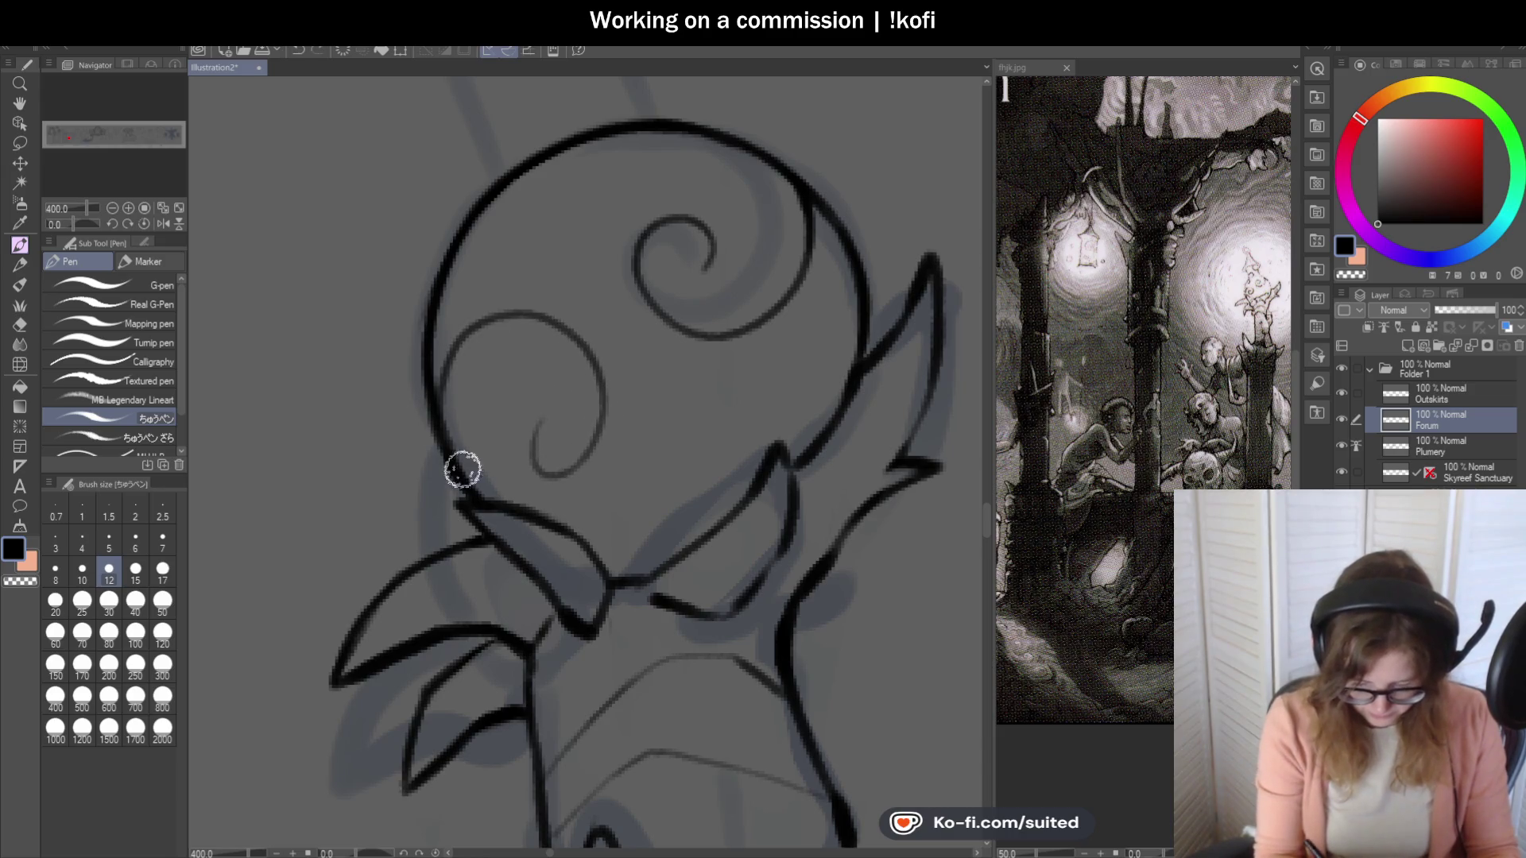
{"action": "key", "text": "ctrl+z"}
{"action": "mouse_move", "coordinate": [530, 395]}
{"action": "left_mouse_down"}
{"action": "mouse_move", "coordinate": [507, 477]}
{"action": "mouse_move", "coordinate": [538, 310]}
{"action": "mouse_move", "coordinate": [608, 394]}
{"action": "left_mouse_up"}
{"action": "scroll", "coordinate": [613, 421], "scroll_direction": "left", "scroll_amount": 3}
{"action": "scroll", "coordinate": [612, 422], "scroll_direction": "up", "scroll_amount": 3}
{"action": "key", "text": "ctrl+z"}
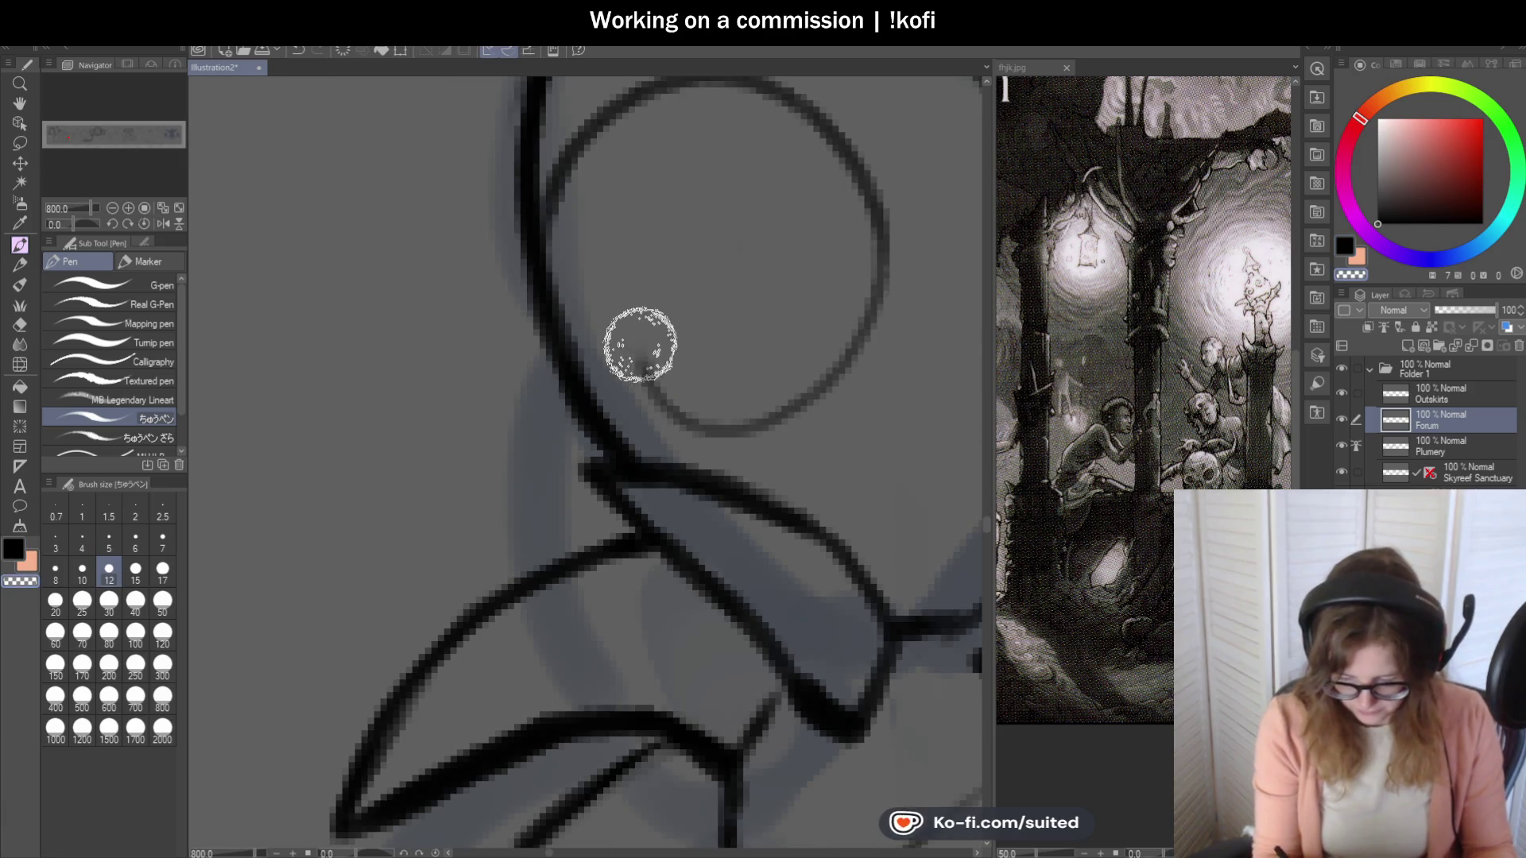
{"action": "mouse_move", "coordinate": [862, 375]}
{"action": "left_mouse_down"}
{"action": "mouse_move", "coordinate": [747, 421]}
{"action": "mouse_move", "coordinate": [756, 228]}
{"action": "left_mouse_up"}
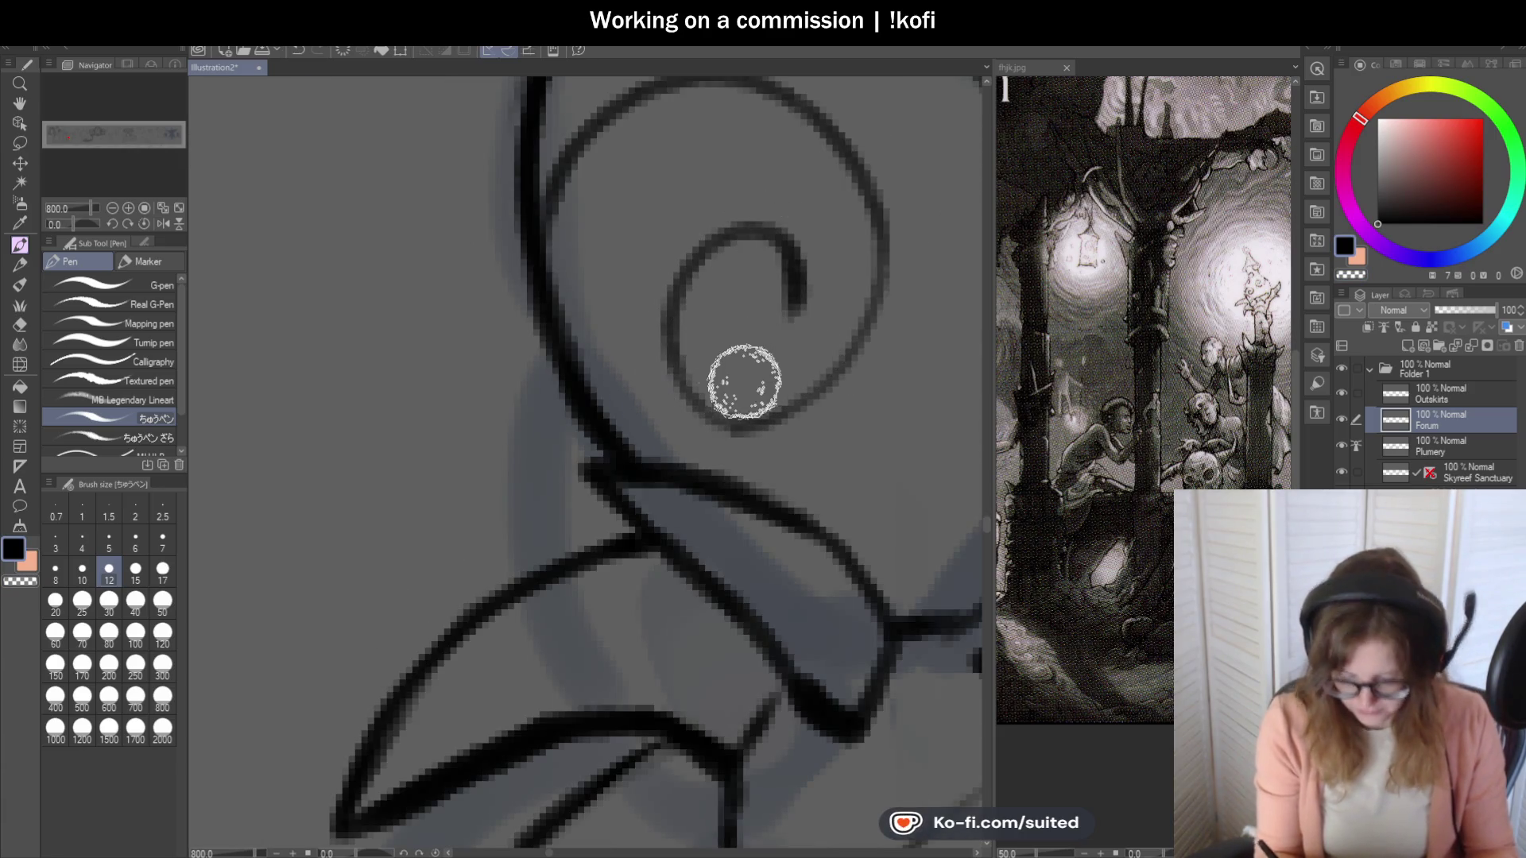
{"action": "scroll", "coordinate": [667, 349], "scroll_direction": "down", "scroll_amount": 5}
{"action": "scroll", "coordinate": [667, 350], "scroll_direction": "up", "scroll_amount": 2}
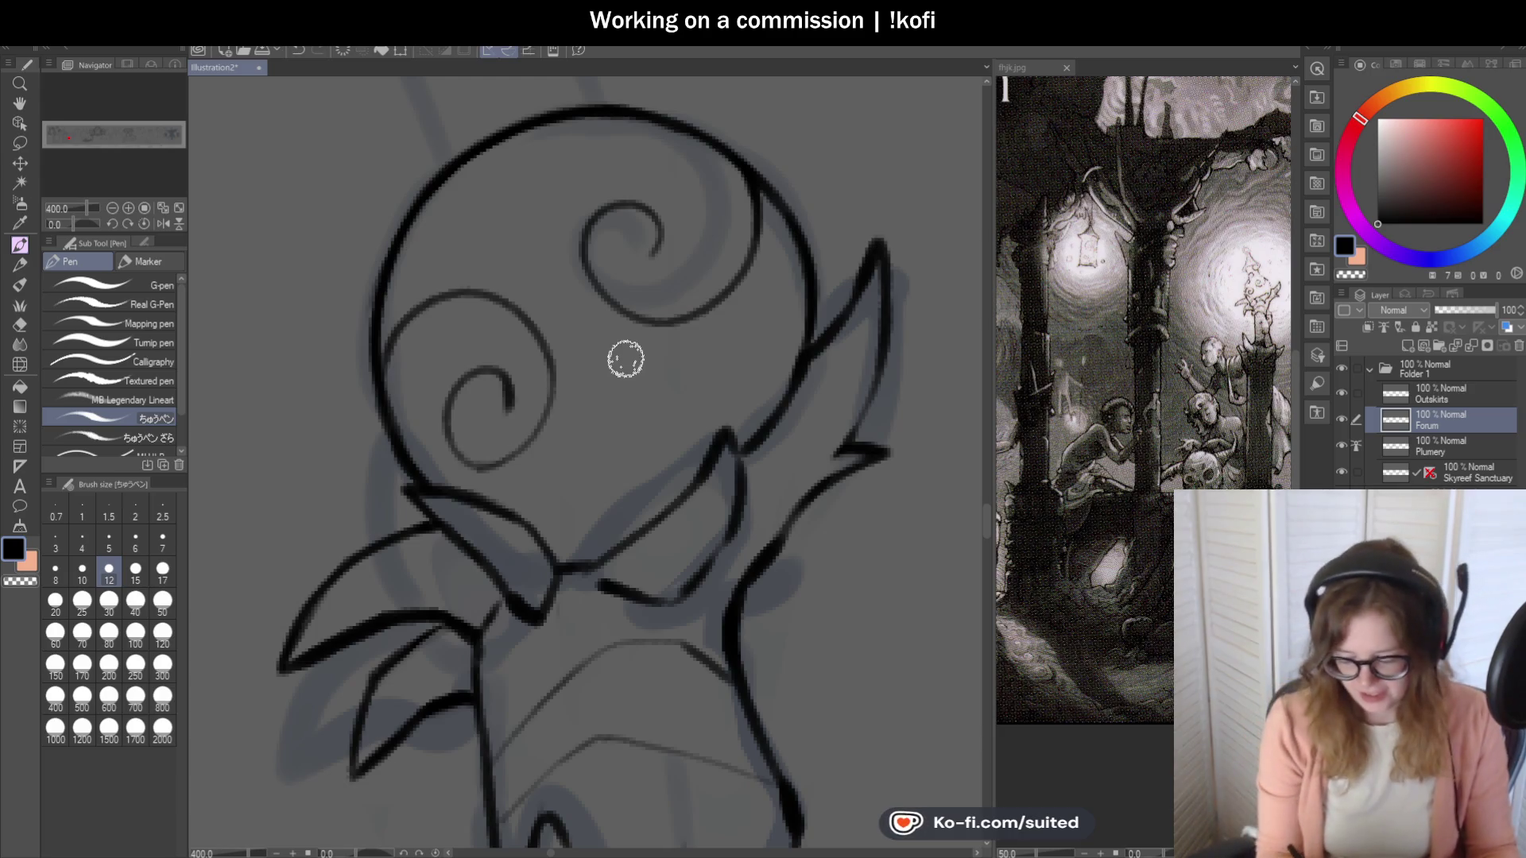
{"action": "scroll", "coordinate": [703, 290], "scroll_direction": "down", "scroll_amount": 2}
{"action": "scroll", "coordinate": [668, 348], "scroll_direction": "up", "scroll_amount": 4}
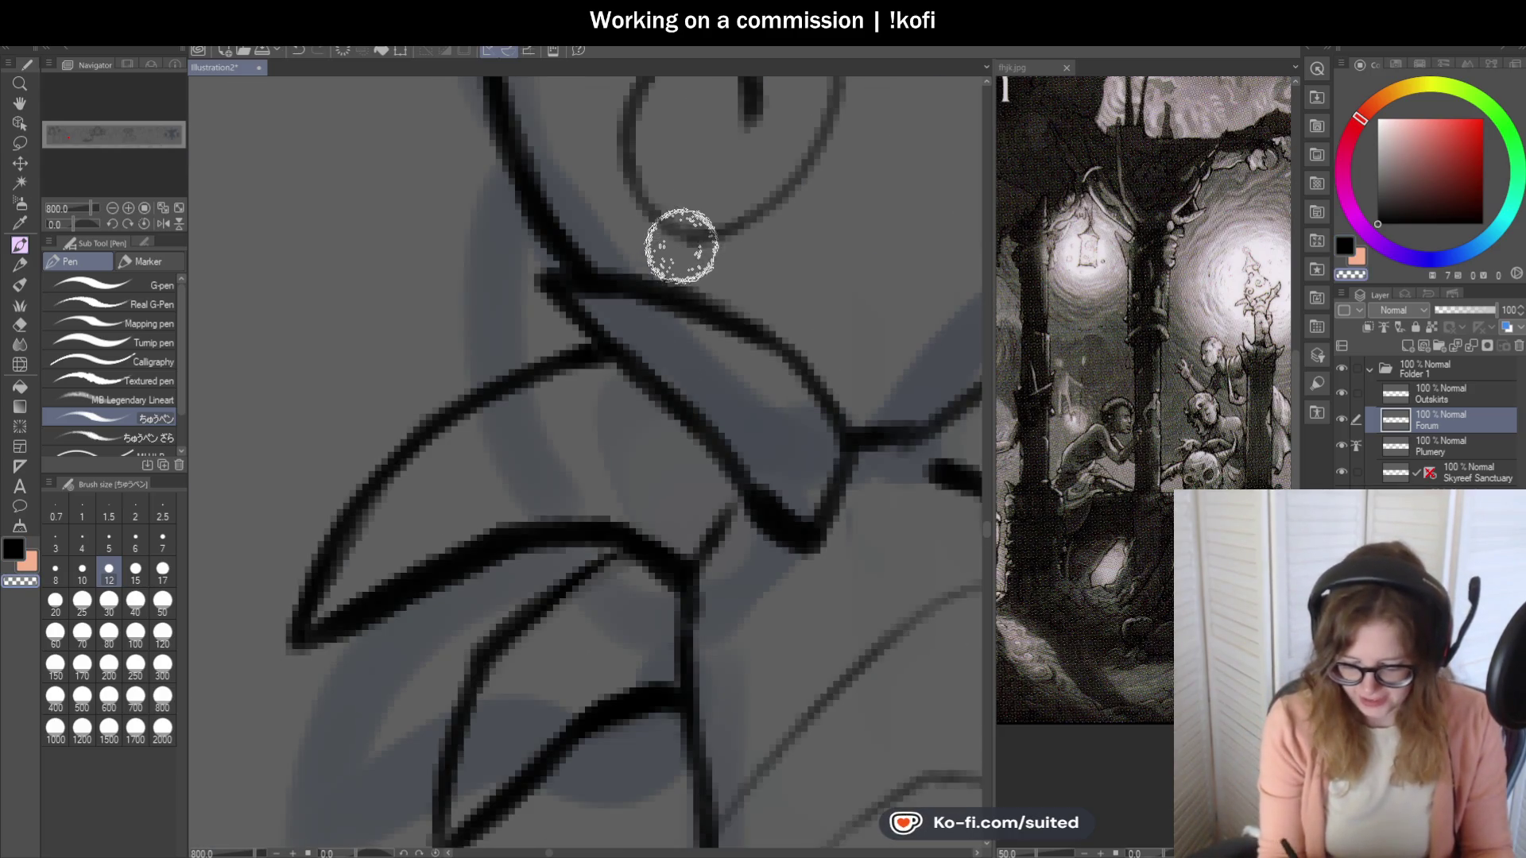
{"action": "scroll", "coordinate": [669, 230], "scroll_direction": "down", "scroll_amount": 2}
{"action": "scroll", "coordinate": [668, 230], "scroll_direction": "up", "scroll_amount": 2}
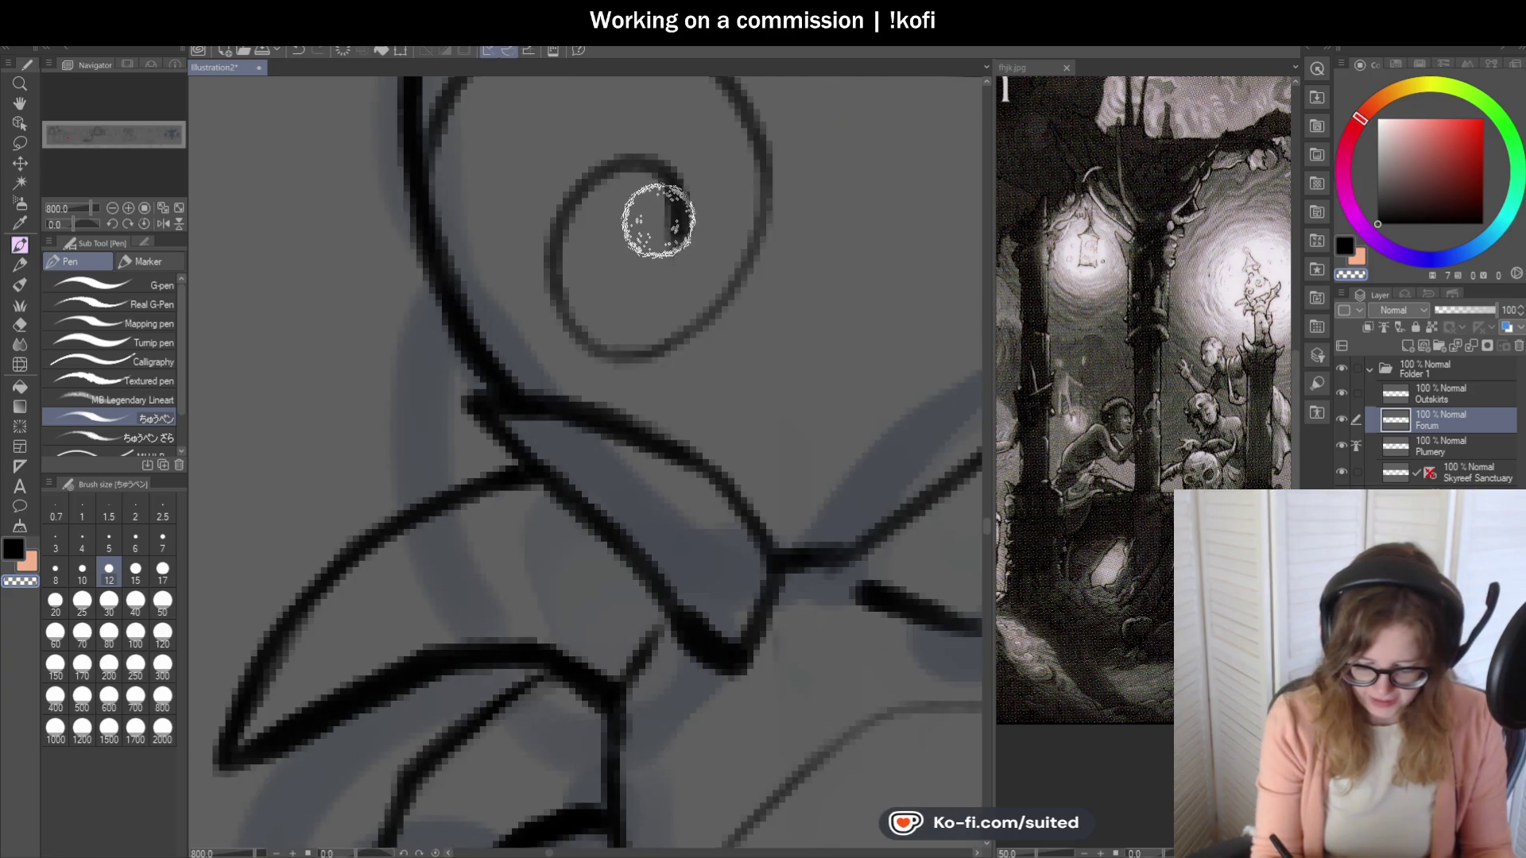
{"action": "scroll", "coordinate": [668, 211], "scroll_direction": "down", "scroll_amount": 1}
{"action": "scroll", "coordinate": [651, 296], "scroll_direction": "up", "scroll_amount": 2}
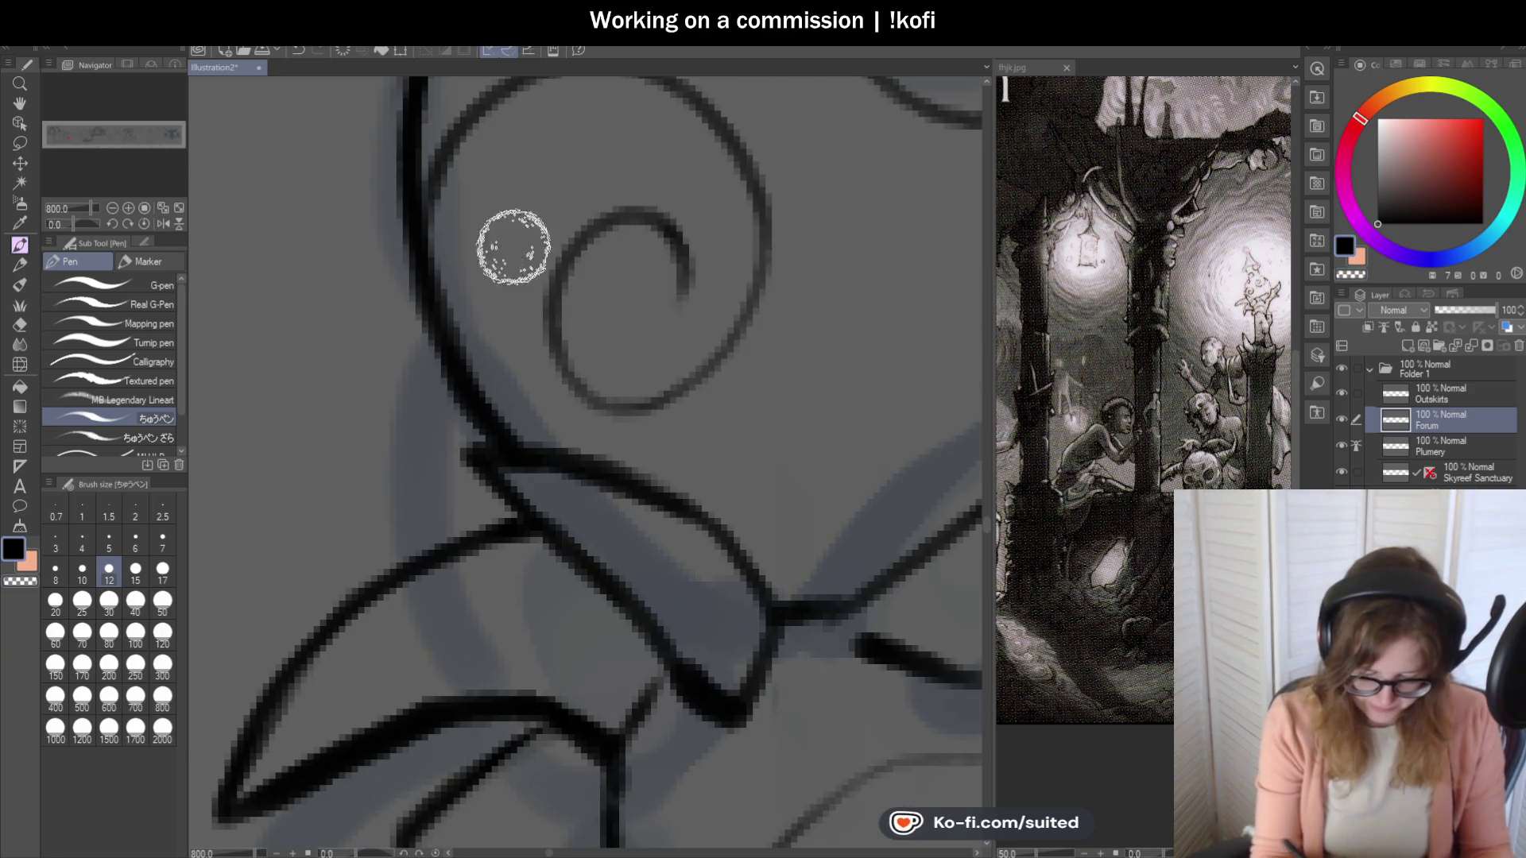
{"action": "scroll", "coordinate": [432, 351], "scroll_direction": "down", "scroll_amount": 4}
{"action": "scroll", "coordinate": [442, 263], "scroll_direction": "up", "scroll_amount": 2}
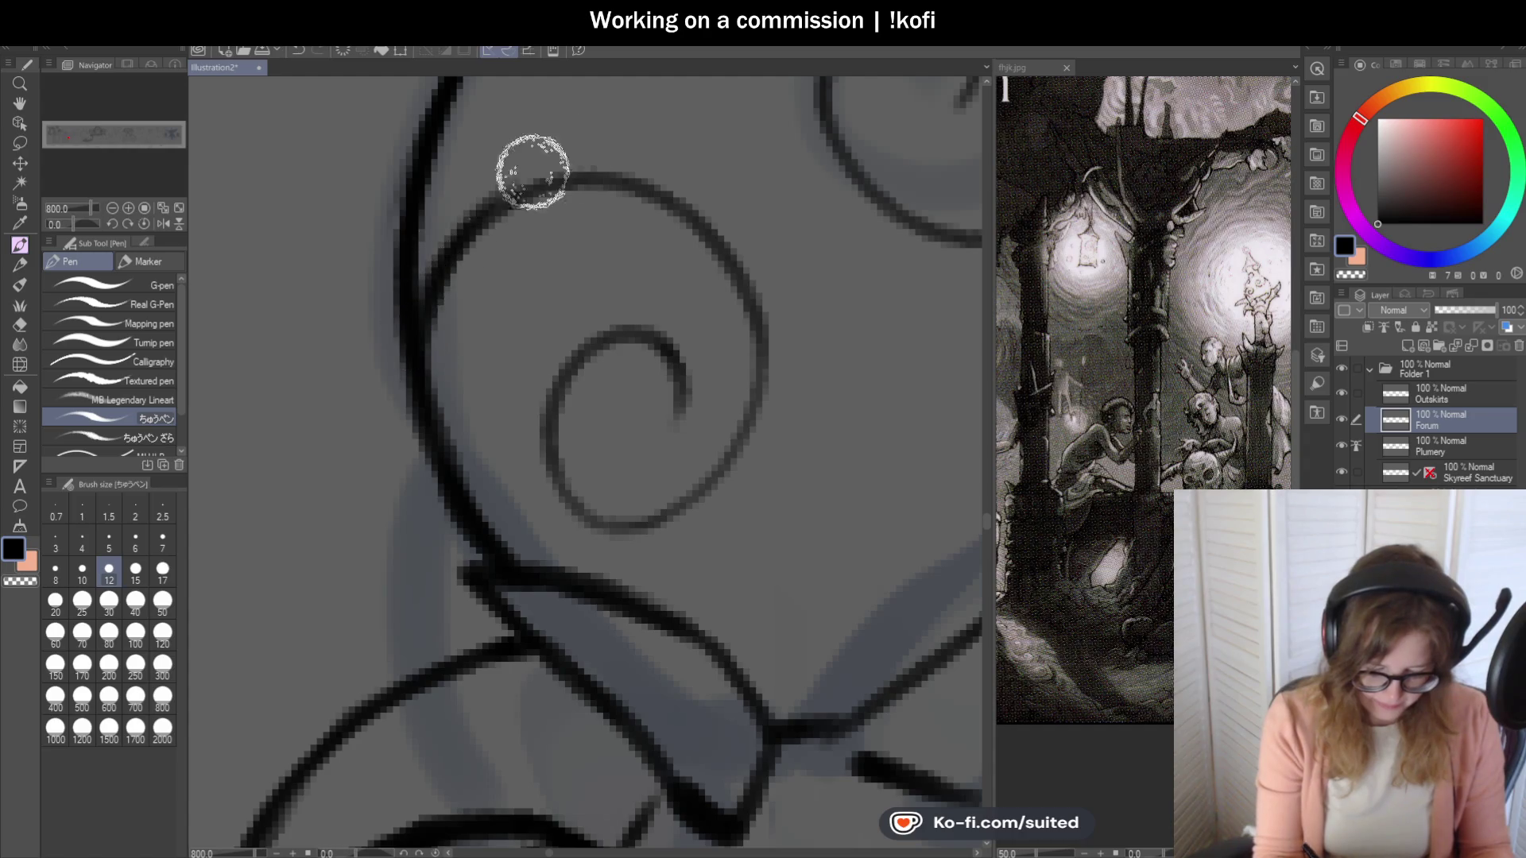
{"action": "scroll", "coordinate": [564, 291], "scroll_direction": "down", "scroll_amount": 2}
{"action": "scroll", "coordinate": [566, 298], "scroll_direction": "down", "scroll_amount": 3}
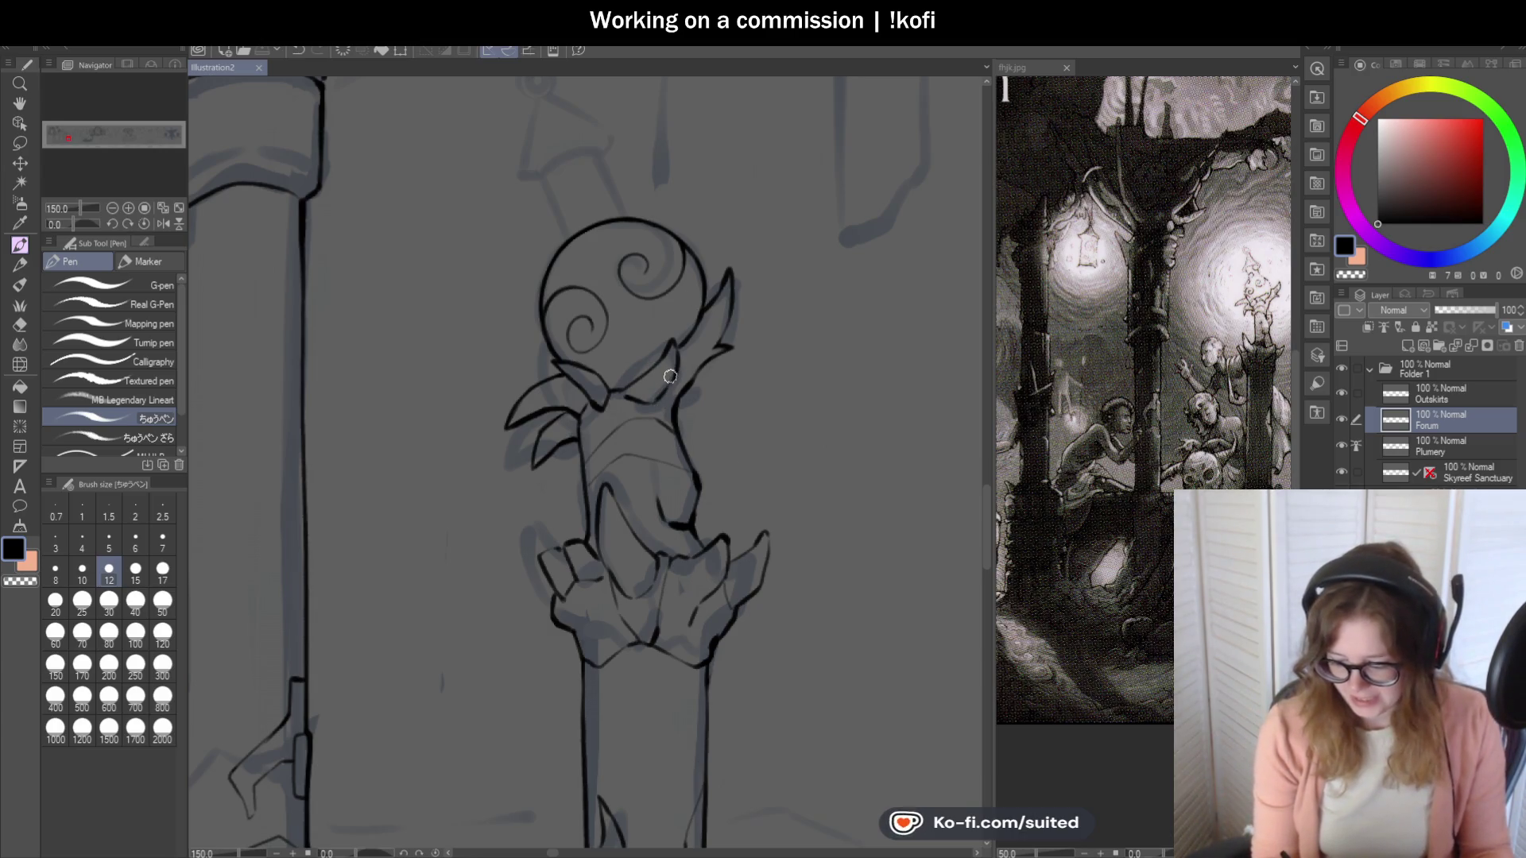
{"action": "scroll", "coordinate": [669, 377], "scroll_direction": "down", "scroll_amount": 1}
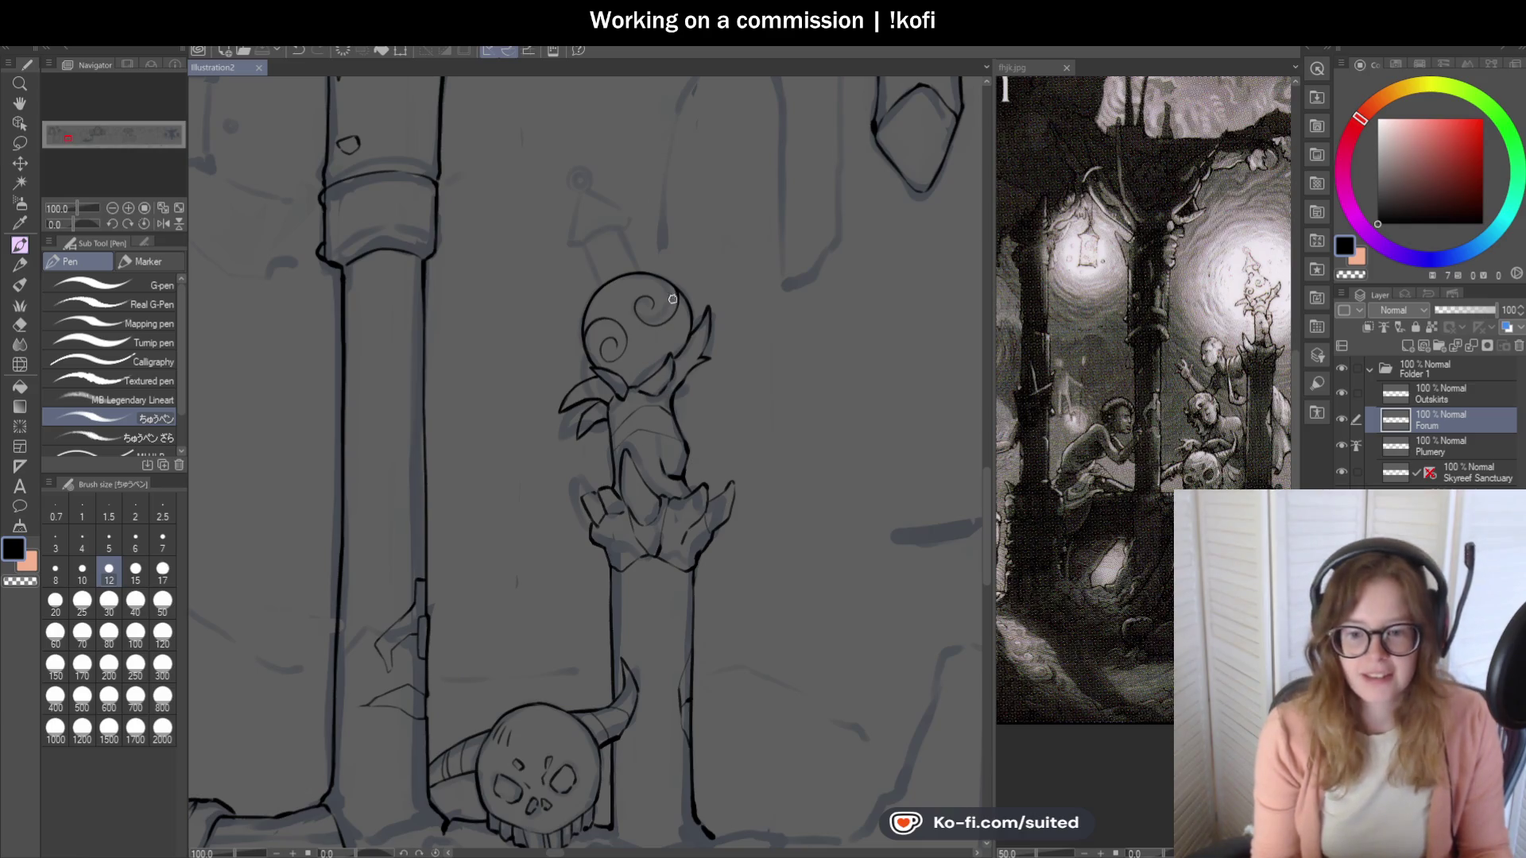
{"action": "scroll", "coordinate": [609, 278], "scroll_direction": "up", "scroll_amount": 2}
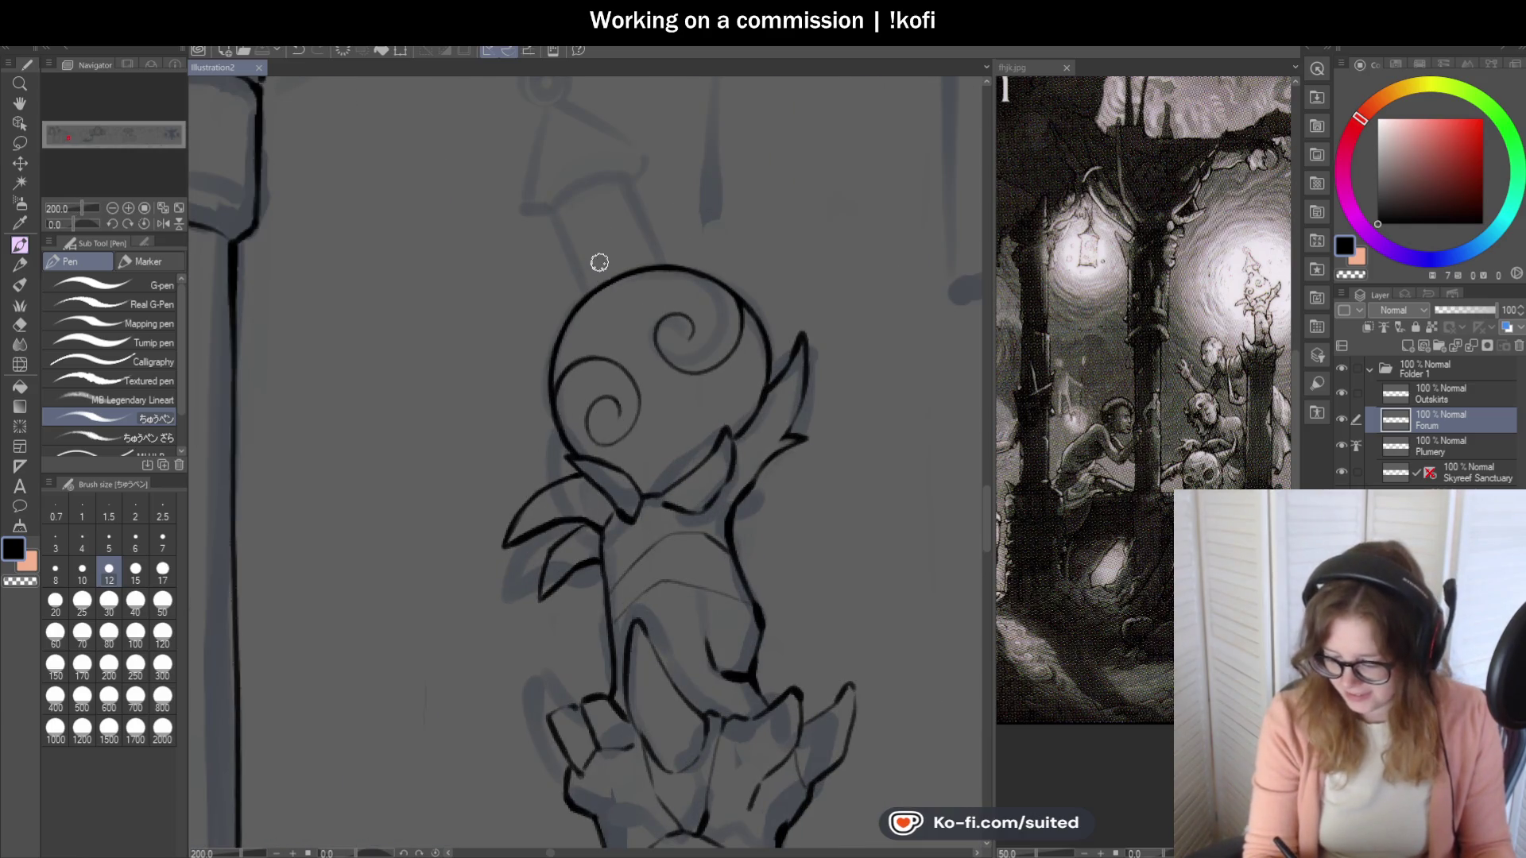
Ink the left and right sides of the neck rising from the head, redoing a bad stroke.
{"action": "scroll", "coordinate": [587, 266], "scroll_direction": "up", "scroll_amount": 2}
{"action": "mouse_move", "coordinate": [572, 317]}
{"action": "left_mouse_down"}
{"action": "mouse_move", "coordinate": [525, 170]}
{"action": "mouse_move", "coordinate": [588, 338]}
{"action": "left_mouse_up"}
{"action": "key", "text": "ctrl+z"}
{"action": "key", "text": "ctrl+z"}
{"action": "left_click_drag", "start_coordinate": [521, 187], "coordinate": [590, 338]}
{"action": "left_click_drag", "start_coordinate": [676, 115], "coordinate": [751, 270]}
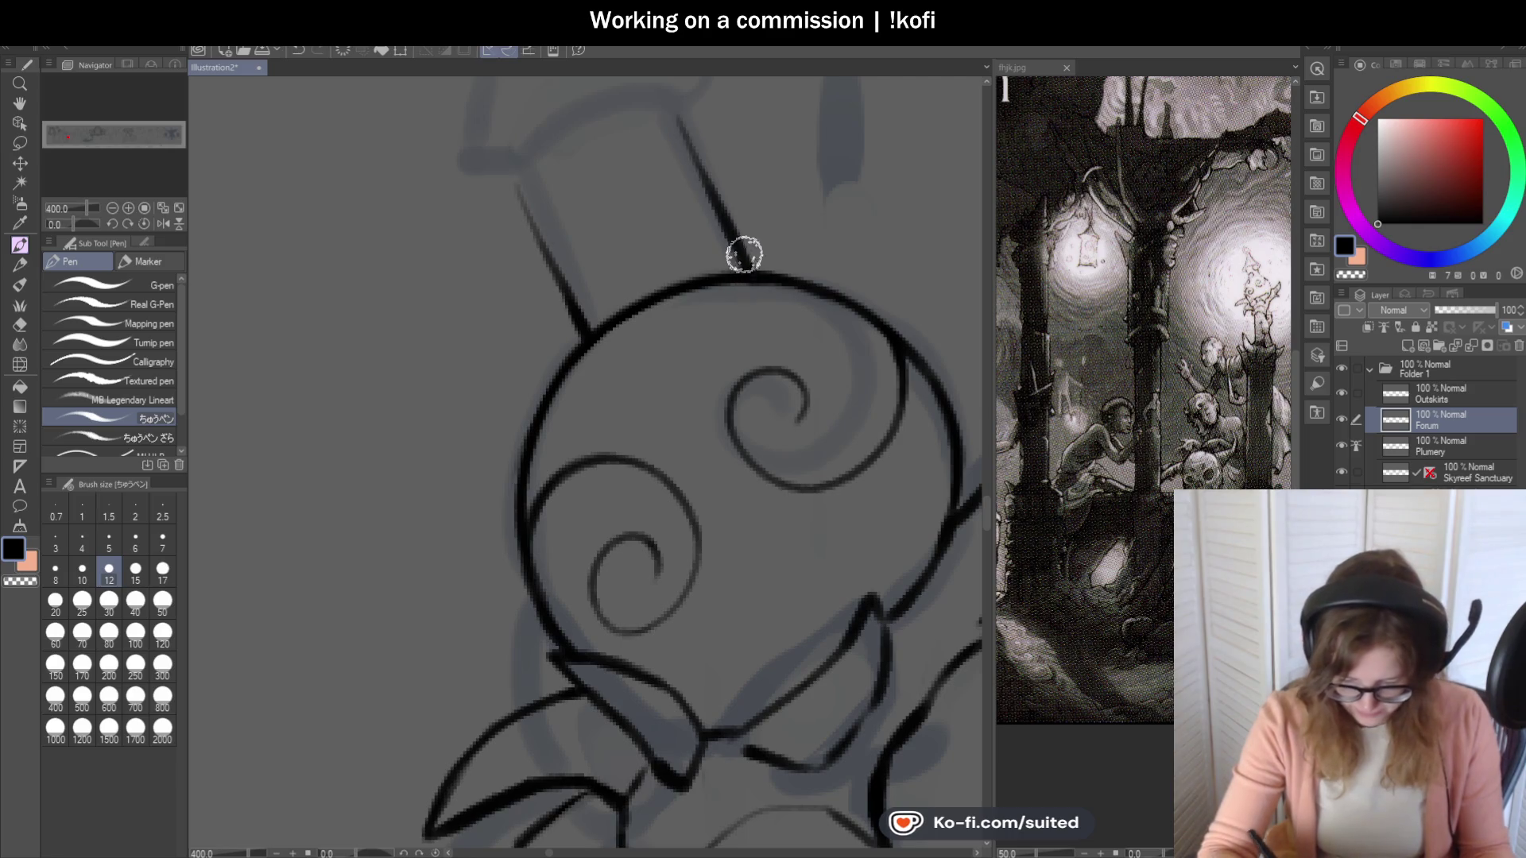
Erase the head outline between the two neck lines with transparent colour.
{"action": "key", "text": "c"}
{"action": "mouse_move", "coordinate": [644, 304]}
{"action": "left_mouse_down"}
{"action": "mouse_move", "coordinate": [607, 318]}
{"action": "mouse_move", "coordinate": [699, 276]}
{"action": "mouse_move", "coordinate": [729, 283]}
{"action": "left_mouse_up"}
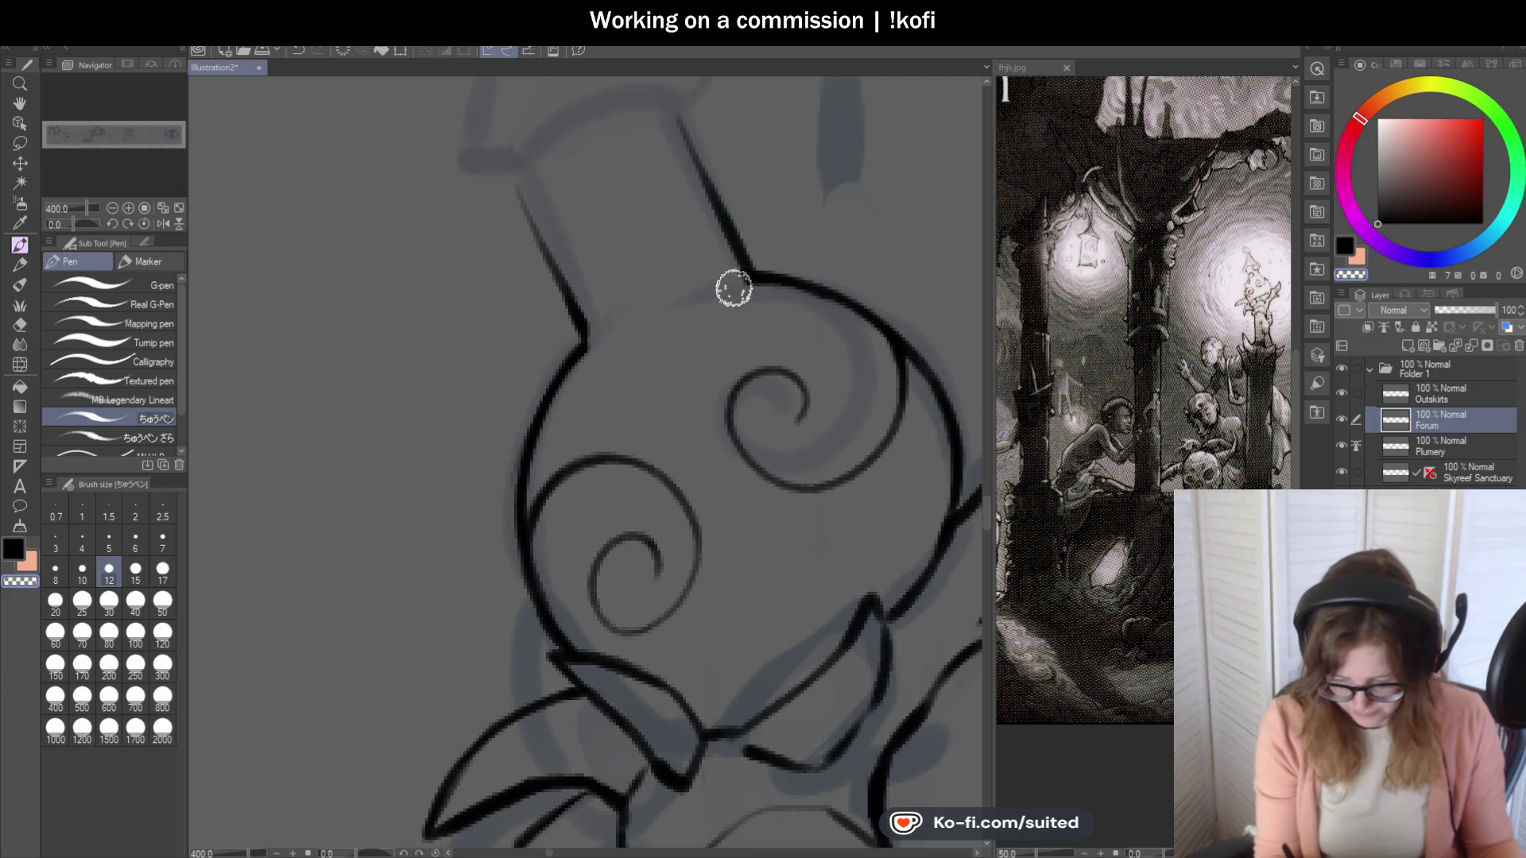
{"action": "scroll", "coordinate": [616, 302], "scroll_direction": "up", "scroll_amount": 1}
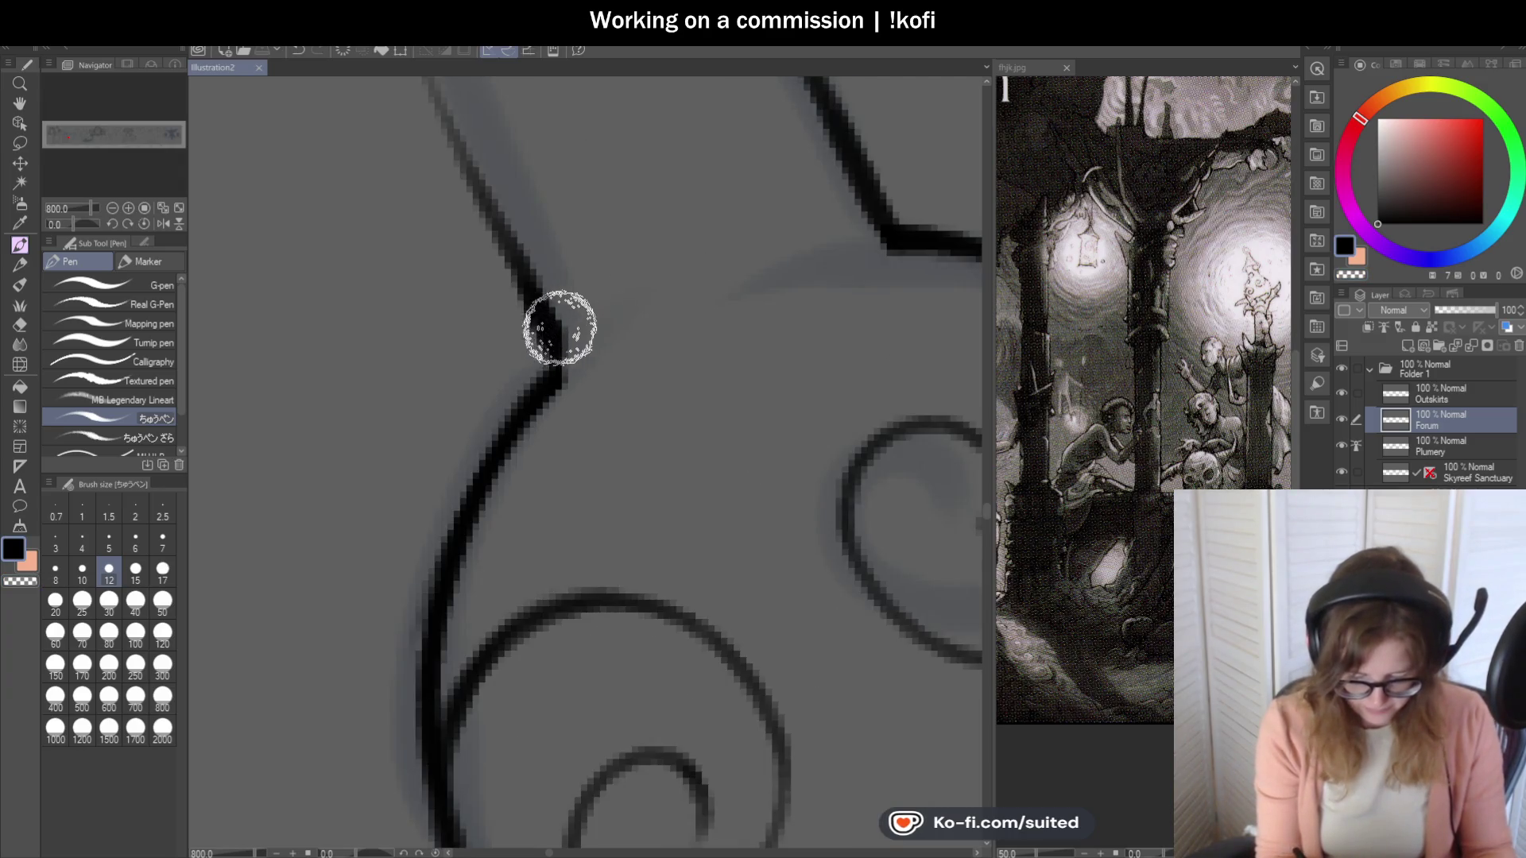
{"action": "scroll", "coordinate": [551, 390], "scroll_direction": "down", "scroll_amount": 1}
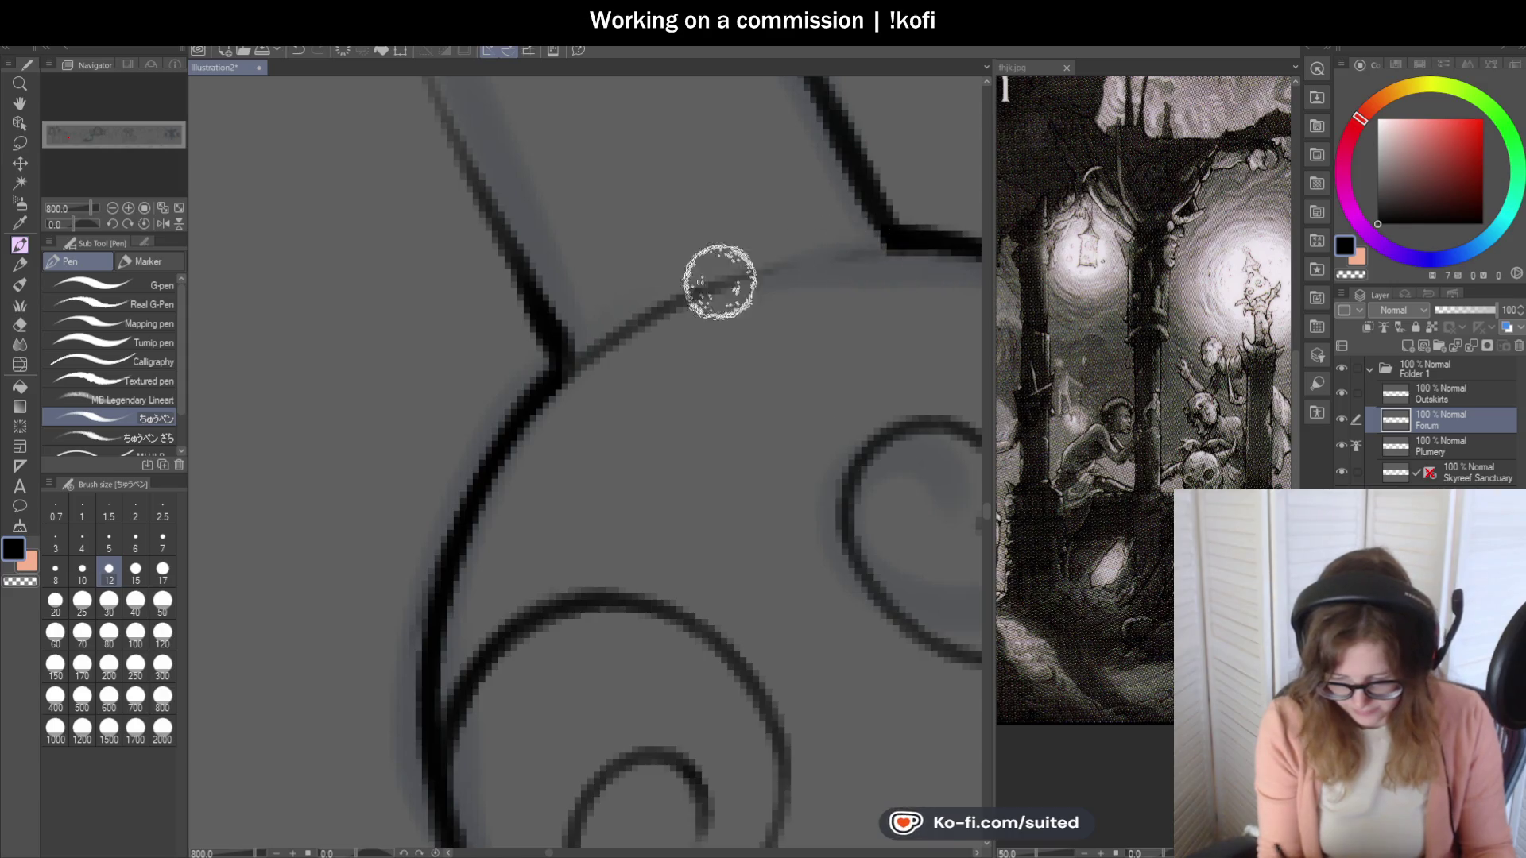
{"action": "scroll", "coordinate": [749, 265], "scroll_direction": "down", "scroll_amount": 2}
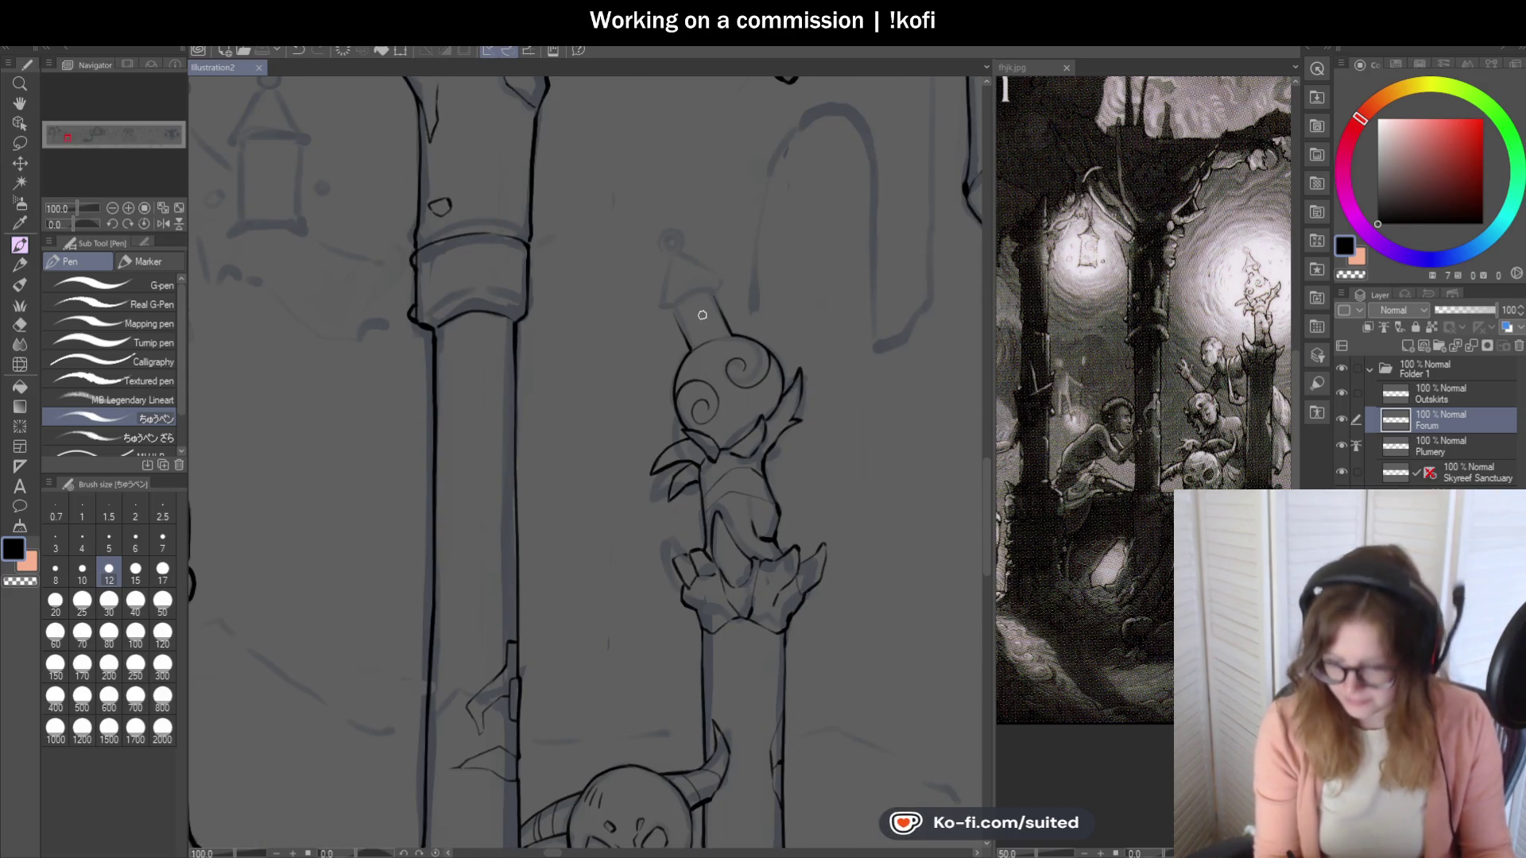
{"action": "scroll", "coordinate": [722, 327], "scroll_direction": "up", "scroll_amount": 1}
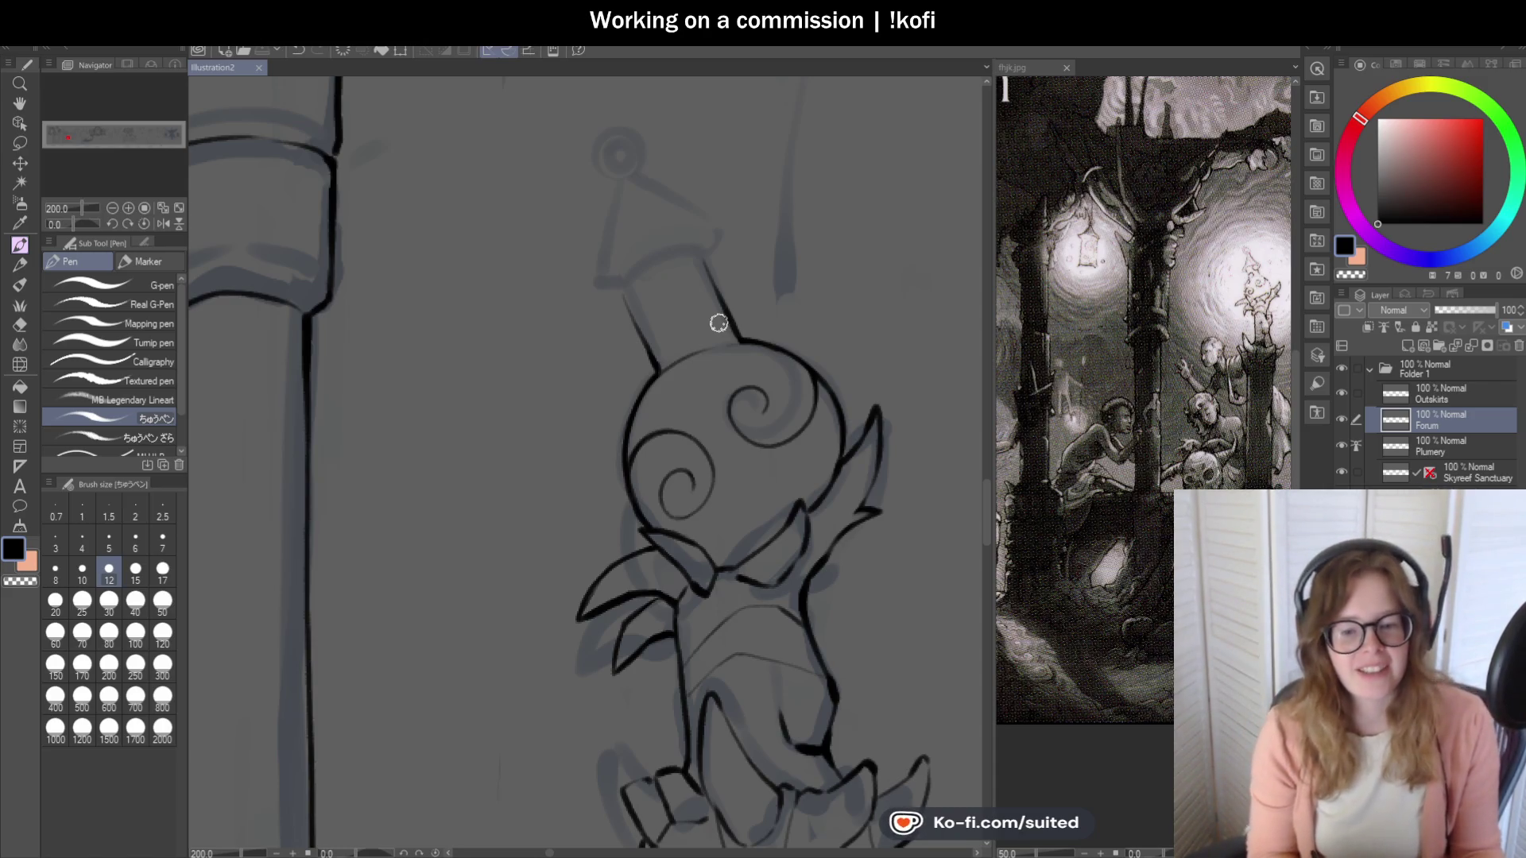
{"action": "scroll", "coordinate": [699, 358], "scroll_direction": "up", "scroll_amount": 2}
Ink over the sketched hat edge above the neck.
{"action": "left_click_drag", "start_coordinate": [592, 288], "coordinate": [690, 475]}
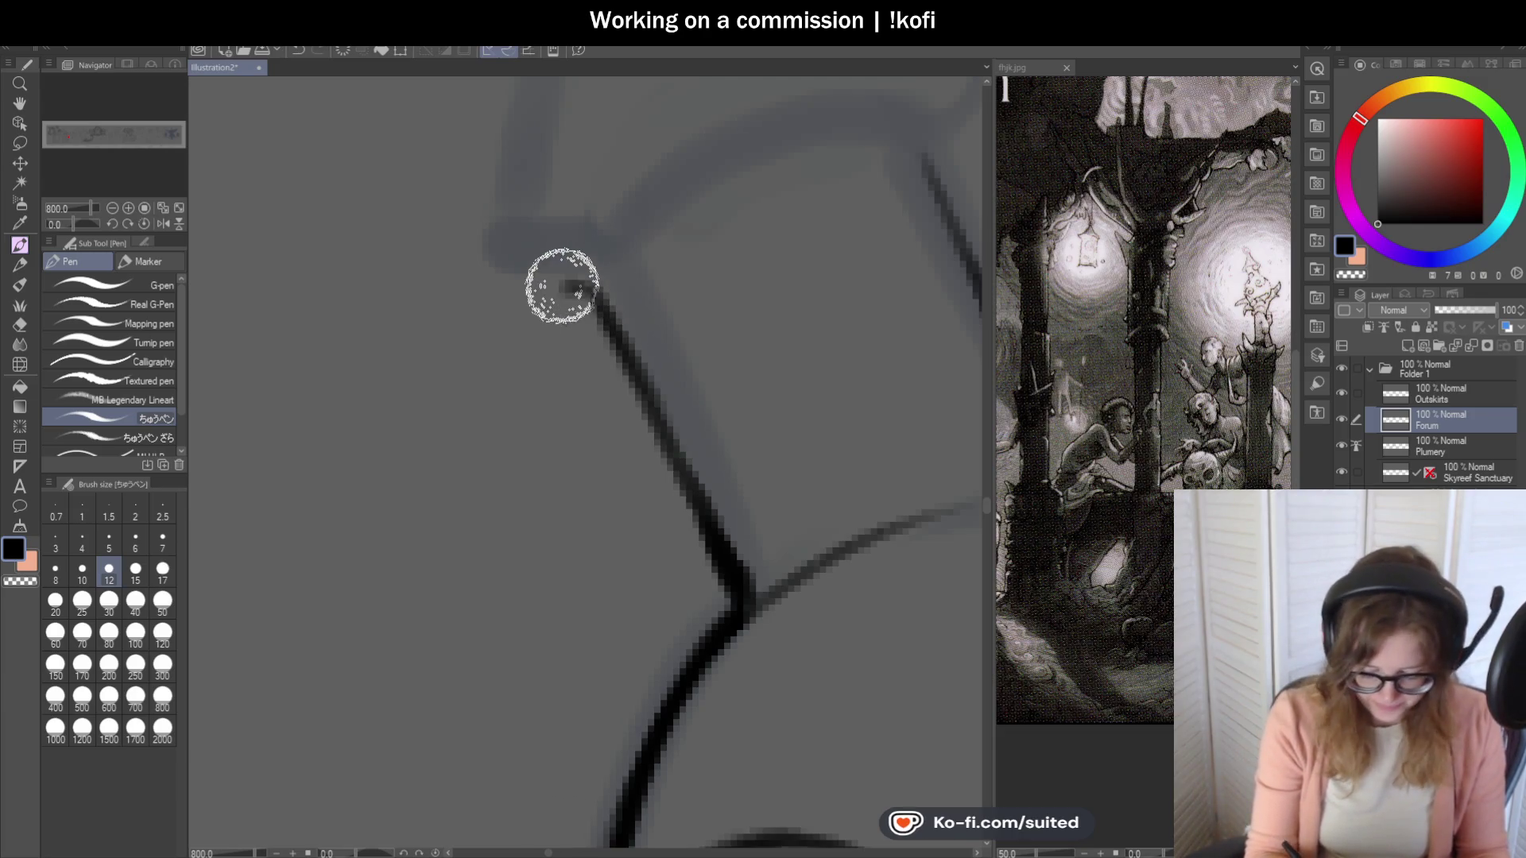
{"action": "scroll", "coordinate": [657, 344], "scroll_direction": "down", "scroll_amount": 2}
{"action": "scroll", "coordinate": [787, 215], "scroll_direction": "up", "scroll_amount": 2}
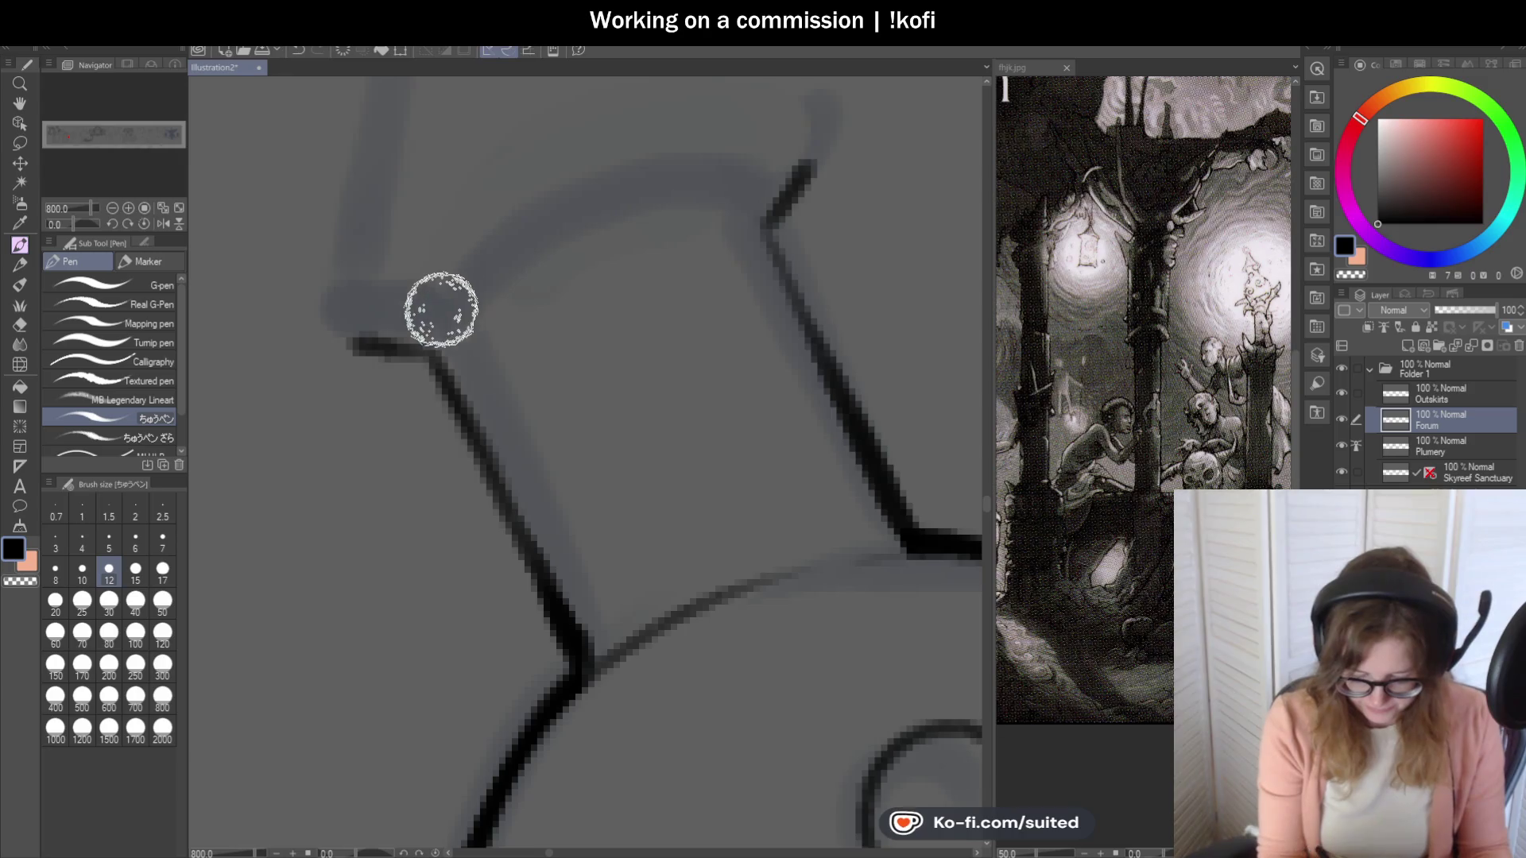
{"action": "scroll", "coordinate": [765, 225], "scroll_direction": "down", "scroll_amount": 2}
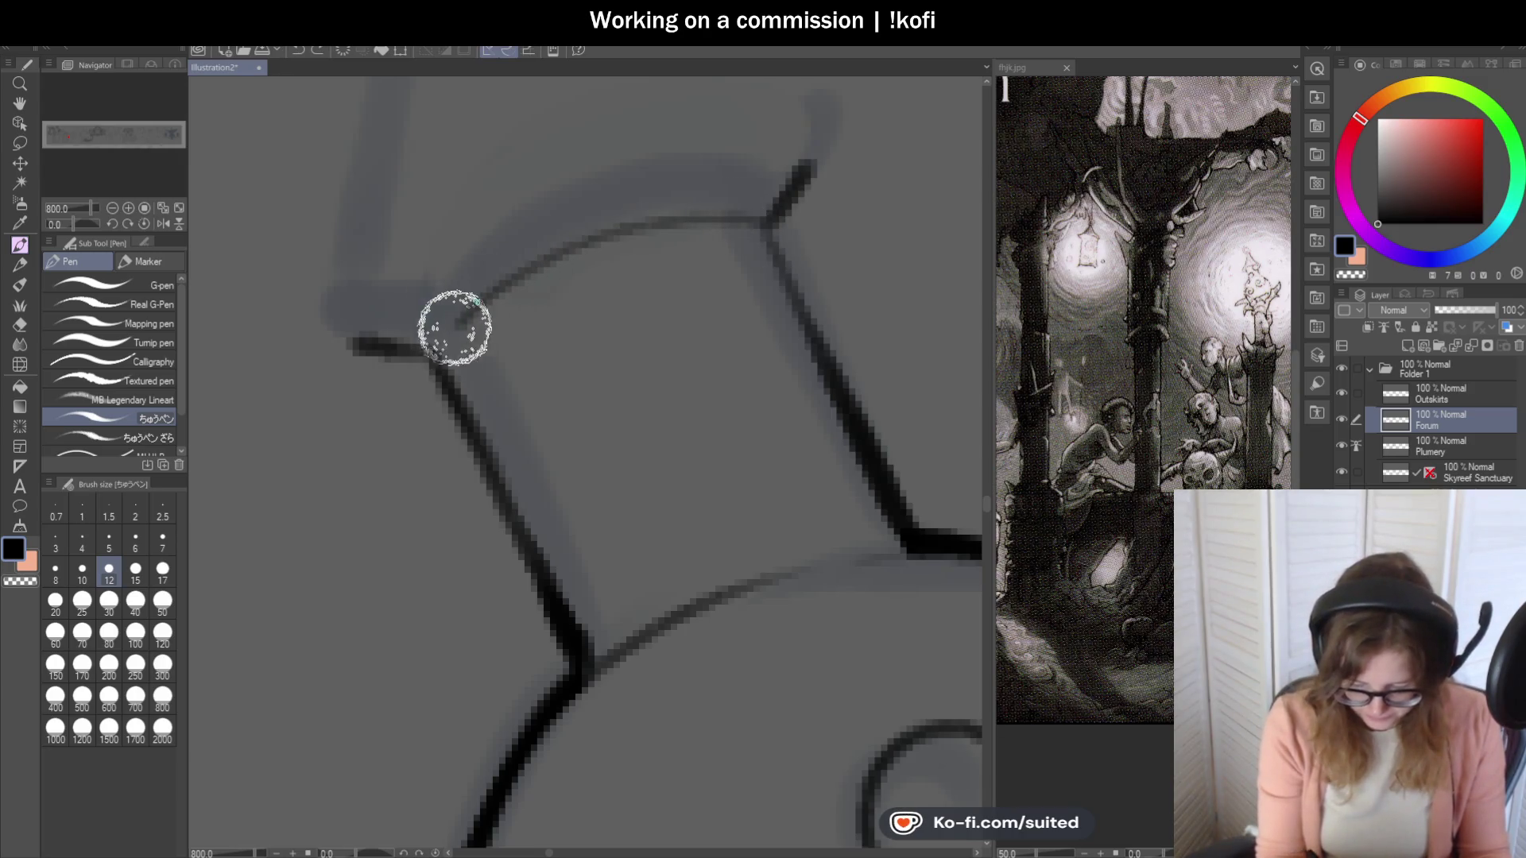
{"action": "scroll", "coordinate": [780, 341], "scroll_direction": "down", "scroll_amount": 3}
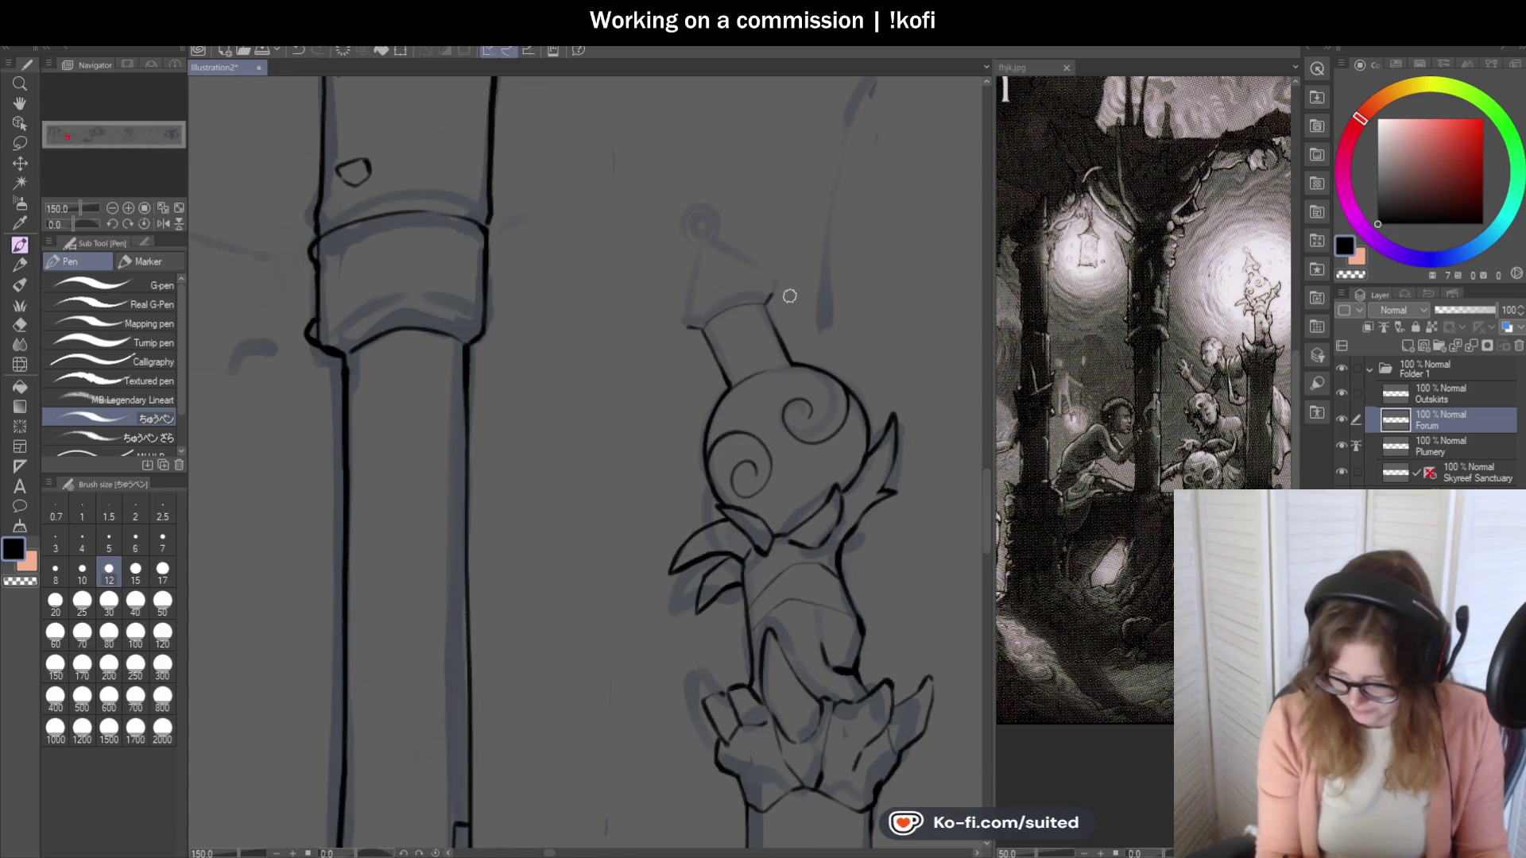
Ink the neck's upper-left edge and left corner, erasing a stray diagonal and the line's end.
{"action": "scroll", "coordinate": [788, 294], "scroll_direction": "up", "scroll_amount": 3}
{"action": "left_click_drag", "start_coordinate": [520, 381], "coordinate": [552, 163]}
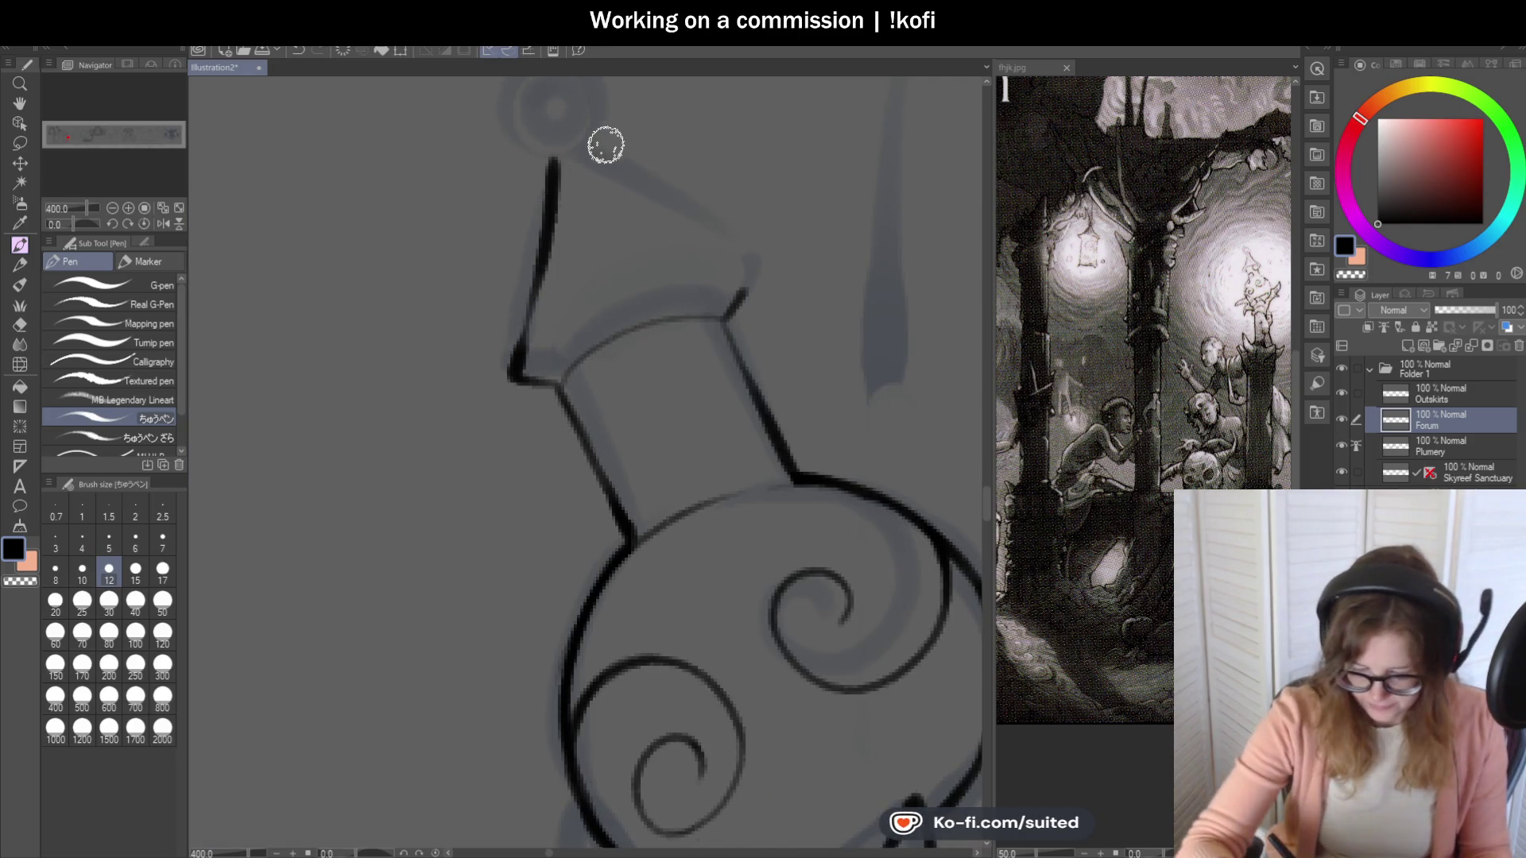
{"action": "mouse_move", "coordinate": [599, 150]}
{"action": "left_mouse_down"}
{"action": "mouse_move", "coordinate": [759, 266]}
{"action": "mouse_move", "coordinate": [736, 300]}
{"action": "left_mouse_up"}
{"action": "key", "text": "ctrl+z"}
{"action": "key", "text": "c"}
{"action": "mouse_move", "coordinate": [557, 350]}
{"action": "left_mouse_down"}
{"action": "mouse_move", "coordinate": [534, 362]}
{"action": "mouse_move", "coordinate": [539, 398]}
{"action": "left_mouse_up"}
{"action": "scroll", "coordinate": [539, 397], "scroll_direction": "up", "scroll_amount": 2}
{"action": "mouse_move", "coordinate": [517, 255]}
{"action": "left_mouse_down"}
{"action": "mouse_move", "coordinate": [535, 378]}
{"action": "mouse_move", "coordinate": [586, 369]}
{"action": "mouse_move", "coordinate": [566, 380]}
{"action": "mouse_move", "coordinate": [708, 266]}
{"action": "left_mouse_up"}
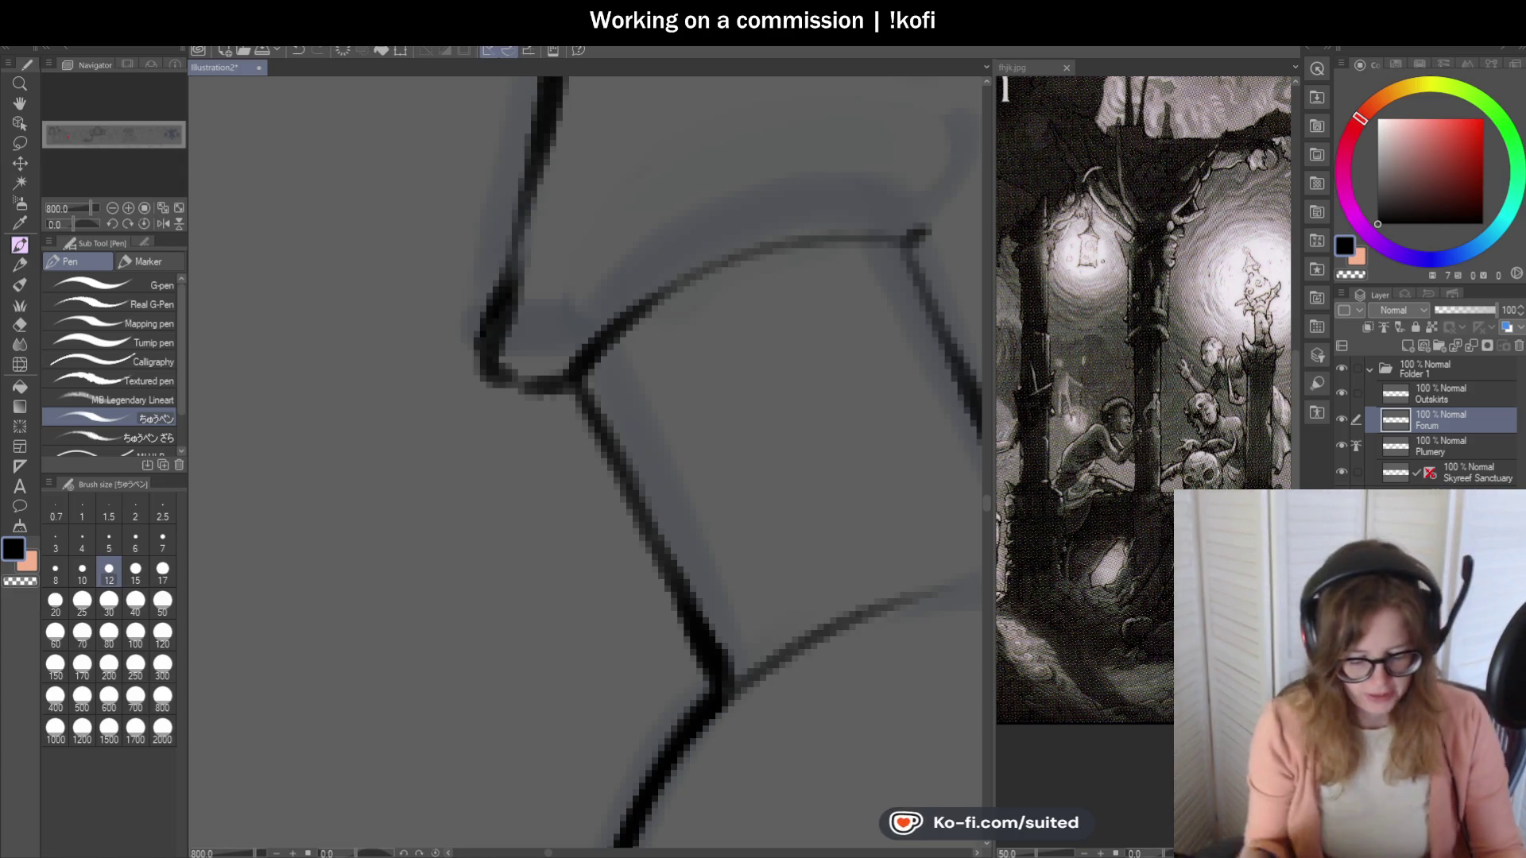
Ink the cap's right slope and the small circle at its tip.
{"action": "scroll", "coordinate": [464, 297], "scroll_direction": "down", "scroll_amount": 2}
{"action": "scroll", "coordinate": [678, 268], "scroll_direction": "up", "scroll_amount": 1}
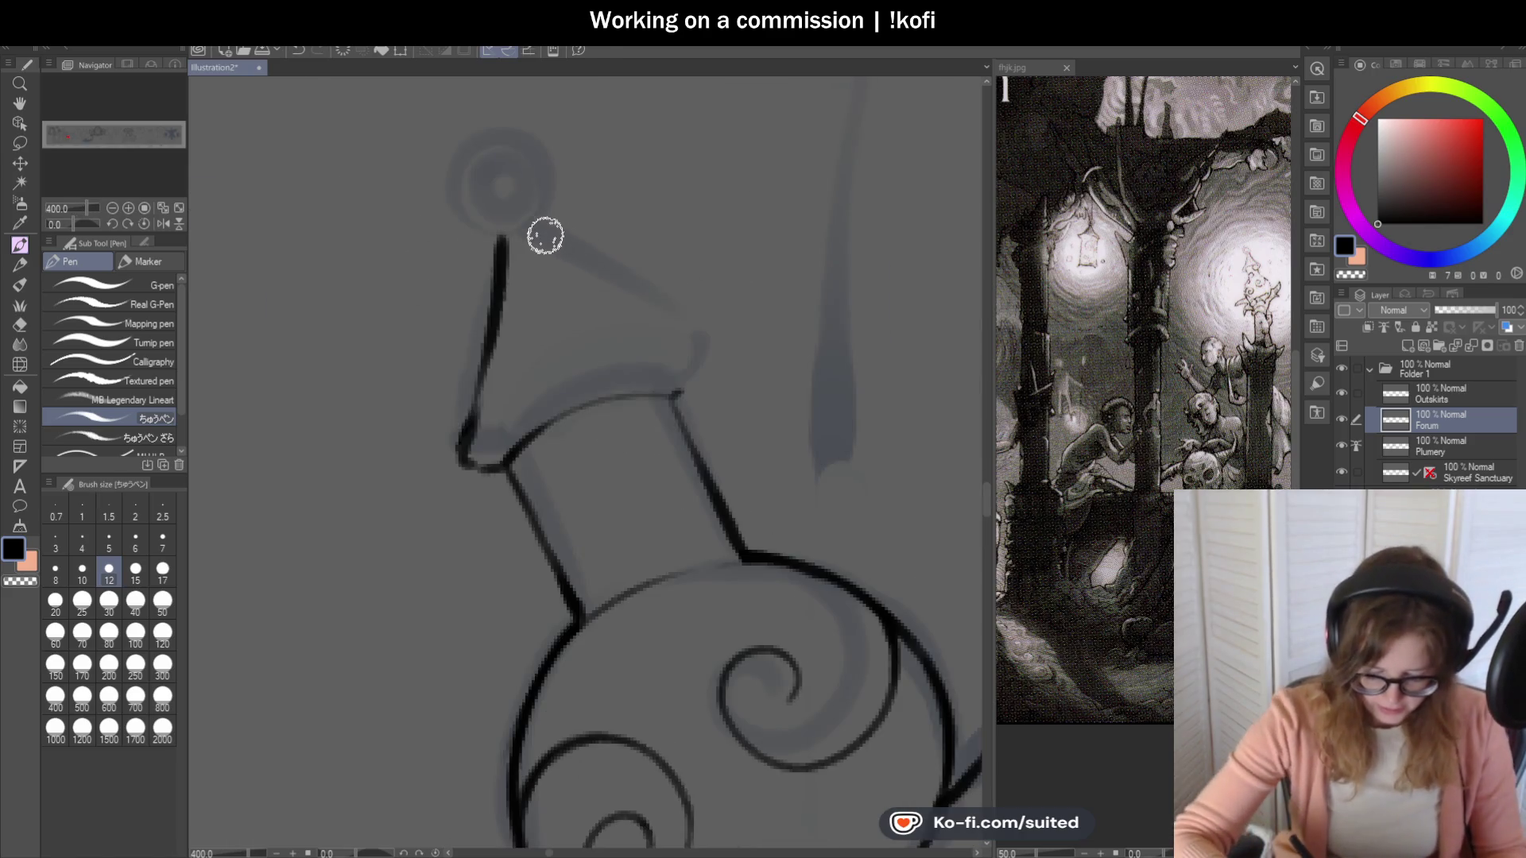
{"action": "left_click_drag", "start_coordinate": [537, 231], "coordinate": [704, 348]}
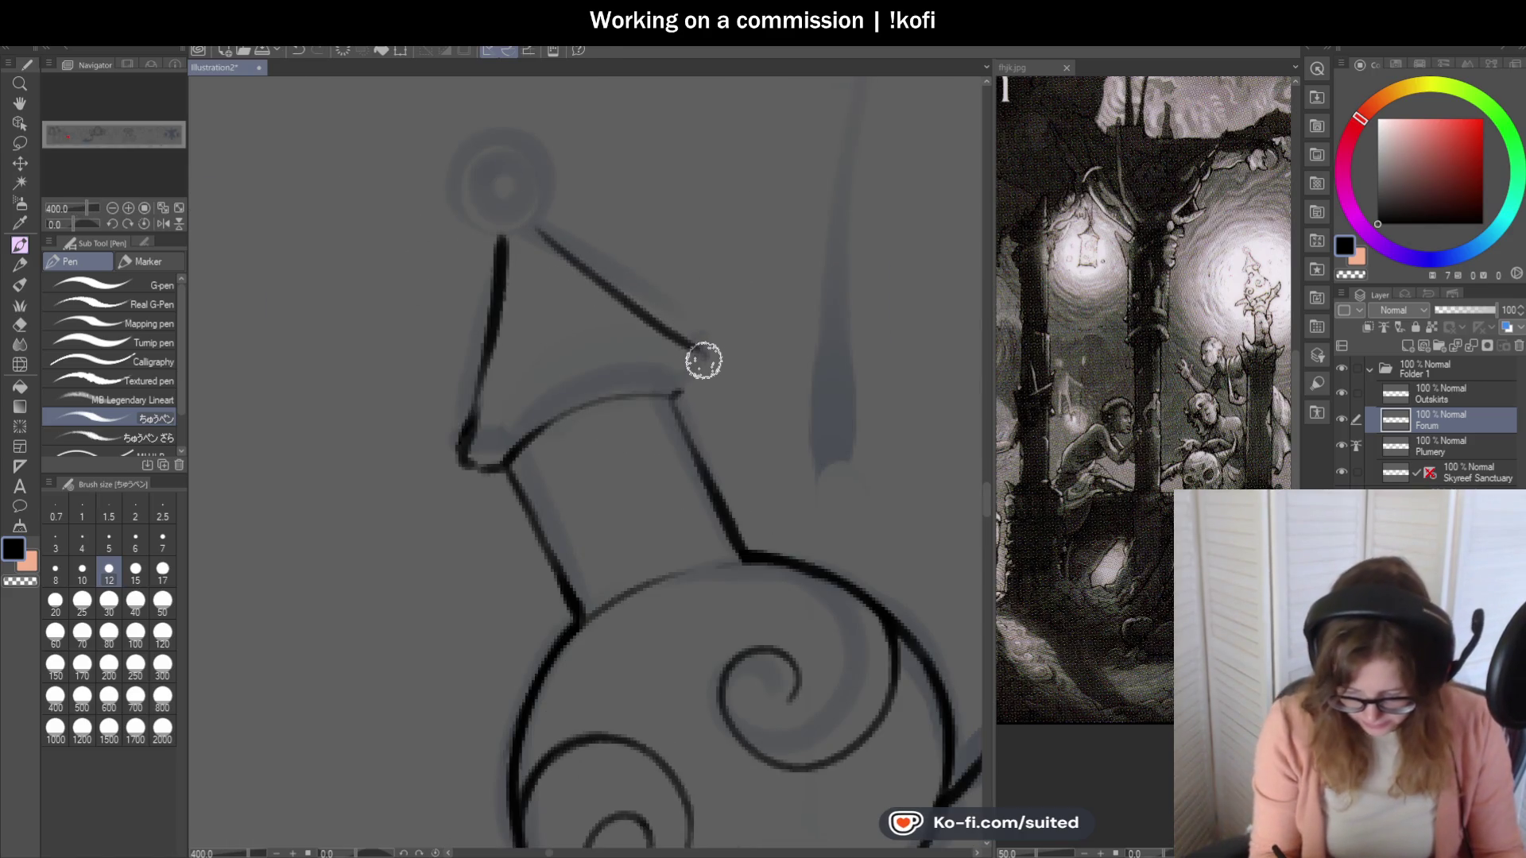
{"action": "scroll", "coordinate": [692, 384], "scroll_direction": "down", "scroll_amount": 1}
{"action": "scroll", "coordinate": [660, 296], "scroll_direction": "up", "scroll_amount": 1}
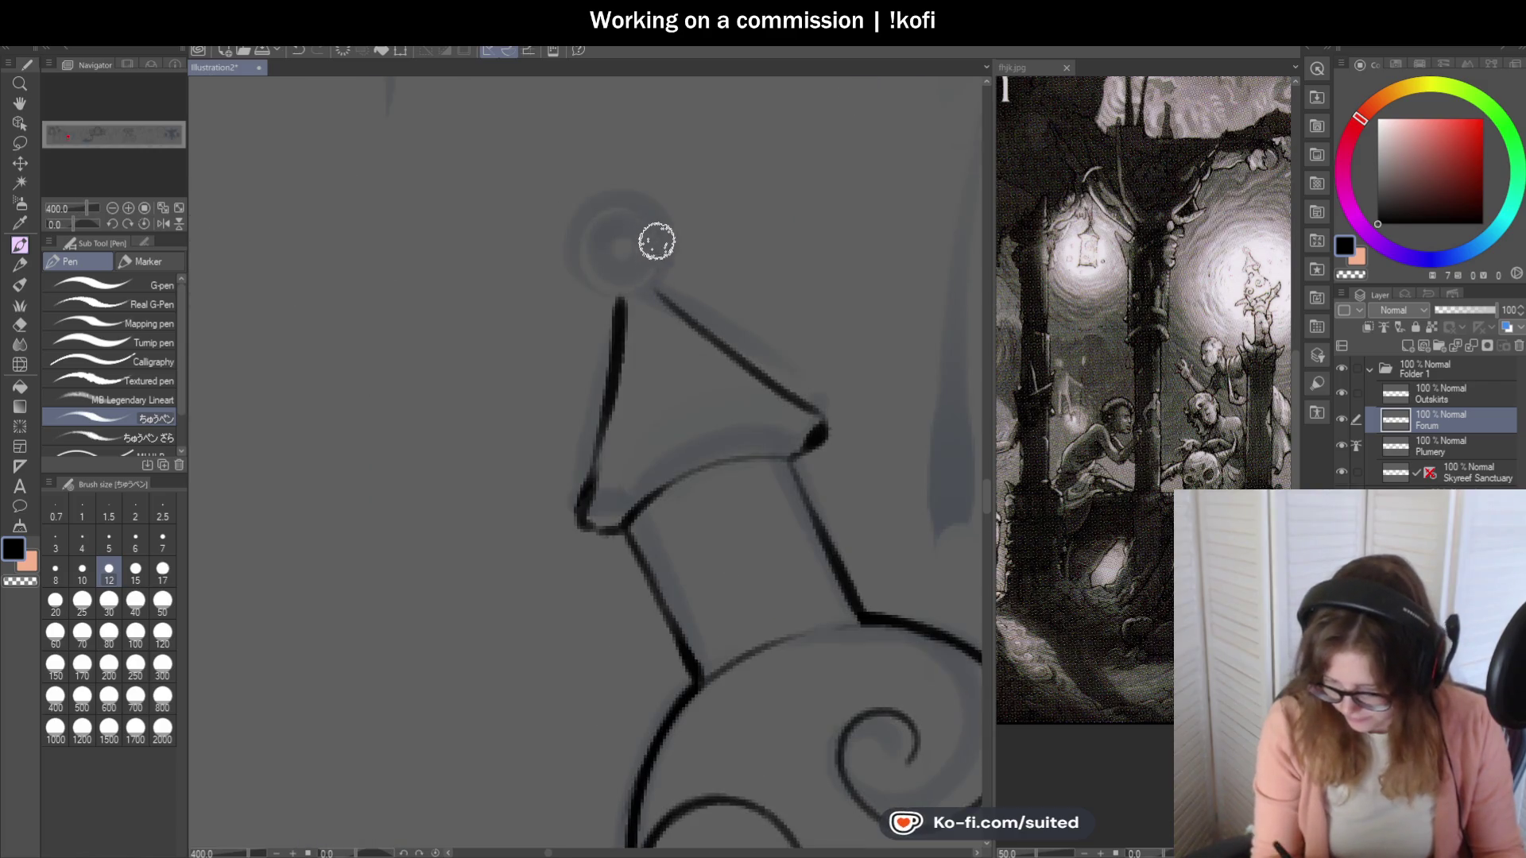
{"action": "scroll", "coordinate": [650, 236], "scroll_direction": "up", "scroll_amount": 1}
{"action": "mouse_move", "coordinate": [613, 327]}
{"action": "left_mouse_down"}
{"action": "mouse_move", "coordinate": [644, 157]}
{"action": "mouse_move", "coordinate": [587, 334]}
{"action": "mouse_move", "coordinate": [654, 272]}
{"action": "mouse_move", "coordinate": [593, 327]}
{"action": "mouse_move", "coordinate": [647, 297]}
{"action": "mouse_move", "coordinate": [610, 201]}
{"action": "mouse_move", "coordinate": [545, 177]}
{"action": "mouse_move", "coordinate": [623, 225]}
{"action": "mouse_move", "coordinate": [559, 241]}
{"action": "left_mouse_up"}
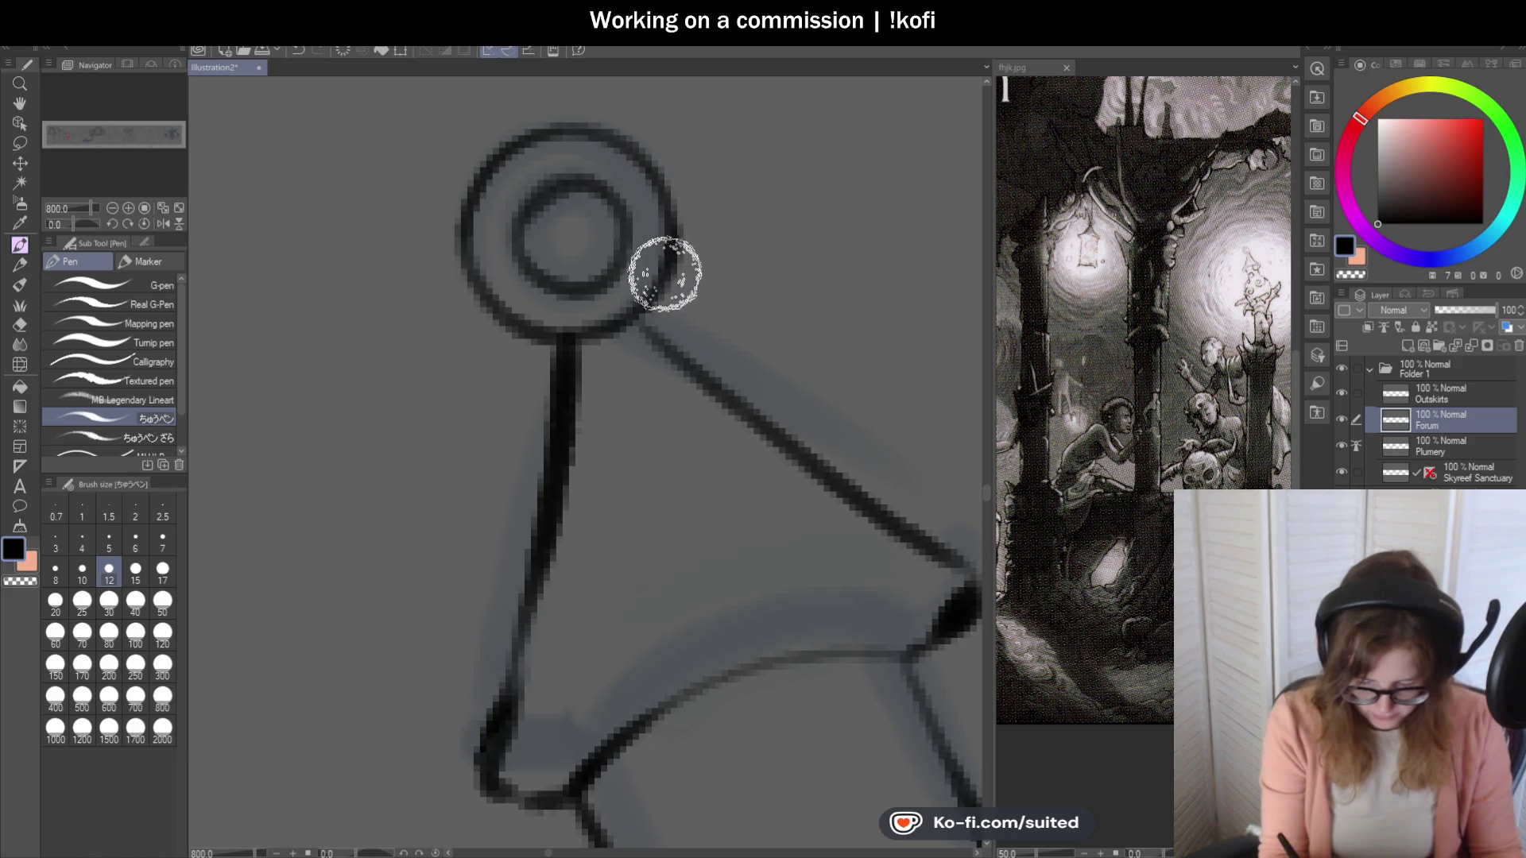
{"action": "scroll", "coordinate": [628, 294], "scroll_direction": "down", "scroll_amount": 5}
{"action": "scroll", "coordinate": [644, 270], "scroll_direction": "up", "scroll_amount": 3}
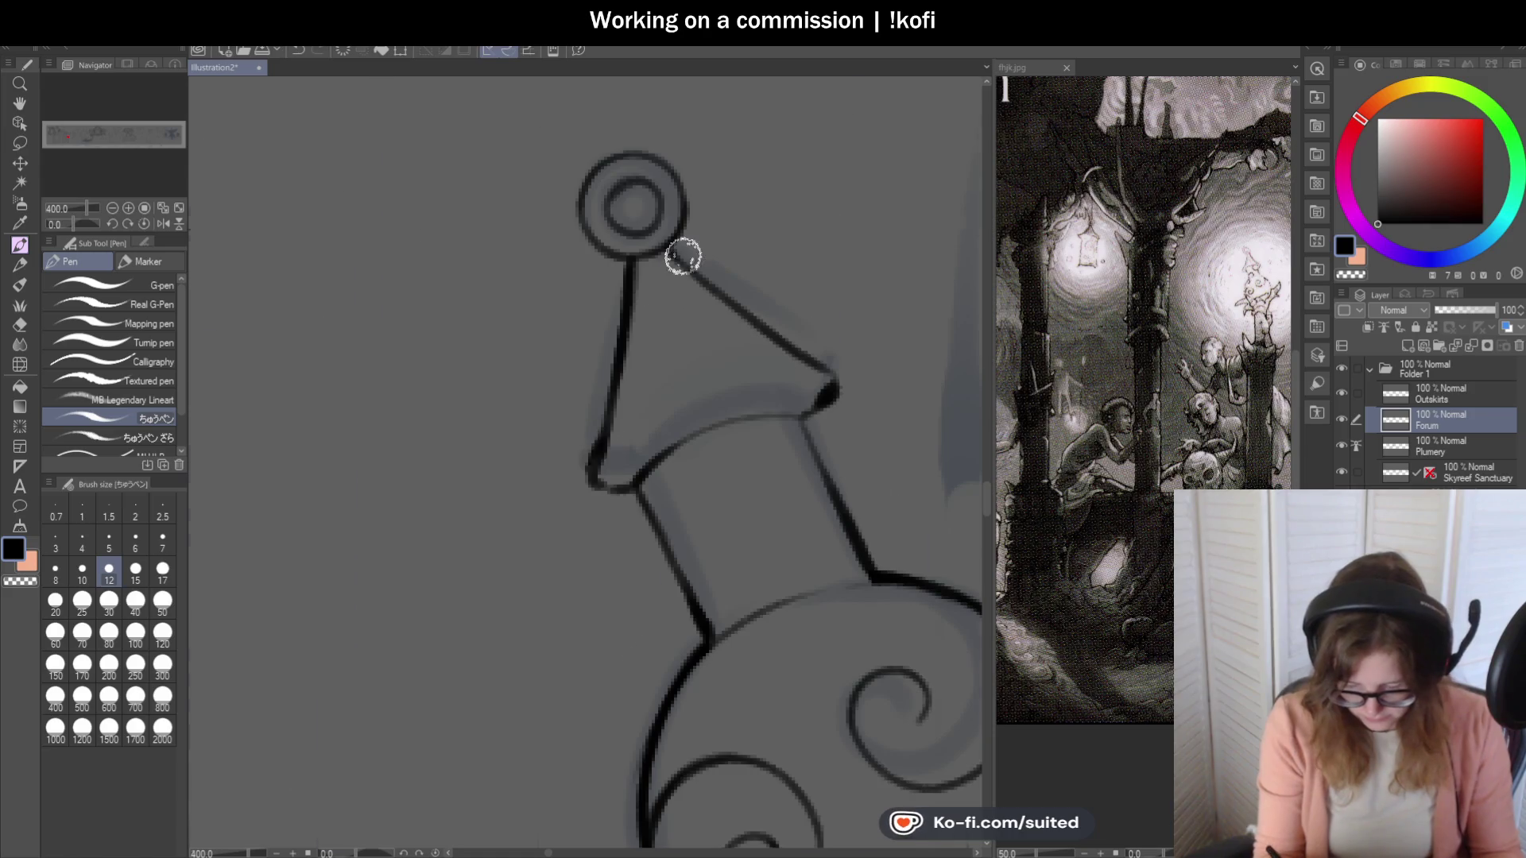
{"action": "scroll", "coordinate": [827, 359], "scroll_direction": "down", "scroll_amount": 6}
{"action": "scroll", "coordinate": [723, 310], "scroll_direction": "up", "scroll_amount": 8}
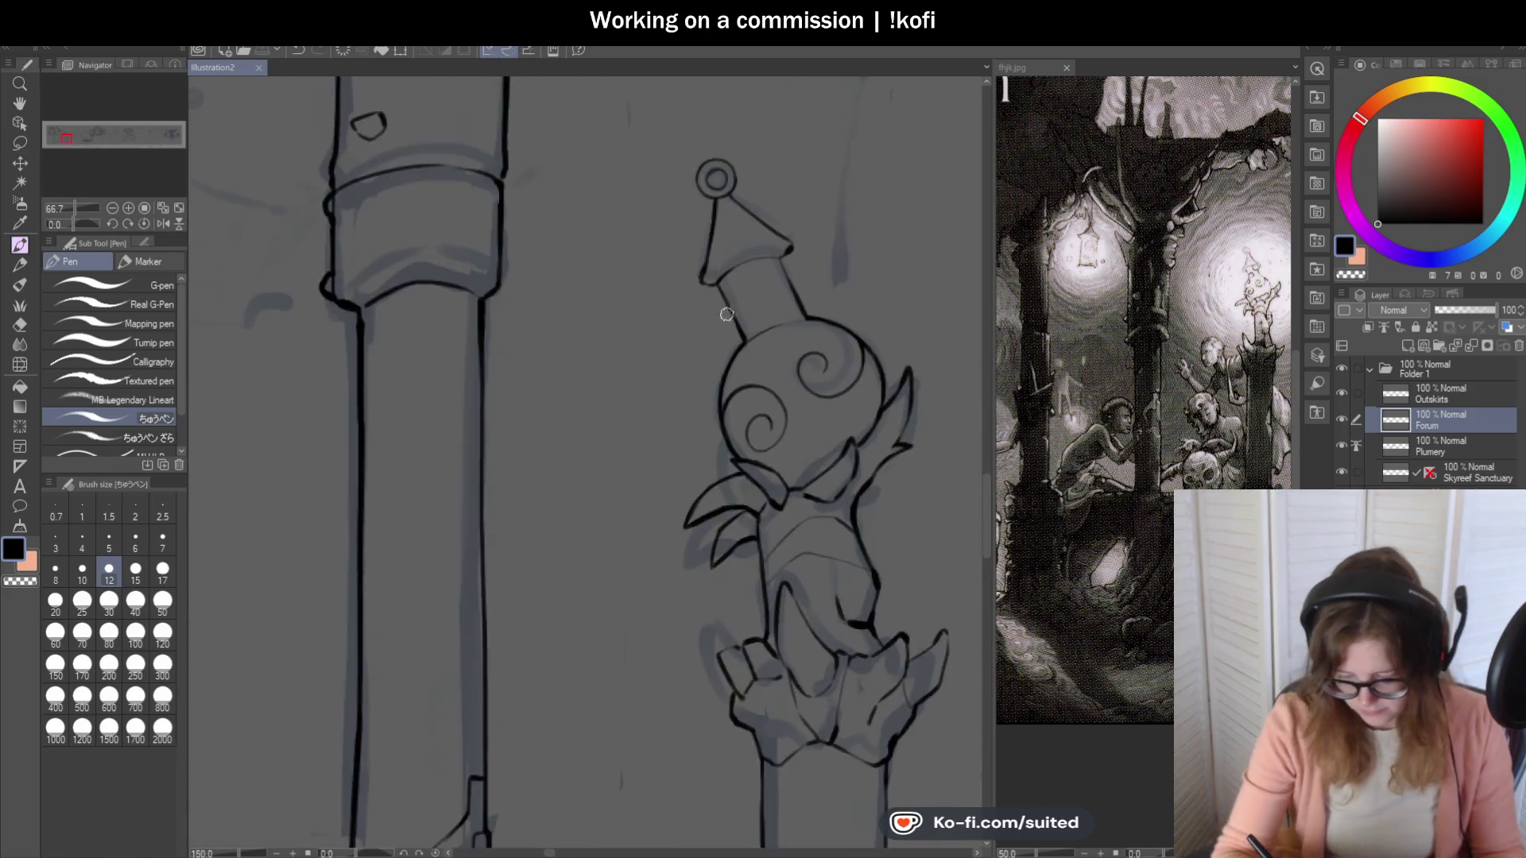
Darken the neck outline and save the illustration.
{"action": "left_click_drag", "start_coordinate": [681, 259], "coordinate": [799, 318]}
{"action": "scroll", "coordinate": [736, 323], "scroll_direction": "down", "scroll_amount": 2}
{"action": "scroll", "coordinate": [735, 323], "scroll_direction": "up", "scroll_amount": 2}
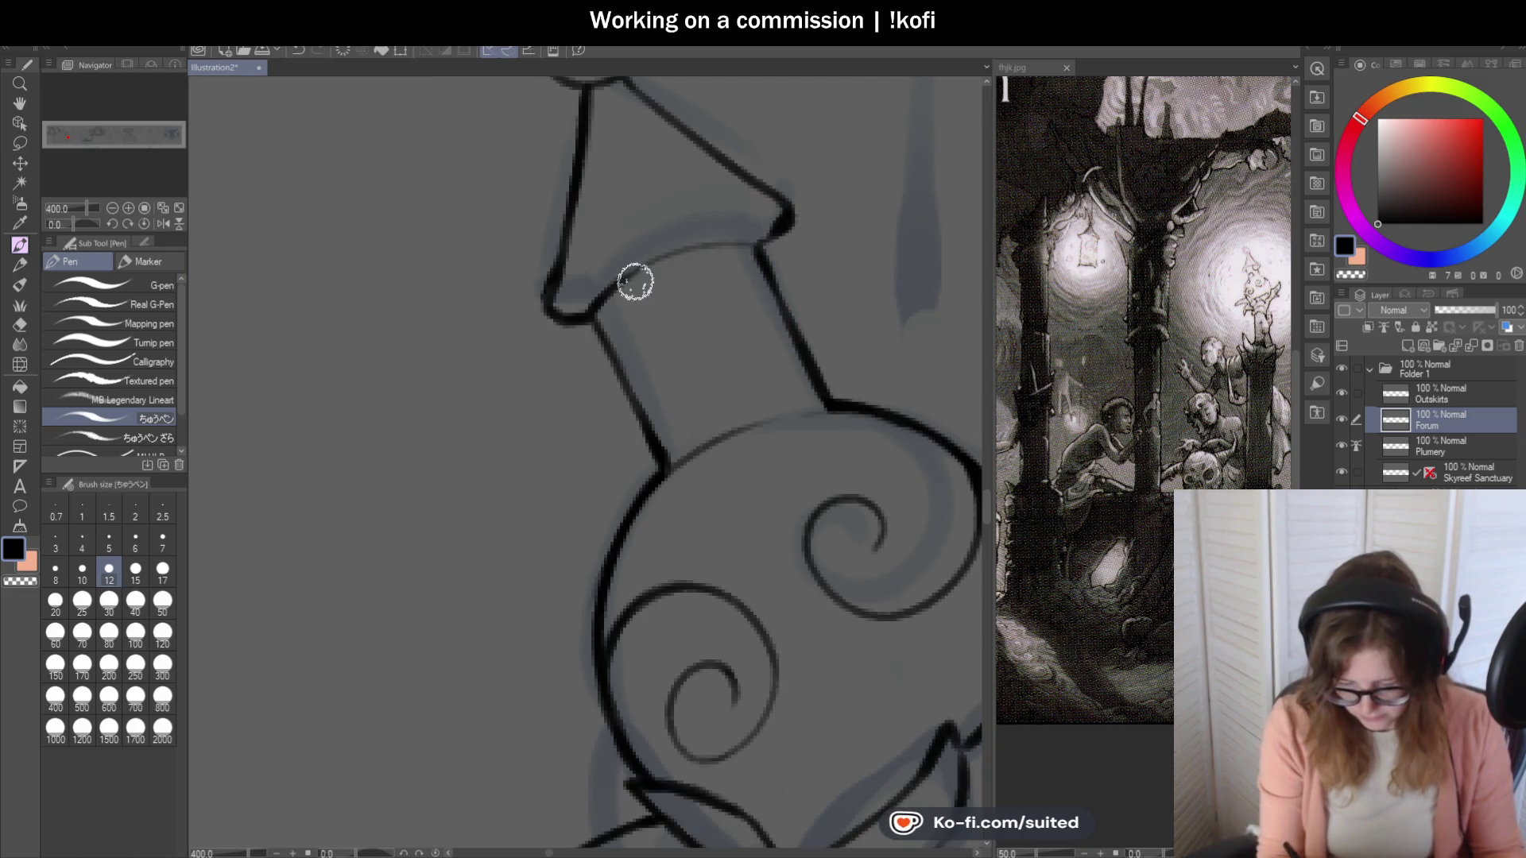
{"action": "key", "text": "ctrl+s"}
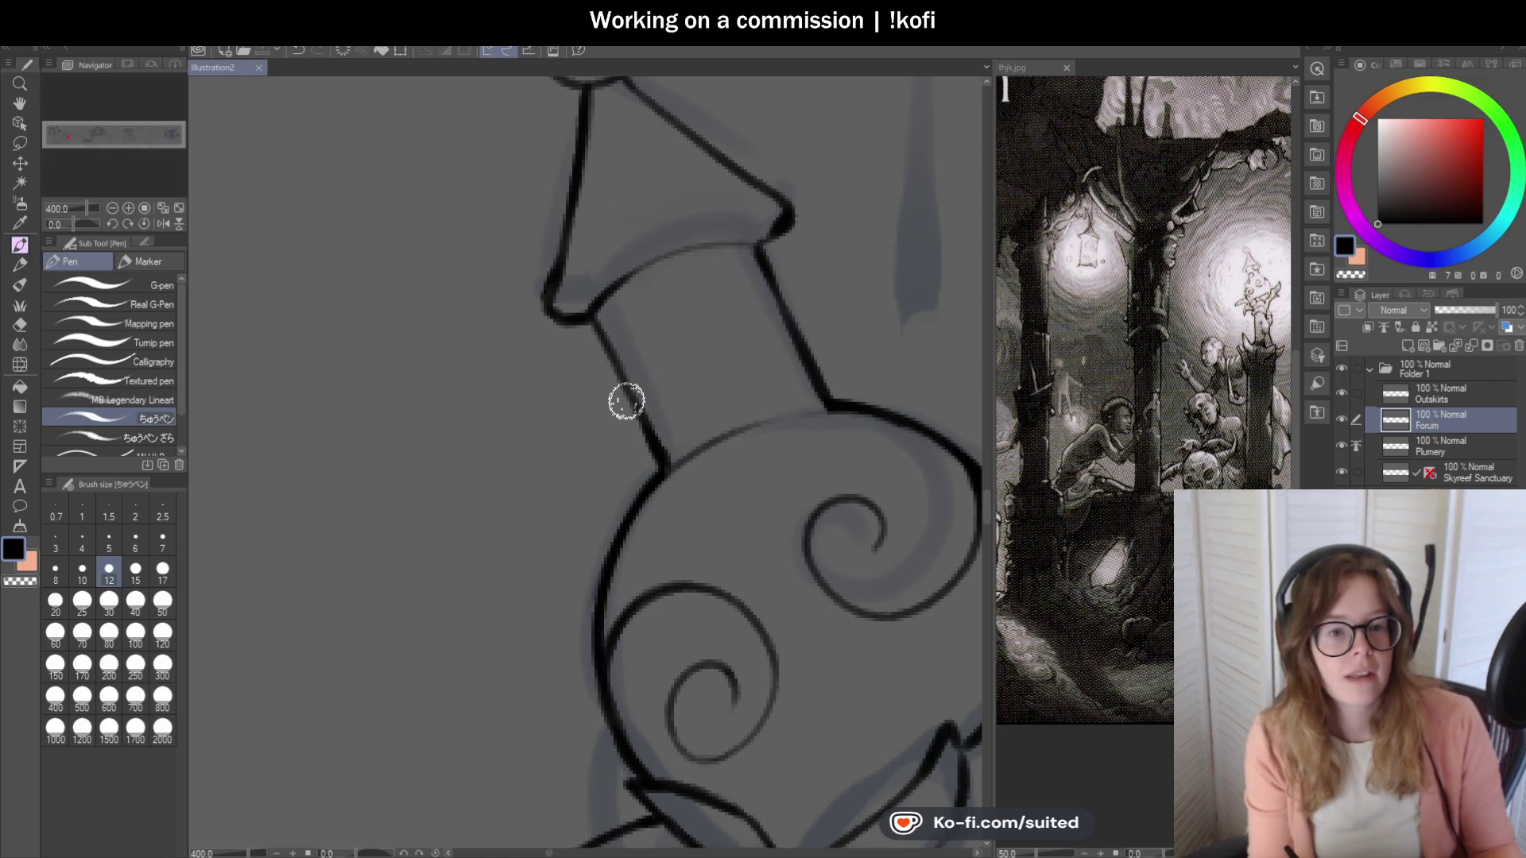
Ink the ring around the lantern neck.
{"action": "scroll", "coordinate": [624, 381], "scroll_direction": "down", "scroll_amount": 3}
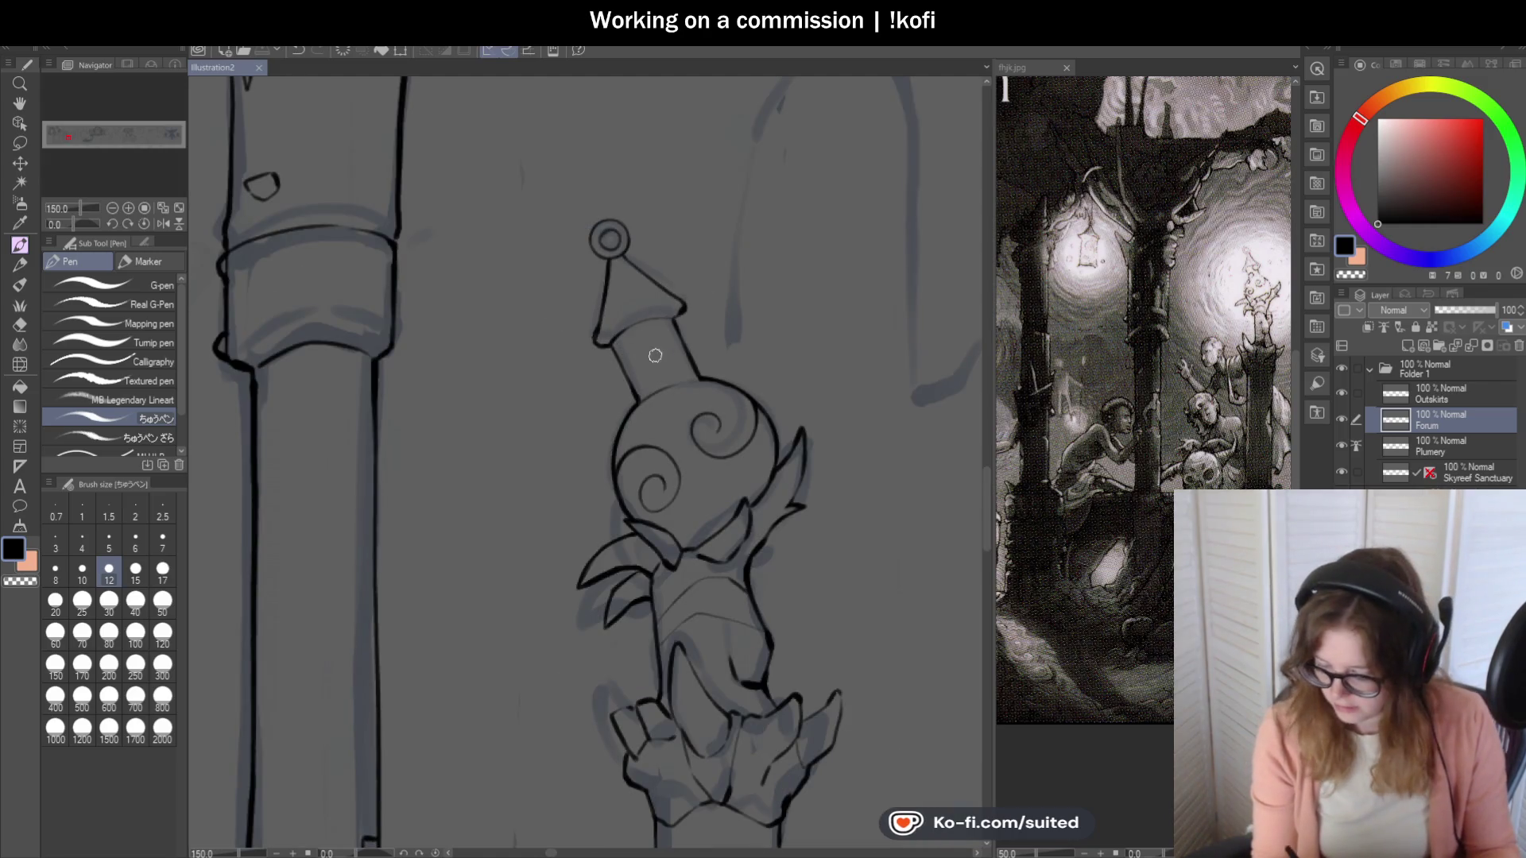
{"action": "scroll", "coordinate": [662, 321], "scroll_direction": "up", "scroll_amount": 1}
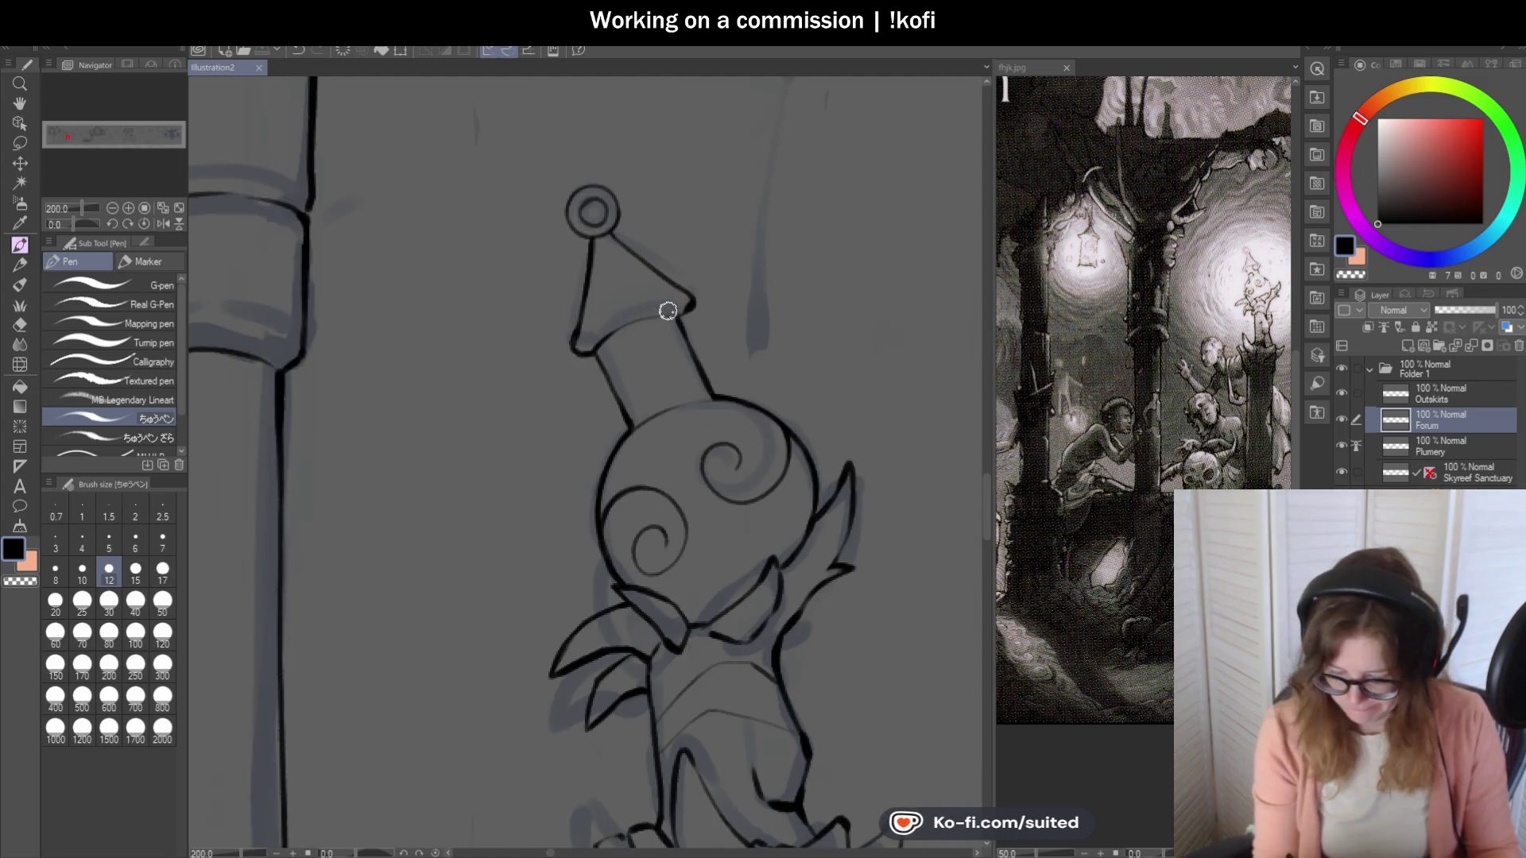
{"action": "scroll", "coordinate": [668, 307], "scroll_direction": "up", "scroll_amount": 4}
{"action": "left_click_drag", "start_coordinate": [525, 313], "coordinate": [721, 398]}
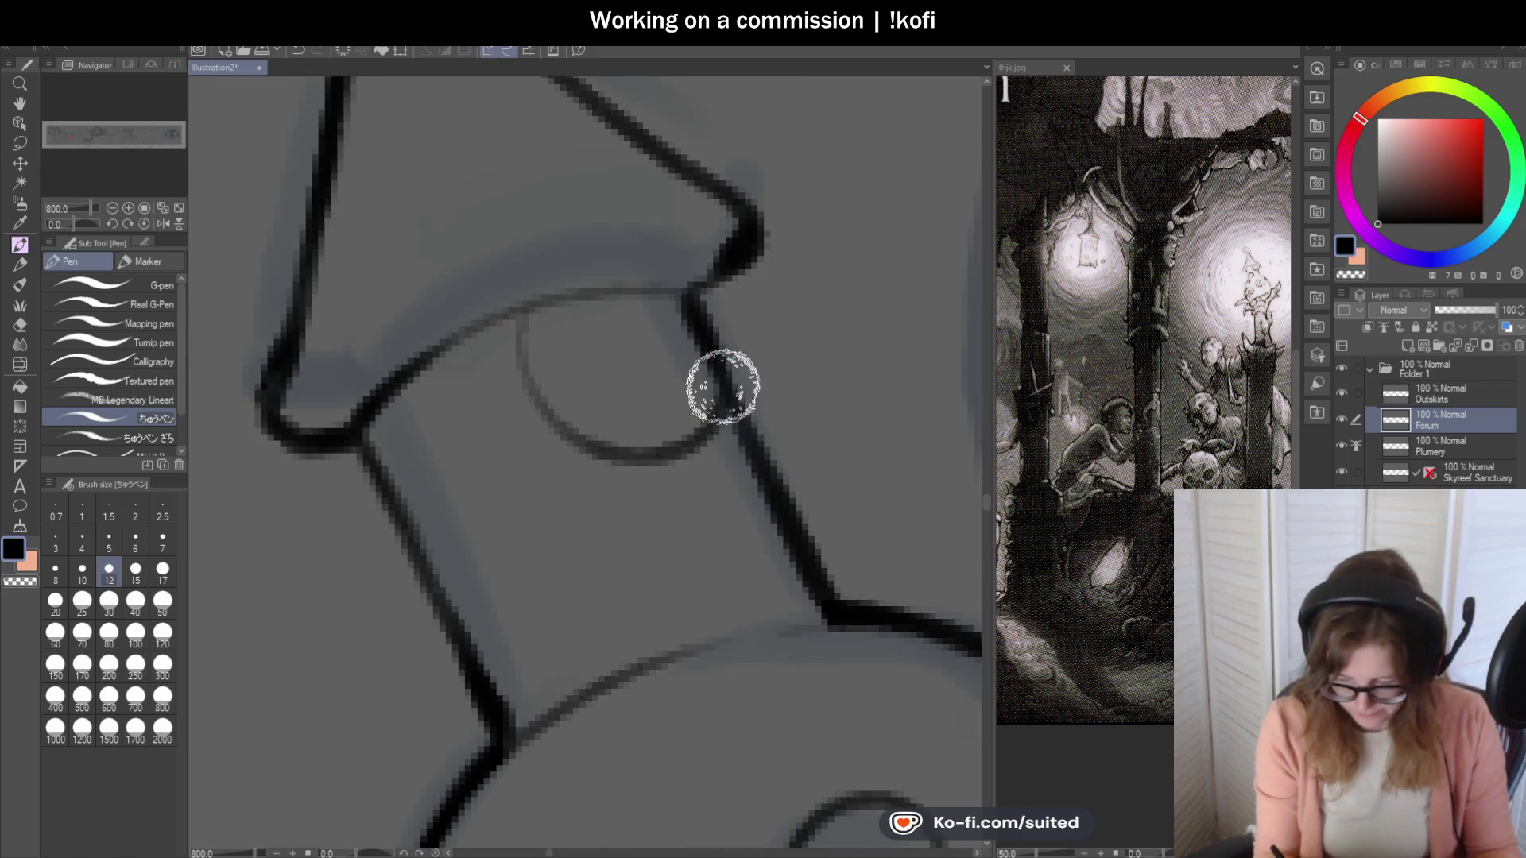
{"action": "scroll", "coordinate": [692, 255], "scroll_direction": "down", "scroll_amount": 8}
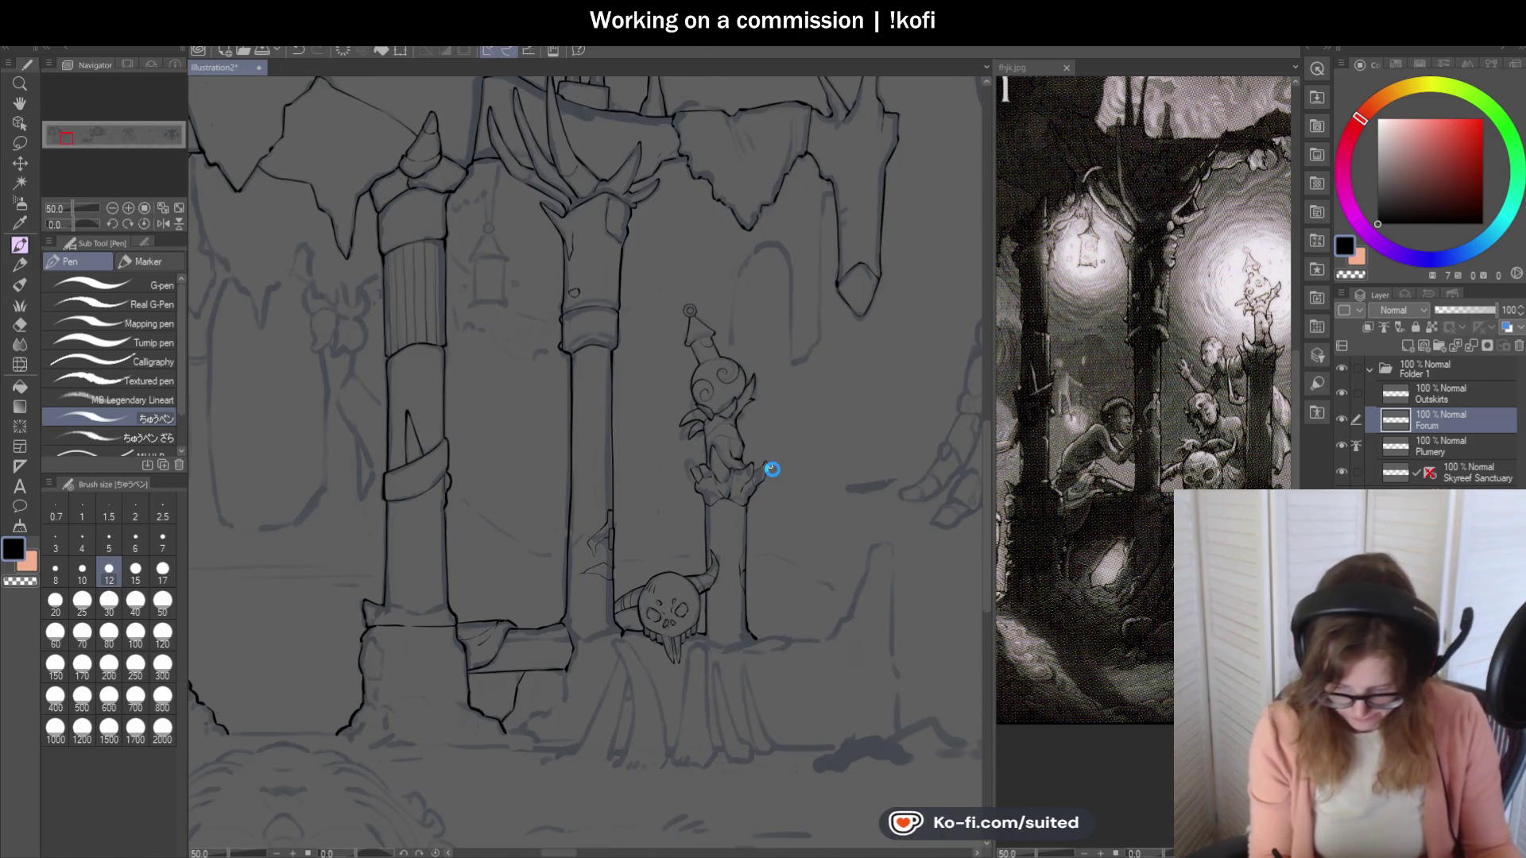
{"action": "scroll", "coordinate": [664, 384], "scroll_direction": "down", "scroll_amount": 1}
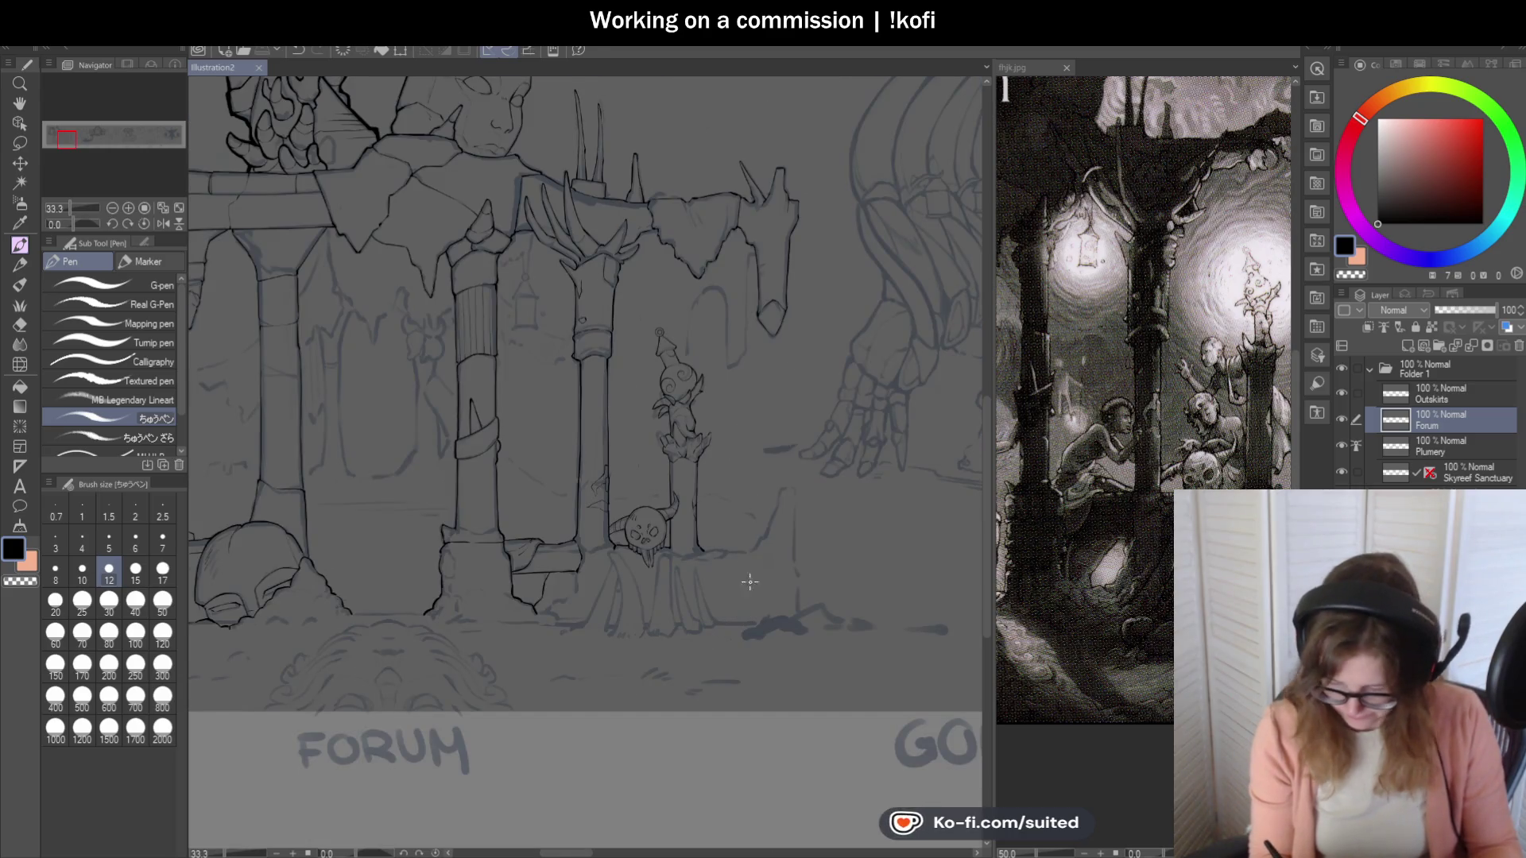
Pan the fhjk.jpg reference to the glowing pillar figure, then return to Illustration2 with the Pen.
{"action": "left_click", "coordinate": [1023, 80]}
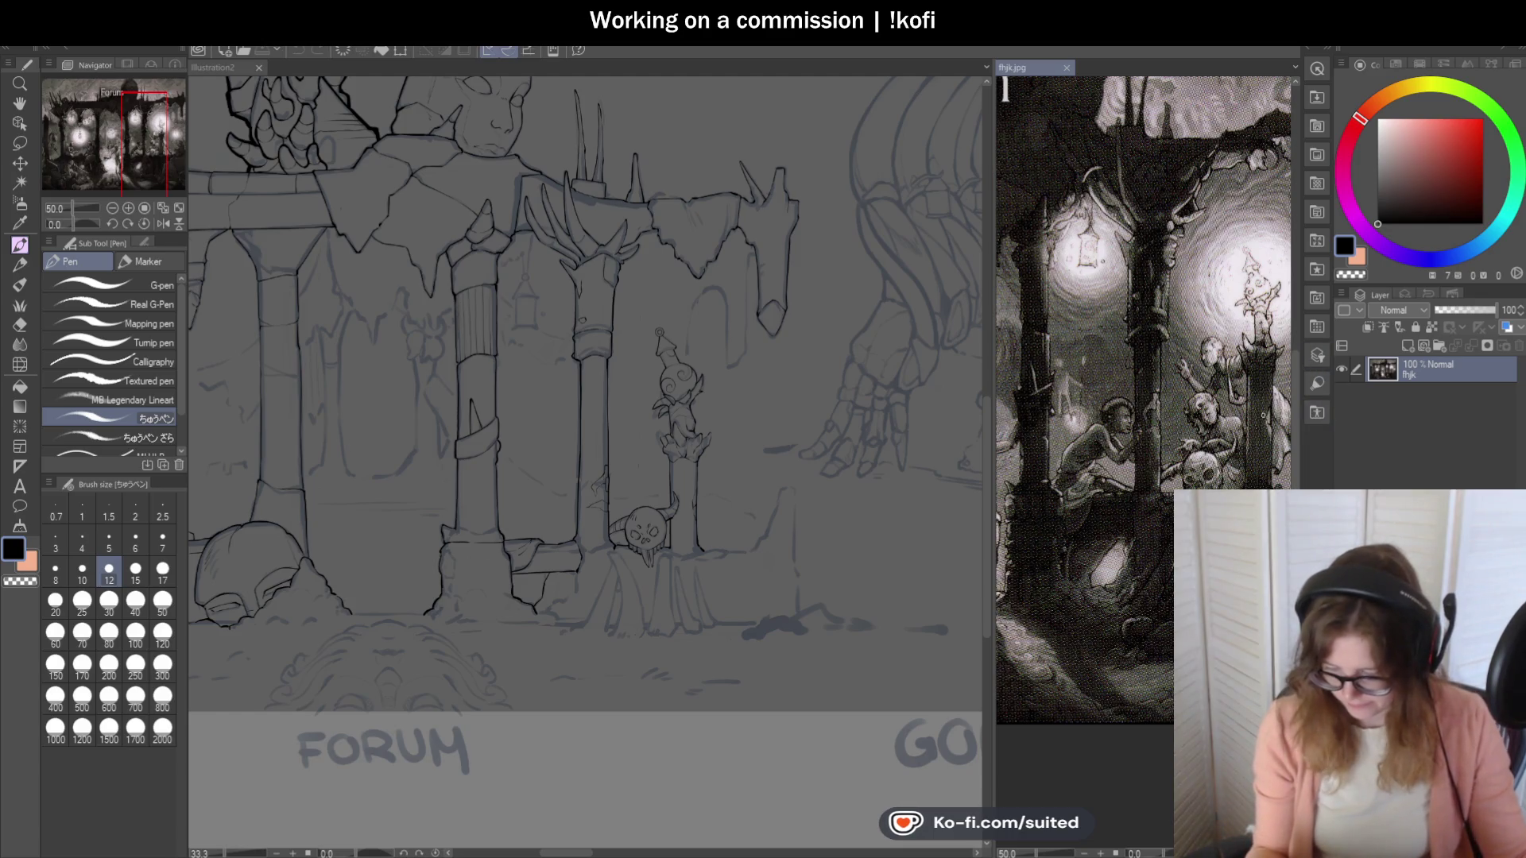
{"action": "left_click_drag", "start_coordinate": [1262, 420], "coordinate": [1081, 409]}
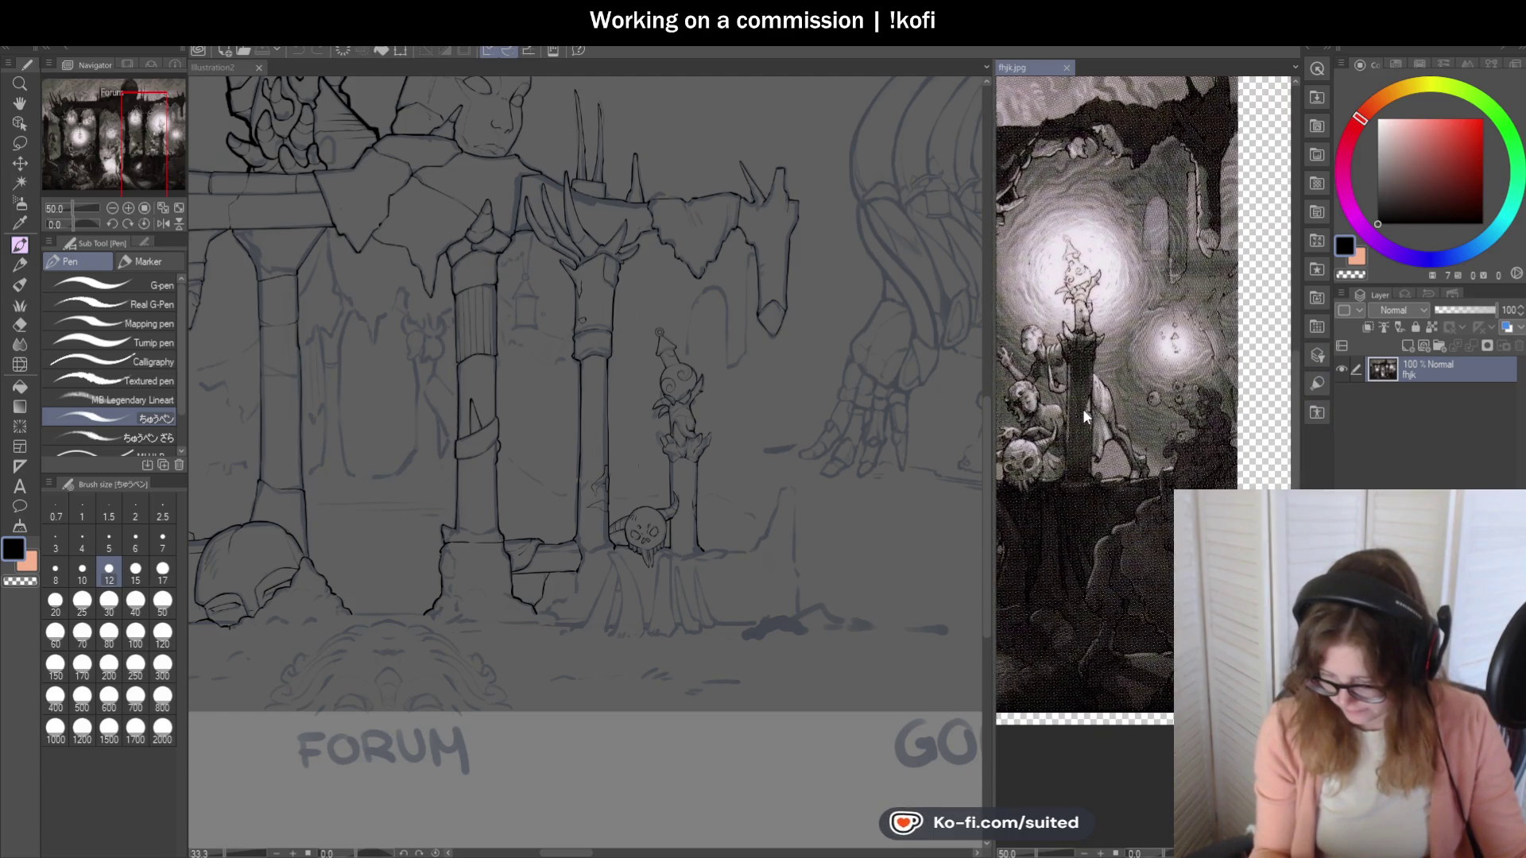
{"action": "key", "text": "ctrl+z"}
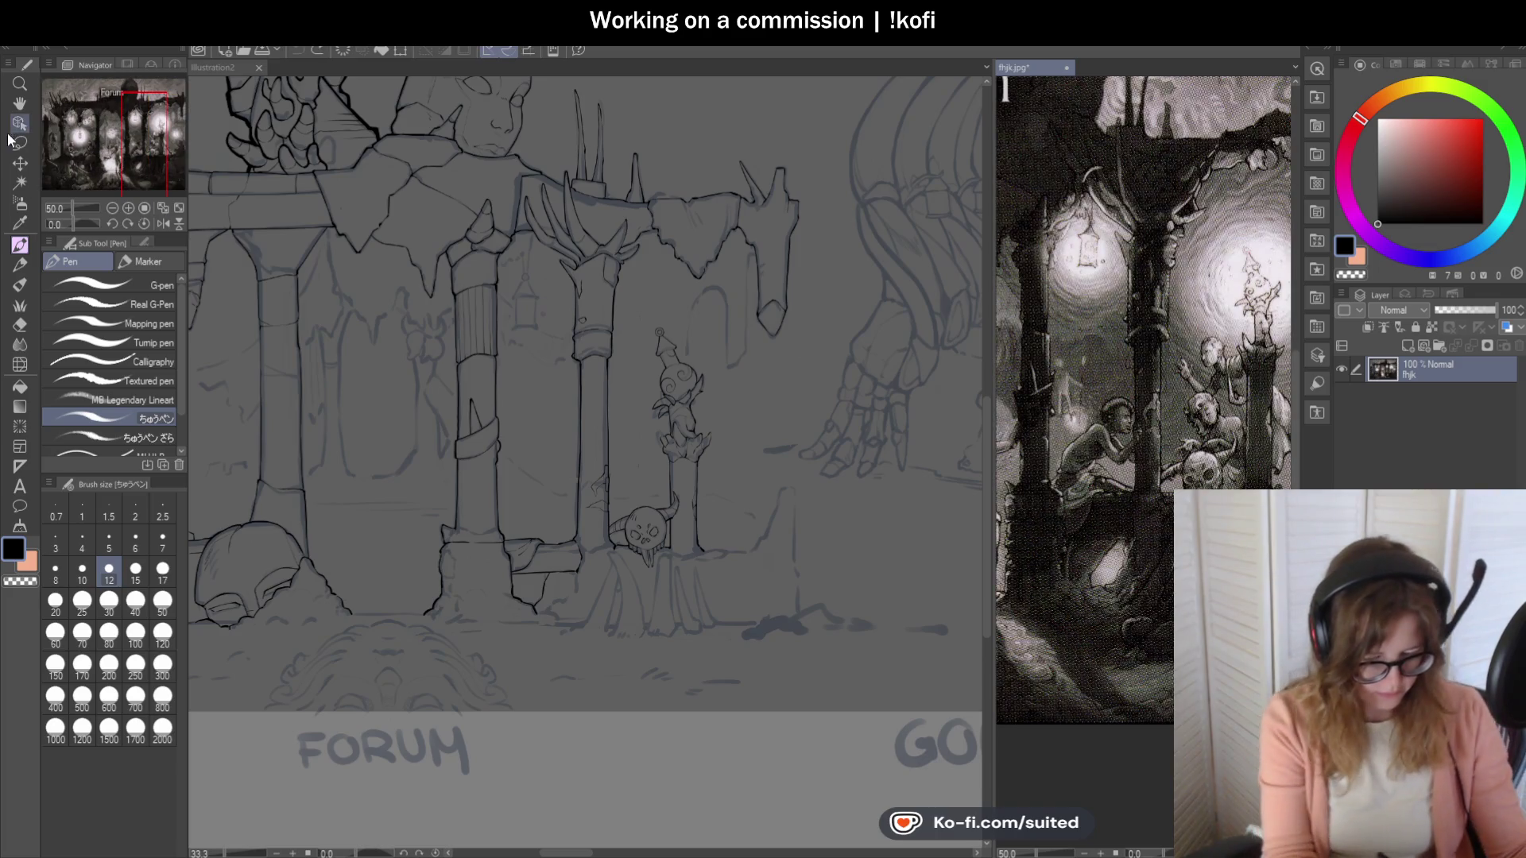
{"action": "left_click", "coordinate": [17, 104]}
{"action": "left_click_drag", "start_coordinate": [1300, 552], "coordinate": [1137, 551]}
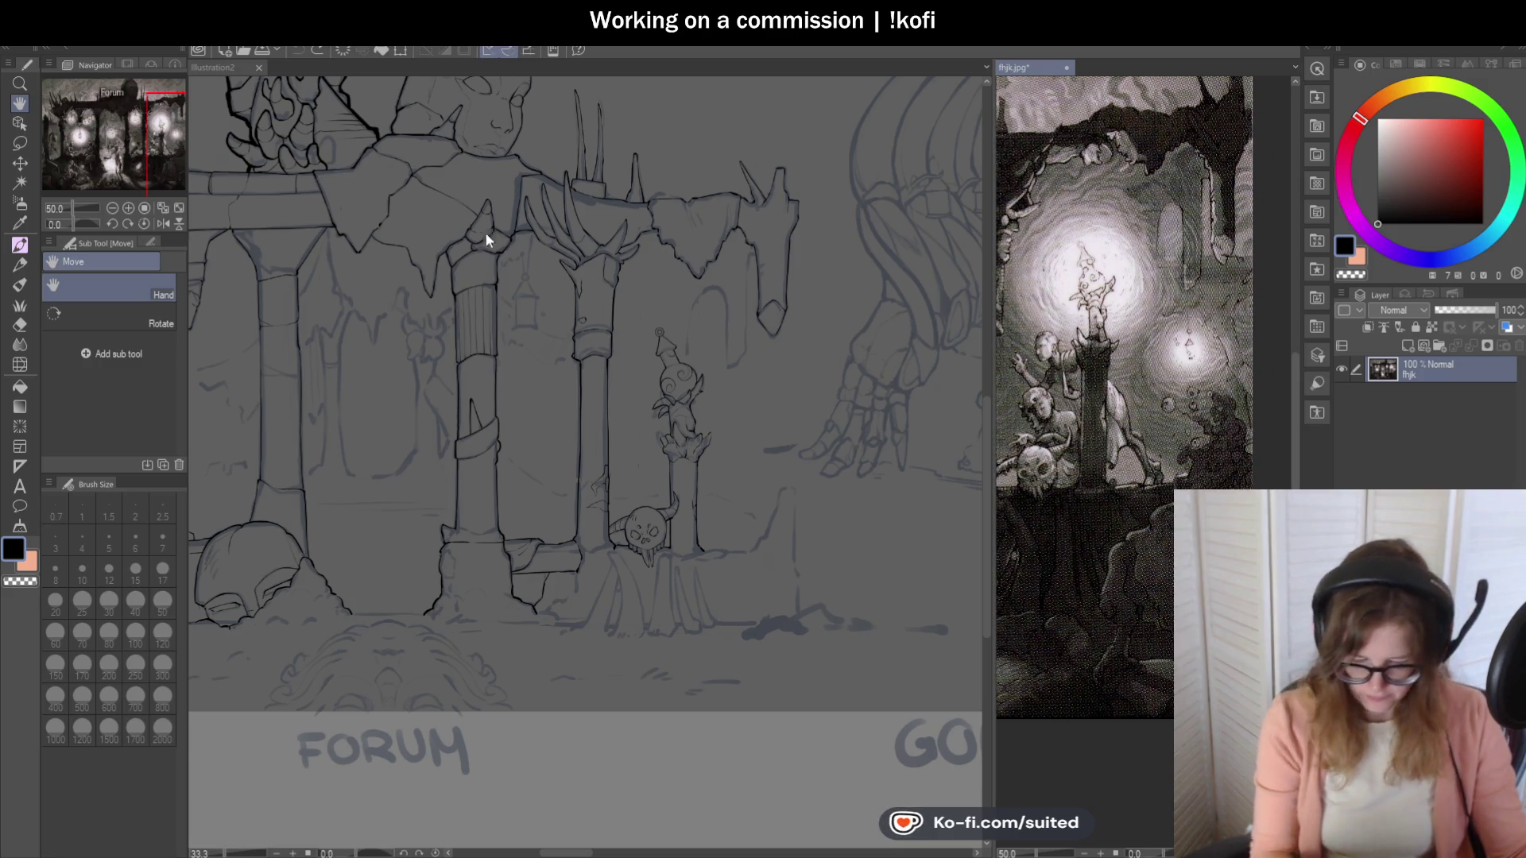
{"action": "left_click", "coordinate": [219, 69]}
{"action": "key", "text": "p"}
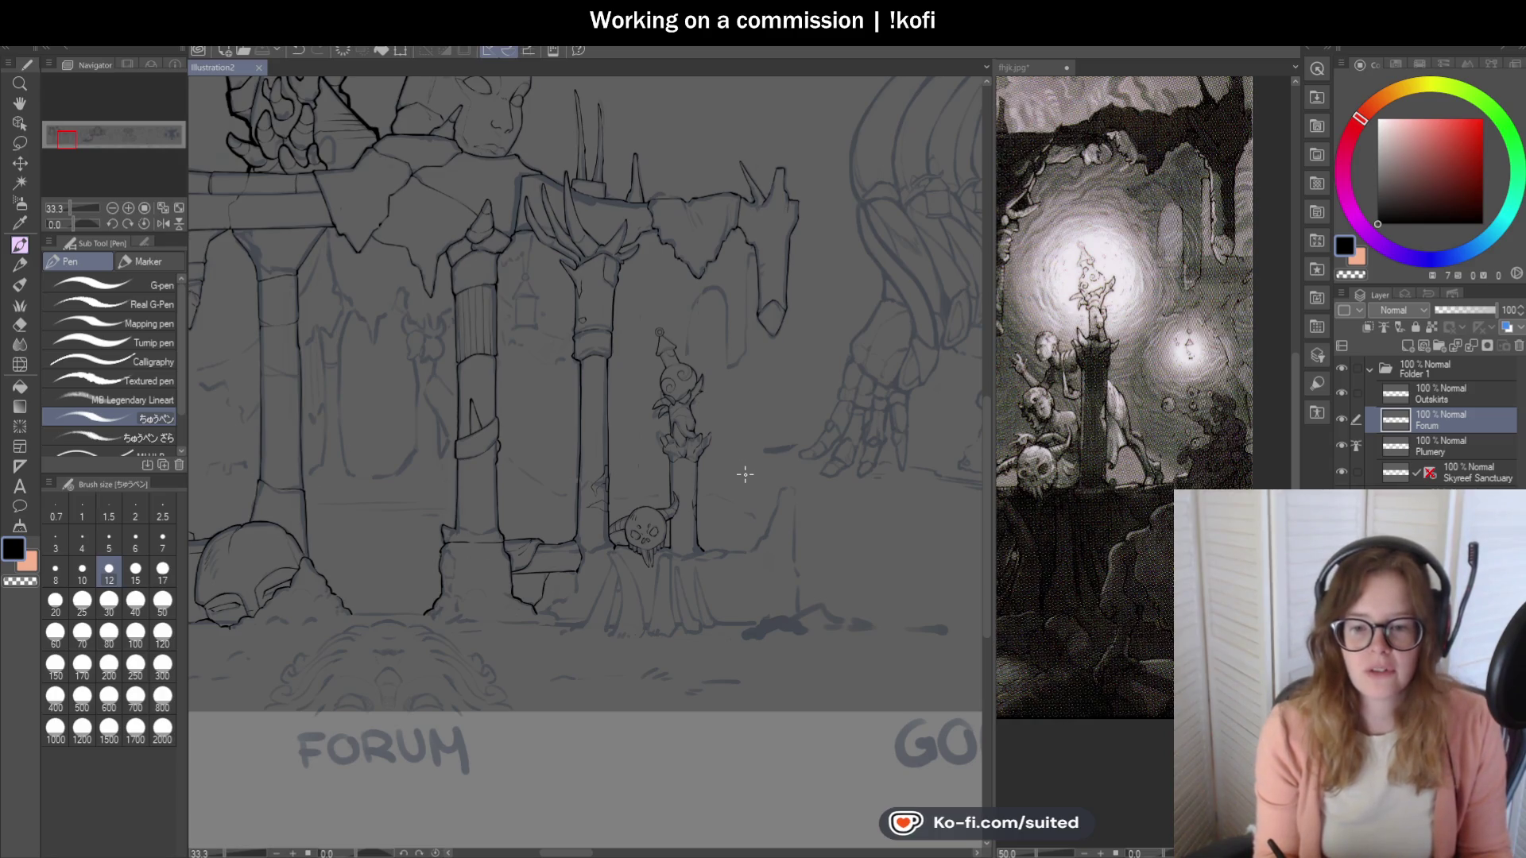
Zoom in beside the horned skull and ink the ledge line running right from the pillar's corner.
{"action": "scroll", "coordinate": [765, 412], "scroll_direction": "down", "scroll_amount": 1}
{"action": "scroll", "coordinate": [778, 471], "scroll_direction": "up", "scroll_amount": 3}
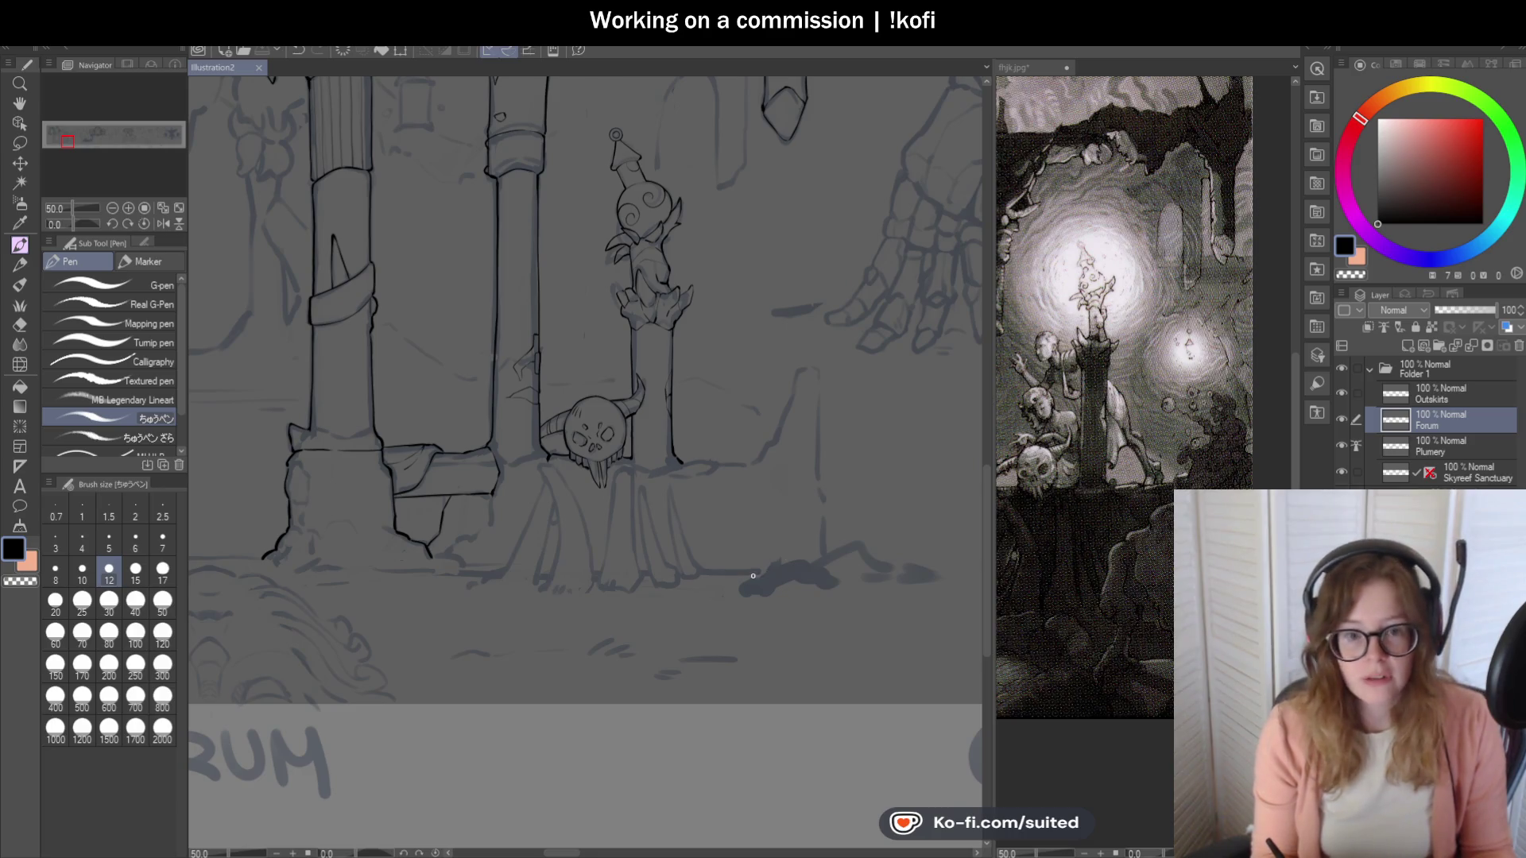
{"action": "scroll", "coordinate": [754, 576], "scroll_direction": "up", "scroll_amount": 4}
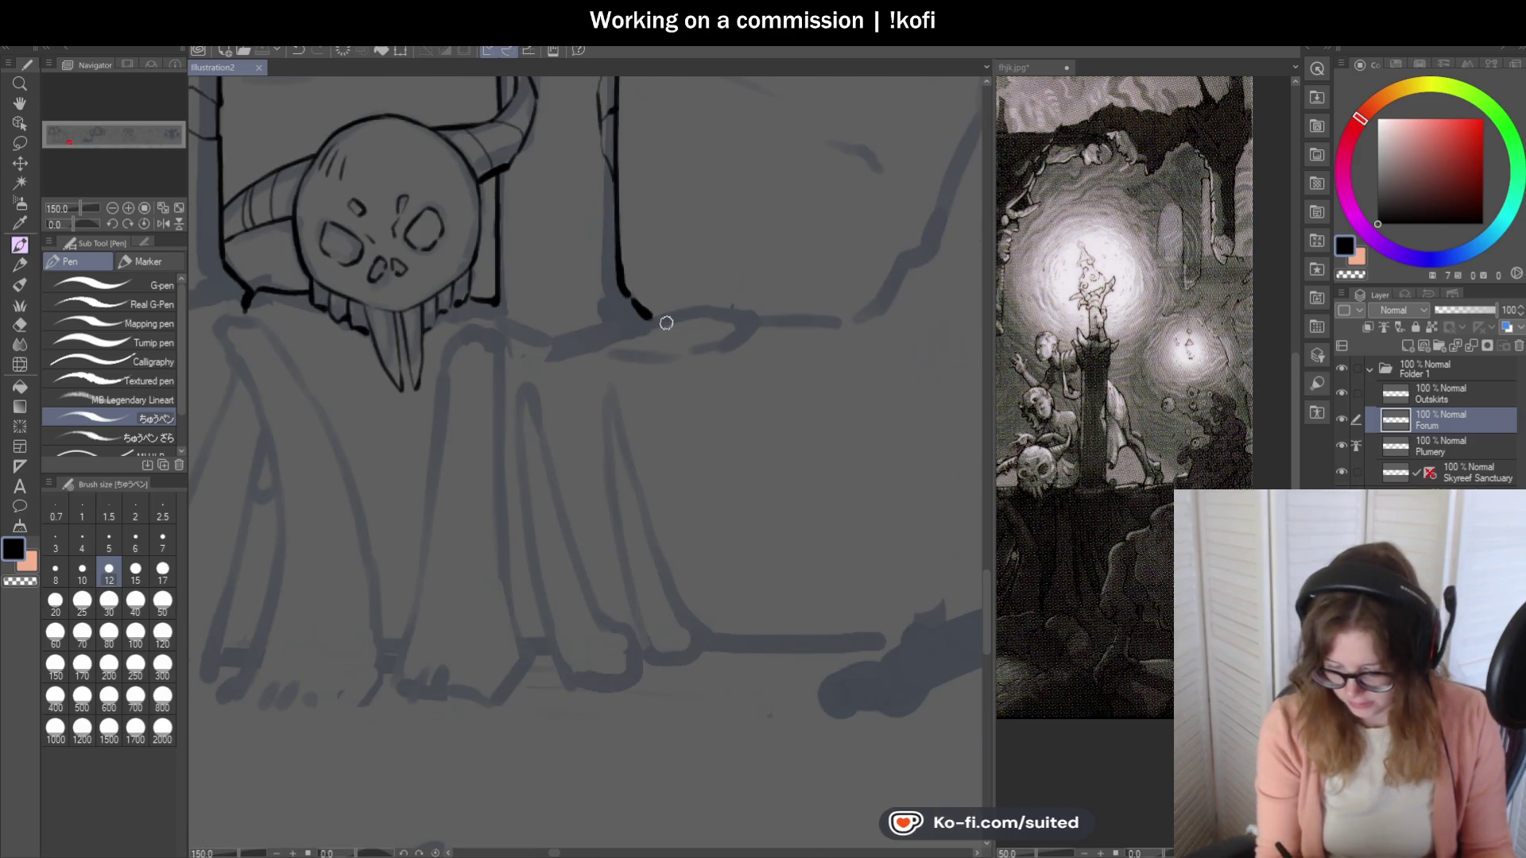
{"action": "scroll", "coordinate": [659, 322], "scroll_direction": "up", "scroll_amount": 1}
{"action": "left_click_drag", "start_coordinate": [648, 318], "coordinate": [791, 317]}
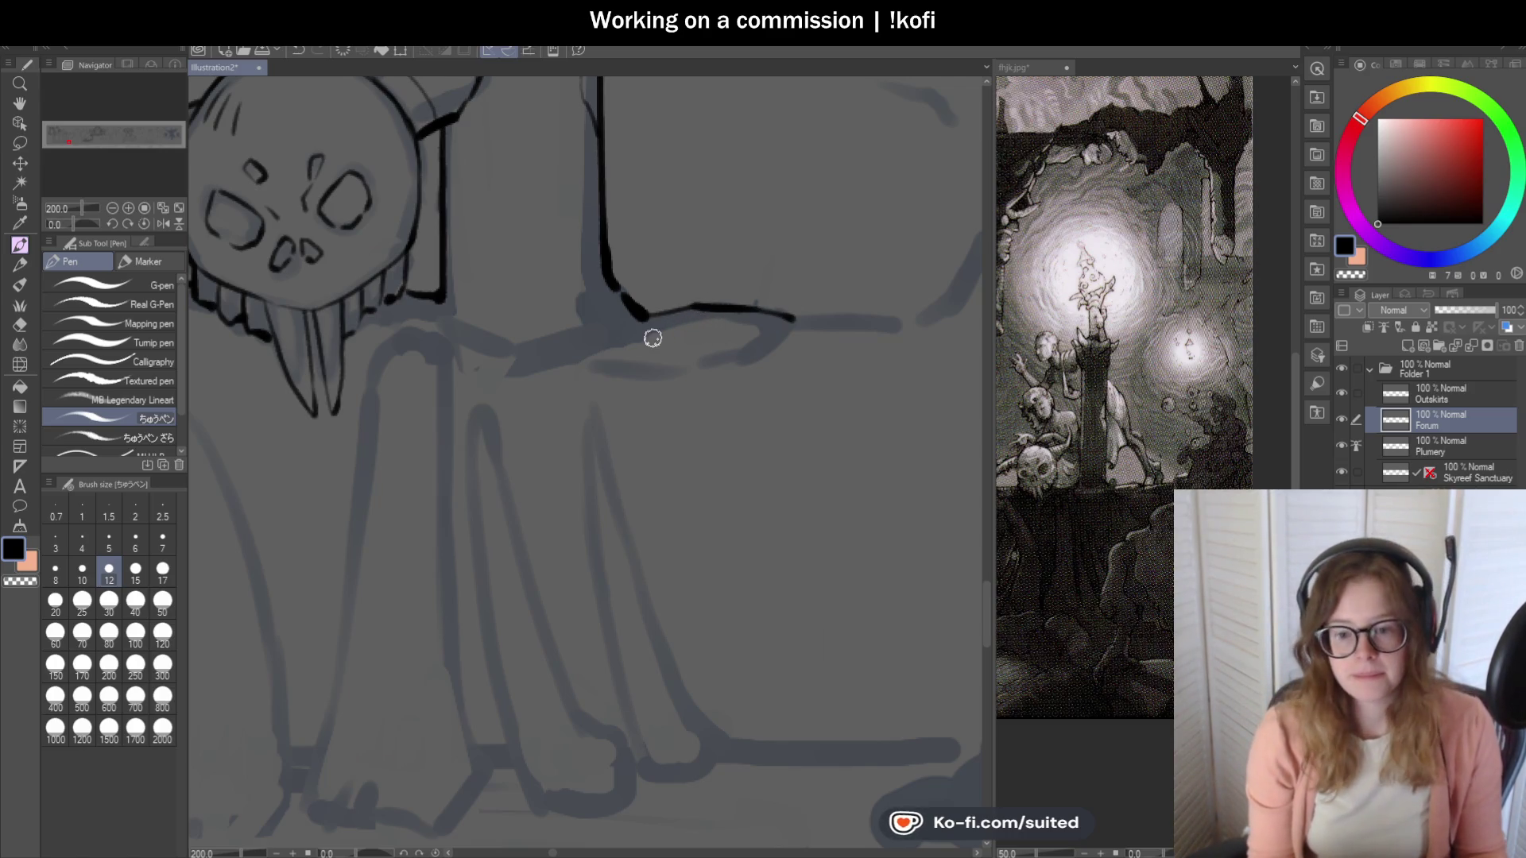
{"action": "scroll", "coordinate": [777, 368], "scroll_direction": "down", "scroll_amount": 3}
{"action": "scroll", "coordinate": [822, 386], "scroll_direction": "up", "scroll_amount": 1}
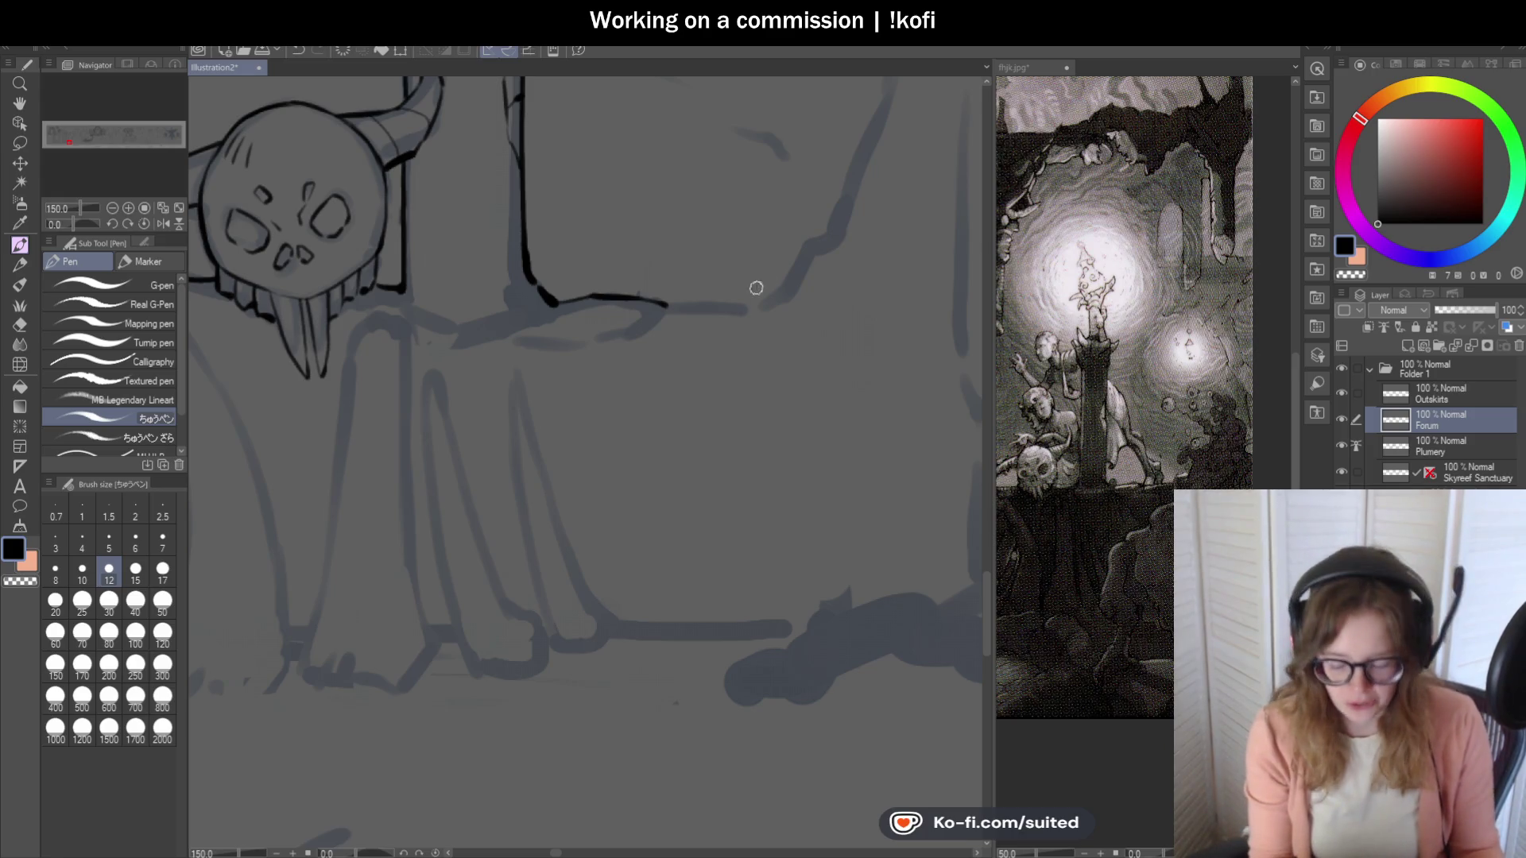
{"action": "scroll", "coordinate": [723, 314], "scroll_direction": "down", "scroll_amount": 2}
{"action": "scroll", "coordinate": [684, 362], "scroll_direction": "up", "scroll_amount": 3}
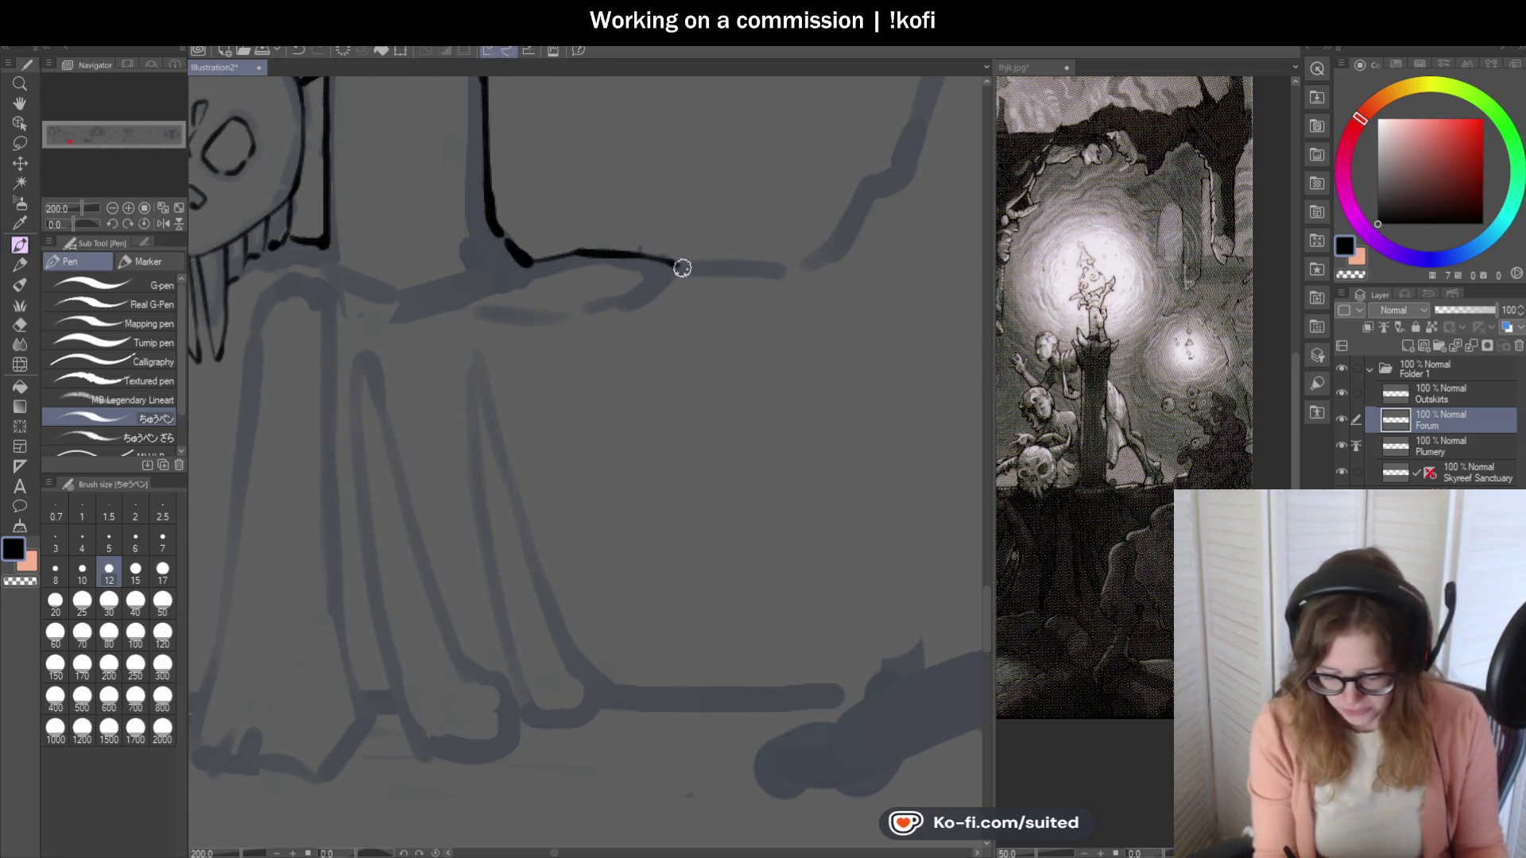
{"action": "scroll", "coordinate": [523, 272], "scroll_direction": "up", "scroll_amount": 2}
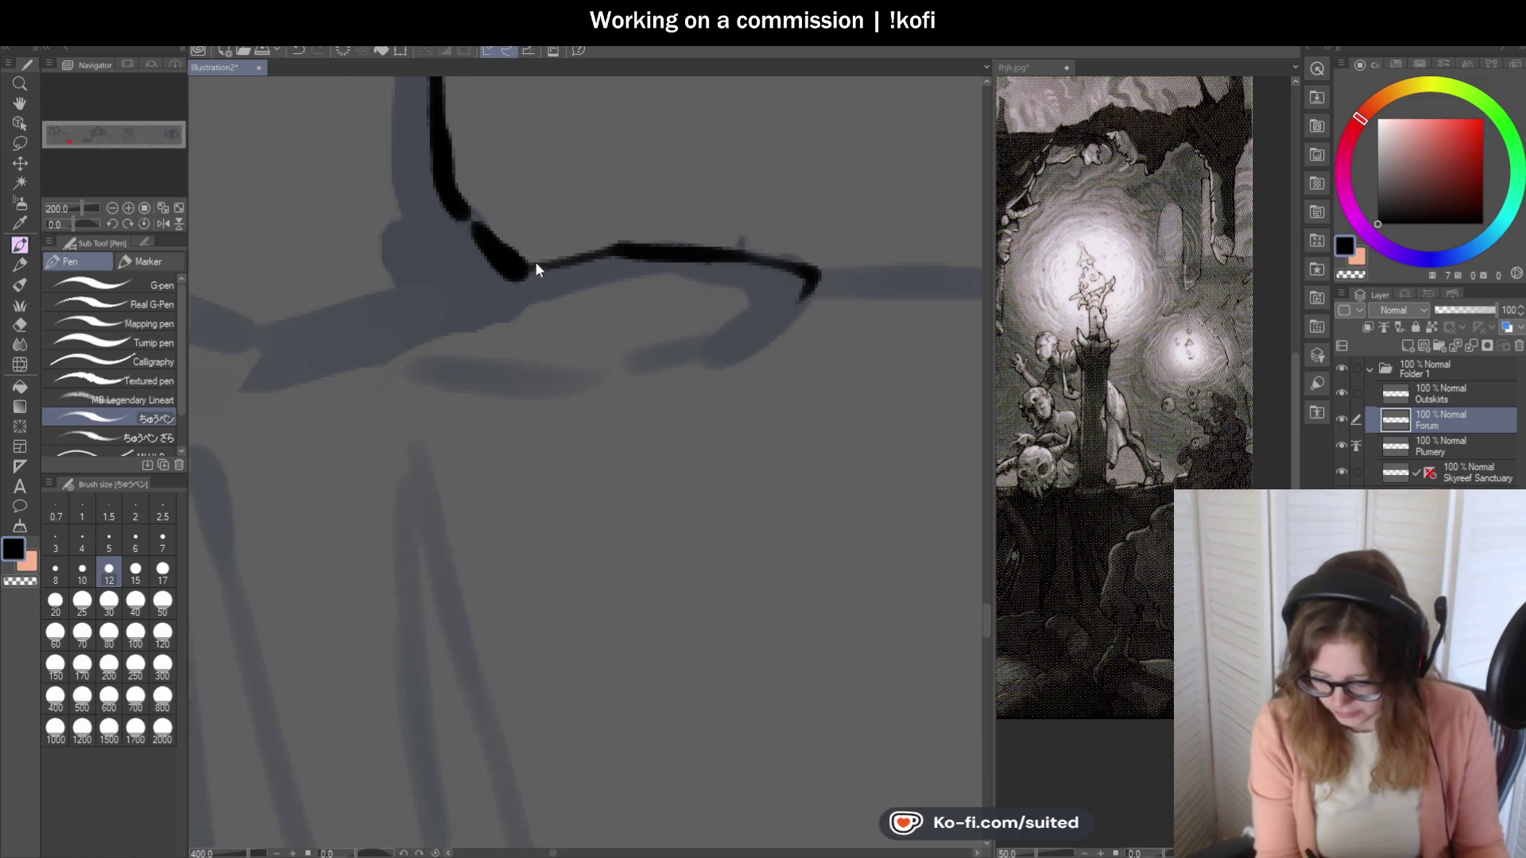
Redraw the ledge slab's underside corner and extend the ledge line up to the right.
{"action": "mouse_move", "coordinate": [538, 266]}
{"action": "left_mouse_down"}
{"action": "mouse_move", "coordinate": [425, 346]}
{"action": "mouse_move", "coordinate": [575, 382]}
{"action": "left_mouse_up"}
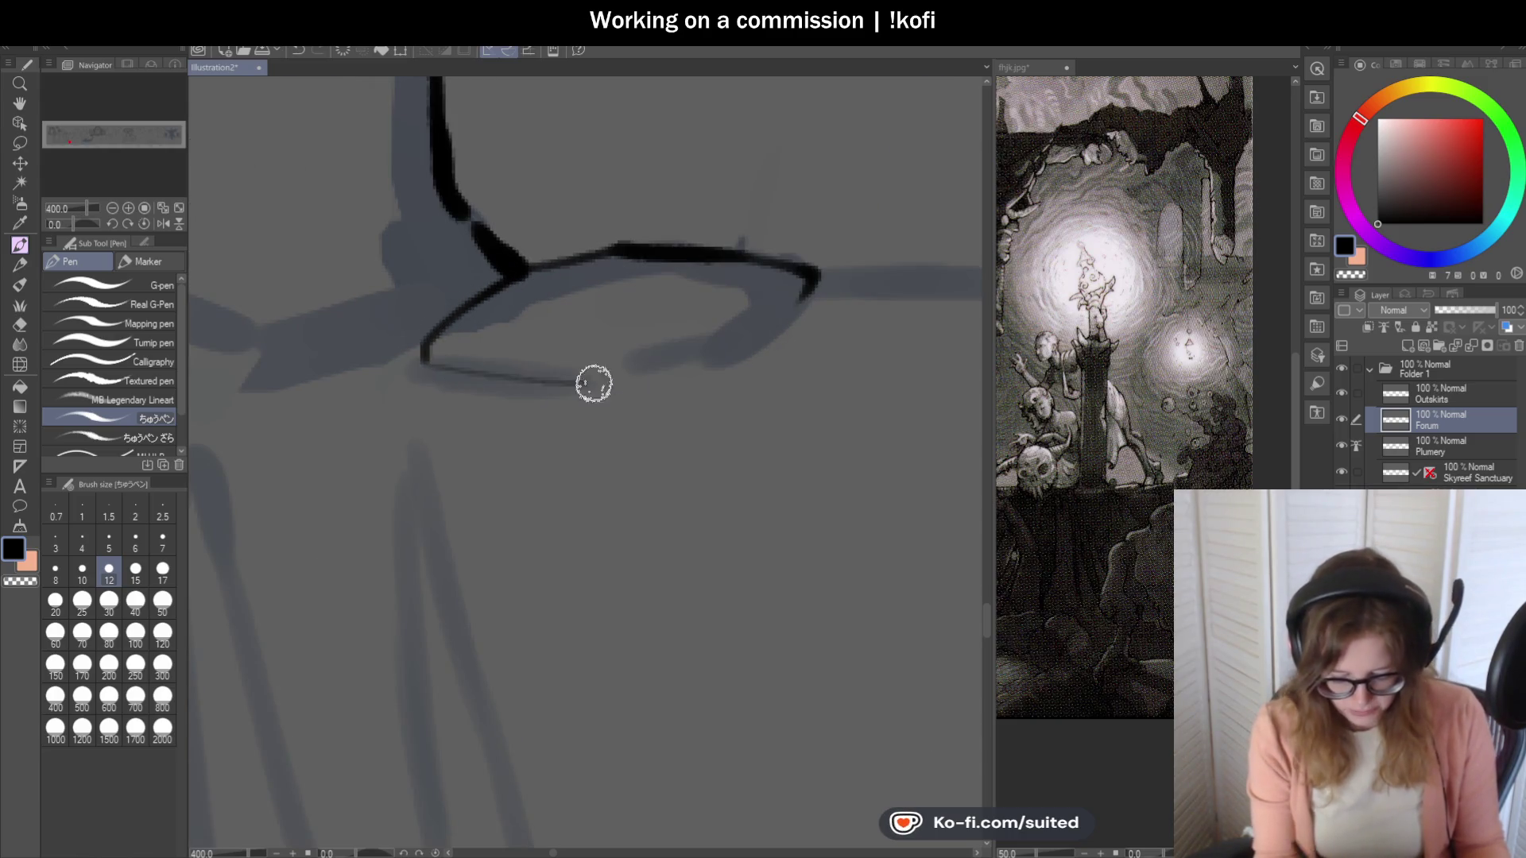
{"action": "key", "text": "ctrl+z"}
{"action": "mouse_move", "coordinate": [423, 362]}
{"action": "left_mouse_down"}
{"action": "mouse_move", "coordinate": [689, 366]}
{"action": "mouse_move", "coordinate": [771, 326]}
{"action": "mouse_move", "coordinate": [790, 296]}
{"action": "mouse_move", "coordinate": [715, 330]}
{"action": "mouse_move", "coordinate": [906, 350]}
{"action": "left_mouse_up"}
{"action": "scroll", "coordinate": [604, 381], "scroll_direction": "down", "scroll_amount": 3}
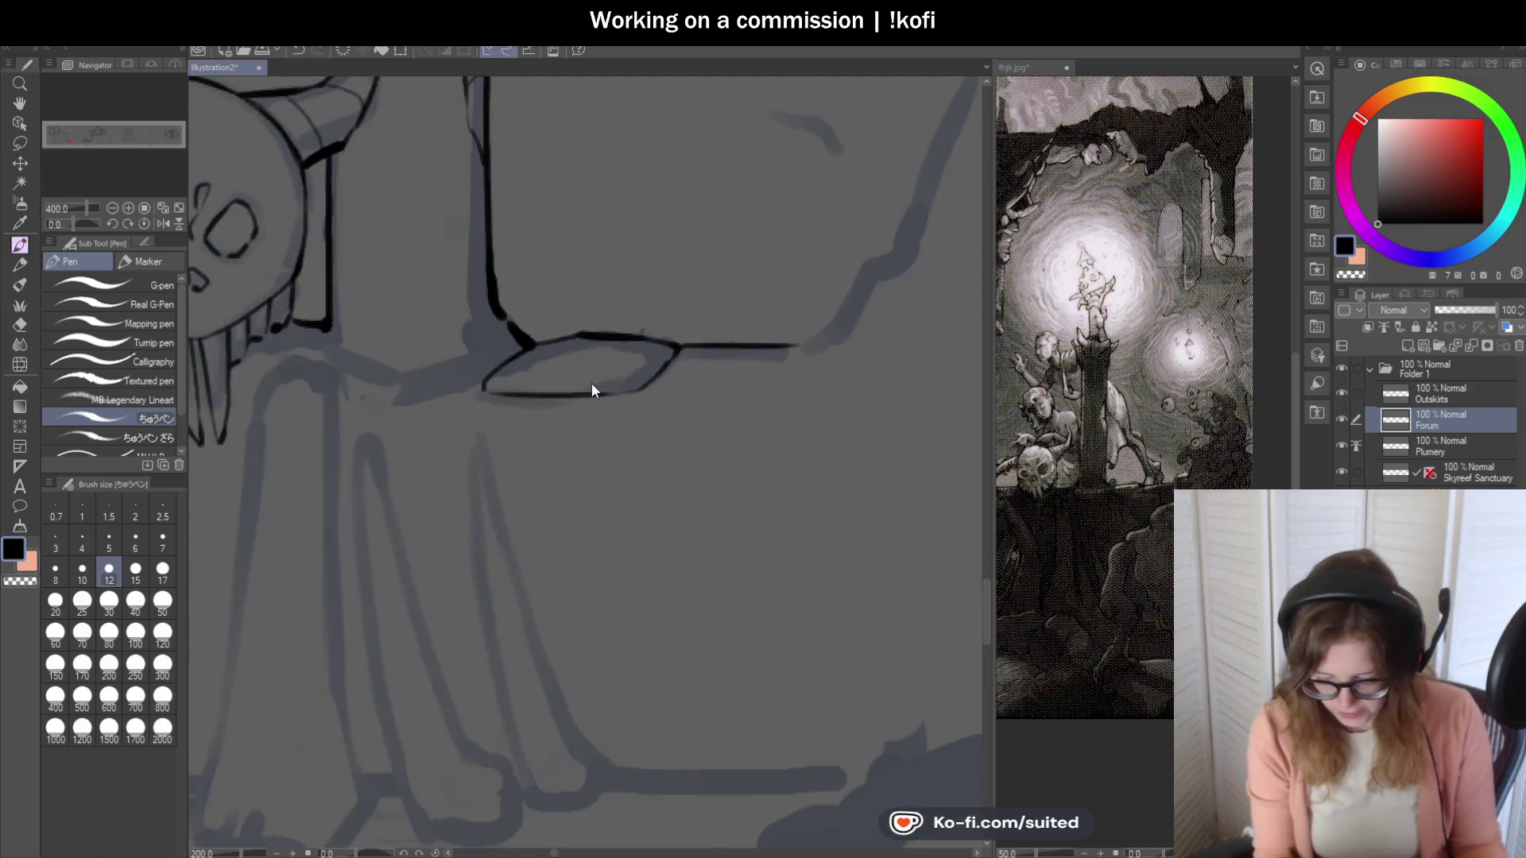
{"action": "left_click_drag", "start_coordinate": [743, 353], "coordinate": [819, 282]}
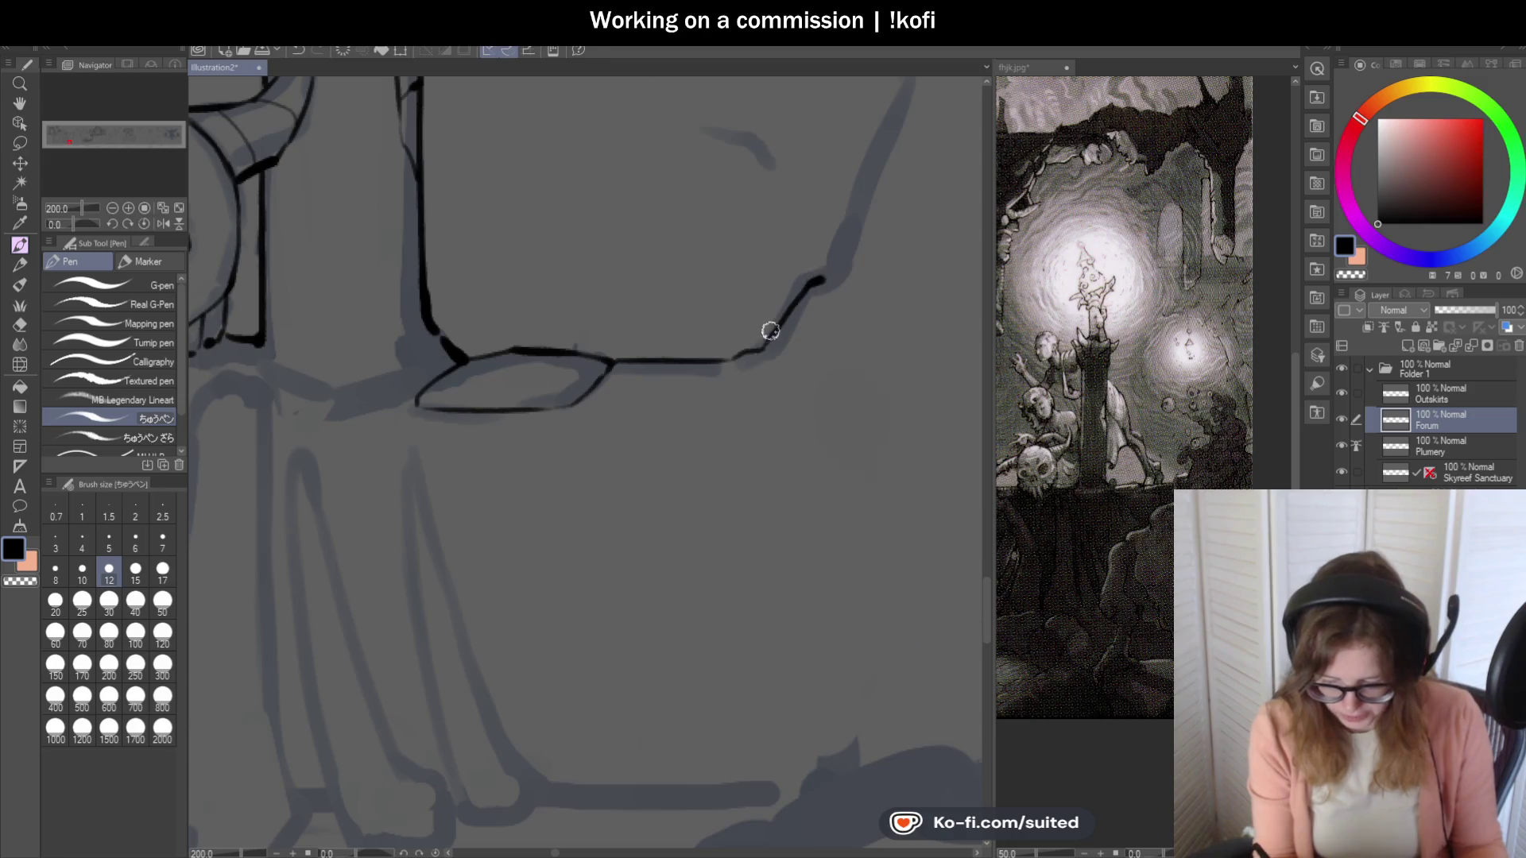
{"action": "scroll", "coordinate": [794, 302], "scroll_direction": "down", "scroll_amount": 2}
{"action": "left_click_drag", "start_coordinate": [960, 350], "coordinate": [778, 350]}
Trace the broken wall edge rising right, across its squared top, then straight down toward the ground.
{"action": "left_click_drag", "start_coordinate": [801, 275], "coordinate": [847, 141]}
{"action": "scroll", "coordinate": [714, 357], "scroll_direction": "down", "scroll_amount": 2}
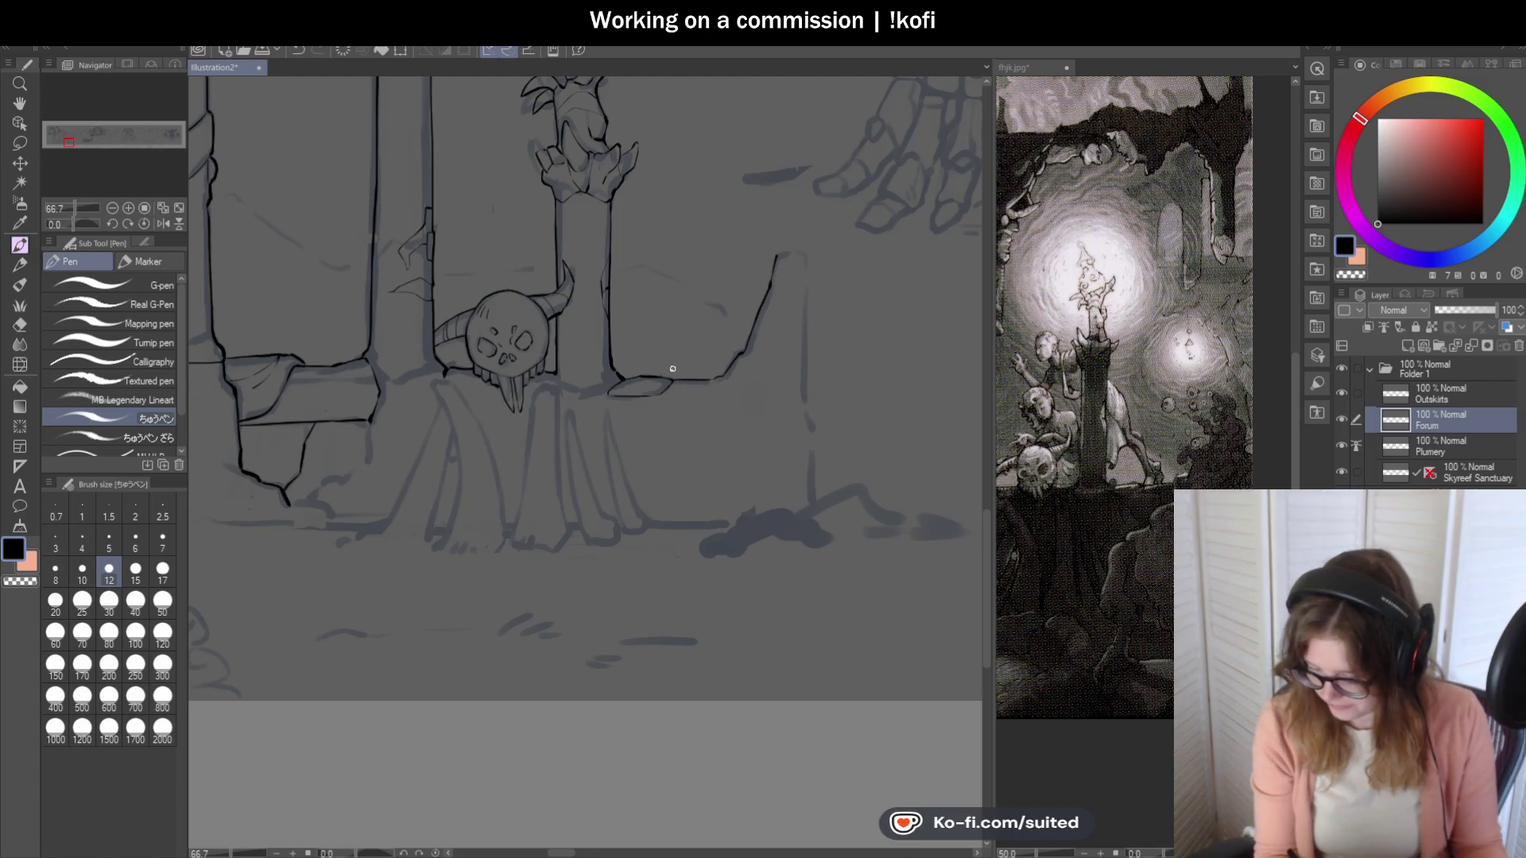
{"action": "scroll", "coordinate": [813, 259], "scroll_direction": "up", "scroll_amount": 2}
{"action": "mouse_move", "coordinate": [766, 253]}
{"action": "left_mouse_down"}
{"action": "mouse_move", "coordinate": [797, 266]}
{"action": "mouse_move", "coordinate": [794, 477]}
{"action": "left_mouse_up"}
{"action": "scroll", "coordinate": [803, 509], "scroll_direction": "down", "scroll_amount": 2}
{"action": "scroll", "coordinate": [719, 283], "scroll_direction": "up", "scroll_amount": 2}
{"action": "left_click_drag", "start_coordinate": [725, 104], "coordinate": [740, 511]}
{"action": "scroll", "coordinate": [796, 488], "scroll_direction": "down", "scroll_amount": 5}
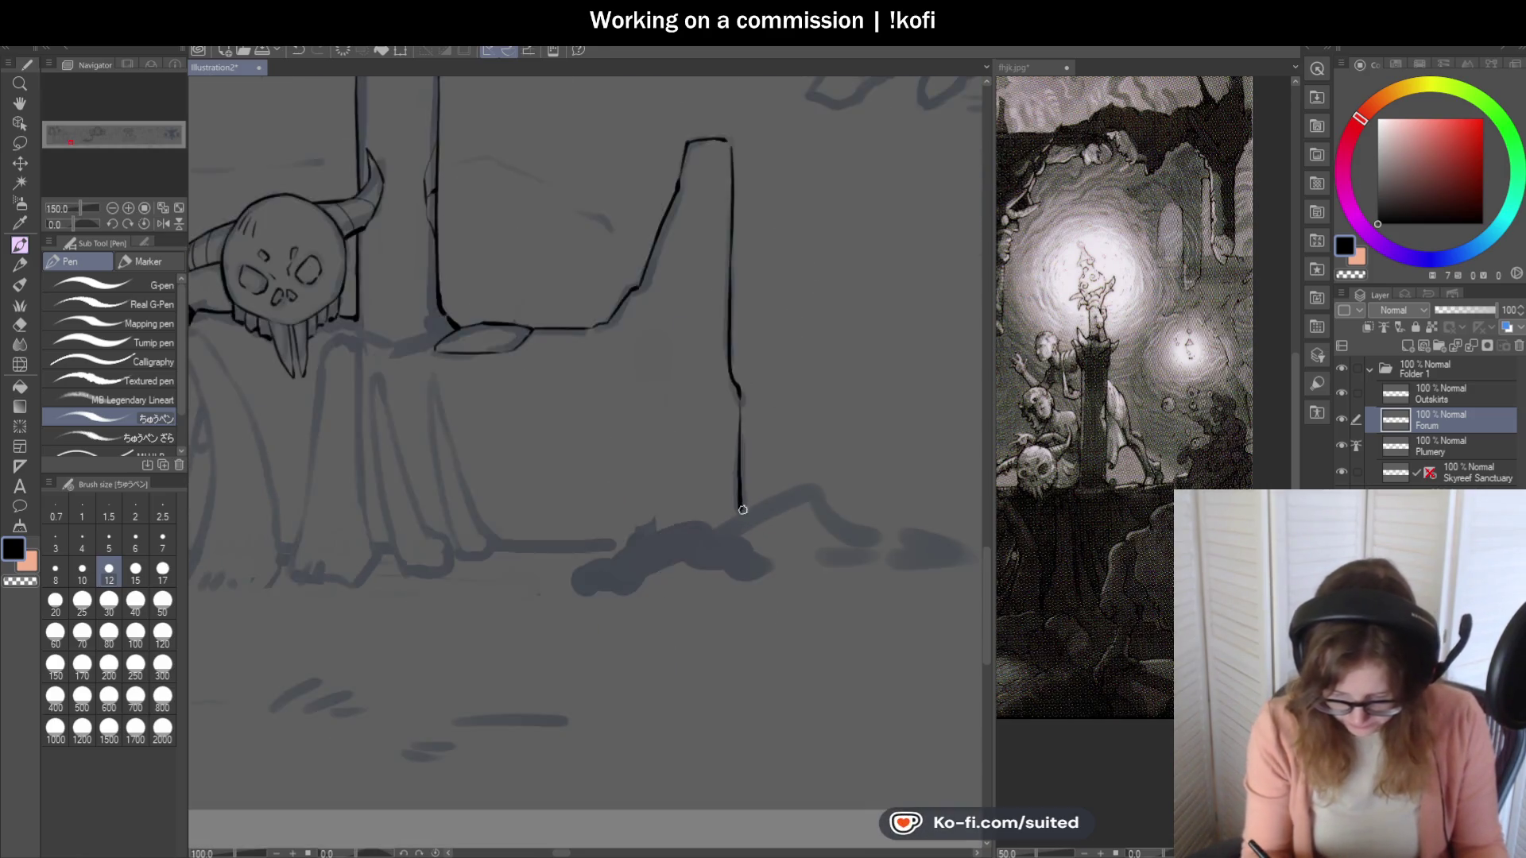
{"action": "scroll", "coordinate": [799, 481], "scroll_direction": "down", "scroll_amount": 3}
{"action": "scroll", "coordinate": [791, 486], "scroll_direction": "up", "scroll_amount": 3}
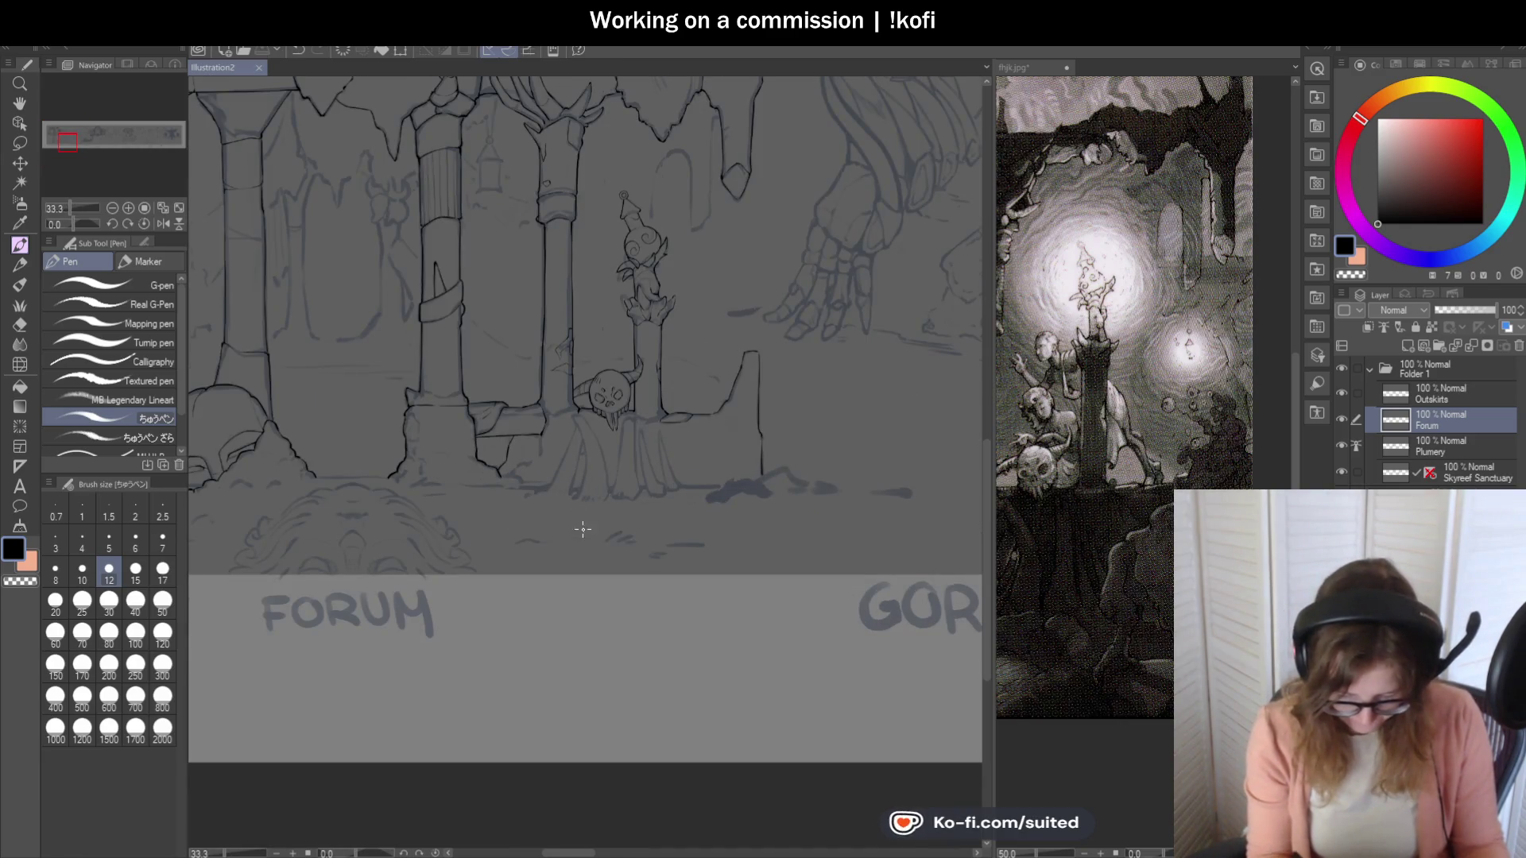
Ink a curved fold line below the skull and the top and side of a second fold.
{"action": "scroll", "coordinate": [587, 529], "scroll_direction": "up", "scroll_amount": 6}
{"action": "mouse_move", "coordinate": [493, 153]}
{"action": "left_mouse_down"}
{"action": "mouse_move", "coordinate": [546, 289]}
{"action": "mouse_move", "coordinate": [551, 416]}
{"action": "mouse_move", "coordinate": [511, 519]}
{"action": "left_mouse_up"}
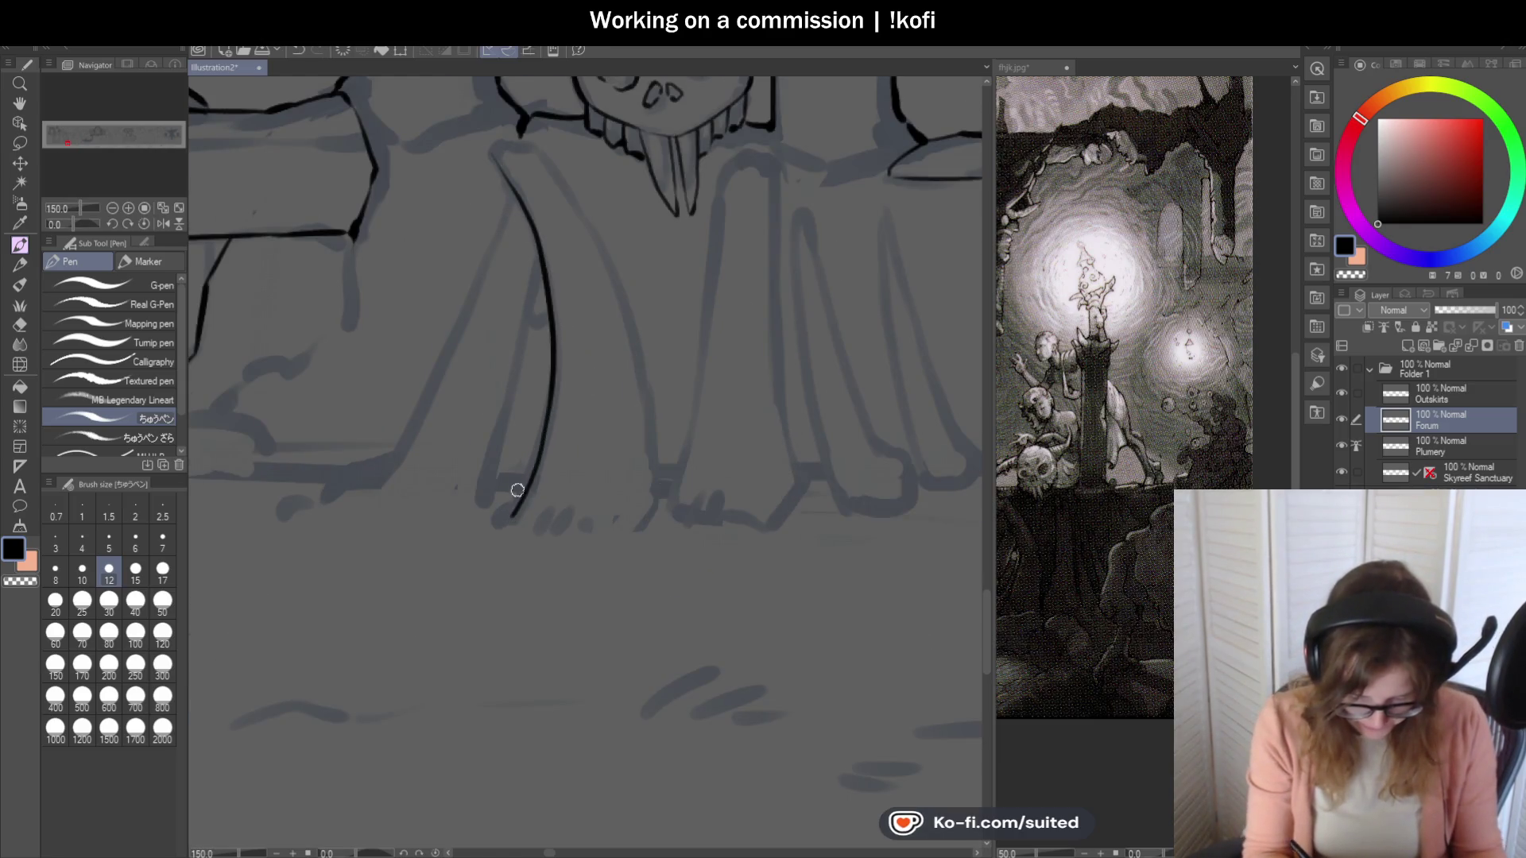
{"action": "scroll", "coordinate": [500, 147], "scroll_direction": "up", "scroll_amount": 1}
{"action": "mouse_move", "coordinate": [489, 151]}
{"action": "left_mouse_down"}
{"action": "mouse_move", "coordinate": [528, 143]}
{"action": "mouse_move", "coordinate": [606, 231]}
{"action": "mouse_move", "coordinate": [698, 528]}
{"action": "mouse_move", "coordinate": [688, 549]}
{"action": "left_mouse_up"}
{"action": "scroll", "coordinate": [744, 351], "scroll_direction": "down", "scroll_amount": 2}
{"action": "scroll", "coordinate": [732, 453], "scroll_direction": "up", "scroll_amount": 4}
Extend the second fold down to the ground, redrawing its overlong lower end.
{"action": "left_click_drag", "start_coordinate": [646, 333], "coordinate": [624, 565]}
{"action": "scroll", "coordinate": [636, 548], "scroll_direction": "down", "scroll_amount": 2}
{"action": "scroll", "coordinate": [664, 480], "scroll_direction": "up", "scroll_amount": 2}
{"action": "key", "text": "ctrl+z"}
{"action": "left_click_drag", "start_coordinate": [635, 250], "coordinate": [610, 556]}
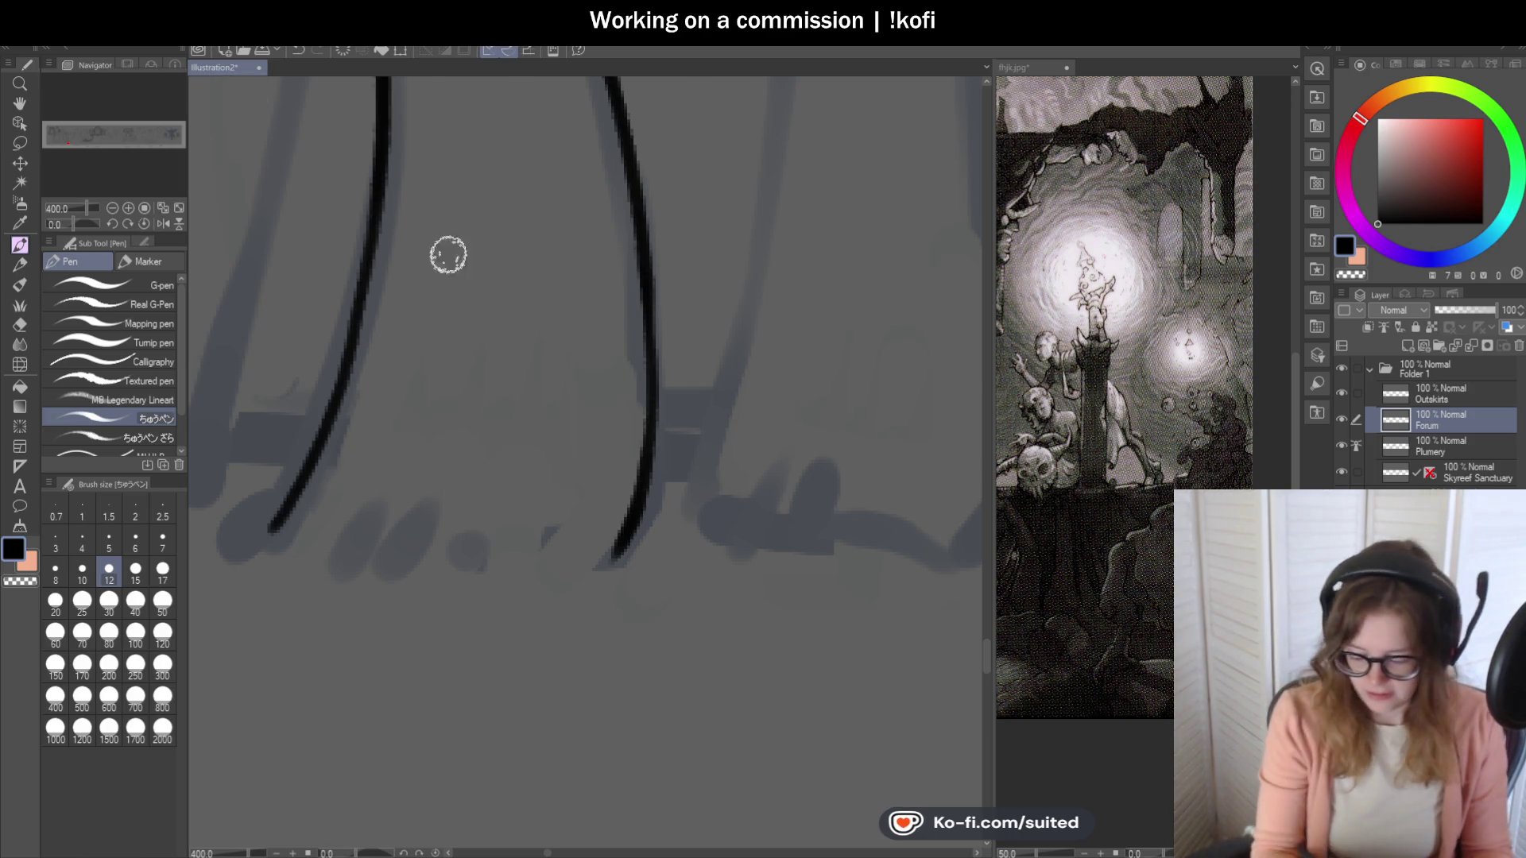
{"action": "scroll", "coordinate": [633, 386], "scroll_direction": "down", "scroll_amount": 6}
{"action": "scroll", "coordinate": [667, 342], "scroll_direction": "up", "scroll_amount": 3}
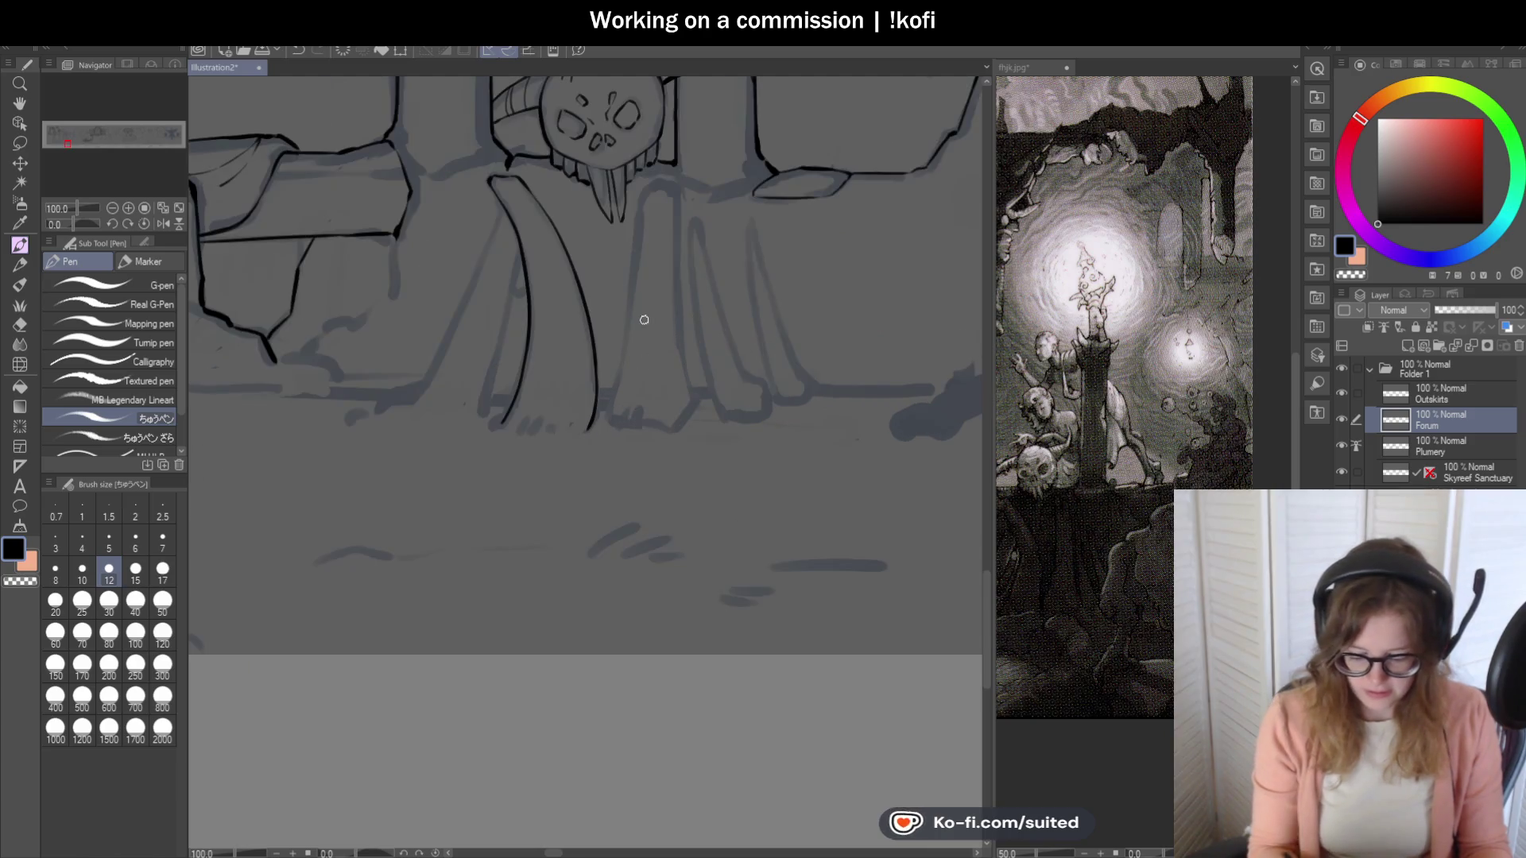
Ink the next drapery strand's left edge, curved top, and right edge down to the floor.
{"action": "left_click_drag", "start_coordinate": [636, 158], "coordinate": [588, 474]}
{"action": "scroll", "coordinate": [632, 147], "scroll_direction": "up", "scroll_amount": 3}
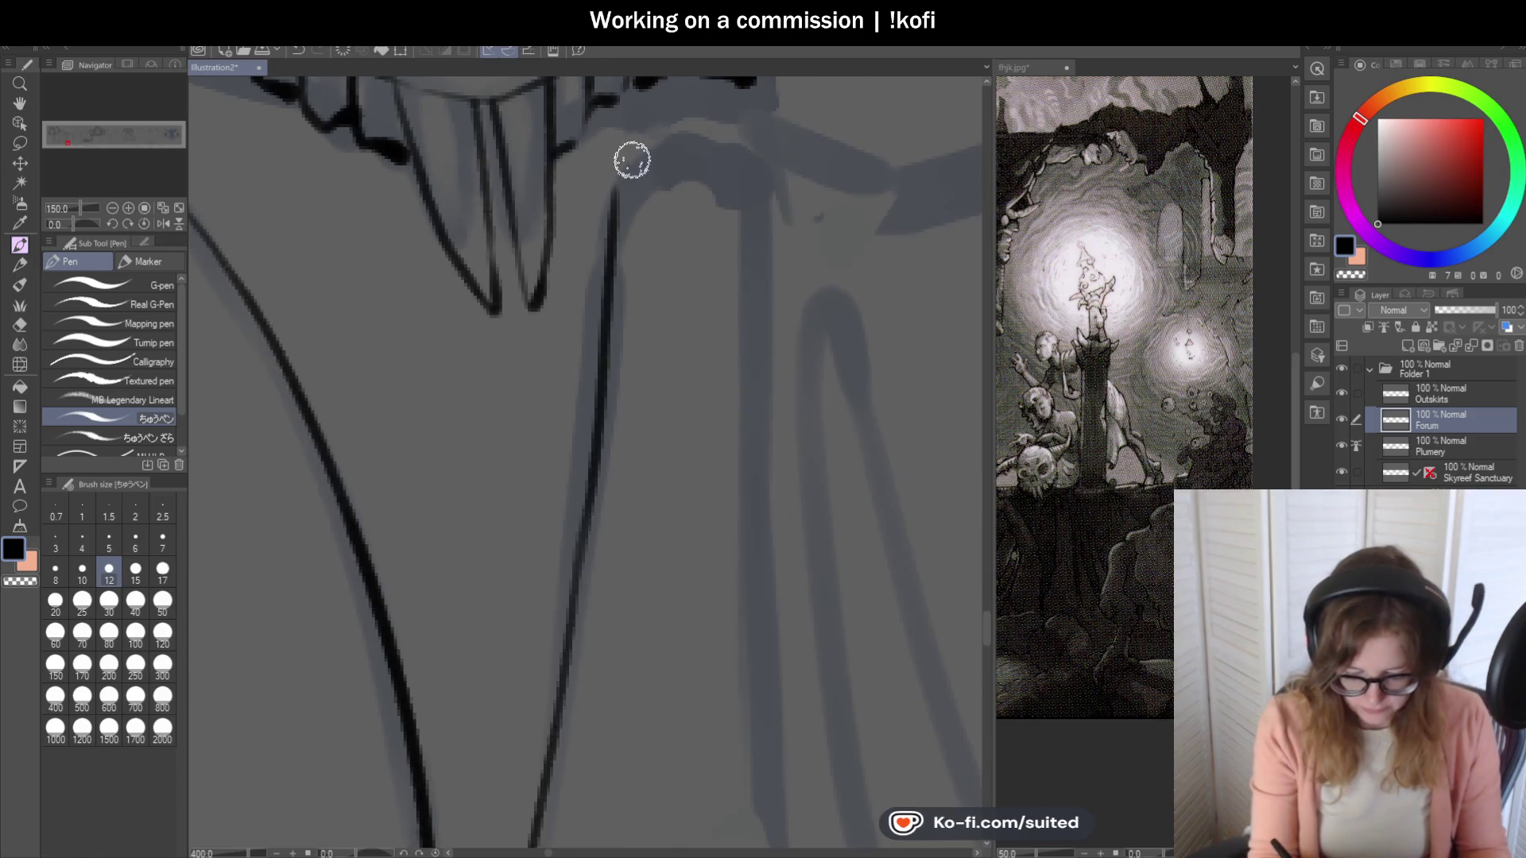
{"action": "mouse_move", "coordinate": [617, 183]}
{"action": "left_mouse_down"}
{"action": "mouse_move", "coordinate": [655, 157]}
{"action": "mouse_move", "coordinate": [728, 162]}
{"action": "mouse_move", "coordinate": [752, 198]}
{"action": "left_mouse_up"}
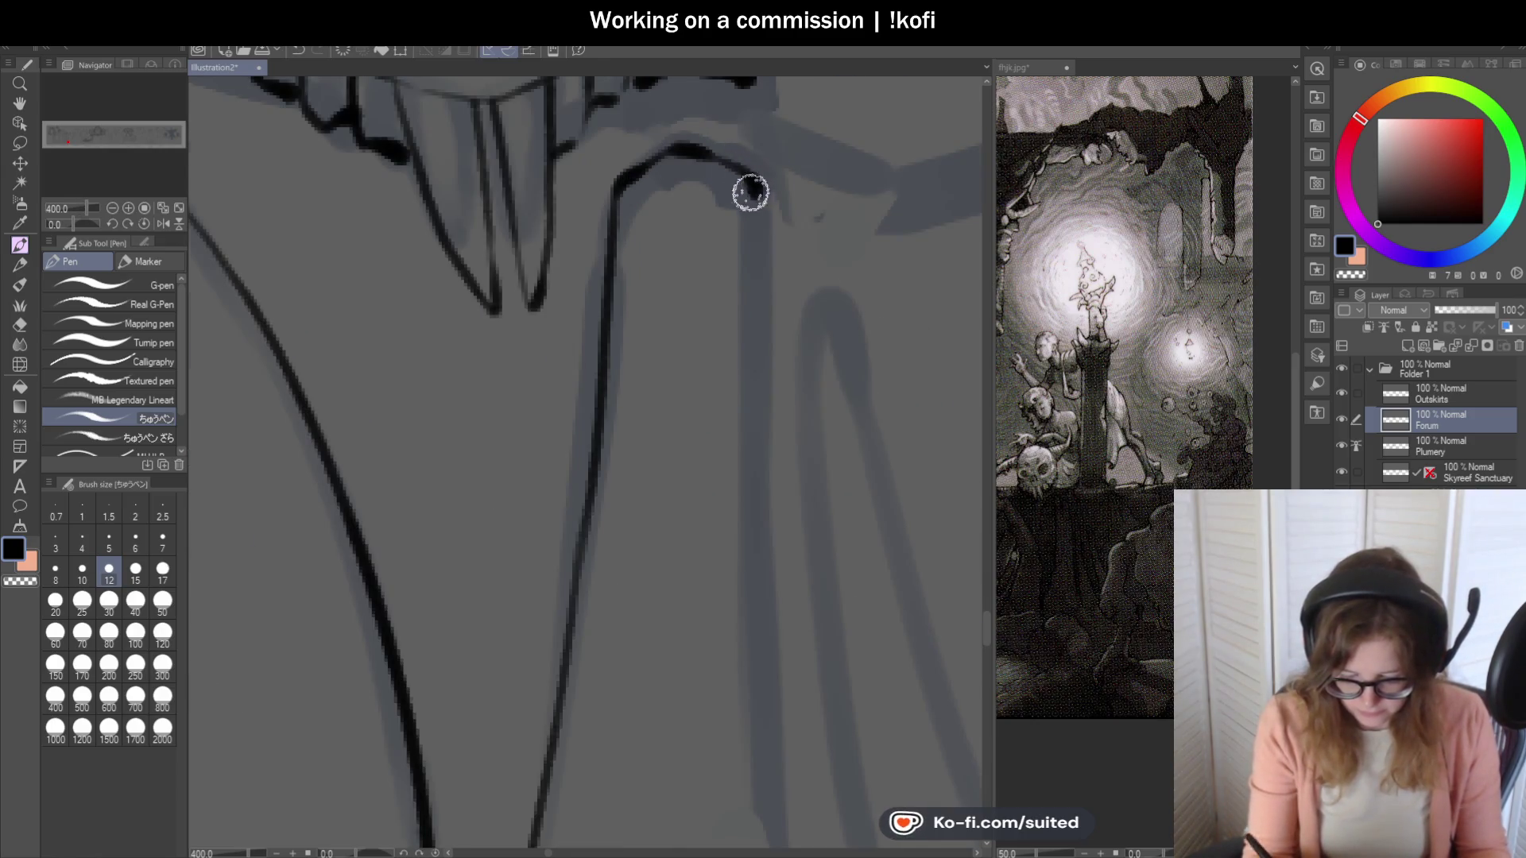
{"action": "scroll", "coordinate": [767, 255], "scroll_direction": "down", "scroll_amount": 3}
{"action": "left_click_drag", "start_coordinate": [733, 146], "coordinate": [751, 498]}
{"action": "key", "text": "ctrl+z"}
{"action": "key", "text": "ctrl+z"}
{"action": "left_click_drag", "start_coordinate": [733, 147], "coordinate": [765, 537]}
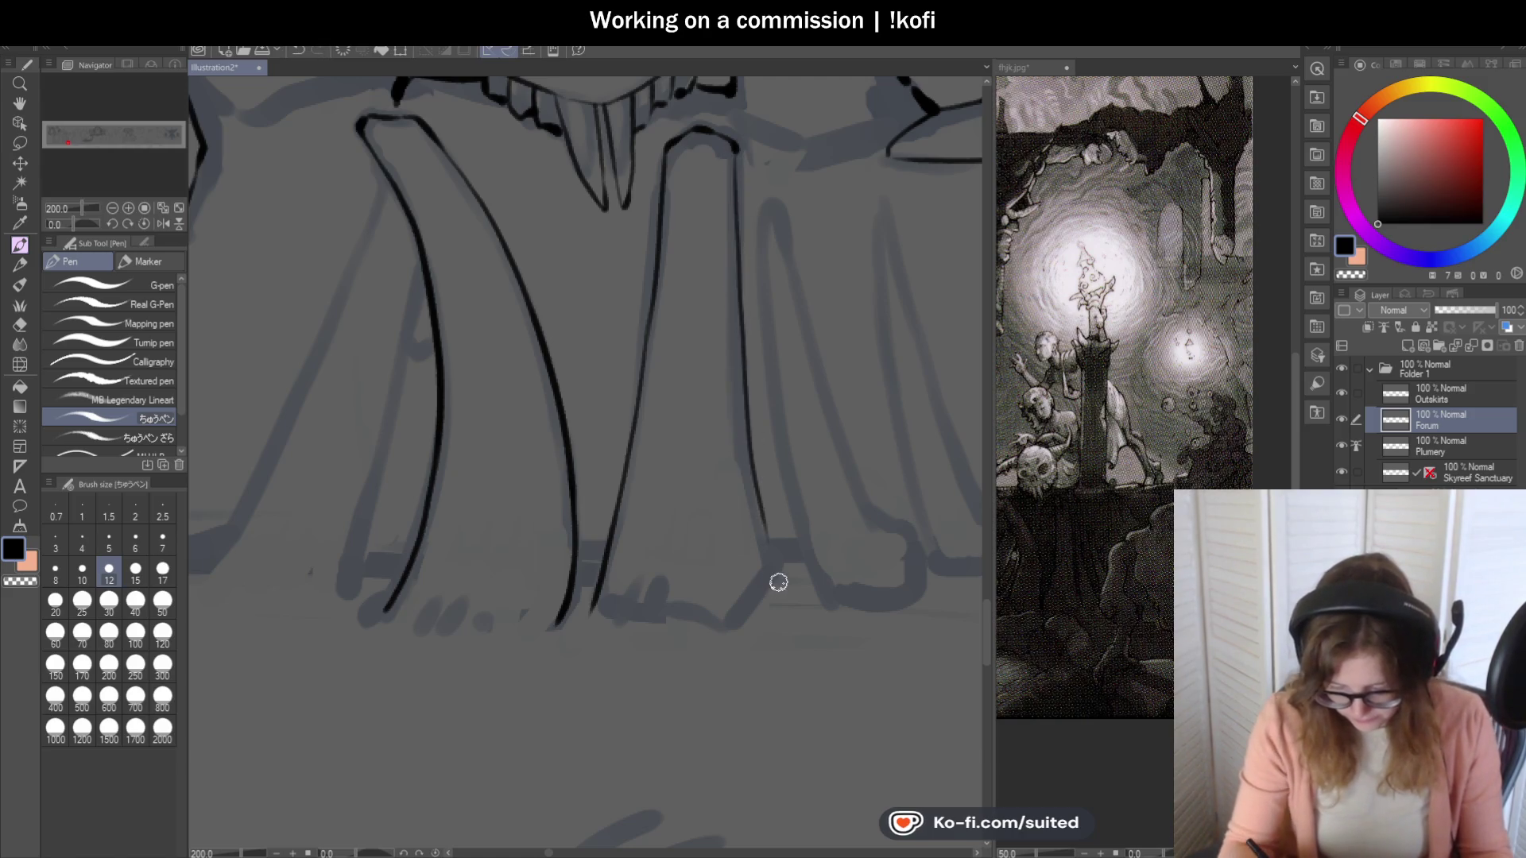
{"action": "key", "text": "ctrl+z"}
{"action": "left_click_drag", "start_coordinate": [736, 151], "coordinate": [754, 558]}
{"action": "left_click_drag", "start_coordinate": [744, 494], "coordinate": [769, 576]}
{"action": "scroll", "coordinate": [763, 351], "scroll_direction": "down", "scroll_amount": 2}
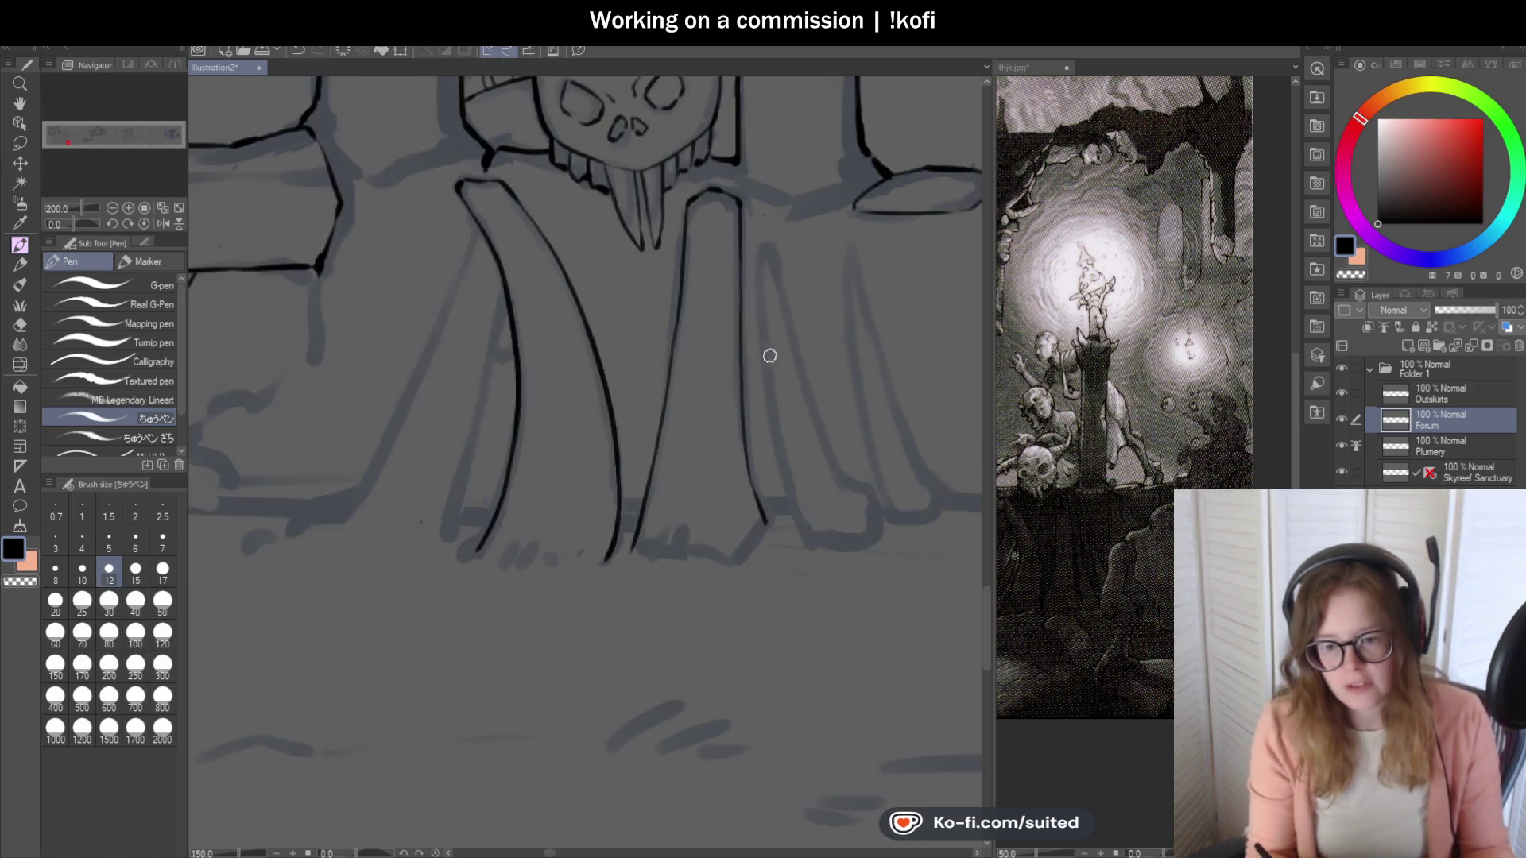
{"action": "scroll", "coordinate": [771, 487], "scroll_direction": "up", "scroll_amount": 4}
{"action": "left_click_drag", "start_coordinate": [790, 415], "coordinate": [730, 507]}
{"action": "scroll", "coordinate": [498, 477], "scroll_direction": "down", "scroll_amount": 3}
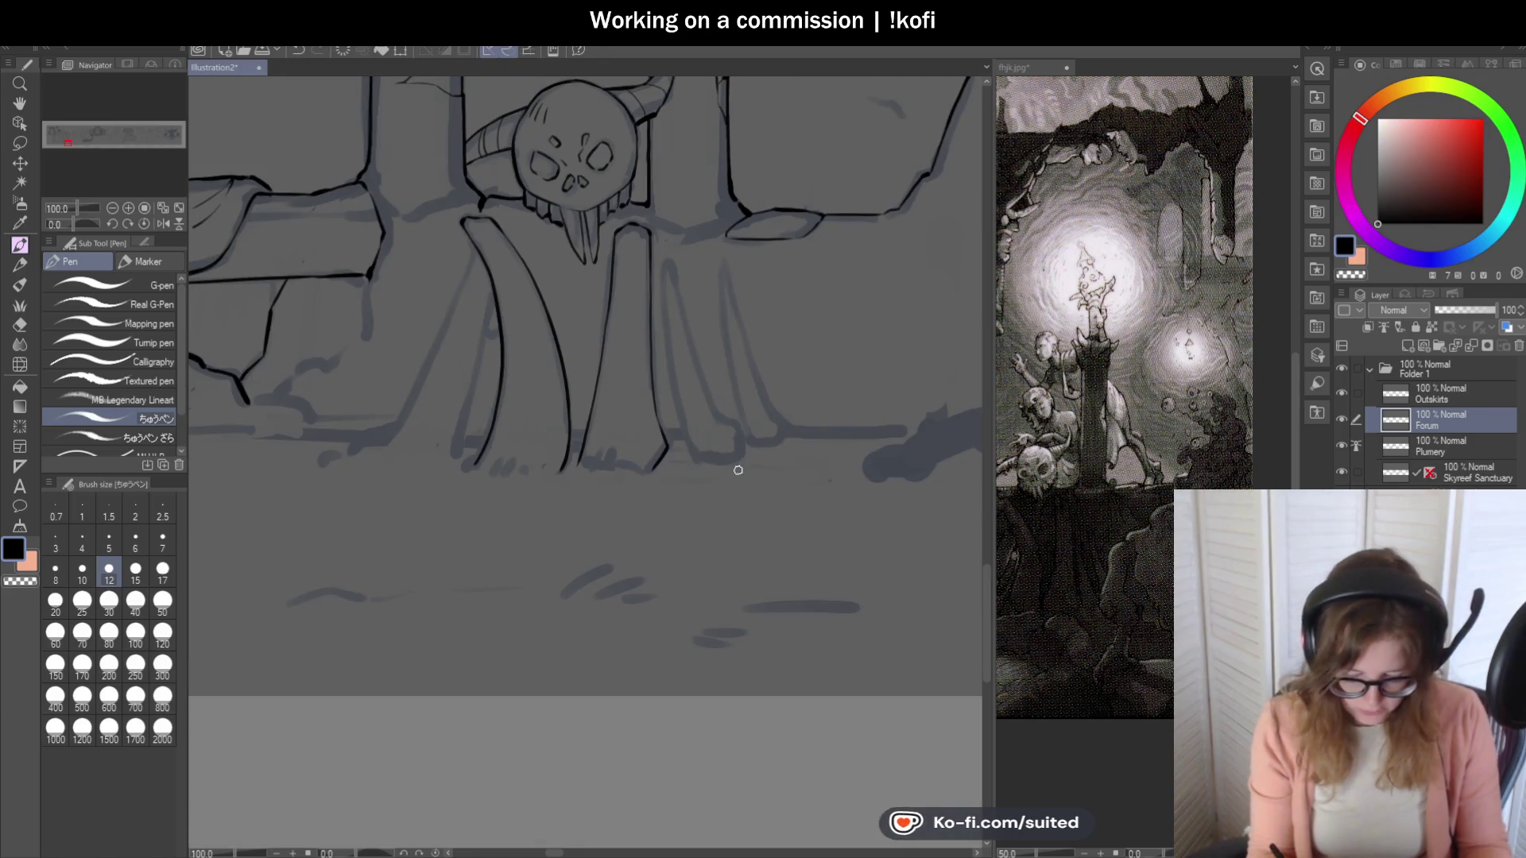
{"action": "scroll", "coordinate": [382, 411], "scroll_direction": "up", "scroll_amount": 1}
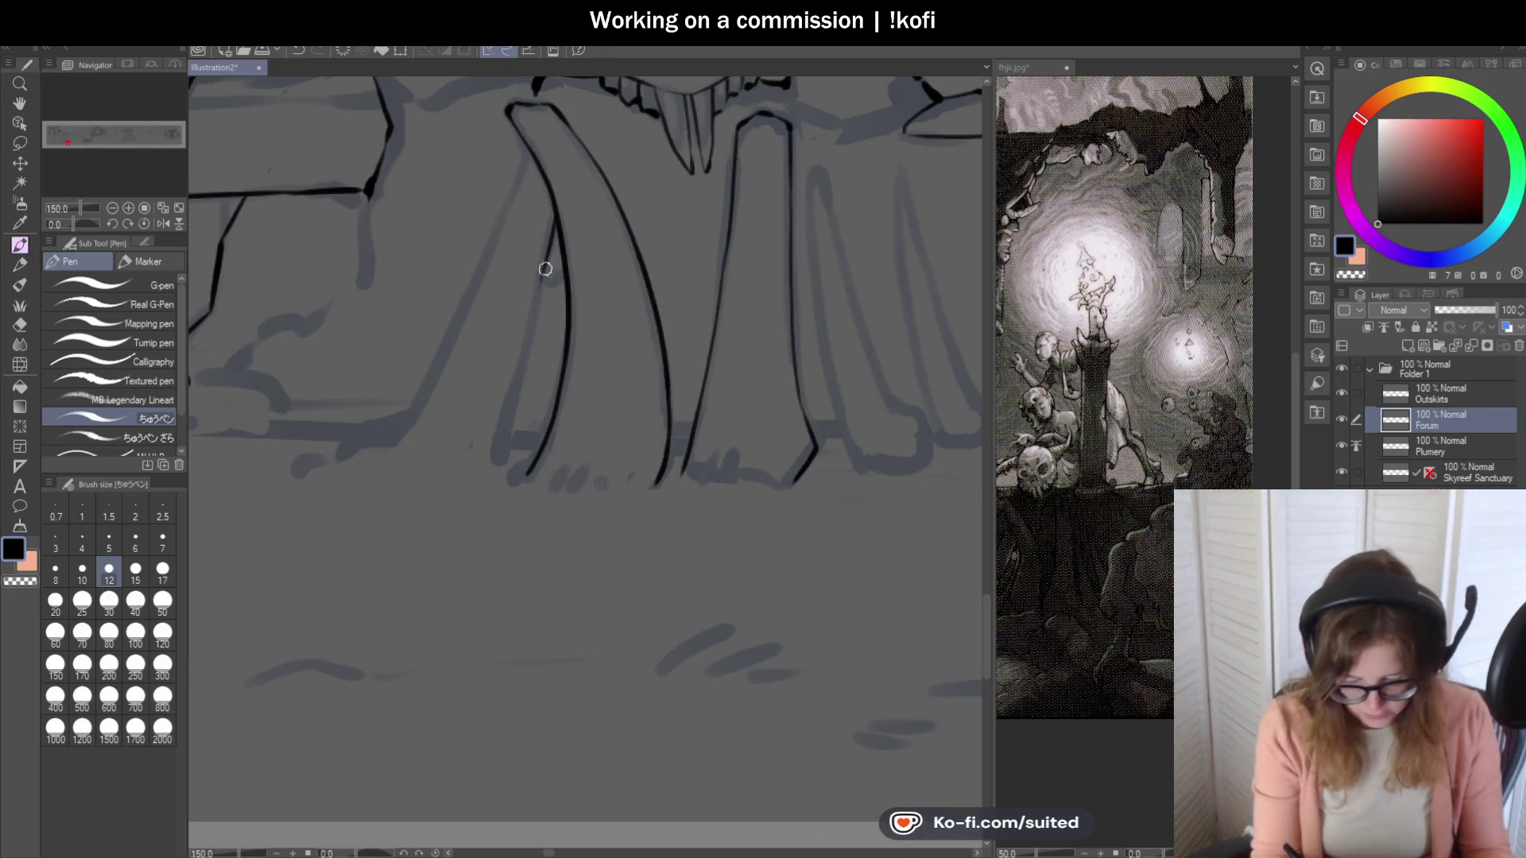
Ink three long fold lines running down the left side of the robe.
{"action": "left_click_drag", "start_coordinate": [552, 246], "coordinate": [506, 466]}
{"action": "left_click_drag", "start_coordinate": [527, 151], "coordinate": [412, 412]}
{"action": "scroll", "coordinate": [399, 419], "scroll_direction": "up", "scroll_amount": 1}
{"action": "scroll", "coordinate": [400, 418], "scroll_direction": "up", "scroll_amount": 1}
{"action": "left_click_drag", "start_coordinate": [457, 355], "coordinate": [314, 481]}
{"action": "scroll", "coordinate": [371, 453], "scroll_direction": "down", "scroll_amount": 2}
{"action": "scroll", "coordinate": [665, 432], "scroll_direction": "down", "scroll_amount": 1}
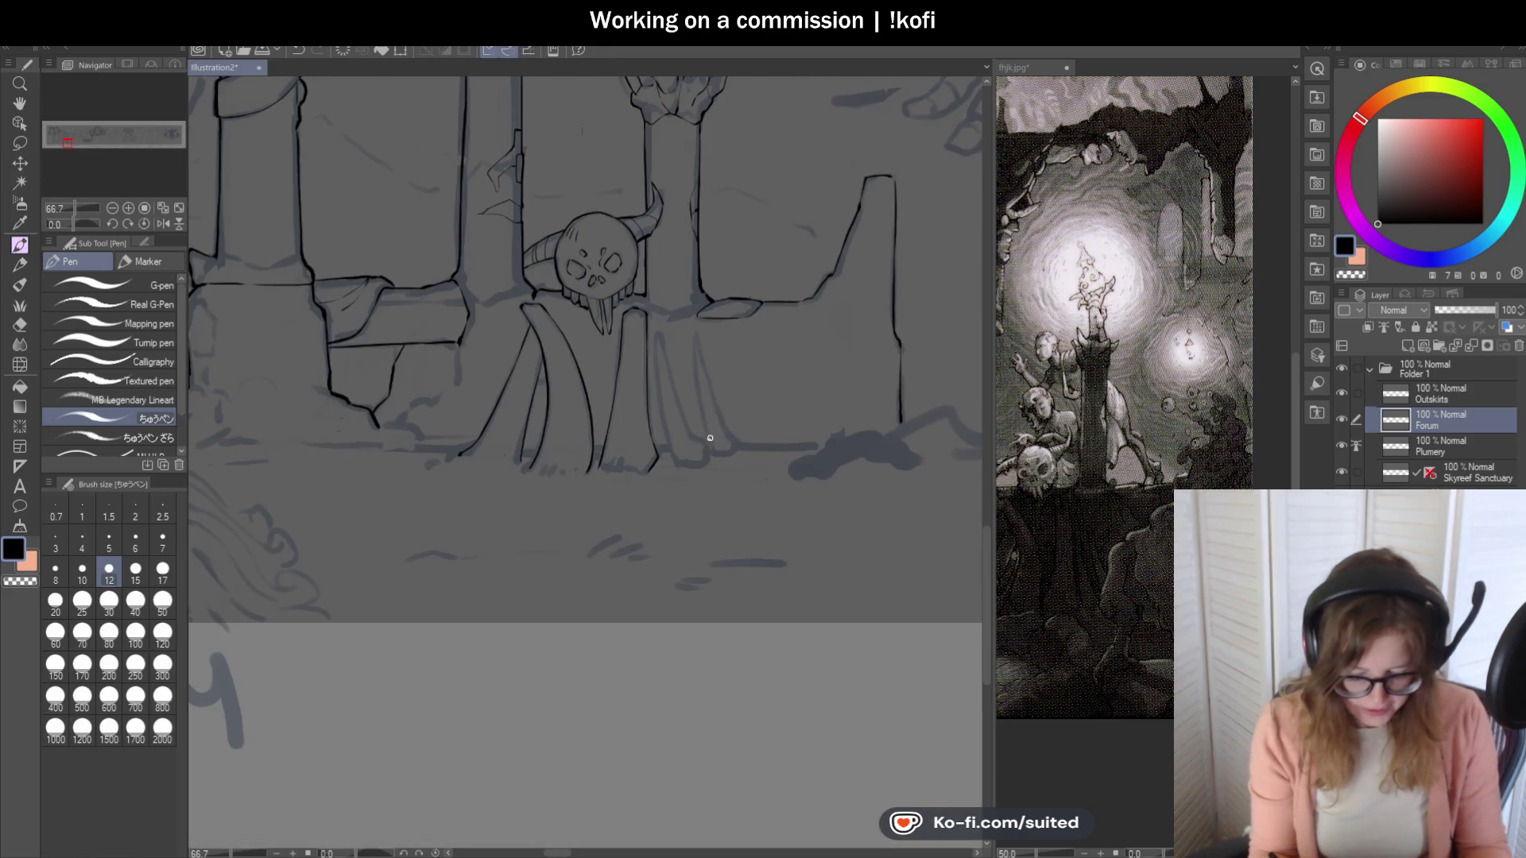
{"action": "scroll", "coordinate": [714, 445], "scroll_direction": "up", "scroll_amount": 4}
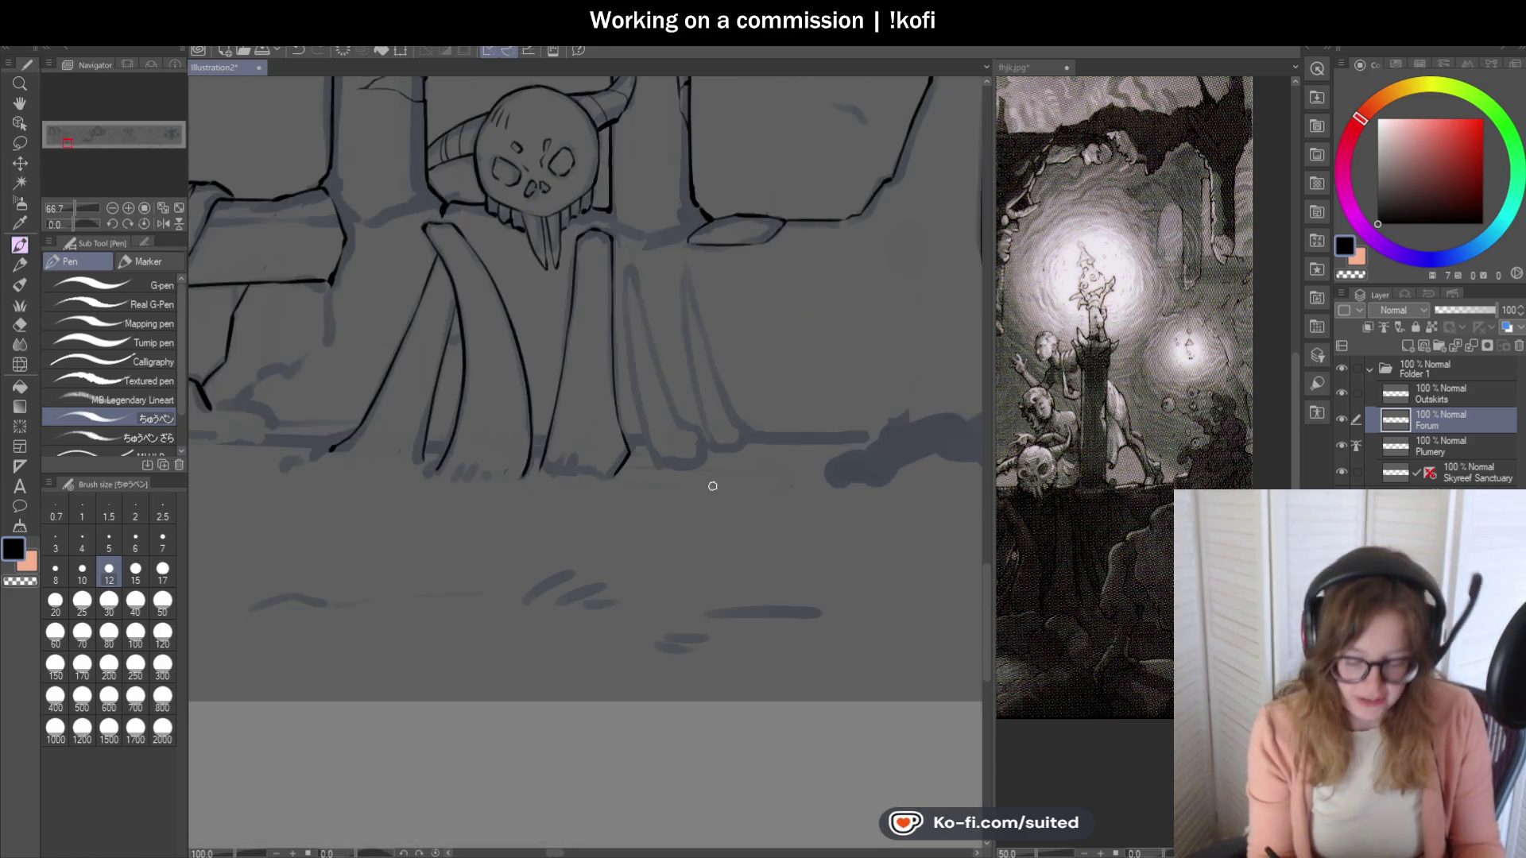
Draw a long vertical fold with a small hook, extended toward the hem.
{"action": "left_click_drag", "start_coordinate": [574, 153], "coordinate": [570, 239]}
{"action": "key", "text": "ctrl+z"}
{"action": "mouse_move", "coordinate": [572, 153]}
{"action": "left_mouse_down"}
{"action": "mouse_move", "coordinate": [589, 422]}
{"action": "mouse_move", "coordinate": [636, 545]}
{"action": "left_mouse_up"}
{"action": "mouse_move", "coordinate": [574, 158]}
{"action": "left_mouse_down"}
{"action": "mouse_move", "coordinate": [684, 469]}
{"action": "mouse_move", "coordinate": [688, 455]}
{"action": "left_mouse_up"}
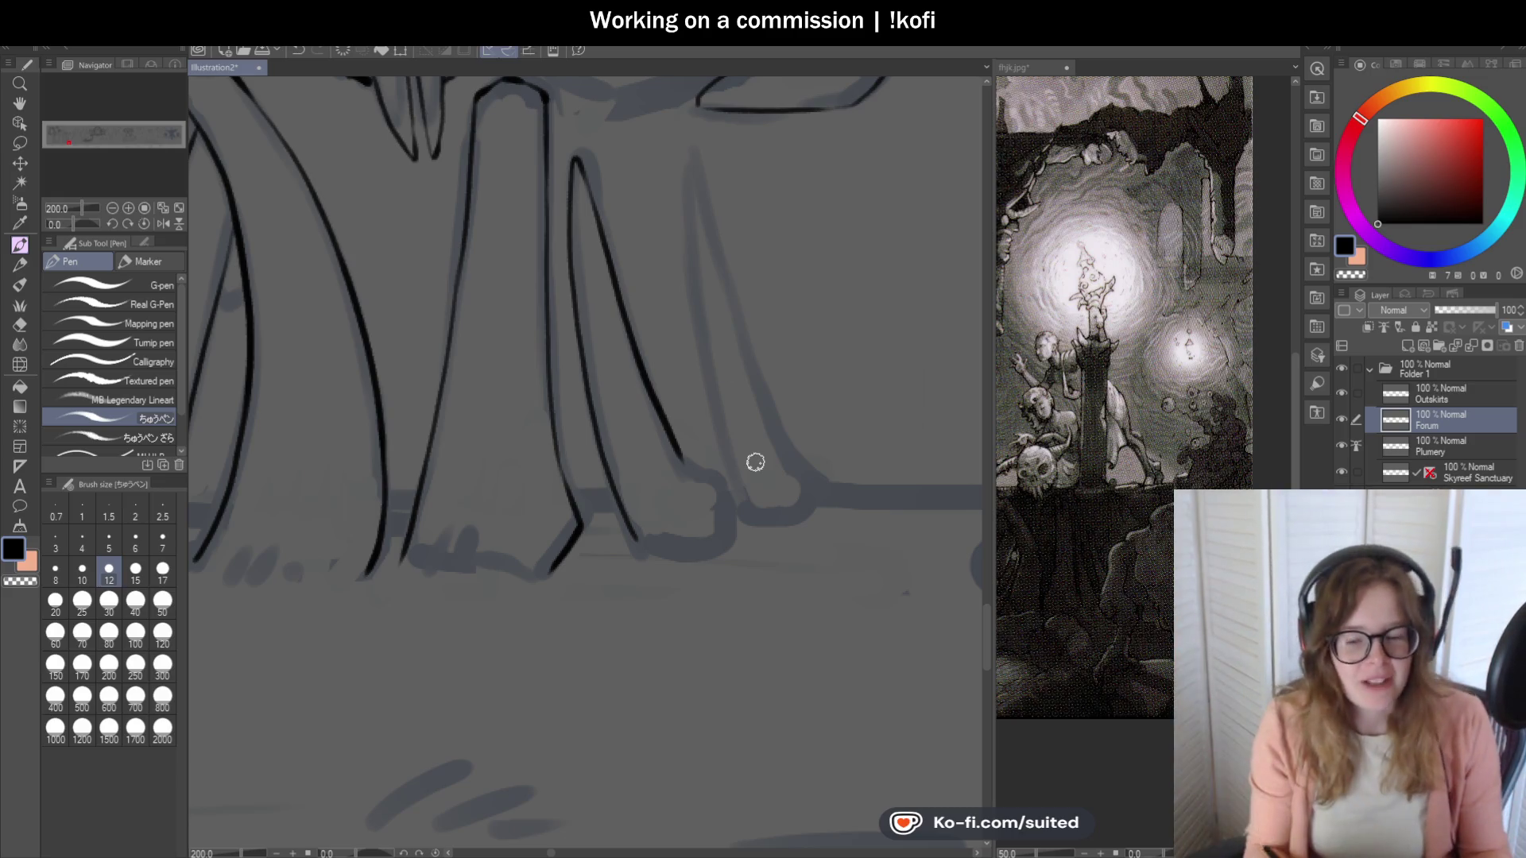
{"action": "scroll", "coordinate": [777, 389], "scroll_direction": "down", "scroll_amount": 1}
{"action": "scroll", "coordinate": [777, 389], "scroll_direction": "up", "scroll_amount": 3}
{"action": "mouse_move", "coordinate": [708, 340]}
{"action": "left_mouse_down"}
{"action": "mouse_move", "coordinate": [757, 370]}
{"action": "mouse_move", "coordinate": [799, 481]}
{"action": "left_mouse_up"}
{"action": "mouse_move", "coordinate": [586, 468]}
{"action": "left_mouse_down"}
{"action": "mouse_move", "coordinate": [613, 508]}
{"action": "mouse_move", "coordinate": [648, 520]}
{"action": "left_mouse_up"}
{"action": "scroll", "coordinate": [827, 407], "scroll_direction": "down", "scroll_amount": 2}
{"action": "scroll", "coordinate": [827, 407], "scroll_direction": "down", "scroll_amount": 2}
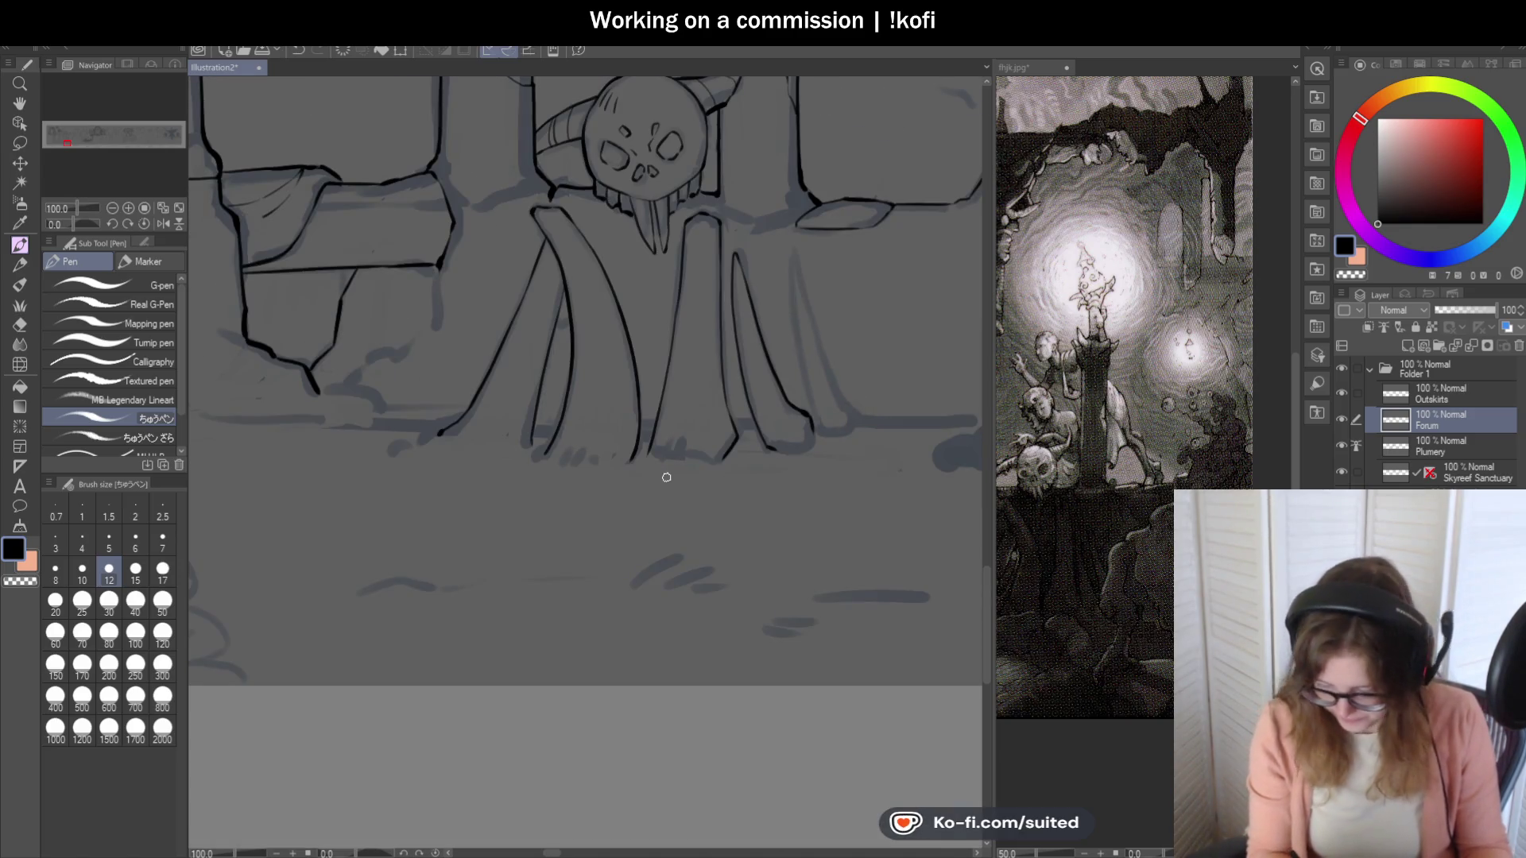
Ink the robe's rightmost fold edge, curving its bottom left into the hem.
{"action": "scroll", "coordinate": [866, 389], "scroll_direction": "up", "scroll_amount": 1}
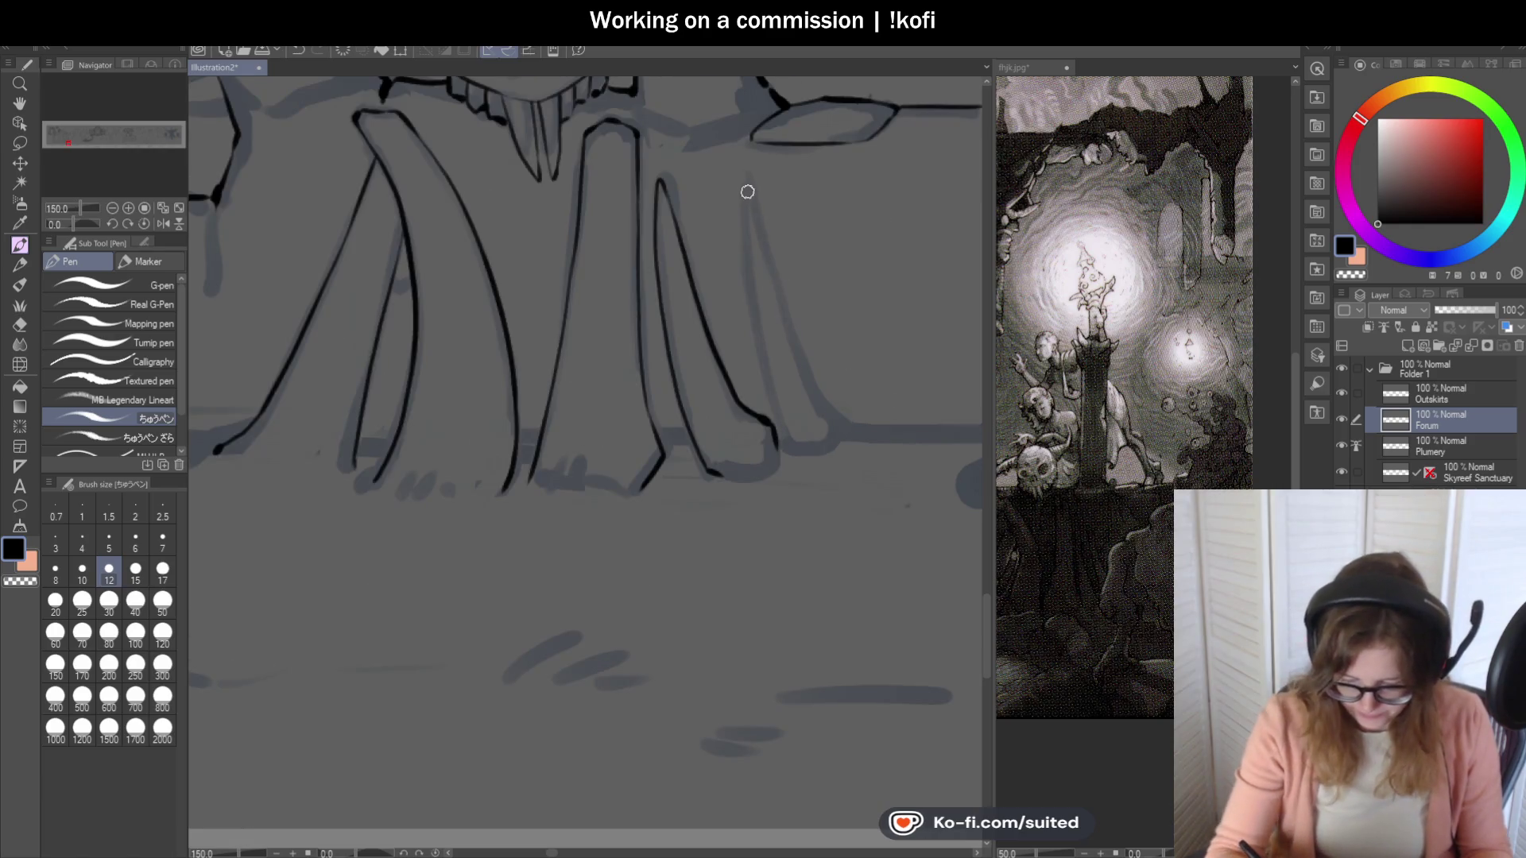
{"action": "left_click_drag", "start_coordinate": [746, 188], "coordinate": [776, 416]}
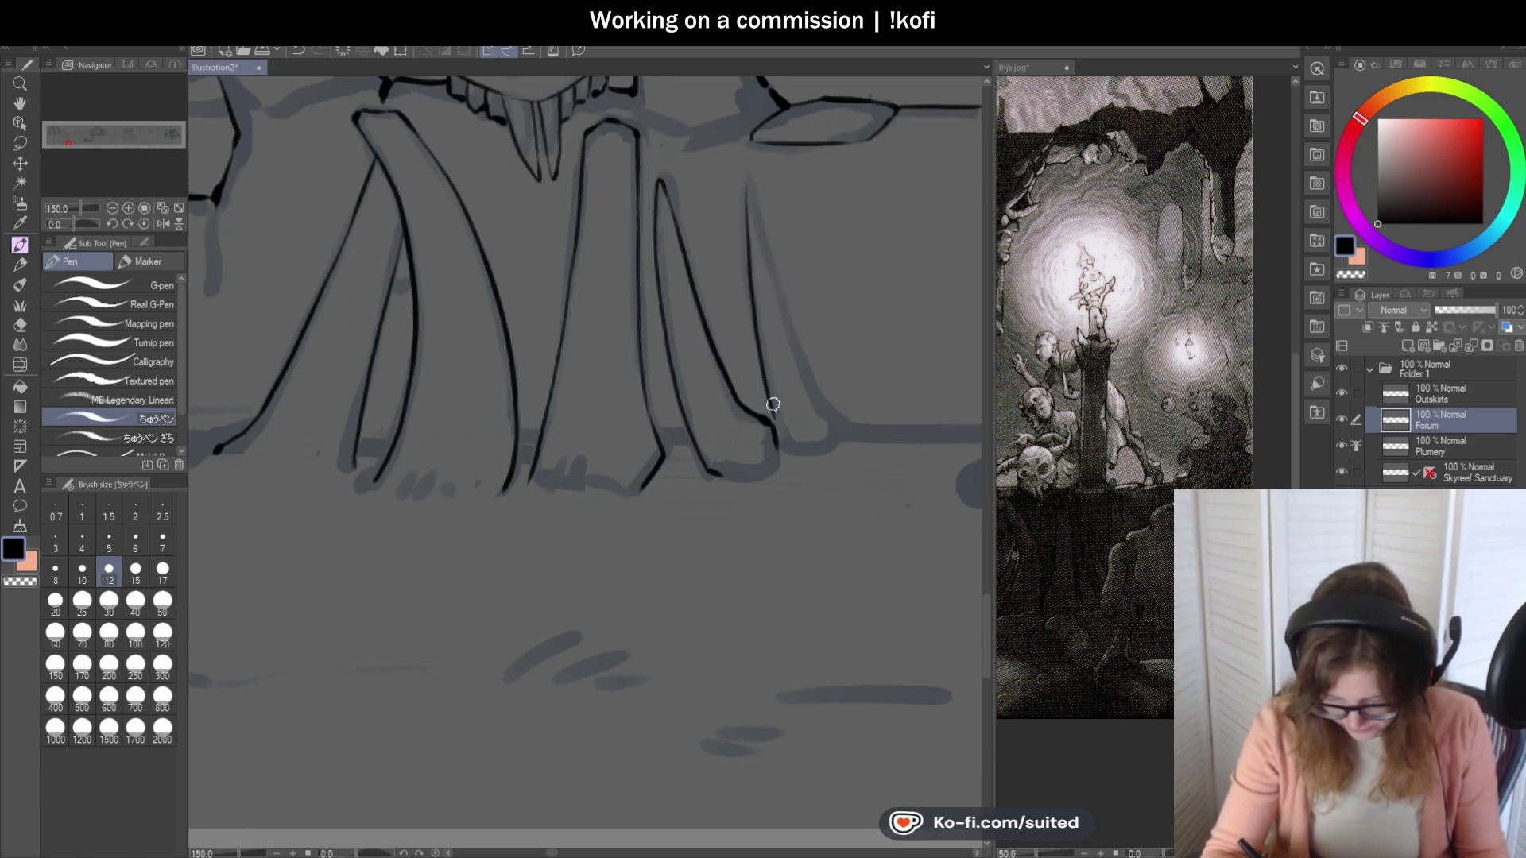
{"action": "key", "text": "ctrl+z"}
{"action": "left_click_drag", "start_coordinate": [746, 177], "coordinate": [772, 420]}
{"action": "scroll", "coordinate": [772, 420], "scroll_direction": "up", "scroll_amount": 1}
{"action": "left_click_drag", "start_coordinate": [745, 169], "coordinate": [826, 429]}
{"action": "key", "text": "ctrl+z"}
{"action": "left_click_drag", "start_coordinate": [756, 191], "coordinate": [843, 469]}
{"action": "scroll", "coordinate": [845, 523], "scroll_direction": "up", "scroll_amount": 1}
{"action": "mouse_move", "coordinate": [818, 368]}
{"action": "left_mouse_down"}
{"action": "mouse_move", "coordinate": [842, 457]}
{"action": "mouse_move", "coordinate": [808, 488]}
{"action": "mouse_move", "coordinate": [704, 494]}
{"action": "left_mouse_up"}
{"action": "scroll", "coordinate": [789, 453], "scroll_direction": "down", "scroll_amount": 1}
{"action": "scroll", "coordinate": [780, 436], "scroll_direction": "up", "scroll_amount": 1}
{"action": "mouse_move", "coordinate": [806, 393]}
{"action": "left_mouse_down"}
{"action": "mouse_move", "coordinate": [780, 487]}
{"action": "mouse_move", "coordinate": [723, 504]}
{"action": "left_mouse_up"}
{"action": "scroll", "coordinate": [722, 504], "scroll_direction": "down", "scroll_amount": 5}
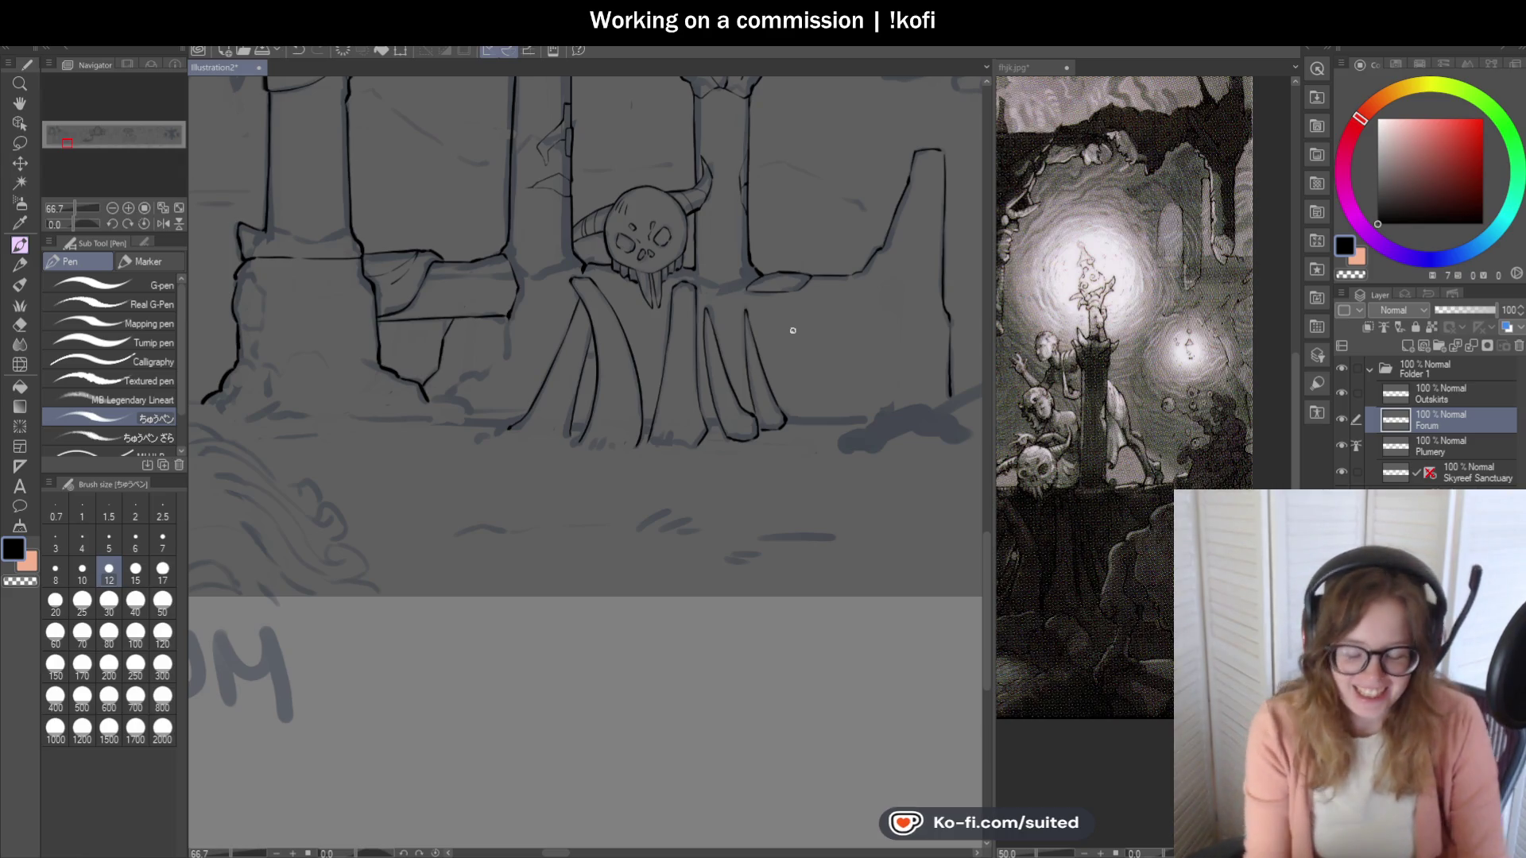
Join the two fold lines with a short horizontal hem stroke.
{"action": "scroll", "coordinate": [548, 489], "scroll_direction": "up", "scroll_amount": 2}
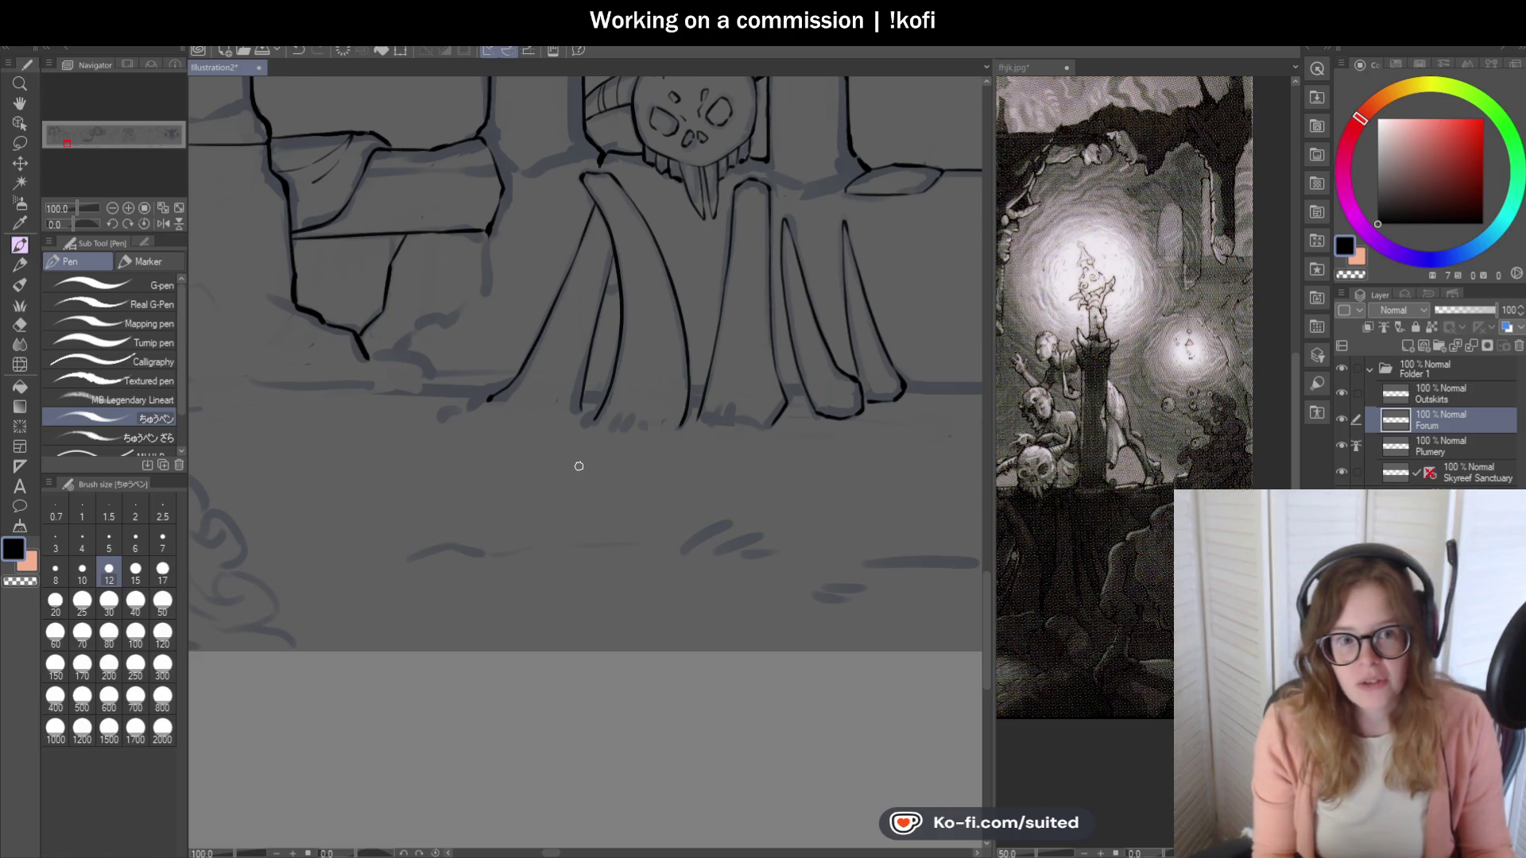
{"action": "scroll", "coordinate": [575, 405], "scroll_direction": "up", "scroll_amount": 4}
{"action": "mouse_move", "coordinate": [432, 300]}
{"action": "left_mouse_down"}
{"action": "mouse_move", "coordinate": [464, 334]}
{"action": "mouse_move", "coordinate": [664, 361]}
{"action": "left_mouse_up"}
{"action": "key", "text": "ctrl+z"}
{"action": "left_click_drag", "start_coordinate": [436, 323], "coordinate": [592, 402]}
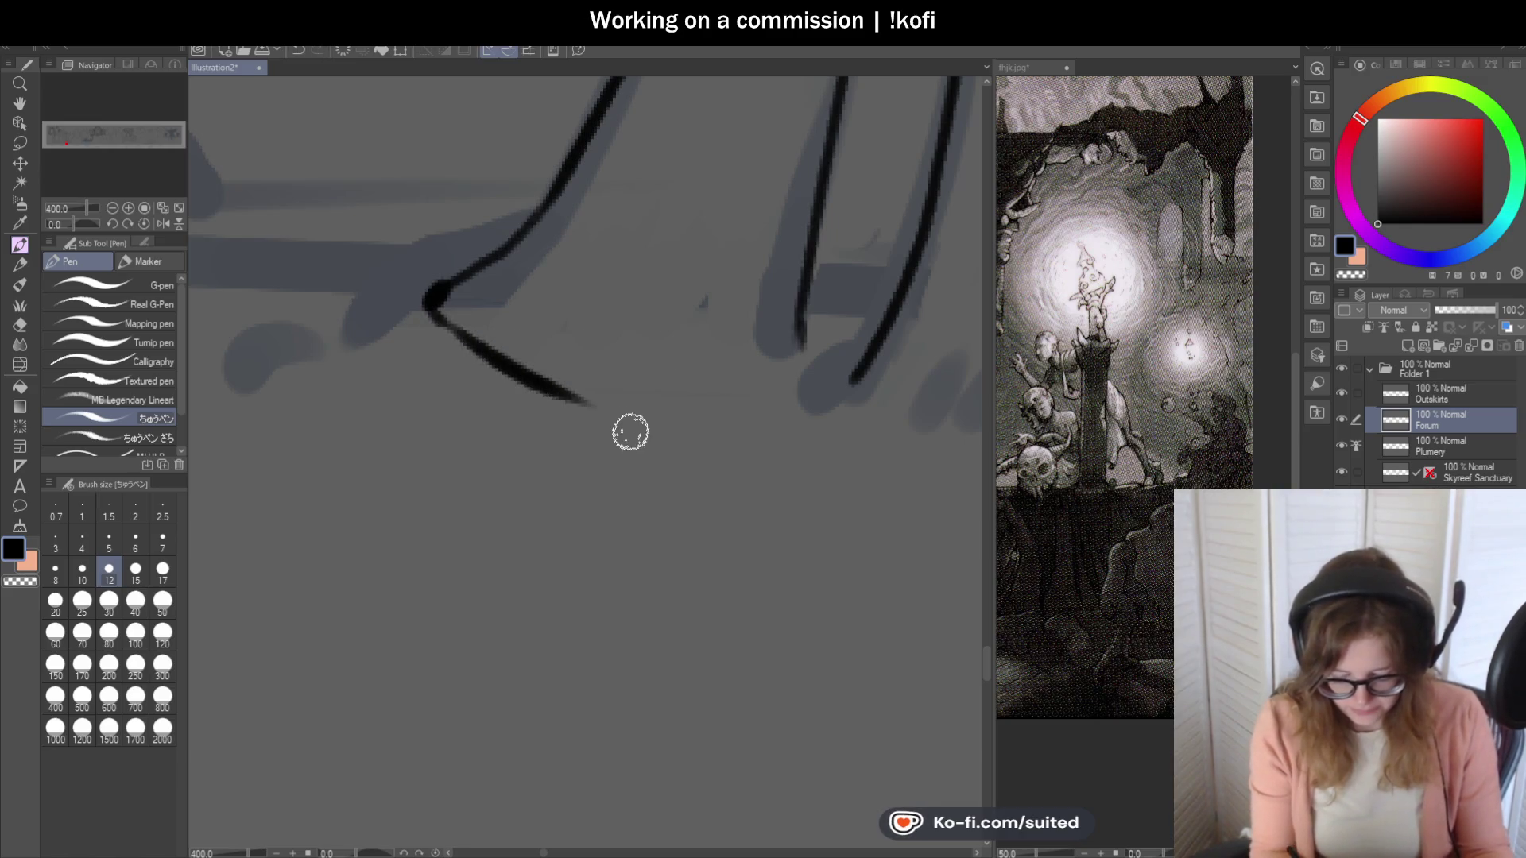
{"action": "key", "text": "ctrl+z"}
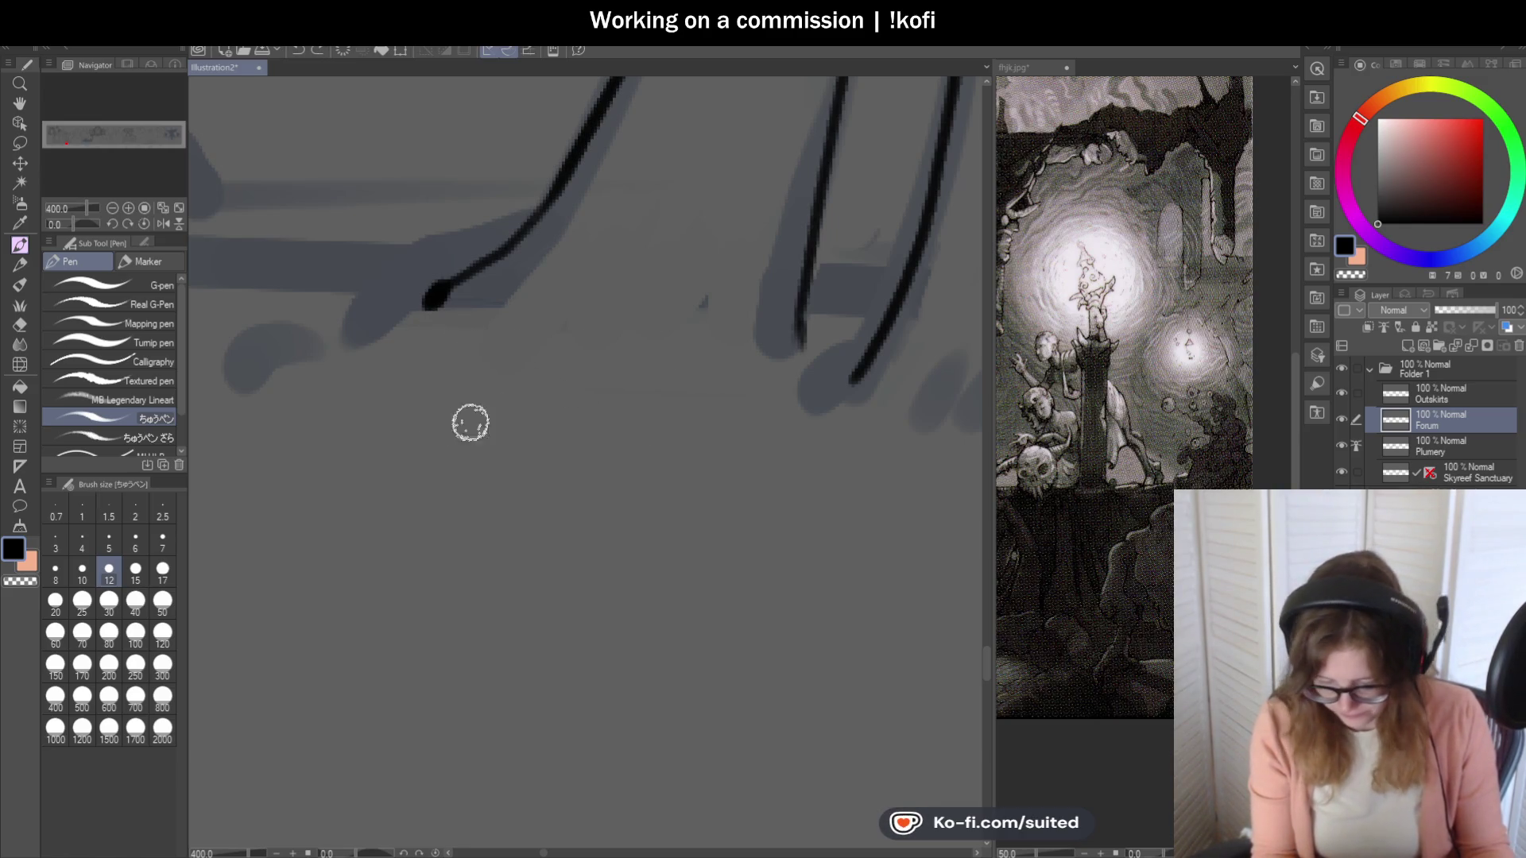
{"action": "scroll", "coordinate": [594, 400], "scroll_direction": "down", "scroll_amount": 2}
{"action": "scroll", "coordinate": [719, 398], "scroll_direction": "up", "scroll_amount": 2}
{"action": "left_click_drag", "start_coordinate": [628, 327], "coordinate": [693, 328]}
Ink a line down the right fold and along the hem.
{"action": "scroll", "coordinate": [776, 351], "scroll_direction": "down", "scroll_amount": 4}
{"action": "scroll", "coordinate": [794, 344], "scroll_direction": "up", "scroll_amount": 2}
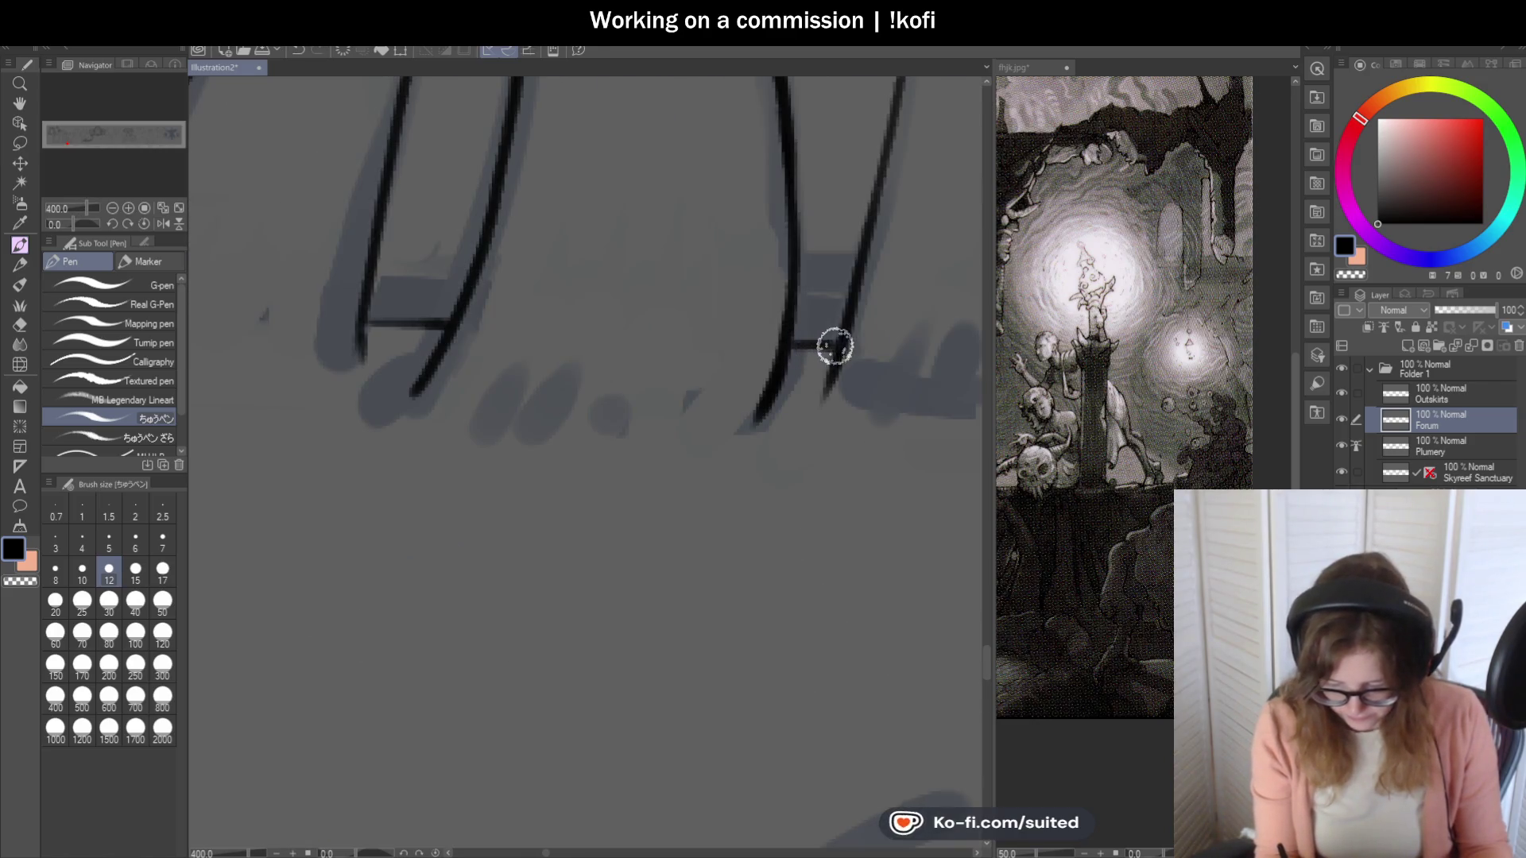
{"action": "scroll", "coordinate": [708, 382], "scroll_direction": "down", "scroll_amount": 1}
{"action": "scroll", "coordinate": [708, 382], "scroll_direction": "down", "scroll_amount": 1}
{"action": "scroll", "coordinate": [927, 354], "scroll_direction": "down", "scroll_amount": 1}
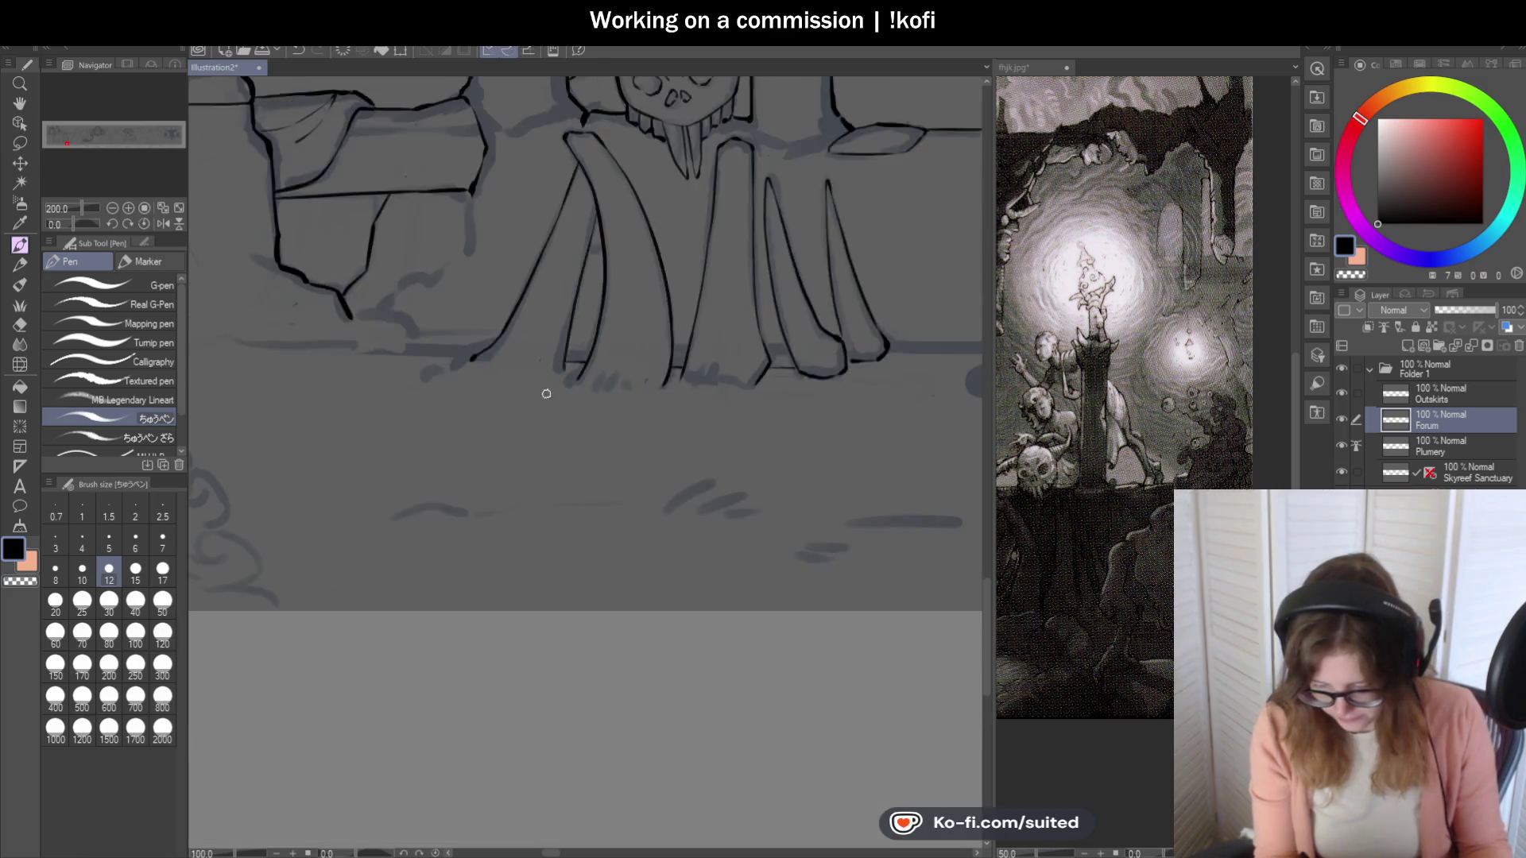
{"action": "scroll", "coordinate": [791, 377], "scroll_direction": "up", "scroll_amount": 1}
{"action": "scroll", "coordinate": [791, 378], "scroll_direction": "up", "scroll_amount": 2}
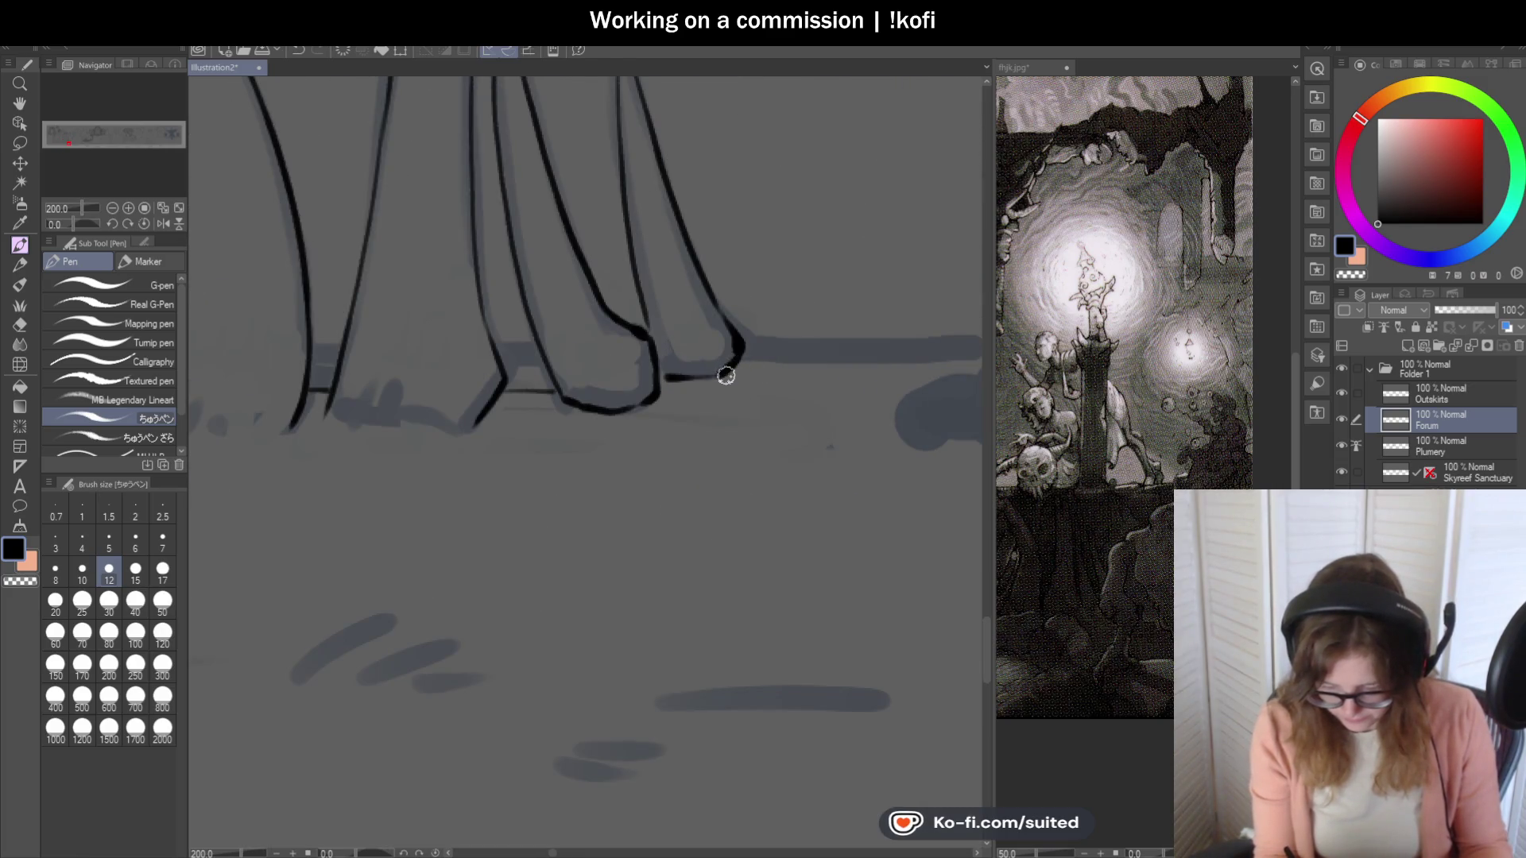
{"action": "scroll", "coordinate": [913, 381], "scroll_direction": "down", "scroll_amount": 2}
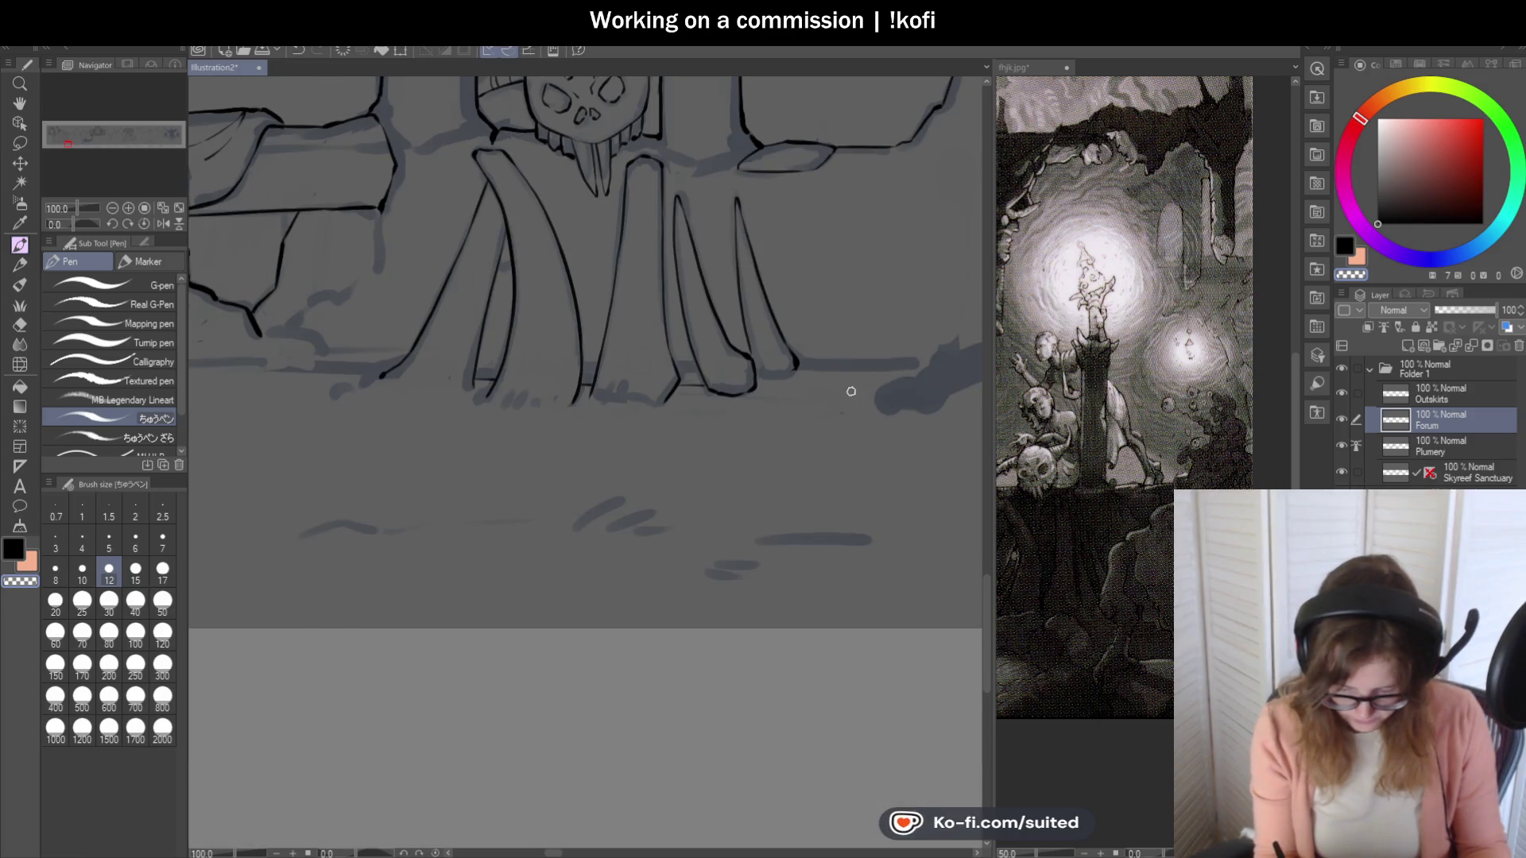
{"action": "scroll", "coordinate": [853, 392], "scroll_direction": "down", "scroll_amount": 1}
{"action": "scroll", "coordinate": [811, 374], "scroll_direction": "up", "scroll_amount": 3}
{"action": "mouse_move", "coordinate": [853, 308]}
{"action": "left_mouse_down"}
{"action": "mouse_move", "coordinate": [875, 310]}
{"action": "mouse_move", "coordinate": [824, 375]}
{"action": "mouse_move", "coordinate": [719, 375]}
{"action": "mouse_move", "coordinate": [776, 323]}
{"action": "mouse_move", "coordinate": [743, 360]}
{"action": "mouse_move", "coordinate": [771, 376]}
{"action": "mouse_move", "coordinate": [978, 350]}
{"action": "left_mouse_up"}
Ink the ground line over the rubble beside the robe.
{"action": "scroll", "coordinate": [775, 384], "scroll_direction": "down", "scroll_amount": 2}
{"action": "scroll", "coordinate": [774, 384], "scroll_direction": "up", "scroll_amount": 2}
{"action": "scroll", "coordinate": [771, 375], "scroll_direction": "down", "scroll_amount": 2}
{"action": "scroll", "coordinate": [535, 395], "scroll_direction": "up", "scroll_amount": 2}
{"action": "scroll", "coordinate": [503, 403], "scroll_direction": "down", "scroll_amount": 2}
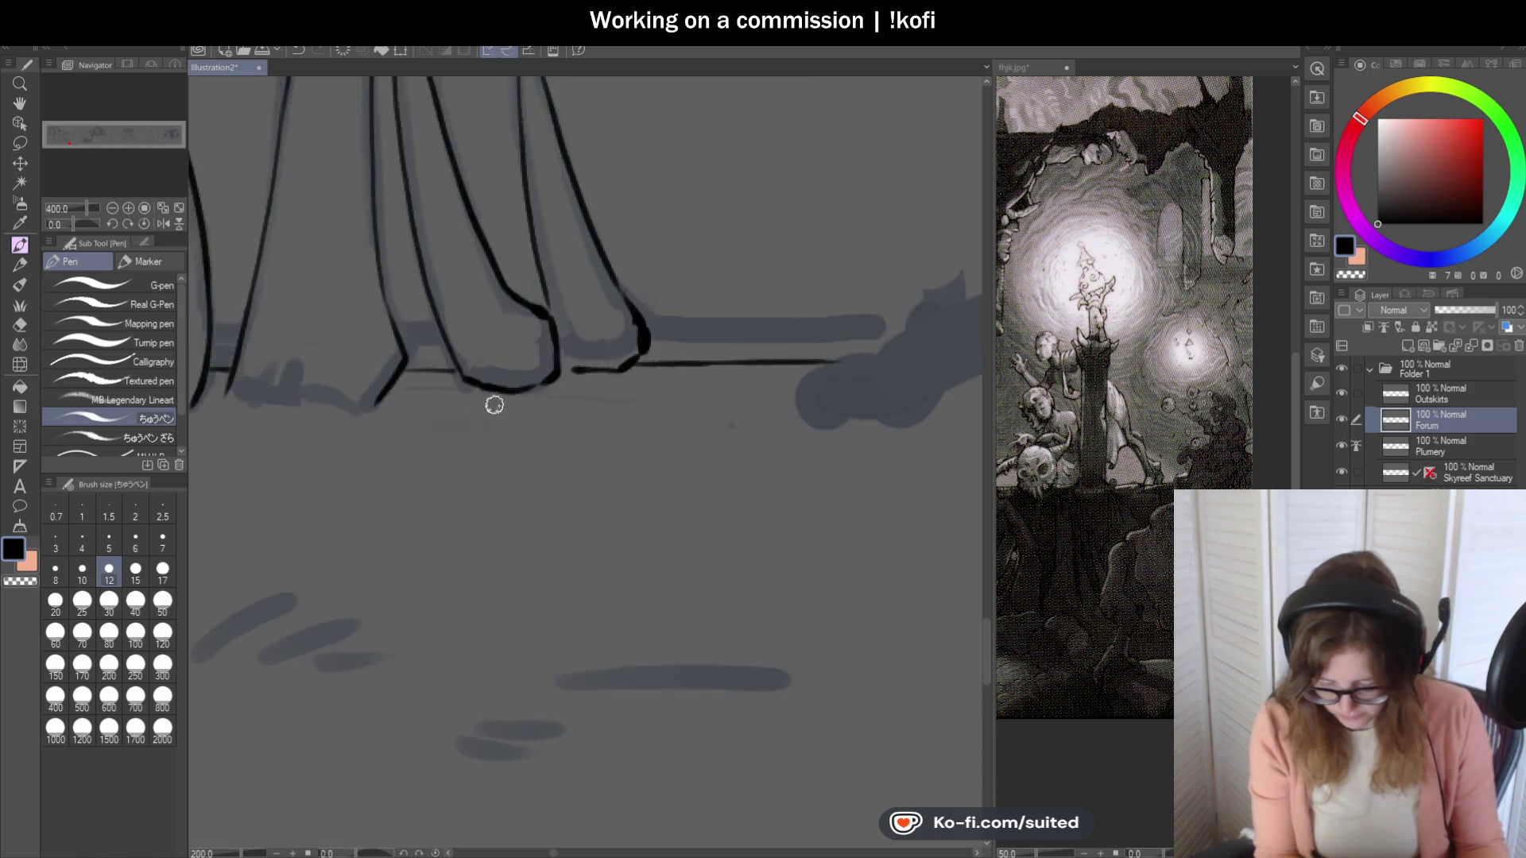
{"action": "scroll", "coordinate": [504, 404], "scroll_direction": "down", "scroll_amount": 2}
{"action": "scroll", "coordinate": [804, 355], "scroll_direction": "up", "scroll_amount": 1}
{"action": "mouse_move", "coordinate": [814, 316]}
{"action": "left_mouse_down"}
{"action": "mouse_move", "coordinate": [775, 338]}
{"action": "mouse_move", "coordinate": [707, 334]}
{"action": "mouse_move", "coordinate": [674, 370]}
{"action": "mouse_move", "coordinate": [577, 399]}
{"action": "left_mouse_up"}
{"action": "scroll", "coordinate": [580, 407], "scroll_direction": "down", "scroll_amount": 4}
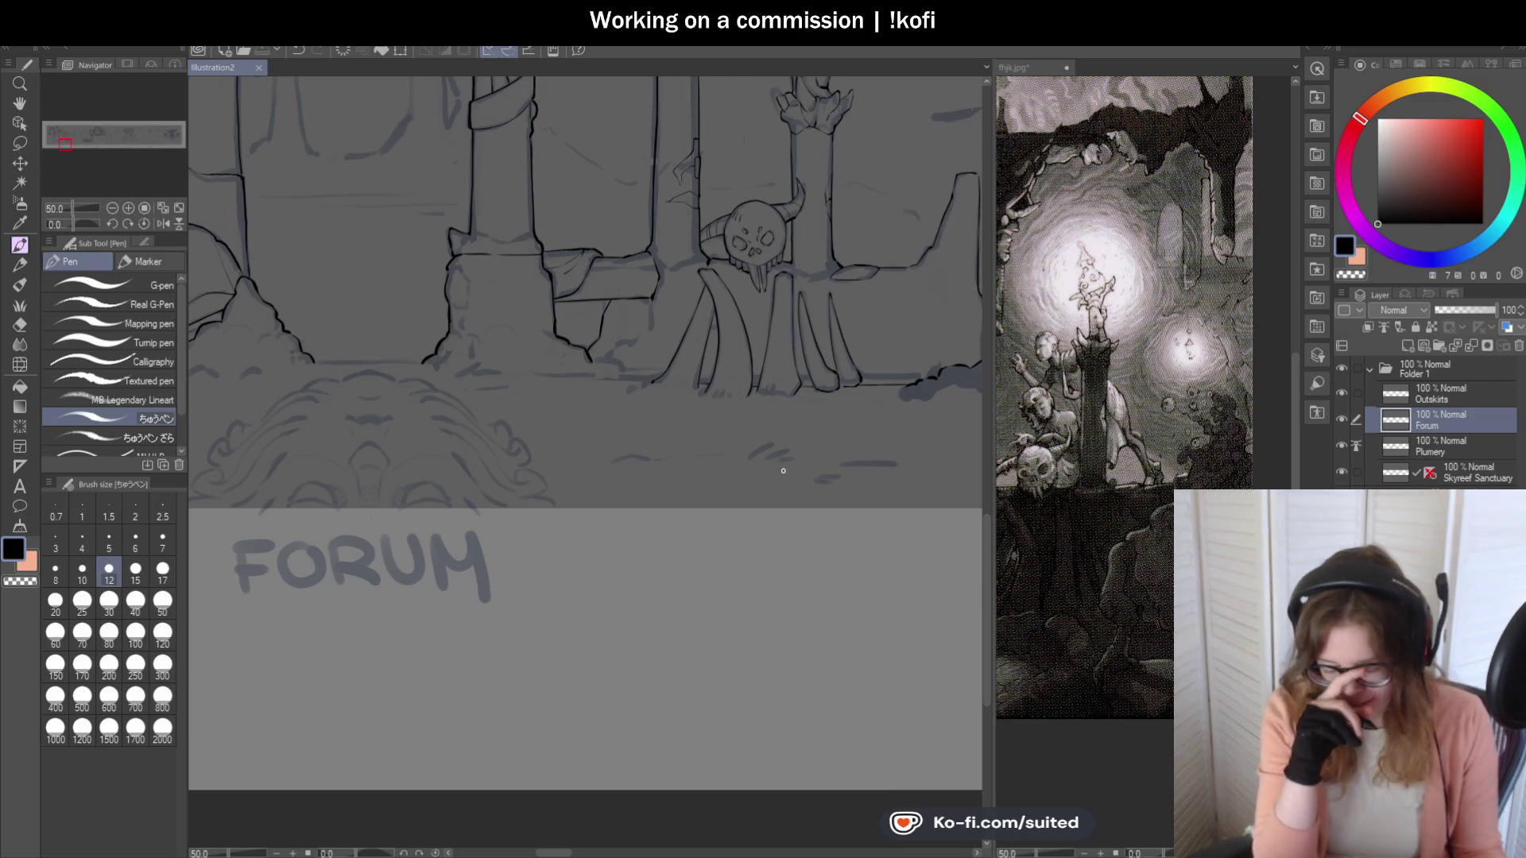
Rotate the canvas sideways and draw the straight ledge line between the rocks, retrying several times.
{"action": "scroll", "coordinate": [898, 377], "scroll_direction": "down", "scroll_amount": 2}
{"action": "scroll", "coordinate": [898, 377], "scroll_direction": "up", "scroll_amount": 3}
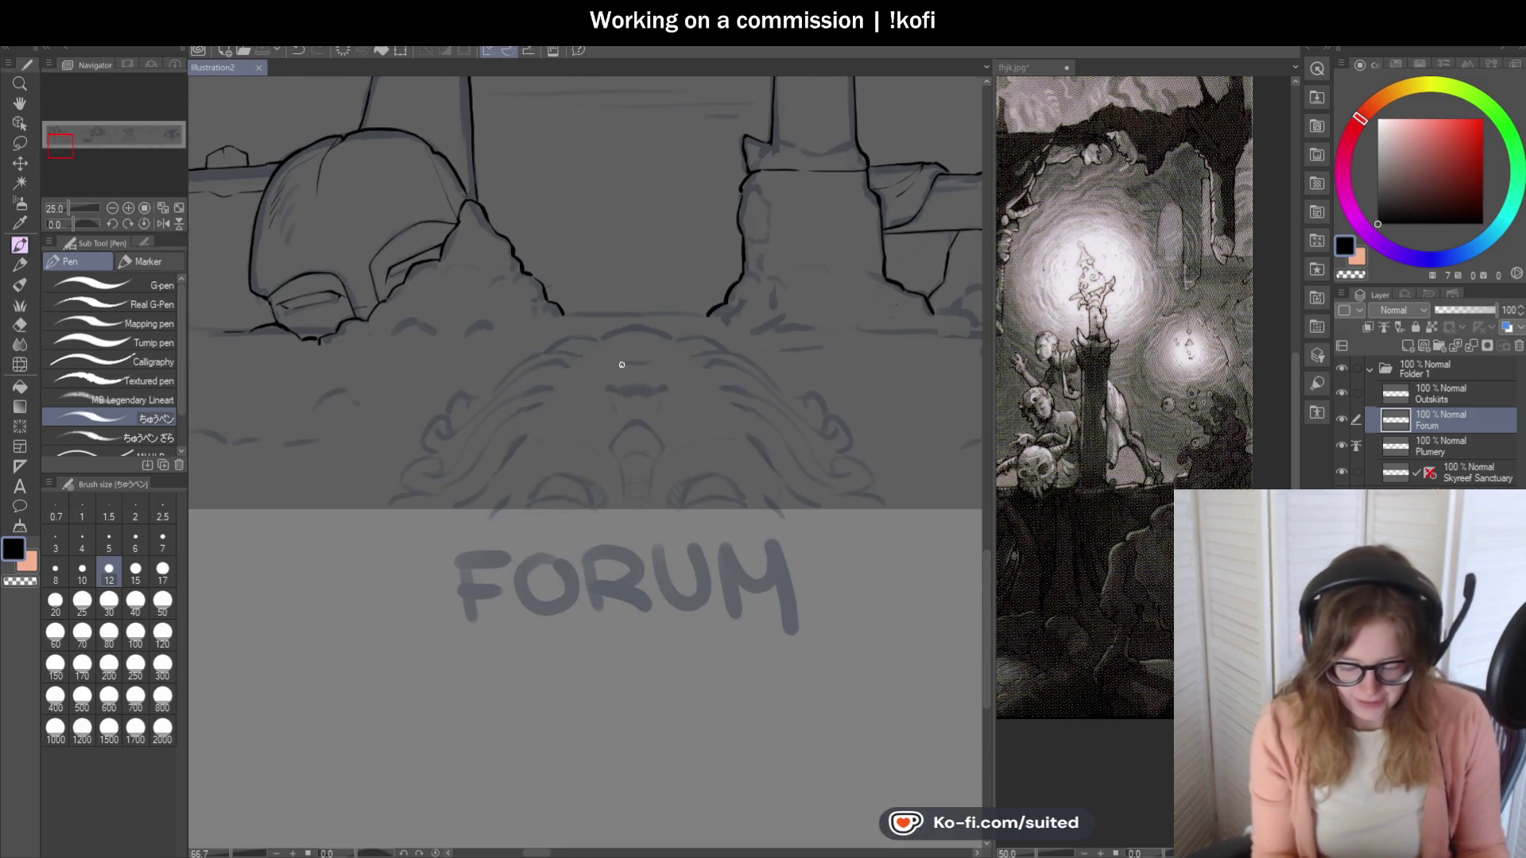
{"action": "left_click_drag", "start_coordinate": [62, 223], "coordinate": [67, 226]}
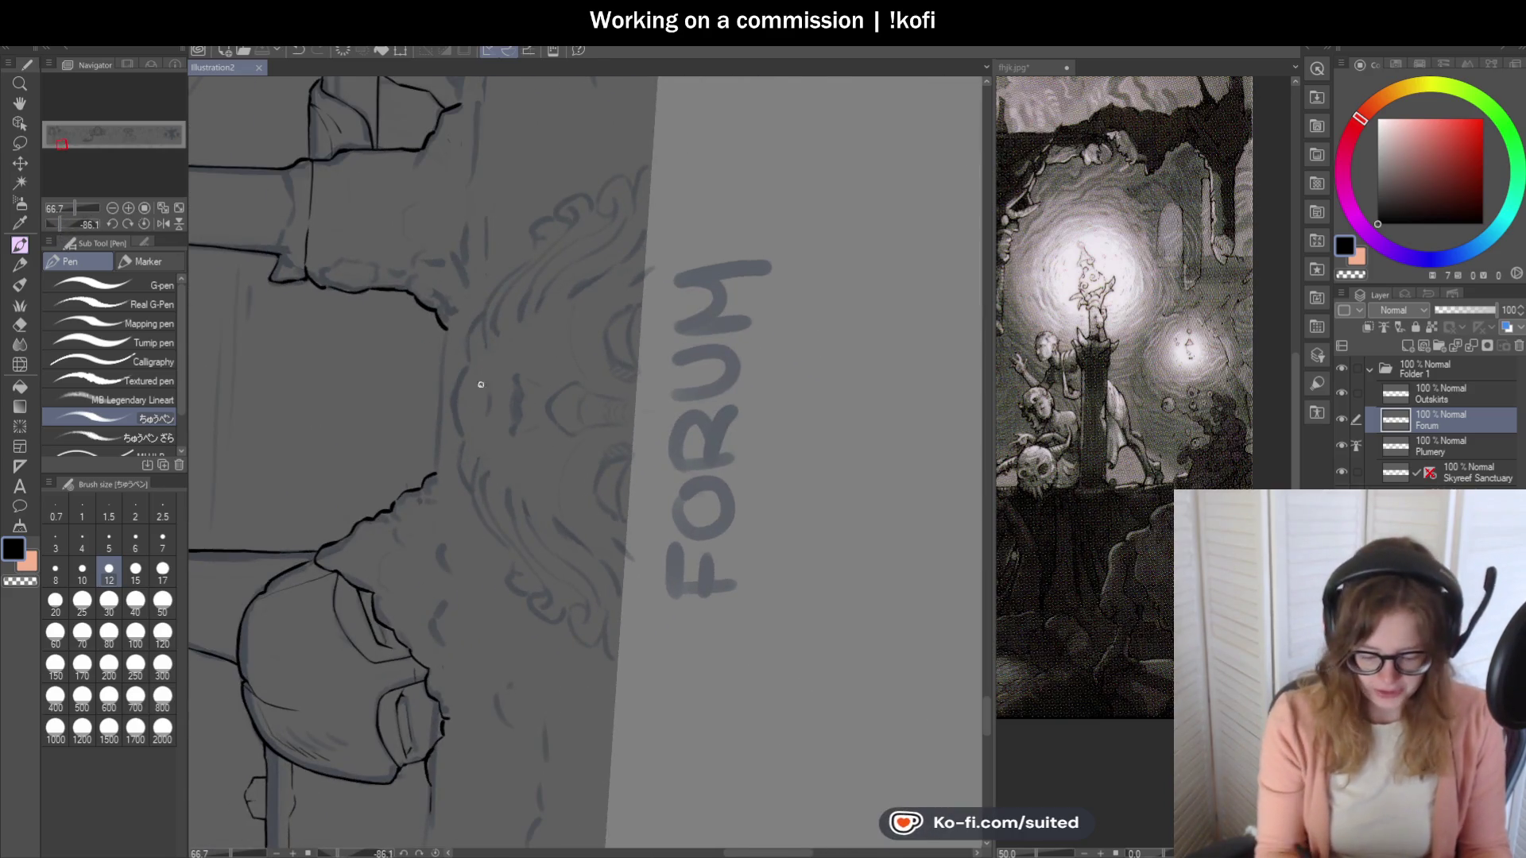
{"action": "scroll", "coordinate": [437, 300], "scroll_direction": "up", "scroll_amount": 3}
{"action": "left_click_drag", "start_coordinate": [430, 263], "coordinate": [409, 579]}
{"action": "key", "text": "ctrl+z"}
{"action": "left_click_drag", "start_coordinate": [436, 250], "coordinate": [412, 574]}
{"action": "key", "text": "ctrl+z"}
{"action": "left_click_drag", "start_coordinate": [435, 248], "coordinate": [413, 574]}
{"action": "key", "text": "ctrl+z"}
{"action": "key", "text": "ctrl+z"}
{"action": "mouse_move", "coordinate": [436, 248]}
{"action": "left_mouse_down"}
{"action": "mouse_move", "coordinate": [408, 521]}
{"action": "mouse_move", "coordinate": [413, 566]}
{"action": "mouse_move", "coordinate": [429, 283]}
{"action": "mouse_move", "coordinate": [419, 572]}
{"action": "left_mouse_up"}
{"action": "key", "text": "ctrl+z"}
Erase the ledge line's lower end with transparent colour, redraw it in black, and reset rotation.
{"action": "key", "text": "c"}
{"action": "left_click_drag", "start_coordinate": [426, 469], "coordinate": [424, 571]}
{"action": "key", "text": "c"}
{"action": "left_click_drag", "start_coordinate": [423, 442], "coordinate": [413, 573]}
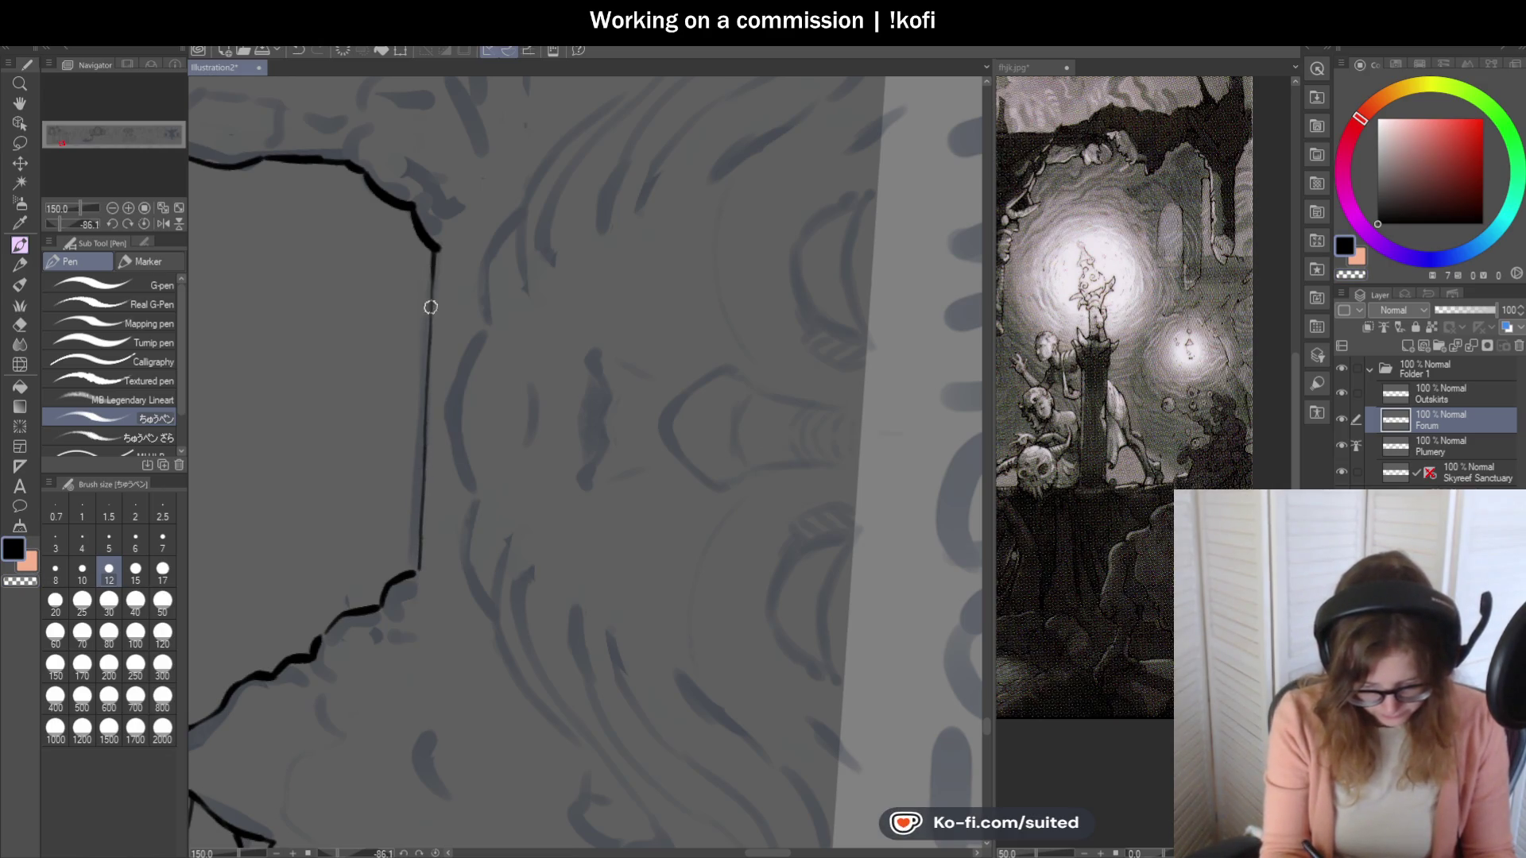
{"action": "left_click", "coordinate": [146, 224]}
{"action": "scroll", "coordinate": [750, 435], "scroll_direction": "down", "scroll_amount": 4}
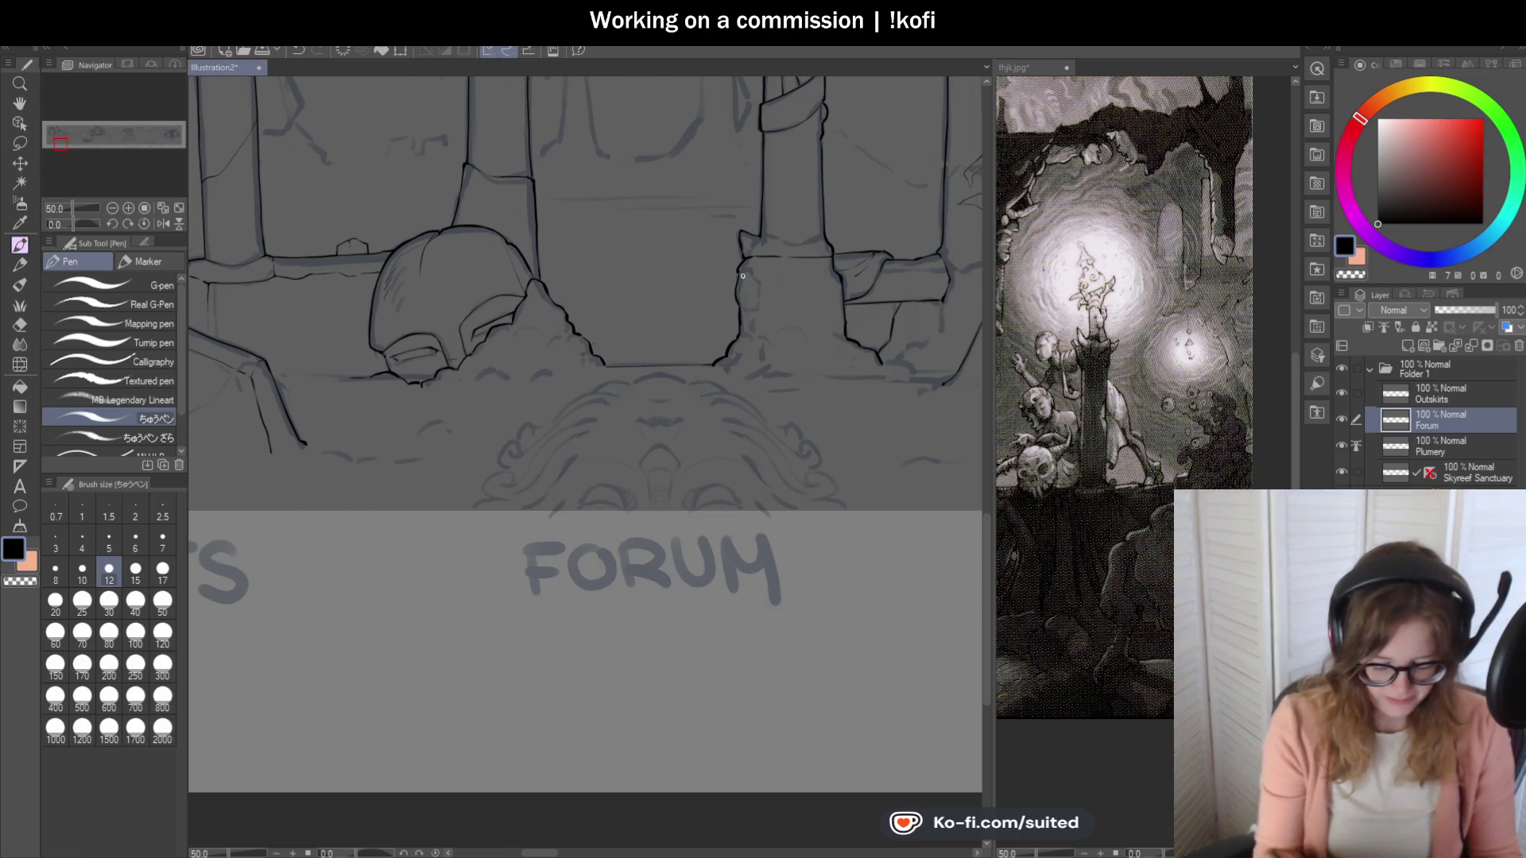
{"action": "scroll", "coordinate": [765, 358], "scroll_direction": "down", "scroll_amount": 2}
{"action": "scroll", "coordinate": [742, 407], "scroll_direction": "up", "scroll_amount": 3}
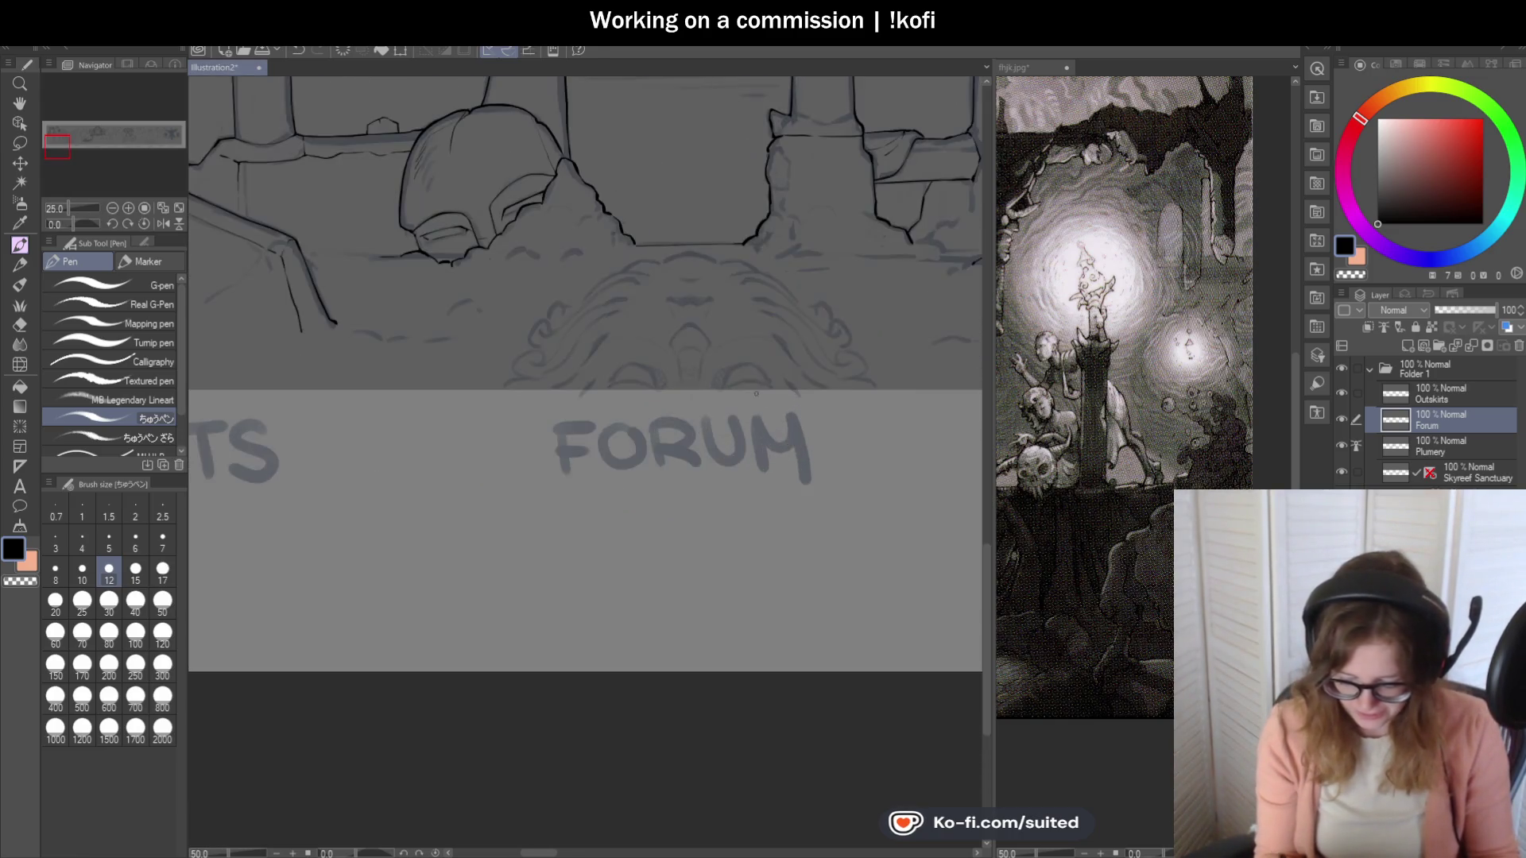
{"action": "scroll", "coordinate": [613, 235], "scroll_direction": "up", "scroll_amount": 2}
{"action": "scroll", "coordinate": [538, 374], "scroll_direction": "down", "scroll_amount": 1}
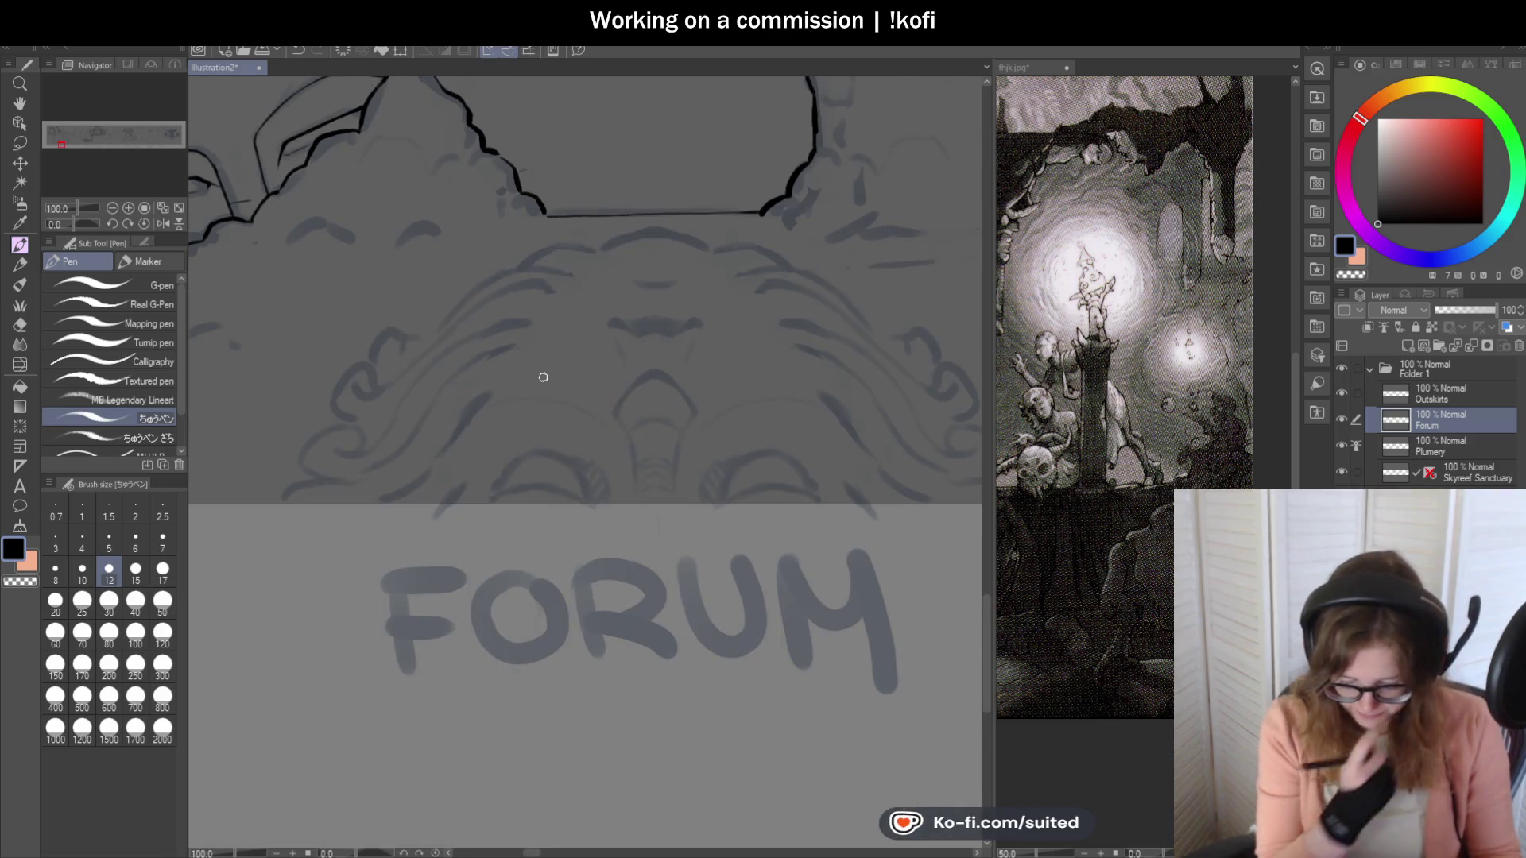
{"action": "scroll", "coordinate": [531, 509], "scroll_direction": "down", "scroll_amount": 2}
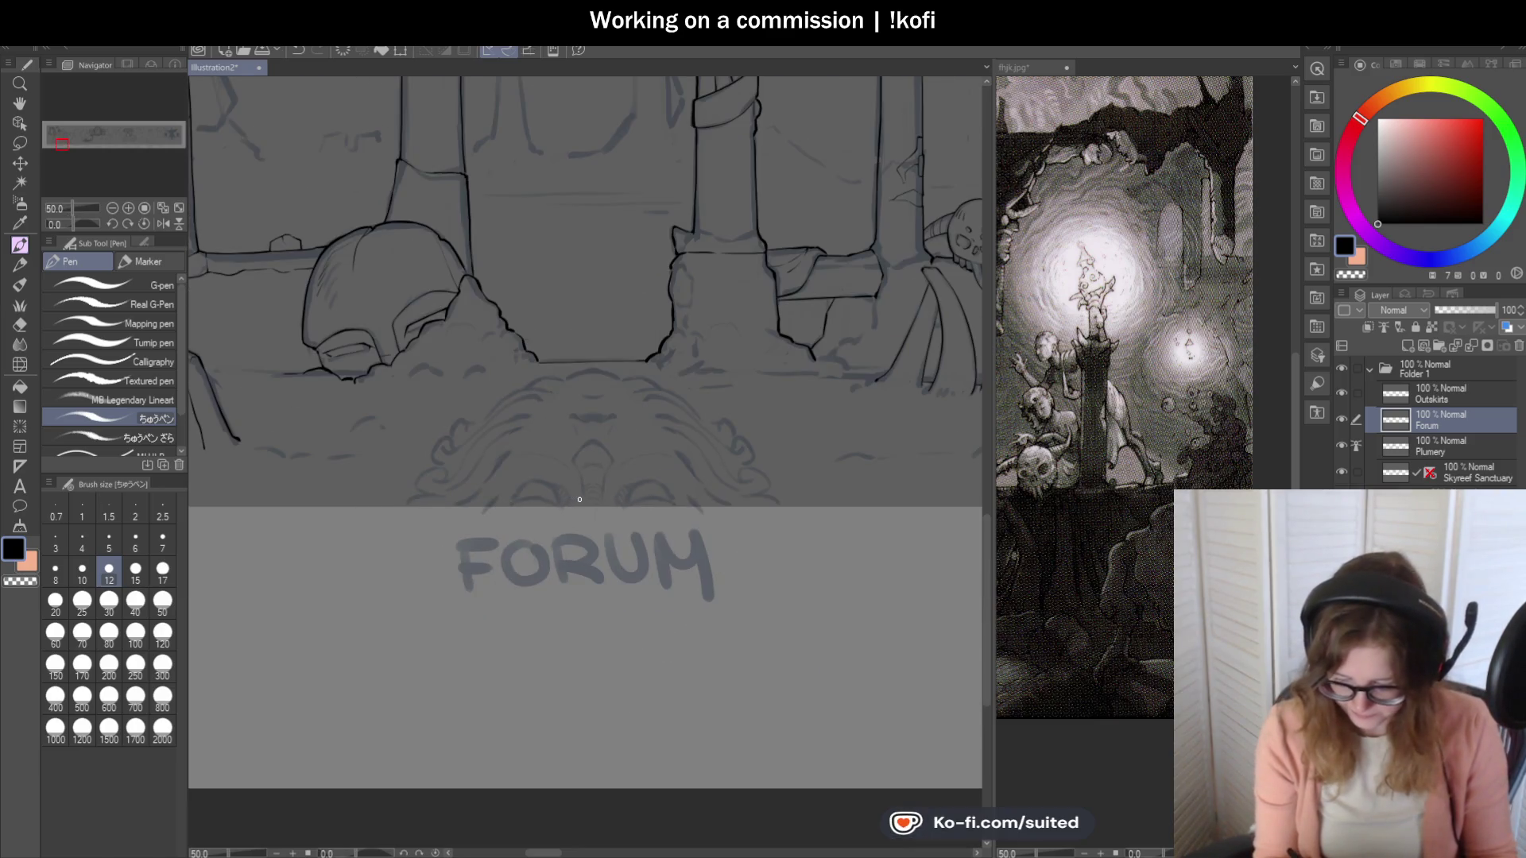
{"action": "scroll", "coordinate": [796, 411], "scroll_direction": "down", "scroll_amount": 1}
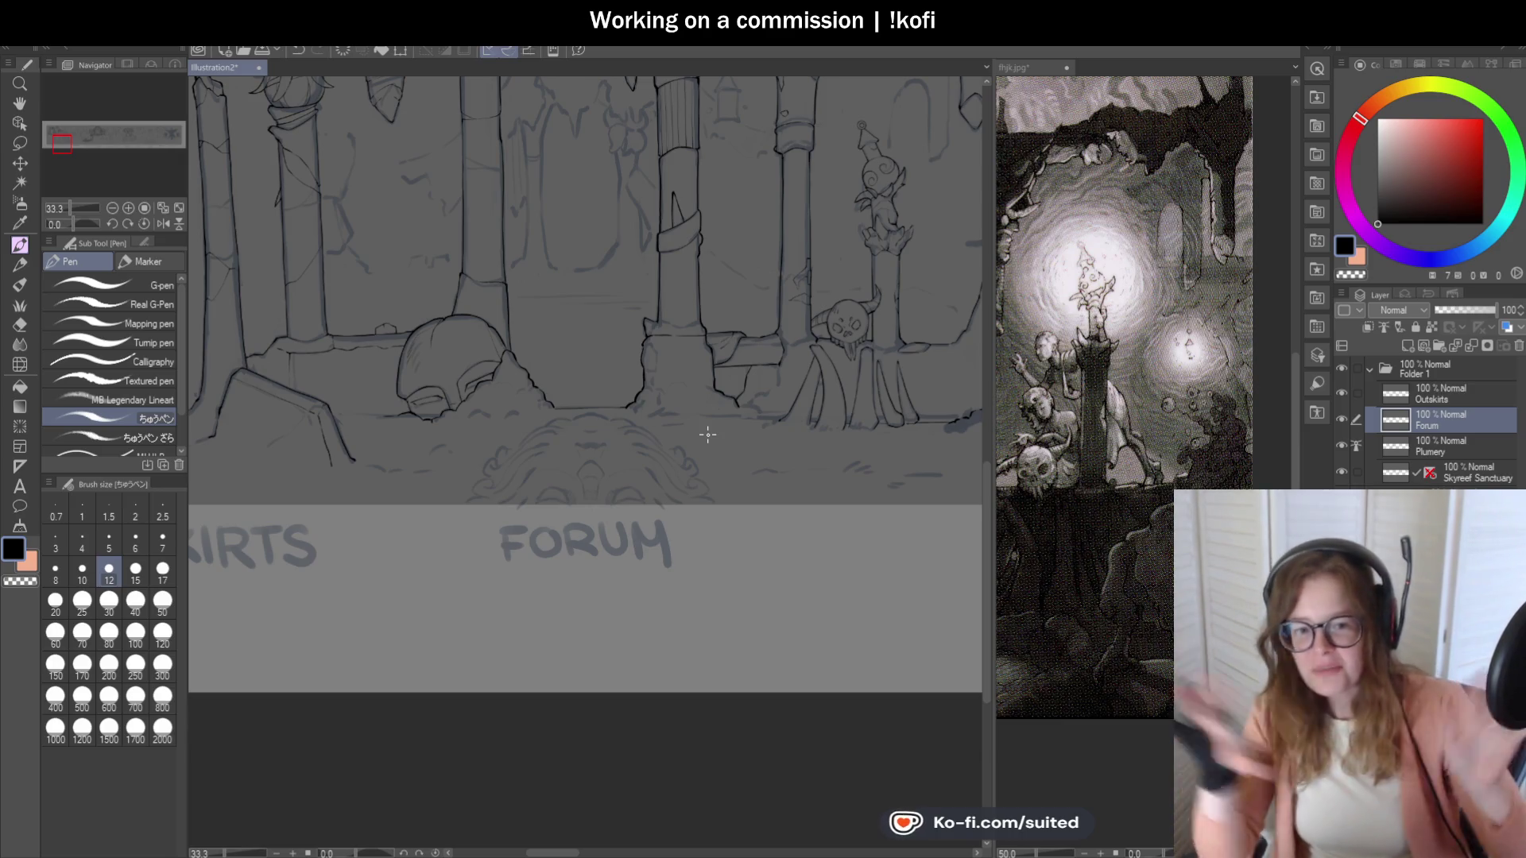
{"action": "scroll", "coordinate": [771, 370], "scroll_direction": "down", "scroll_amount": 1}
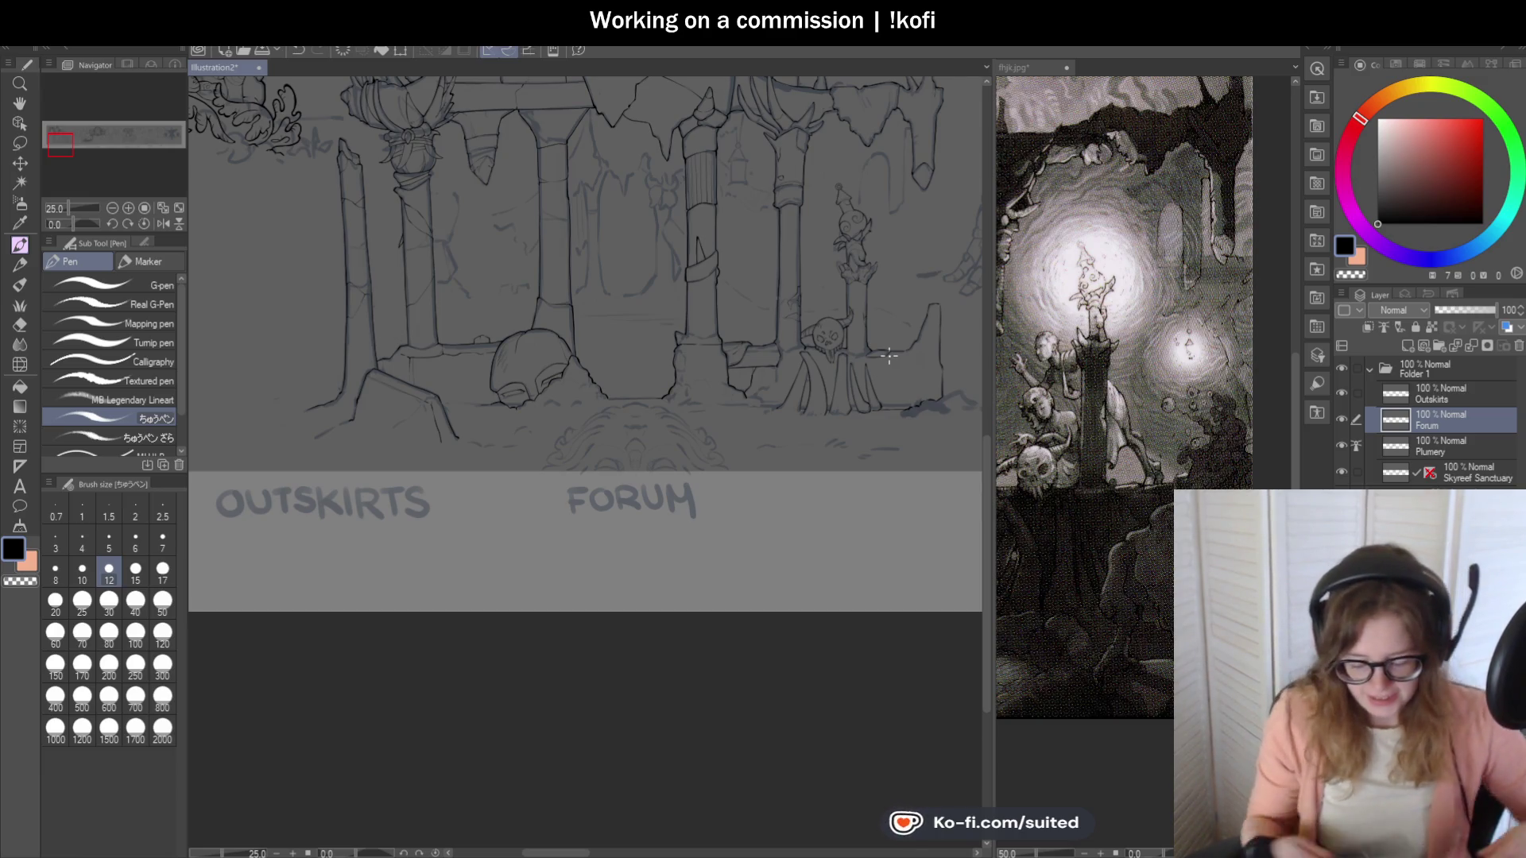
{"action": "scroll", "coordinate": [549, 326], "scroll_direction": "down", "scroll_amount": 2}
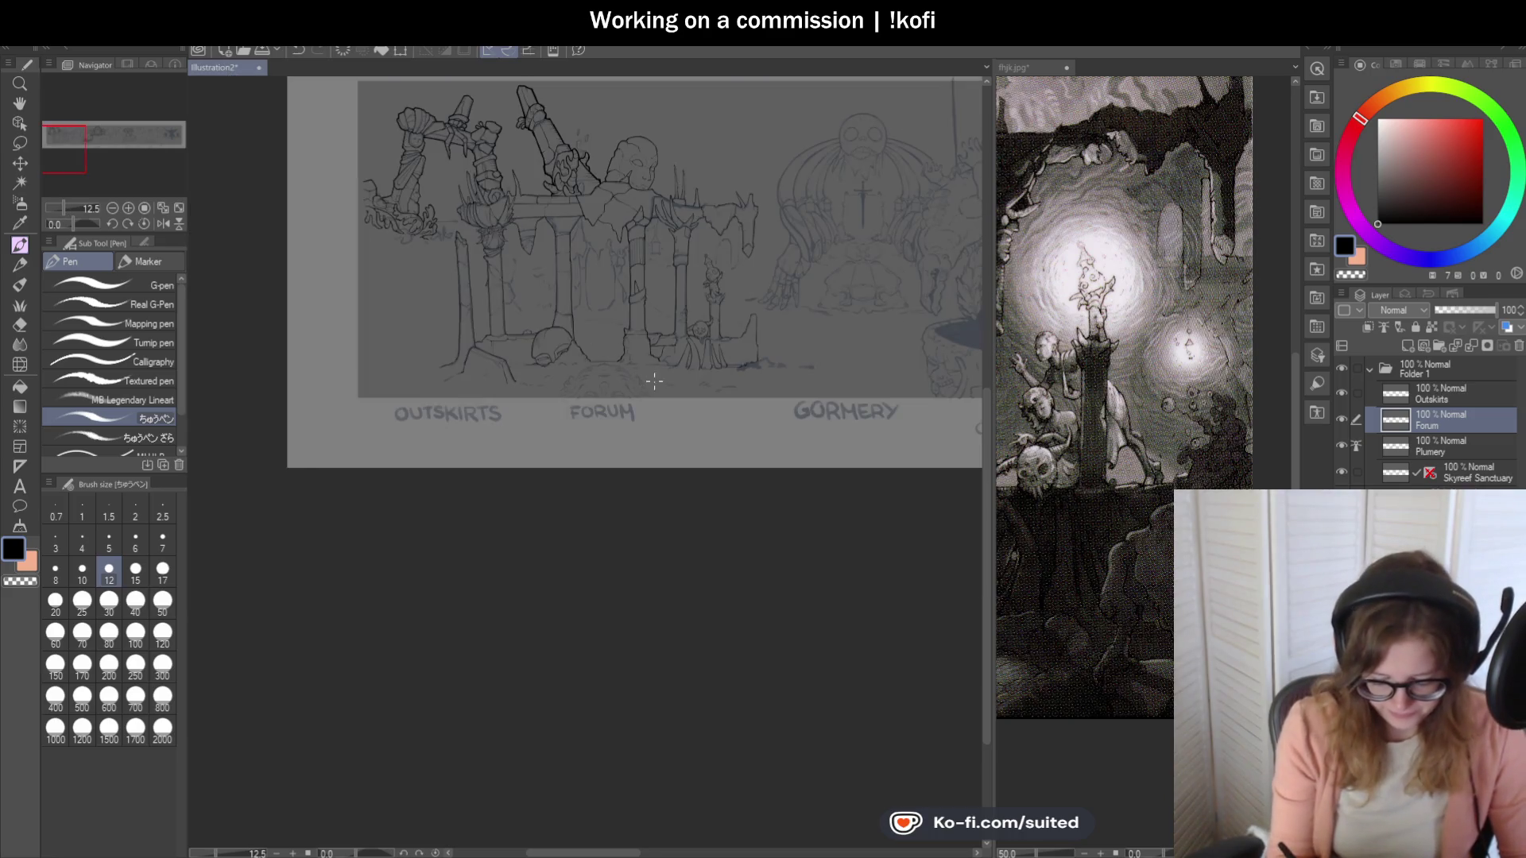
Ink the rubble's top edge beside the ruins and continue its outline down to the right.
{"action": "scroll", "coordinate": [810, 295], "scroll_direction": "up", "scroll_amount": 3}
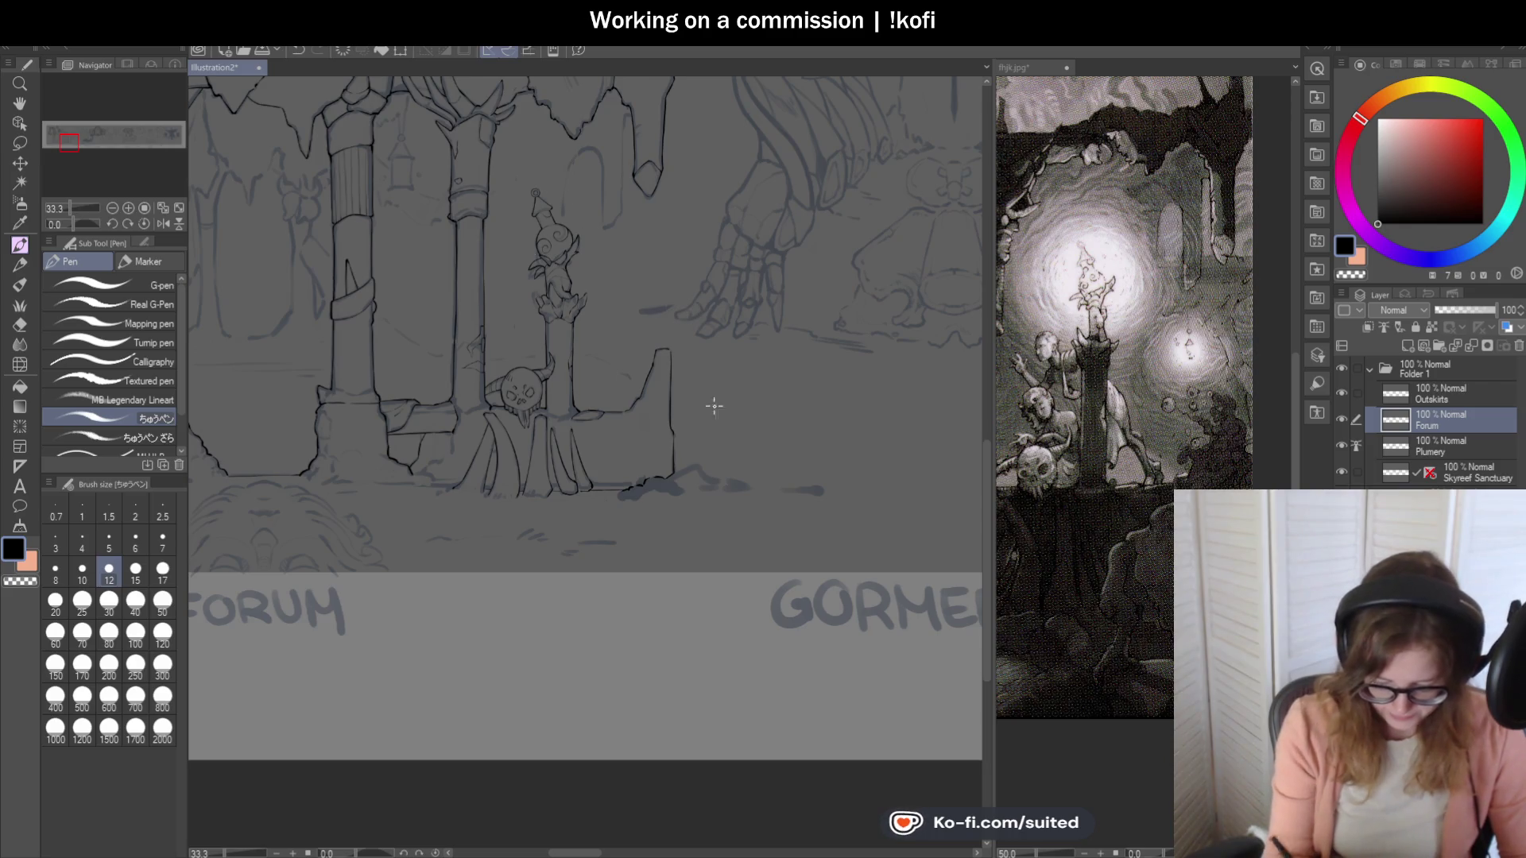
{"action": "scroll", "coordinate": [712, 499], "scroll_direction": "up", "scroll_amount": 5}
{"action": "left_click_drag", "start_coordinate": [600, 407], "coordinate": [705, 369]}
{"action": "scroll", "coordinate": [774, 500], "scroll_direction": "up", "scroll_amount": 1}
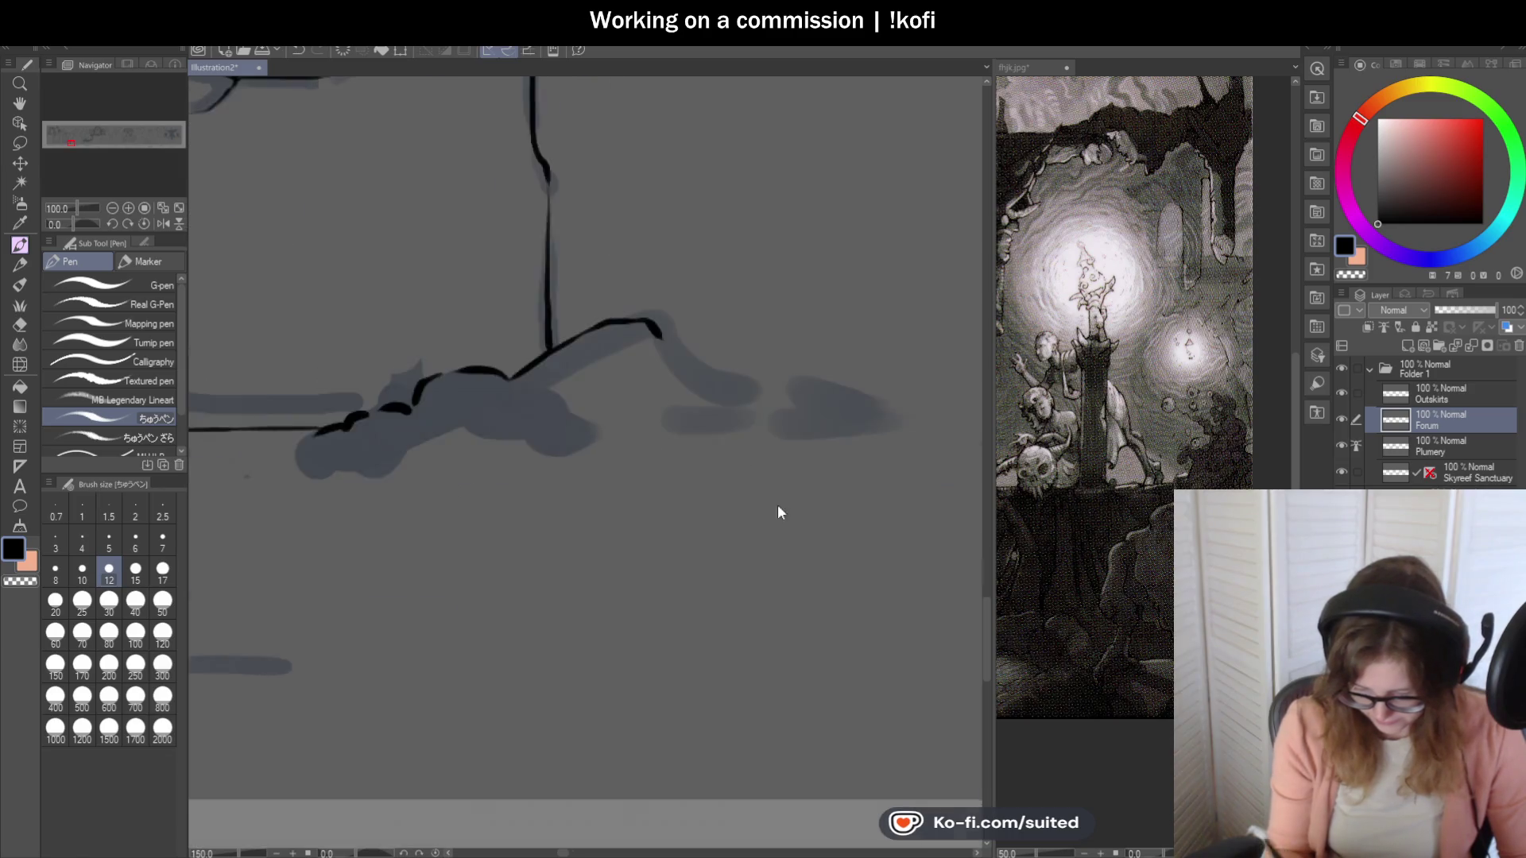
{"action": "mouse_move", "coordinate": [615, 286]}
{"action": "left_mouse_down"}
{"action": "mouse_move", "coordinate": [675, 364]}
{"action": "mouse_move", "coordinate": [766, 398]}
{"action": "mouse_move", "coordinate": [830, 373]}
{"action": "mouse_move", "coordinate": [944, 413]}
{"action": "left_mouse_up"}
{"action": "scroll", "coordinate": [827, 422], "scroll_direction": "down", "scroll_amount": 5}
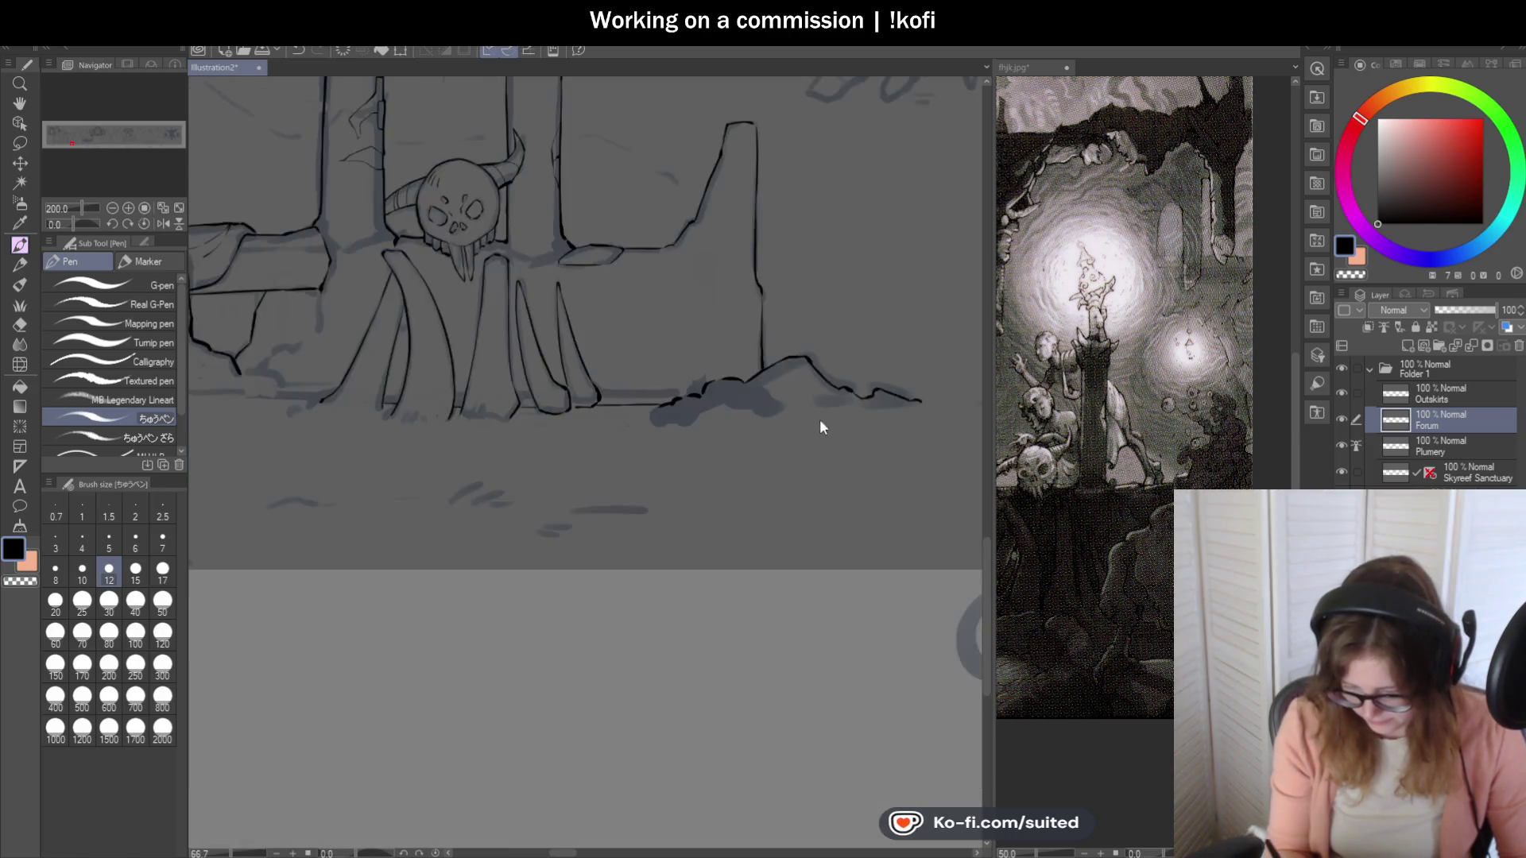
{"action": "scroll", "coordinate": [689, 434], "scroll_direction": "down", "scroll_amount": 1}
{"action": "scroll", "coordinate": [562, 353], "scroll_direction": "up", "scroll_amount": 2}
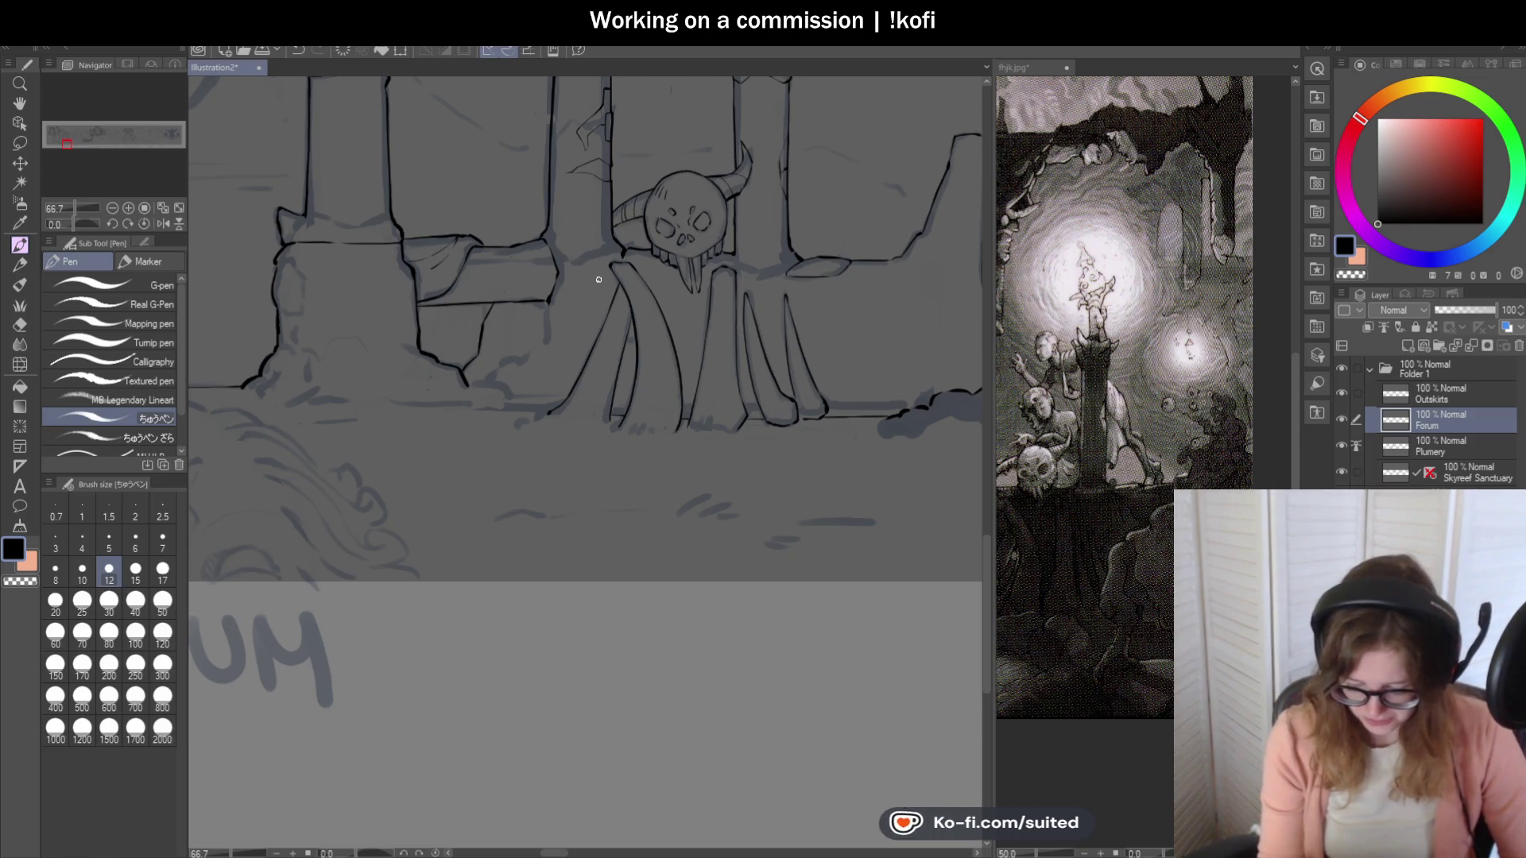
{"action": "scroll", "coordinate": [724, 327], "scroll_direction": "up", "scroll_amount": 5}
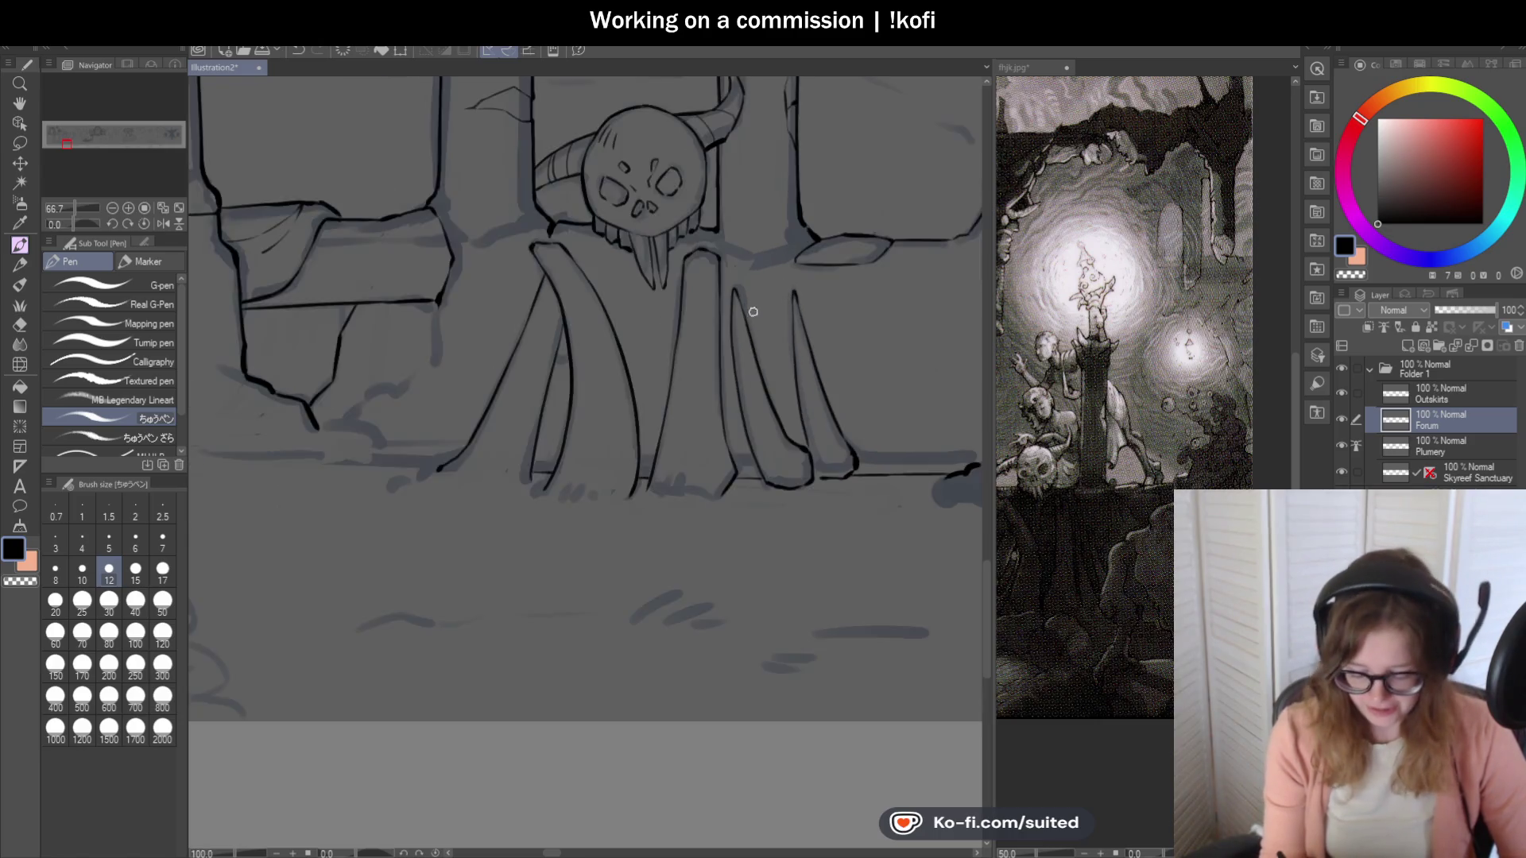
Ink a robe stroke and the skull's jaw line, then save the illustration.
{"action": "left_click_drag", "start_coordinate": [703, 163], "coordinate": [673, 225]}
{"action": "scroll", "coordinate": [566, 327], "scroll_direction": "down", "scroll_amount": 2}
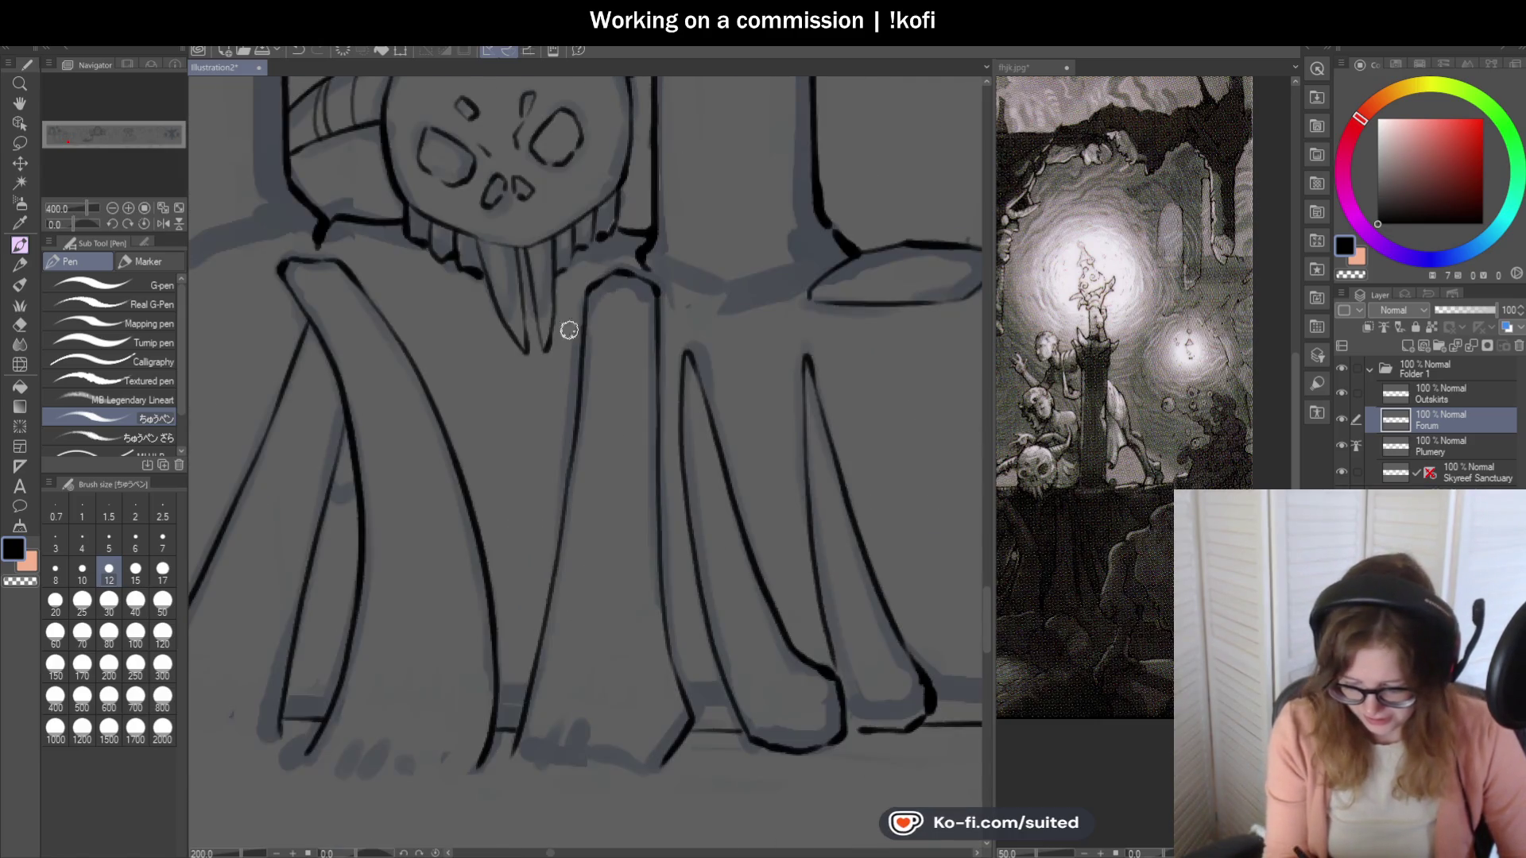
{"action": "scroll", "coordinate": [778, 297], "scroll_direction": "up", "scroll_amount": 2}
{"action": "mouse_move", "coordinate": [529, 188]}
{"action": "left_mouse_down"}
{"action": "mouse_move", "coordinate": [501, 225]}
{"action": "mouse_move", "coordinate": [556, 249]}
{"action": "mouse_move", "coordinate": [804, 272]}
{"action": "mouse_move", "coordinate": [890, 246]}
{"action": "mouse_move", "coordinate": [848, 290]}
{"action": "left_mouse_up"}
{"action": "scroll", "coordinate": [763, 337], "scroll_direction": "down", "scroll_amount": 5}
{"action": "key", "text": "ctrl+s"}
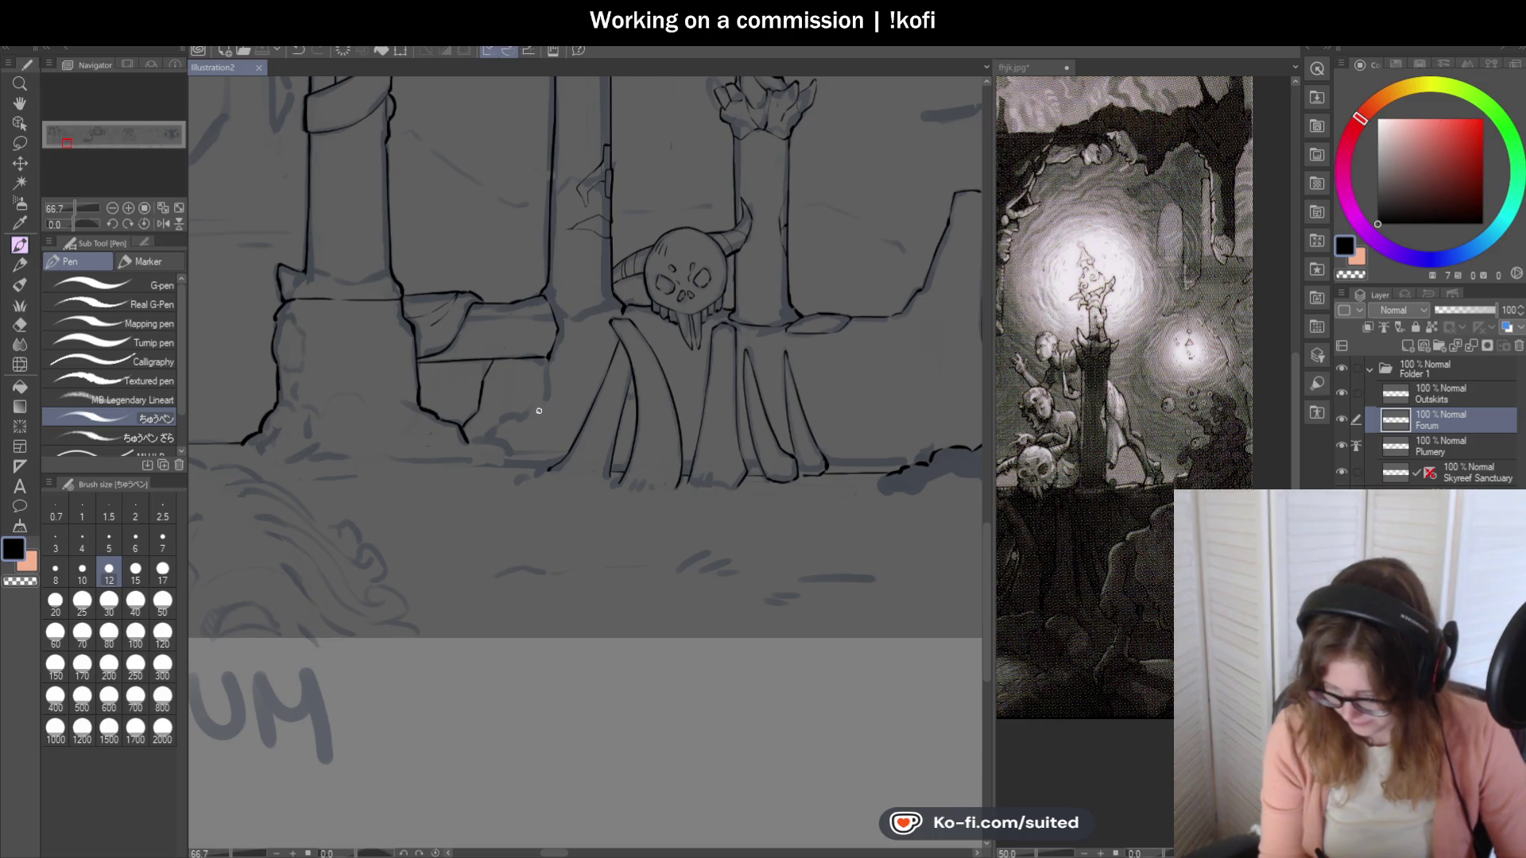
Ink the robe's inner and thicker outer contours, and retrace the horizontal ledge line.
{"action": "scroll", "coordinate": [539, 411], "scroll_direction": "up", "scroll_amount": 5}
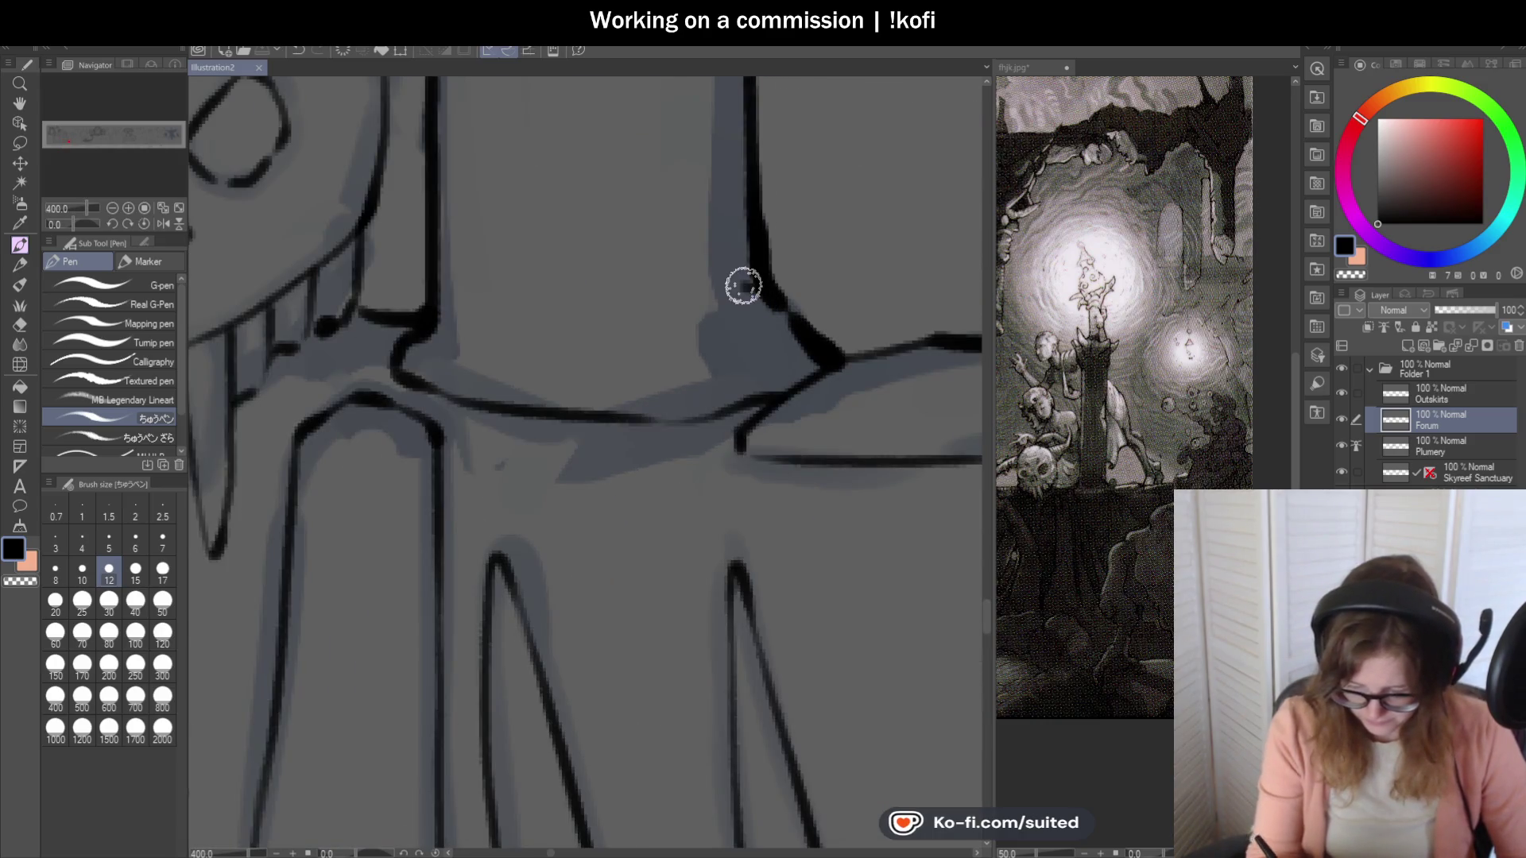
{"action": "left_click_drag", "start_coordinate": [737, 265], "coordinate": [708, 134]}
{"action": "left_click_drag", "start_coordinate": [733, 277], "coordinate": [831, 359]}
{"action": "scroll", "coordinate": [847, 324], "scroll_direction": "down", "scroll_amount": 6}
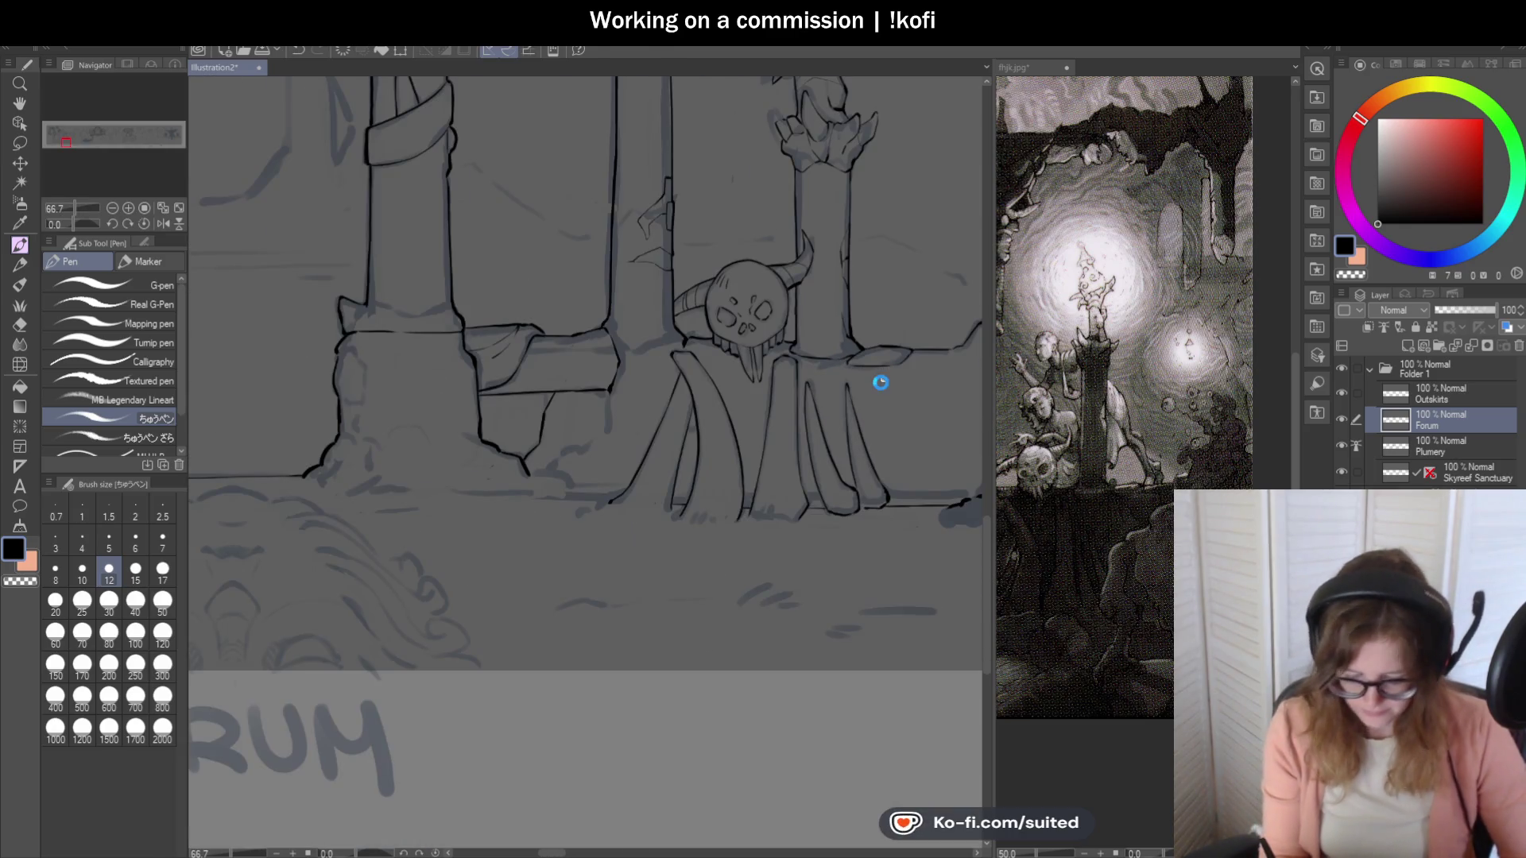
{"action": "scroll", "coordinate": [334, 364], "scroll_direction": "up", "scroll_amount": 6}
{"action": "left_click_drag", "start_coordinate": [375, 274], "coordinate": [593, 273]}
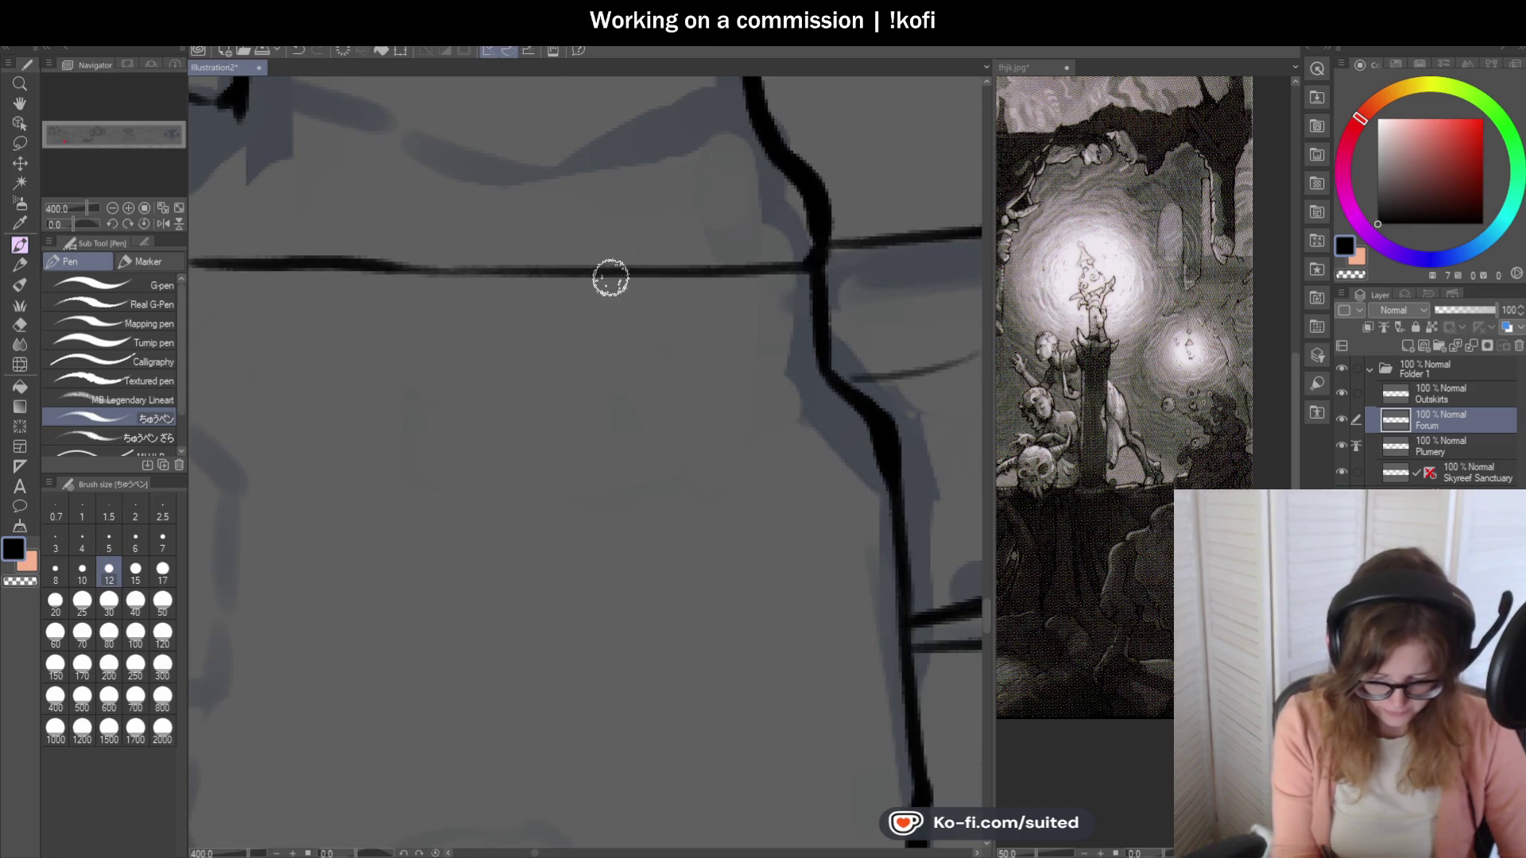
{"action": "scroll", "coordinate": [726, 270], "scroll_direction": "down", "scroll_amount": 6}
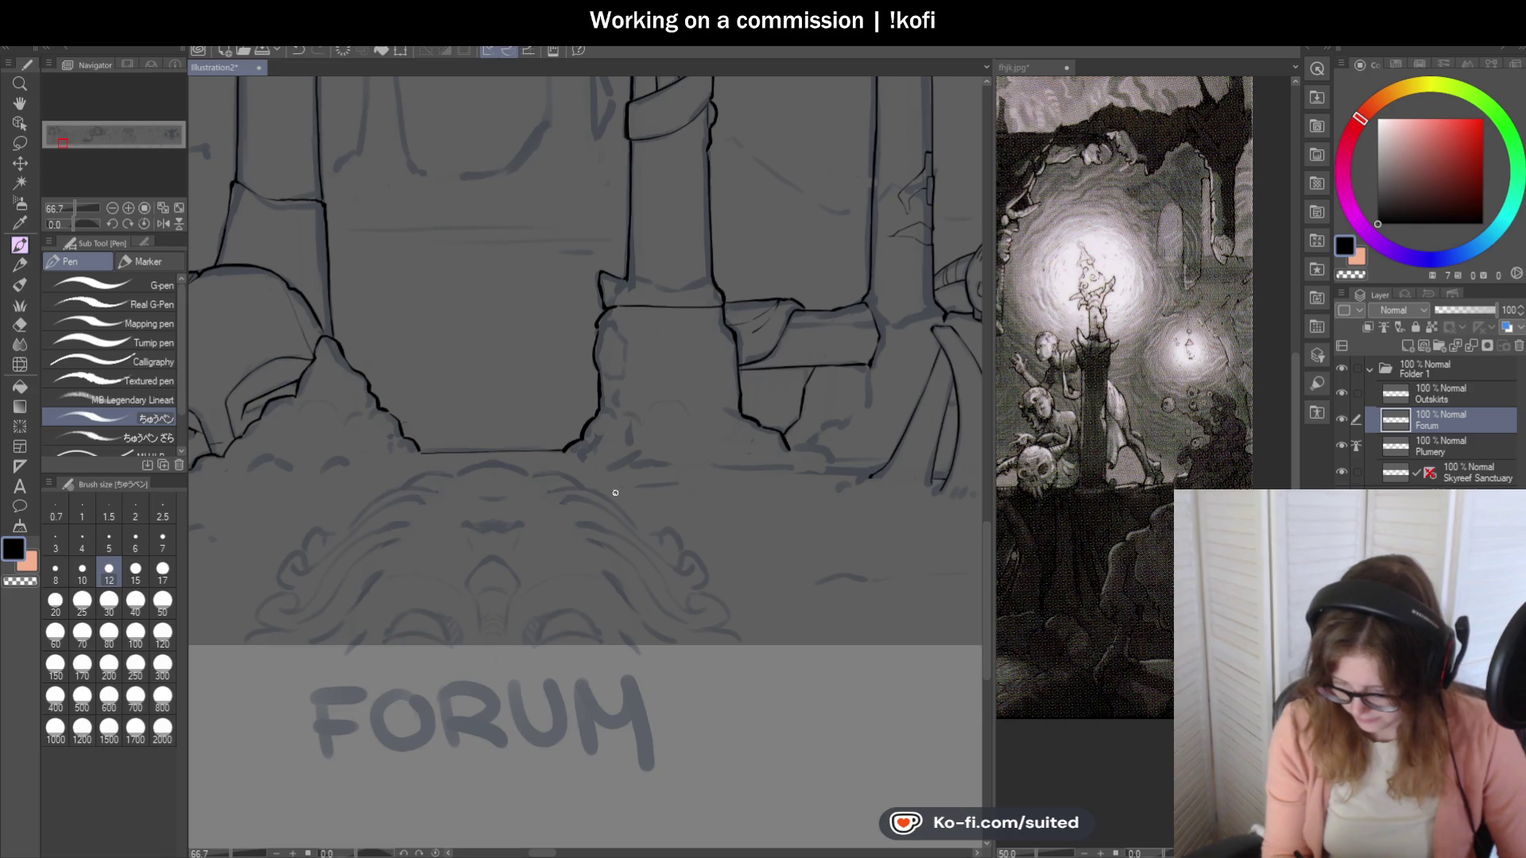
{"action": "scroll", "coordinate": [603, 398], "scroll_direction": "down", "scroll_amount": 1}
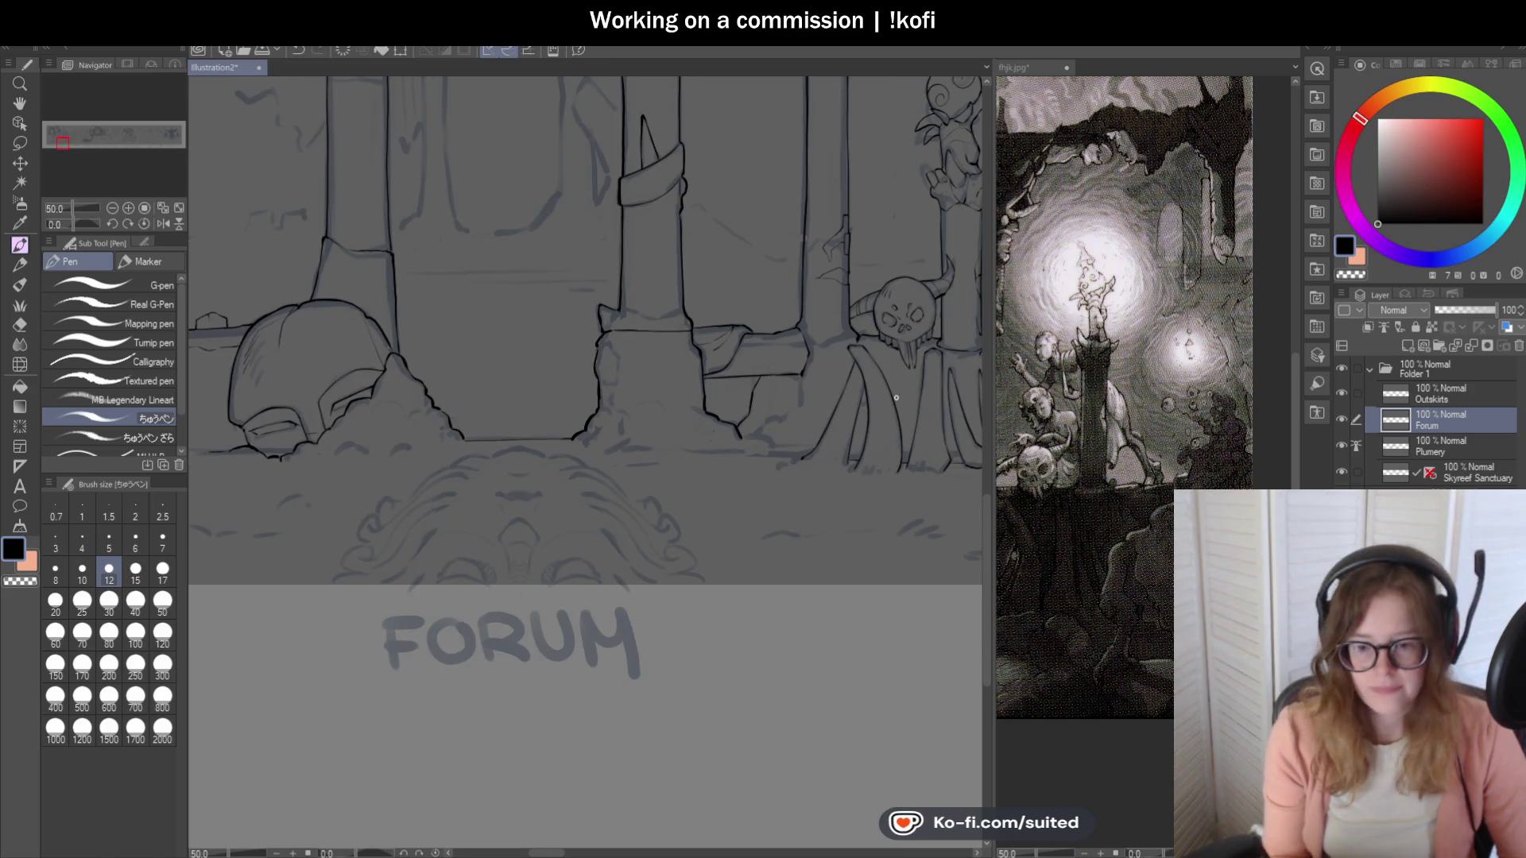
{"action": "scroll", "coordinate": [891, 400], "scroll_direction": "up", "scroll_amount": 1}
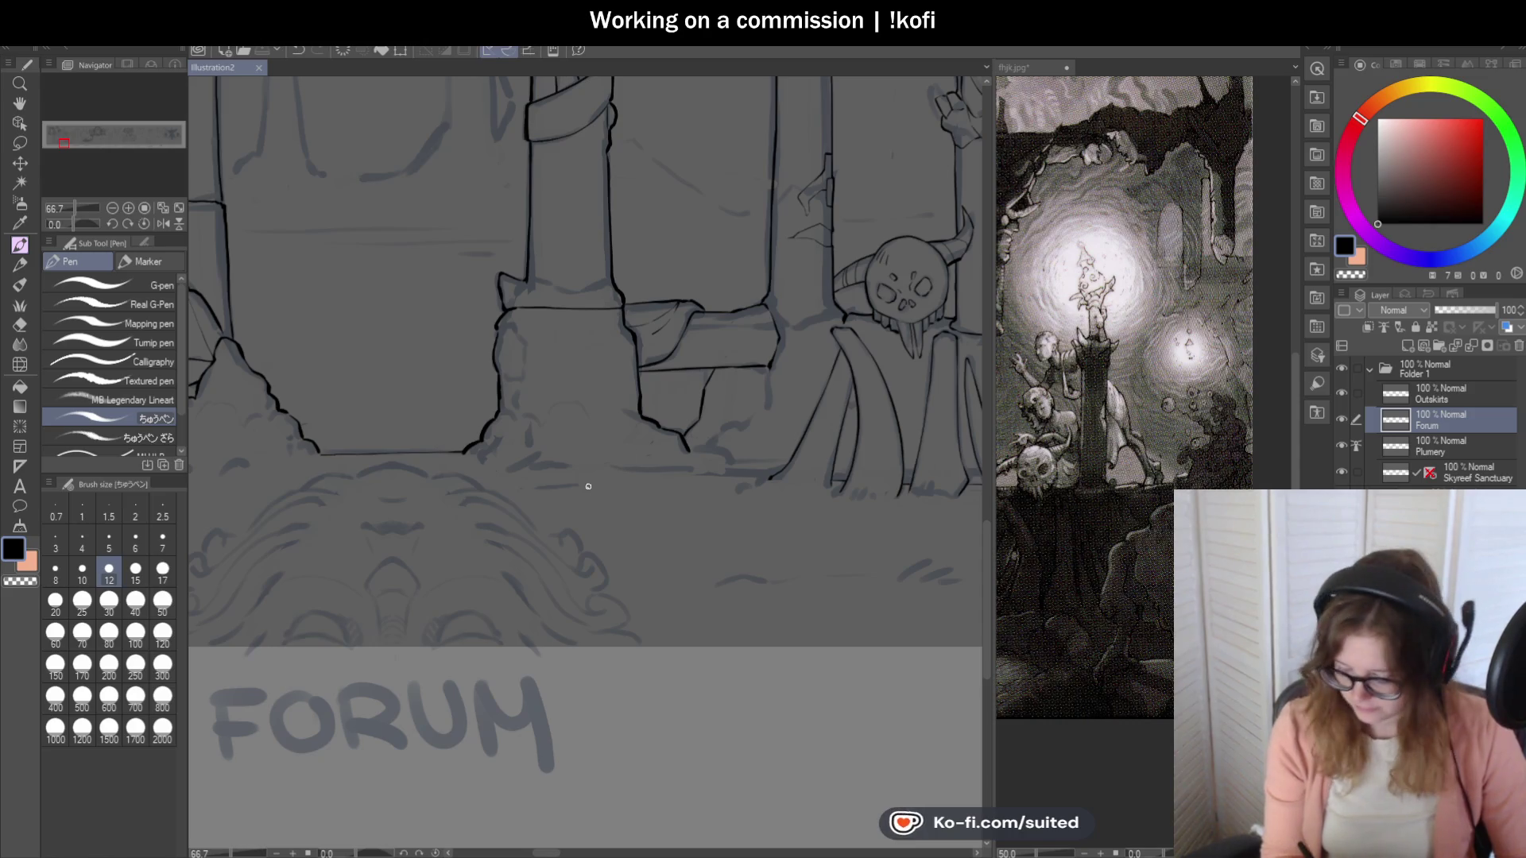
Pan the reference image to its central area, then return to the illustration.
{"action": "left_click", "coordinate": [1027, 171]}
{"action": "left_click_drag", "start_coordinate": [868, 582], "coordinate": [988, 455]}
{"action": "left_click", "coordinate": [230, 90]}
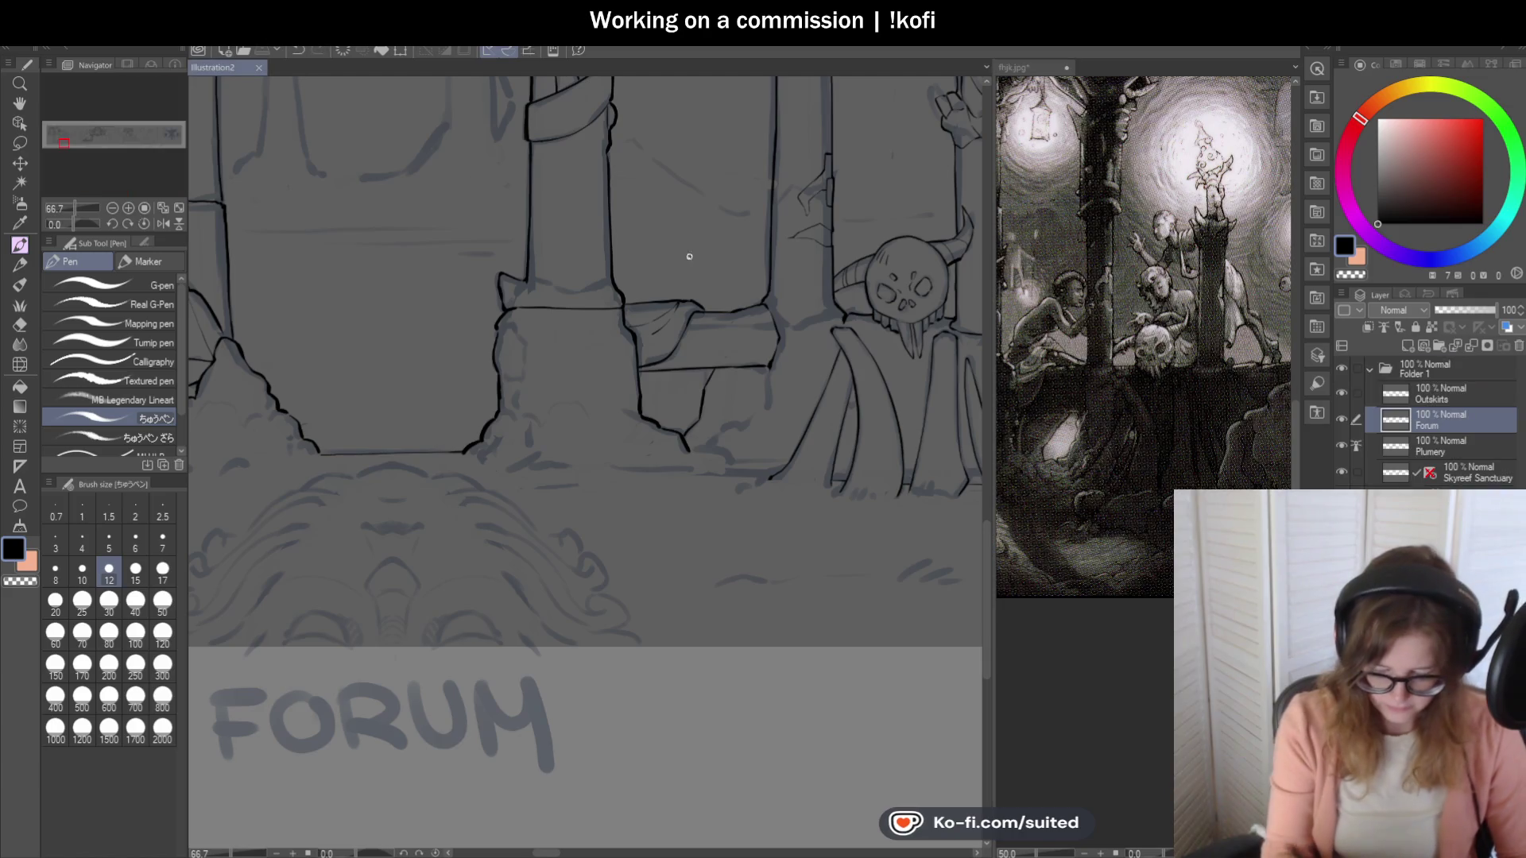
Thin the heavy ink blob at the ledge corner and ink a diagonal crack down the broken wall.
{"action": "scroll", "coordinate": [776, 363], "scroll_direction": "up", "scroll_amount": 2}
{"action": "mouse_move", "coordinate": [753, 314]}
{"action": "left_mouse_down"}
{"action": "mouse_move", "coordinate": [731, 416]}
{"action": "mouse_move", "coordinate": [699, 436]}
{"action": "mouse_move", "coordinate": [661, 432]}
{"action": "mouse_move", "coordinate": [617, 487]}
{"action": "mouse_move", "coordinate": [592, 482]}
{"action": "left_mouse_up"}
{"action": "scroll", "coordinate": [653, 497], "scroll_direction": "up", "scroll_amount": 1}
{"action": "scroll", "coordinate": [592, 483], "scroll_direction": "down", "scroll_amount": 2}
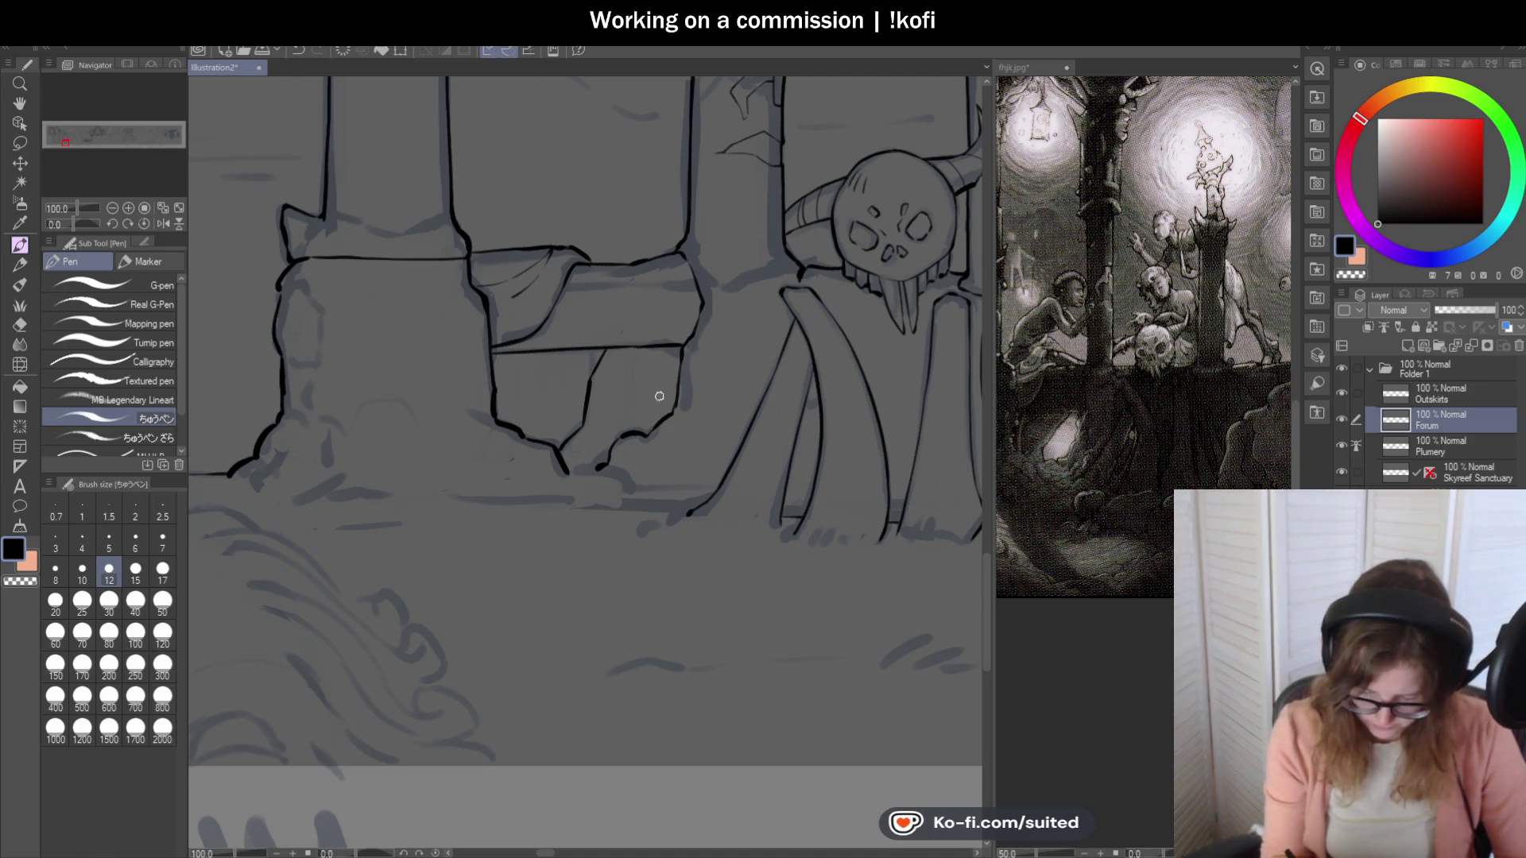
{"action": "scroll", "coordinate": [596, 353], "scroll_direction": "up", "scroll_amount": 4}
{"action": "scroll", "coordinate": [596, 349], "scroll_direction": "down", "scroll_amount": 6}
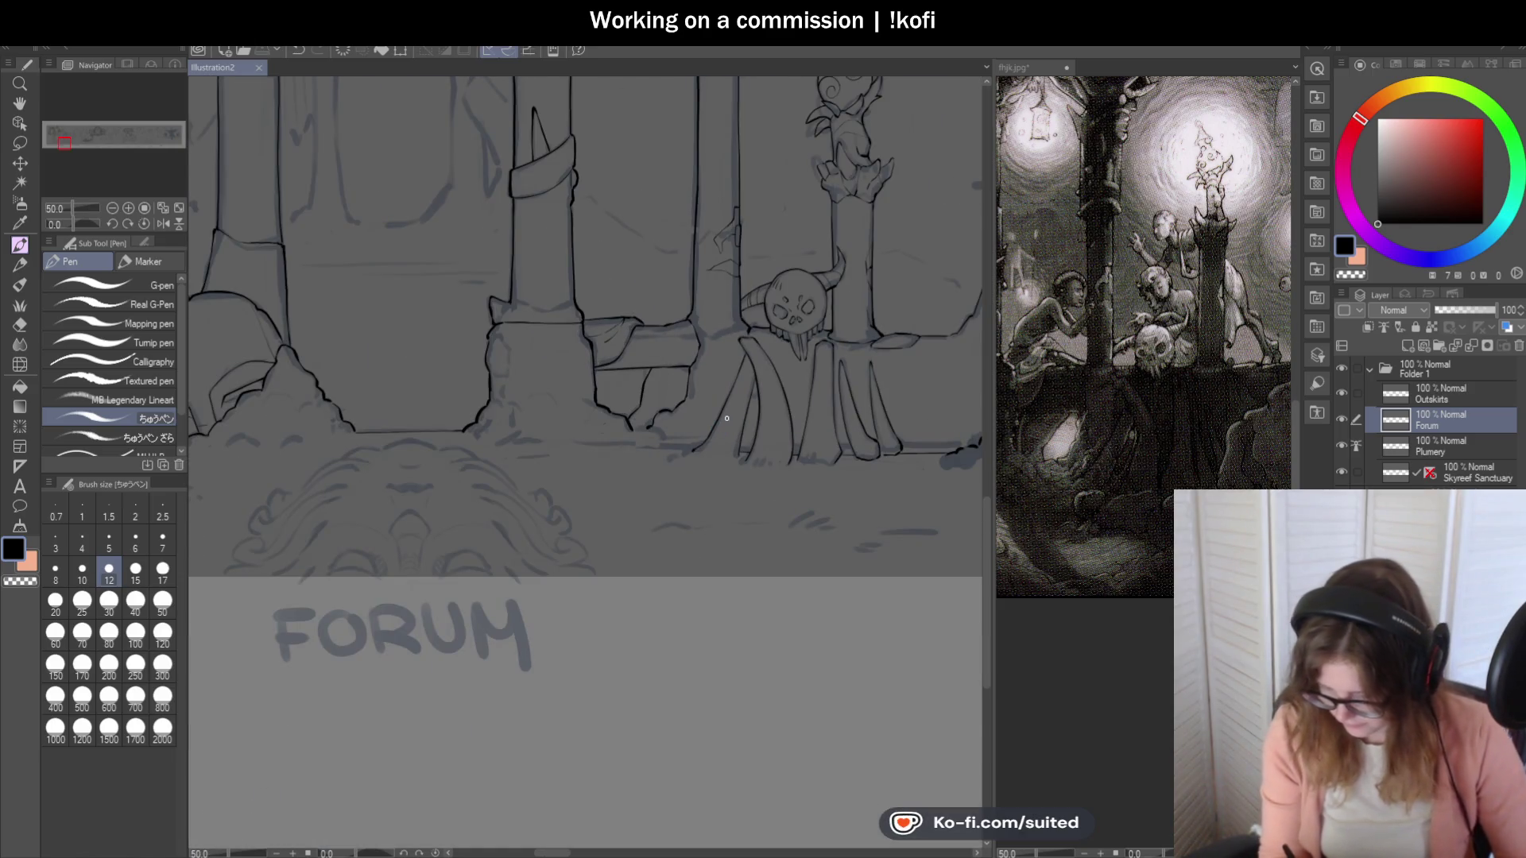
{"action": "scroll", "coordinate": [571, 362], "scroll_direction": "down", "scroll_amount": 1}
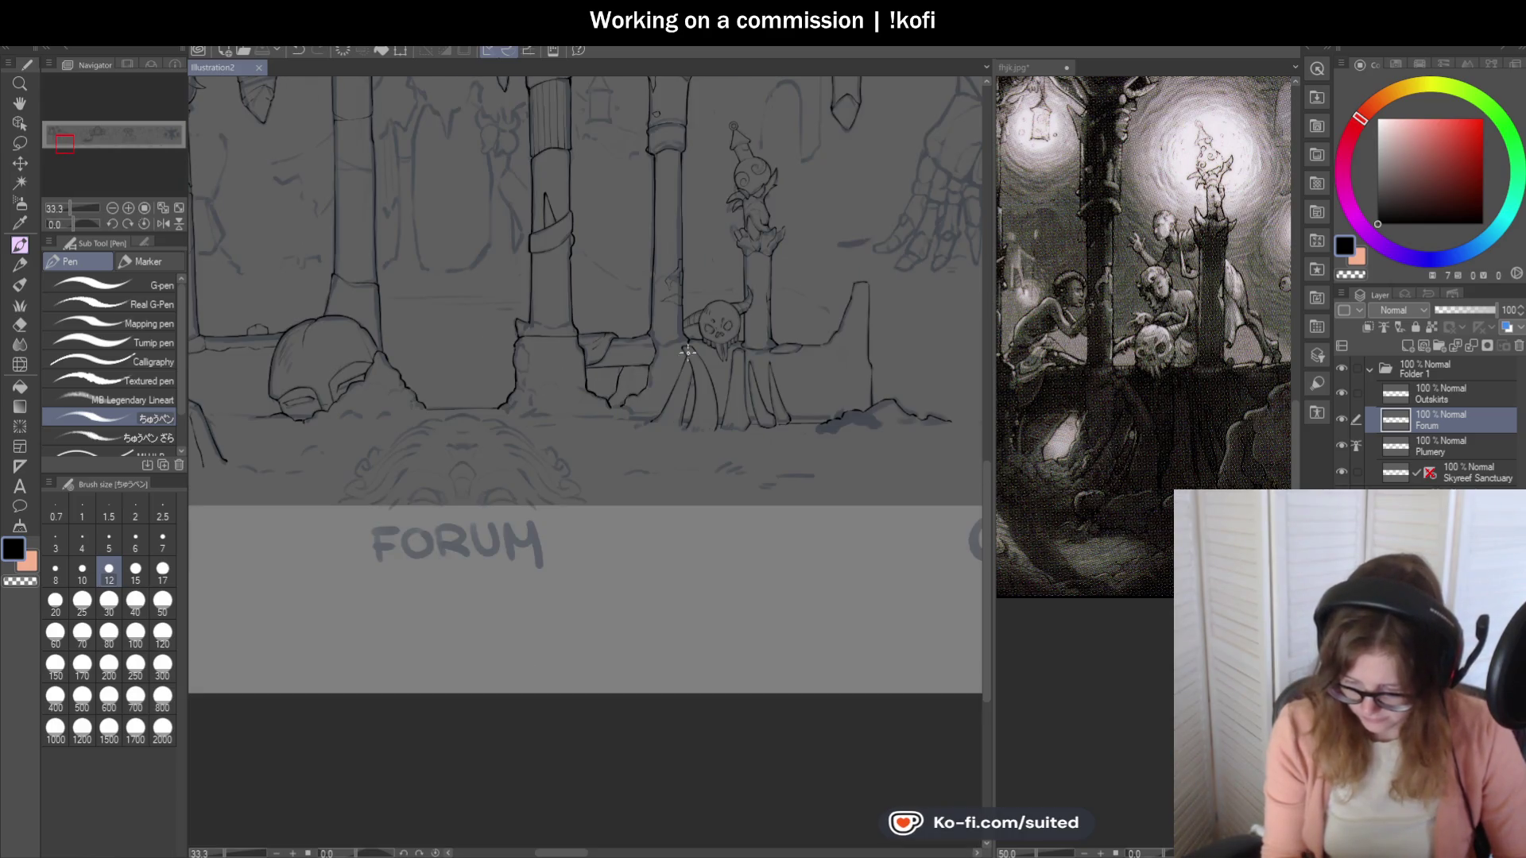
{"action": "scroll", "coordinate": [811, 378], "scroll_direction": "up", "scroll_amount": 4}
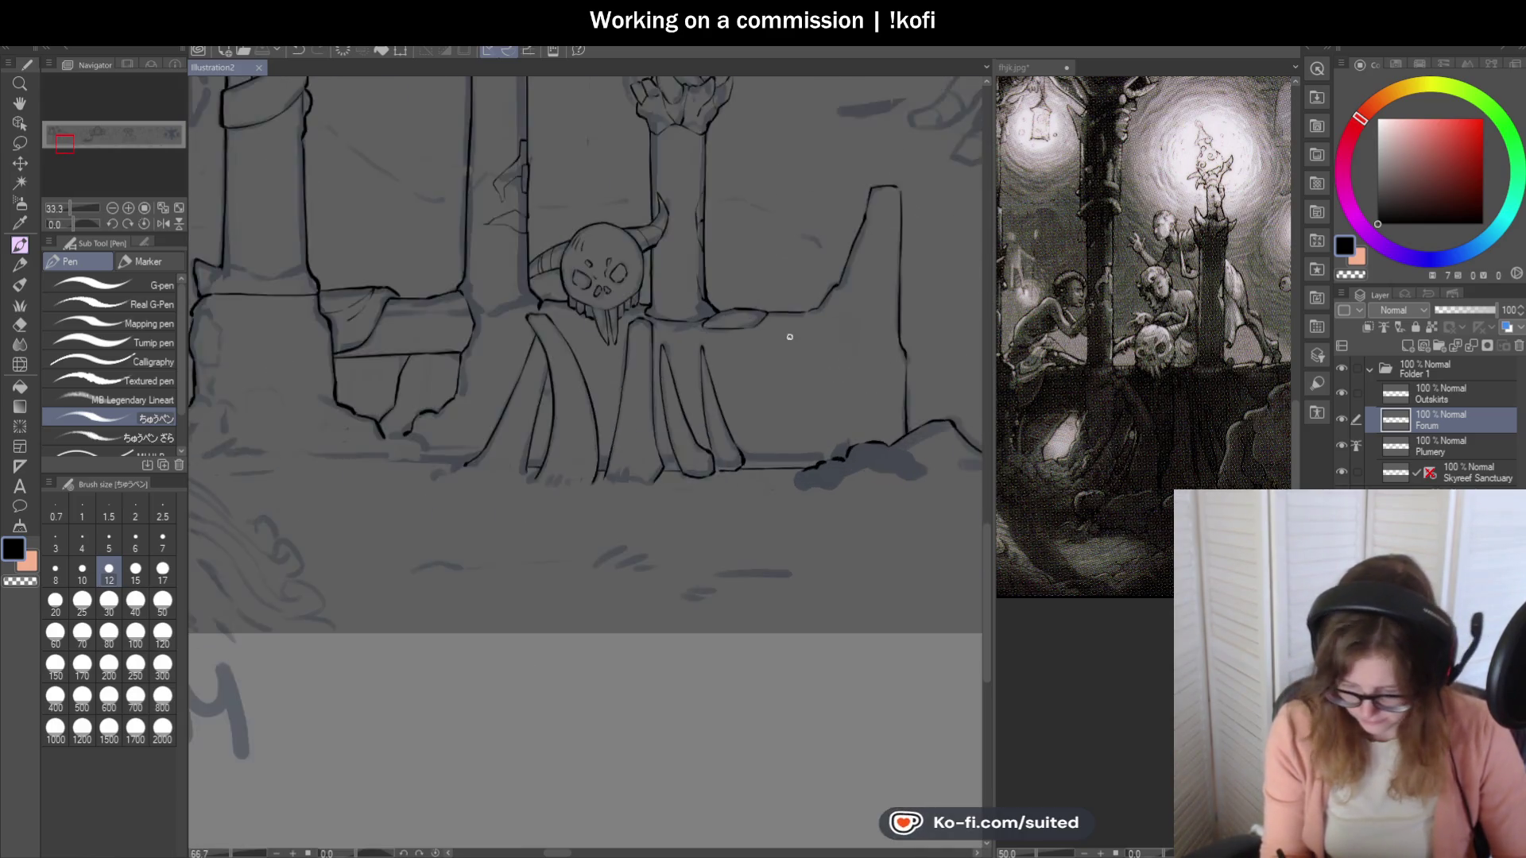
{"action": "mouse_move", "coordinate": [770, 359]}
{"action": "left_mouse_down"}
{"action": "mouse_move", "coordinate": [559, 286]}
{"action": "mouse_move", "coordinate": [627, 340]}
{"action": "mouse_move", "coordinate": [701, 521]}
{"action": "mouse_move", "coordinate": [699, 563]}
{"action": "left_mouse_up"}
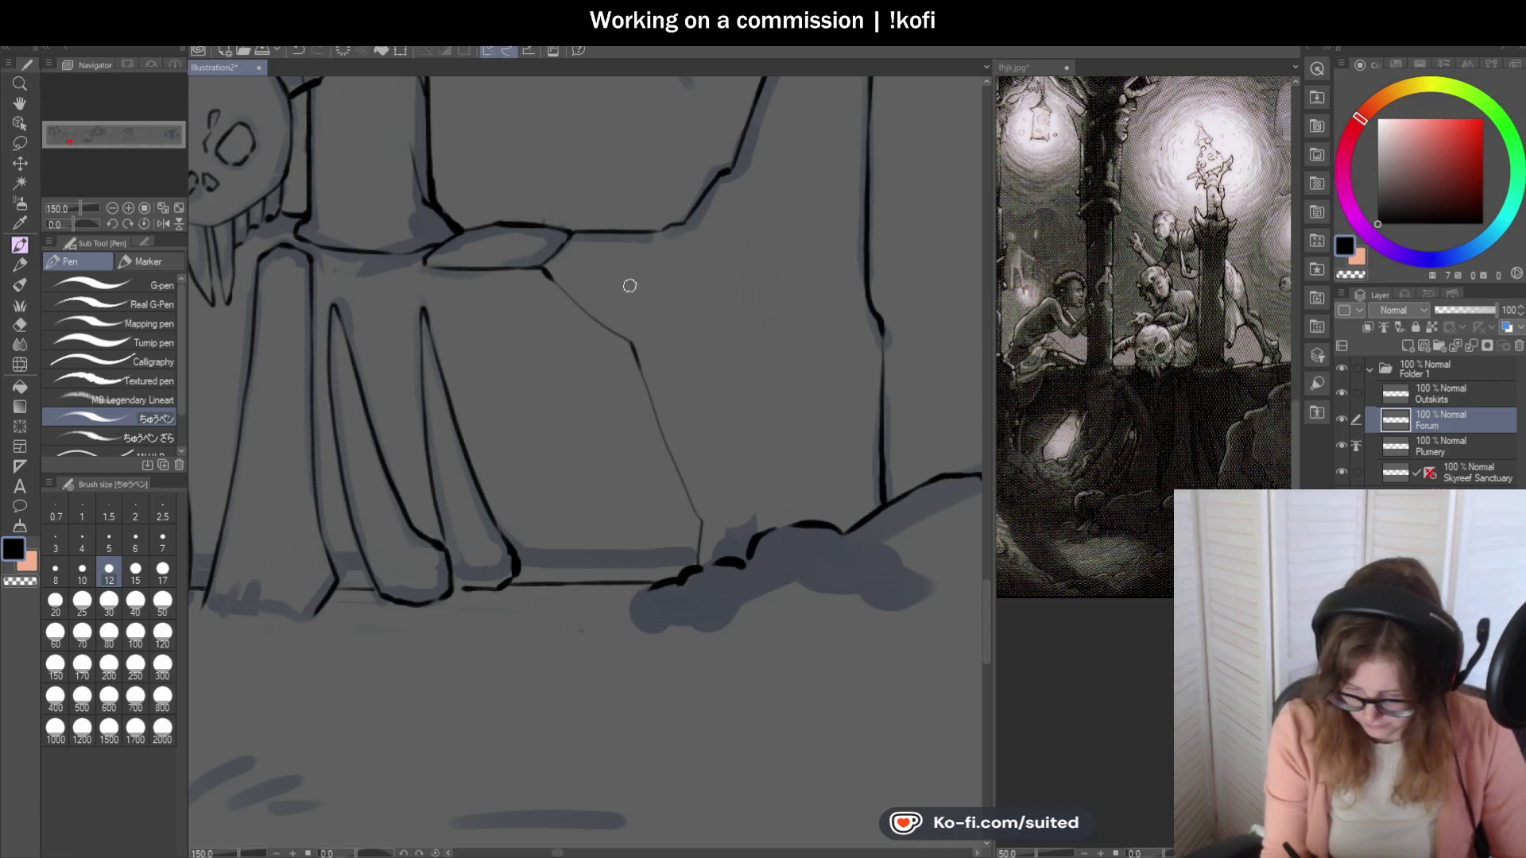
Ink the wall outline below the ledge and redraw the ruined pillar's top.
{"action": "scroll", "coordinate": [567, 243], "scroll_direction": "up", "scroll_amount": 1}
{"action": "mouse_move", "coordinate": [566, 230]}
{"action": "left_mouse_down"}
{"action": "mouse_move", "coordinate": [560, 254]}
{"action": "mouse_move", "coordinate": [628, 259]}
{"action": "mouse_move", "coordinate": [699, 238]}
{"action": "mouse_move", "coordinate": [714, 215]}
{"action": "left_mouse_up"}
{"action": "scroll", "coordinate": [821, 296], "scroll_direction": "down", "scroll_amount": 4}
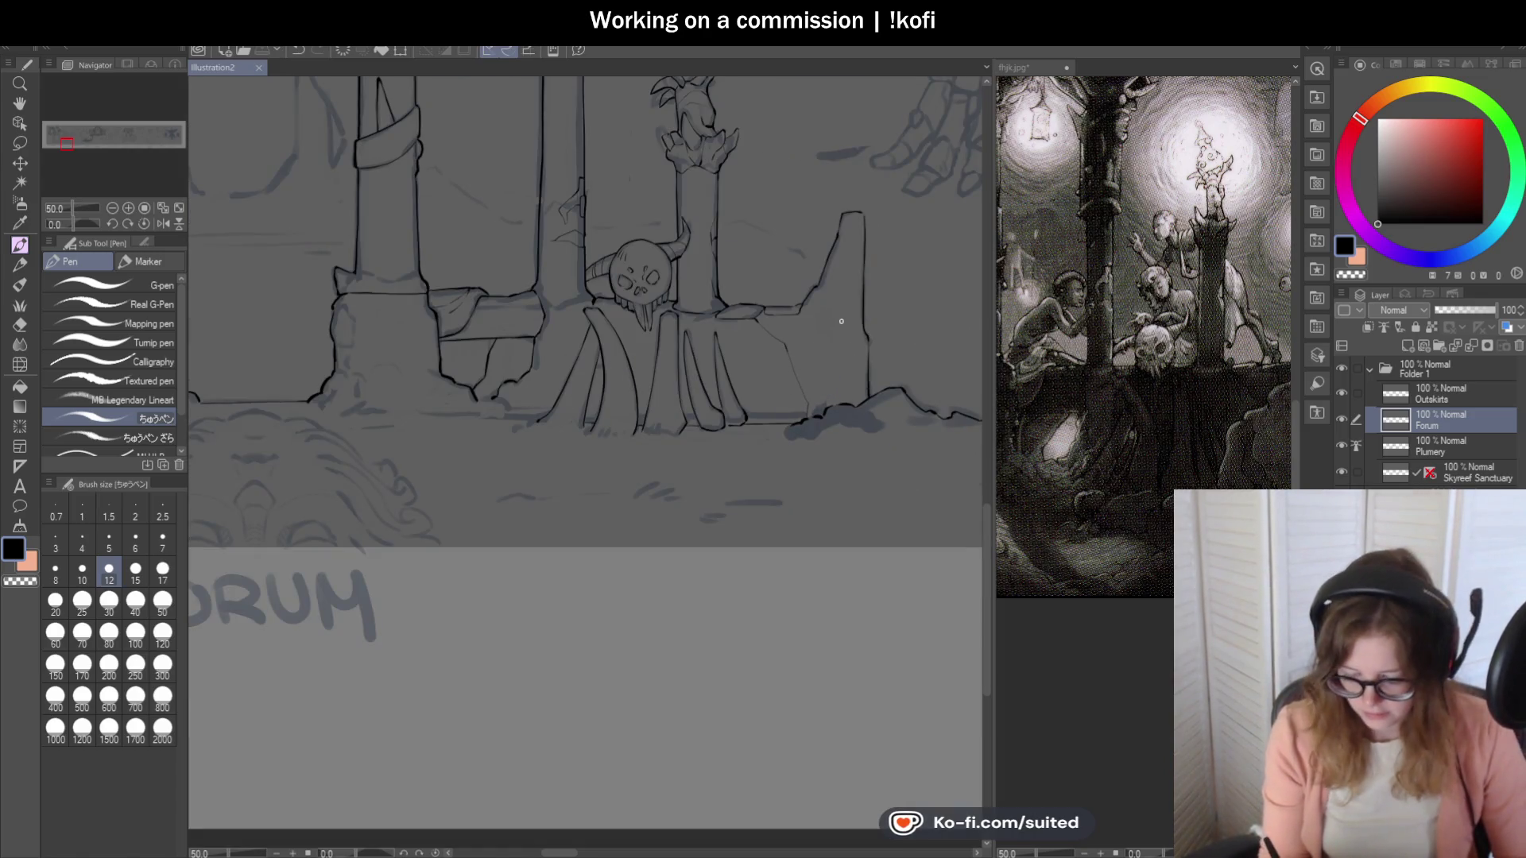
{"action": "scroll", "coordinate": [862, 212], "scroll_direction": "up", "scroll_amount": 4}
{"action": "mouse_move", "coordinate": [865, 223]}
{"action": "left_mouse_down"}
{"action": "mouse_move", "coordinate": [793, 215]}
{"action": "mouse_move", "coordinate": [762, 299]}
{"action": "left_mouse_up"}
{"action": "scroll", "coordinate": [818, 380], "scroll_direction": "down", "scroll_amount": 5}
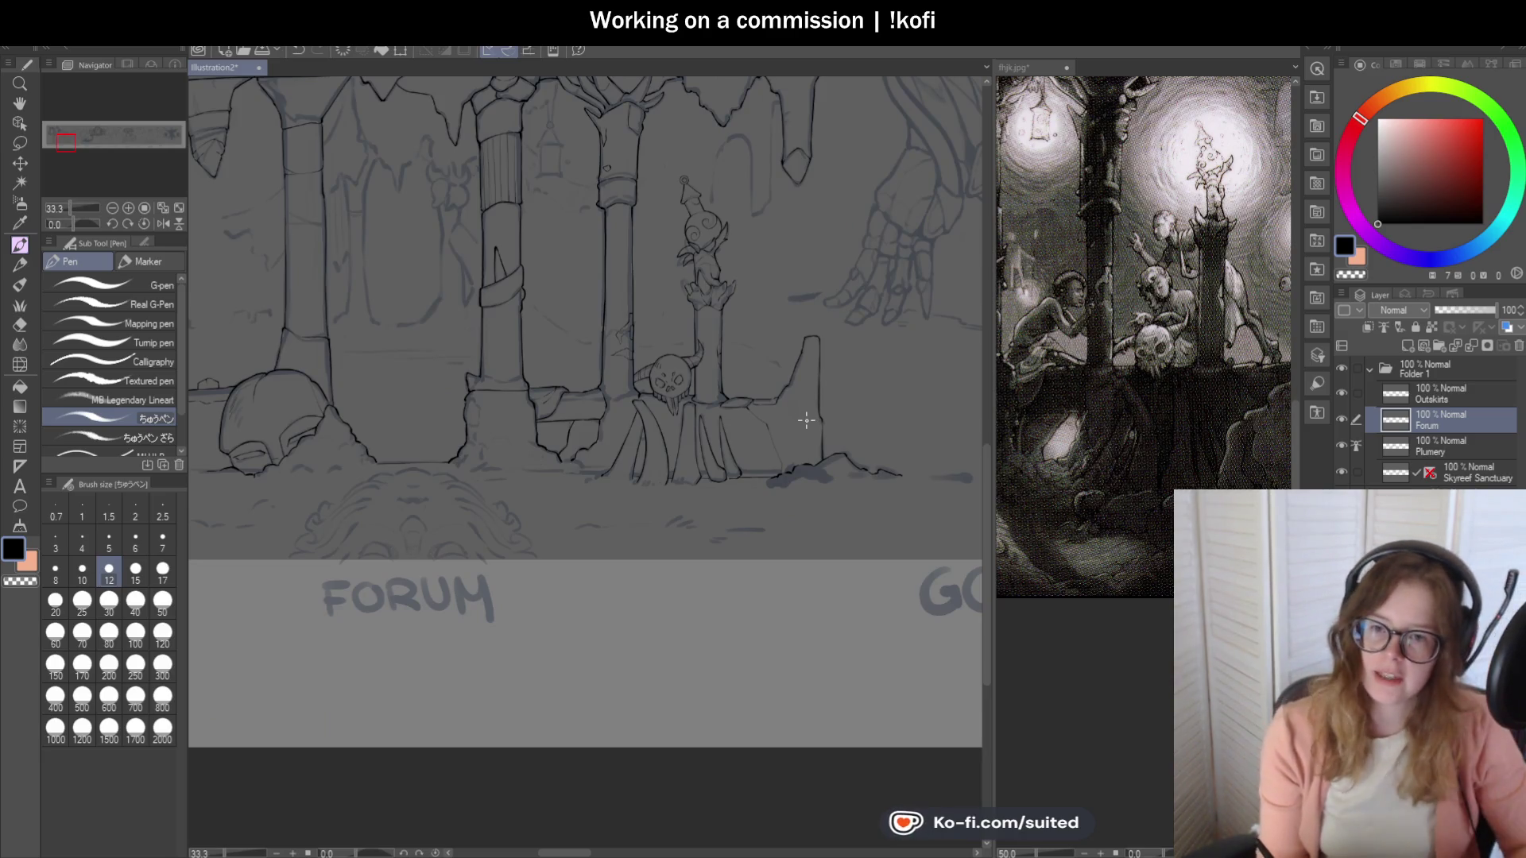
Zoom out to review the whole scene and select the Ruler tool.
{"action": "scroll", "coordinate": [785, 460], "scroll_direction": "down", "scroll_amount": 1}
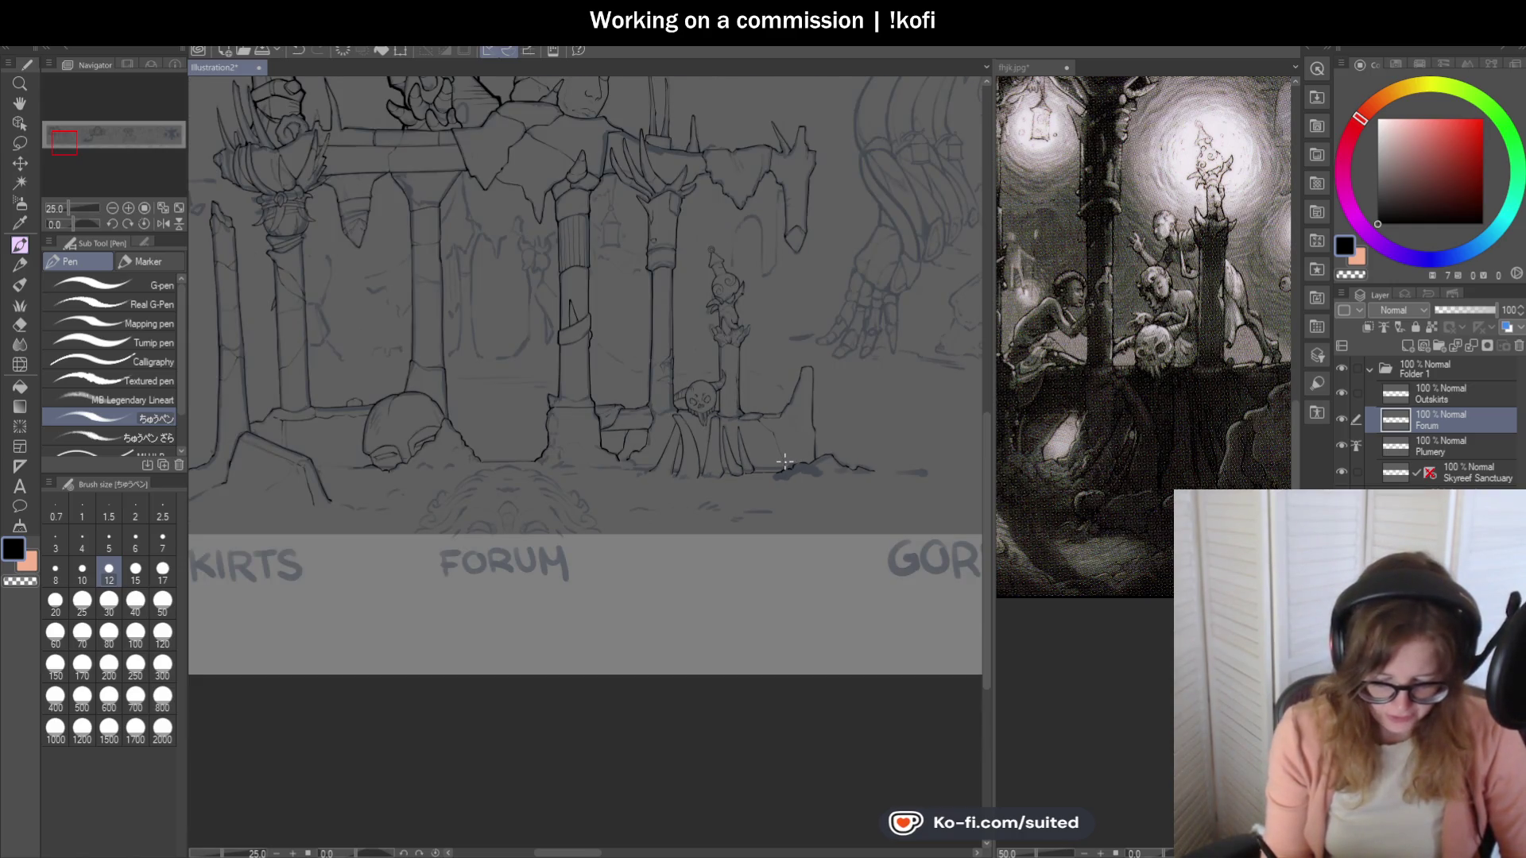
{"action": "scroll", "coordinate": [786, 459], "scroll_direction": "down", "scroll_amount": 1}
{"action": "scroll", "coordinate": [542, 462], "scroll_direction": "up", "scroll_amount": 3}
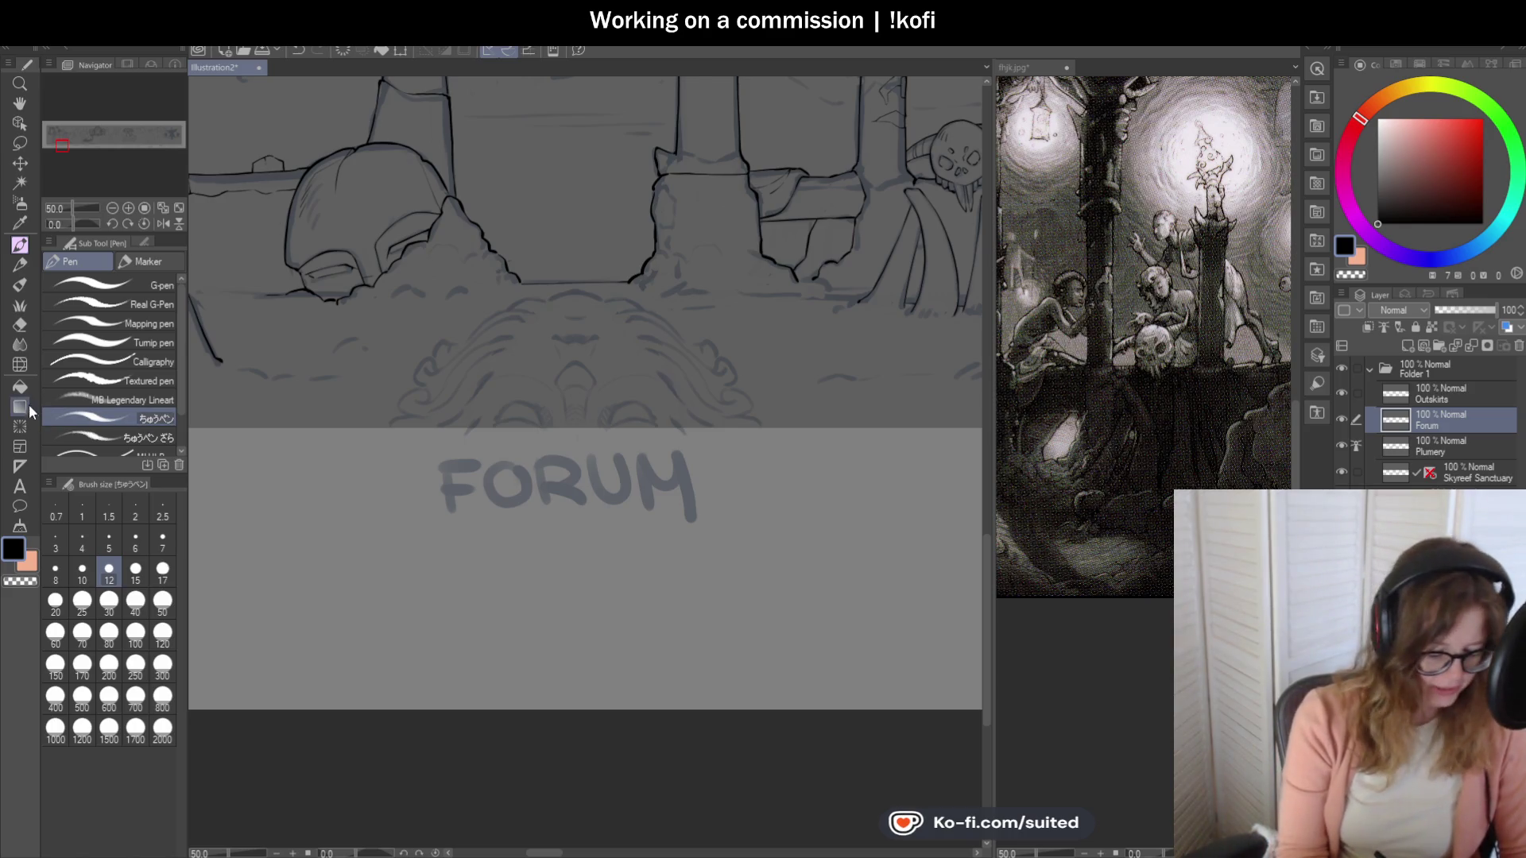
{"action": "left_click", "coordinate": [20, 466]}
Place a vertical symmetry ruler through the centre of the creature face and return to the Pen.
{"action": "left_click_drag", "start_coordinate": [575, 199], "coordinate": [574, 294]}
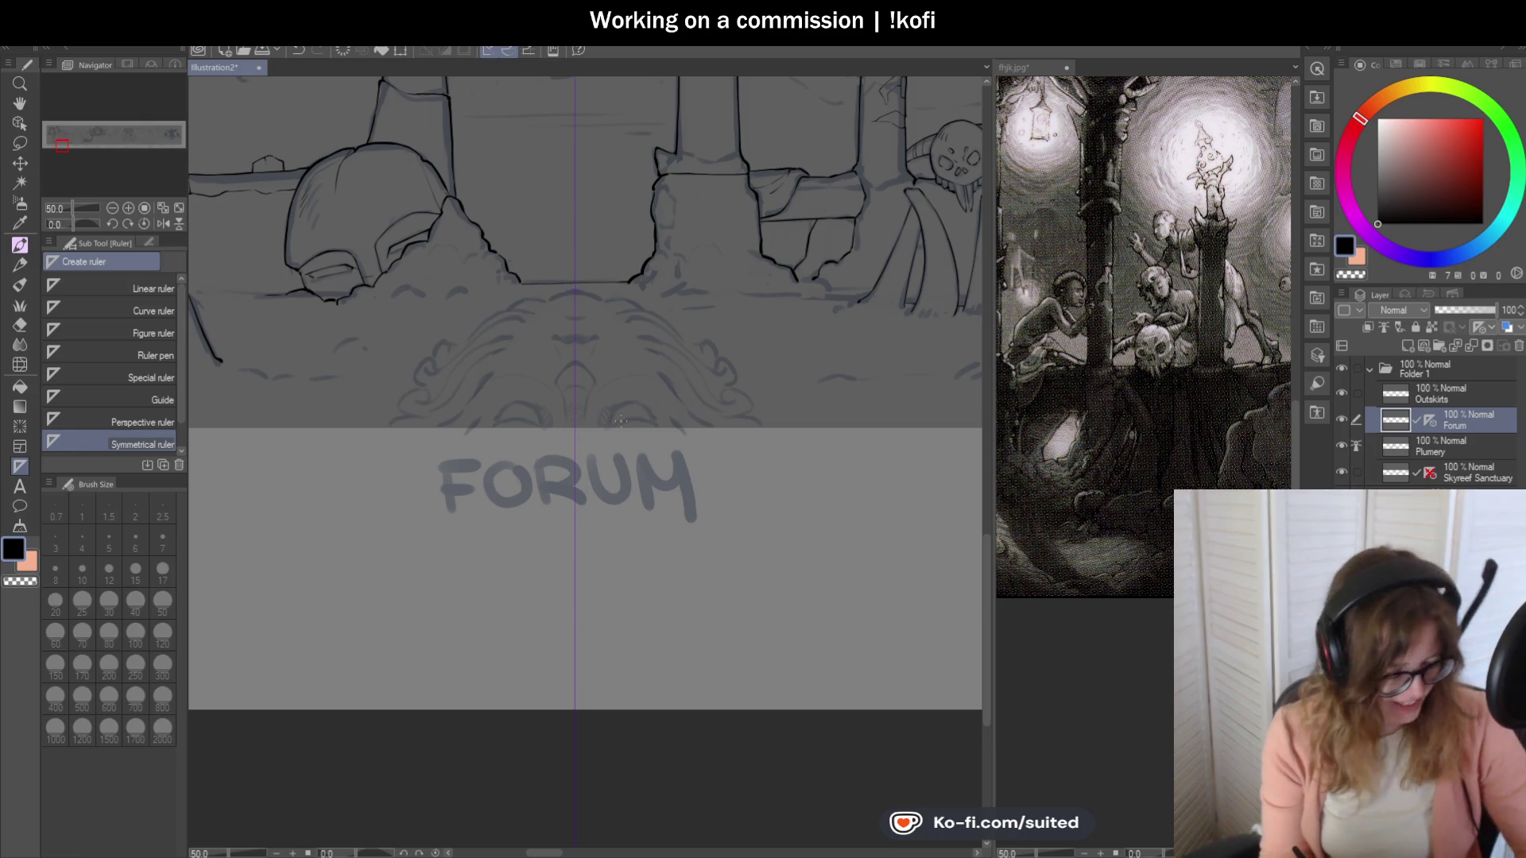
{"action": "key", "text": "p"}
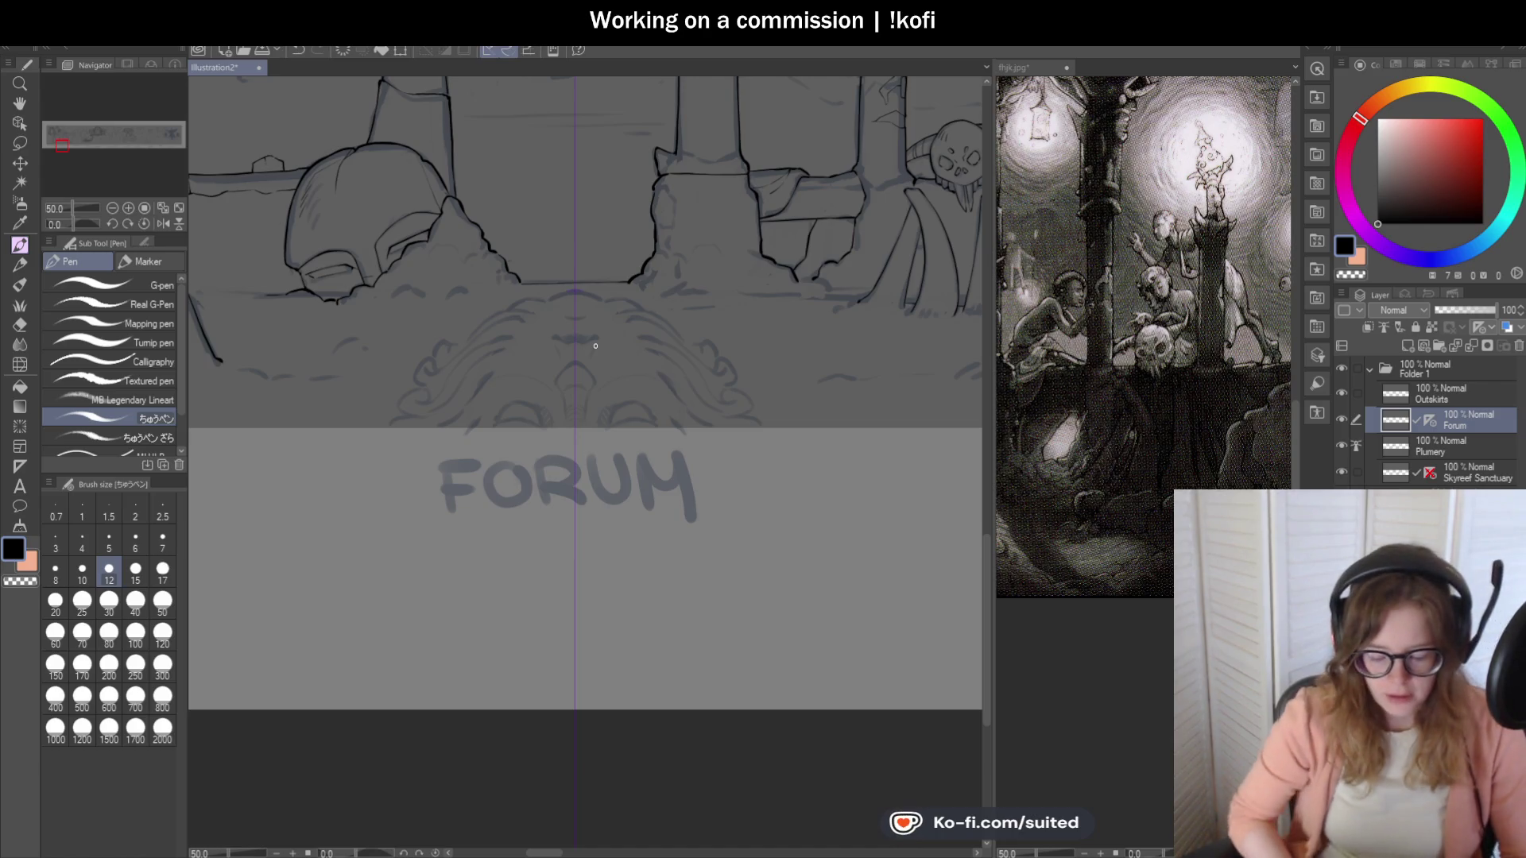
{"action": "scroll", "coordinate": [595, 346], "scroll_direction": "up", "scroll_amount": 5}
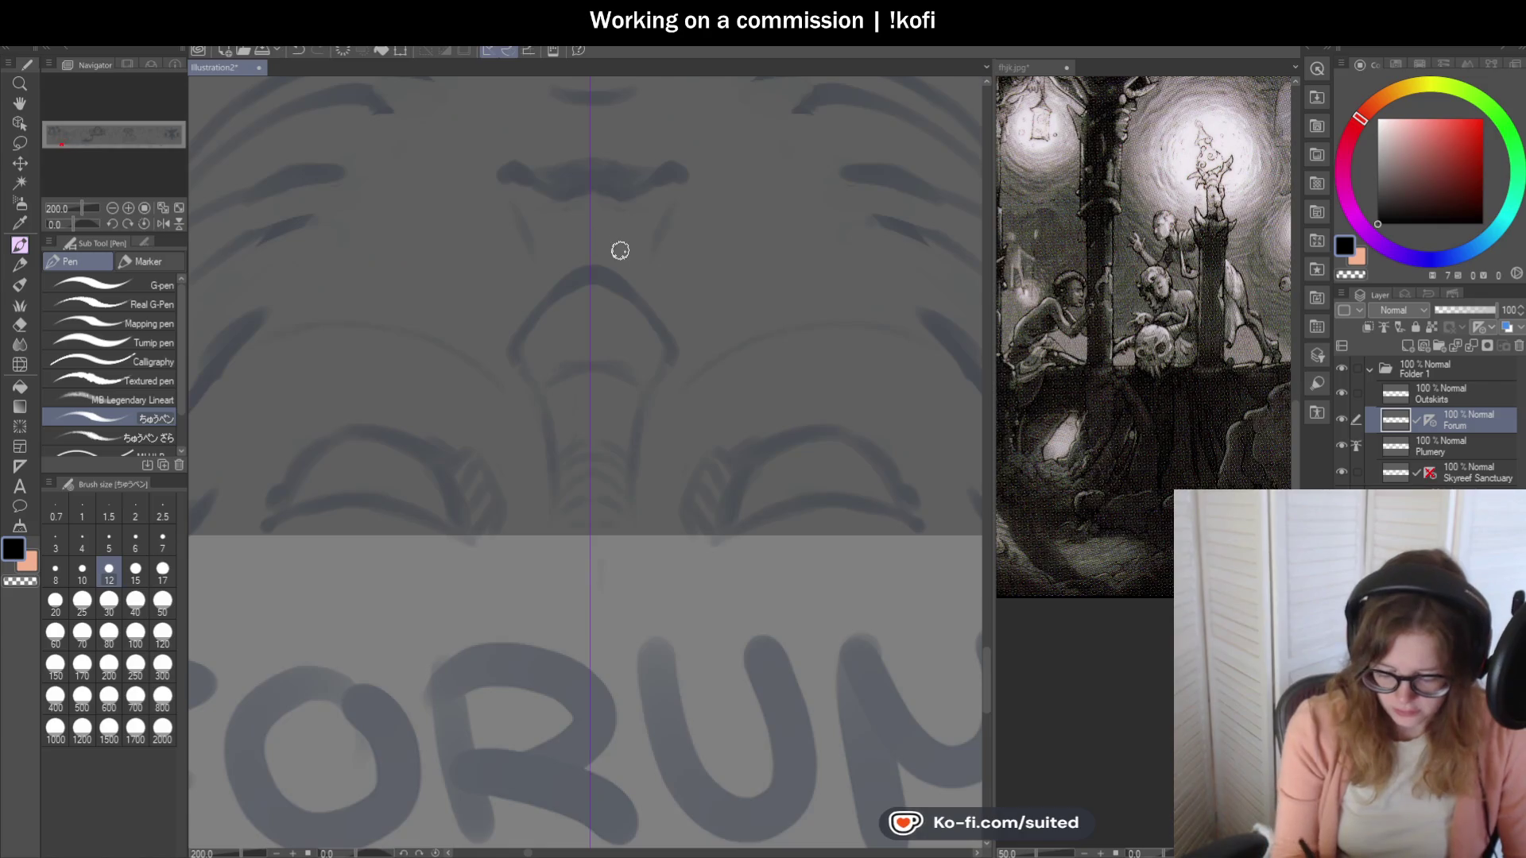
Ink the snout's pointed arch and extend its arms down toward FORUM.
{"action": "left_click_drag", "start_coordinate": [589, 273], "coordinate": [555, 292]}
{"action": "key", "text": "ctrl+z"}
{"action": "mouse_move", "coordinate": [659, 335]}
{"action": "left_mouse_down"}
{"action": "mouse_move", "coordinate": [522, 331]}
{"action": "mouse_move", "coordinate": [549, 421]}
{"action": "left_mouse_up"}
{"action": "scroll", "coordinate": [552, 402], "scroll_direction": "up", "scroll_amount": 2}
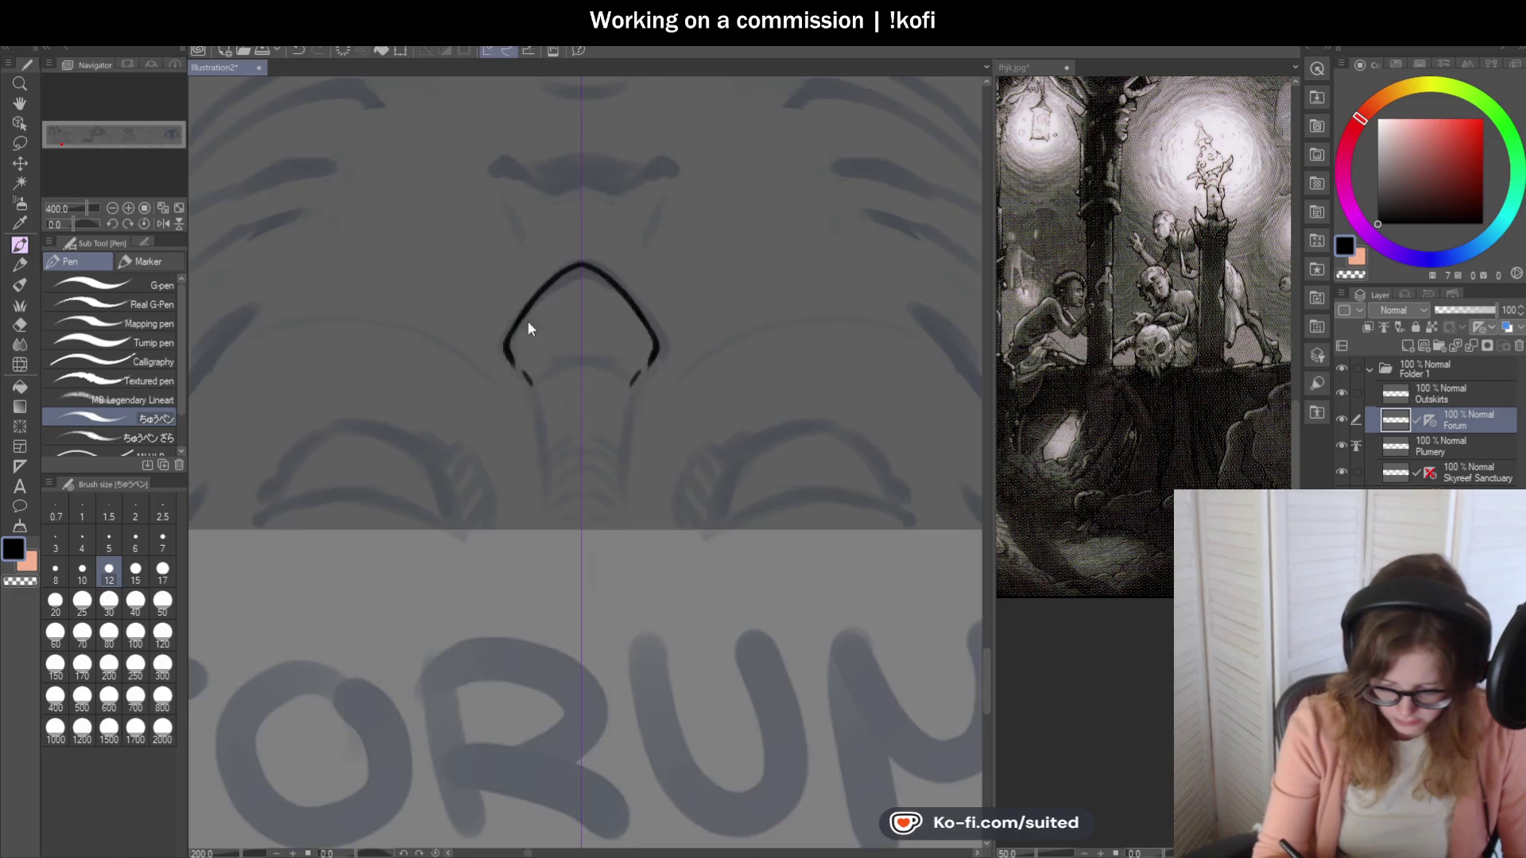
{"action": "scroll", "coordinate": [527, 334], "scroll_direction": "down", "scroll_amount": 3}
{"action": "left_click_drag", "start_coordinate": [525, 355], "coordinate": [545, 518]}
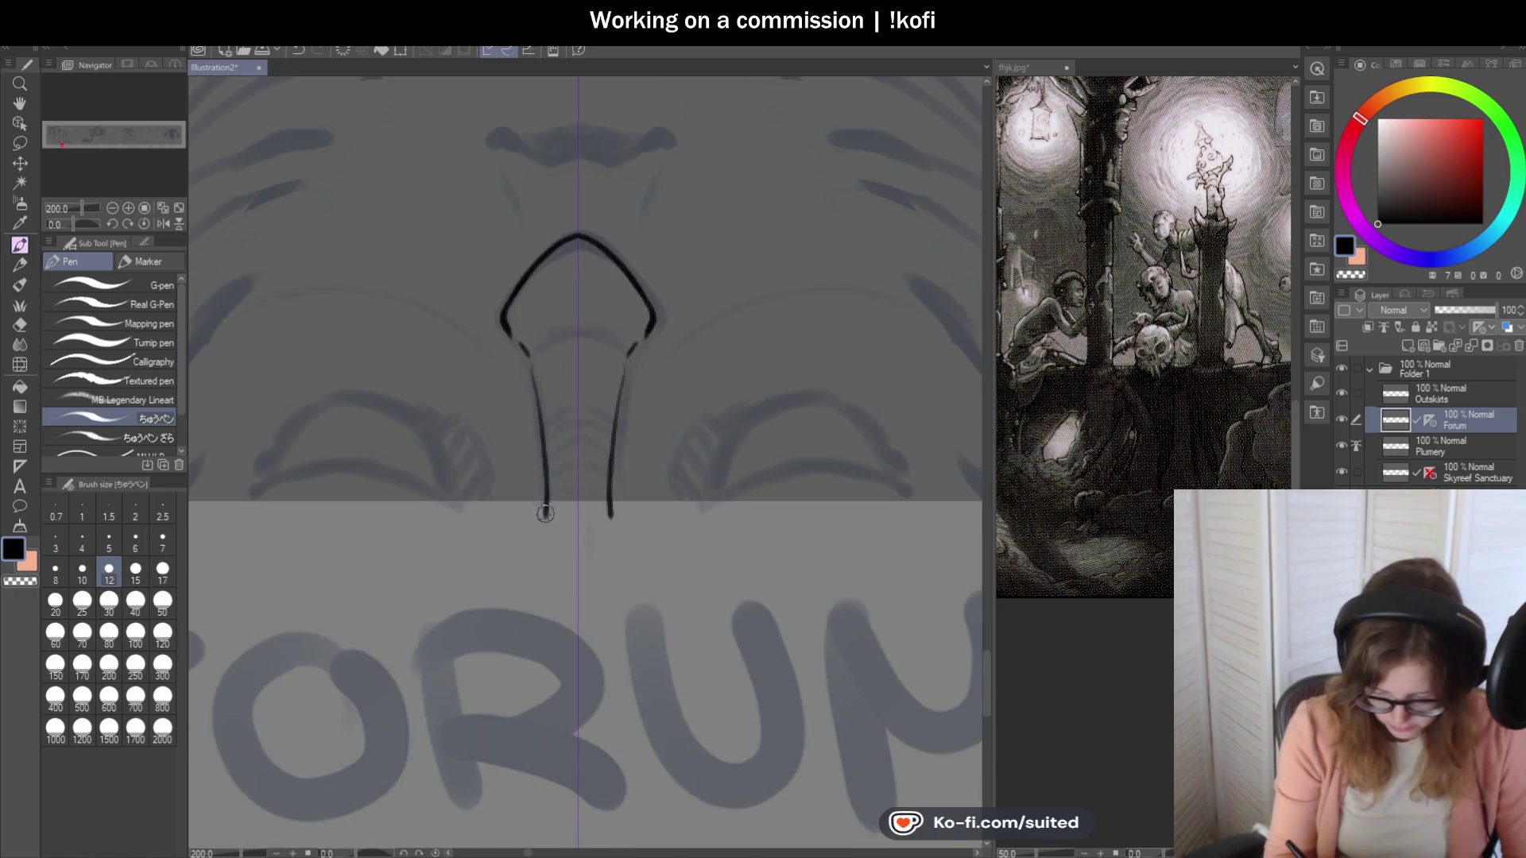
{"action": "scroll", "coordinate": [573, 317], "scroll_direction": "up", "scroll_amount": 4}
Re-ink the snout's arms more cleanly and add a short mirrored stroke atop them.
{"action": "left_click_drag", "start_coordinate": [429, 327], "coordinate": [292, 546]}
{"action": "key", "text": "ctrl+z"}
{"action": "mouse_move", "coordinate": [598, 235]}
{"action": "left_mouse_down"}
{"action": "mouse_move", "coordinate": [487, 262]}
{"action": "mouse_move", "coordinate": [425, 320]}
{"action": "mouse_move", "coordinate": [279, 580]}
{"action": "left_mouse_up"}
{"action": "scroll", "coordinate": [617, 207], "scroll_direction": "down", "scroll_amount": 2}
{"action": "scroll", "coordinate": [525, 337], "scroll_direction": "down", "scroll_amount": 3}
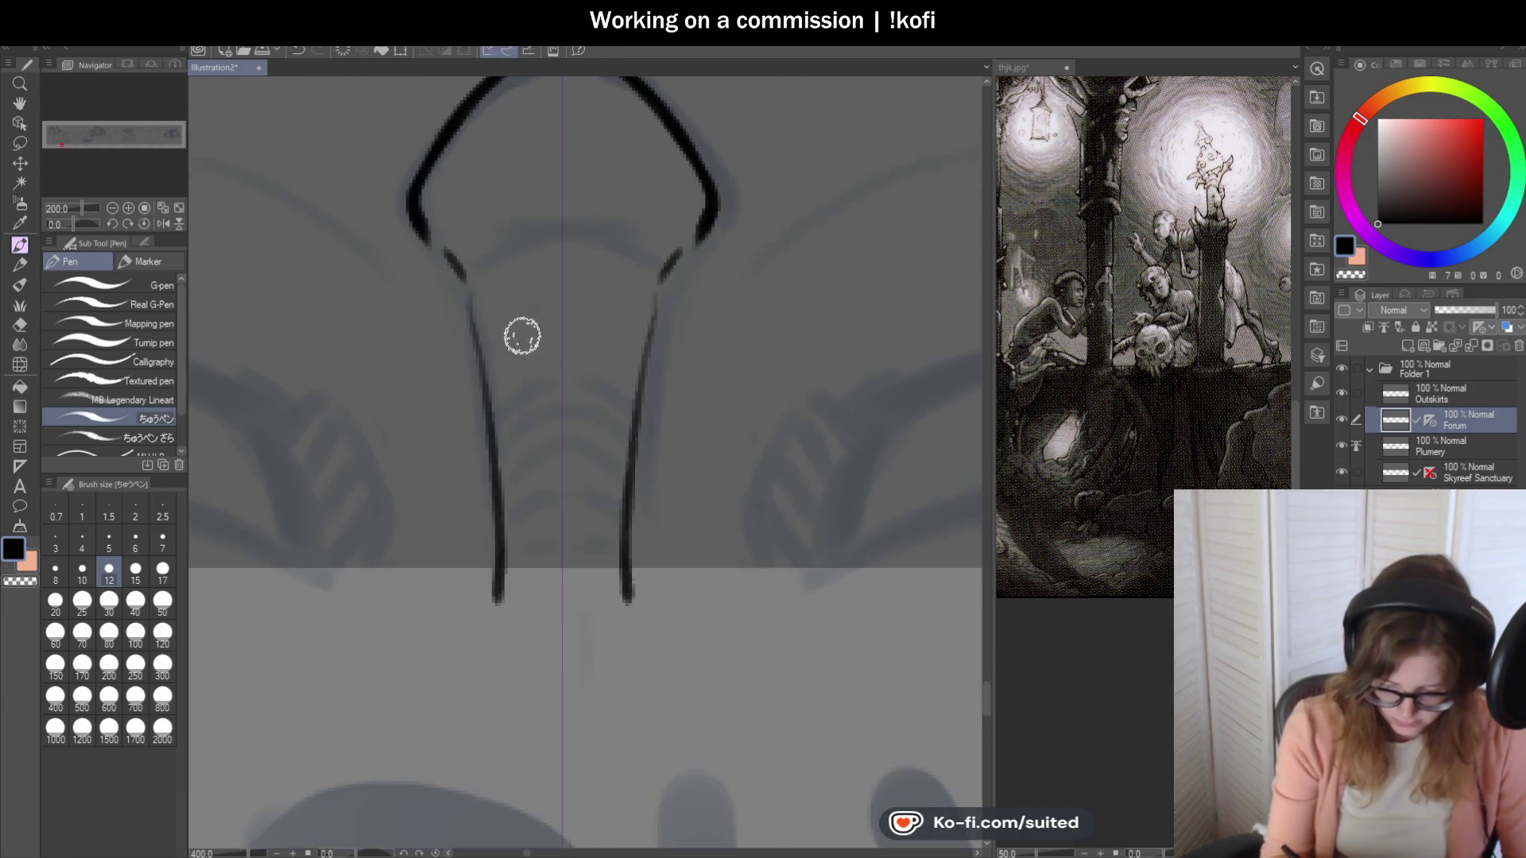
{"action": "scroll", "coordinate": [374, 141], "scroll_direction": "up", "scroll_amount": 2}
{"action": "left_click_drag", "start_coordinate": [374, 141], "coordinate": [369, 160]}
{"action": "scroll", "coordinate": [641, 296], "scroll_direction": "down", "scroll_amount": 1}
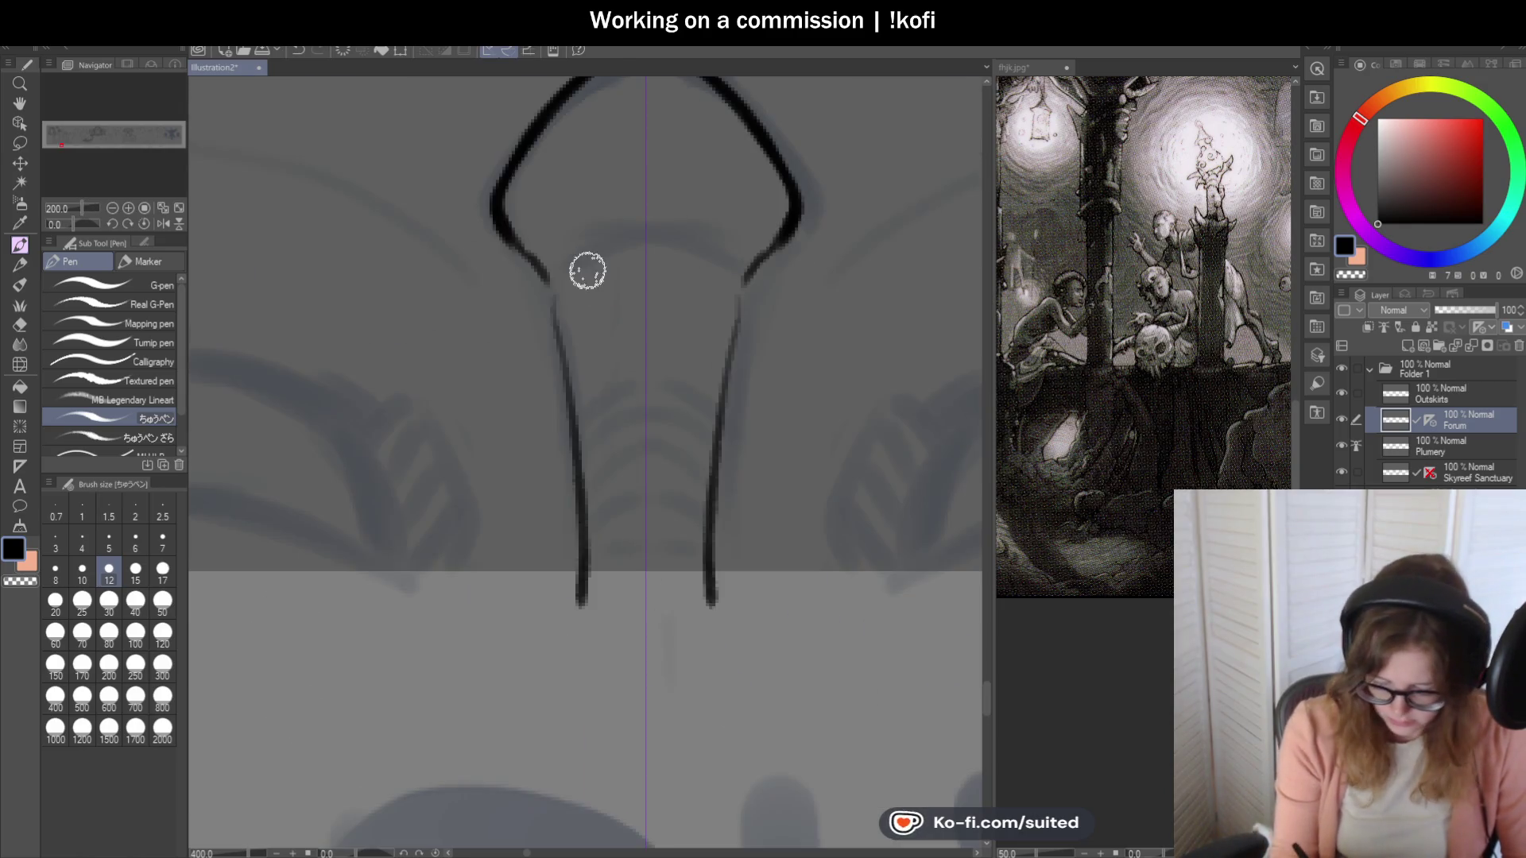
Draw stacked ridge arcs between the snout's arms, working down to its base.
{"action": "left_click_drag", "start_coordinate": [580, 256], "coordinate": [640, 235]}
{"action": "scroll", "coordinate": [722, 246], "scroll_direction": "down", "scroll_amount": 1}
{"action": "scroll", "coordinate": [665, 222], "scroll_direction": "up", "scroll_amount": 1}
{"action": "key", "text": "ctrl+z"}
{"action": "mouse_move", "coordinate": [546, 249]}
{"action": "left_mouse_down"}
{"action": "mouse_move", "coordinate": [660, 220]}
{"action": "mouse_move", "coordinate": [532, 262]}
{"action": "mouse_move", "coordinate": [682, 258]}
{"action": "left_mouse_up"}
{"action": "scroll", "coordinate": [532, 263], "scroll_direction": "down", "scroll_amount": 1}
{"action": "scroll", "coordinate": [718, 317], "scroll_direction": "up", "scroll_amount": 1}
{"action": "left_click_drag", "start_coordinate": [556, 298], "coordinate": [685, 287]}
{"action": "left_click_drag", "start_coordinate": [565, 347], "coordinate": [634, 302]}
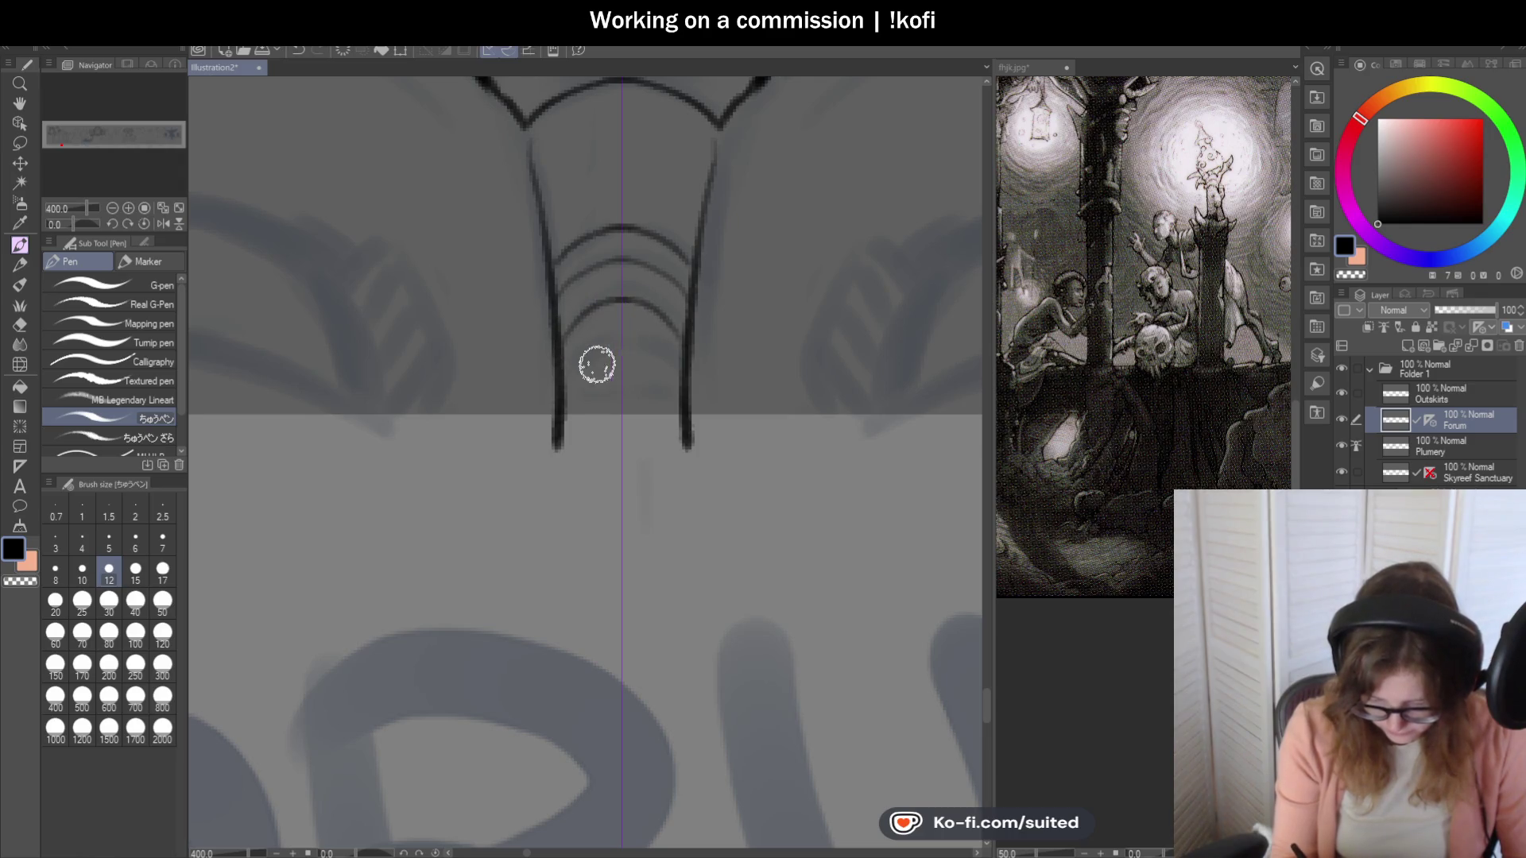
{"action": "left_click_drag", "start_coordinate": [570, 381], "coordinate": [624, 350]}
{"action": "scroll", "coordinate": [623, 381], "scroll_direction": "down", "scroll_amount": 5}
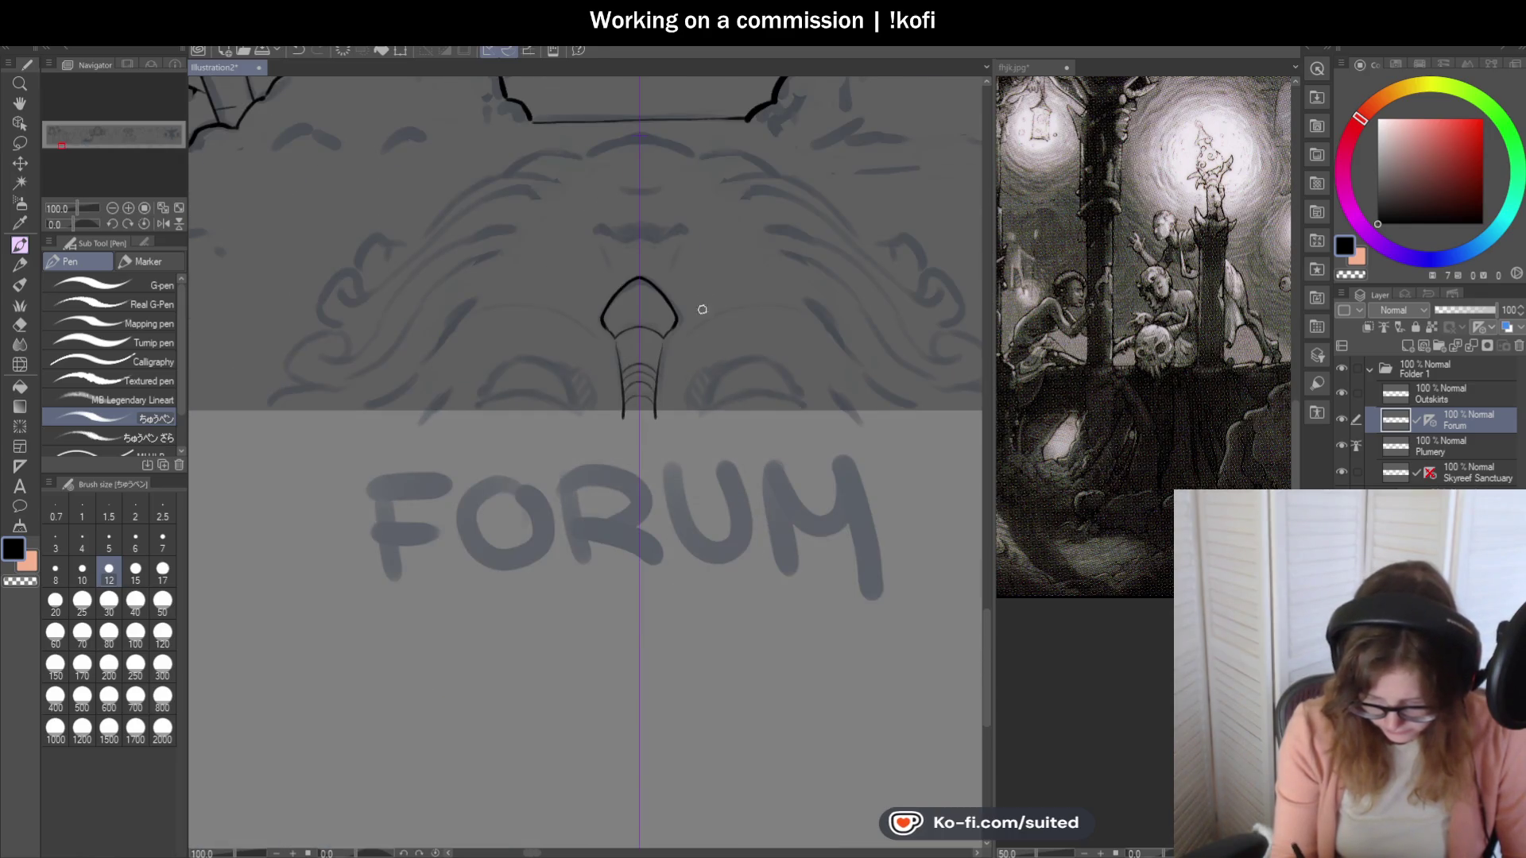
{"action": "scroll", "coordinate": [613, 231], "scroll_direction": "up", "scroll_amount": 2}
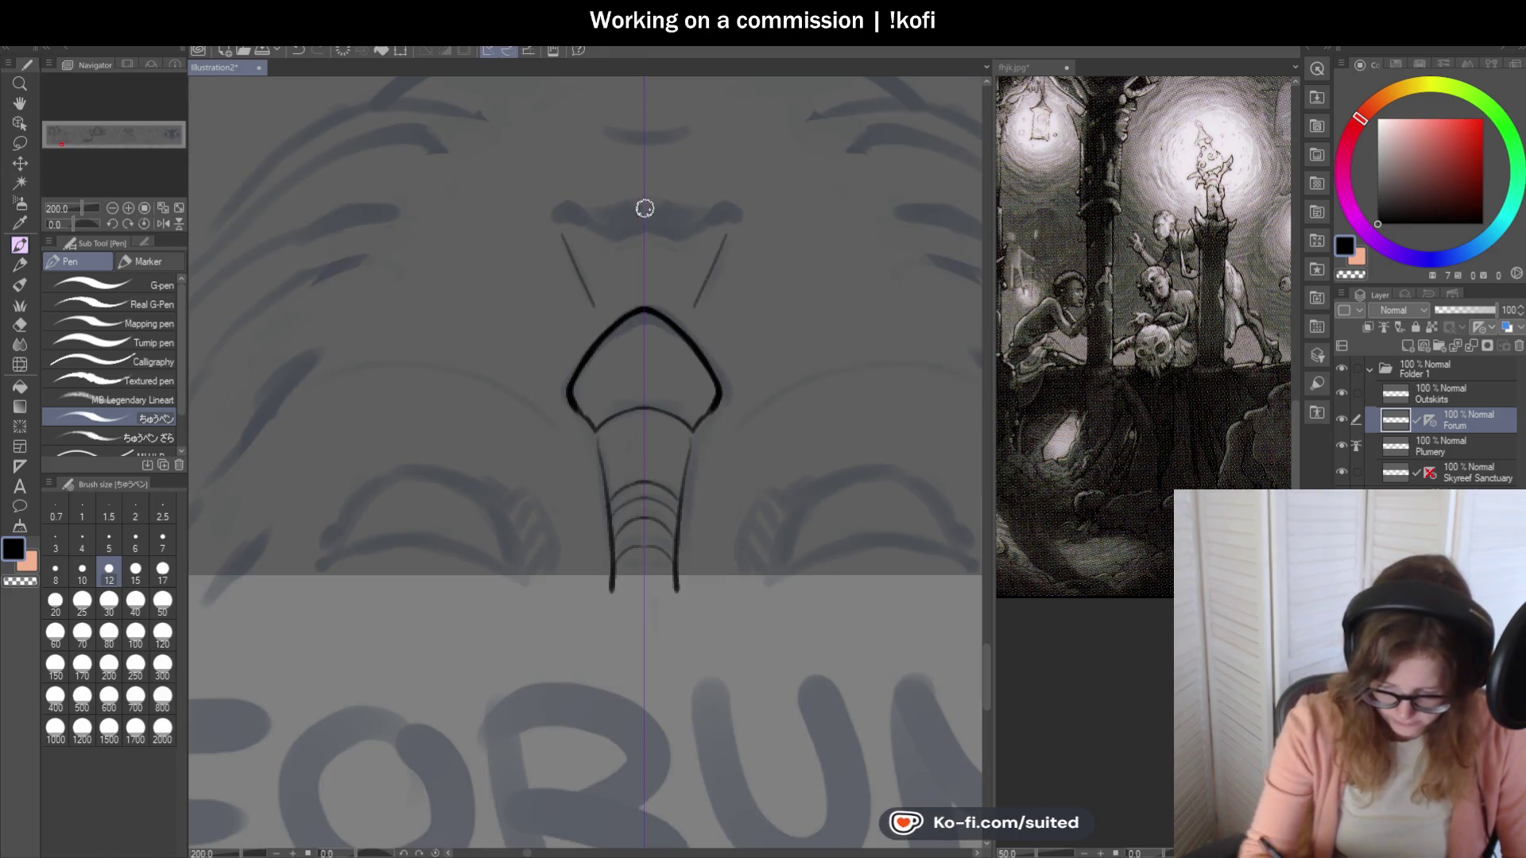
Fill both nostrils in black and ink a mirrored line joining their tops.
{"action": "scroll", "coordinate": [627, 225], "scroll_direction": "up", "scroll_amount": 2}
{"action": "mouse_move", "coordinate": [524, 229]}
{"action": "left_mouse_down"}
{"action": "mouse_move", "coordinate": [470, 238]}
{"action": "mouse_move", "coordinate": [562, 245]}
{"action": "mouse_move", "coordinate": [480, 242]}
{"action": "mouse_move", "coordinate": [586, 279]}
{"action": "mouse_move", "coordinate": [688, 273]}
{"action": "left_mouse_up"}
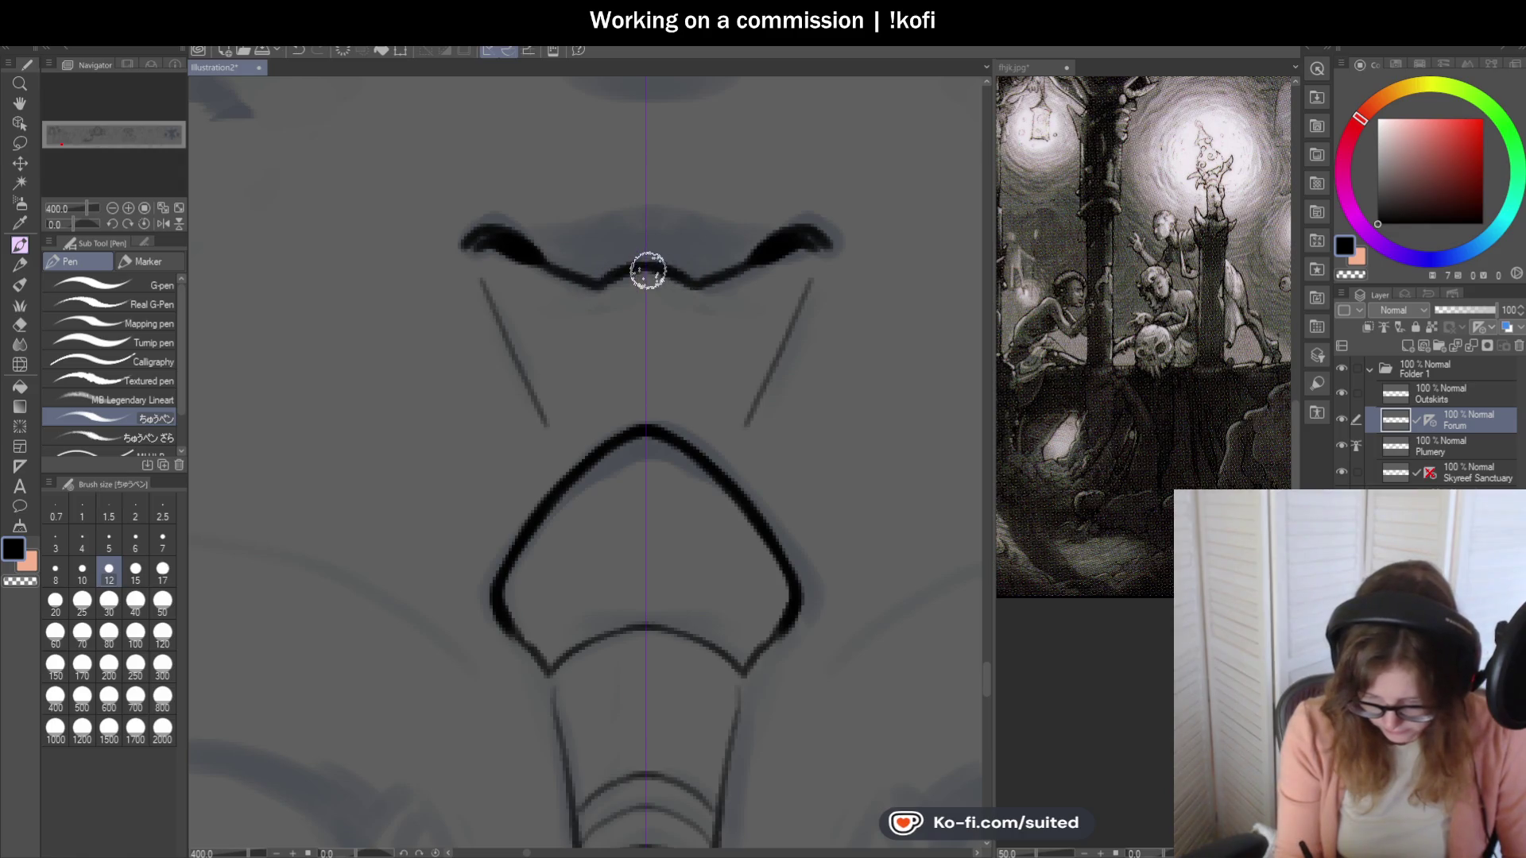
{"action": "left_click_drag", "start_coordinate": [521, 239], "coordinate": [651, 225]}
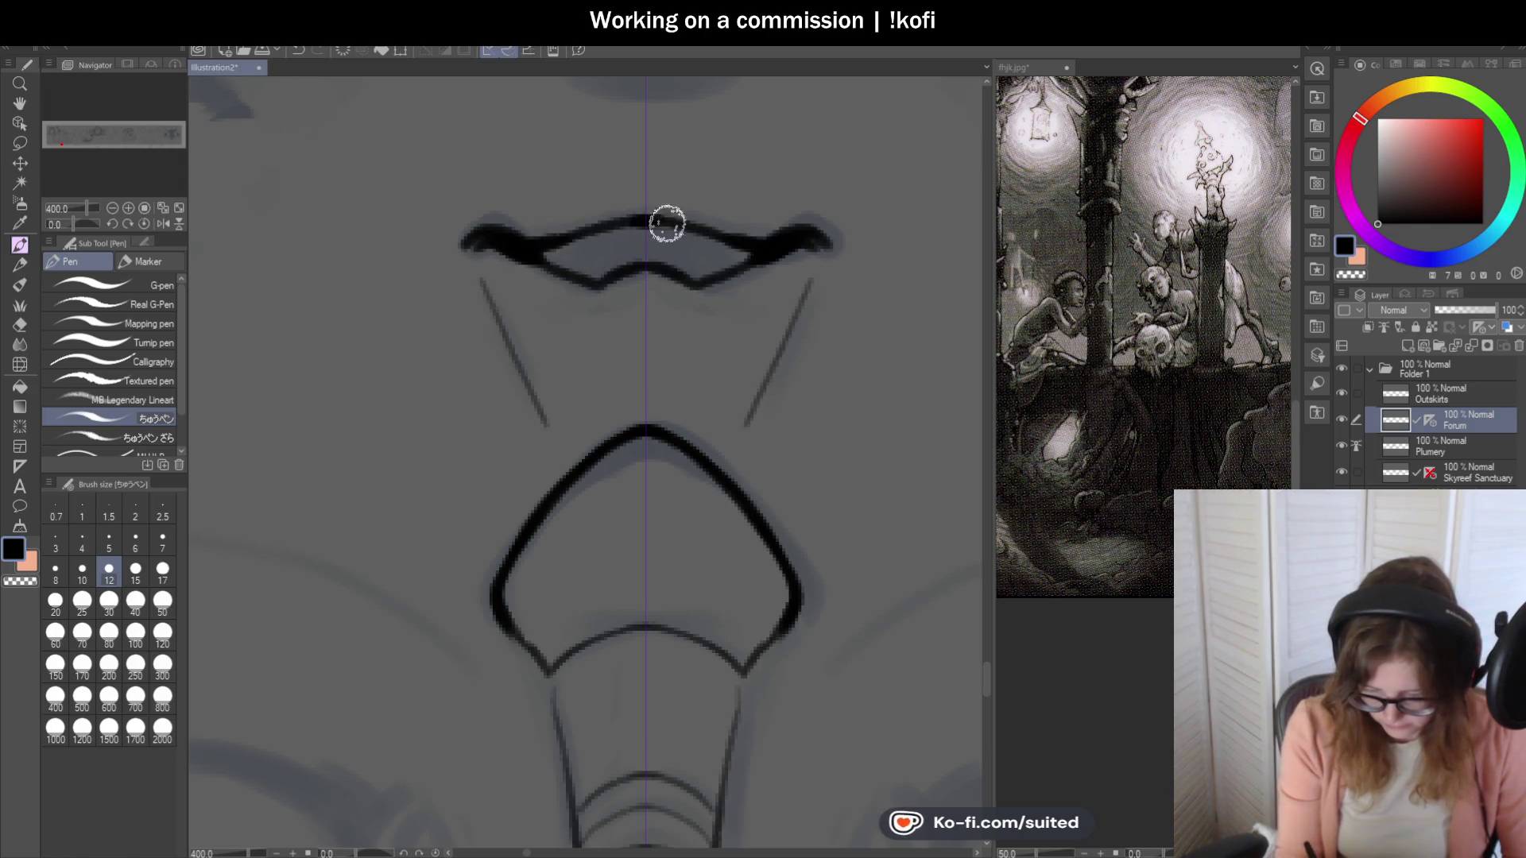
{"action": "scroll", "coordinate": [658, 272], "scroll_direction": "down", "scroll_amount": 2}
{"action": "scroll", "coordinate": [755, 294], "scroll_direction": "down", "scroll_amount": 2}
{"action": "scroll", "coordinate": [790, 279], "scroll_direction": "up", "scroll_amount": 2}
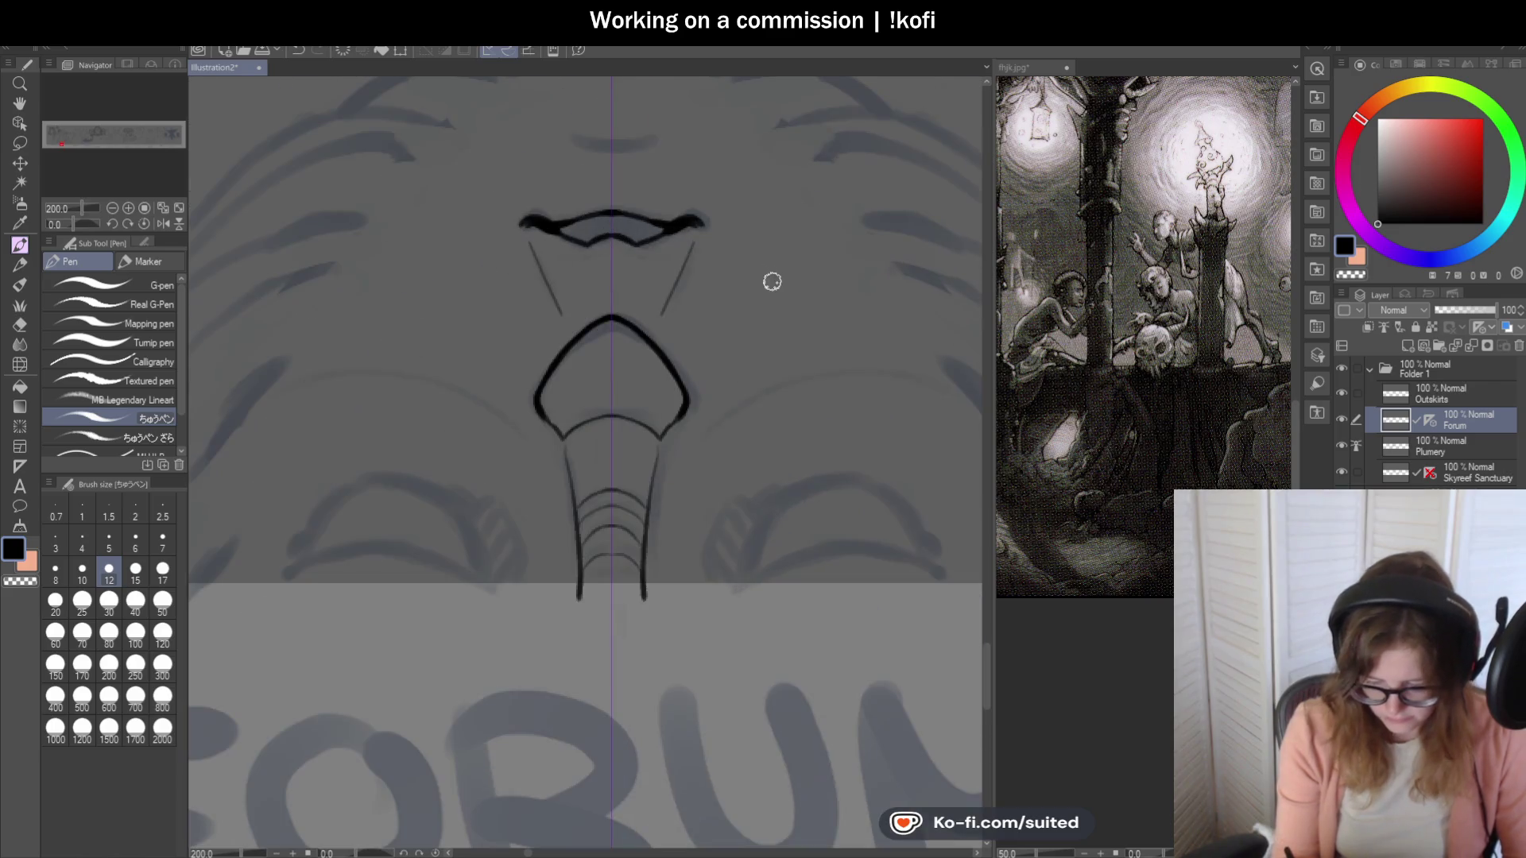
{"action": "scroll", "coordinate": [637, 231], "scroll_direction": "up", "scroll_amount": 2}
Draw a thin mirrored stroke inward from the nostrils and fill the black lip shape.
{"action": "mouse_move", "coordinate": [517, 221]}
{"action": "left_mouse_down"}
{"action": "mouse_move", "coordinate": [600, 199]}
{"action": "mouse_move", "coordinate": [639, 209]}
{"action": "left_mouse_up"}
{"action": "mouse_move", "coordinate": [575, 211]}
{"action": "left_mouse_down"}
{"action": "mouse_move", "coordinate": [637, 211]}
{"action": "mouse_move", "coordinate": [640, 226]}
{"action": "left_mouse_up"}
{"action": "scroll", "coordinate": [665, 228], "scroll_direction": "down", "scroll_amount": 6}
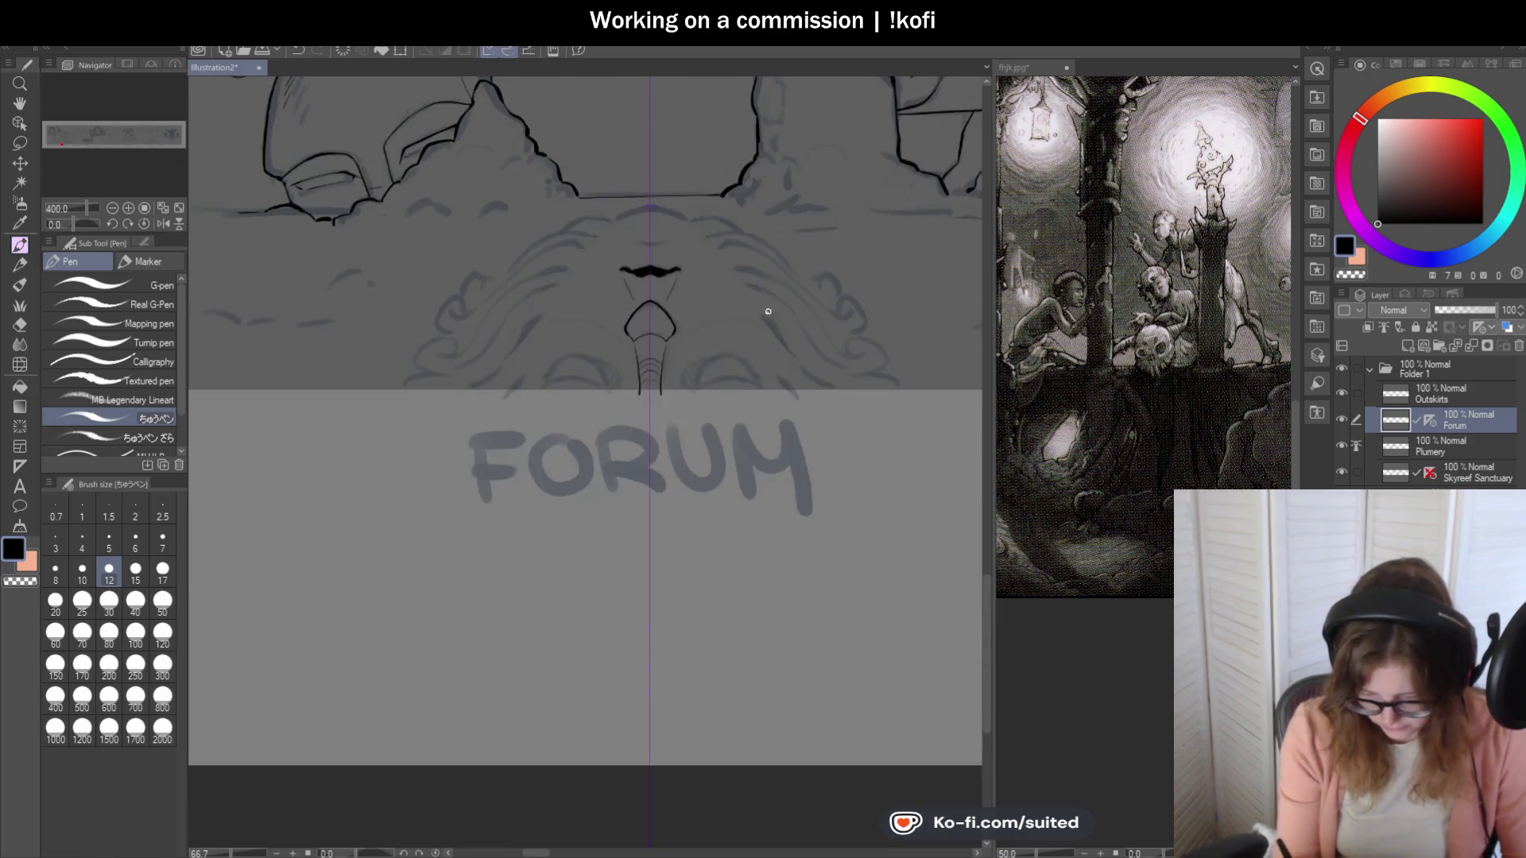
{"action": "scroll", "coordinate": [741, 313], "scroll_direction": "up", "scroll_amount": 4}
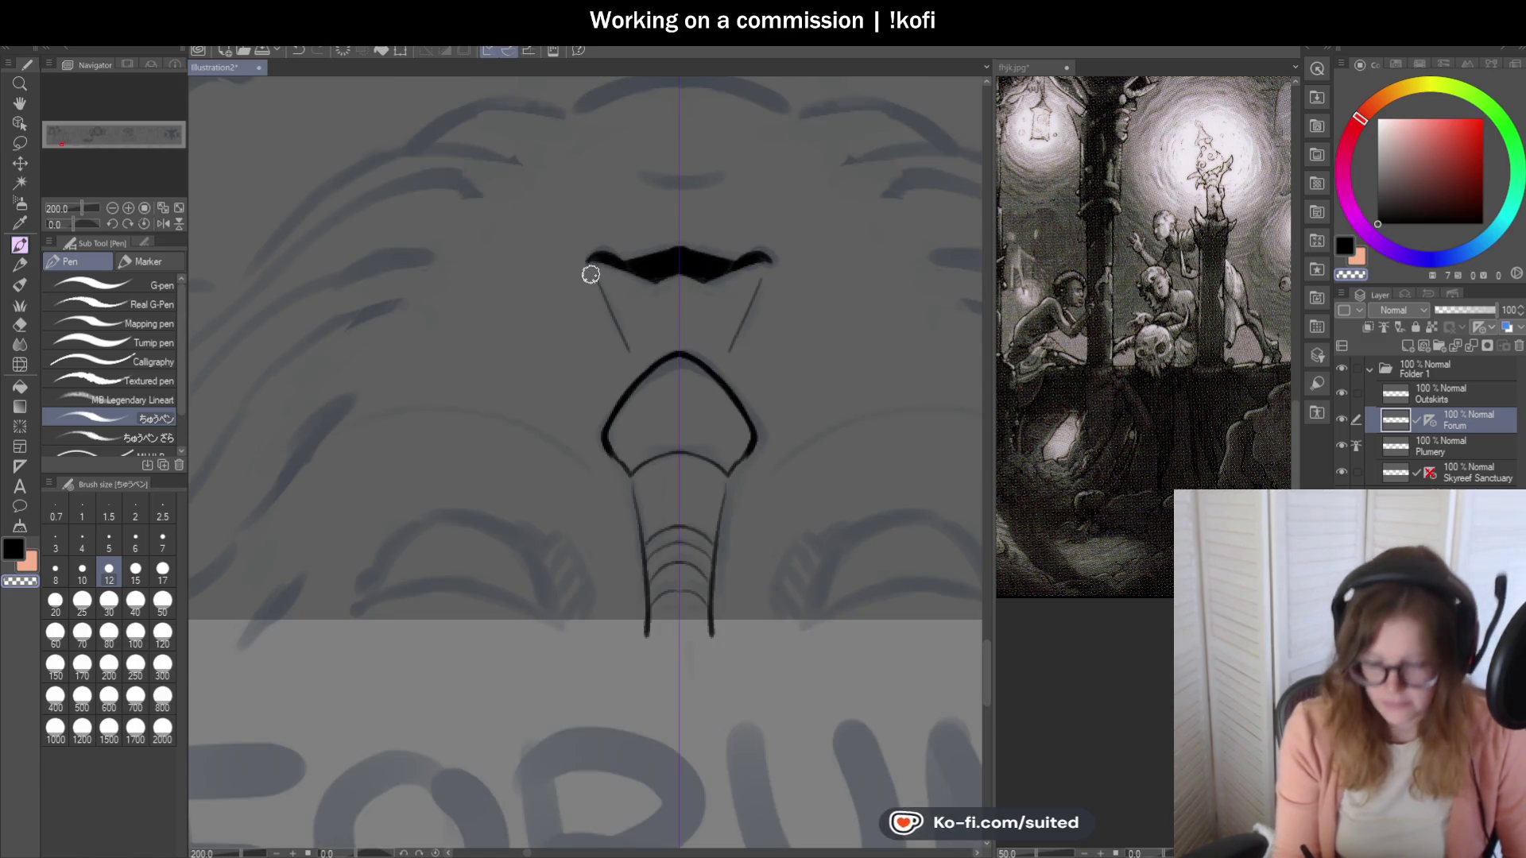
{"action": "scroll", "coordinate": [595, 274], "scroll_direction": "up", "scroll_amount": 2}
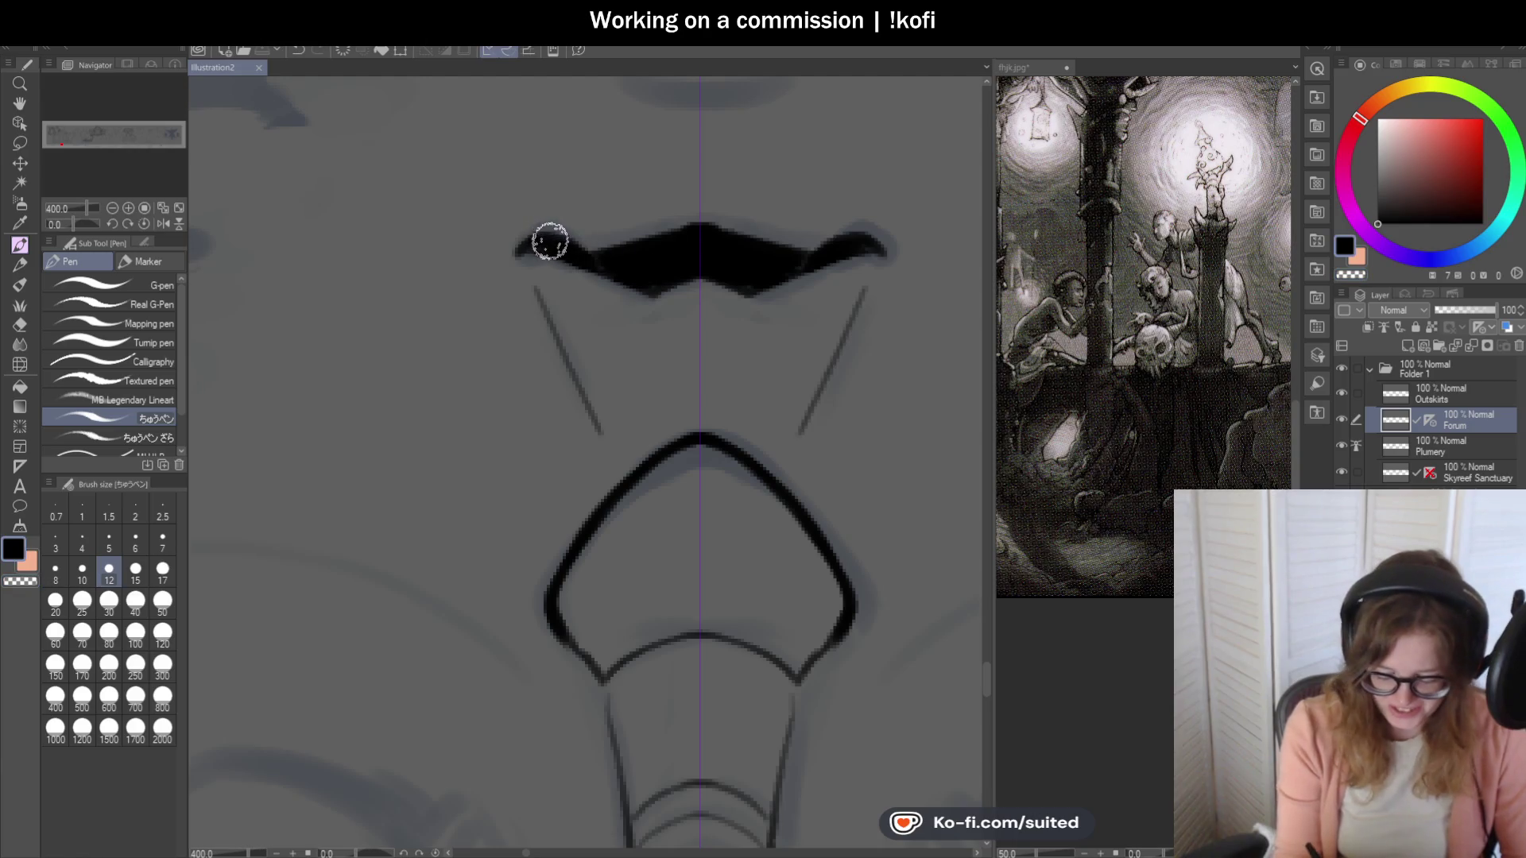
{"action": "scroll", "coordinate": [681, 217], "scroll_direction": "down", "scroll_amount": 1}
Ink the sketch curve above the lip and extend the lip shape's upper-left edge.
{"action": "left_click_drag", "start_coordinate": [521, 194], "coordinate": [698, 196]}
{"action": "key", "text": "ctrl+z"}
{"action": "left_click_drag", "start_coordinate": [522, 193], "coordinate": [698, 196]}
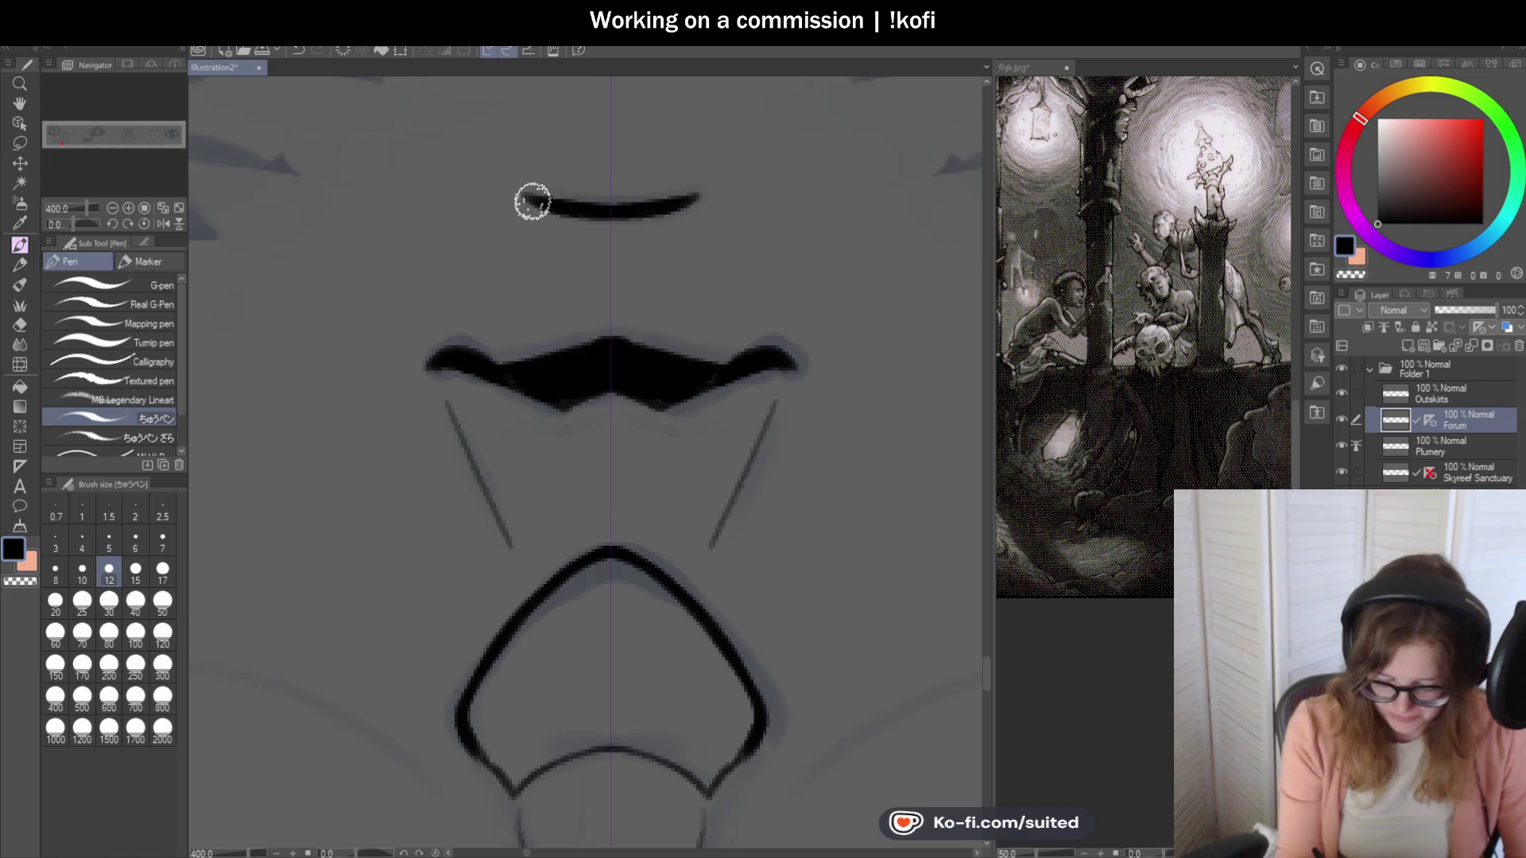
{"action": "scroll", "coordinate": [604, 247], "scroll_direction": "down", "scroll_amount": 3}
{"action": "scroll", "coordinate": [712, 289], "scroll_direction": "down", "scroll_amount": 2}
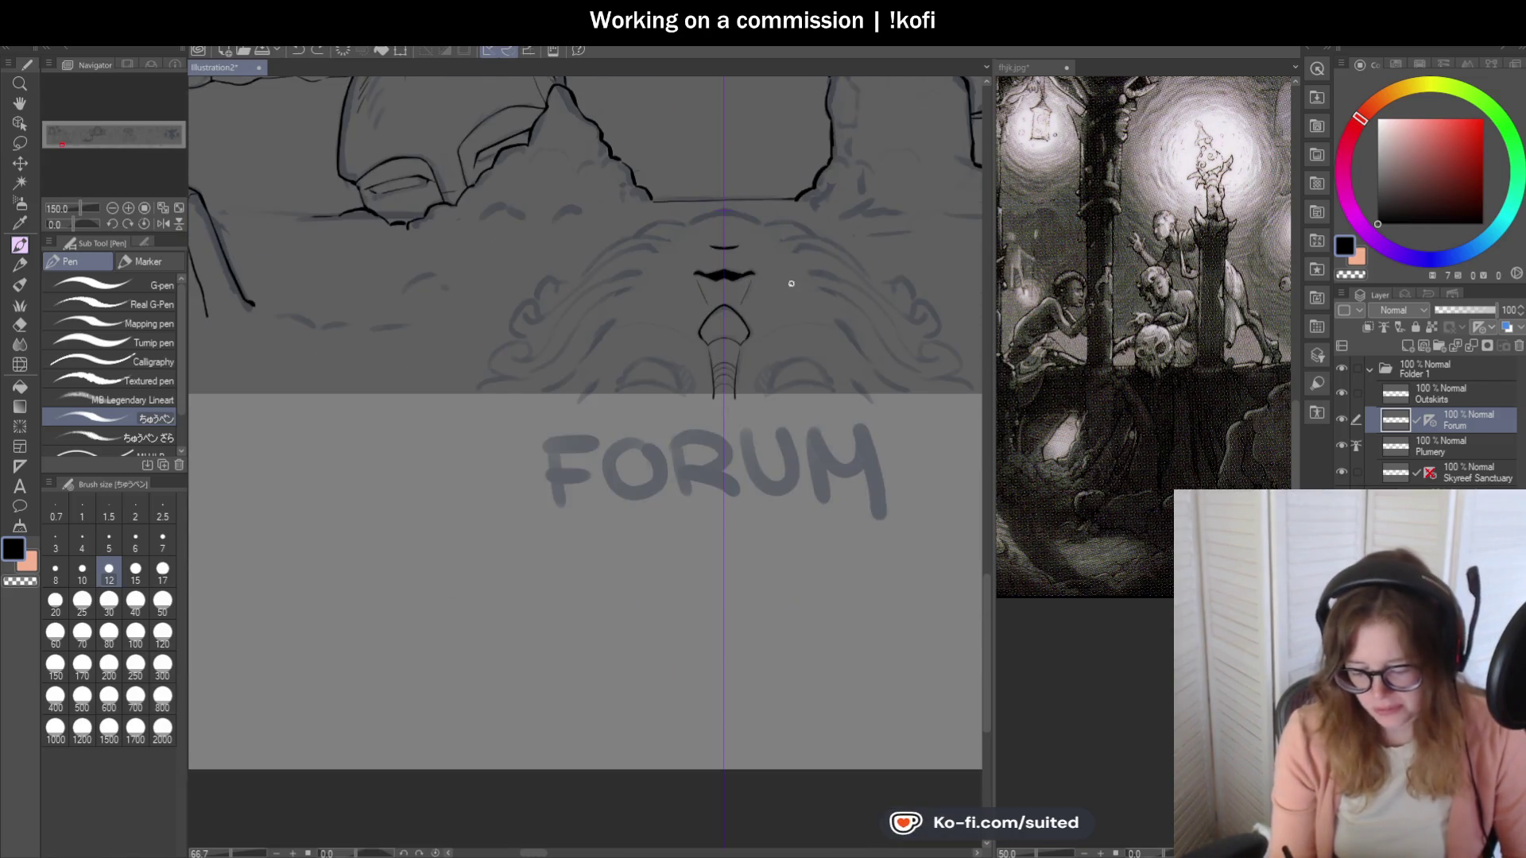
{"action": "scroll", "coordinate": [744, 310], "scroll_direction": "up", "scroll_amount": 5}
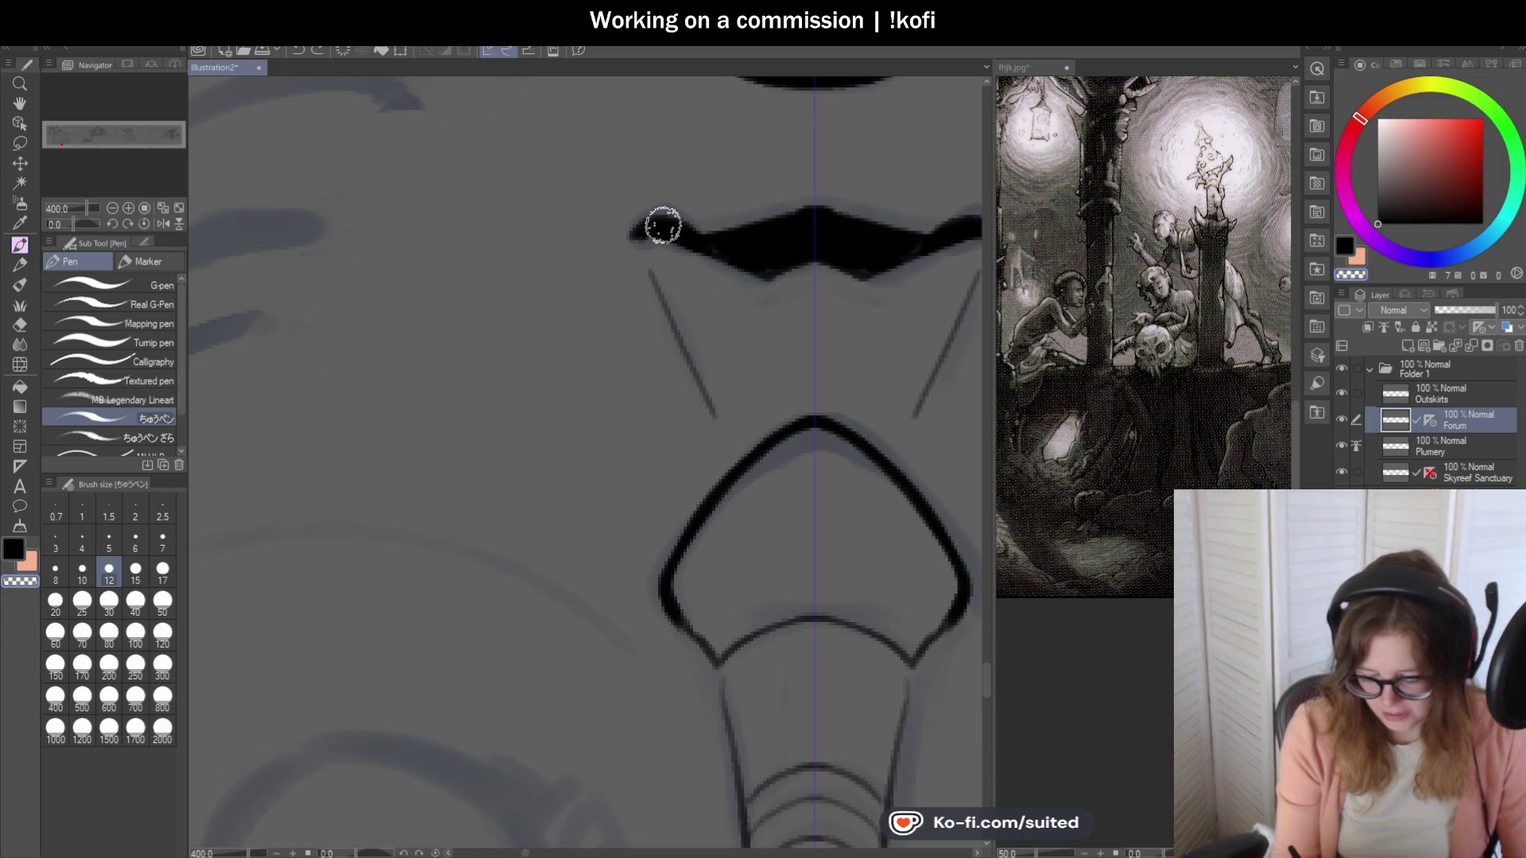
{"action": "mouse_move", "coordinate": [660, 228]}
{"action": "left_mouse_down"}
{"action": "mouse_move", "coordinate": [708, 225]}
{"action": "mouse_move", "coordinate": [651, 215]}
{"action": "mouse_move", "coordinate": [818, 198]}
{"action": "left_mouse_up"}
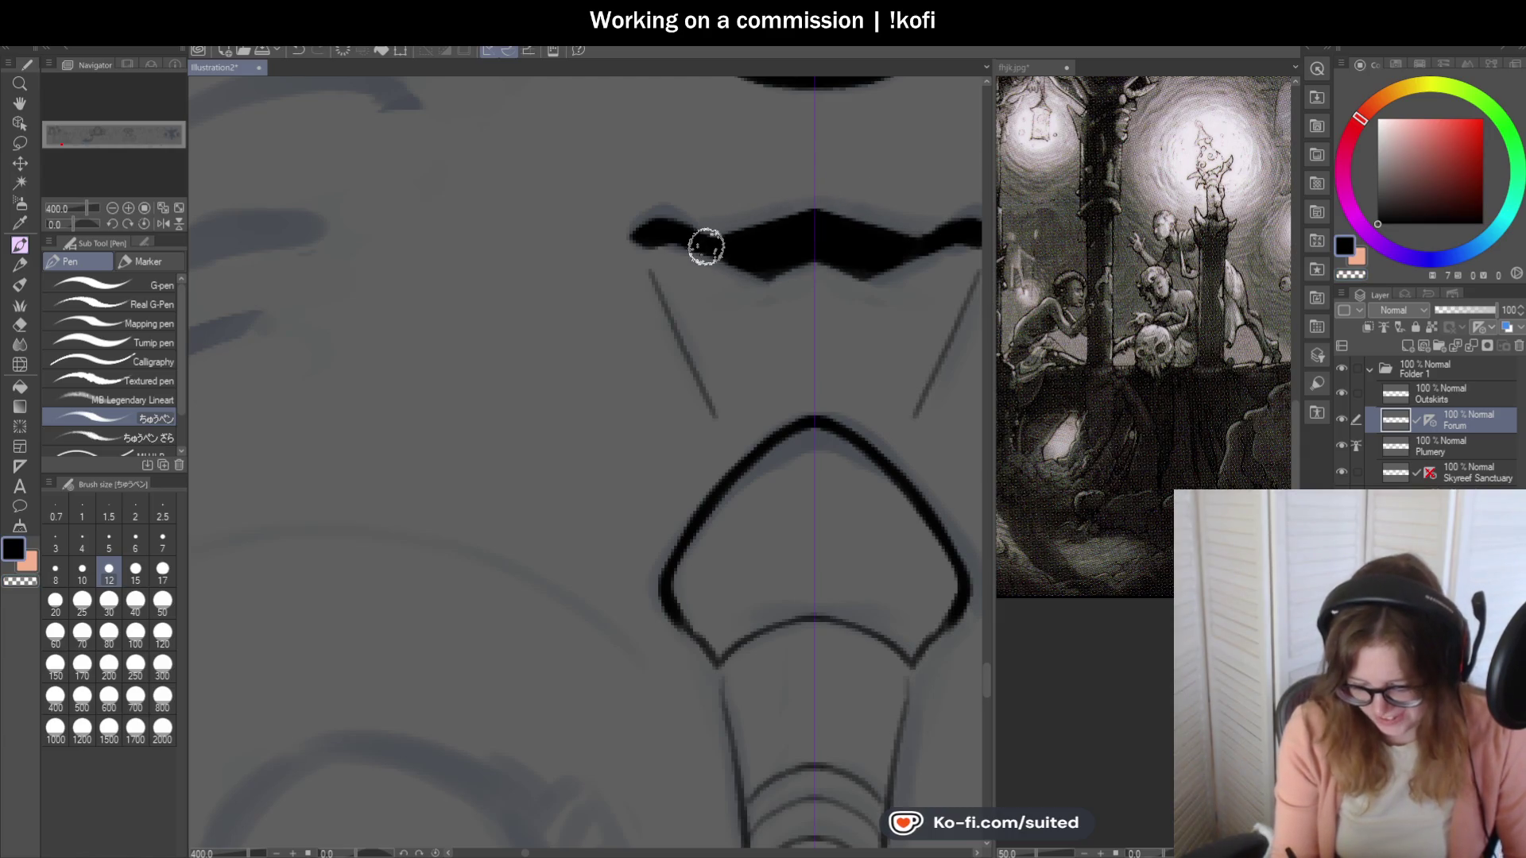
{"action": "scroll", "coordinate": [705, 246], "scroll_direction": "down", "scroll_amount": 5}
{"action": "scroll", "coordinate": [803, 271], "scroll_direction": "up", "scroll_amount": 5}
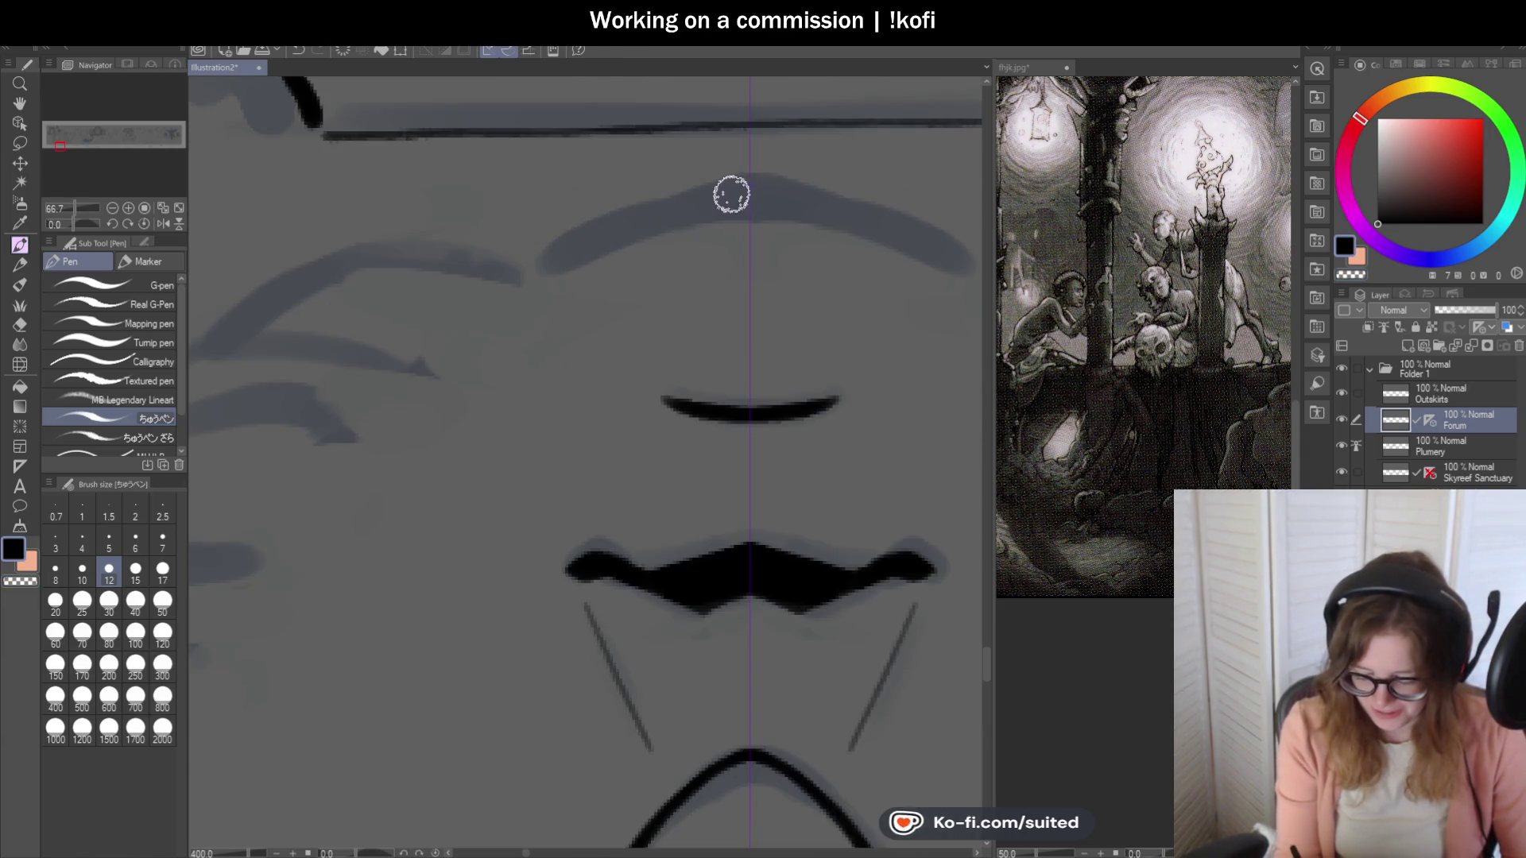
Draw a black arc above the upper lip, discarding a trial arc over the mouth.
{"action": "left_click_drag", "start_coordinate": [726, 194], "coordinate": [961, 262]}
{"action": "left_click_drag", "start_coordinate": [725, 194], "coordinate": [533, 276]}
{"action": "scroll", "coordinate": [747, 231], "scroll_direction": "down", "scroll_amount": 5}
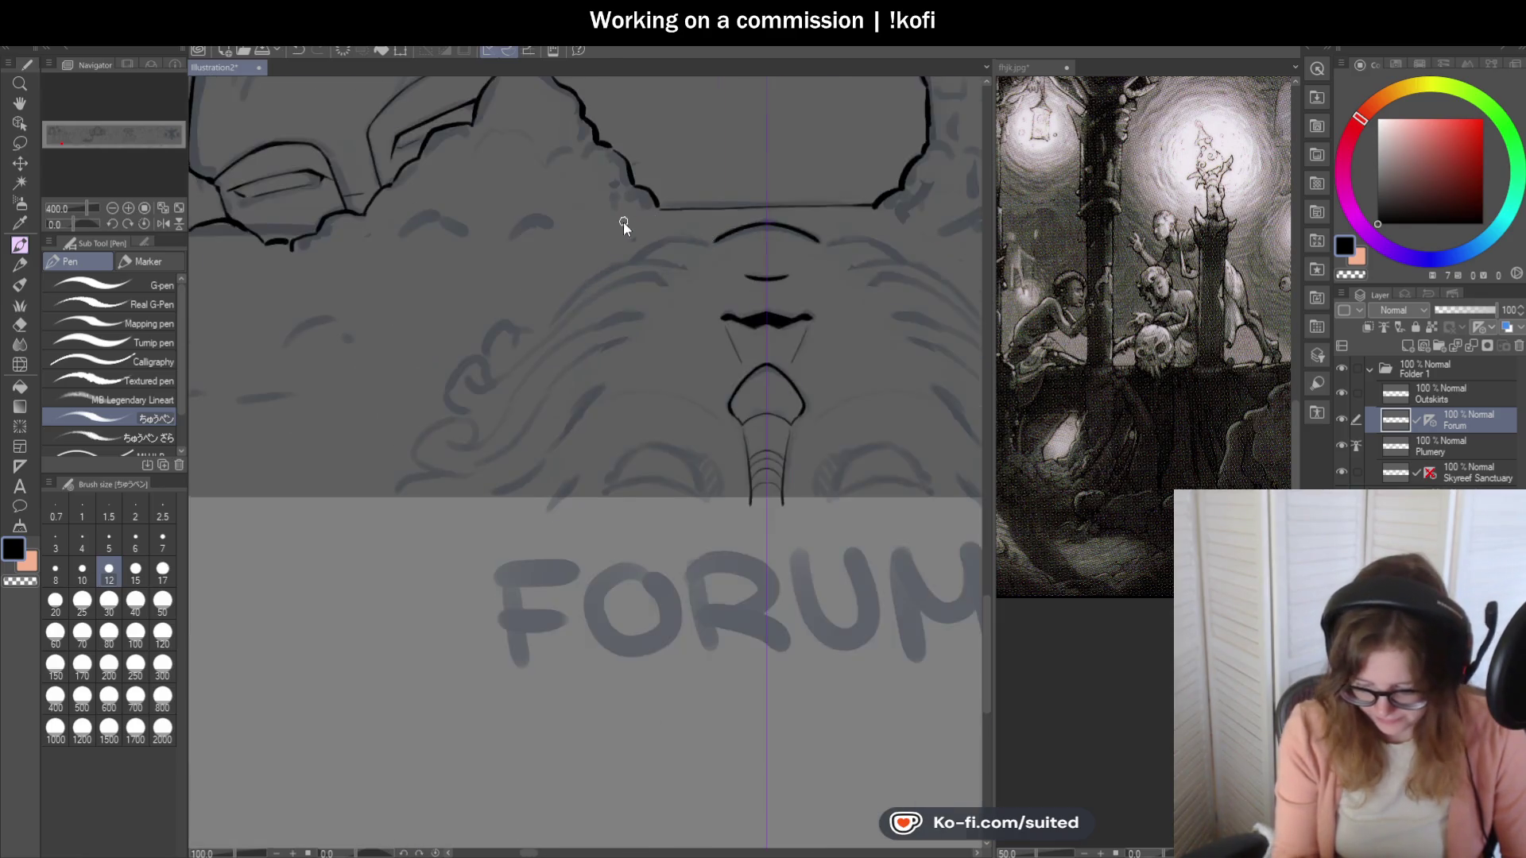
{"action": "scroll", "coordinate": [664, 372], "scroll_direction": "up", "scroll_amount": 3}
{"action": "mouse_move", "coordinate": [670, 361]}
{"action": "left_mouse_down"}
{"action": "mouse_move", "coordinate": [607, 287]}
{"action": "mouse_move", "coordinate": [509, 310]}
{"action": "left_mouse_up"}
{"action": "key", "text": "ctrl+z"}
{"action": "scroll", "coordinate": [717, 367], "scroll_direction": "down", "scroll_amount": 1}
{"action": "scroll", "coordinate": [716, 367], "scroll_direction": "down", "scroll_amount": 1}
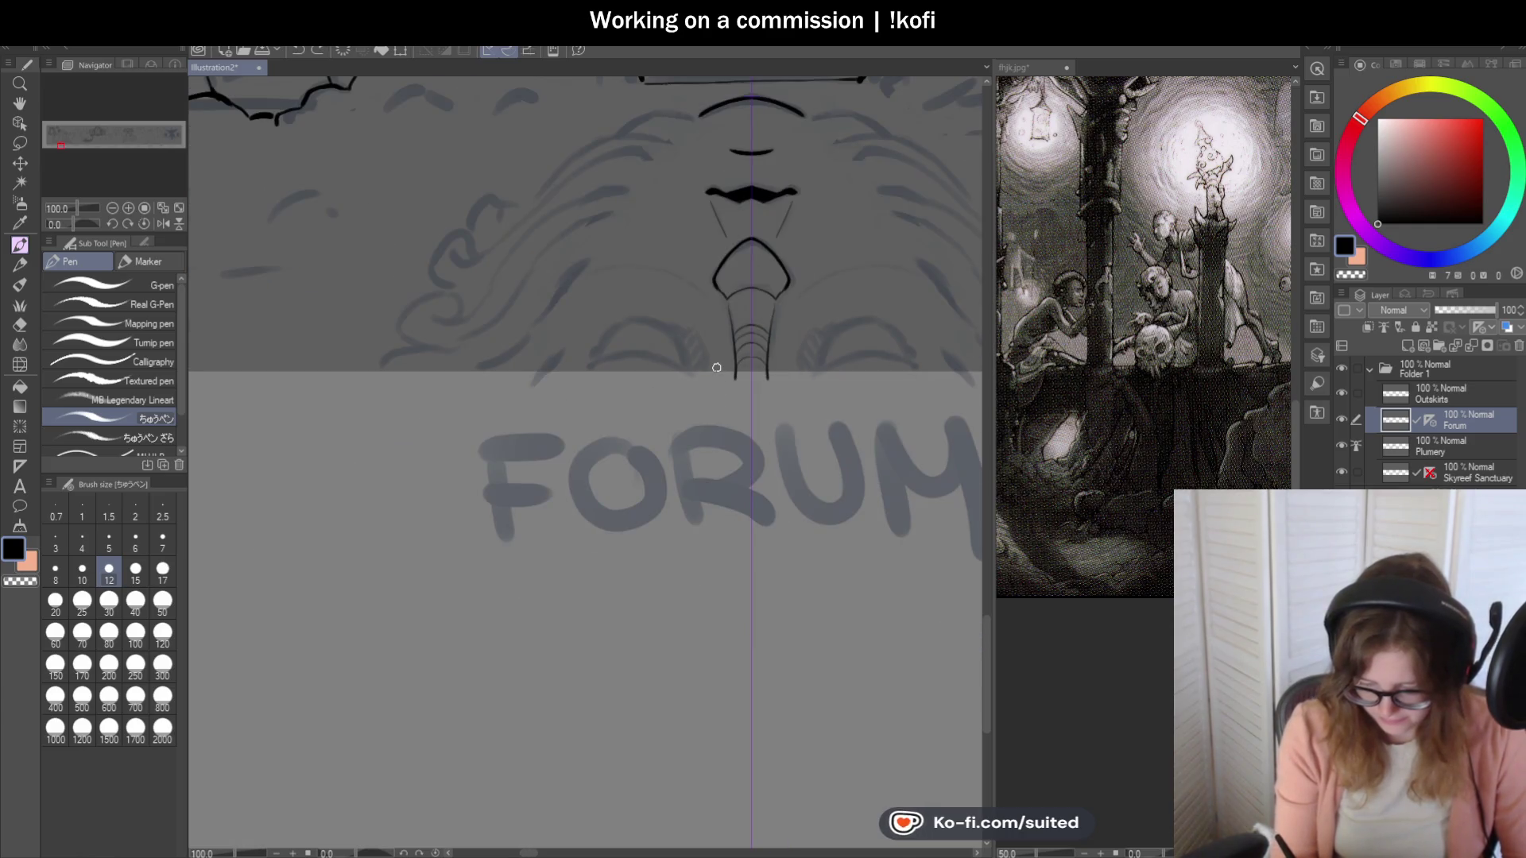
{"action": "scroll", "coordinate": [751, 176], "scroll_direction": "up", "scroll_amount": 2}
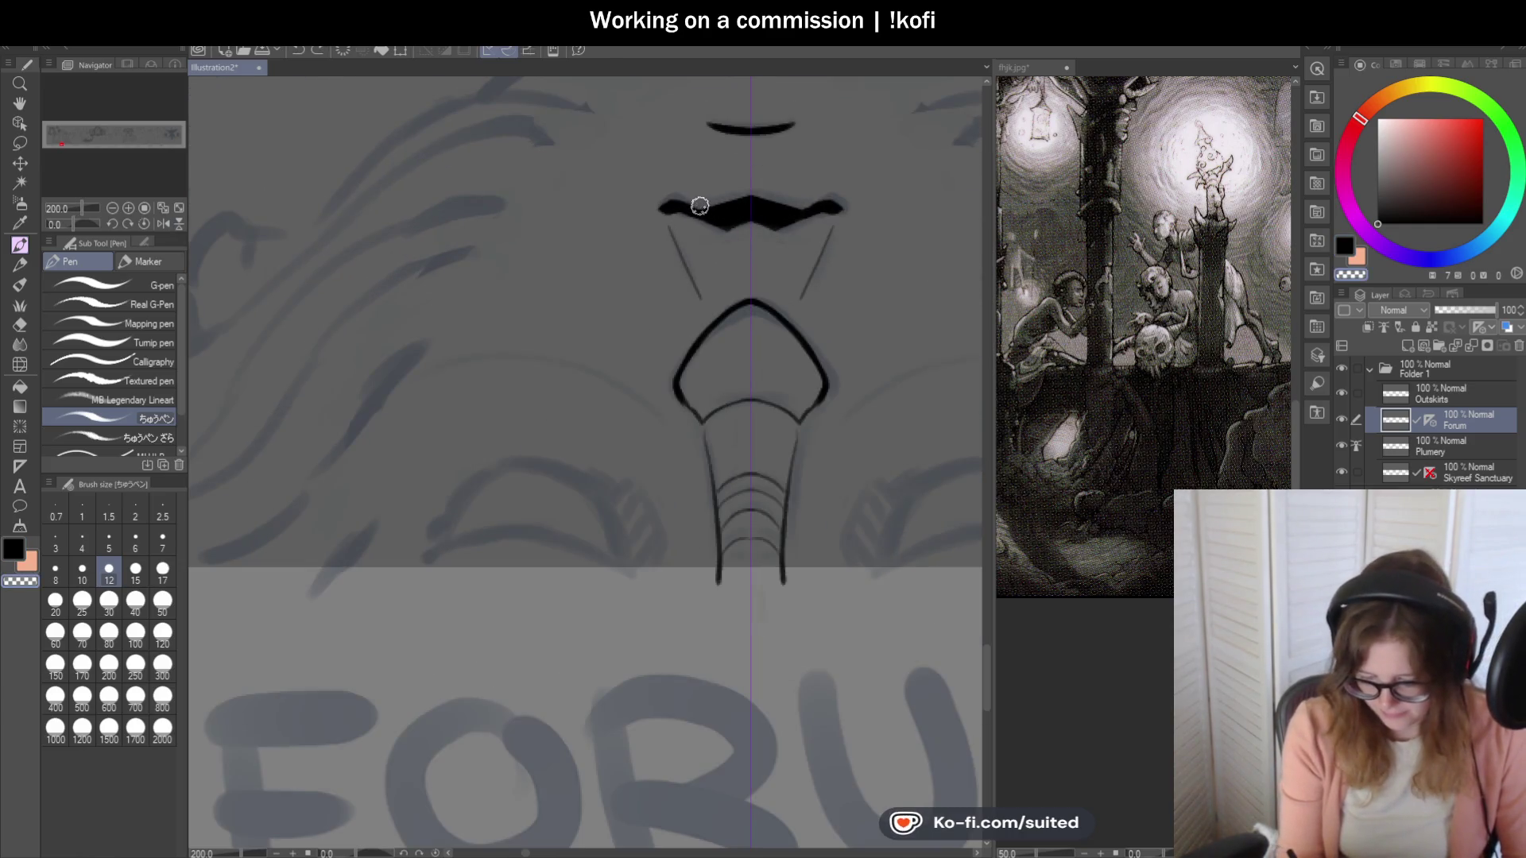
Redo the mirrored mouth line, stroking inward from the left corner.
{"action": "key", "text": "ctrl+z"}
{"action": "key", "text": "ctrl+z"}
{"action": "key", "text": "ctrl+z"}
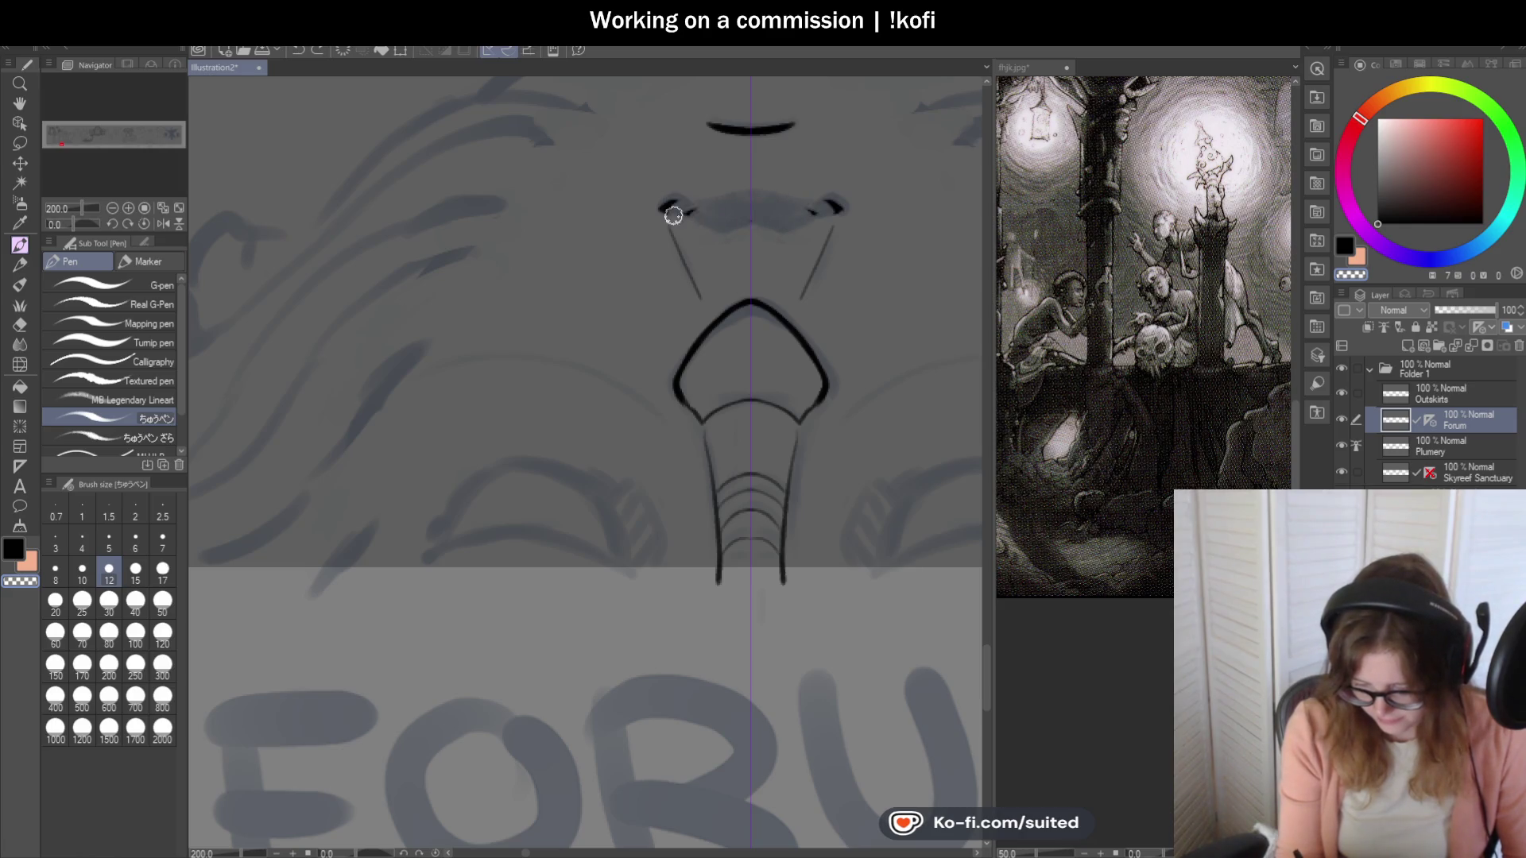
{"action": "scroll", "coordinate": [775, 219], "scroll_direction": "up", "scroll_amount": 2}
{"action": "mouse_move", "coordinate": [564, 197]}
{"action": "left_mouse_down"}
{"action": "mouse_move", "coordinate": [596, 191]}
{"action": "mouse_move", "coordinate": [579, 194]}
{"action": "mouse_move", "coordinate": [689, 234]}
{"action": "mouse_move", "coordinate": [754, 228]}
{"action": "left_mouse_up"}
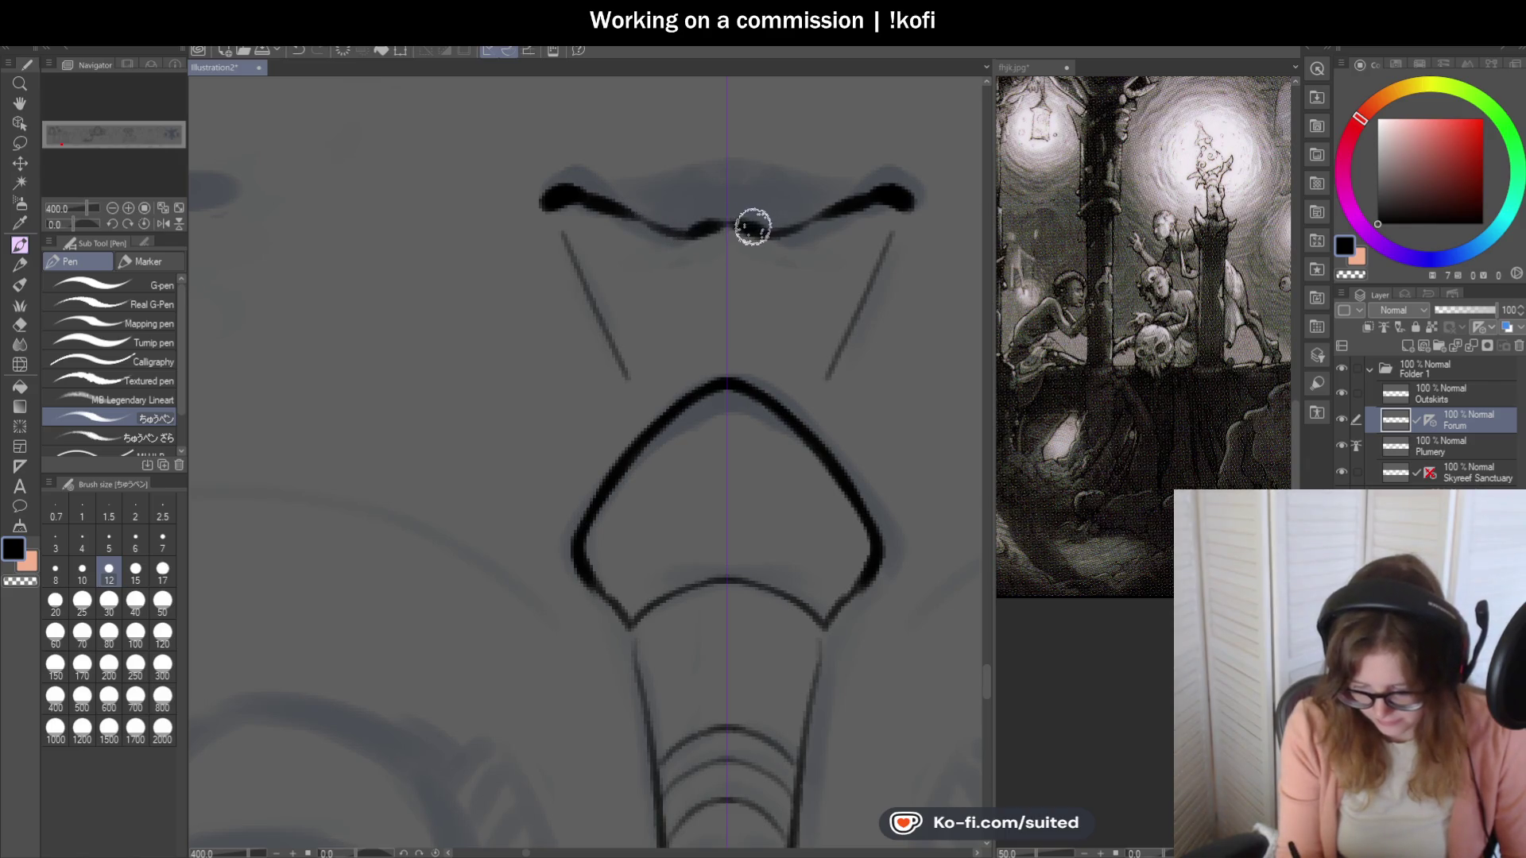
{"action": "scroll", "coordinate": [675, 236], "scroll_direction": "down", "scroll_amount": 5}
{"action": "scroll", "coordinate": [723, 246], "scroll_direction": "up", "scroll_amount": 5}
{"action": "key", "text": "ctrl+z"}
{"action": "key", "text": "ctrl+z"}
{"action": "key", "text": "ctrl+z"}
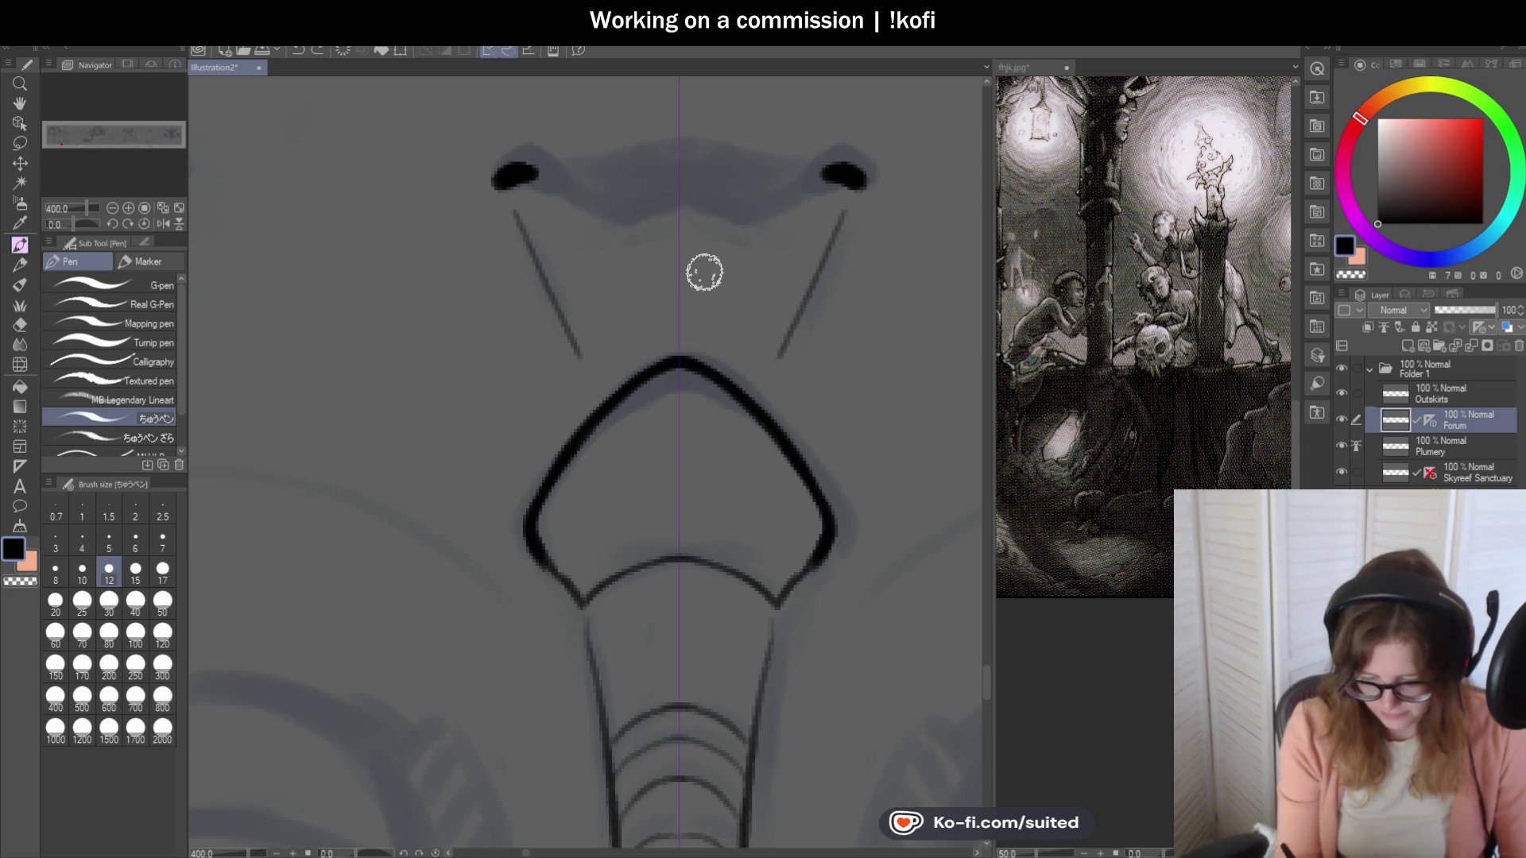
{"action": "mouse_move", "coordinate": [528, 177]}
{"action": "left_mouse_down"}
{"action": "mouse_move", "coordinate": [682, 231]}
{"action": "mouse_move", "coordinate": [647, 198]}
{"action": "mouse_move", "coordinate": [620, 212]}
{"action": "left_mouse_up"}
{"action": "scroll", "coordinate": [756, 266], "scroll_direction": "down", "scroll_amount": 5}
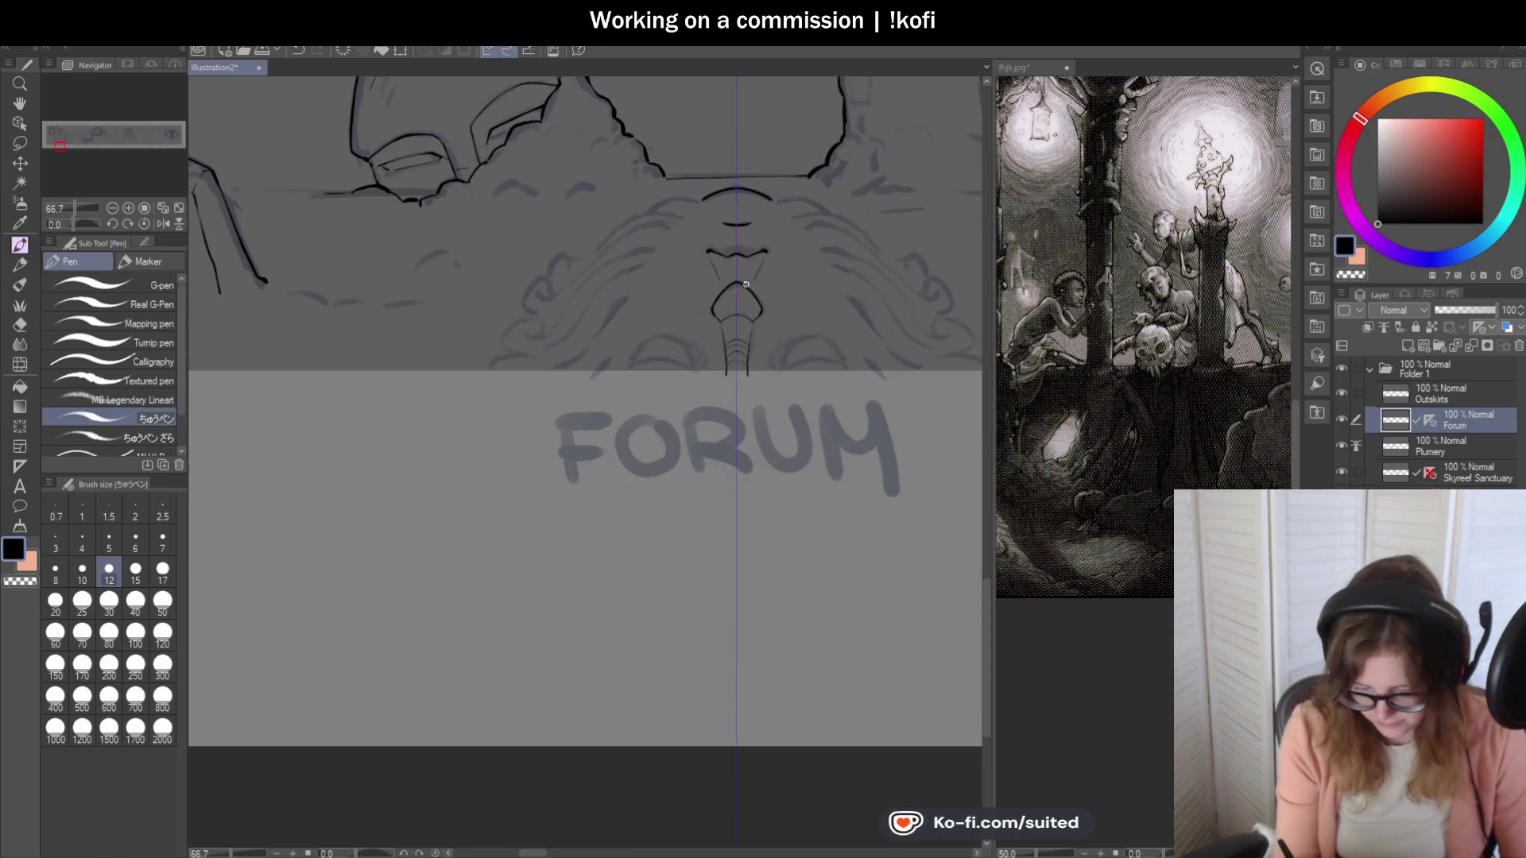
{"action": "scroll", "coordinate": [702, 195], "scroll_direction": "up", "scroll_amount": 4}
Extend the eyebrow arc leftward with thin mirrored strokes.
{"action": "scroll", "coordinate": [737, 176], "scroll_direction": "up", "scroll_amount": 2}
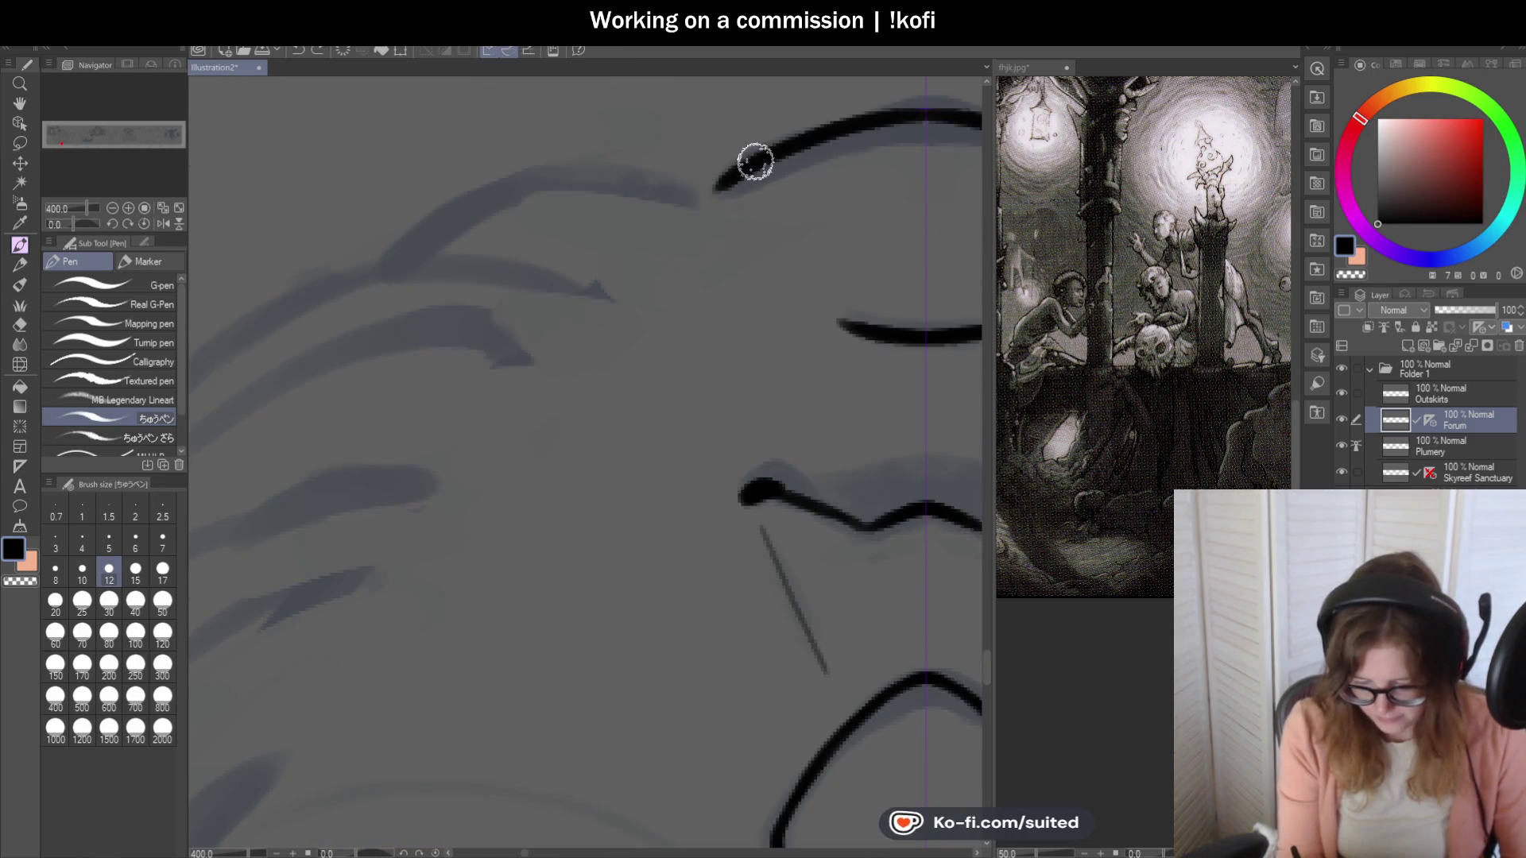
{"action": "left_click_drag", "start_coordinate": [712, 184], "coordinate": [578, 180]}
{"action": "scroll", "coordinate": [531, 231], "scroll_direction": "down", "scroll_amount": 4}
{"action": "scroll", "coordinate": [797, 231], "scroll_direction": "up", "scroll_amount": 2}
{"action": "left_click_drag", "start_coordinate": [771, 229], "coordinate": [581, 256]}
{"action": "scroll", "coordinate": [531, 319], "scroll_direction": "down", "scroll_amount": 3}
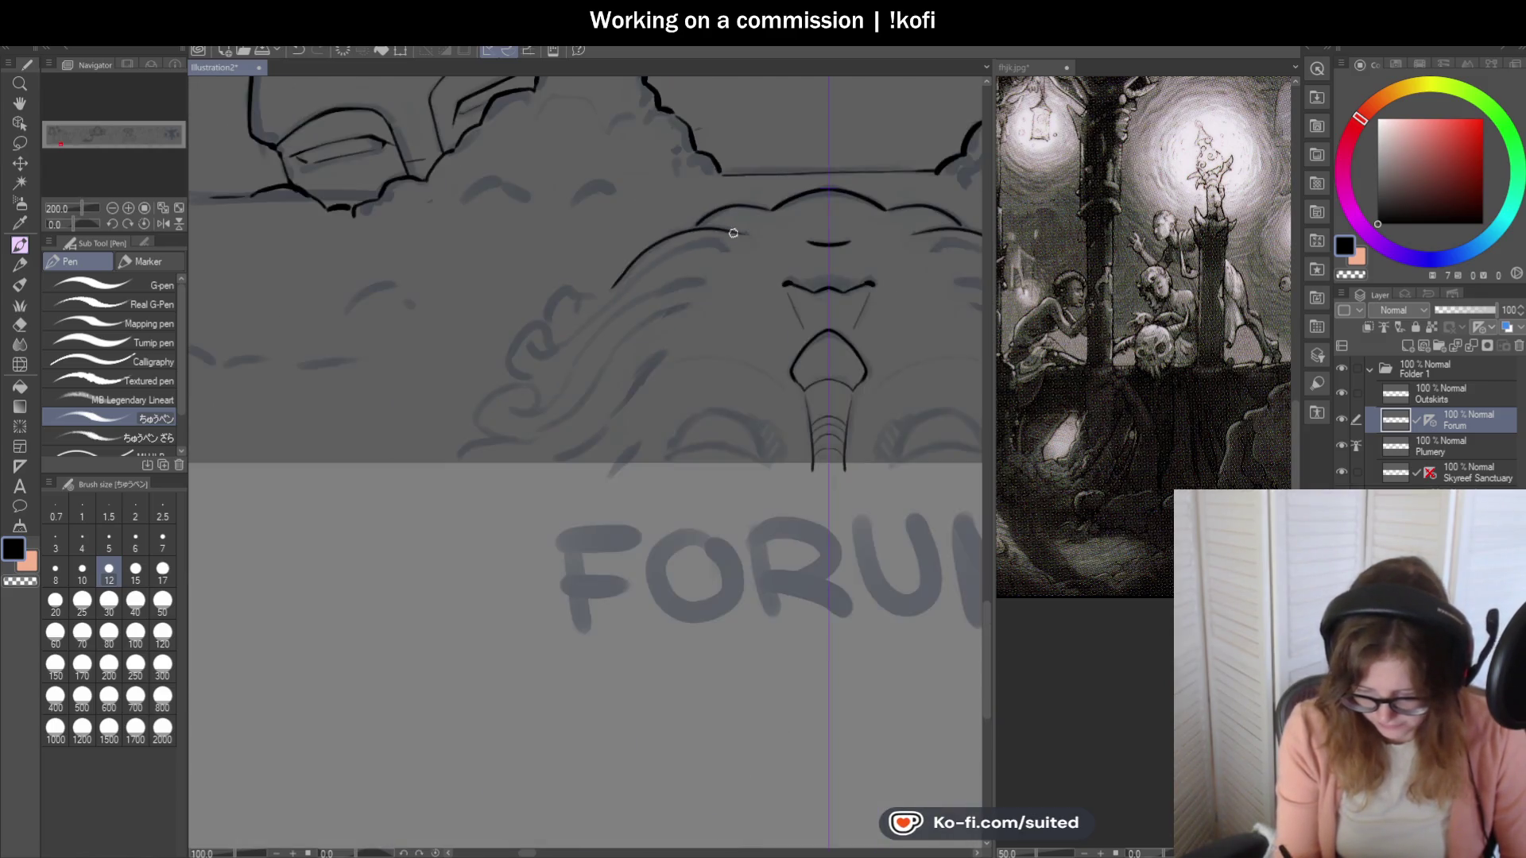
{"action": "scroll", "coordinate": [697, 223], "scroll_direction": "up", "scroll_amount": 4}
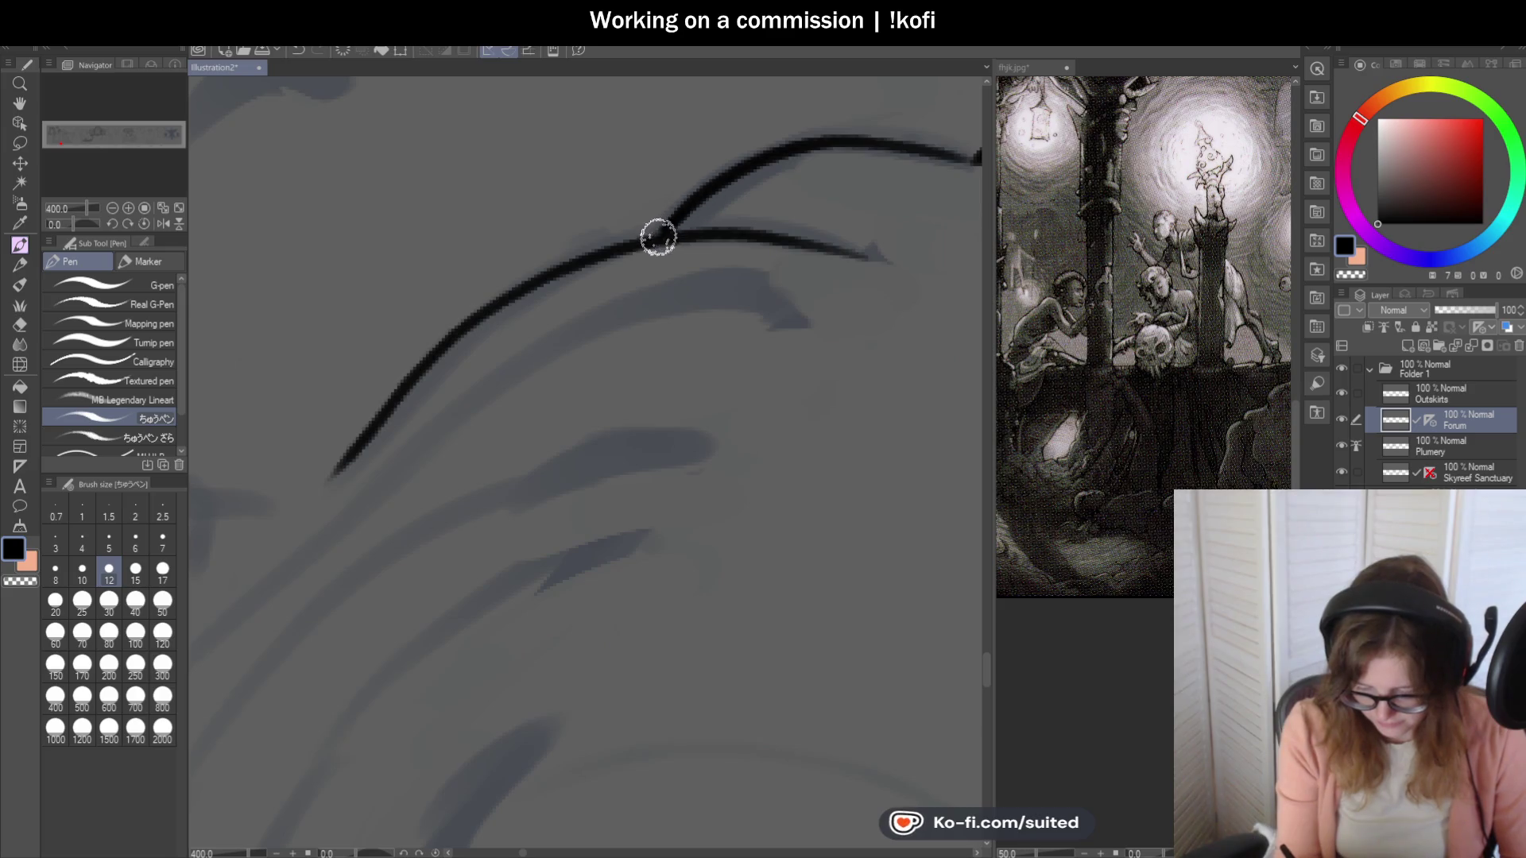
{"action": "scroll", "coordinate": [696, 178], "scroll_direction": "down", "scroll_amount": 3}
{"action": "scroll", "coordinate": [636, 366], "scroll_direction": "up", "scroll_amount": 1}
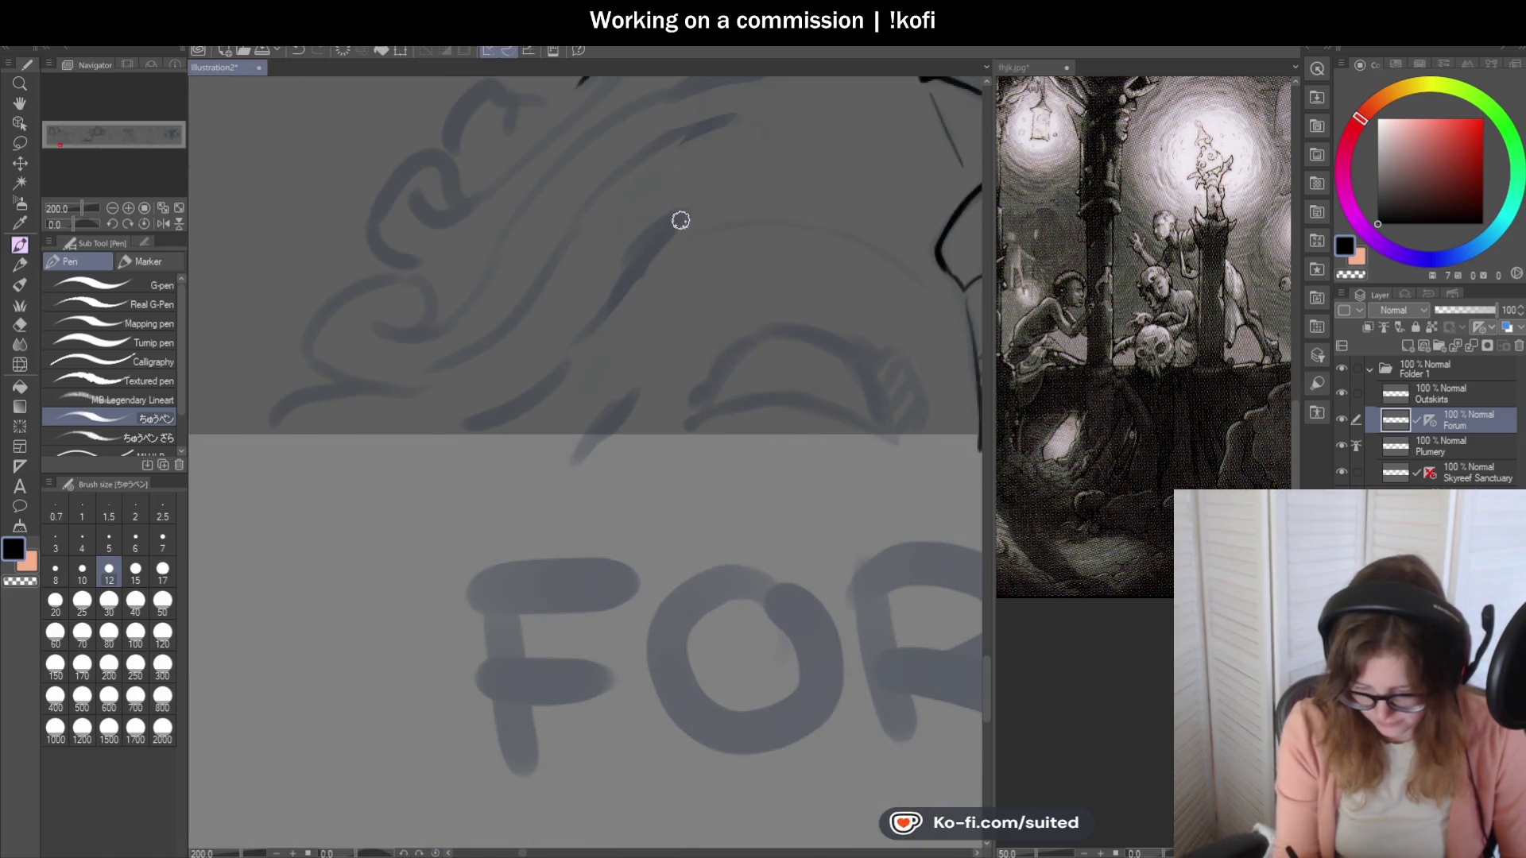
Draw a long curve sweeping down-left beside the face, with a short stroke at its end.
{"action": "left_click_drag", "start_coordinate": [587, 332], "coordinate": [415, 446]}
{"action": "key", "text": "ctrl+z"}
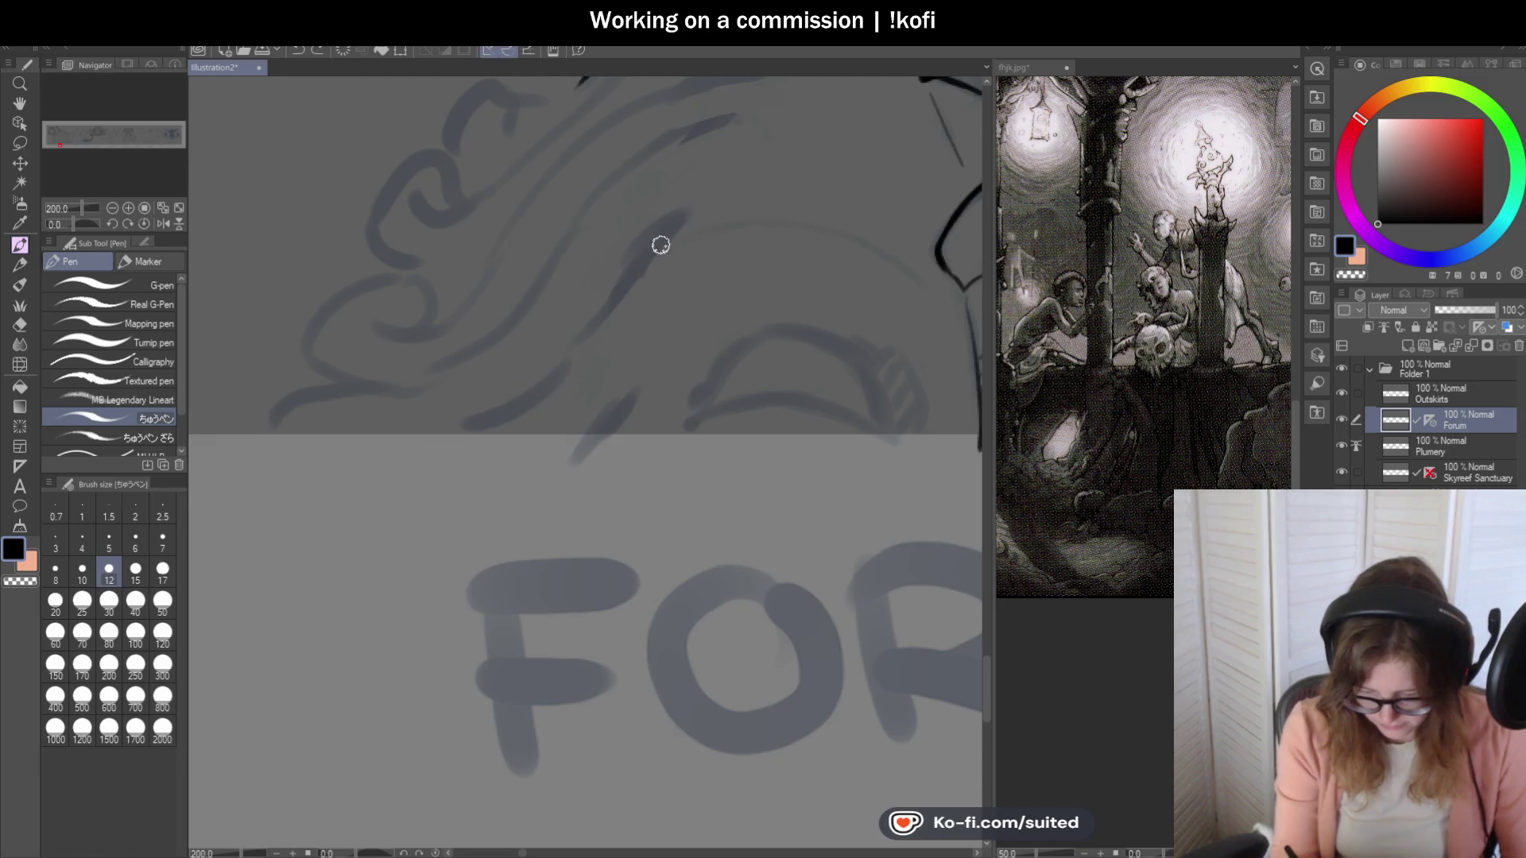
{"action": "left_click_drag", "start_coordinate": [642, 259], "coordinate": [426, 453]}
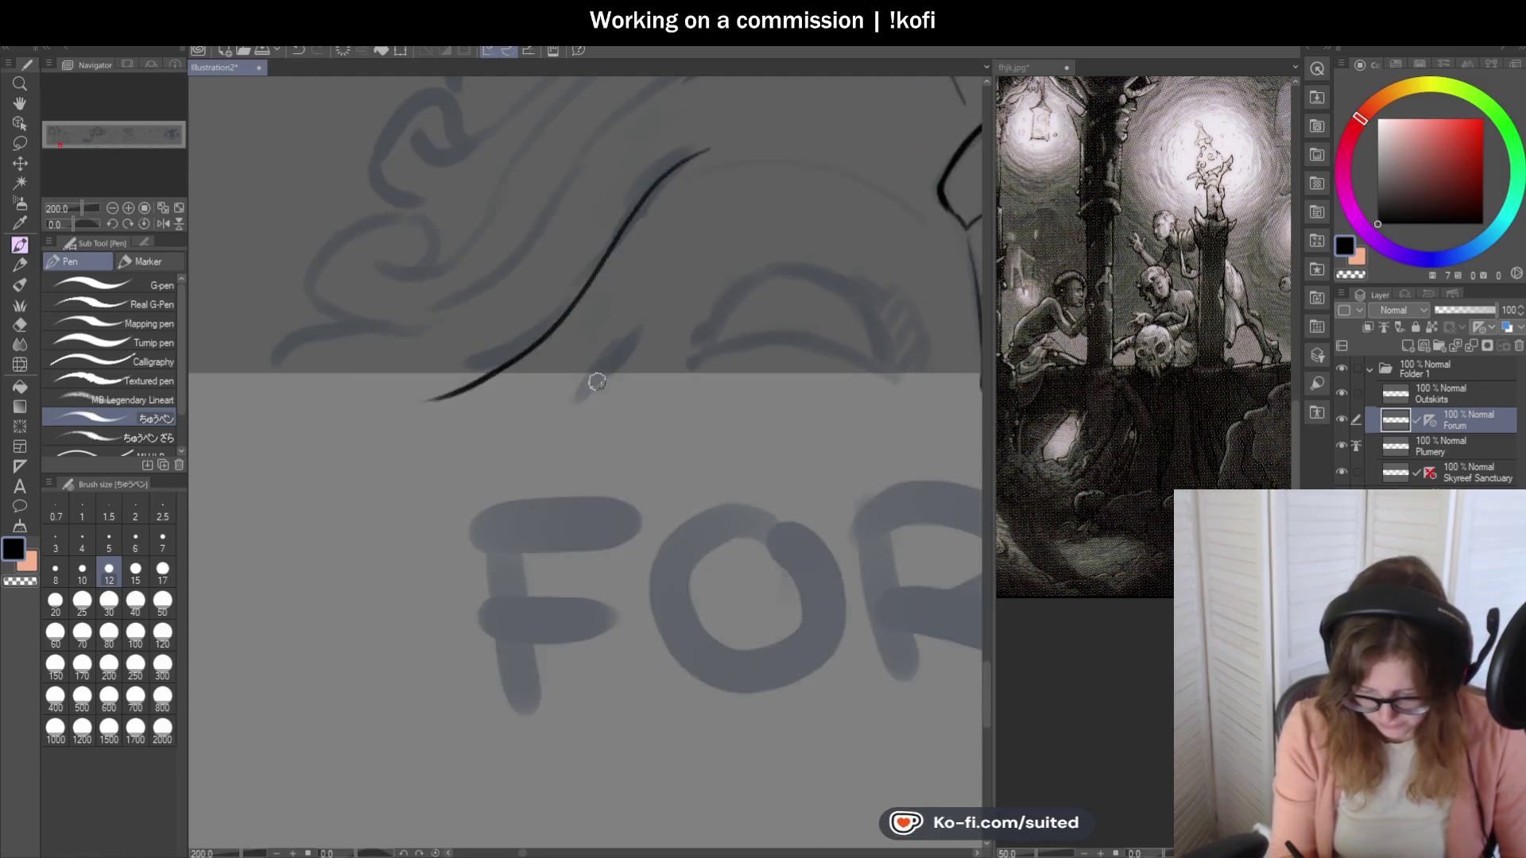
{"action": "scroll", "coordinate": [589, 390], "scroll_direction": "up", "scroll_amount": 2}
{"action": "left_click_drag", "start_coordinate": [554, 416], "coordinate": [602, 381]}
{"action": "scroll", "coordinate": [602, 382], "scroll_direction": "down", "scroll_amount": 2}
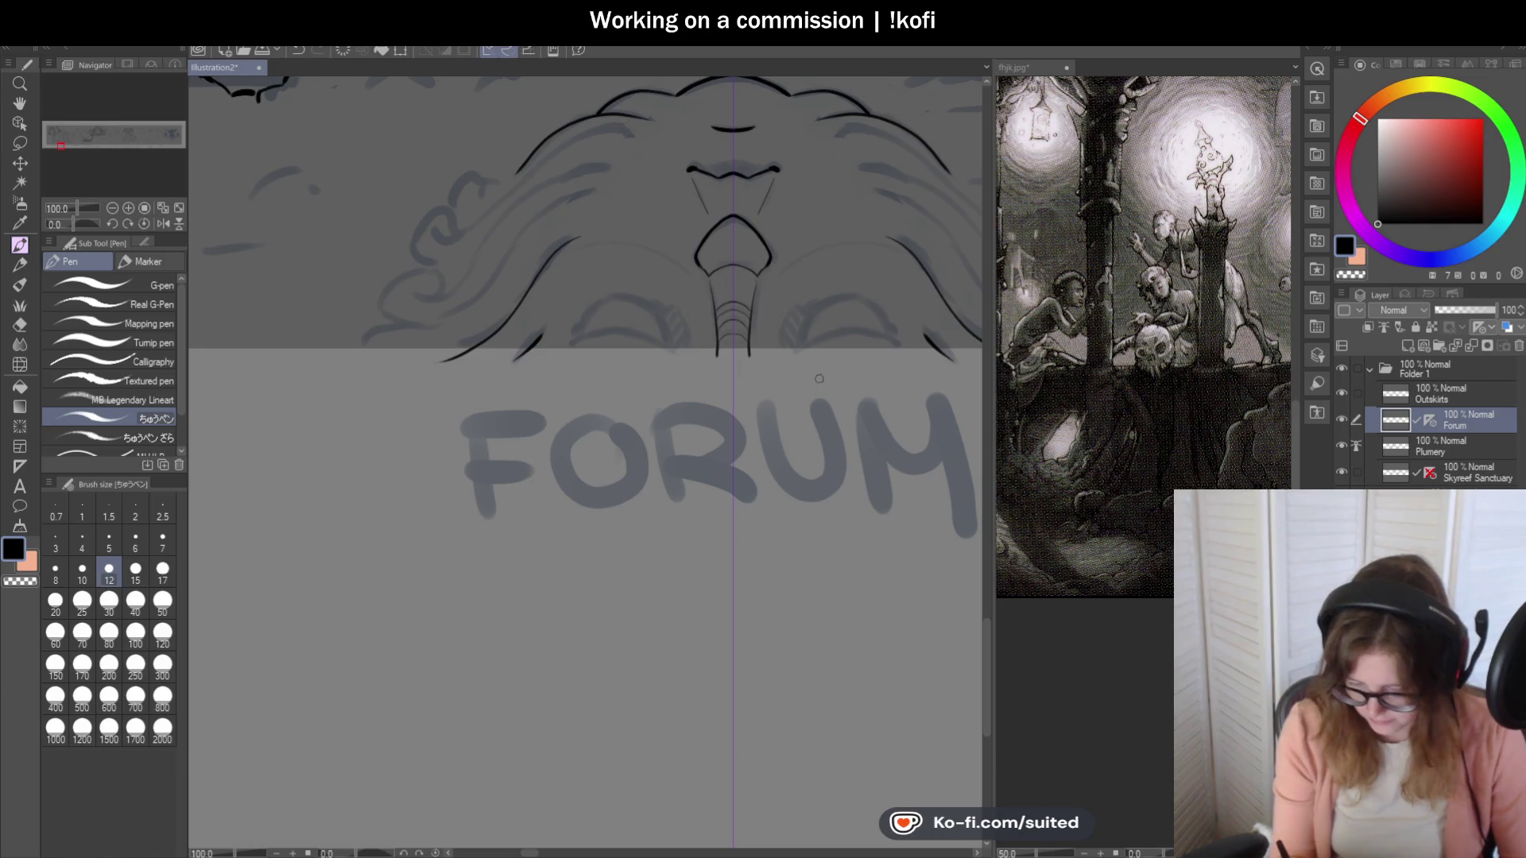
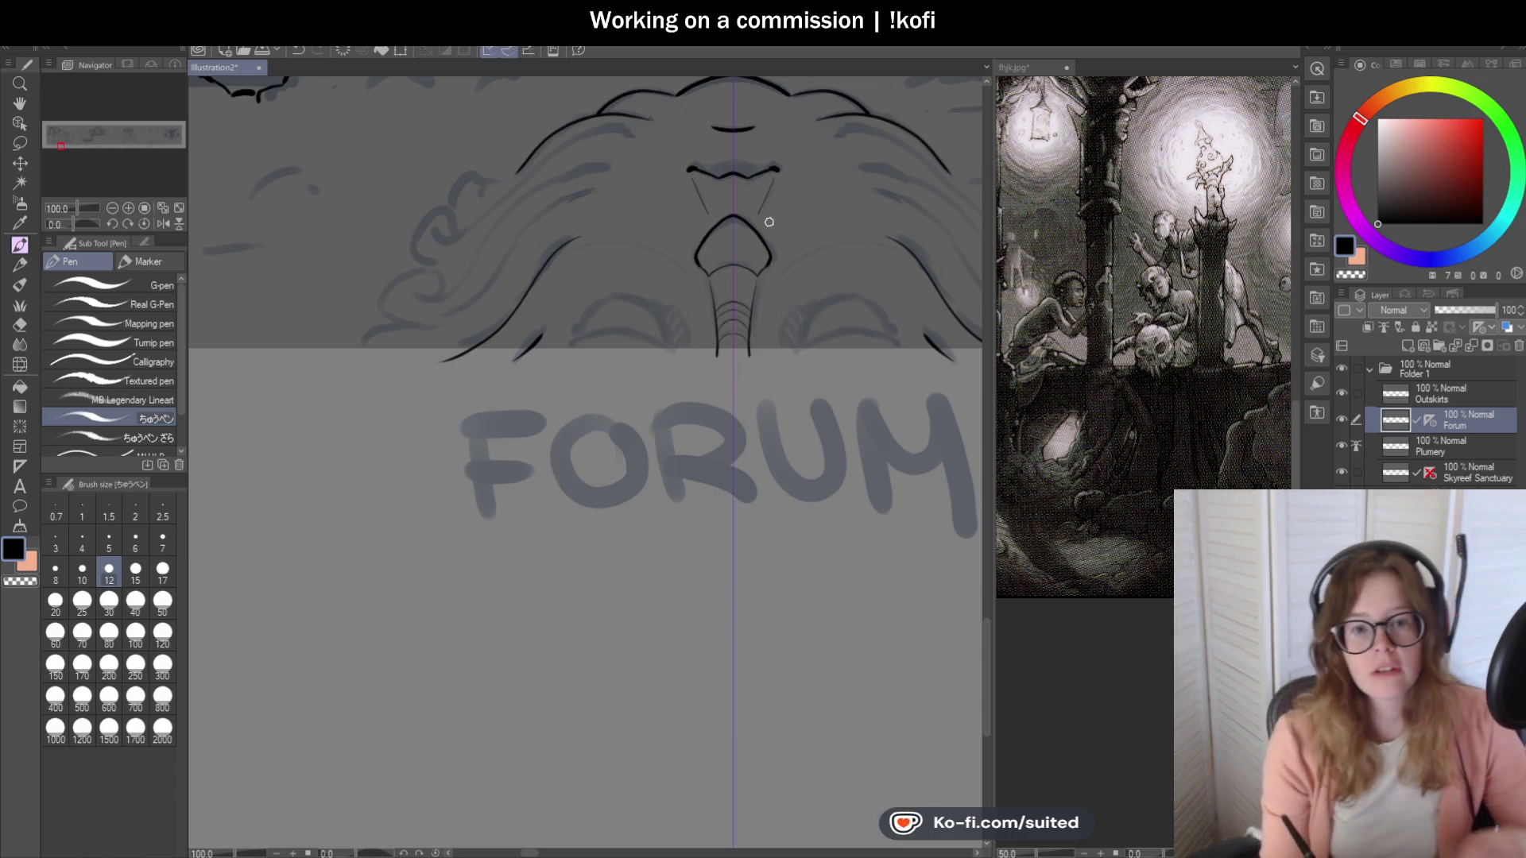
Redraw the last hair stroke's tip shorter and thicker.
{"action": "scroll", "coordinate": [557, 254], "scroll_direction": "up", "scroll_amount": 4}
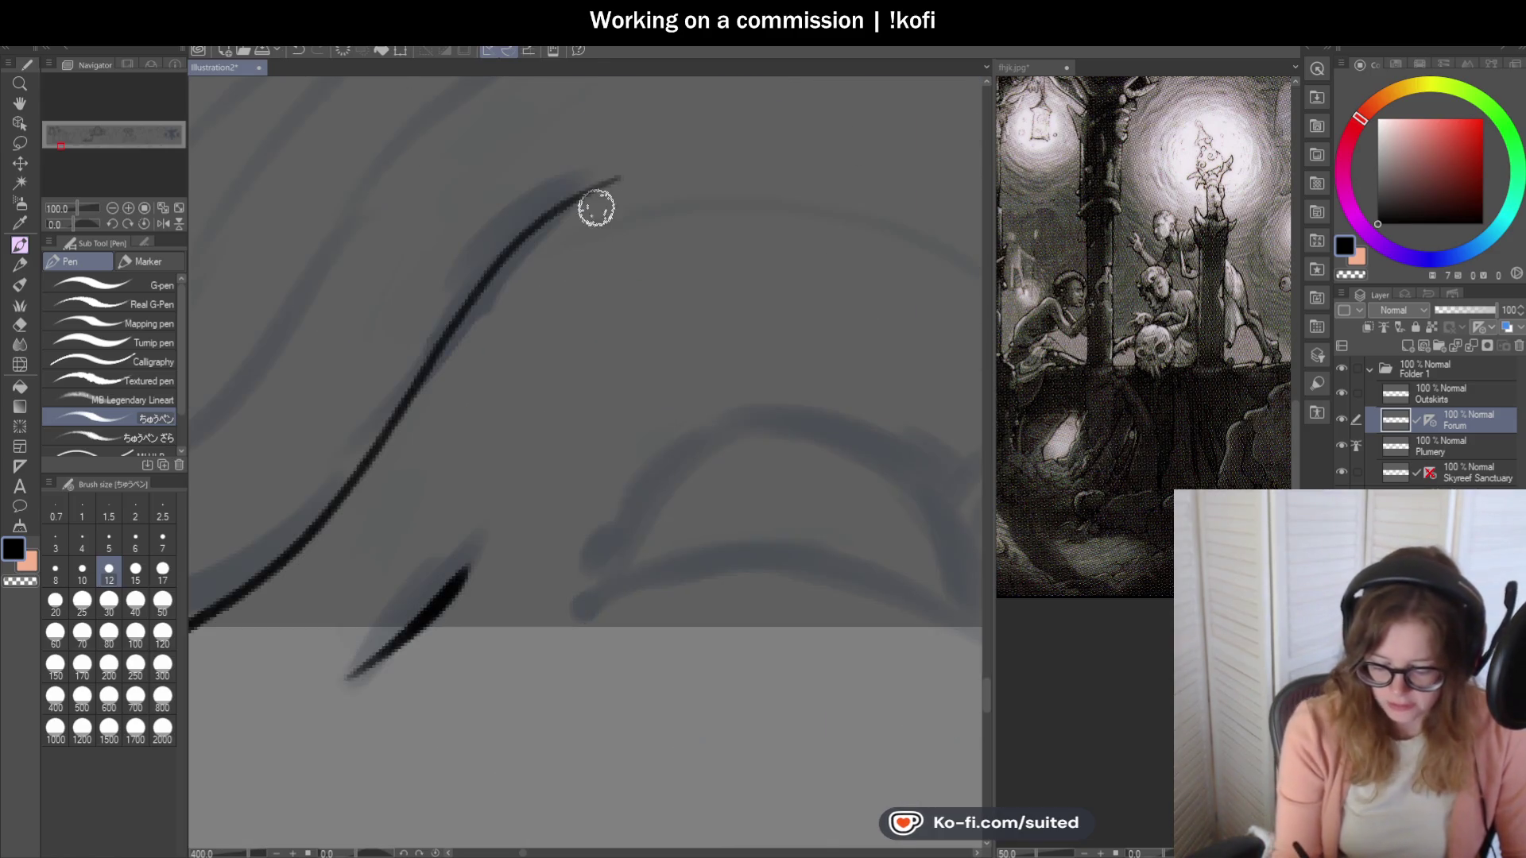
{"action": "key", "text": "ctrl+z"}
{"action": "left_click_drag", "start_coordinate": [521, 242], "coordinate": [587, 188]}
Rotate the view to follow the strands and ink a curved hair strand near the ear.
{"action": "scroll", "coordinate": [528, 412], "scroll_direction": "down", "scroll_amount": 4}
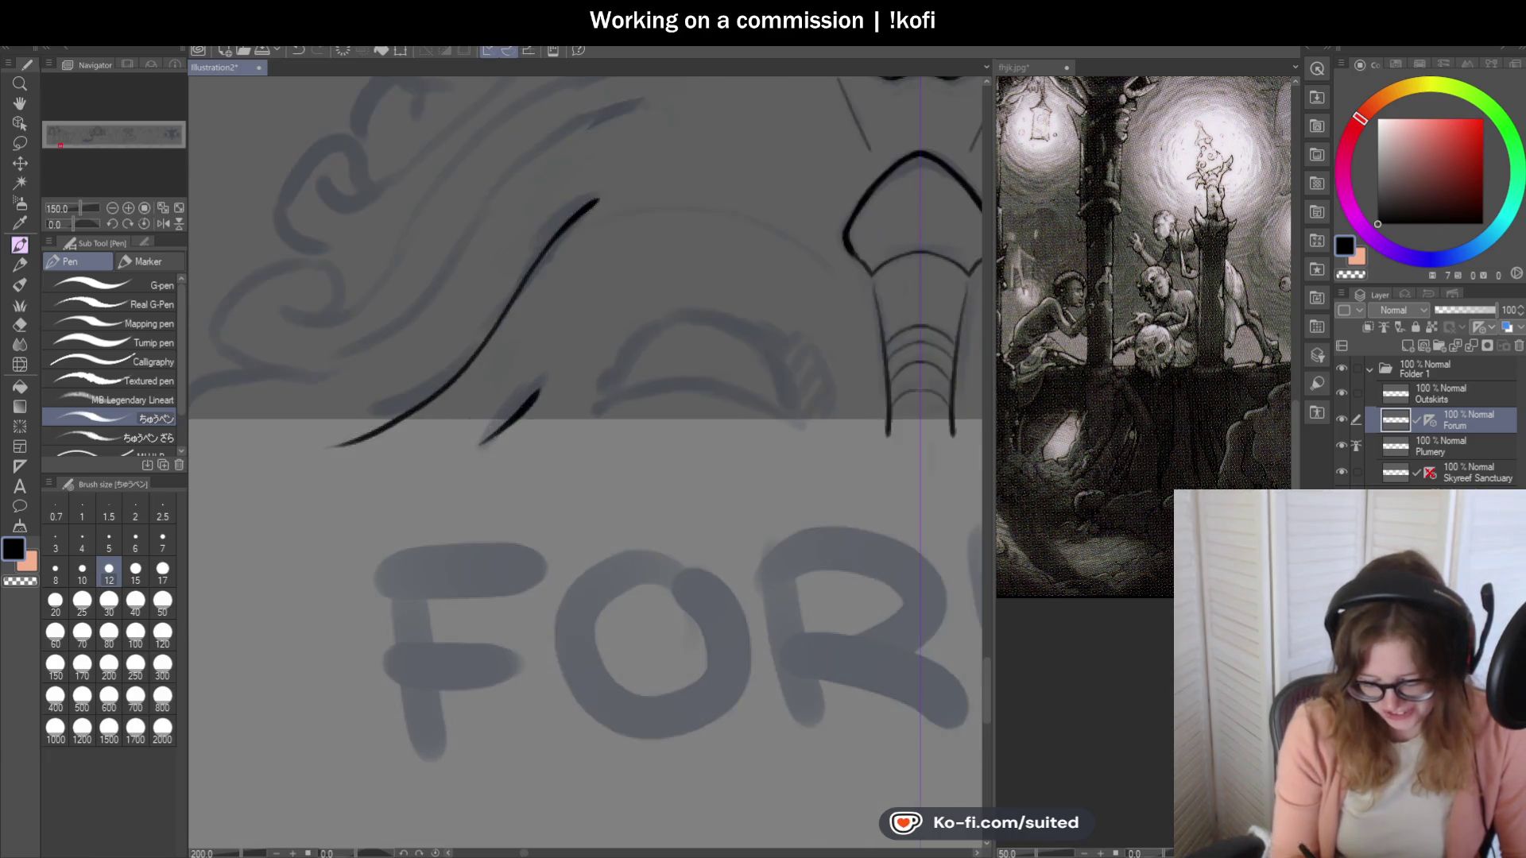
{"action": "scroll", "coordinate": [559, 355], "scroll_direction": "up", "scroll_amount": 4}
{"action": "scroll", "coordinate": [691, 309], "scroll_direction": "down", "scroll_amount": 5}
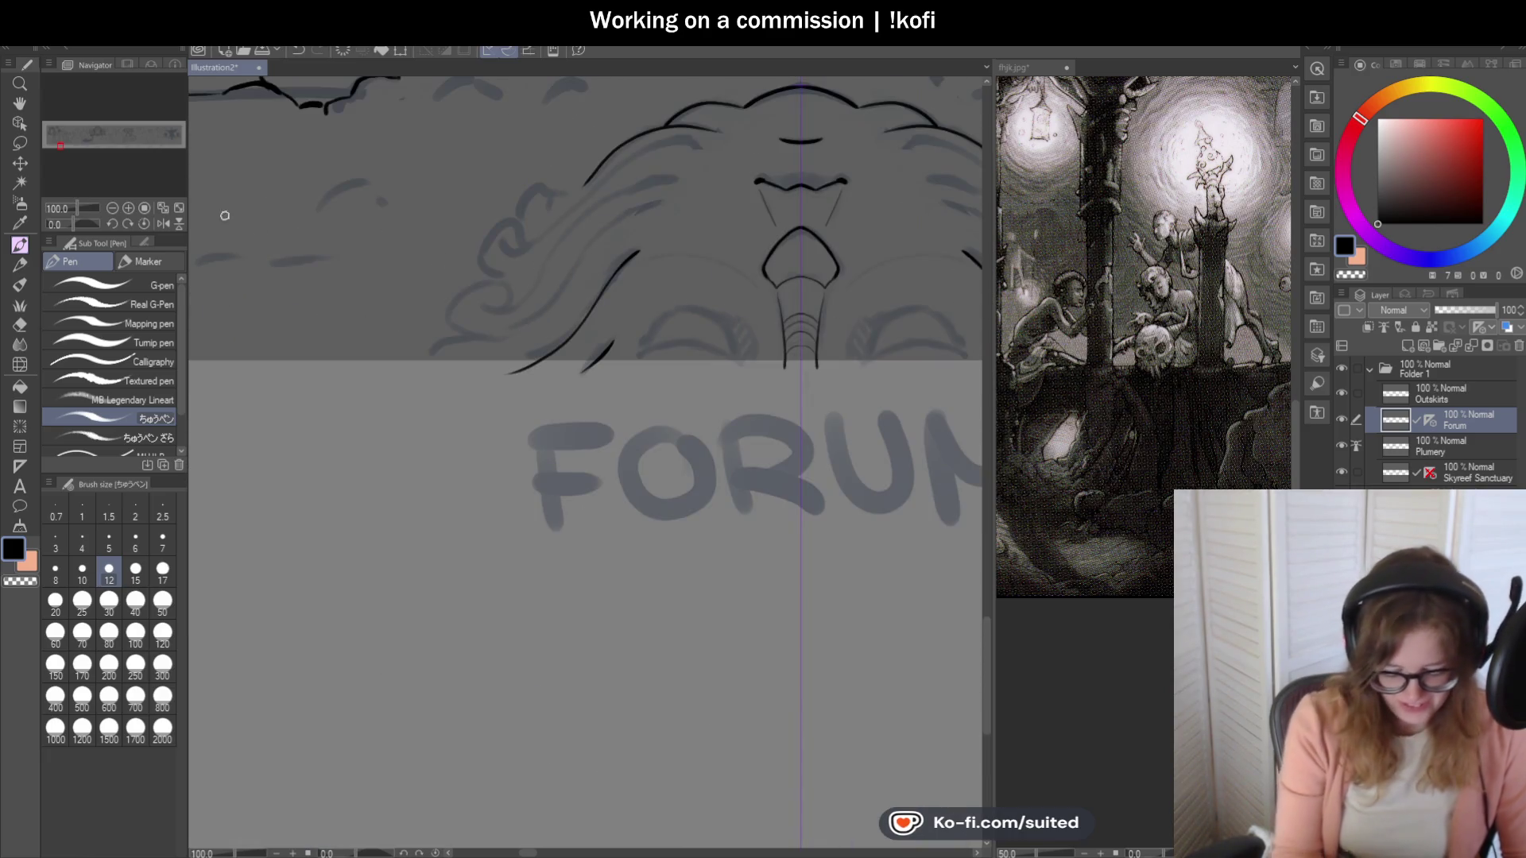
{"action": "left_click_drag", "start_coordinate": [65, 224], "coordinate": [58, 224]}
{"action": "scroll", "coordinate": [290, 166], "scroll_direction": "up", "scroll_amount": 2}
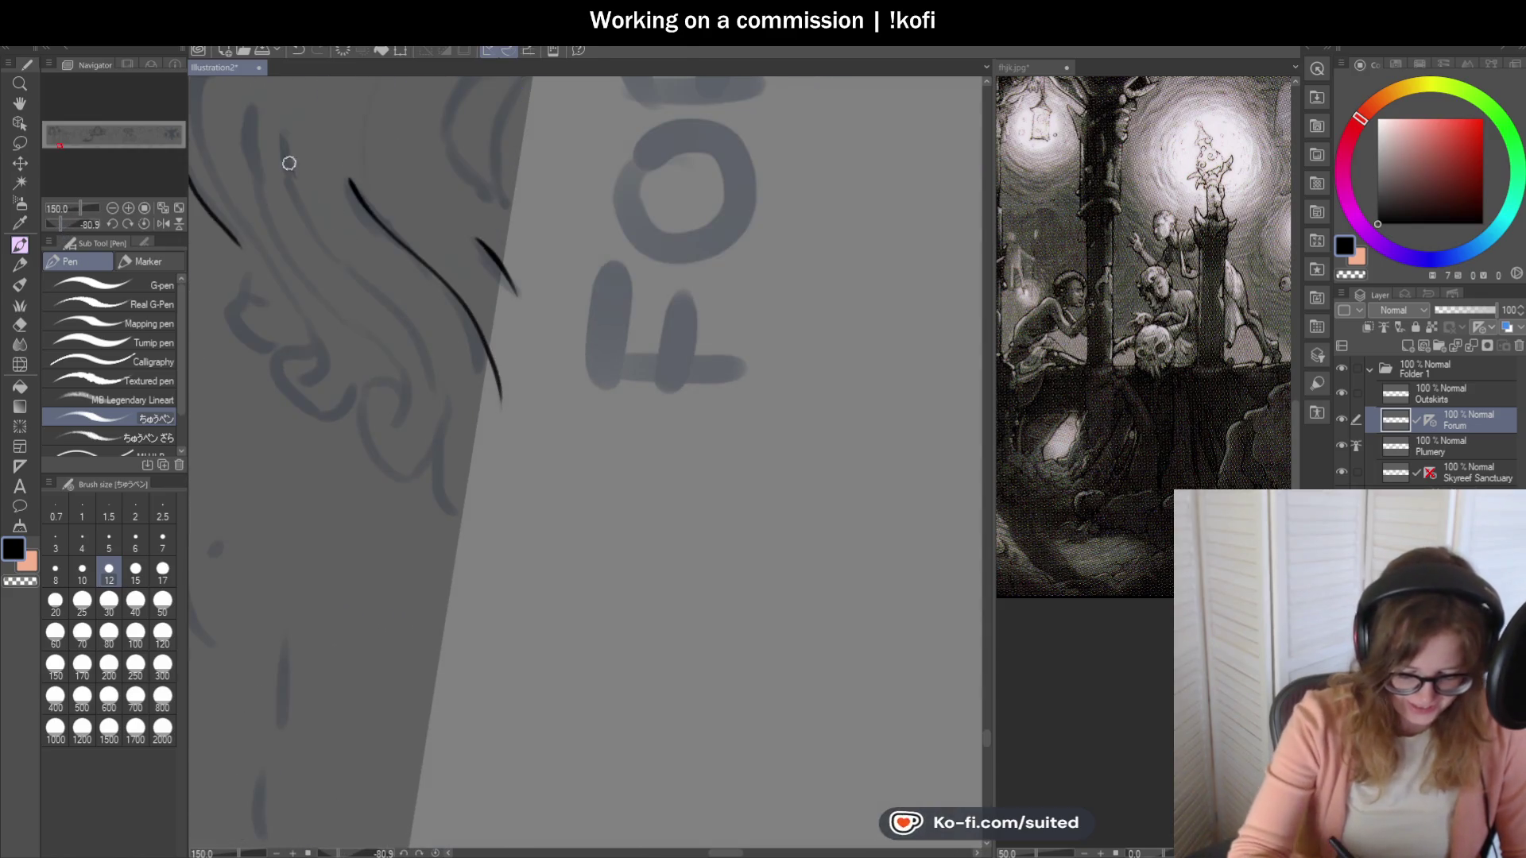
{"action": "scroll", "coordinate": [463, 379], "scroll_direction": "up", "scroll_amount": 2}
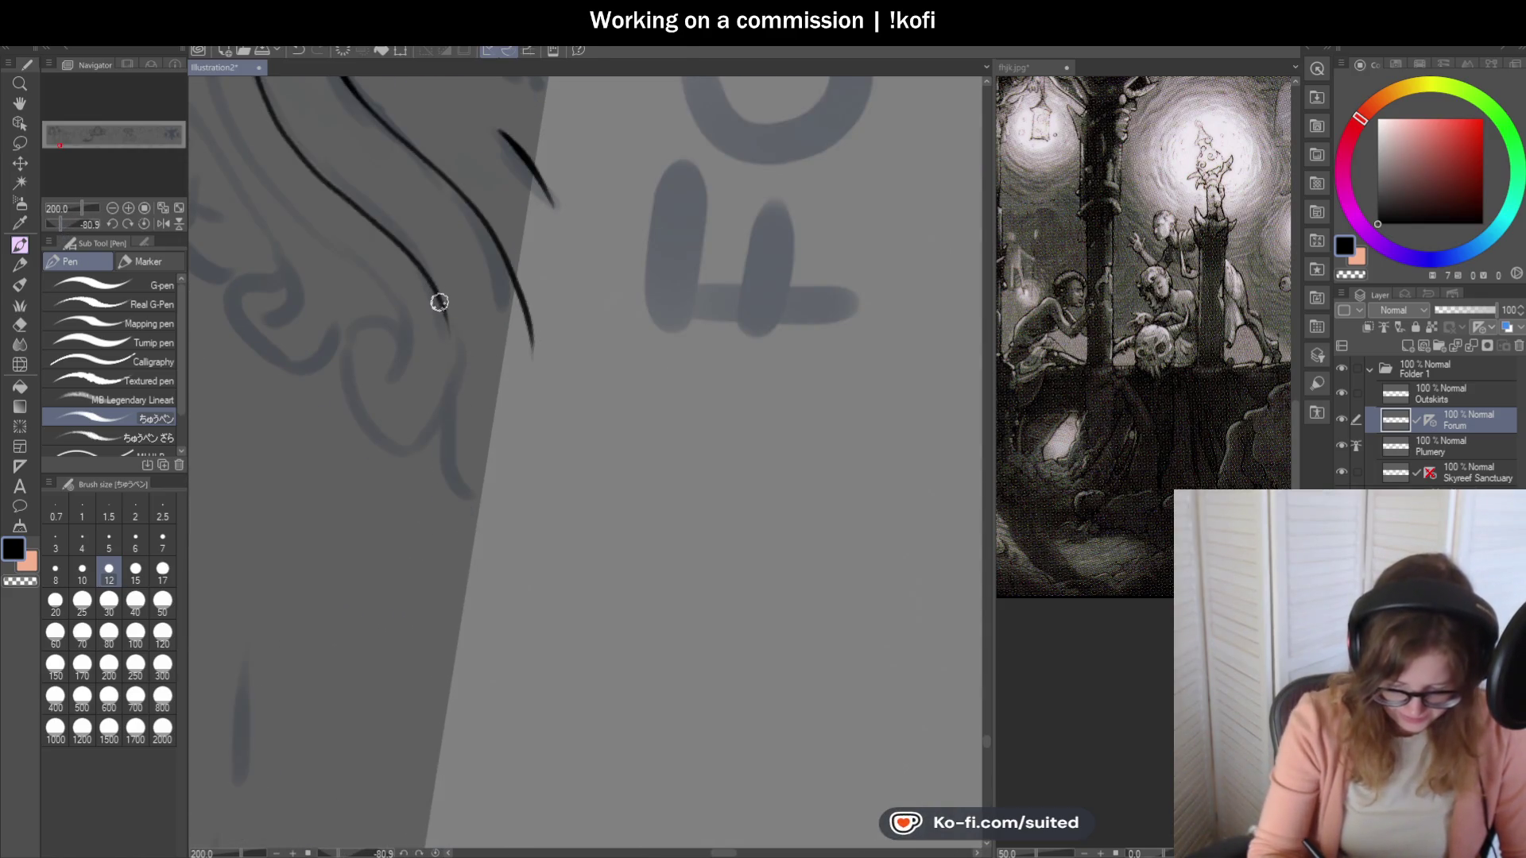
{"action": "scroll", "coordinate": [462, 502], "scroll_direction": "down", "scroll_amount": 2}
{"action": "scroll", "coordinate": [605, 312], "scroll_direction": "up", "scroll_amount": 2}
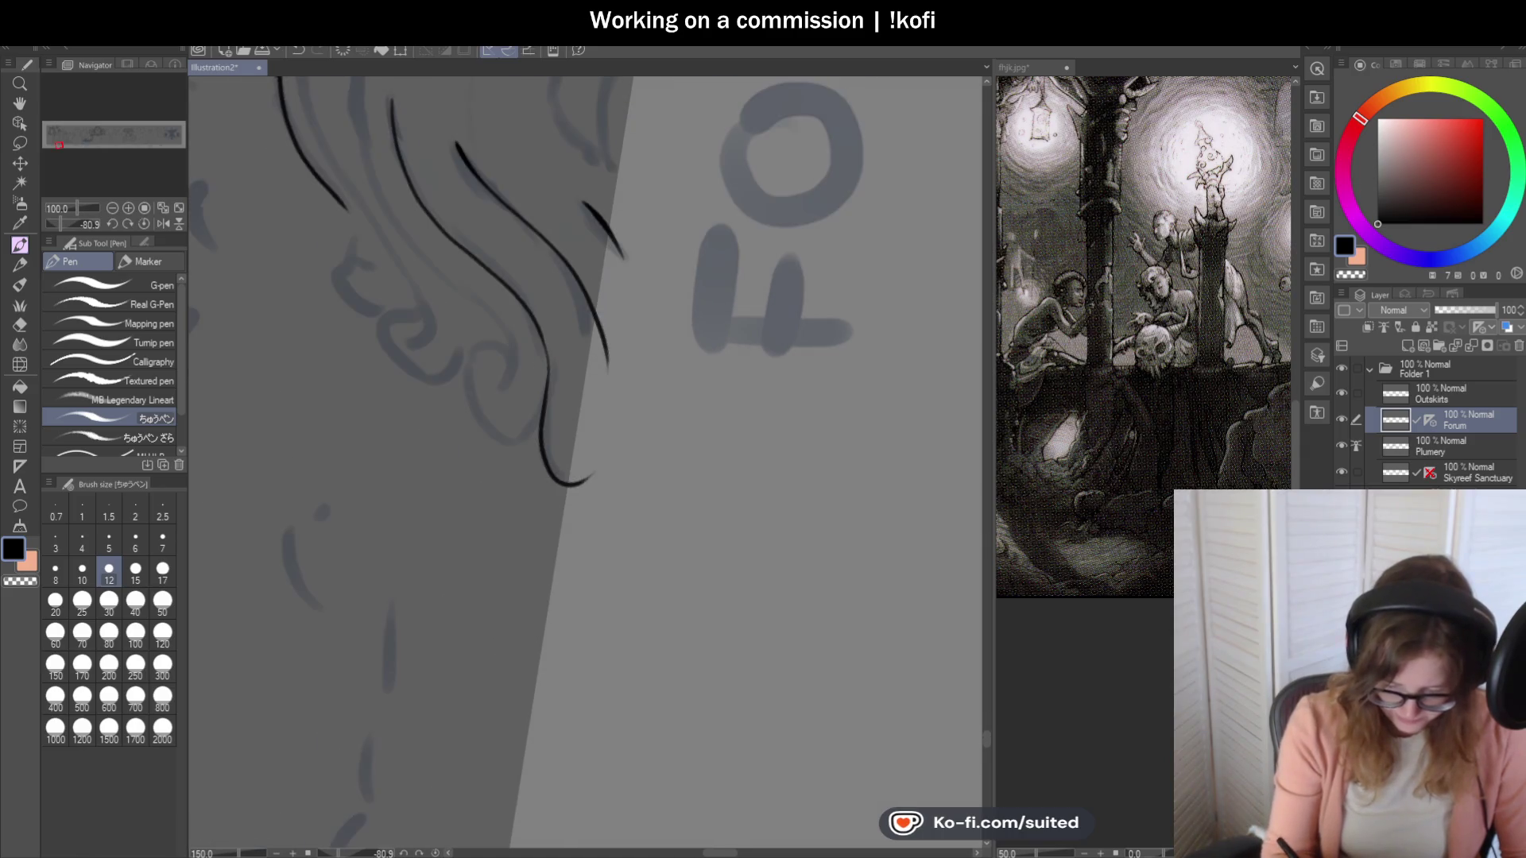
{"action": "scroll", "coordinate": [502, 376], "scroll_direction": "down", "scroll_amount": 1}
{"action": "scroll", "coordinate": [427, 215], "scroll_direction": "up", "scroll_amount": 1}
{"action": "left_click_drag", "start_coordinate": [400, 179], "coordinate": [622, 569]}
{"action": "key", "text": "ctrl+z"}
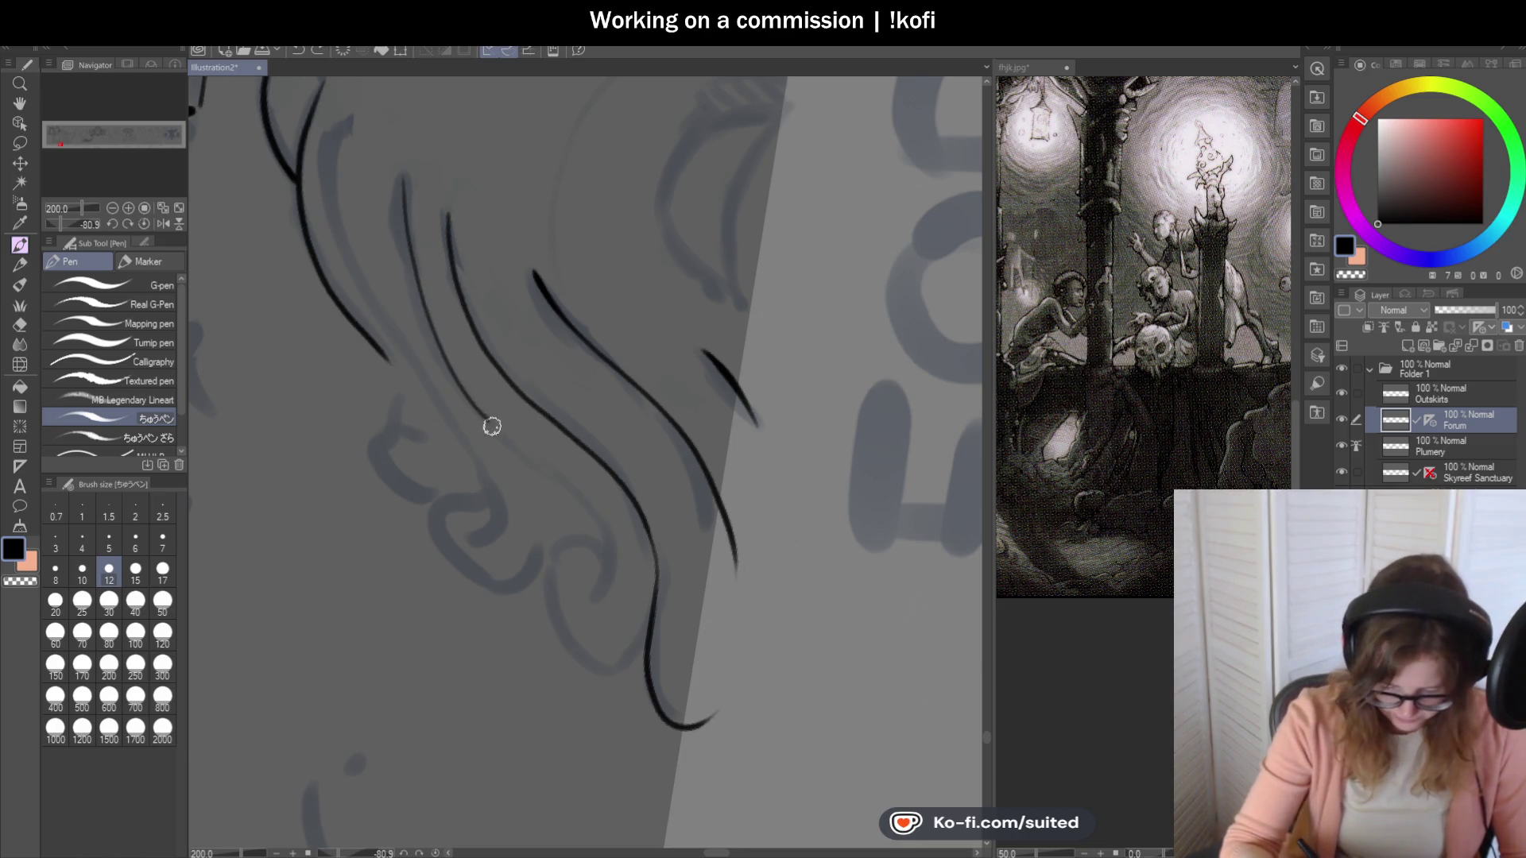
{"action": "scroll", "coordinate": [579, 620], "scroll_direction": "up", "scroll_amount": 4}
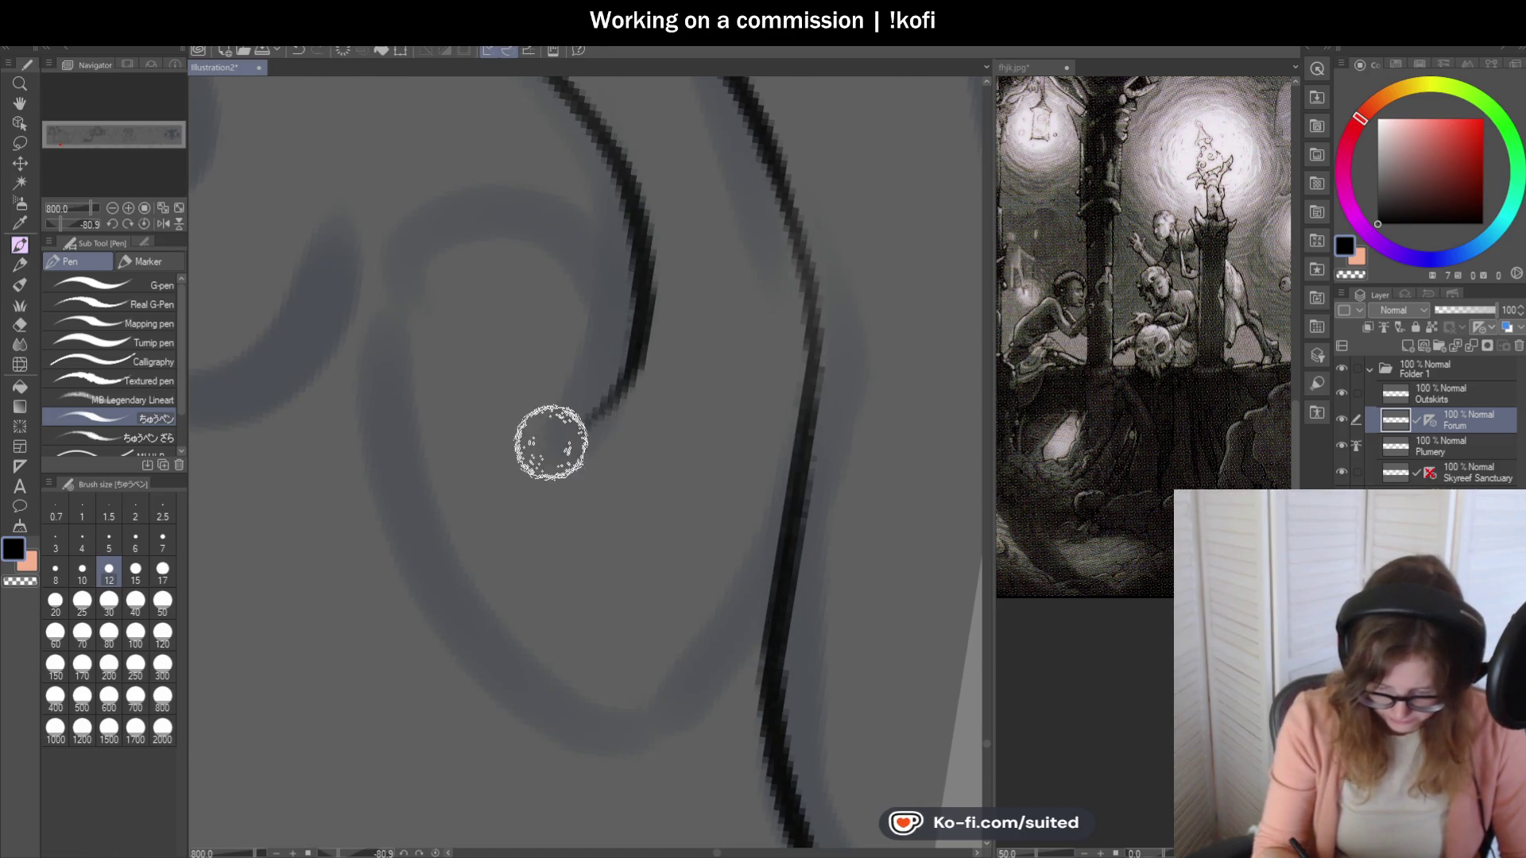
{"action": "left_click_drag", "start_coordinate": [636, 282], "coordinate": [385, 446]}
{"action": "key", "text": "ctrl+z"}
{"action": "mouse_move", "coordinate": [616, 180]}
{"action": "left_mouse_down"}
{"action": "mouse_move", "coordinate": [541, 160]}
{"action": "mouse_move", "coordinate": [402, 331]}
{"action": "mouse_move", "coordinate": [518, 658]}
{"action": "left_mouse_up"}
Extend the ear strand down into a curl and redraw the left curl as a longer loop.
{"action": "scroll", "coordinate": [664, 354], "scroll_direction": "down", "scroll_amount": 2}
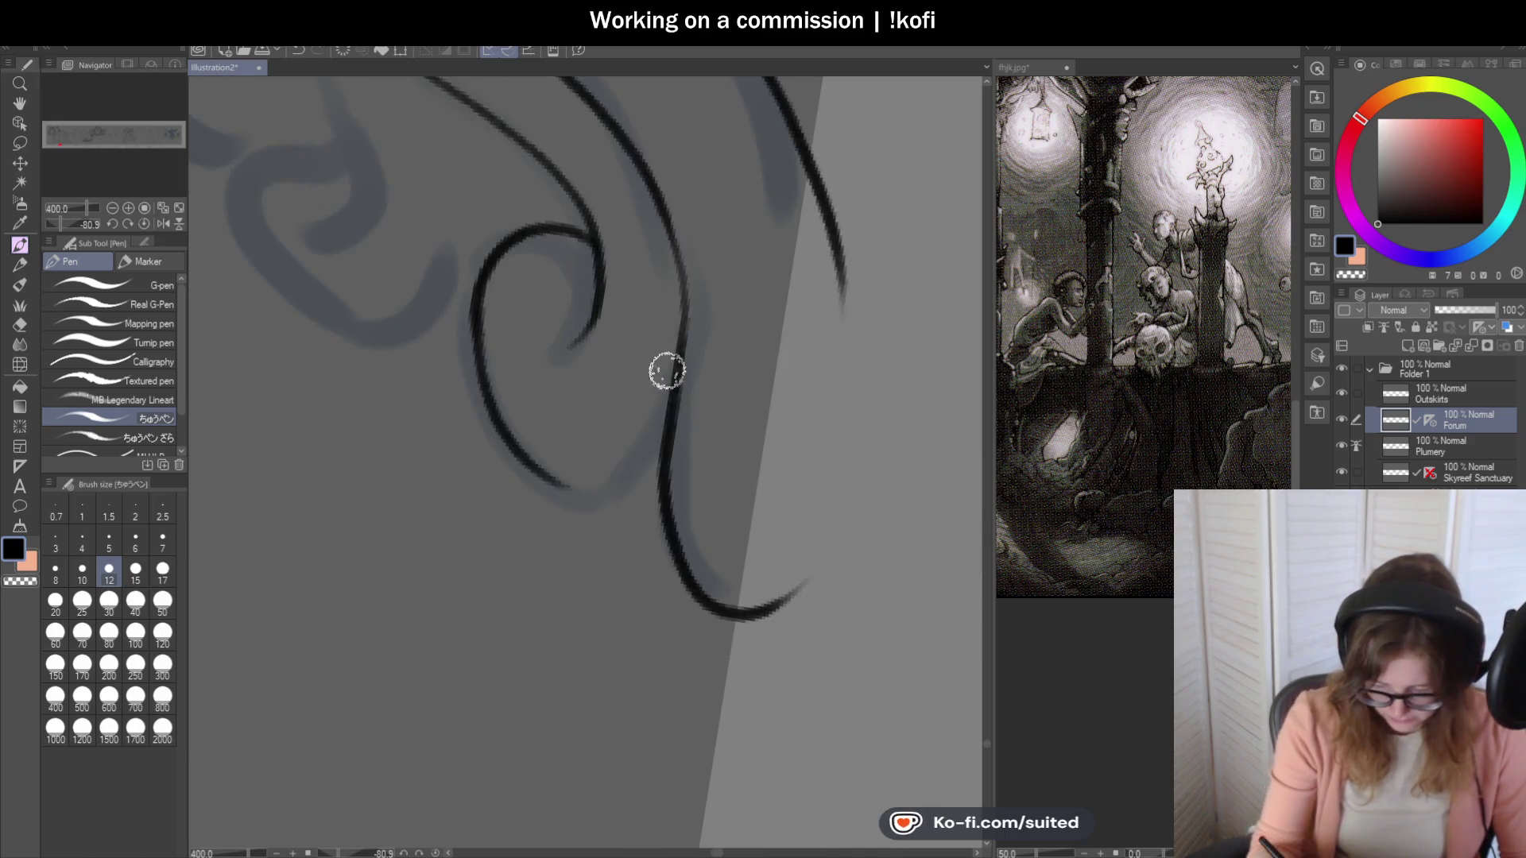
{"action": "scroll", "coordinate": [518, 485], "scroll_direction": "up", "scroll_amount": 2}
{"action": "scroll", "coordinate": [518, 485], "scroll_direction": "down", "scroll_amount": 5}
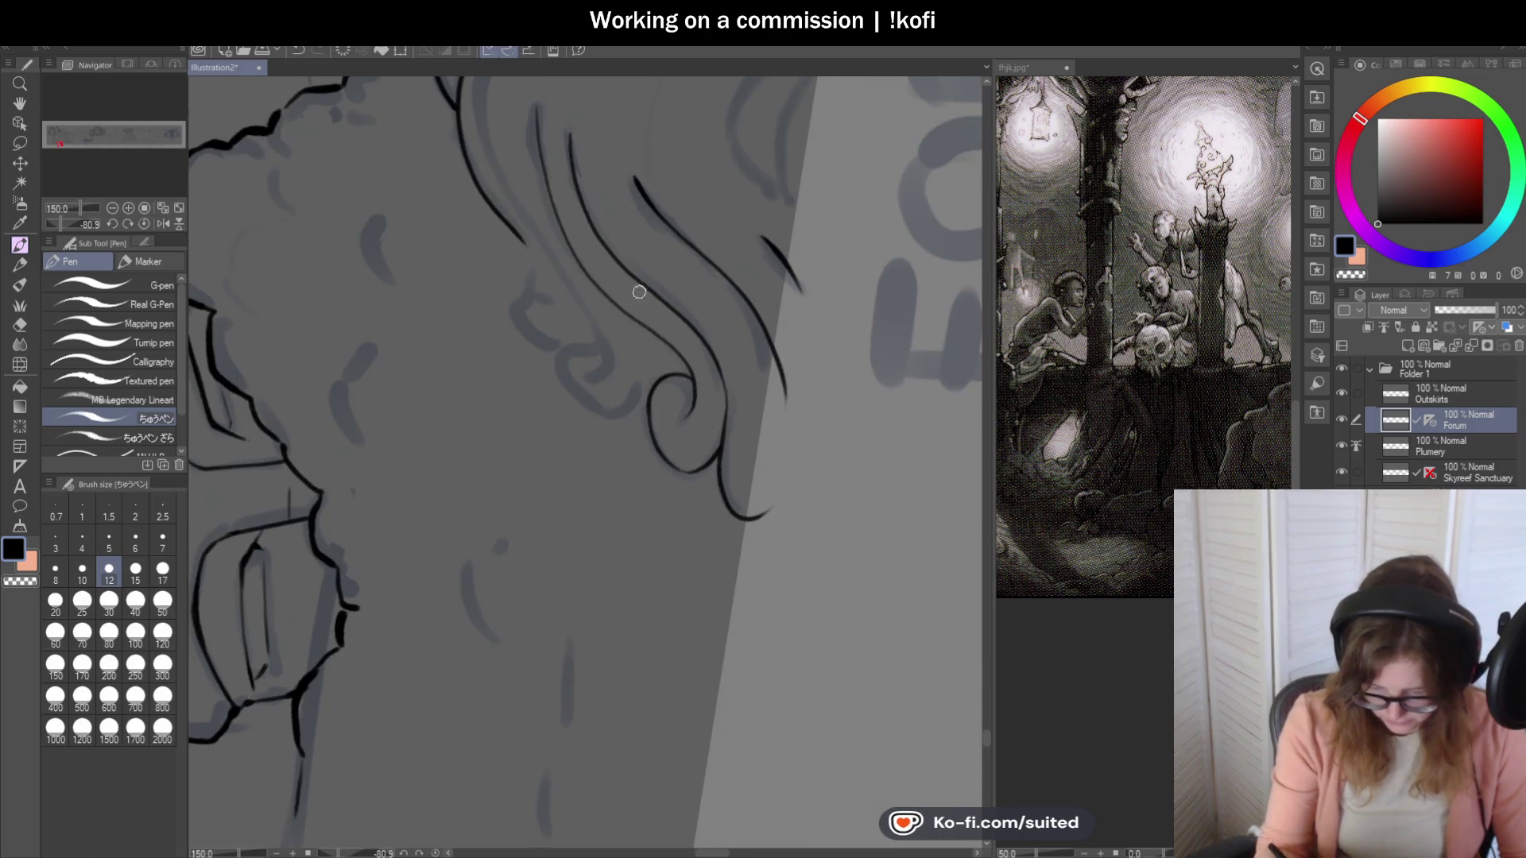
{"action": "scroll", "coordinate": [510, 213], "scroll_direction": "up", "scroll_amount": 2}
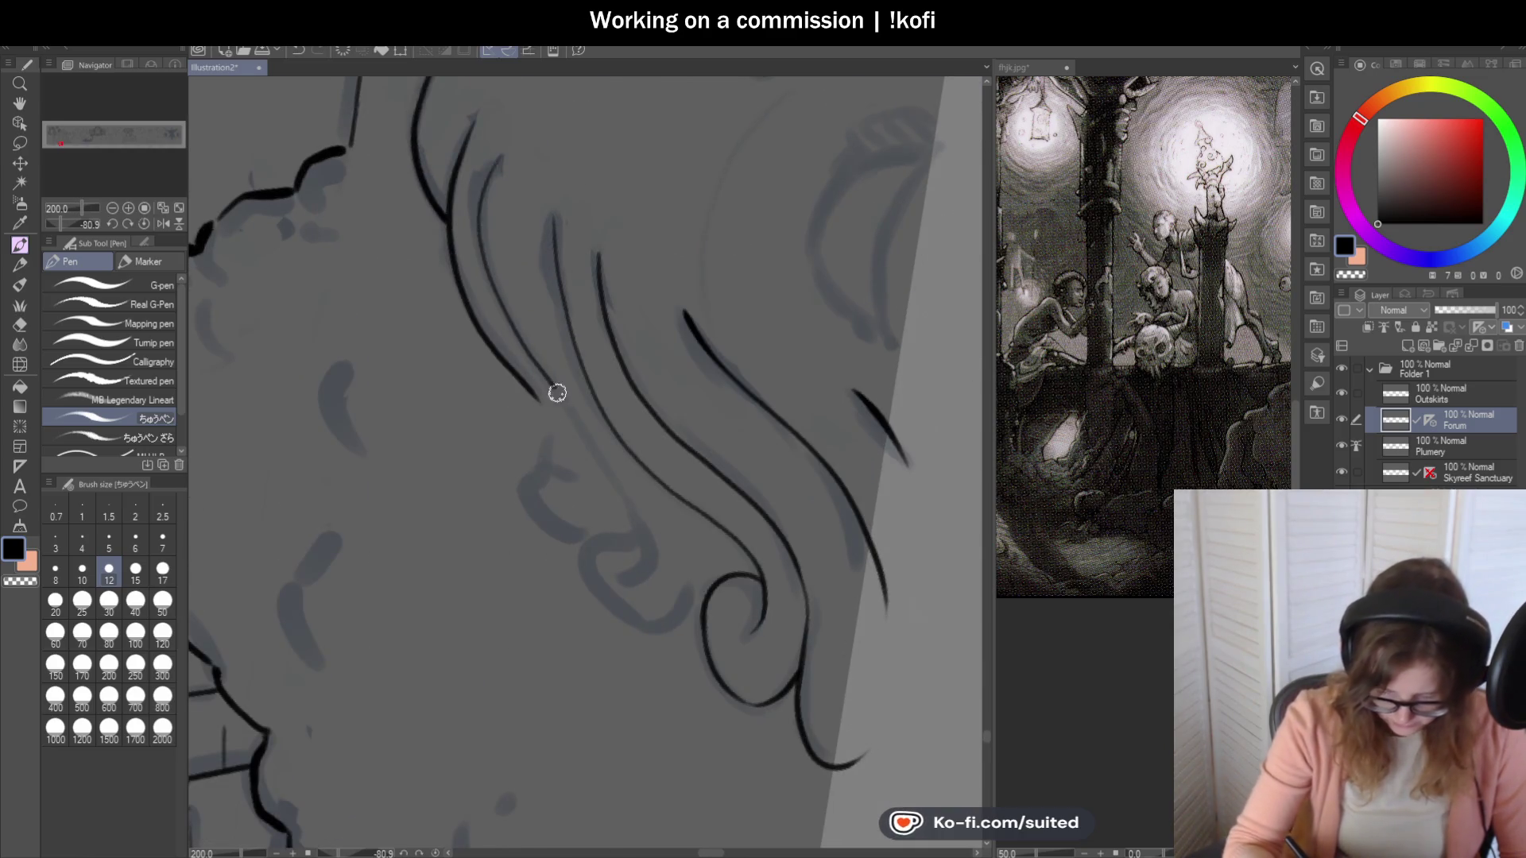
{"action": "scroll", "coordinate": [660, 545], "scroll_direction": "up", "scroll_amount": 4}
{"action": "left_click_drag", "start_coordinate": [634, 316], "coordinate": [572, 480]}
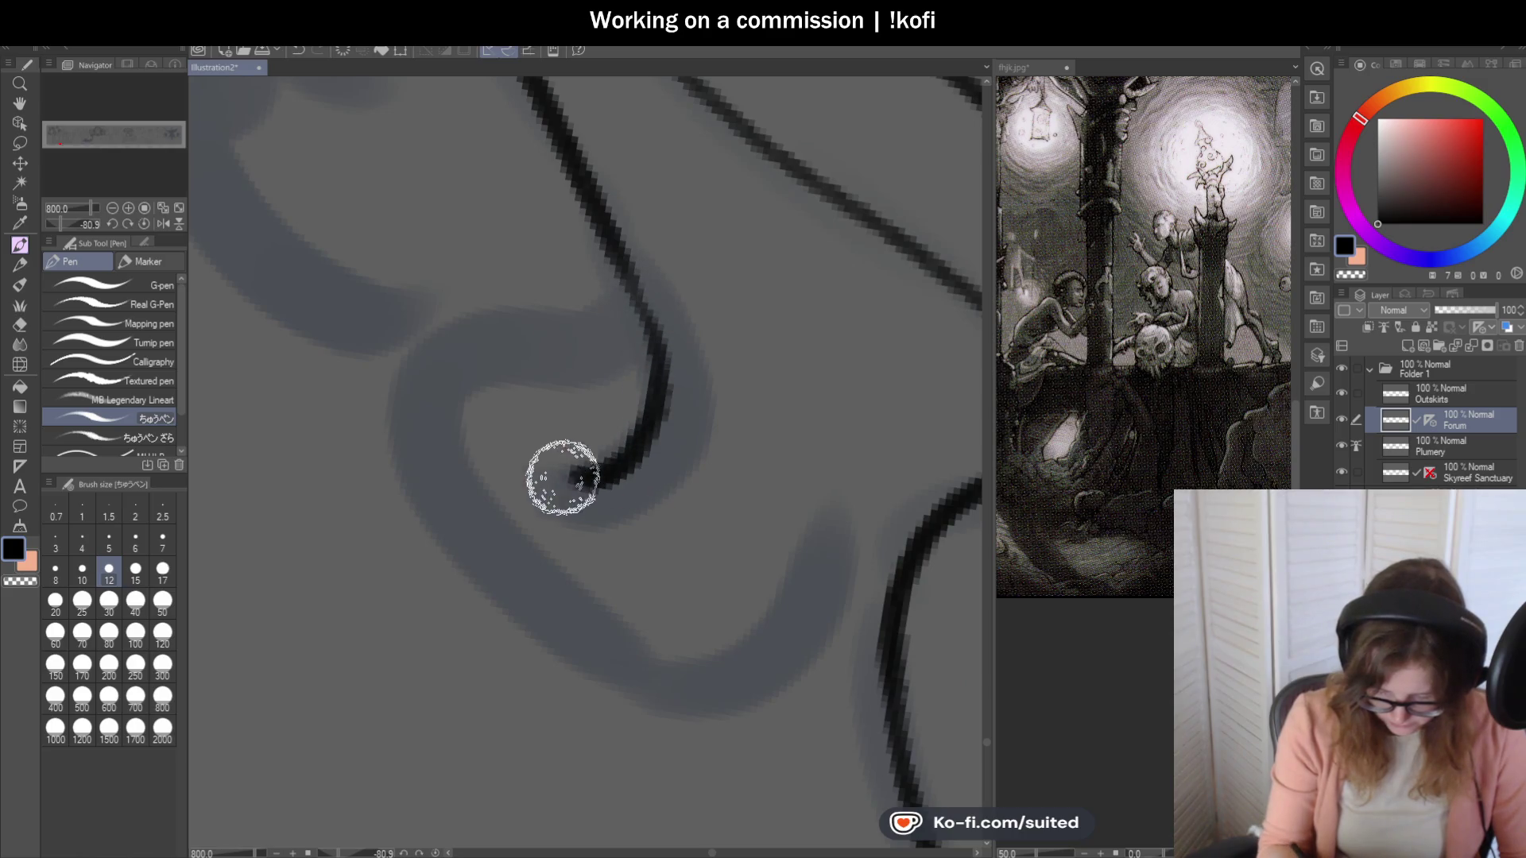
{"action": "mouse_move", "coordinate": [647, 331]}
{"action": "left_mouse_down"}
{"action": "mouse_move", "coordinate": [467, 344]}
{"action": "mouse_move", "coordinate": [445, 508]}
{"action": "left_mouse_up"}
{"action": "scroll", "coordinate": [586, 365], "scroll_direction": "down", "scroll_amount": 4}
{"action": "scroll", "coordinate": [609, 384], "scroll_direction": "up", "scroll_amount": 2}
{"action": "key", "text": "ctrl+z"}
{"action": "mouse_move", "coordinate": [552, 245]}
{"action": "left_mouse_down"}
{"action": "mouse_move", "coordinate": [344, 238]}
{"action": "mouse_move", "coordinate": [341, 392]}
{"action": "mouse_move", "coordinate": [576, 560]}
{"action": "mouse_move", "coordinate": [838, 231]}
{"action": "mouse_move", "coordinate": [847, 127]}
{"action": "left_mouse_up"}
Reset the canvas rotation to upright.
{"action": "scroll", "coordinate": [636, 413], "scroll_direction": "down", "scroll_amount": 4}
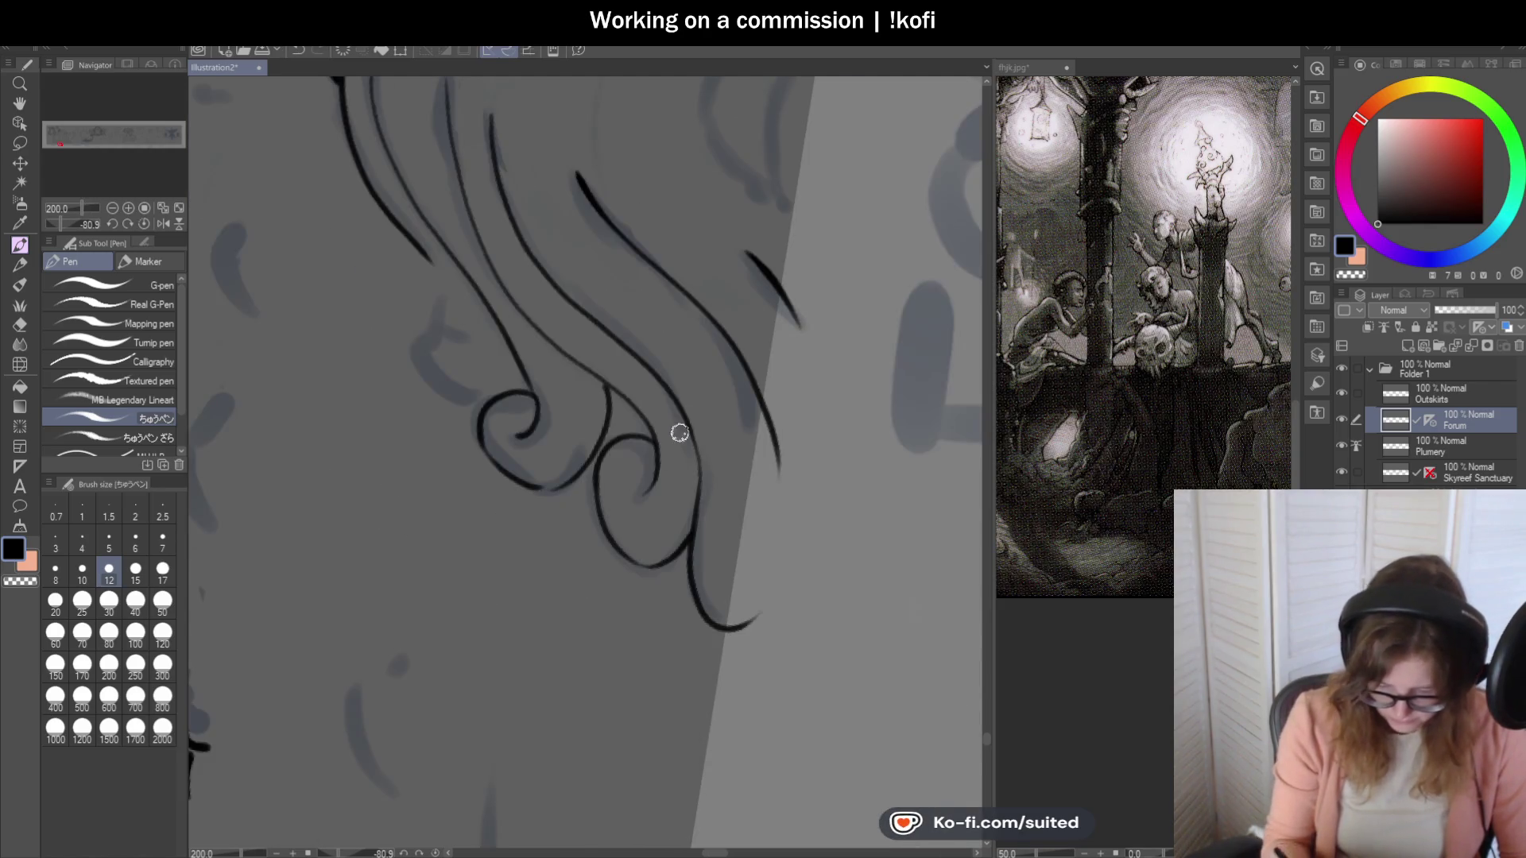
{"action": "left_click", "coordinate": [145, 225]}
{"action": "scroll", "coordinate": [668, 436], "scroll_direction": "up", "scroll_amount": 2}
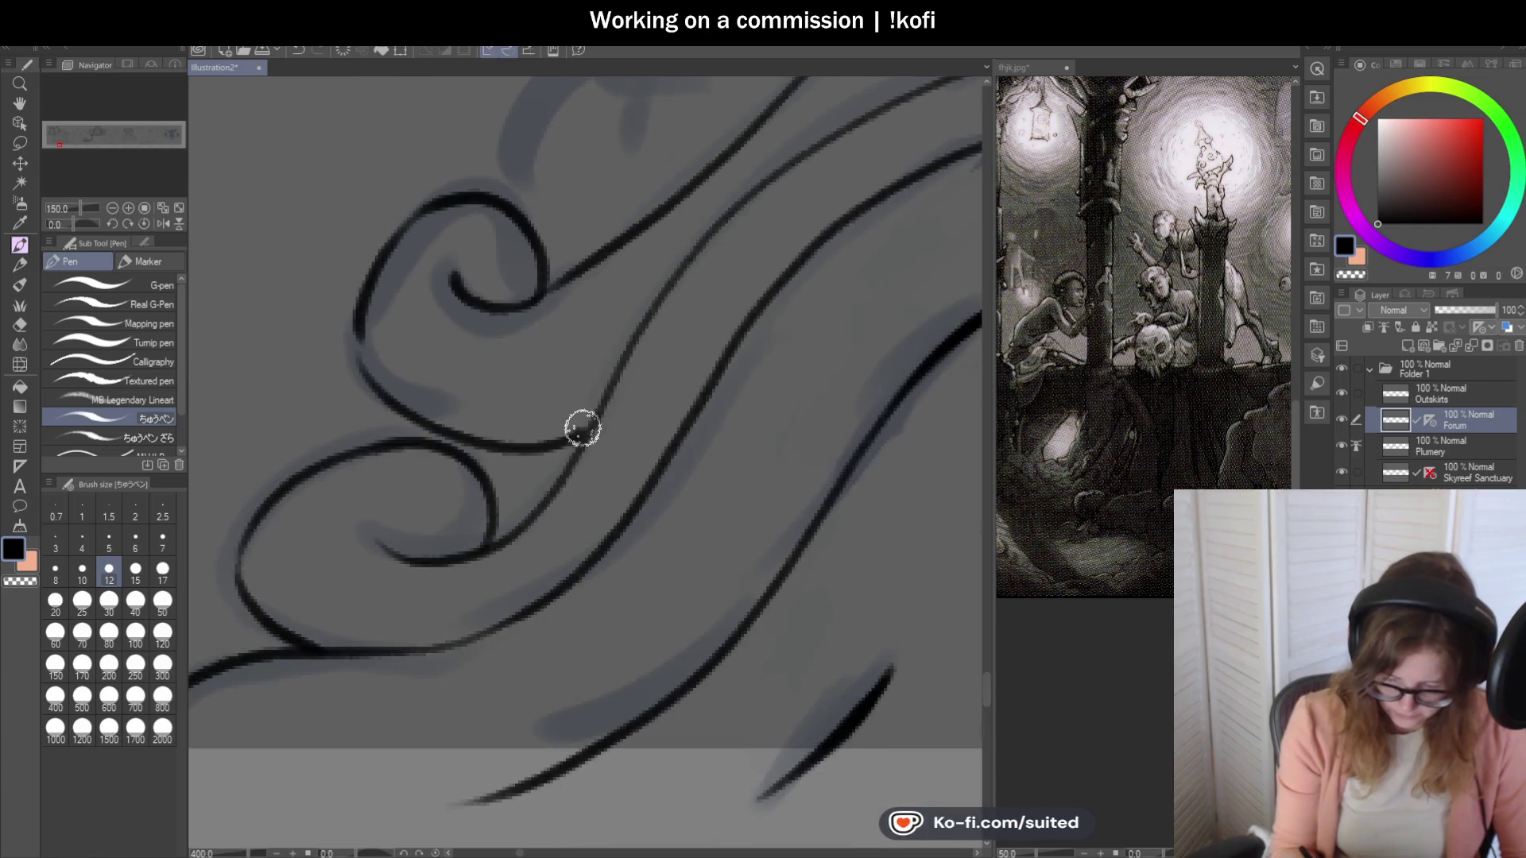
Continue the left hair loop and redraw its upper arc more smoothly.
{"action": "scroll", "coordinate": [368, 300], "scroll_direction": "up", "scroll_amount": 2}
{"action": "mouse_move", "coordinate": [368, 299]}
{"action": "left_mouse_down"}
{"action": "mouse_move", "coordinate": [528, 511]}
{"action": "mouse_move", "coordinate": [803, 518]}
{"action": "left_mouse_up"}
{"action": "scroll", "coordinate": [836, 490], "scroll_direction": "down", "scroll_amount": 4}
{"action": "scroll", "coordinate": [569, 416], "scroll_direction": "up", "scroll_amount": 4}
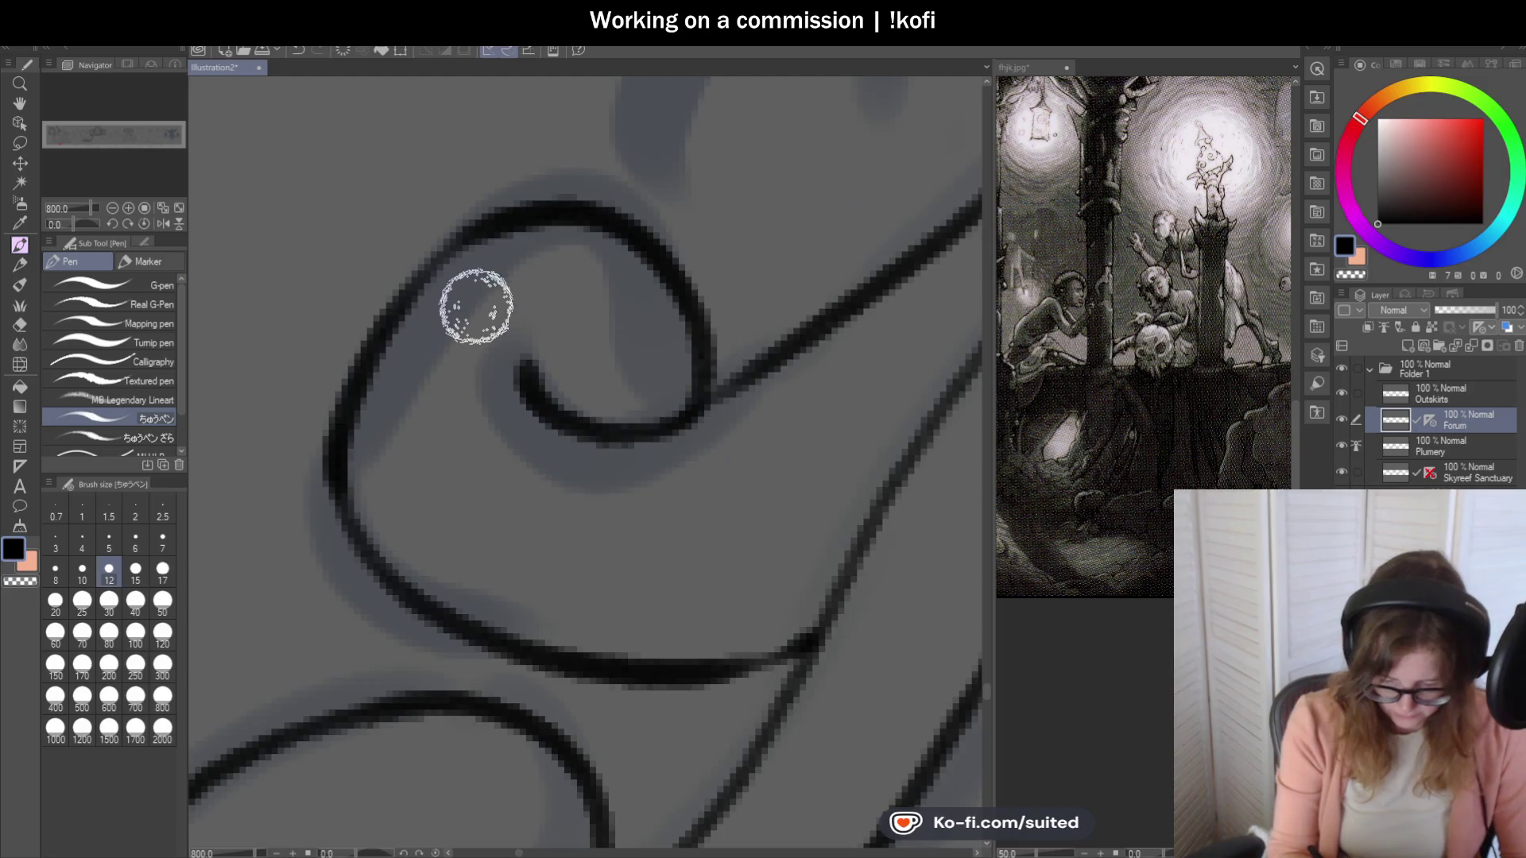
{"action": "key", "text": "ctrl+z"}
{"action": "left_click_drag", "start_coordinate": [331, 453], "coordinate": [573, 211]}
{"action": "scroll", "coordinate": [668, 354], "scroll_direction": "down", "scroll_amount": 3}
{"action": "scroll", "coordinate": [756, 385], "scroll_direction": "down", "scroll_amount": 1}
{"action": "scroll", "coordinate": [702, 323], "scroll_direction": "up", "scroll_amount": 1}
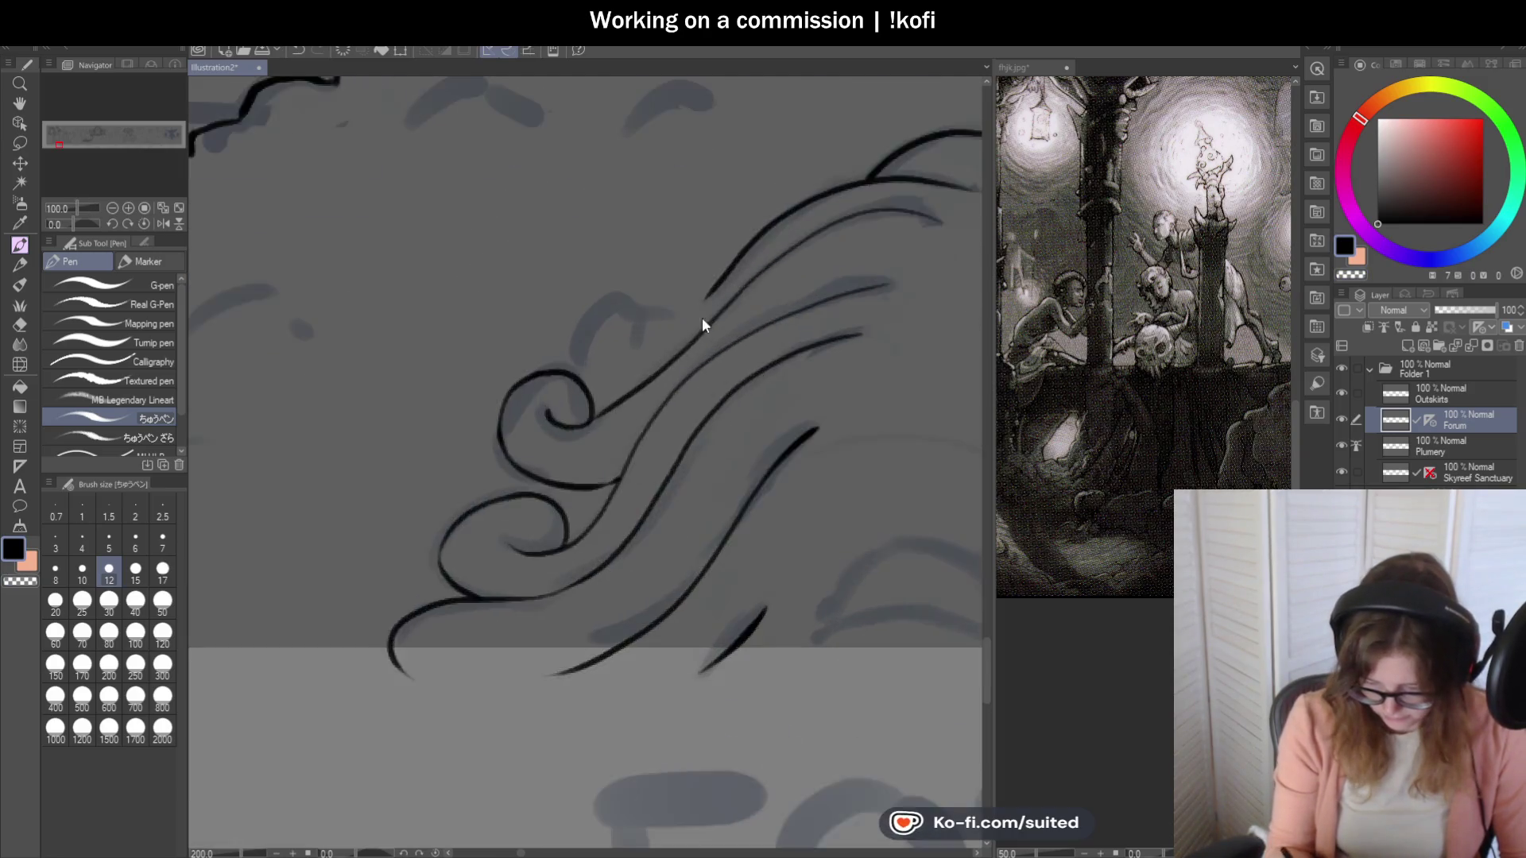
{"action": "scroll", "coordinate": [736, 248], "scroll_direction": "up", "scroll_amount": 1}
Smooth the upper wave's end and join the hook to the upper hair line.
{"action": "left_click_drag", "start_coordinate": [767, 211], "coordinate": [598, 372]}
{"action": "key", "text": "ctrl+z"}
{"action": "mouse_move", "coordinate": [731, 246]}
{"action": "left_mouse_down"}
{"action": "mouse_move", "coordinate": [556, 362]}
{"action": "mouse_move", "coordinate": [514, 327]}
{"action": "mouse_move", "coordinate": [599, 300]}
{"action": "mouse_move", "coordinate": [538, 263]}
{"action": "mouse_move", "coordinate": [429, 372]}
{"action": "mouse_move", "coordinate": [467, 423]}
{"action": "left_mouse_up"}
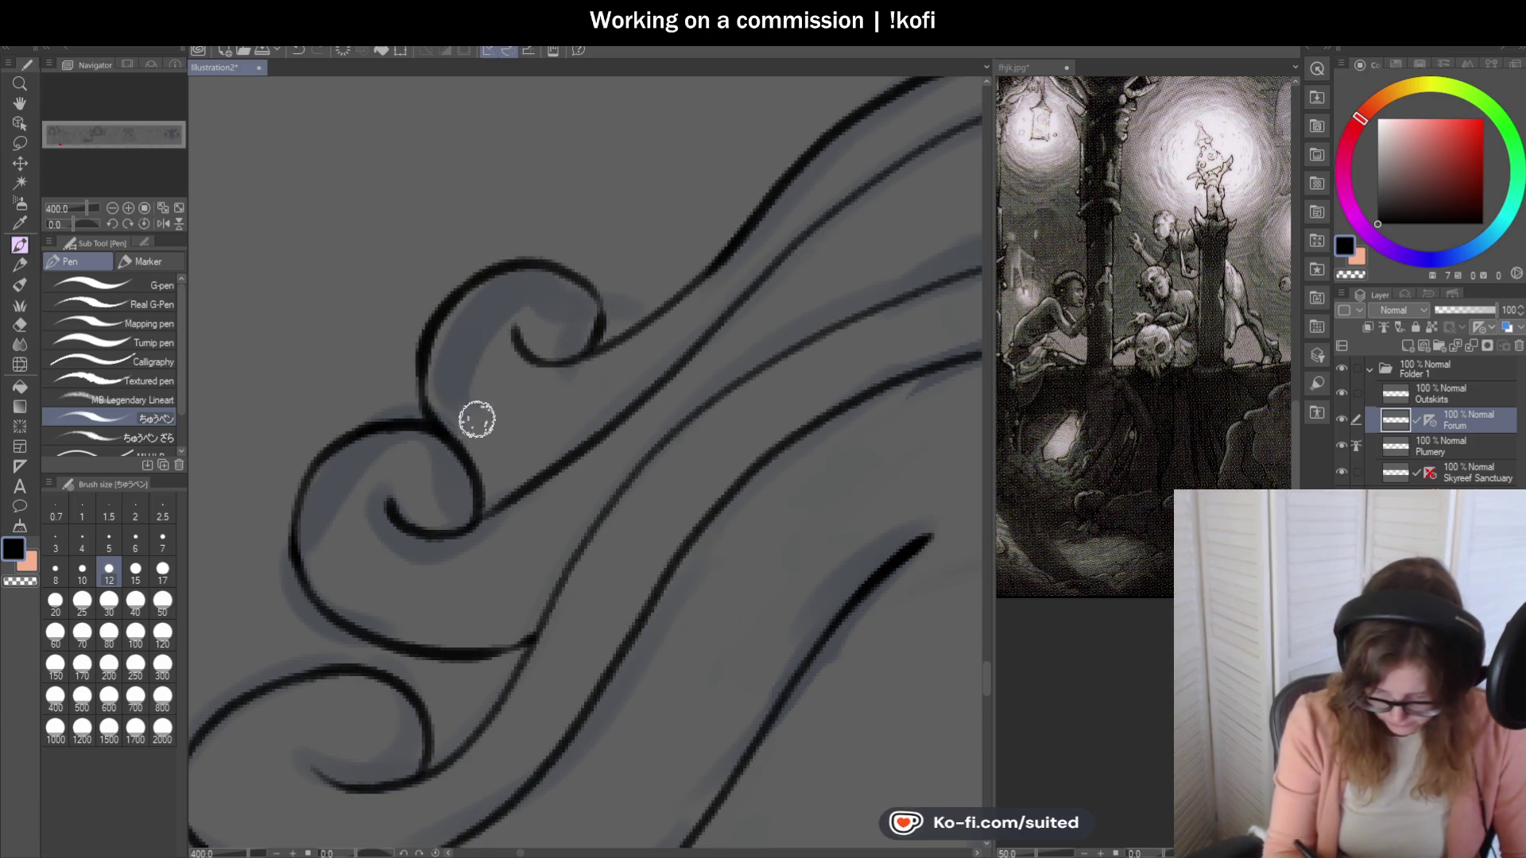
{"action": "scroll", "coordinate": [467, 423], "scroll_direction": "down", "scroll_amount": 3}
{"action": "scroll", "coordinate": [633, 345], "scroll_direction": "up", "scroll_amount": 3}
{"action": "left_click_drag", "start_coordinate": [557, 325], "coordinate": [730, 165]}
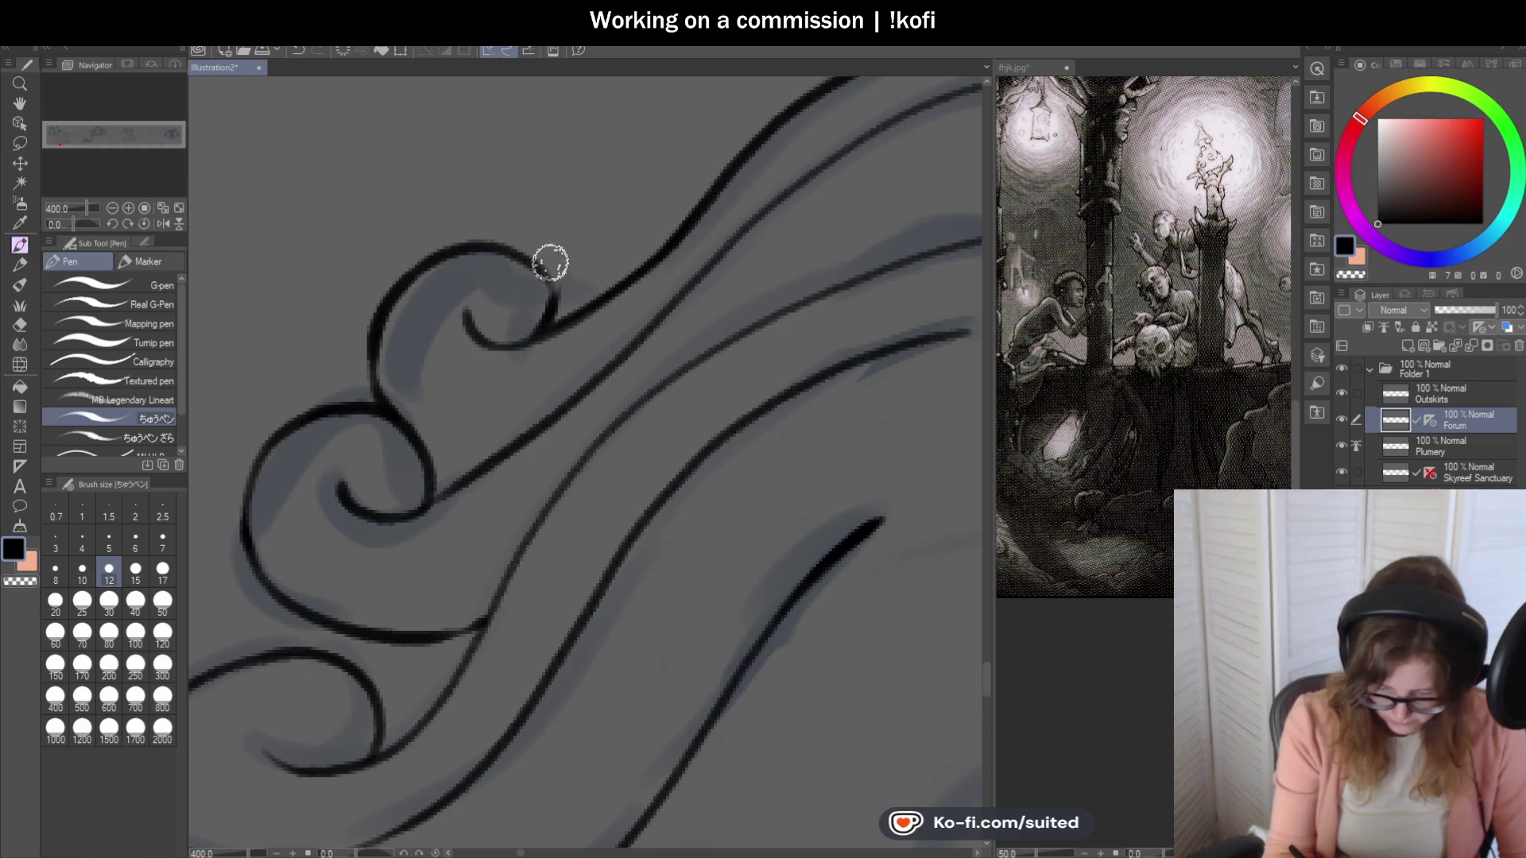
{"action": "scroll", "coordinate": [549, 259], "scroll_direction": "down", "scroll_amount": 2}
{"action": "scroll", "coordinate": [513, 369], "scroll_direction": "up", "scroll_amount": 2}
{"action": "left_click_drag", "start_coordinate": [458, 349], "coordinate": [475, 359]}
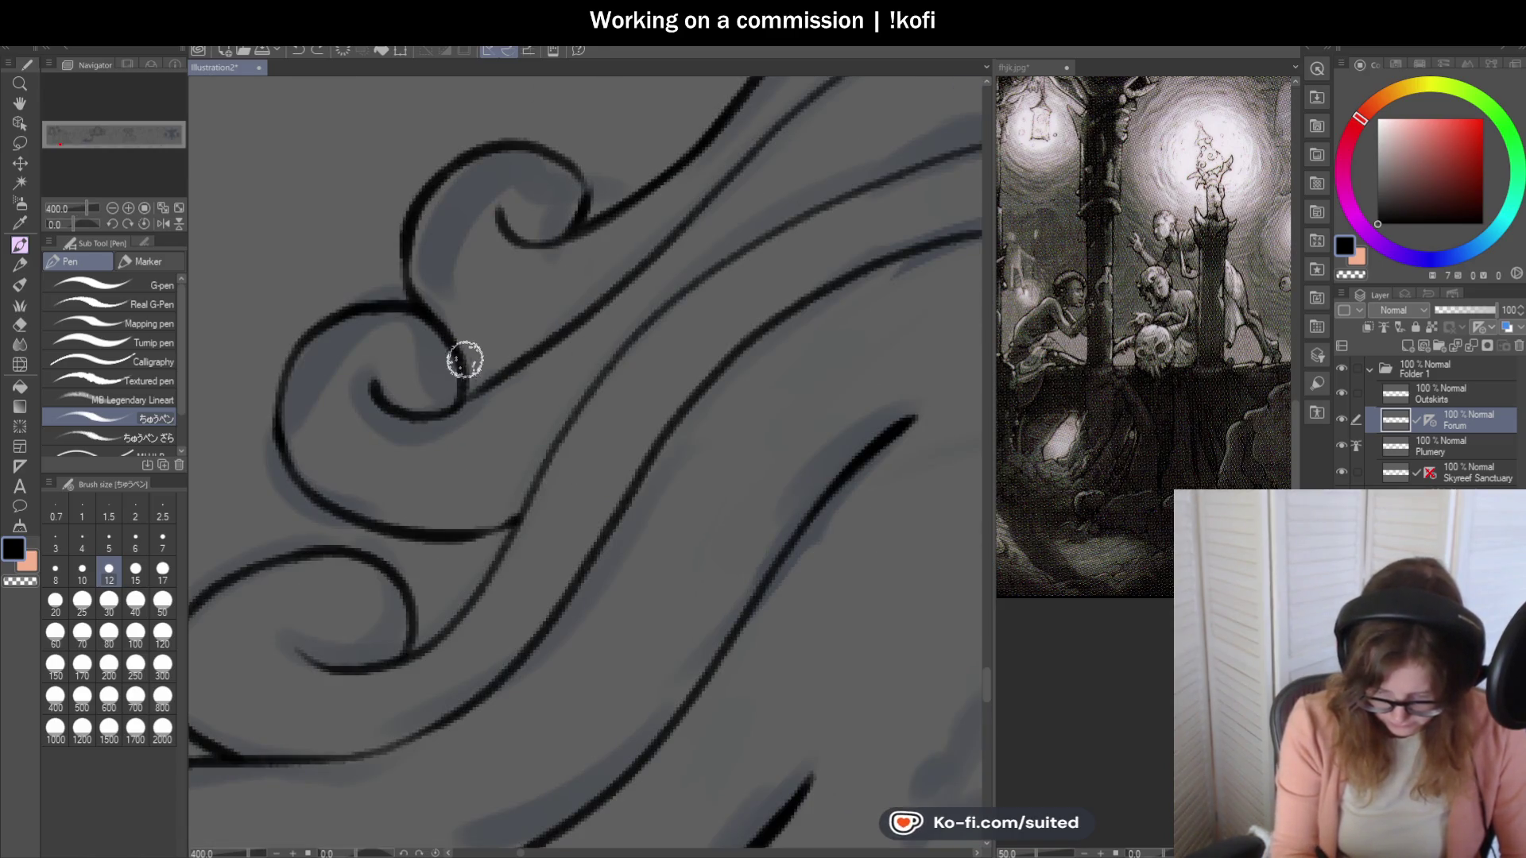
{"action": "scroll", "coordinate": [485, 342], "scroll_direction": "down", "scroll_amount": 4}
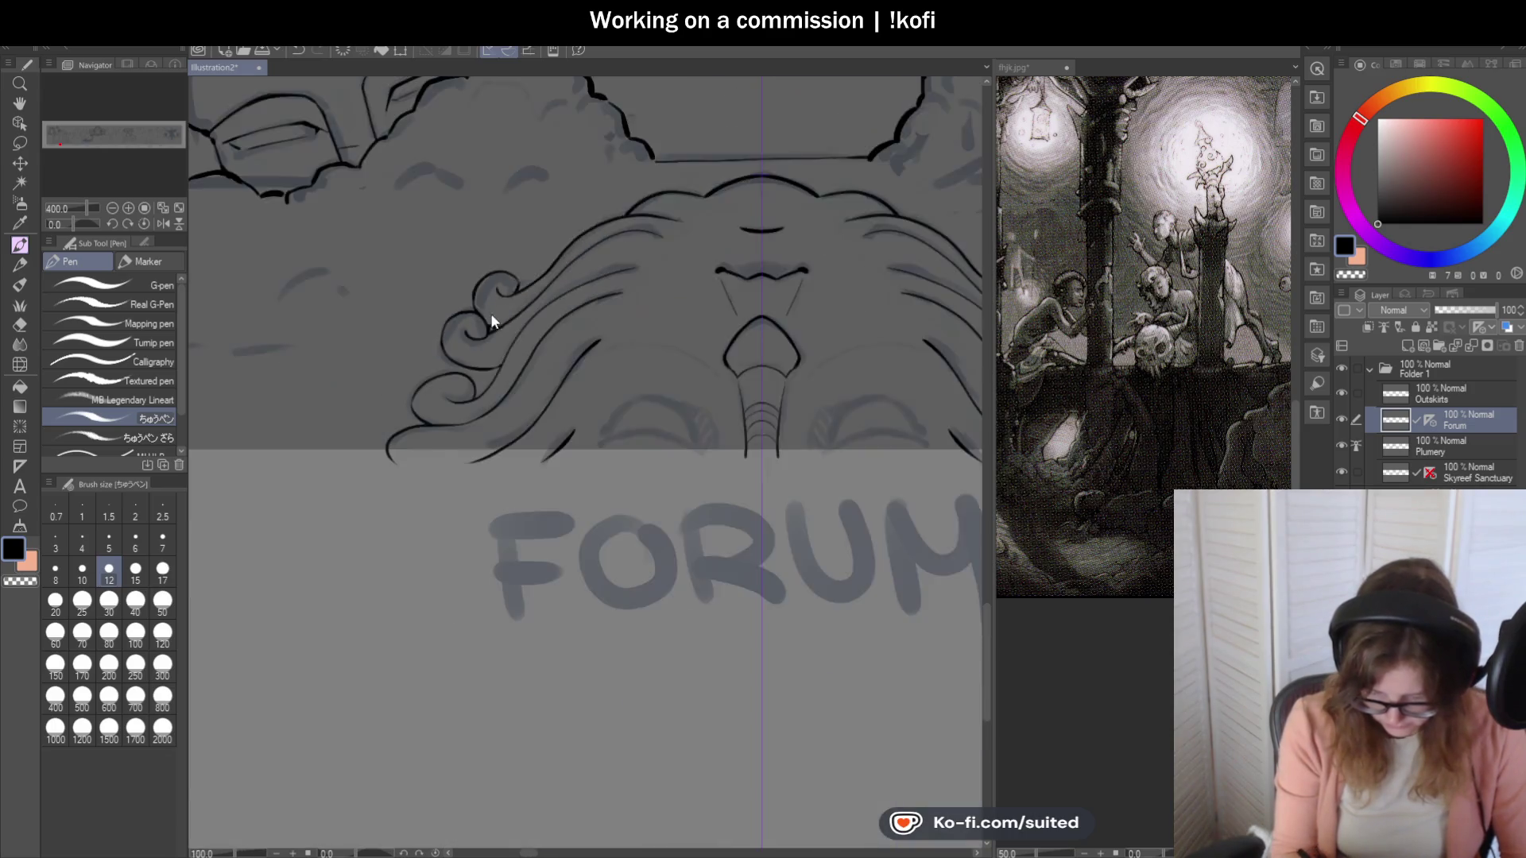
{"action": "scroll", "coordinate": [491, 316], "scroll_direction": "down", "scroll_amount": 1}
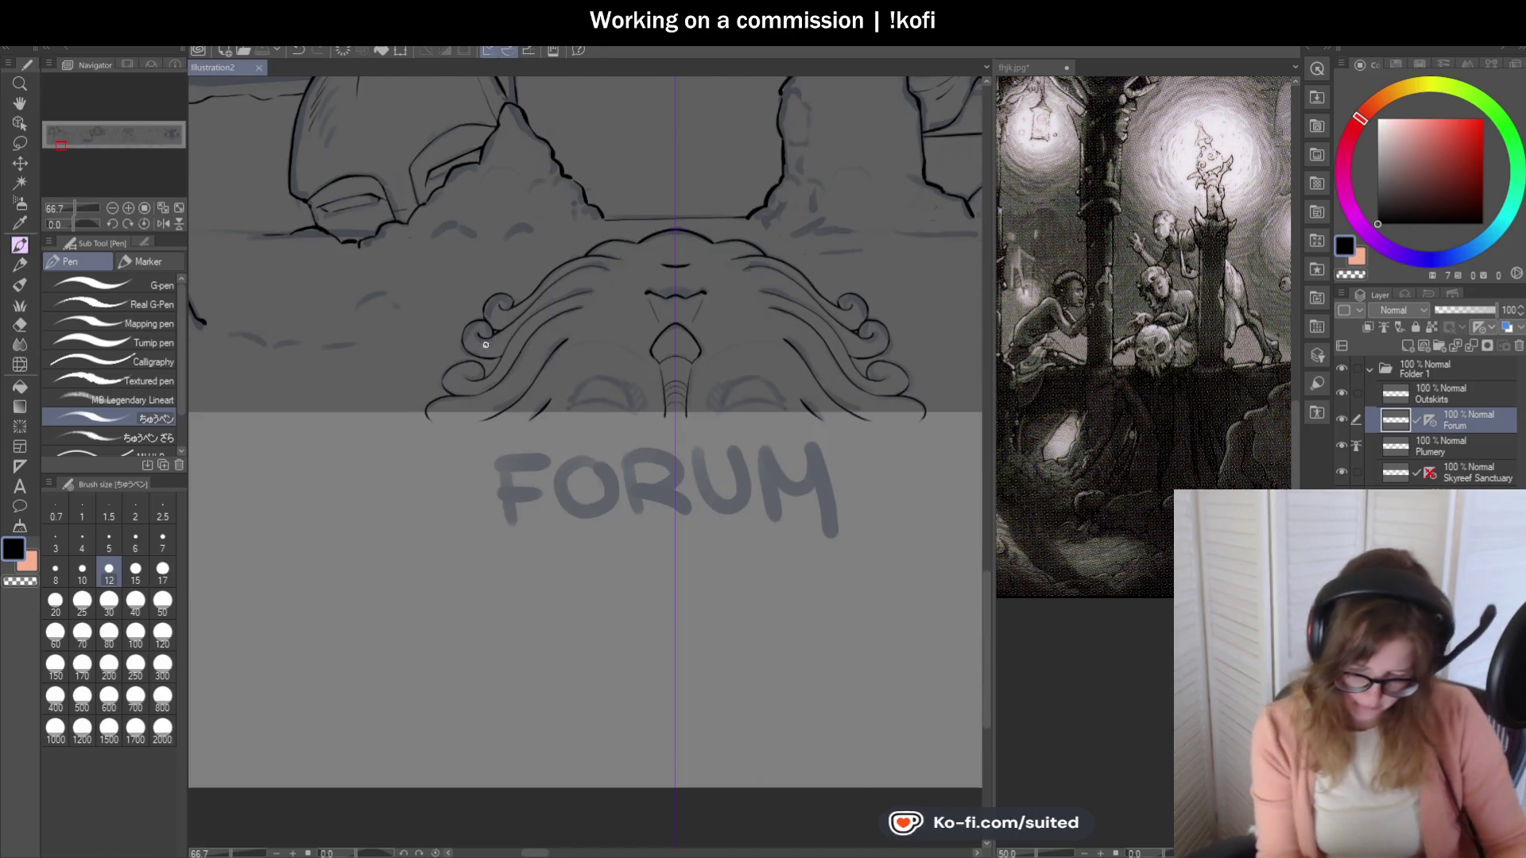
Ink a strand curving up through the hair waves, discarding a longer retry.
{"action": "scroll", "coordinate": [491, 342], "scroll_direction": "up", "scroll_amount": 3}
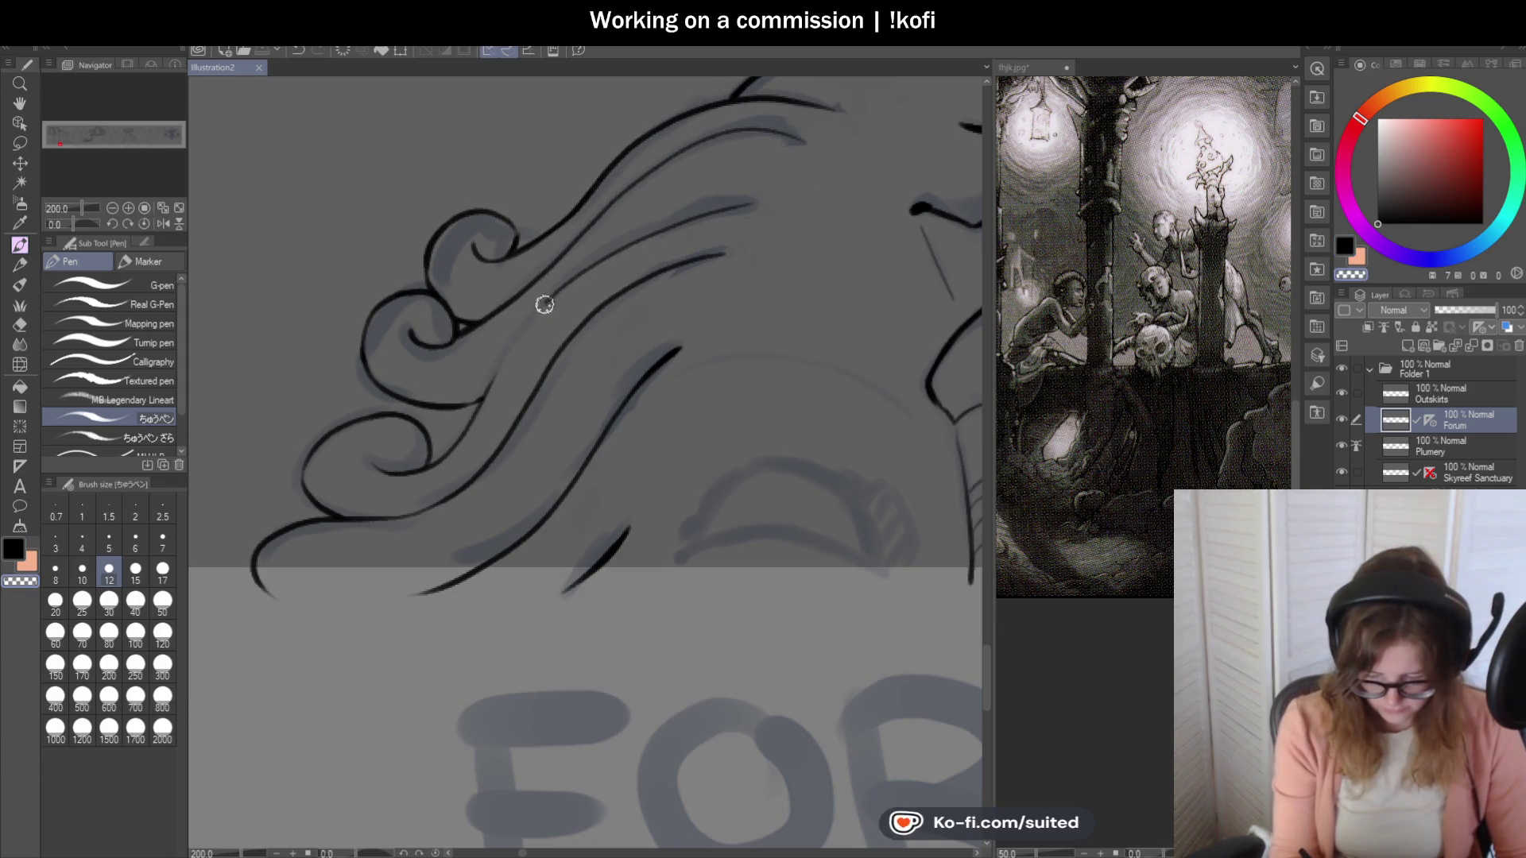
{"action": "scroll", "coordinate": [554, 313], "scroll_direction": "up", "scroll_amount": 2}
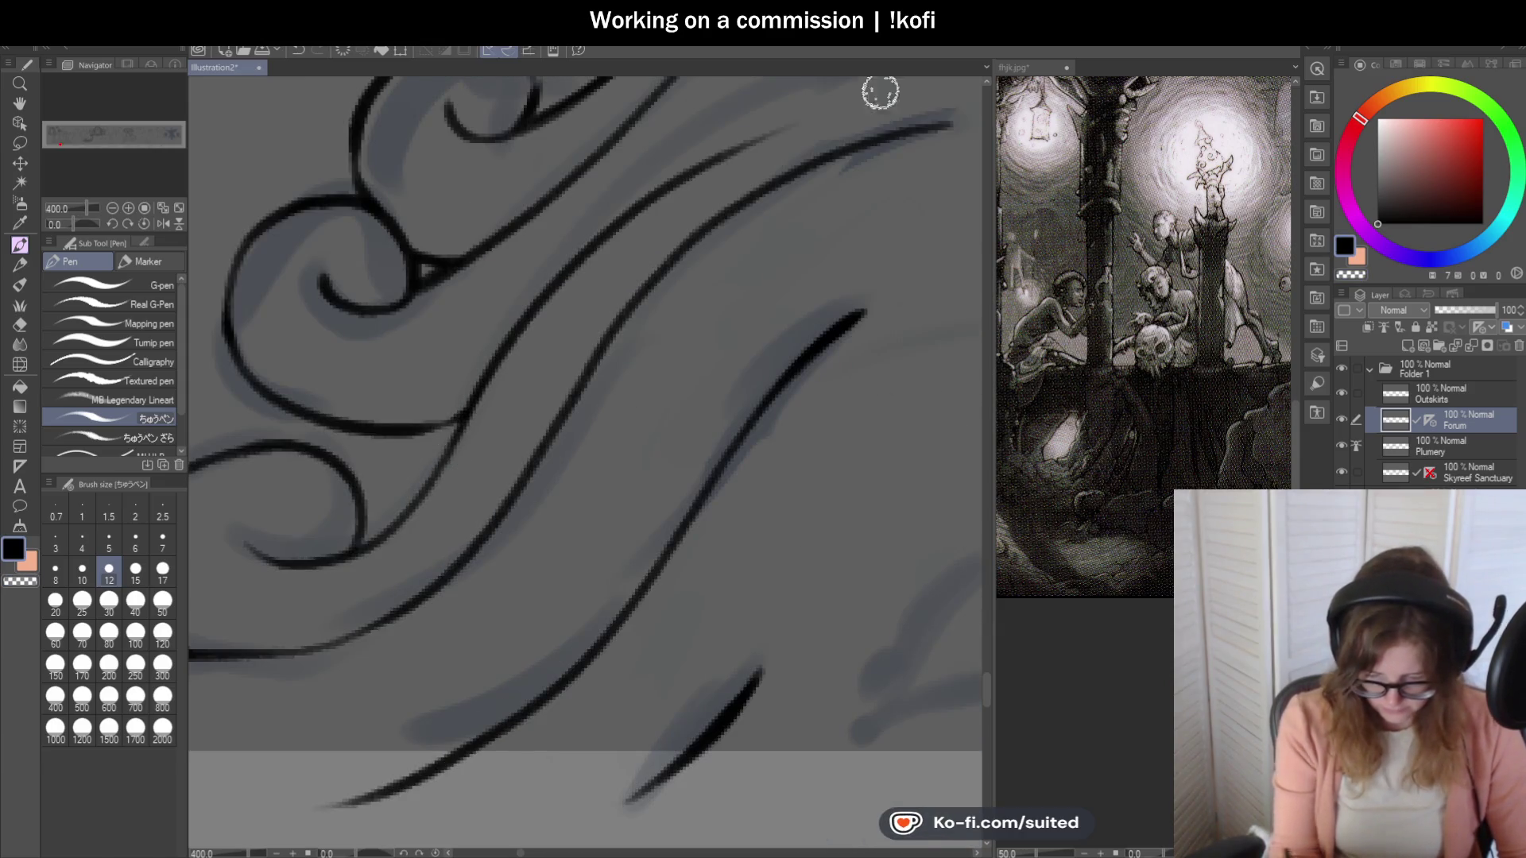
{"action": "scroll", "coordinate": [429, 517], "scroll_direction": "down", "scroll_amount": 2}
{"action": "scroll", "coordinate": [528, 360], "scroll_direction": "up", "scroll_amount": 2}
{"action": "scroll", "coordinate": [406, 530], "scroll_direction": "down", "scroll_amount": 2}
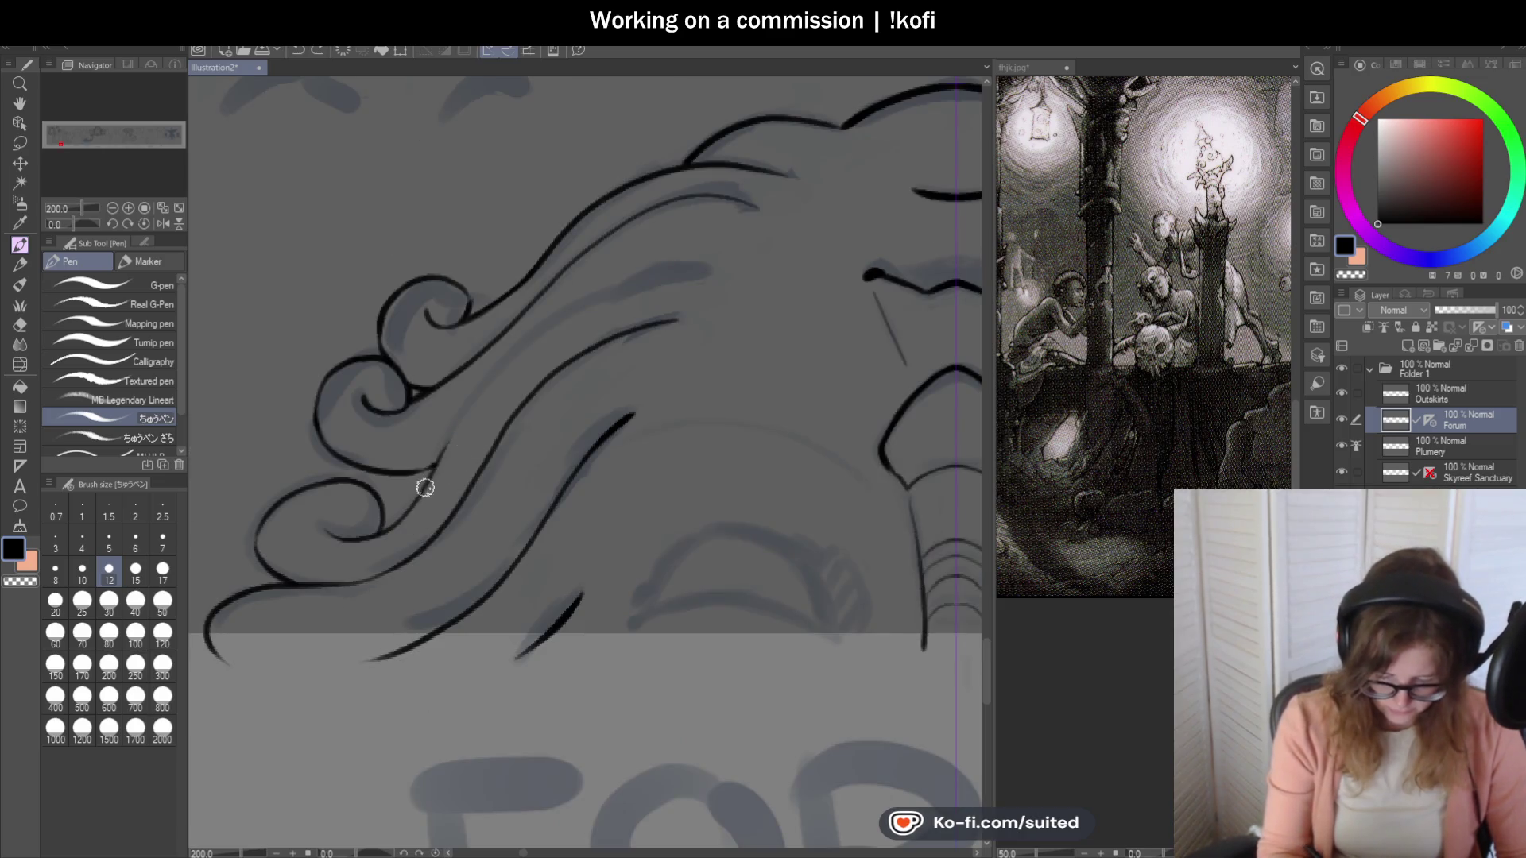
{"action": "left_click_drag", "start_coordinate": [440, 450], "coordinate": [647, 273]}
{"action": "scroll", "coordinate": [702, 270], "scroll_direction": "down", "scroll_amount": 2}
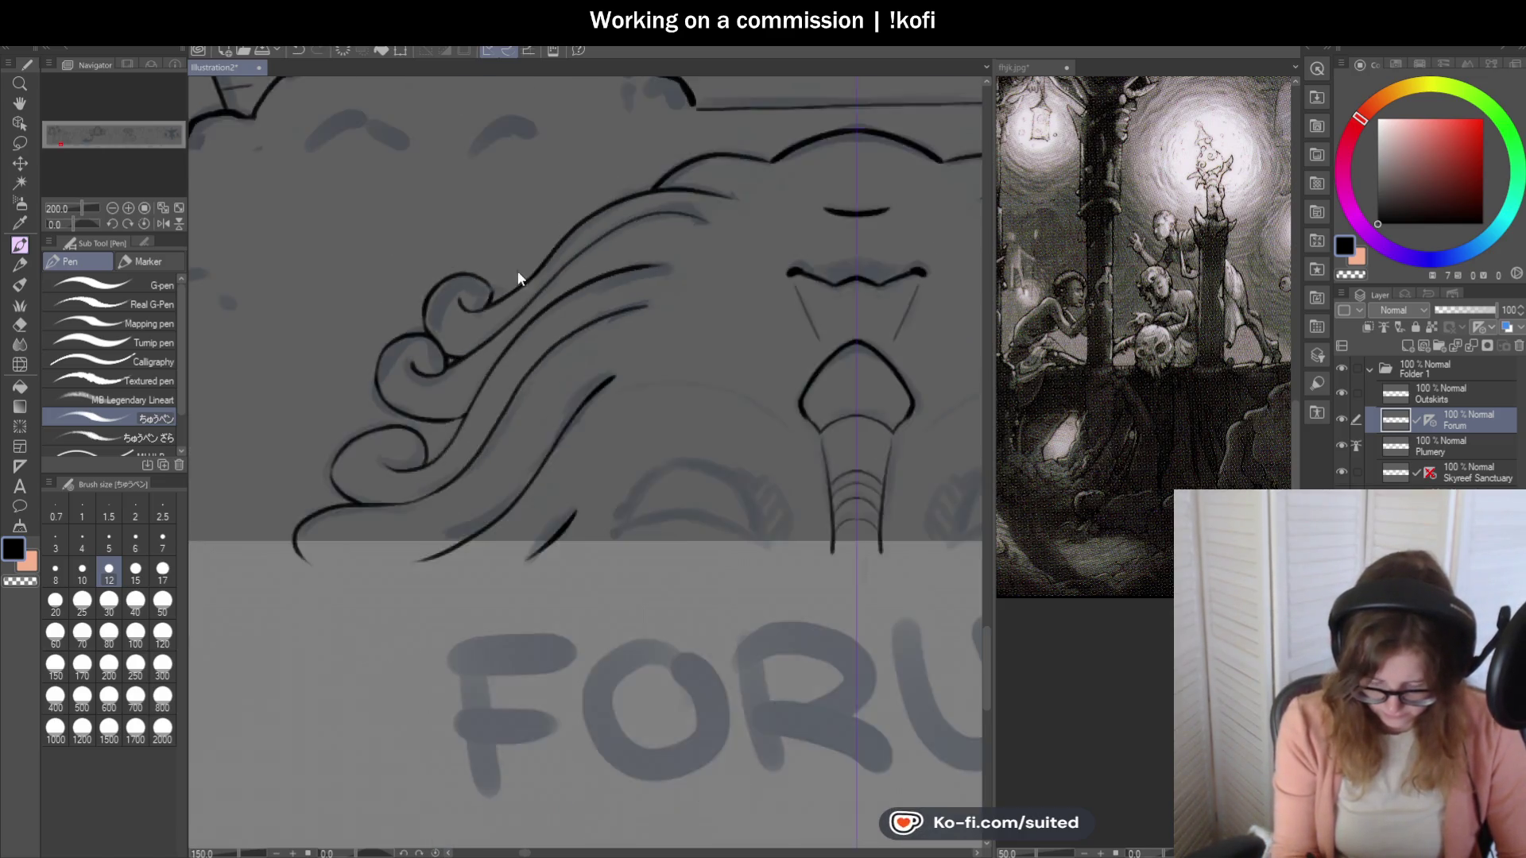
{"action": "scroll", "coordinate": [646, 248], "scroll_direction": "up", "scroll_amount": 2}
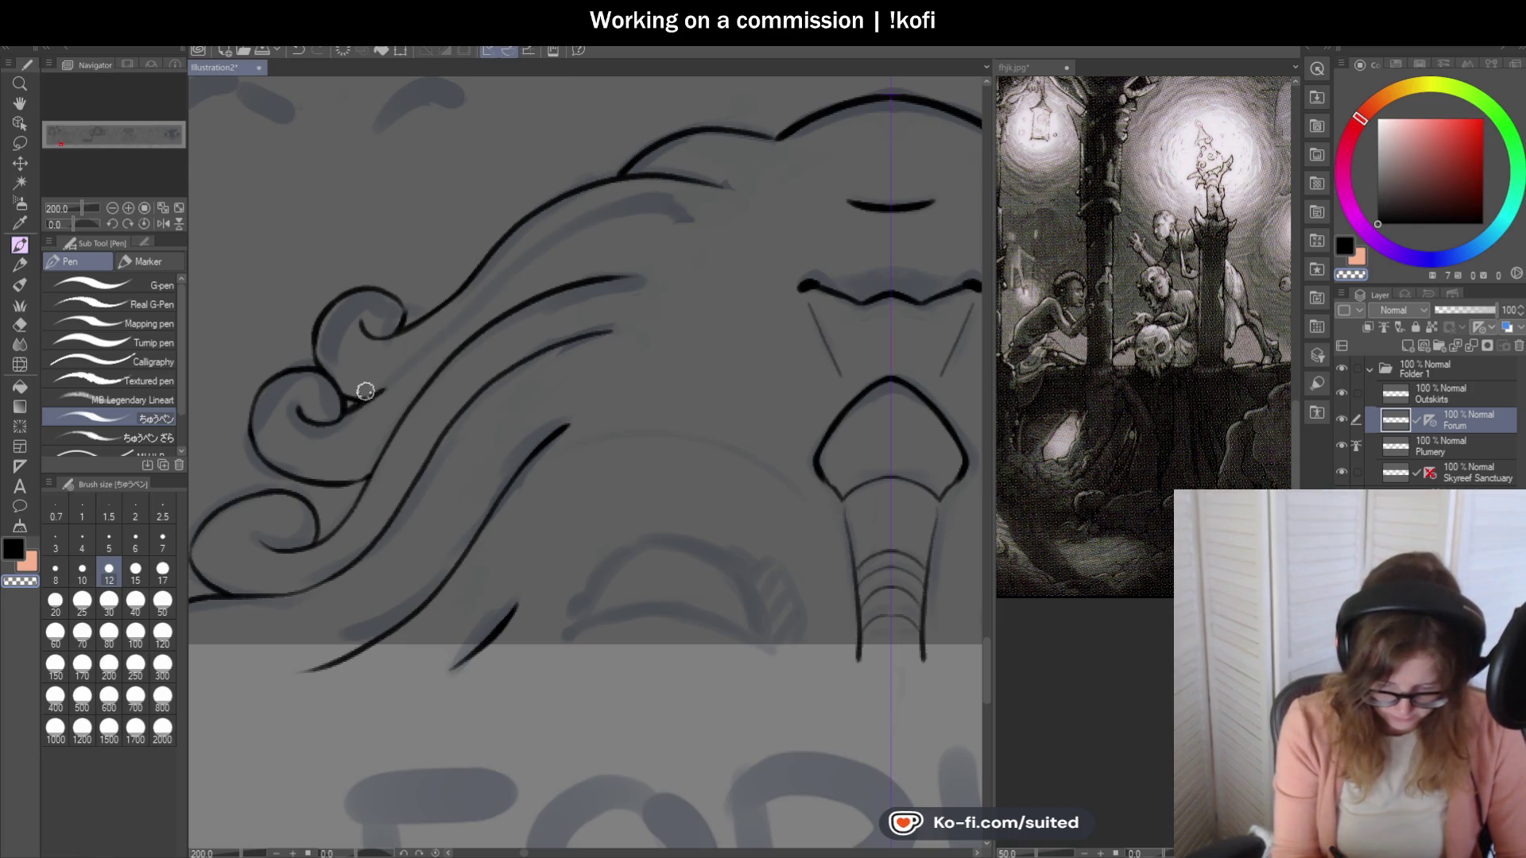
{"action": "mouse_move", "coordinate": [365, 392]}
{"action": "left_mouse_down"}
{"action": "mouse_move", "coordinate": [545, 263]}
{"action": "mouse_move", "coordinate": [704, 208]}
{"action": "left_mouse_up"}
{"action": "key", "text": "ctrl+z"}
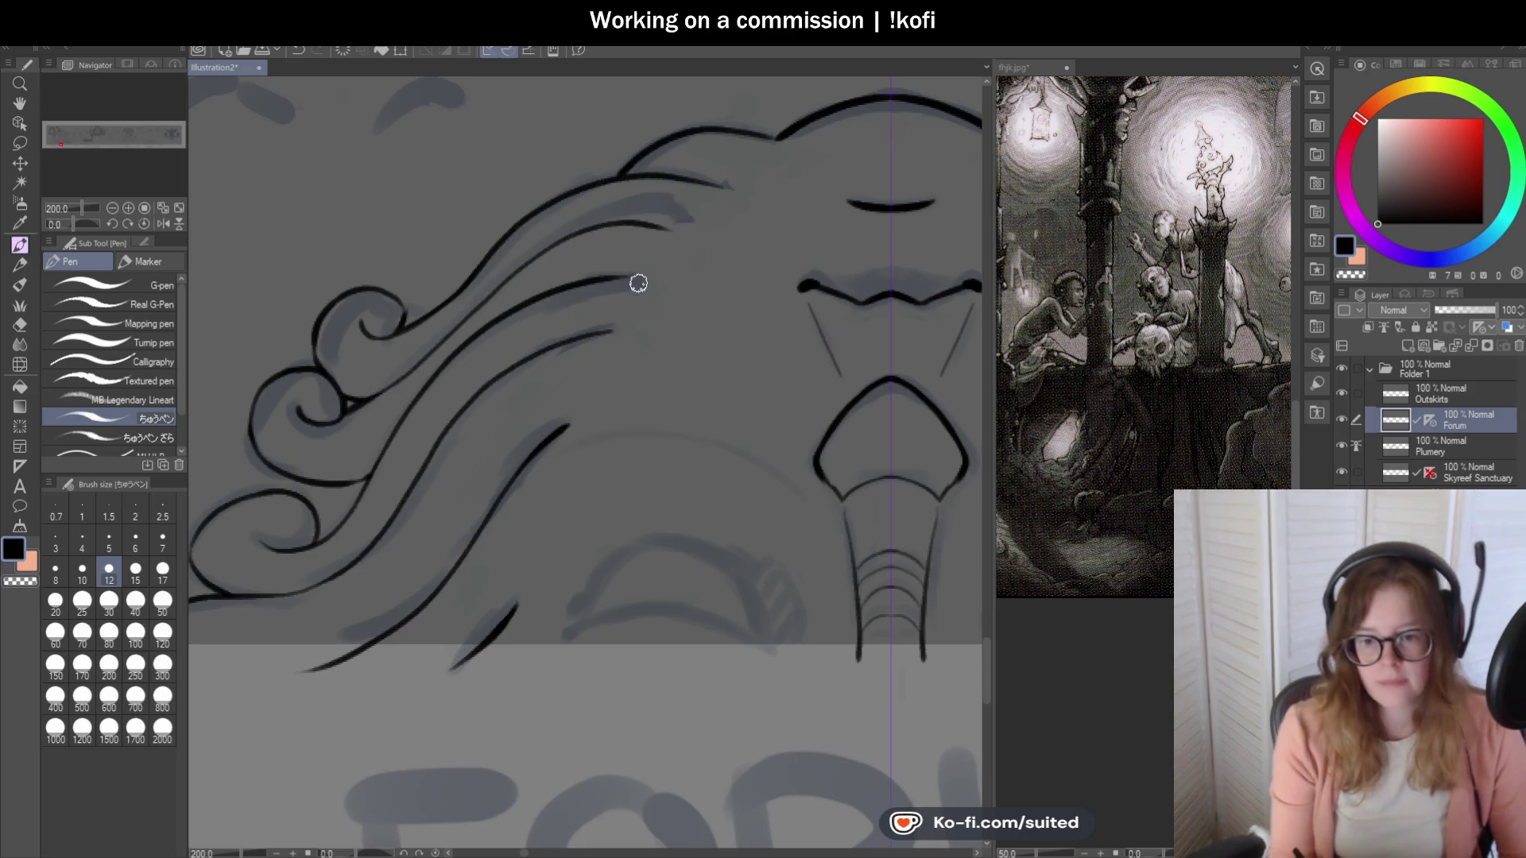
{"action": "scroll", "coordinate": [683, 274], "scroll_direction": "down", "scroll_amount": 3}
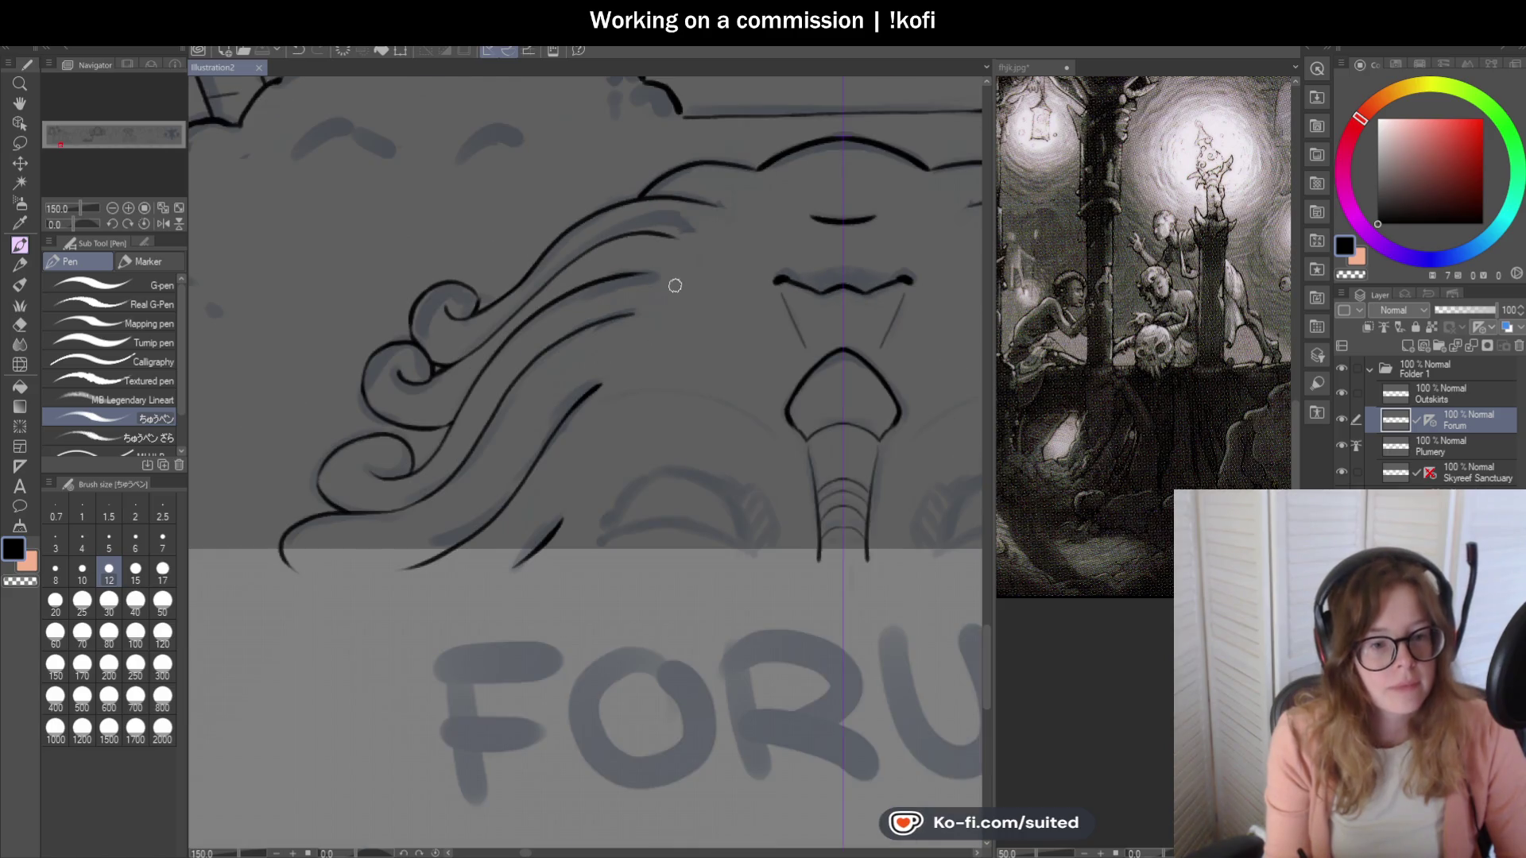
{"action": "scroll", "coordinate": [606, 352], "scroll_direction": "up", "scroll_amount": 3}
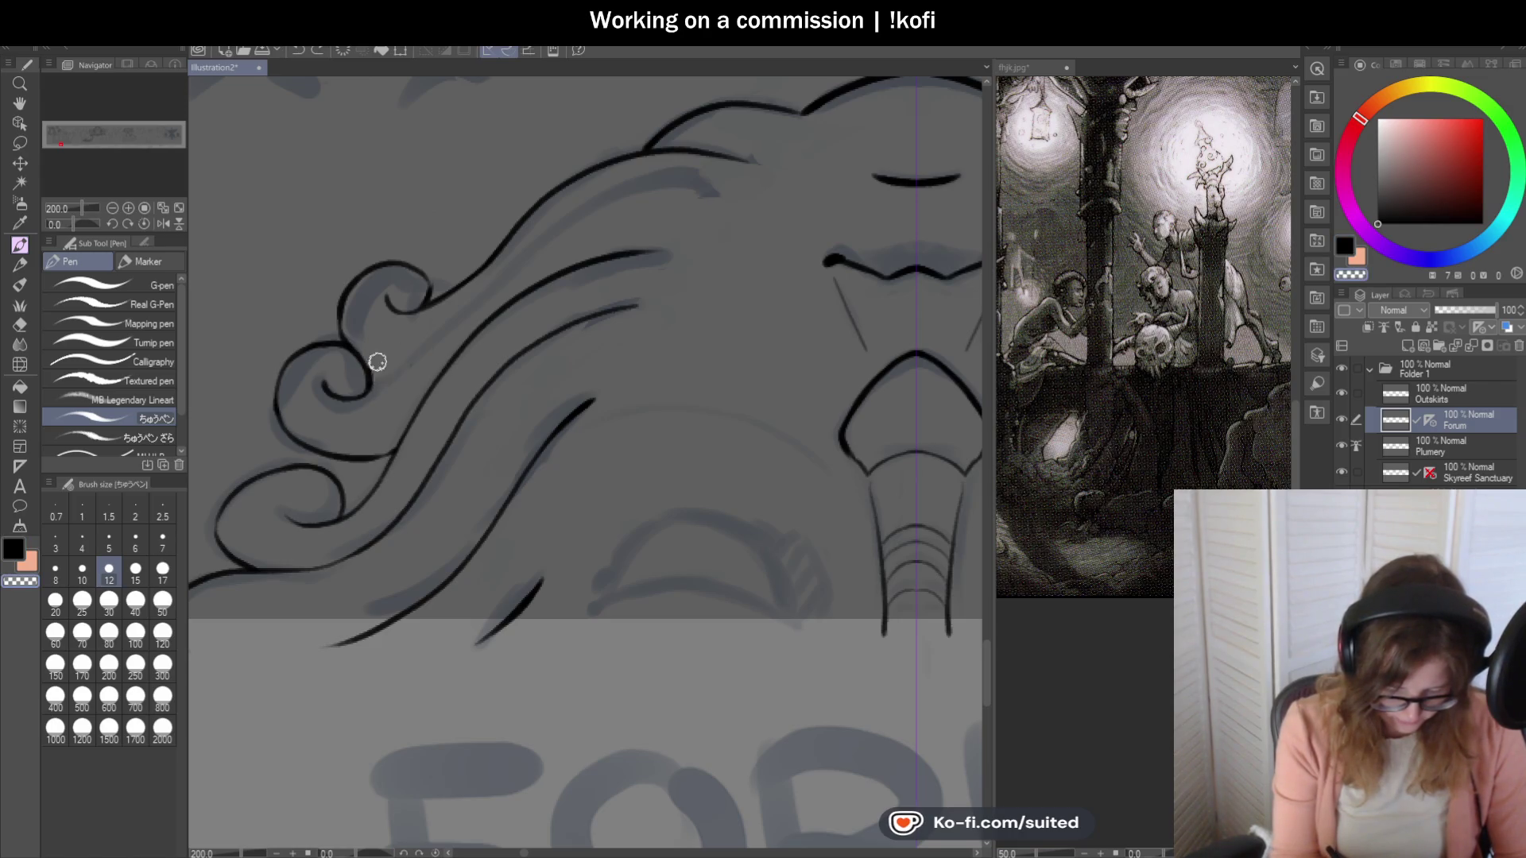
{"action": "scroll", "coordinate": [365, 341], "scroll_direction": "up", "scroll_amount": 2}
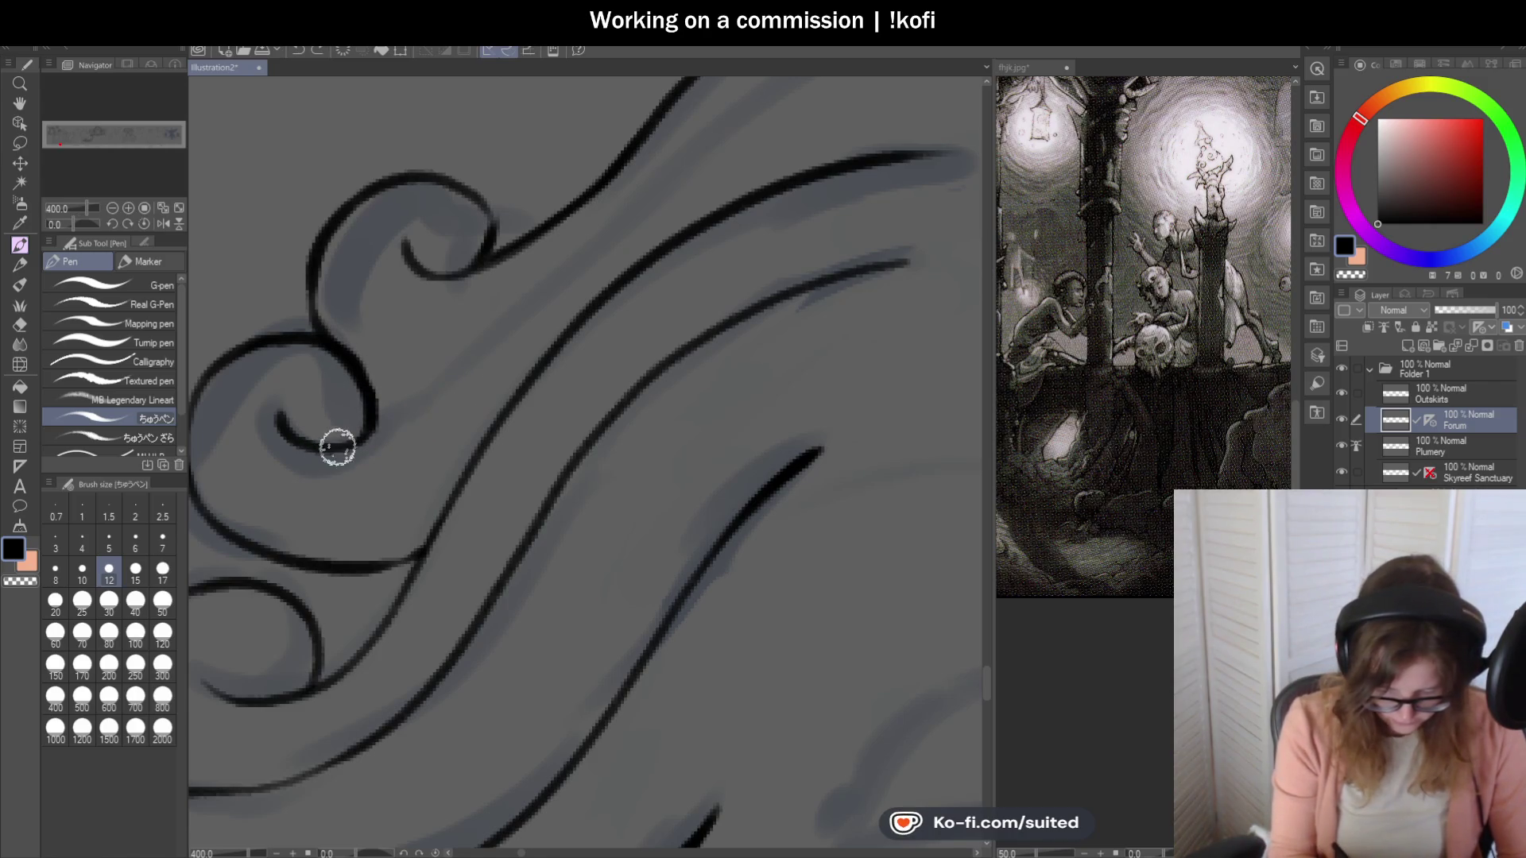
Extend the curl end upward and lengthen and redraw the top strands' endings to the right.
{"action": "left_click_drag", "start_coordinate": [372, 434], "coordinate": [829, 102]}
{"action": "scroll", "coordinate": [652, 249], "scroll_direction": "down", "scroll_amount": 2}
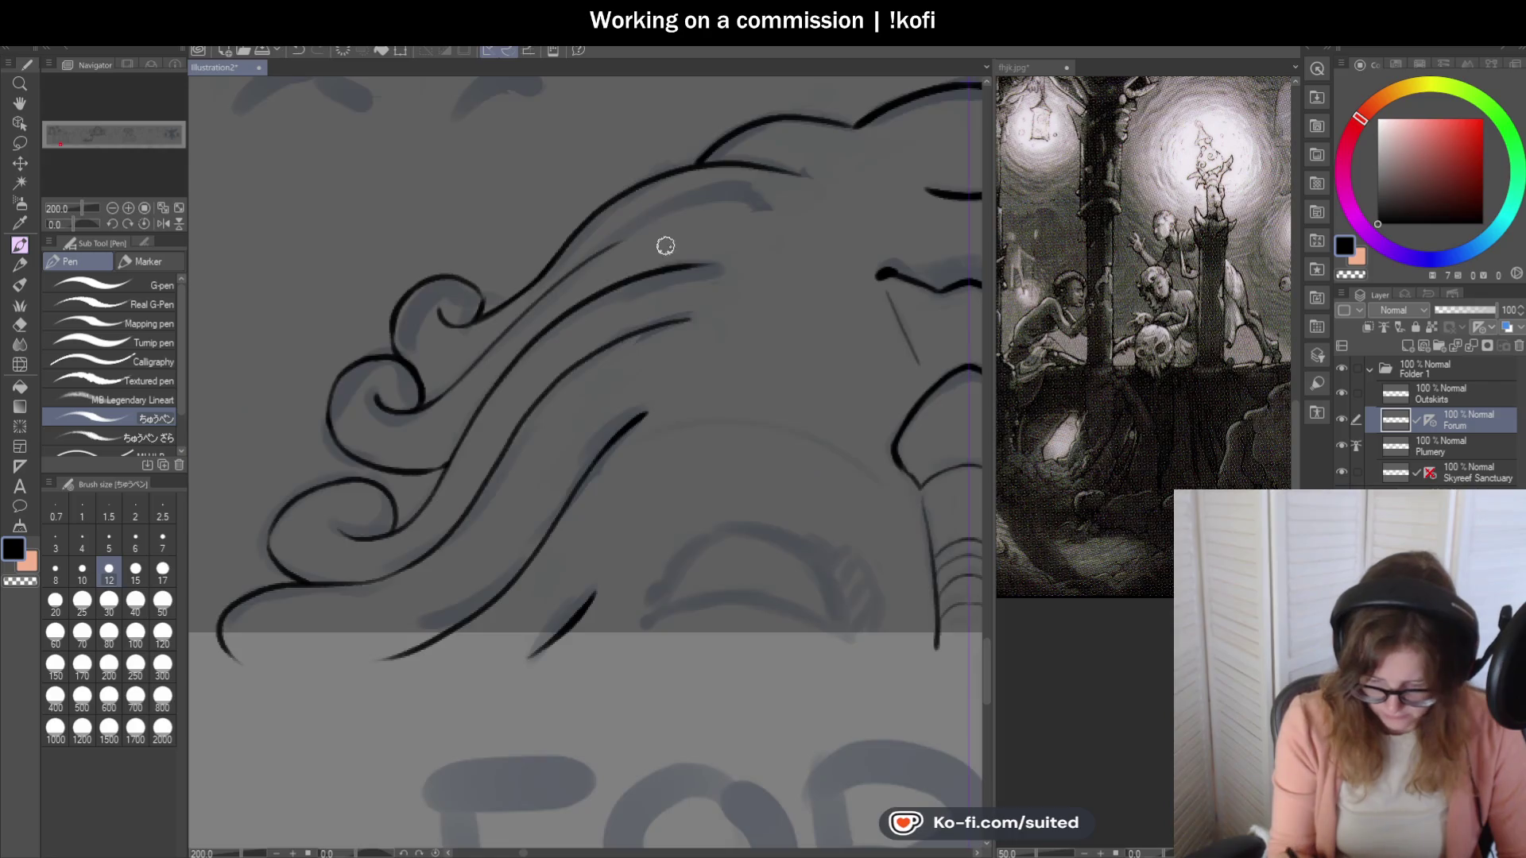
{"action": "scroll", "coordinate": [553, 252], "scroll_direction": "up", "scroll_amount": 2}
{"action": "left_click_drag", "start_coordinate": [537, 258], "coordinate": [811, 211]}
{"action": "scroll", "coordinate": [613, 249], "scroll_direction": "down", "scroll_amount": 2}
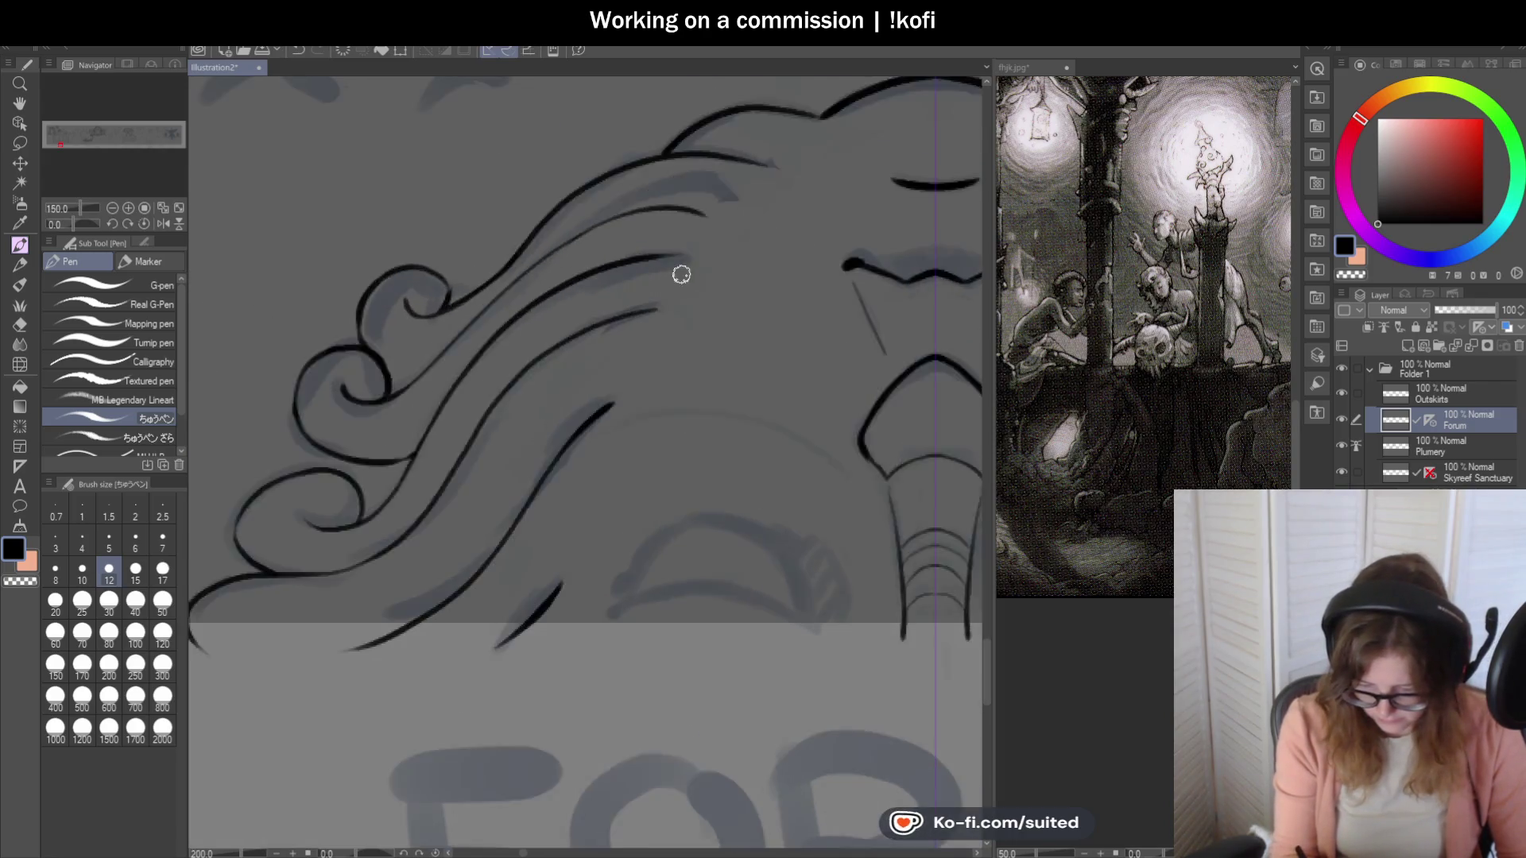
{"action": "scroll", "coordinate": [596, 249], "scroll_direction": "up", "scroll_amount": 2}
{"action": "left_click_drag", "start_coordinate": [596, 249], "coordinate": [735, 238]}
{"action": "key", "text": "ctrl+z"}
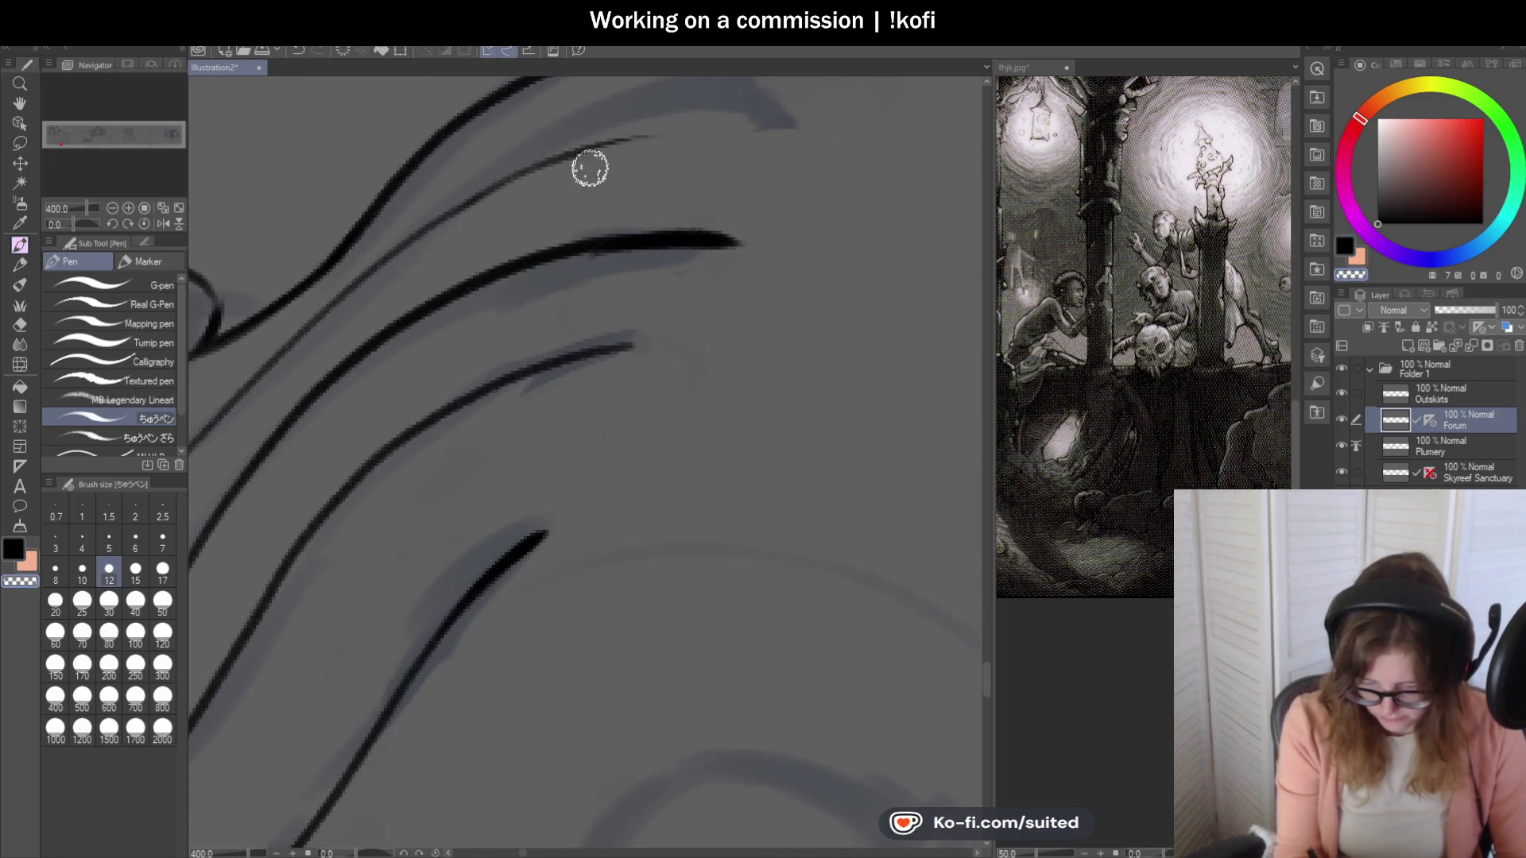
{"action": "left_click_drag", "start_coordinate": [465, 203], "coordinate": [698, 122]}
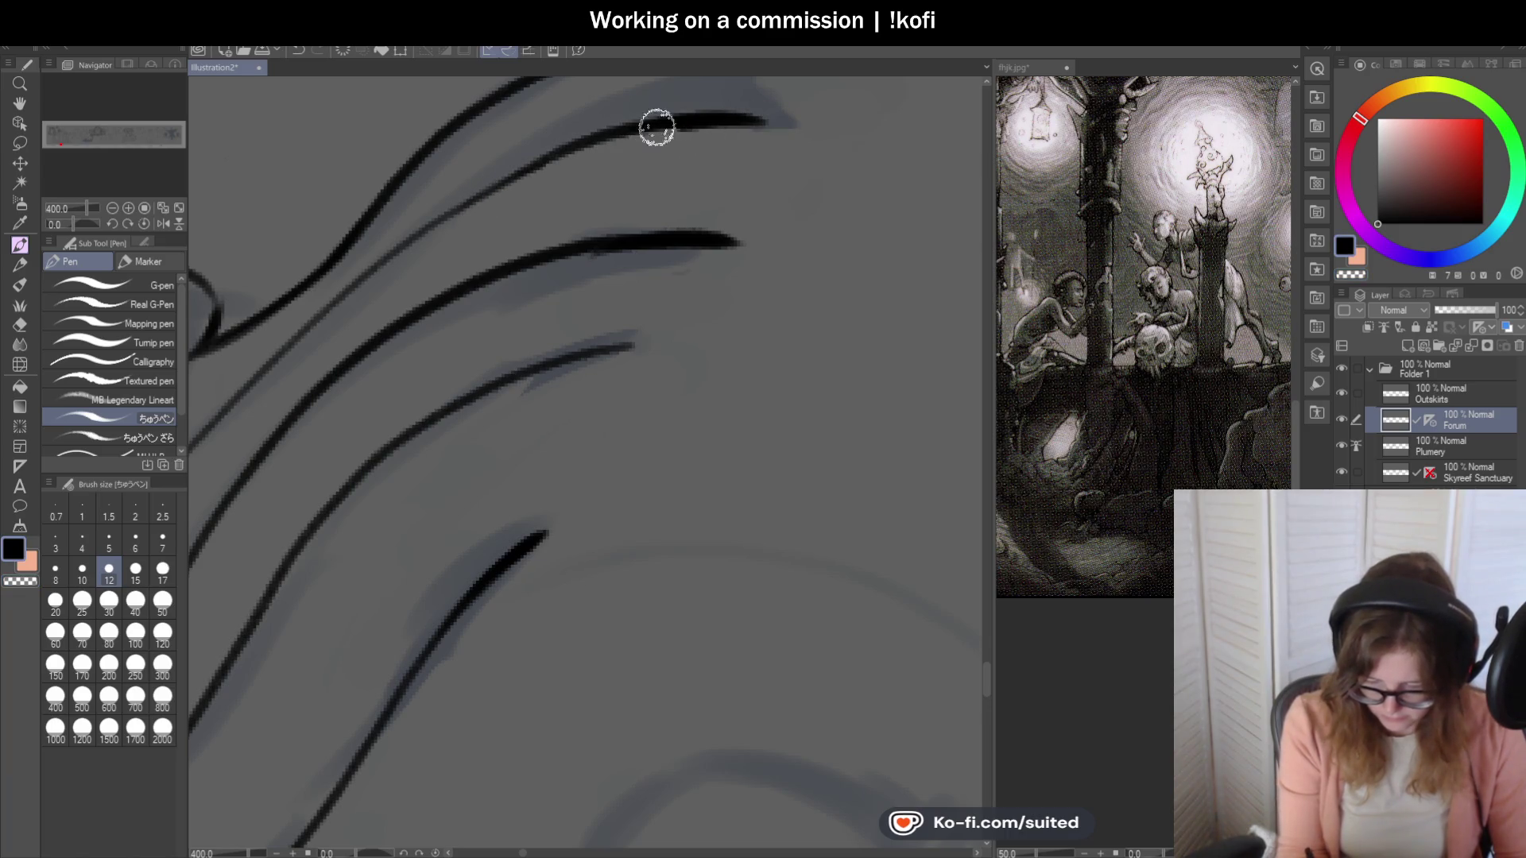
{"action": "scroll", "coordinate": [550, 244], "scroll_direction": "down", "scroll_amount": 2}
{"action": "scroll", "coordinate": [551, 239], "scroll_direction": "down", "scroll_amount": 3}
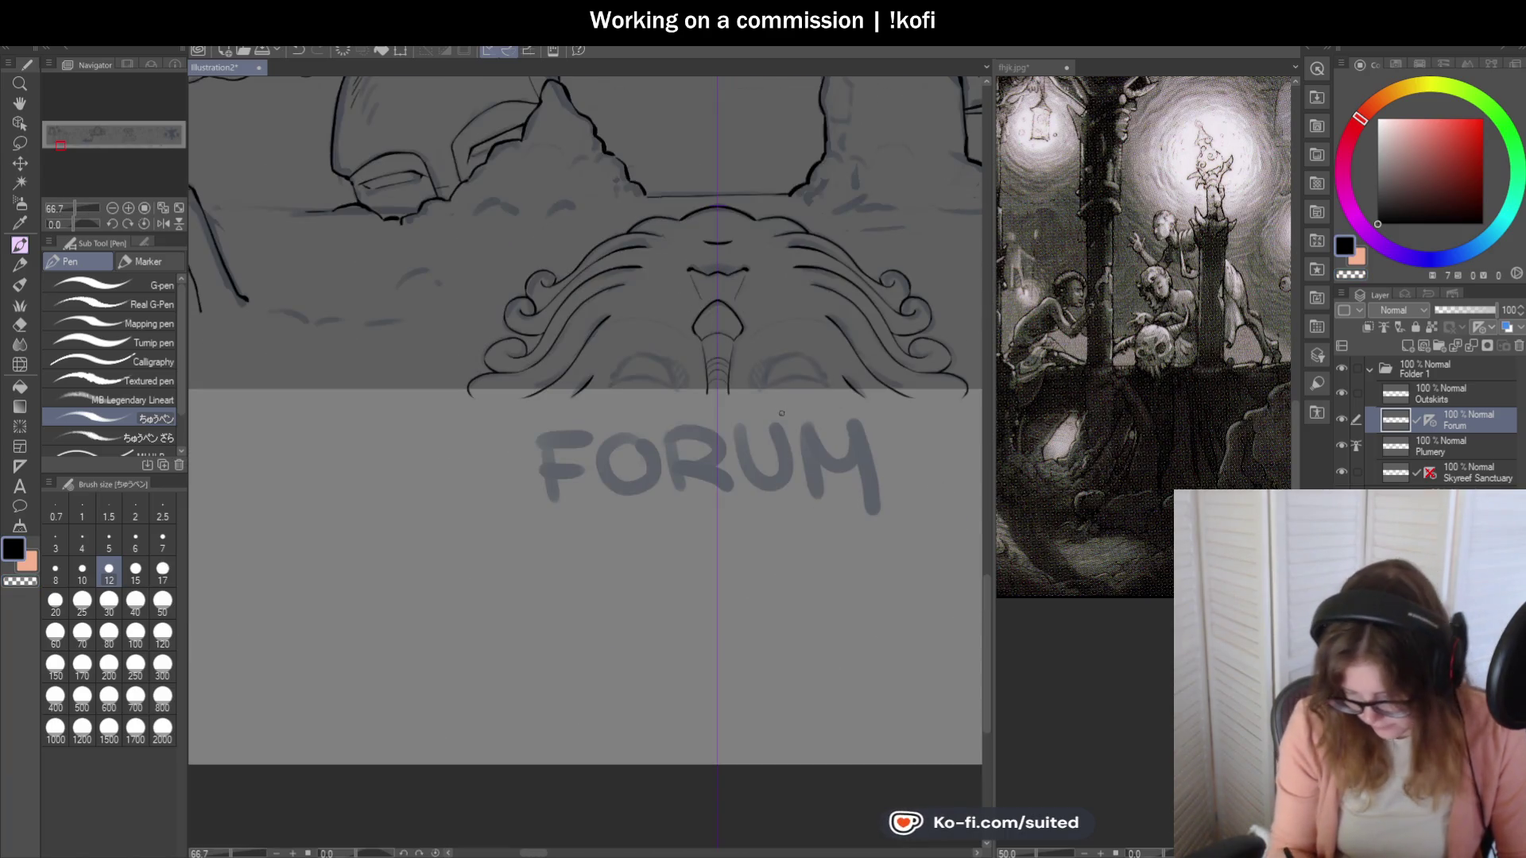
Ink a thin arc and then a bold black arc outlining the closed eye.
{"action": "scroll", "coordinate": [583, 429], "scroll_direction": "up", "scroll_amount": 5}
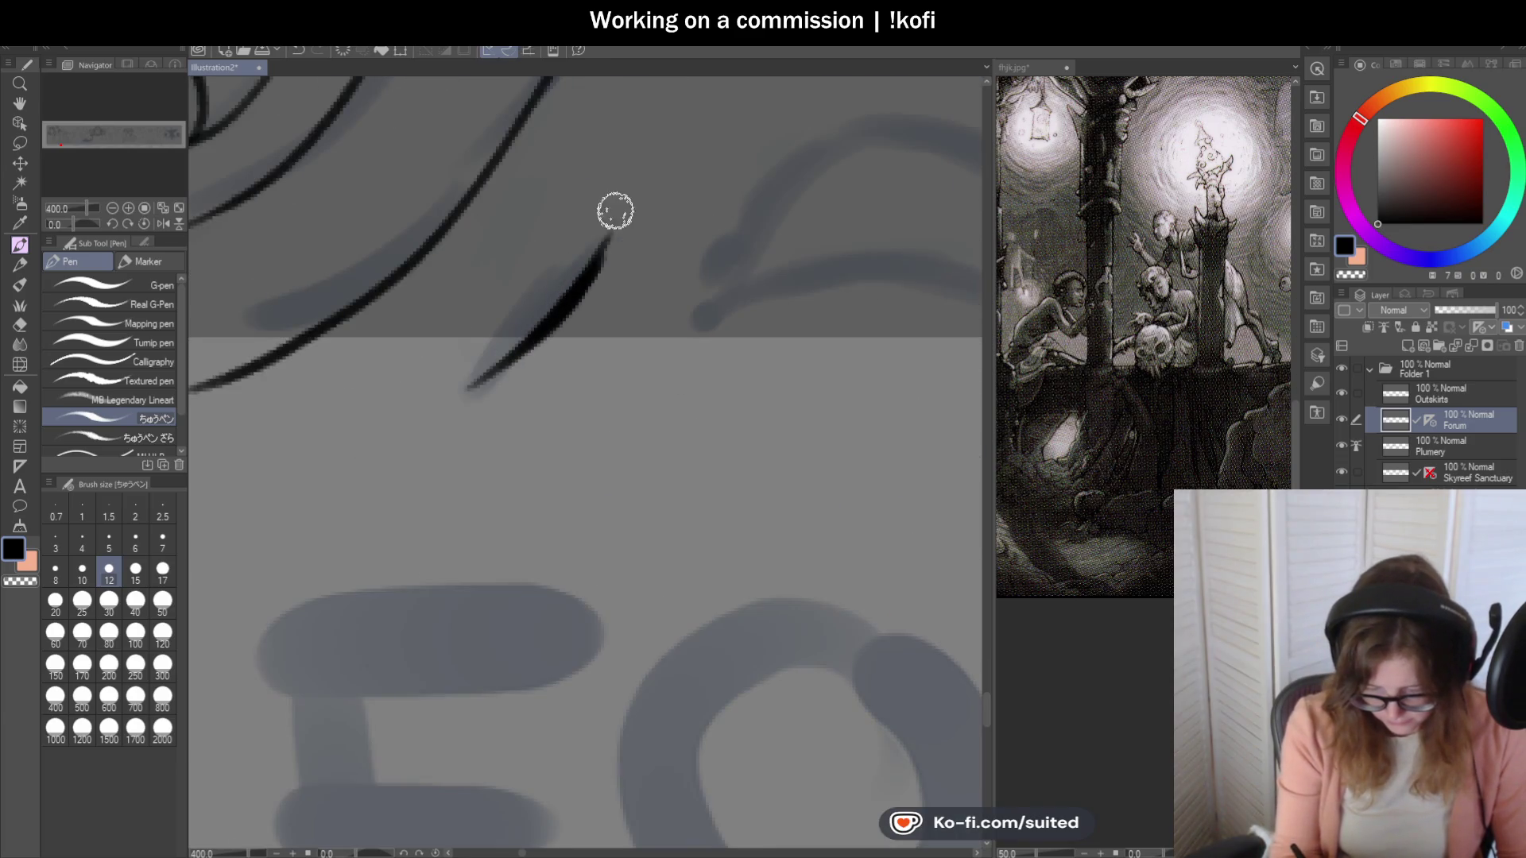
{"action": "scroll", "coordinate": [615, 211], "scroll_direction": "down", "scroll_amount": 3}
{"action": "scroll", "coordinate": [523, 293], "scroll_direction": "up", "scroll_amount": 2}
{"action": "scroll", "coordinate": [566, 228], "scroll_direction": "down", "scroll_amount": 2}
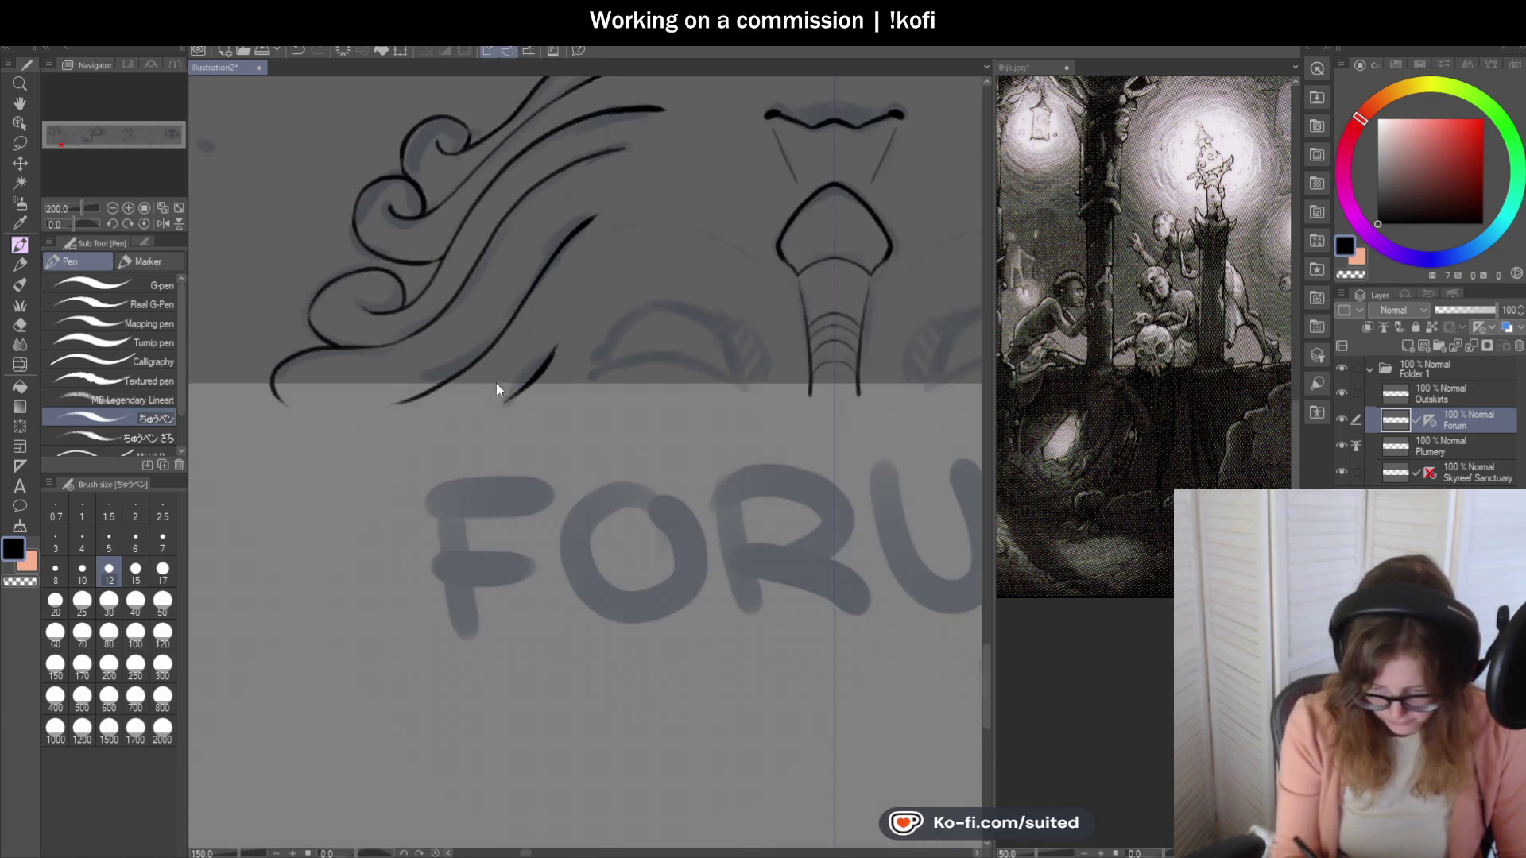
{"action": "scroll", "coordinate": [500, 386], "scroll_direction": "up", "scroll_amount": 3}
{"action": "scroll", "coordinate": [586, 147], "scroll_direction": "down", "scroll_amount": 5}
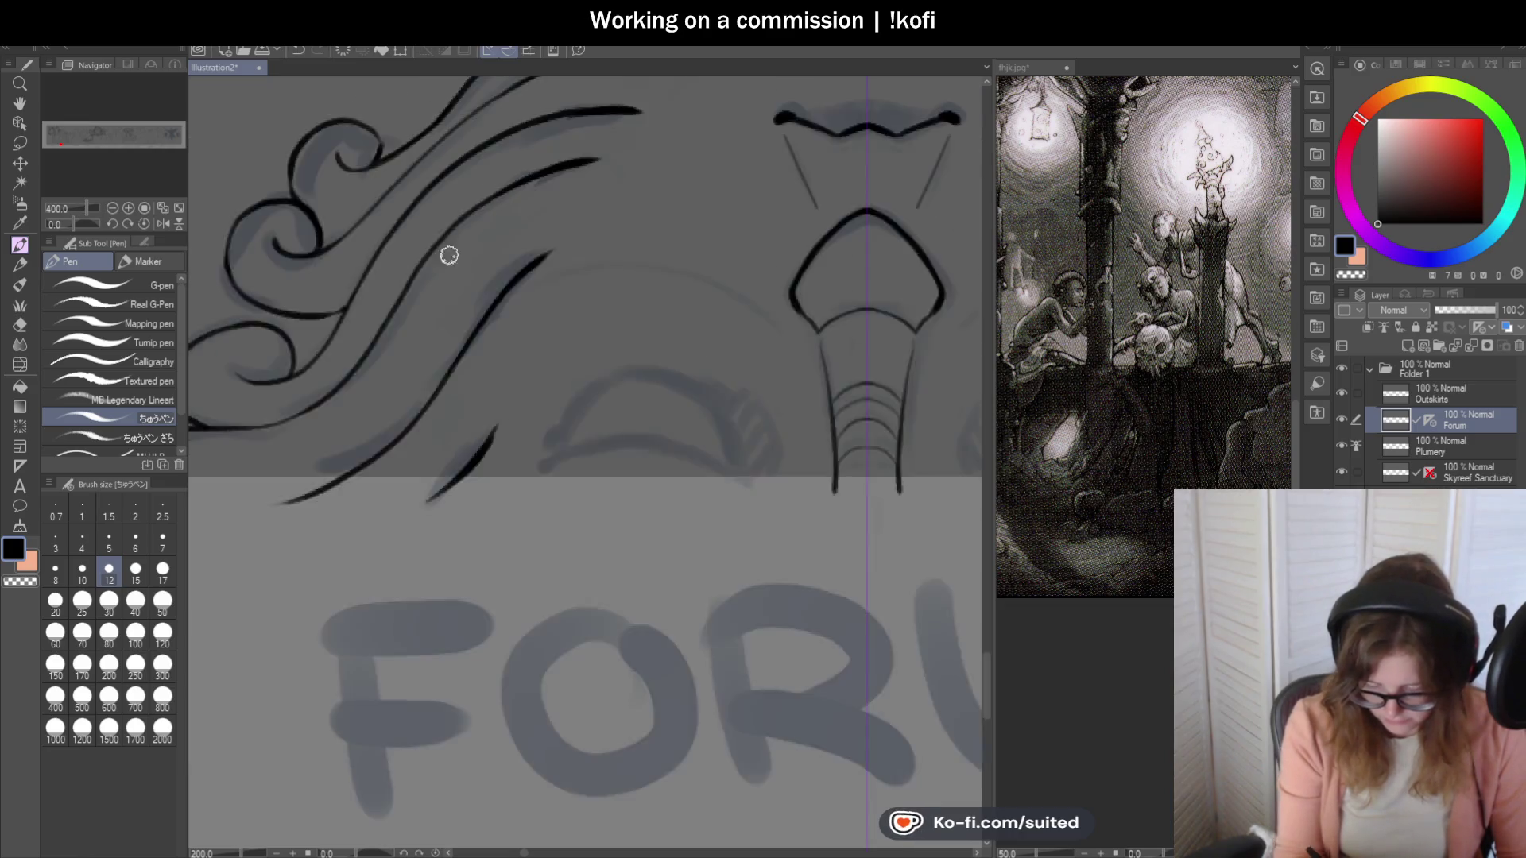
{"action": "scroll", "coordinate": [679, 371], "scroll_direction": "up", "scroll_amount": 1}
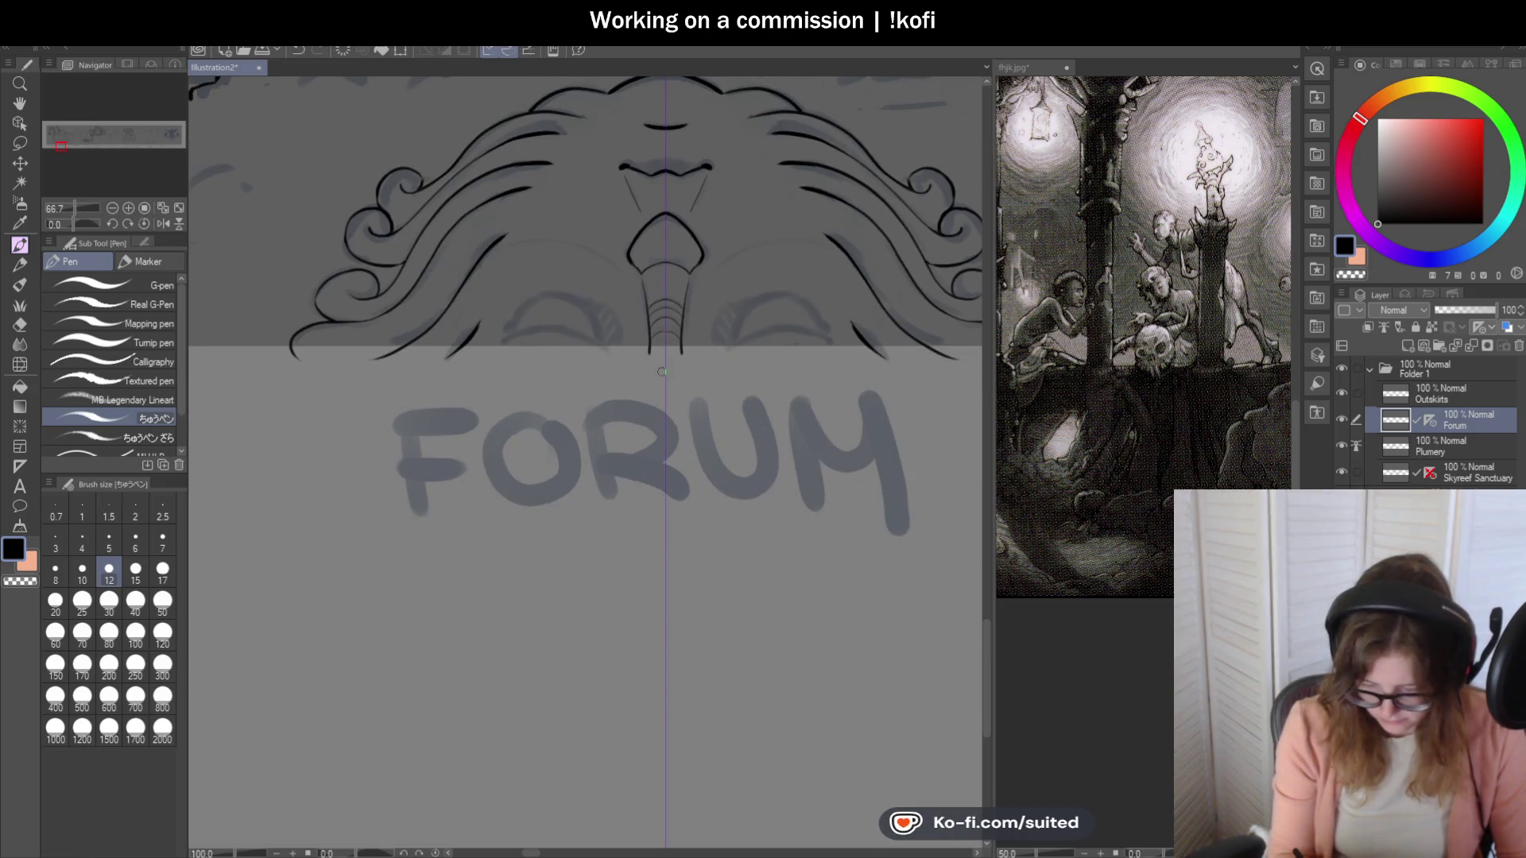
{"action": "scroll", "coordinate": [613, 315], "scroll_direction": "up", "scroll_amount": 2}
{"action": "left_click_drag", "start_coordinate": [615, 255], "coordinate": [419, 205]}
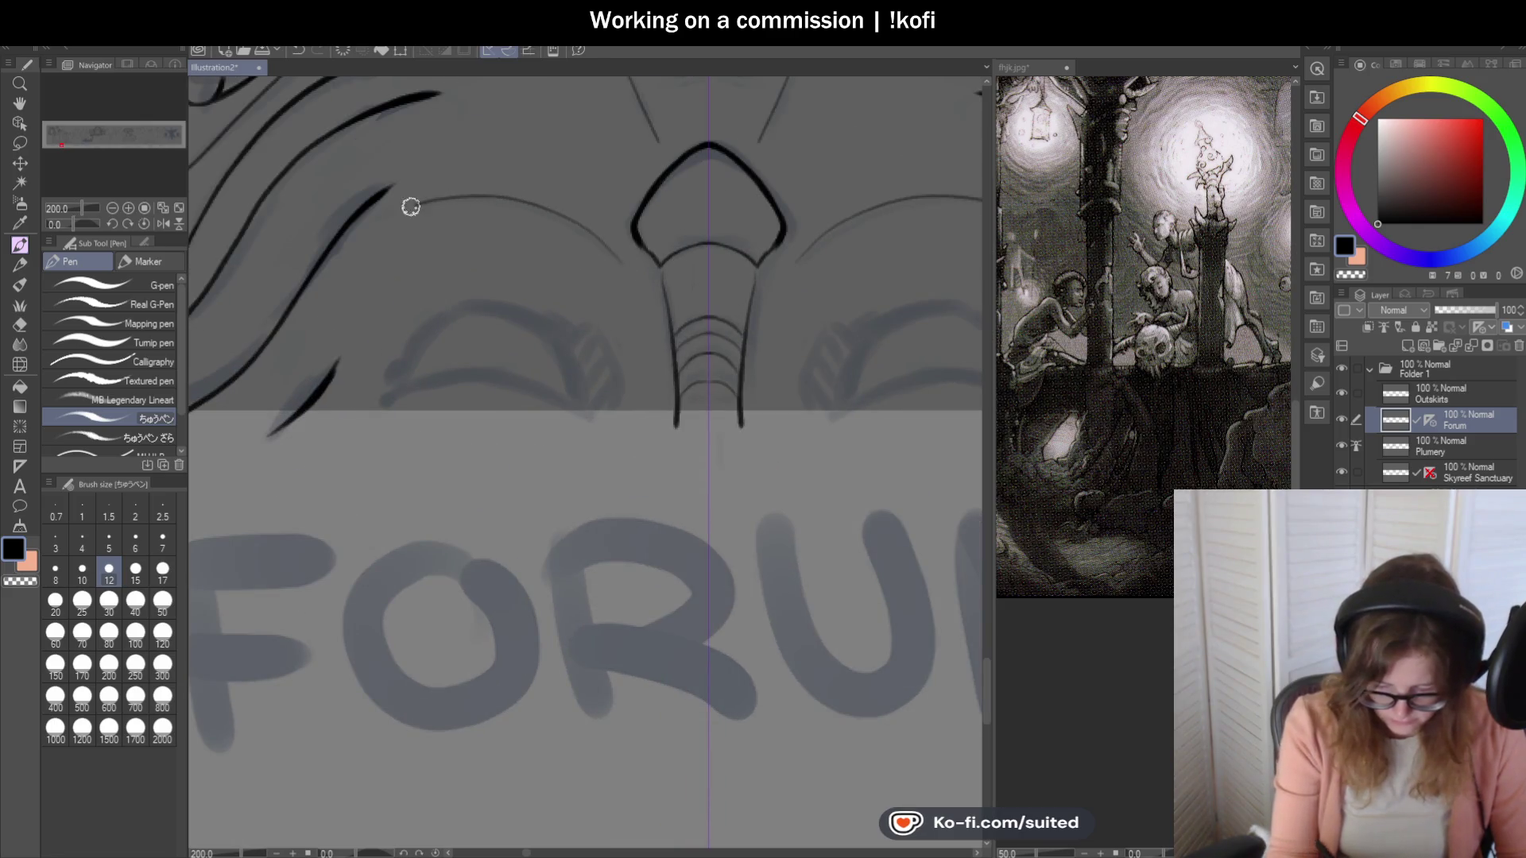
{"action": "scroll", "coordinate": [666, 289], "scroll_direction": "down", "scroll_amount": 2}
{"action": "scroll", "coordinate": [636, 343], "scroll_direction": "up", "scroll_amount": 3}
{"action": "mouse_move", "coordinate": [639, 364]}
{"action": "left_mouse_down"}
{"action": "mouse_move", "coordinate": [541, 207]}
{"action": "mouse_move", "coordinate": [289, 290]}
{"action": "left_mouse_up"}
{"action": "key", "text": "ctrl+z"}
{"action": "mouse_move", "coordinate": [692, 373]}
{"action": "left_mouse_down"}
{"action": "mouse_move", "coordinate": [437, 259]}
{"action": "mouse_move", "coordinate": [341, 361]}
{"action": "left_mouse_up"}
Tilt the canvas to 18.3° and ink the eye's outer and inner crescent arcs.
{"action": "left_click_drag", "start_coordinate": [74, 225], "coordinate": [58, 226]}
{"action": "mouse_move", "coordinate": [540, 189]}
{"action": "left_mouse_down"}
{"action": "mouse_move", "coordinate": [480, 186]}
{"action": "mouse_move", "coordinate": [374, 385]}
{"action": "mouse_move", "coordinate": [487, 178]}
{"action": "mouse_move", "coordinate": [365, 231]}
{"action": "mouse_move", "coordinate": [318, 446]}
{"action": "left_mouse_up"}
{"action": "key", "text": "ctrl+z"}
{"action": "key", "text": "ctrl+z"}
{"action": "left_click_drag", "start_coordinate": [534, 179], "coordinate": [334, 272]}
{"action": "key", "text": "ctrl+z"}
{"action": "left_click_drag", "start_coordinate": [528, 181], "coordinate": [337, 337]}
{"action": "key", "text": "ctrl+z"}
{"action": "mouse_move", "coordinate": [544, 189]}
{"action": "left_mouse_down"}
{"action": "mouse_move", "coordinate": [423, 193]}
{"action": "mouse_move", "coordinate": [318, 398]}
{"action": "mouse_move", "coordinate": [428, 540]}
{"action": "left_mouse_up"}
{"action": "mouse_move", "coordinate": [444, 579]}
{"action": "left_mouse_down"}
{"action": "mouse_move", "coordinate": [436, 392]}
{"action": "mouse_move", "coordinate": [463, 303]}
{"action": "mouse_move", "coordinate": [537, 193]}
{"action": "mouse_move", "coordinate": [484, 145]}
{"action": "left_mouse_up"}
Draw the eyelid line with slanted hatching between the lid and eye arc.
{"action": "scroll", "coordinate": [551, 204], "scroll_direction": "up", "scroll_amount": 2}
{"action": "mouse_move", "coordinate": [370, 191]}
{"action": "left_mouse_down"}
{"action": "mouse_move", "coordinate": [509, 137]}
{"action": "mouse_move", "coordinate": [576, 228]}
{"action": "left_mouse_up"}
{"action": "left_click_drag", "start_coordinate": [489, 149], "coordinate": [529, 225]}
{"action": "mouse_move", "coordinate": [453, 160]}
{"action": "left_mouse_down"}
{"action": "mouse_move", "coordinate": [487, 232]}
{"action": "mouse_move", "coordinate": [384, 243]}
{"action": "left_mouse_up"}
{"action": "left_click_drag", "start_coordinate": [561, 230], "coordinate": [312, 344]}
Thicken the left side and bottom of the eye arc.
{"action": "left_click_drag", "start_coordinate": [374, 265], "coordinate": [317, 445]}
{"action": "left_click_drag", "start_coordinate": [331, 327], "coordinate": [332, 509]}
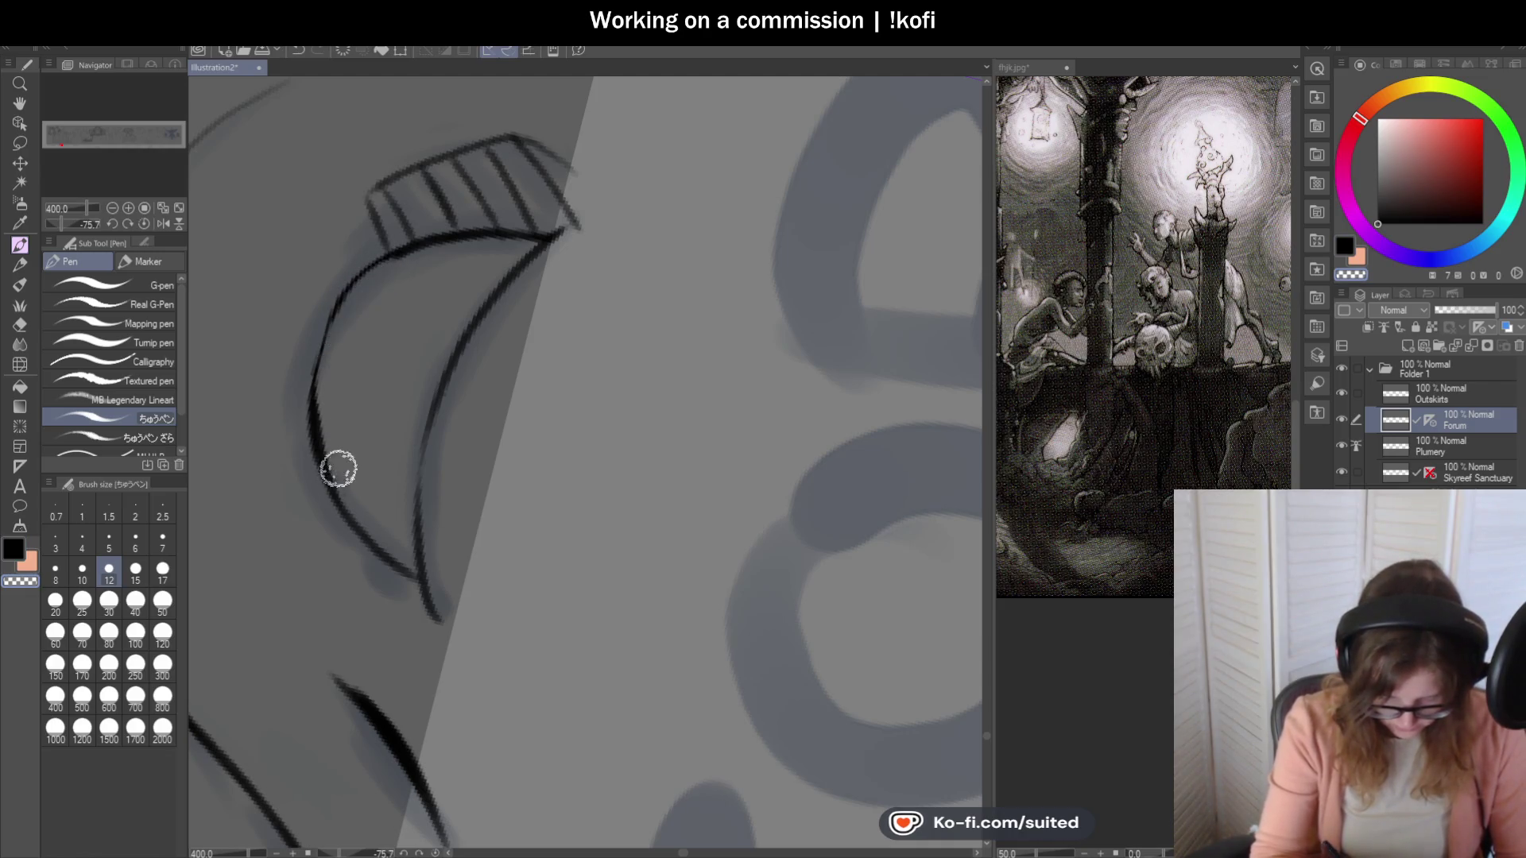
{"action": "left_click_drag", "start_coordinate": [406, 245], "coordinate": [317, 433]}
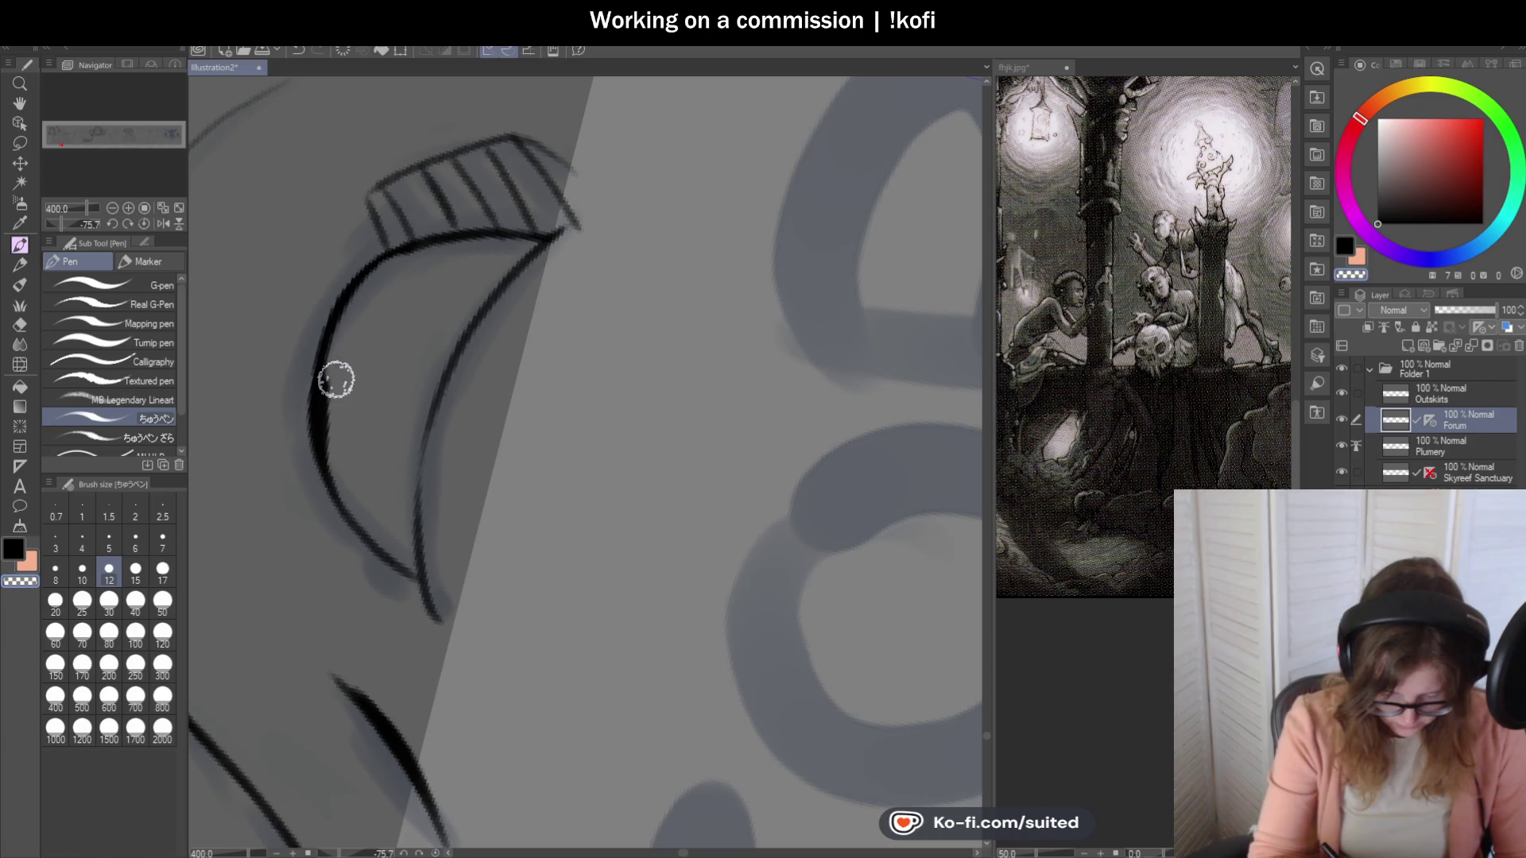
{"action": "left_click_drag", "start_coordinate": [376, 264], "coordinate": [358, 552]}
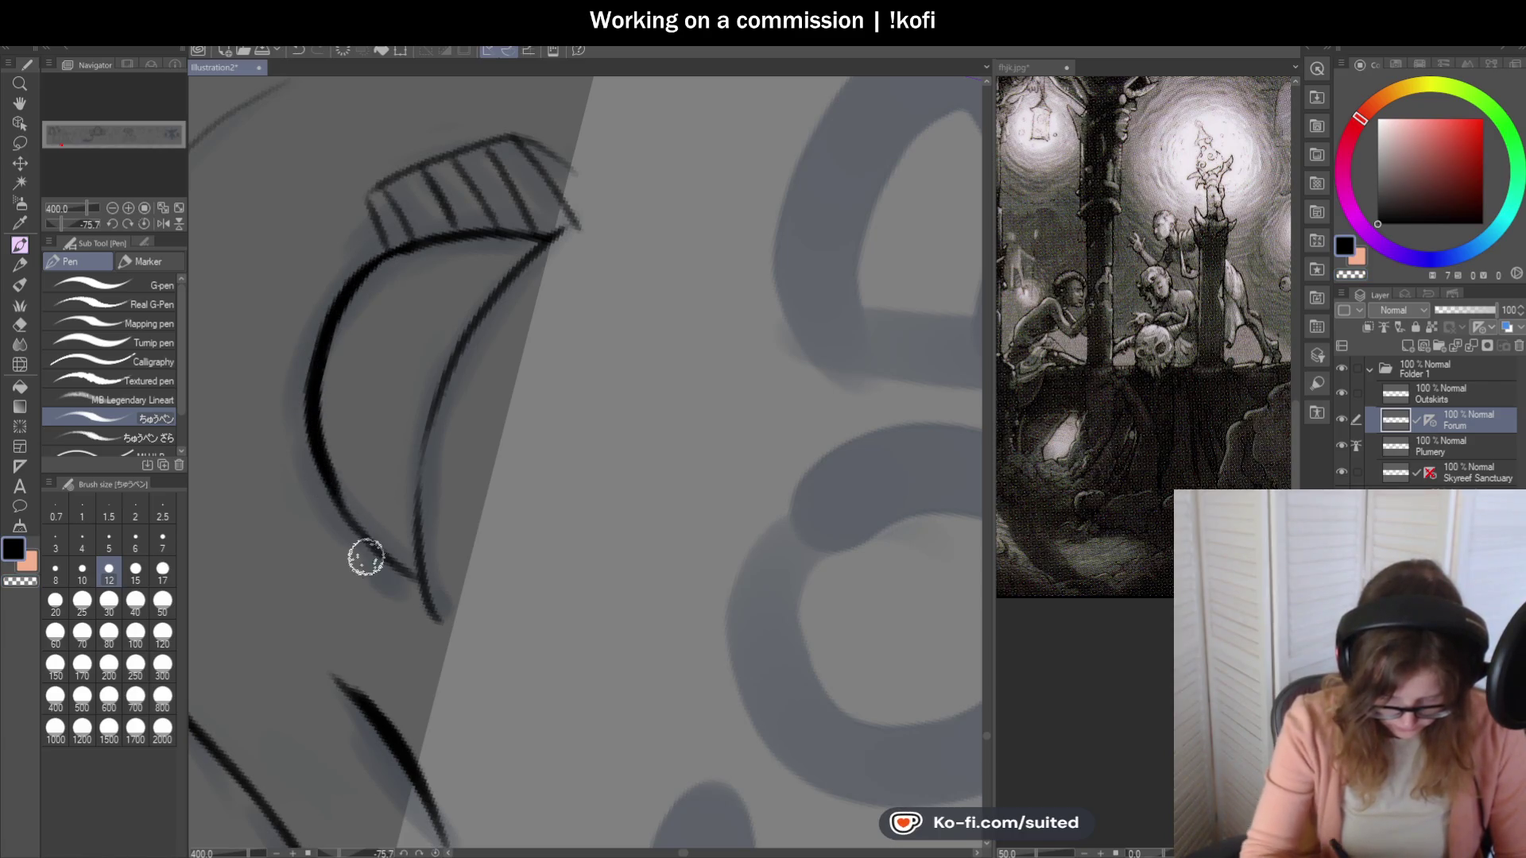
{"action": "left_click_drag", "start_coordinate": [326, 477], "coordinate": [416, 545]}
{"action": "mouse_move", "coordinate": [355, 487]}
{"action": "left_mouse_down"}
{"action": "mouse_move", "coordinate": [450, 246]}
{"action": "mouse_move", "coordinate": [426, 246]}
{"action": "mouse_move", "coordinate": [466, 239]}
{"action": "mouse_move", "coordinate": [490, 280]}
{"action": "mouse_move", "coordinate": [419, 555]}
{"action": "mouse_move", "coordinate": [429, 582]}
{"action": "left_mouse_up"}
Reset the canvas rotation to upright.
{"action": "scroll", "coordinate": [416, 589], "scroll_direction": "up", "scroll_amount": 2}
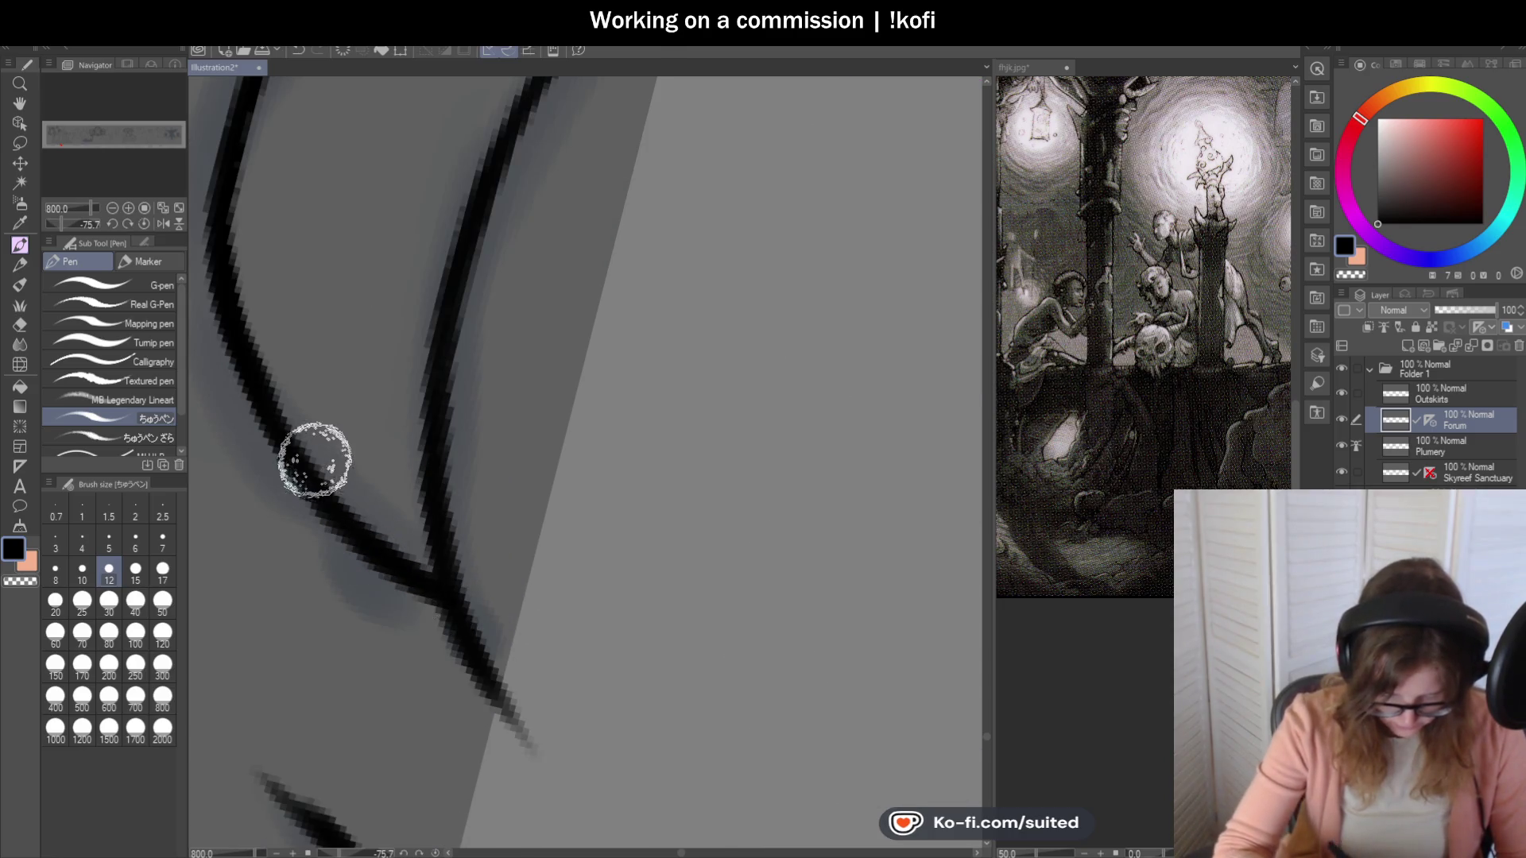
{"action": "scroll", "coordinate": [290, 341], "scroll_direction": "down", "scroll_amount": 2}
{"action": "scroll", "coordinate": [279, 334], "scroll_direction": "up", "scroll_amount": 2}
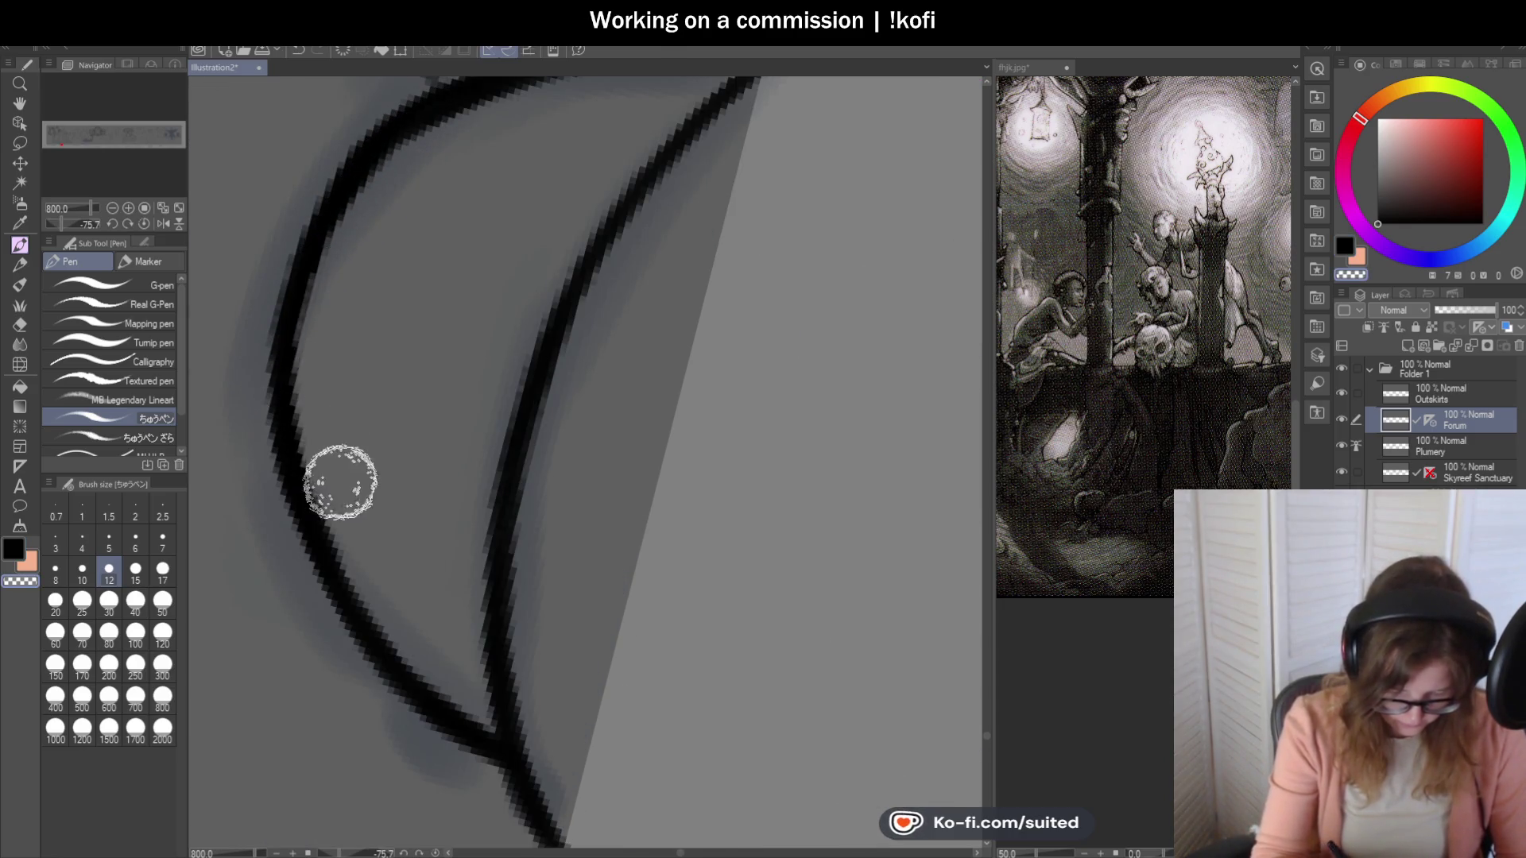
{"action": "scroll", "coordinate": [608, 375], "scroll_direction": "down", "scroll_amount": 5}
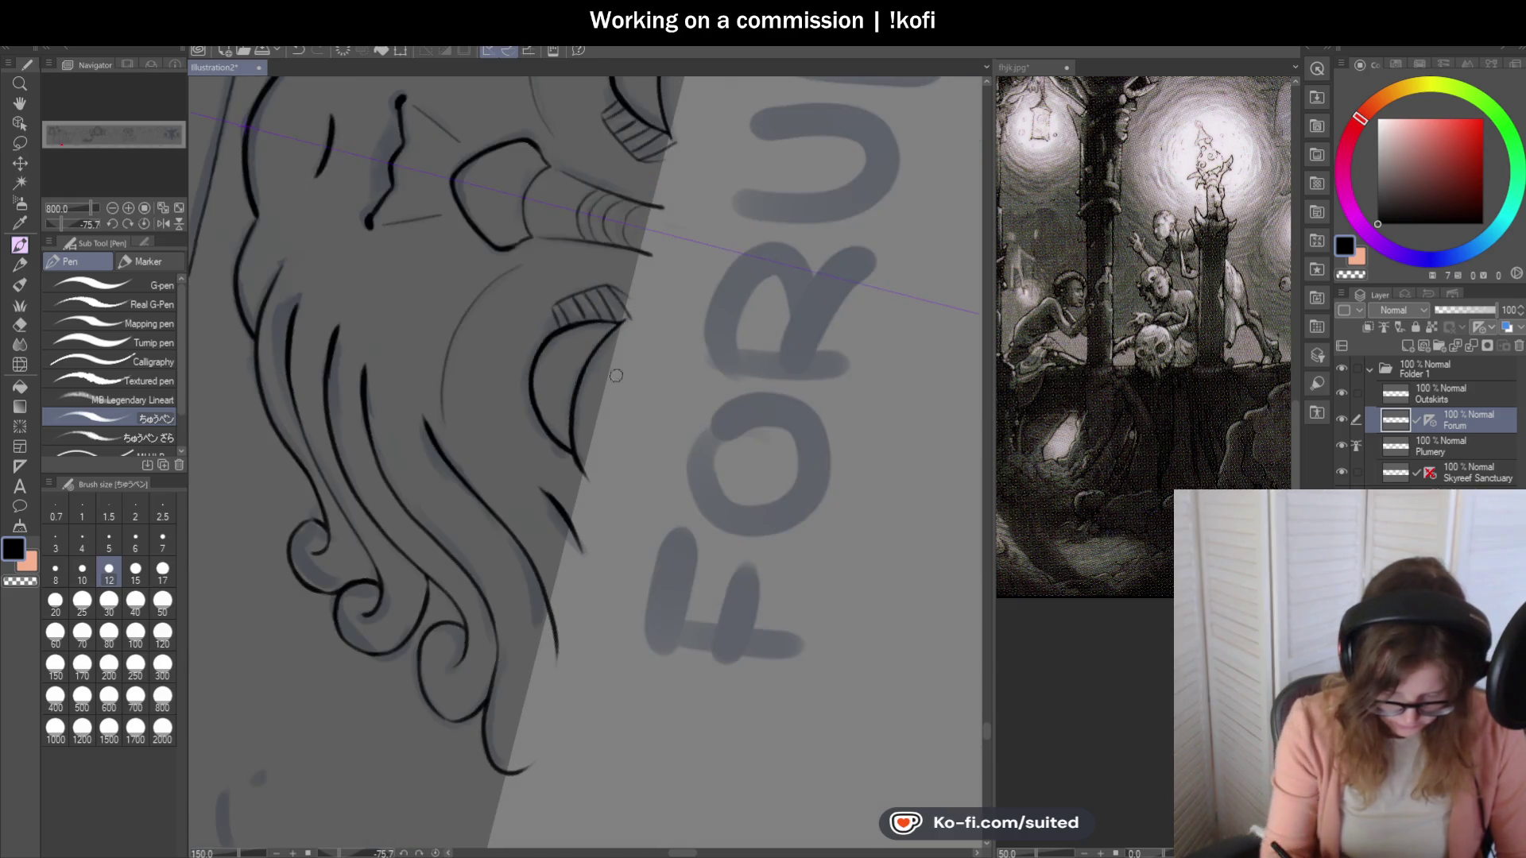
{"action": "left_click", "coordinate": [144, 223]}
{"action": "left_click", "coordinate": [112, 208]}
{"action": "left_click", "coordinate": [112, 209]}
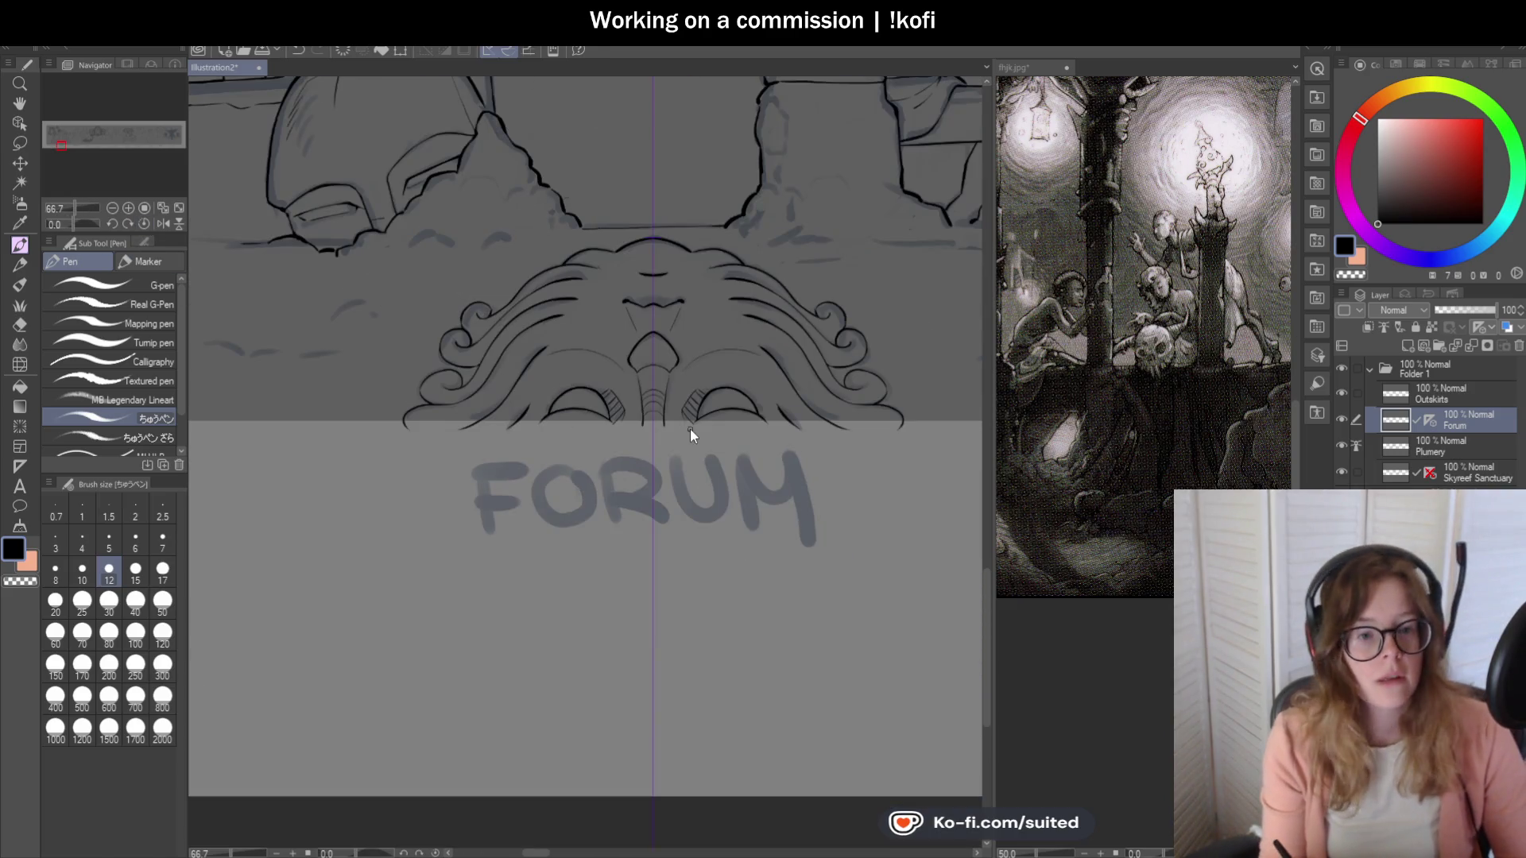
{"action": "scroll", "coordinate": [596, 355], "scroll_direction": "down", "scroll_amount": 3}
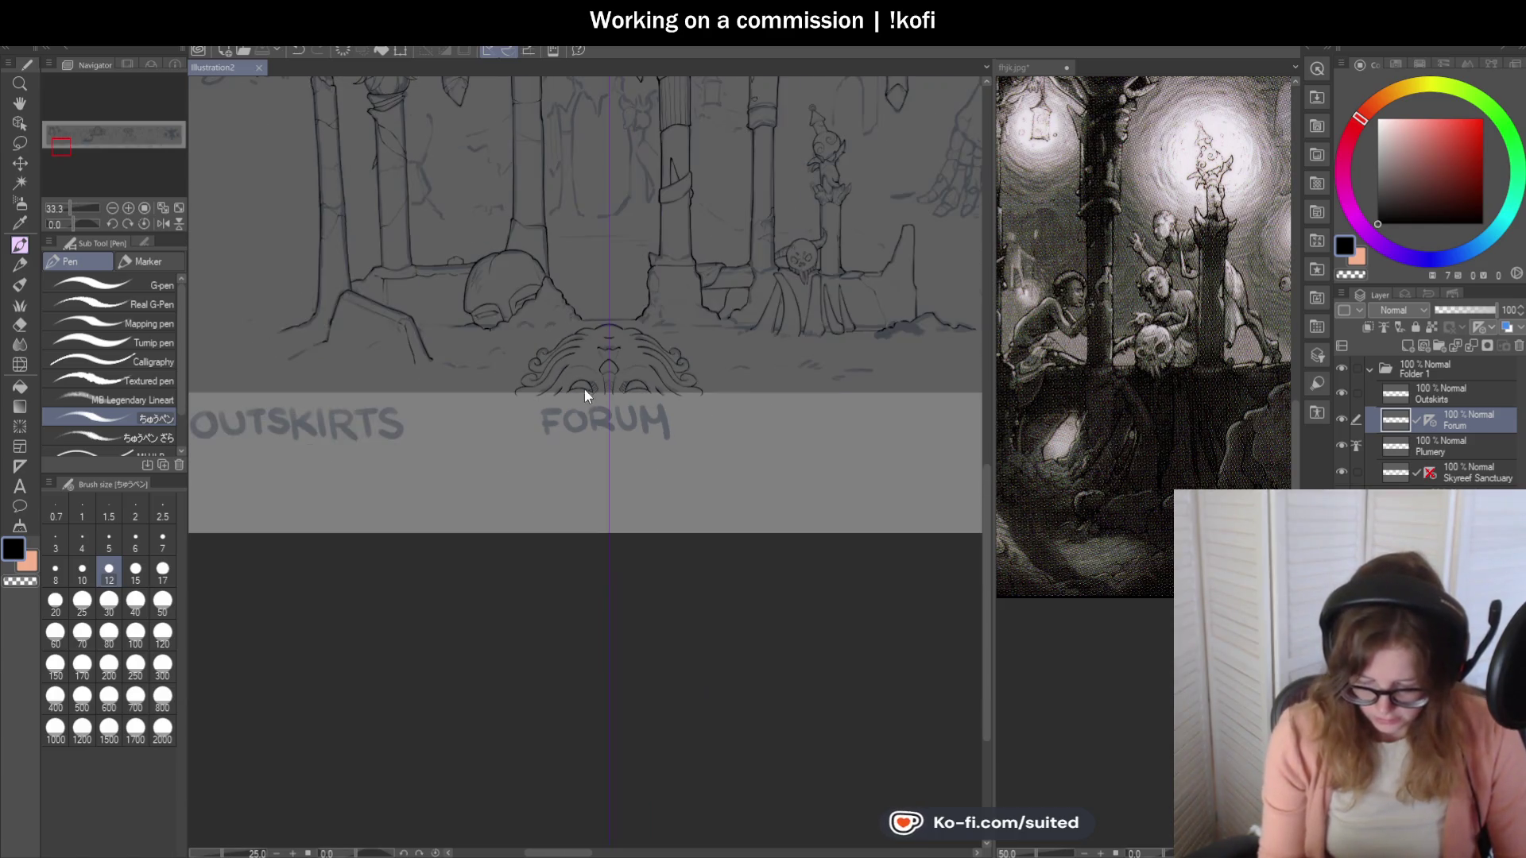
{"action": "scroll", "coordinate": [584, 396], "scroll_direction": "down", "scroll_amount": 2}
{"action": "scroll", "coordinate": [724, 301], "scroll_direction": "up", "scroll_amount": 2}
{"action": "scroll", "coordinate": [730, 344], "scroll_direction": "down", "scroll_amount": 2}
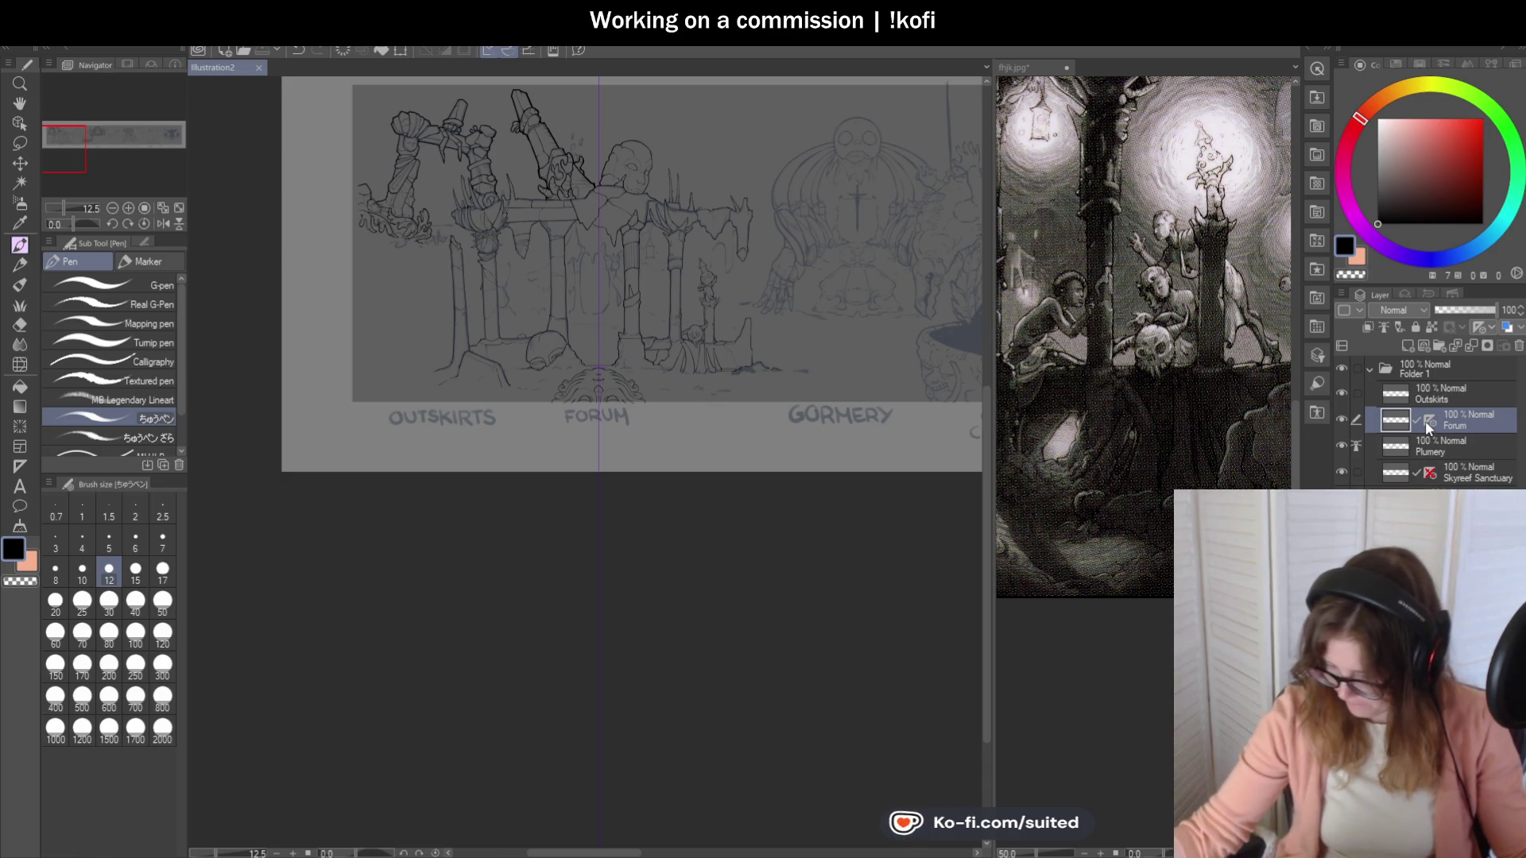
{"action": "left_click_drag", "start_coordinate": [1424, 421], "coordinate": [1519, 346]}
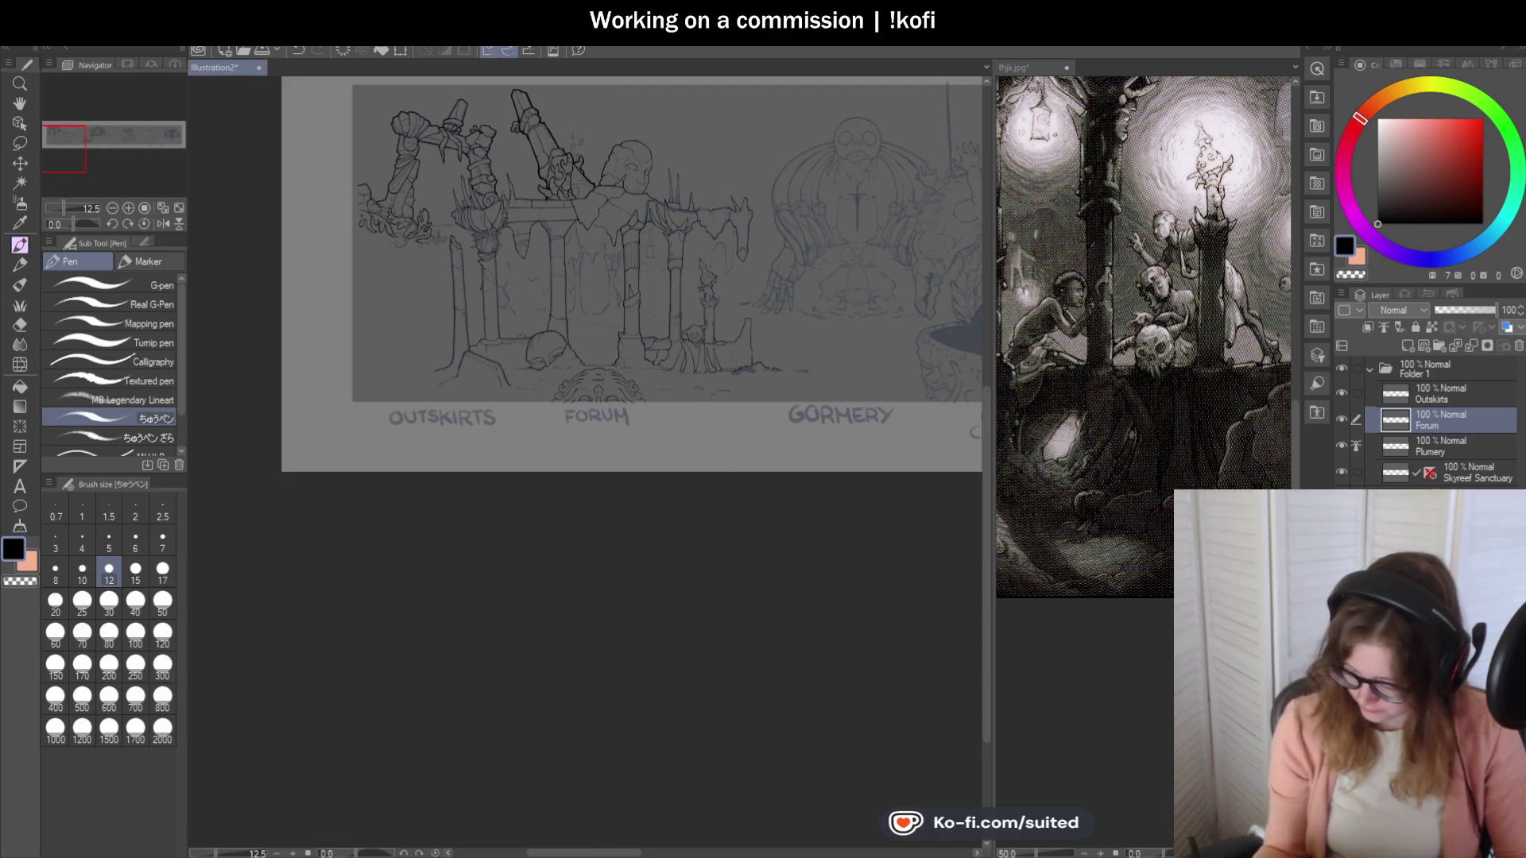
{"action": "key", "text": "ctrl+shift+h"}
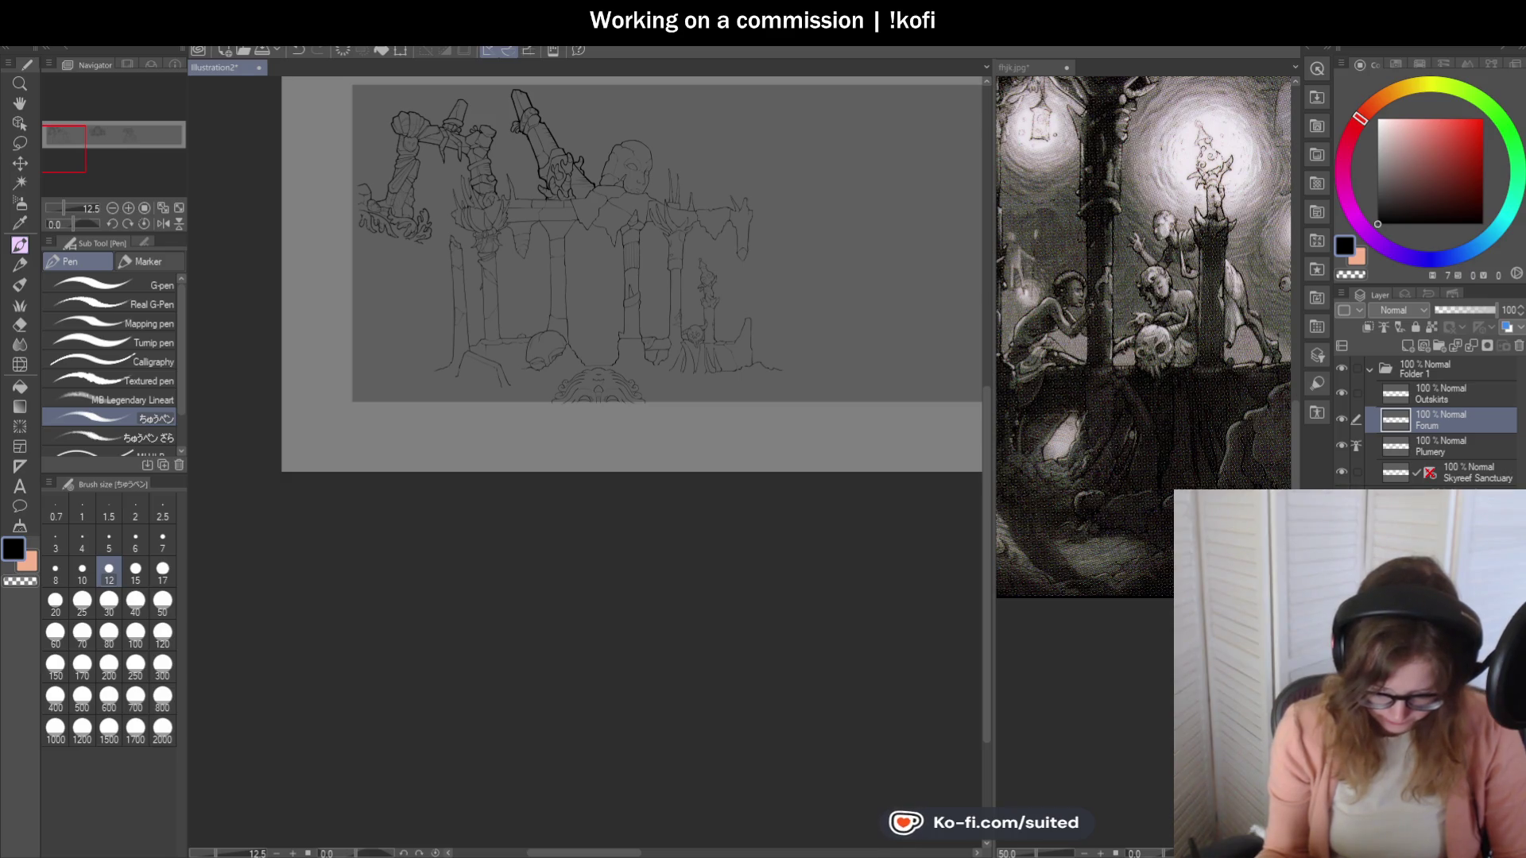
{"action": "key", "text": "ctrl+shift+h"}
{"action": "scroll", "coordinate": [767, 271], "scroll_direction": "up", "scroll_amount": 4}
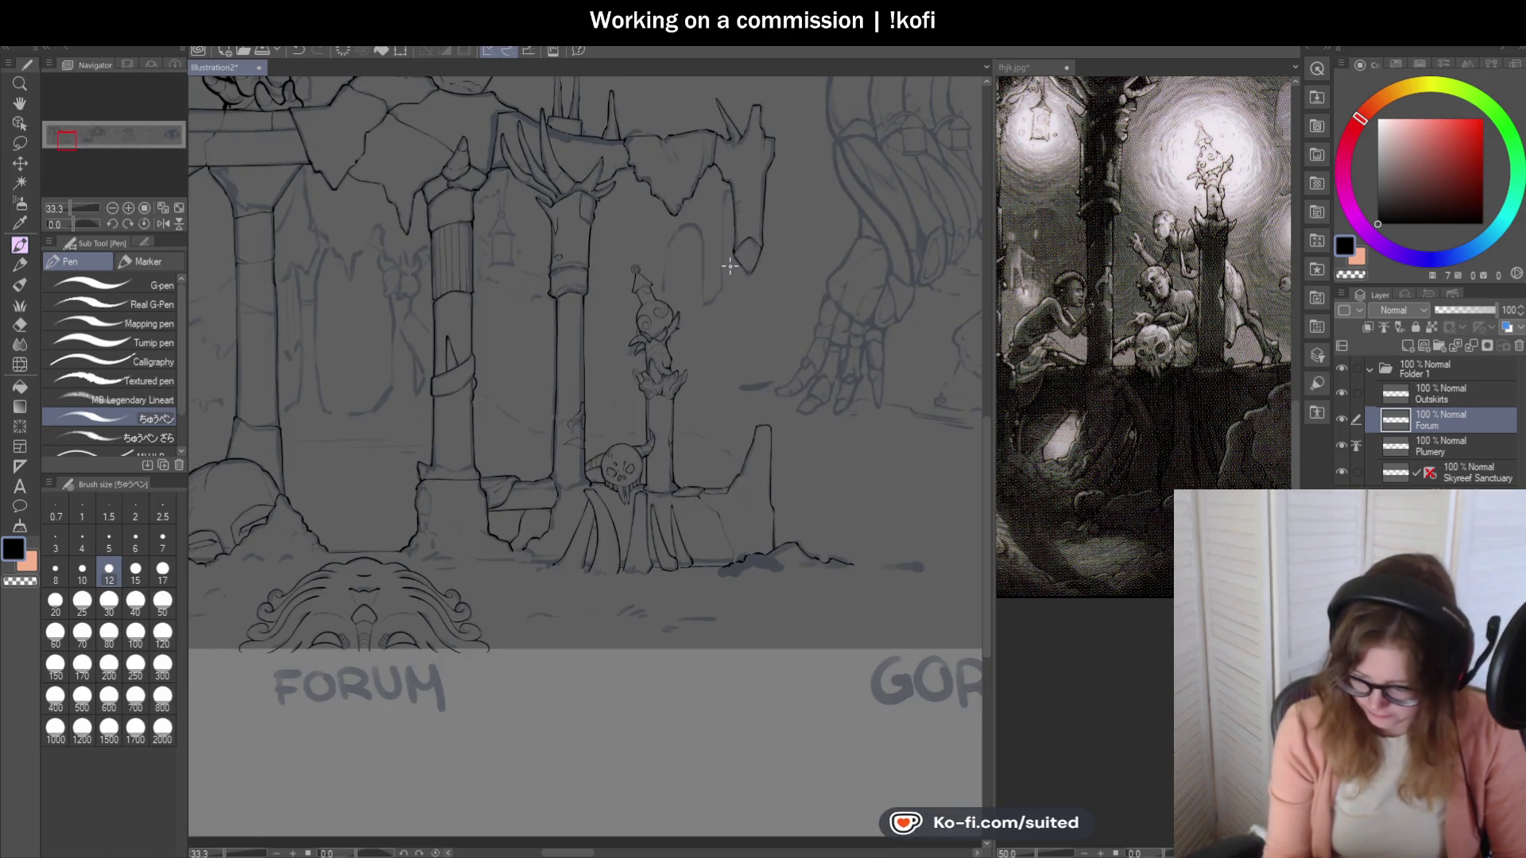
{"action": "scroll", "coordinate": [808, 305], "scroll_direction": "down", "scroll_amount": 1}
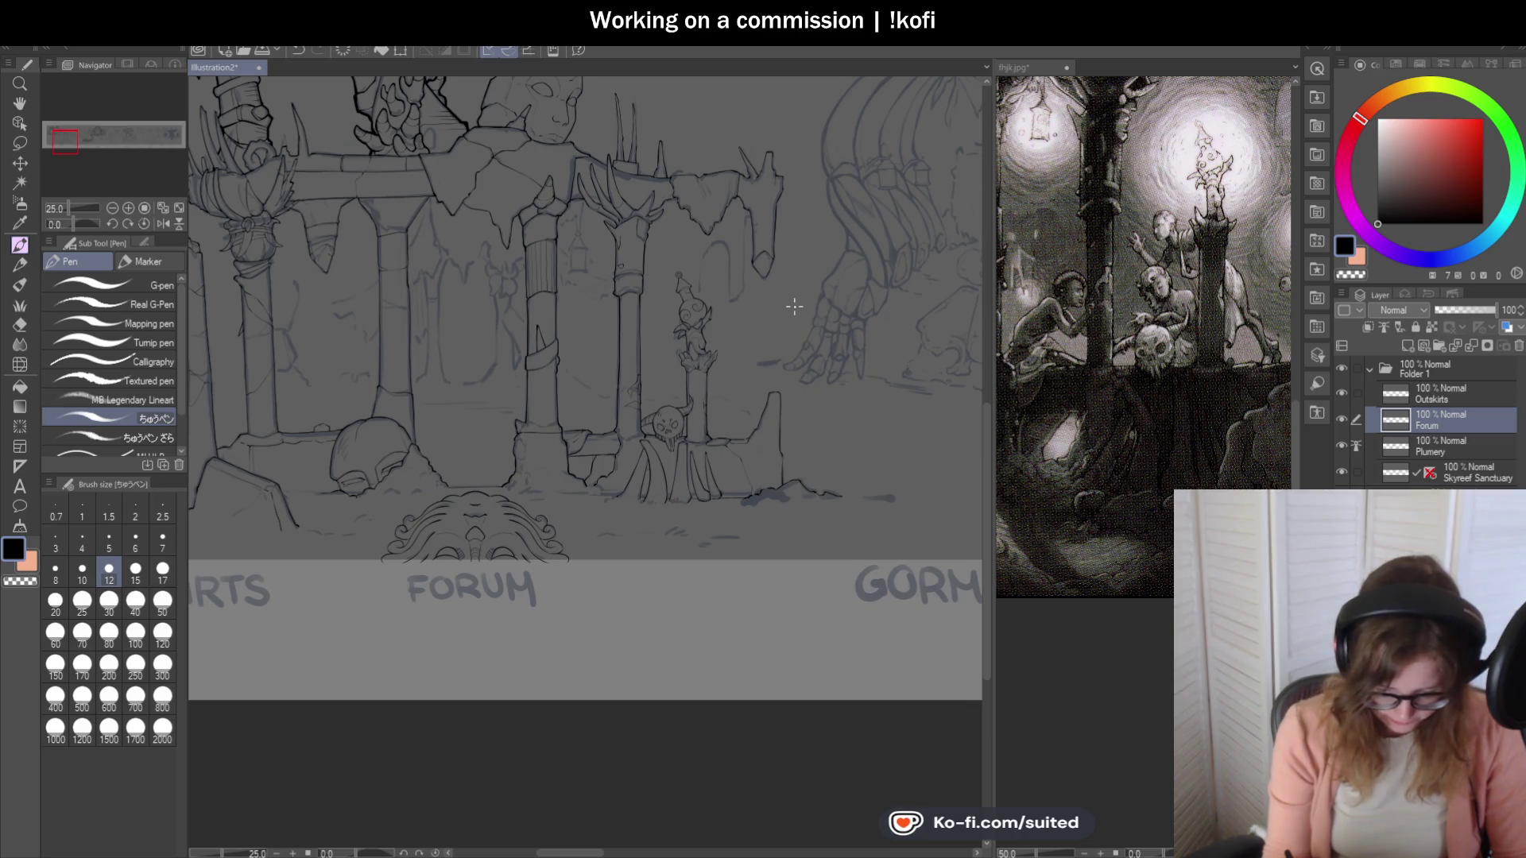
{"action": "scroll", "coordinate": [794, 307], "scroll_direction": "down", "scroll_amount": 2}
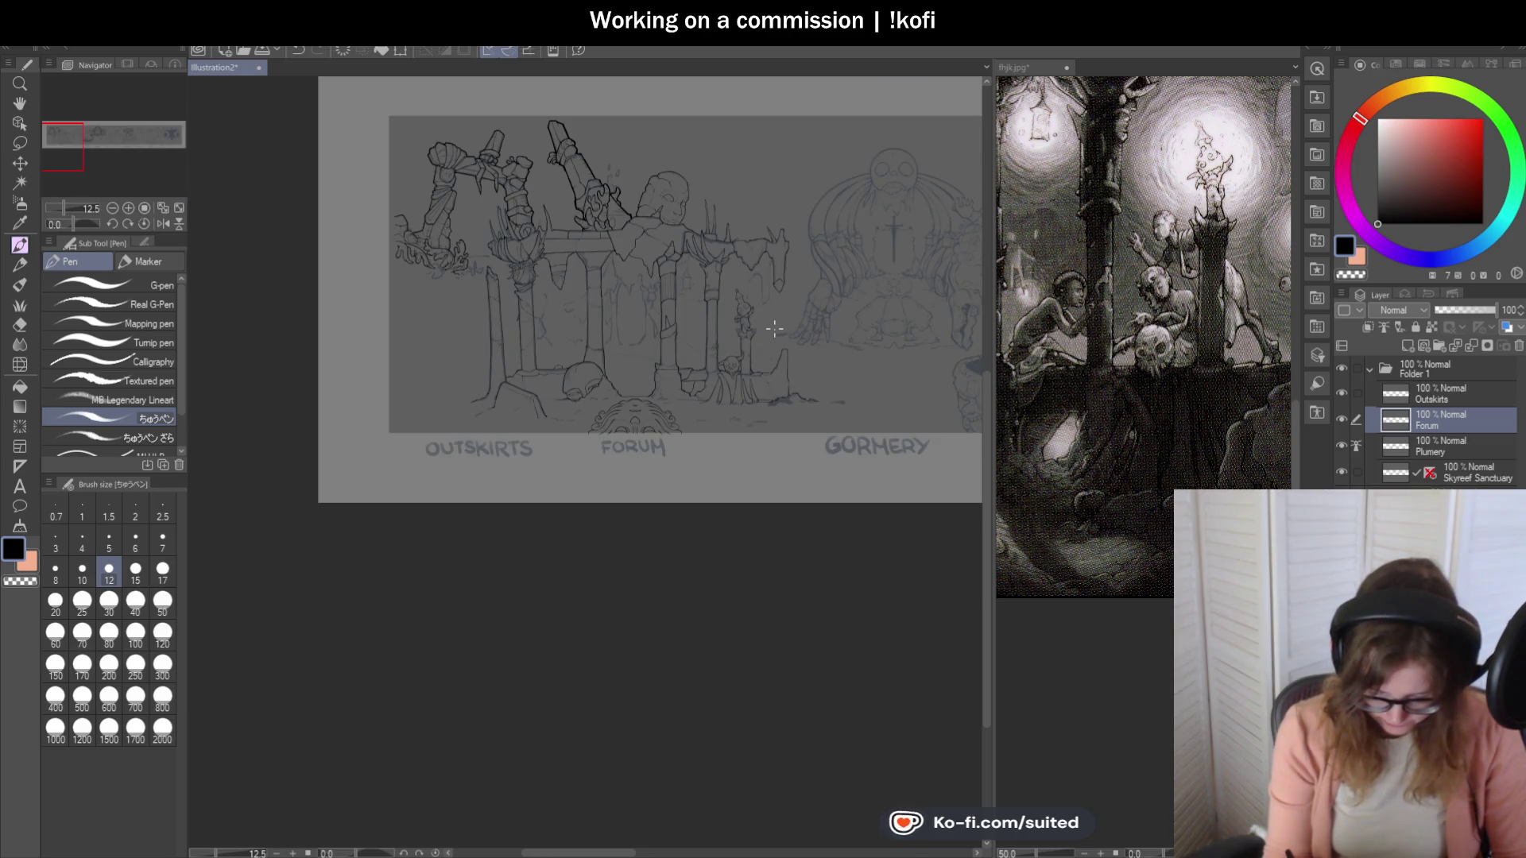
{"action": "scroll", "coordinate": [740, 460], "scroll_direction": "up", "scroll_amount": 4}
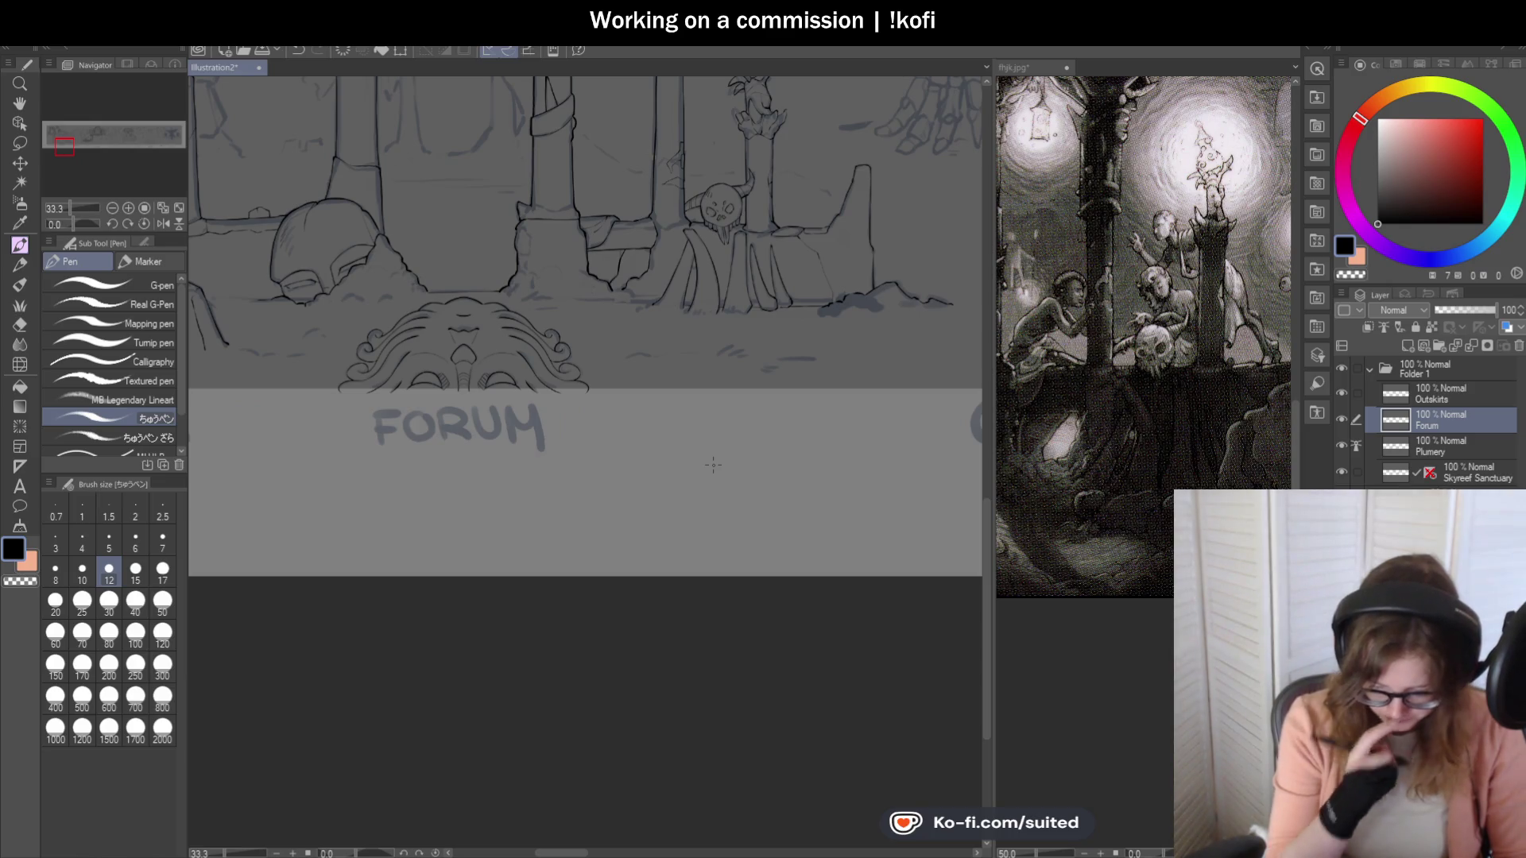
{"action": "scroll", "coordinate": [512, 222], "scroll_direction": "up", "scroll_amount": 5}
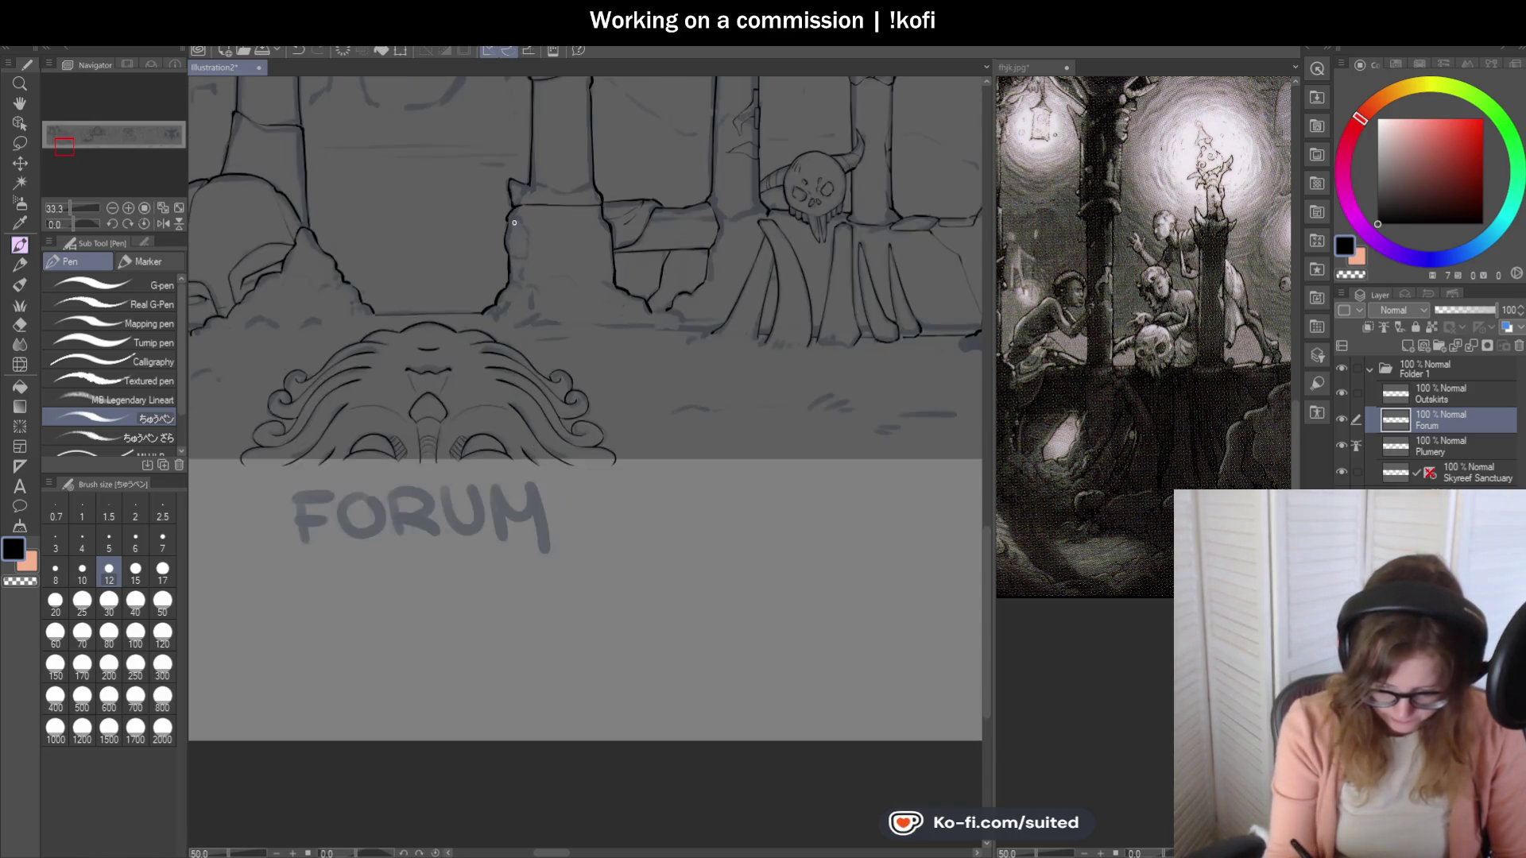
Extend the pillar outline down to its base and ink the rock edge below it.
{"action": "left_click_drag", "start_coordinate": [550, 251], "coordinate": [550, 309]}
{"action": "scroll", "coordinate": [523, 332], "scroll_direction": "up", "scroll_amount": 1}
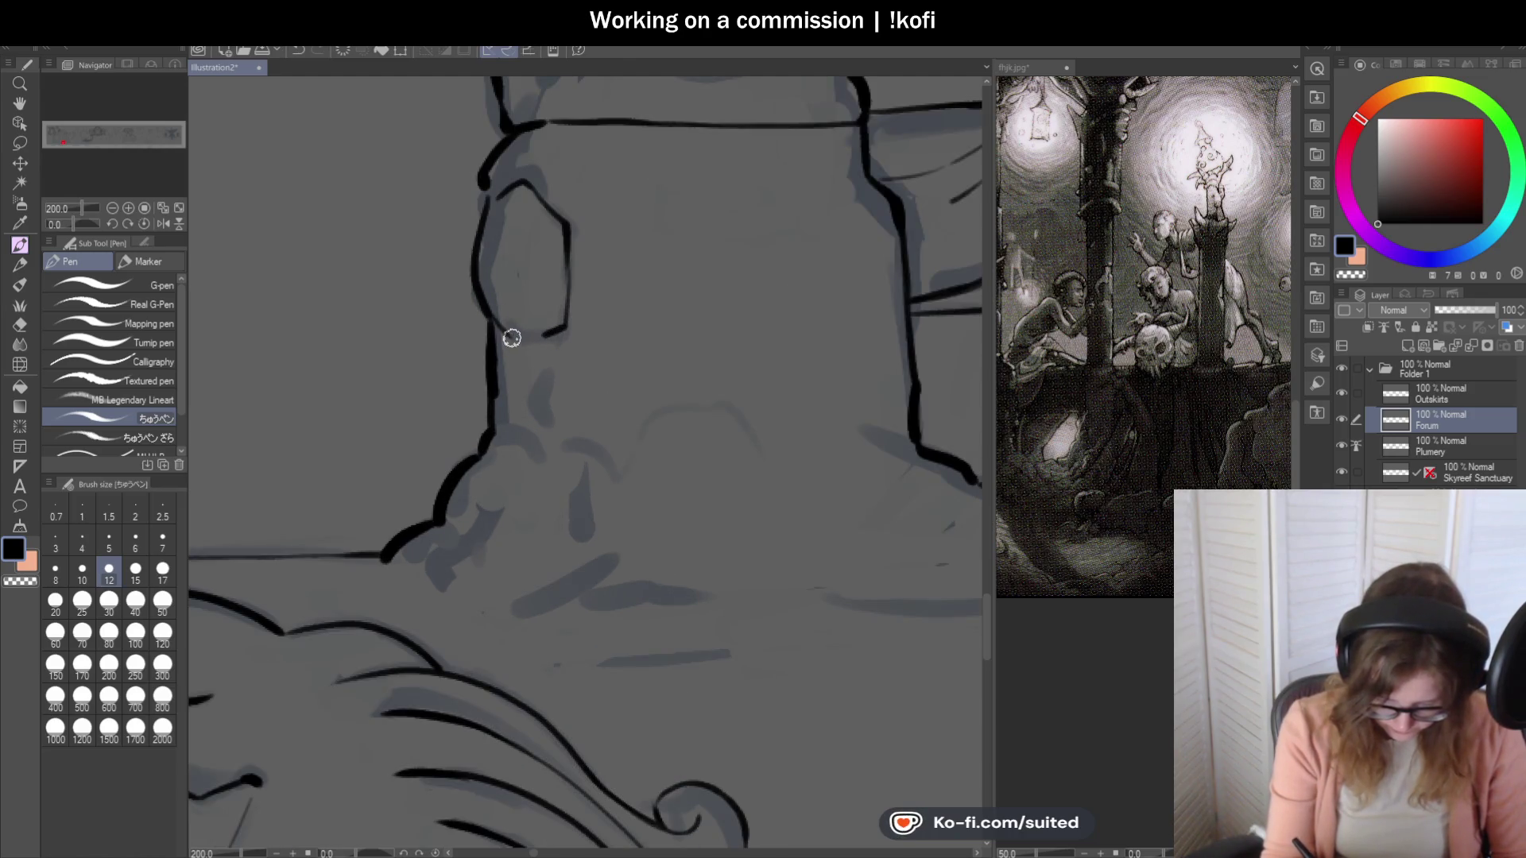
{"action": "mouse_move", "coordinate": [554, 342]}
{"action": "left_mouse_down"}
{"action": "mouse_move", "coordinate": [546, 450]}
{"action": "mouse_move", "coordinate": [618, 481]}
{"action": "mouse_move", "coordinate": [625, 521]}
{"action": "left_mouse_up"}
{"action": "scroll", "coordinate": [658, 399], "scroll_direction": "down", "scroll_amount": 5}
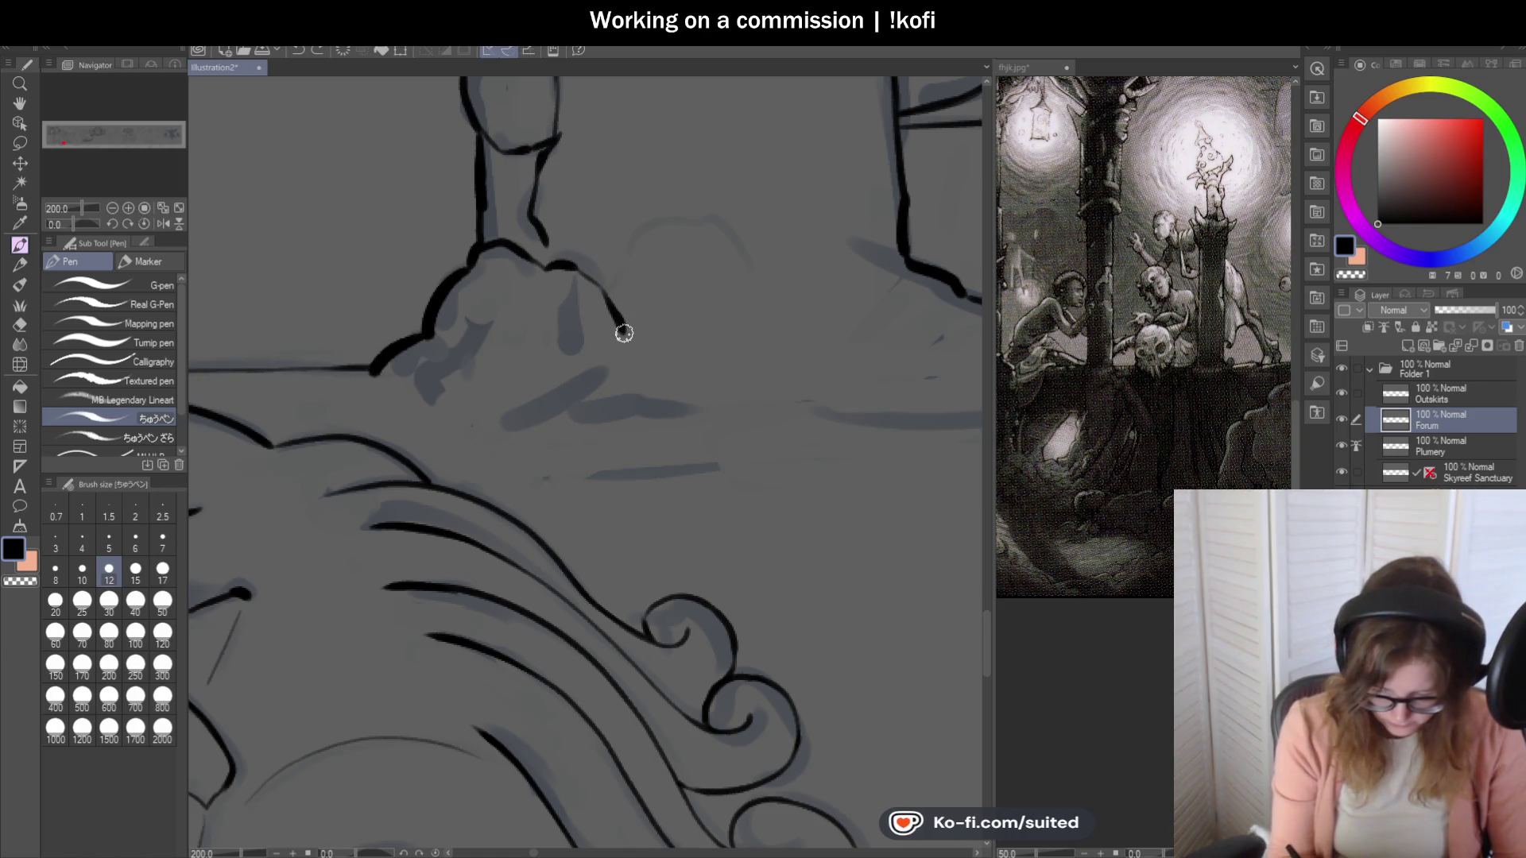
{"action": "scroll", "coordinate": [549, 255], "scroll_direction": "up", "scroll_amount": 2}
{"action": "scroll", "coordinate": [528, 371], "scroll_direction": "down", "scroll_amount": 2}
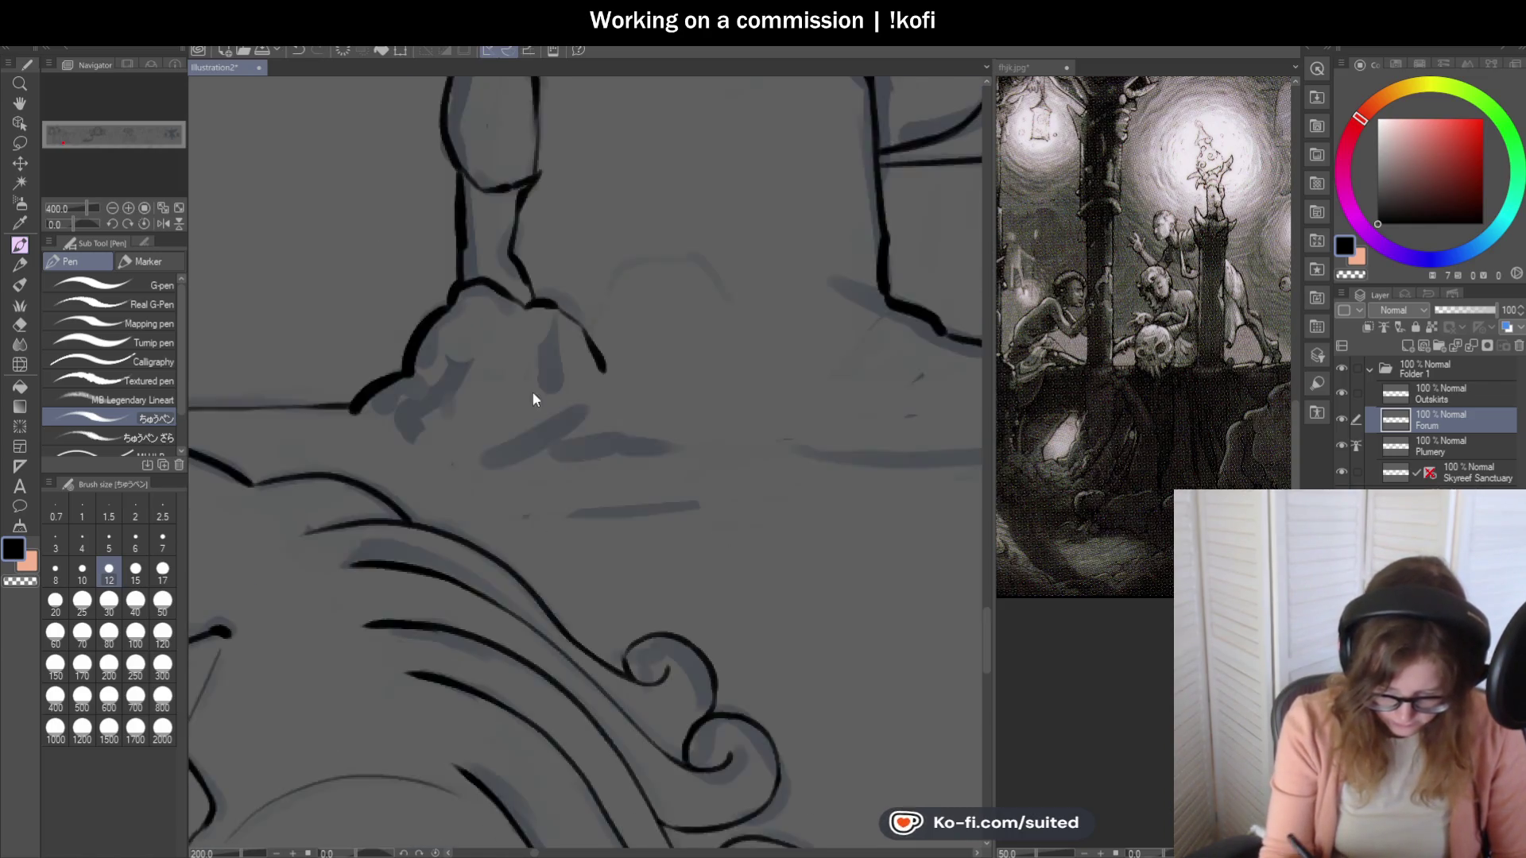
{"action": "scroll", "coordinate": [529, 371], "scroll_direction": "down", "scroll_amount": 4}
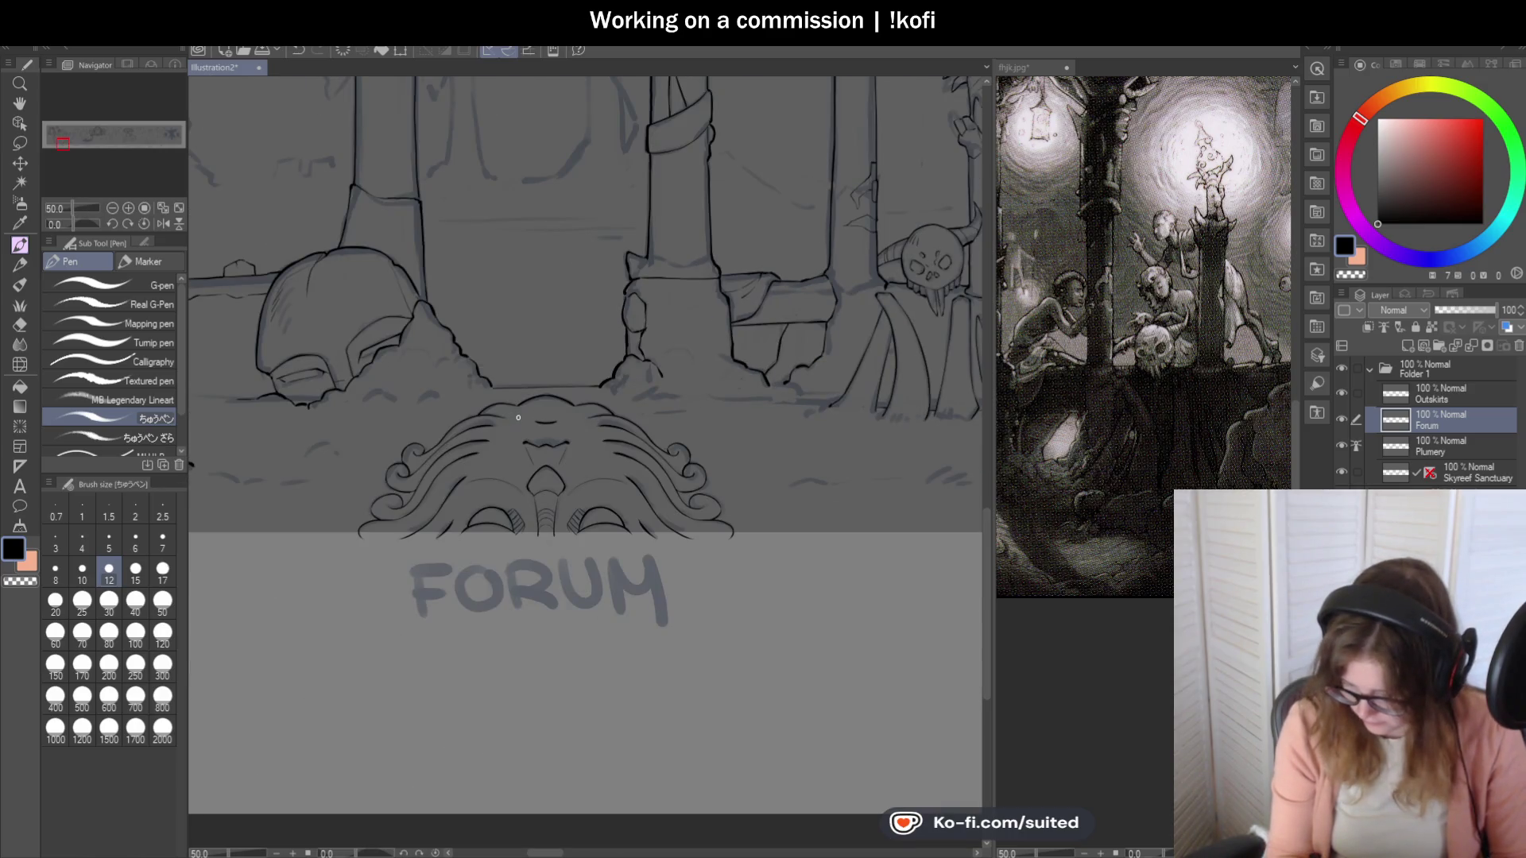
Compare against the fhjk.jpg reference, then thicken the curved line and add a small hook.
{"action": "left_click", "coordinate": [1038, 80]}
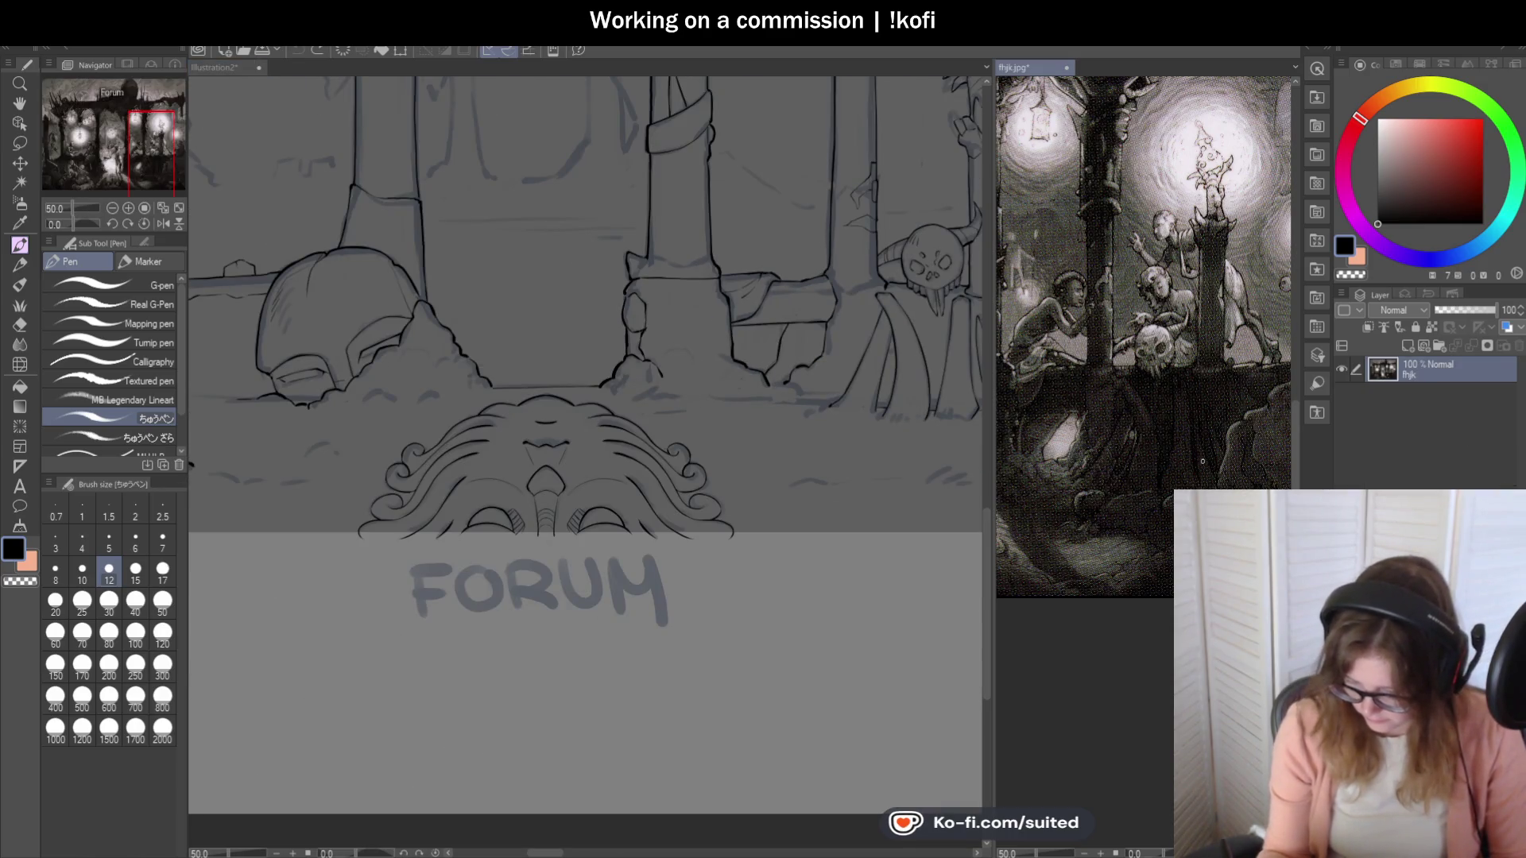
{"action": "left_click", "coordinate": [227, 67]}
{"action": "scroll", "coordinate": [831, 354], "scroll_direction": "up", "scroll_amount": 6}
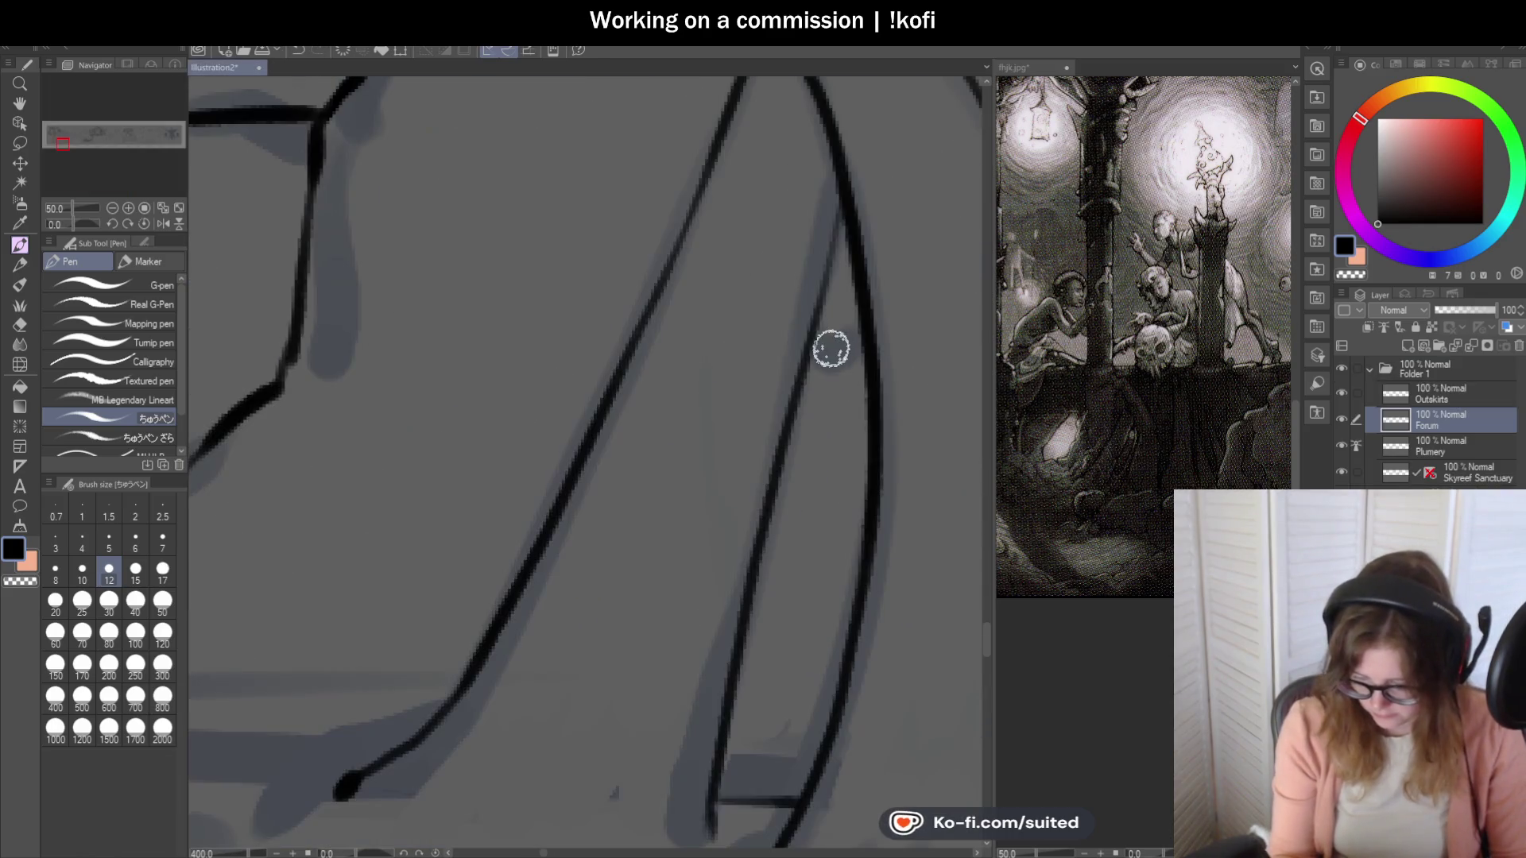
{"action": "left_click_drag", "start_coordinate": [833, 357], "coordinate": [865, 344]}
{"action": "left_click_drag", "start_coordinate": [843, 203], "coordinate": [815, 350]}
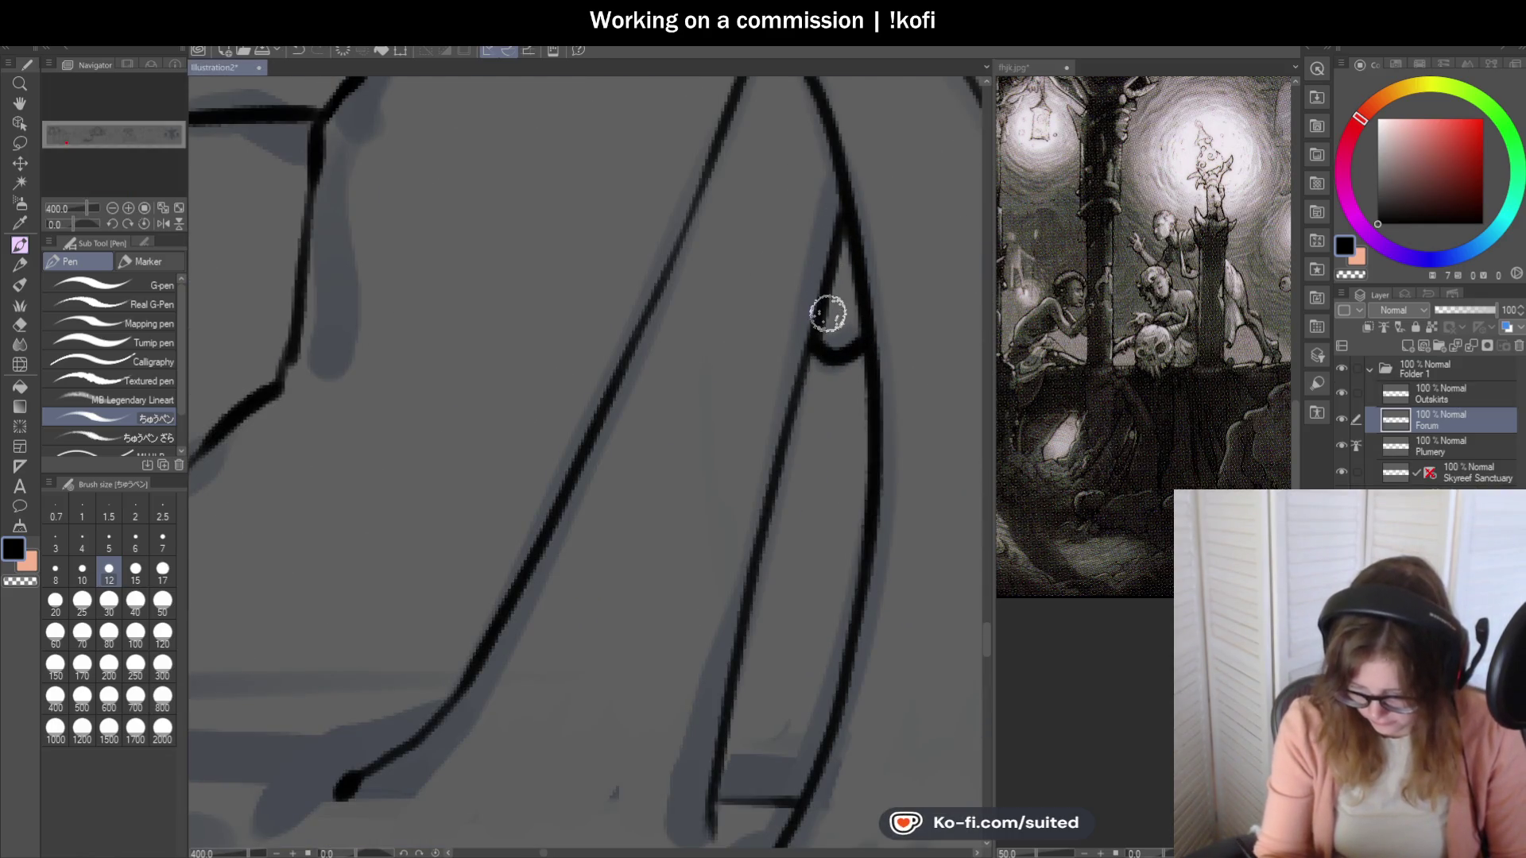
{"action": "scroll", "coordinate": [756, 390], "scroll_direction": "down", "scroll_amount": 6}
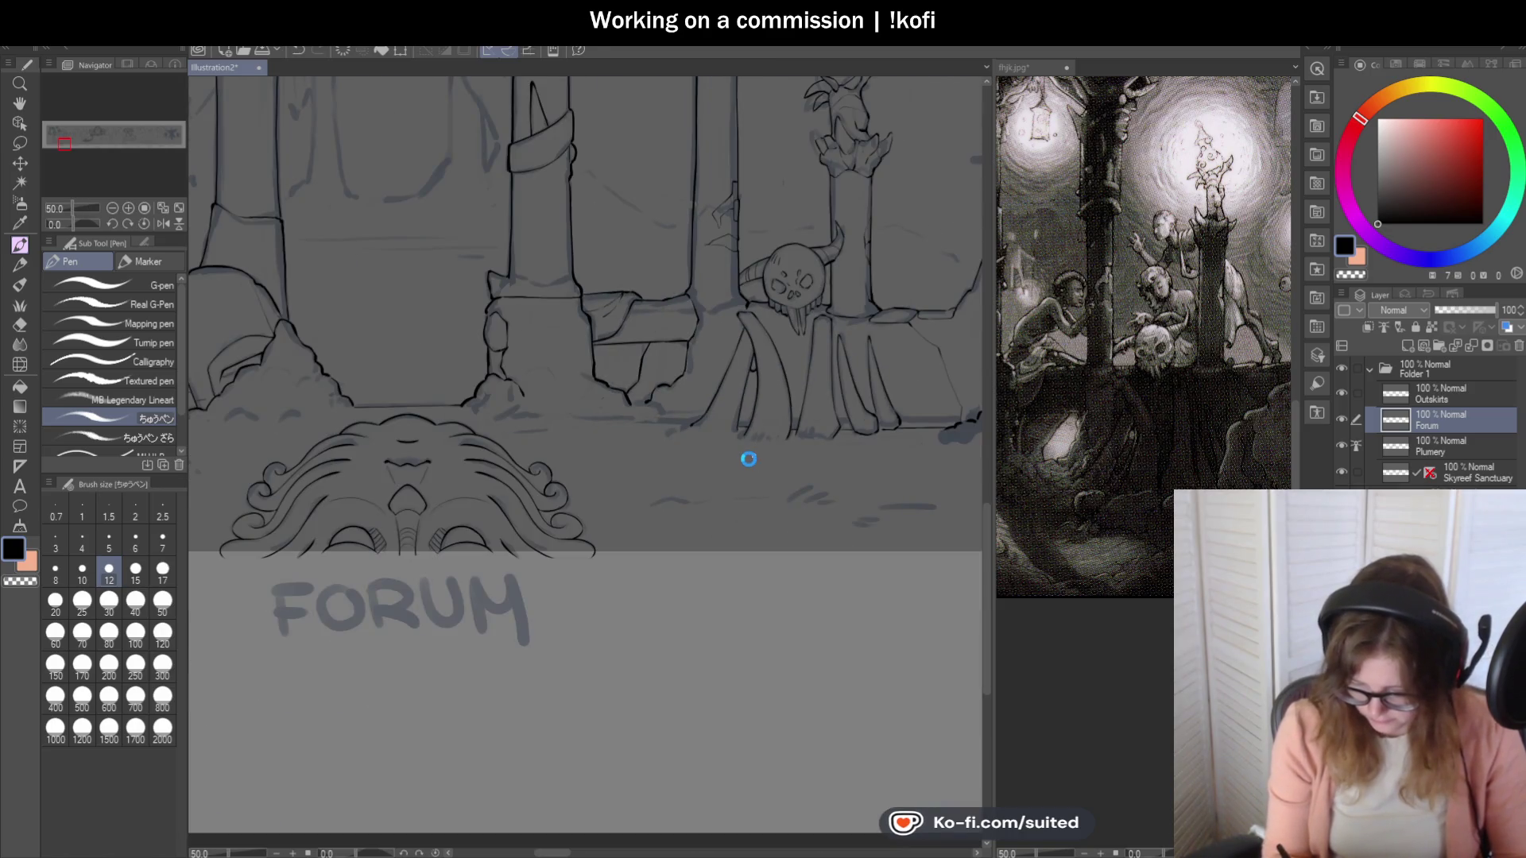
{"action": "scroll", "coordinate": [670, 466], "scroll_direction": "down", "scroll_amount": 2}
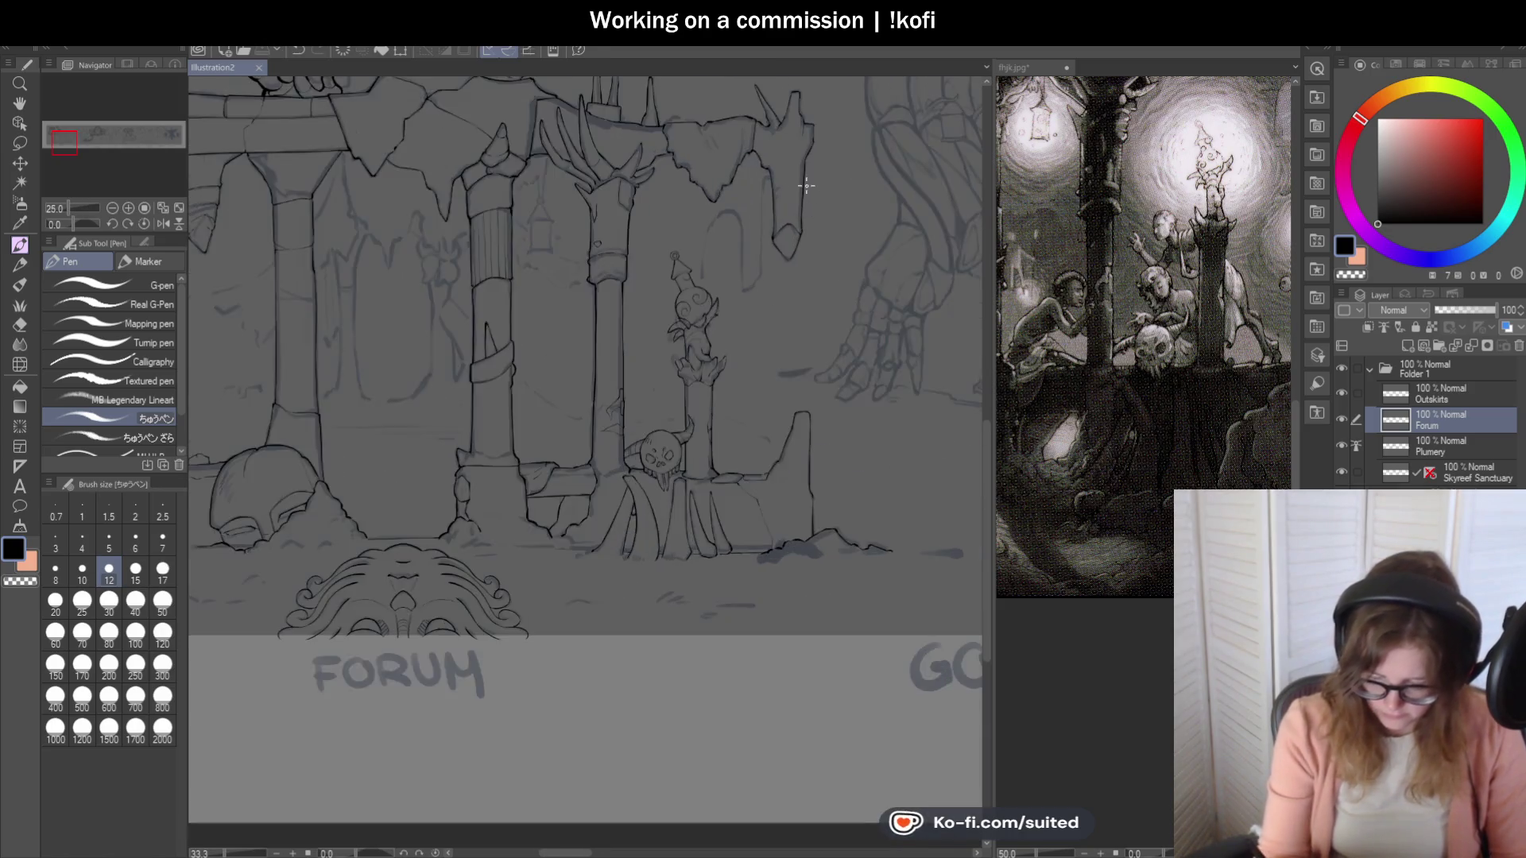
{"action": "scroll", "coordinate": [763, 187], "scroll_direction": "up", "scroll_amount": 4}
{"action": "scroll", "coordinate": [763, 187], "scroll_direction": "up", "scroll_amount": 1}
Ink the hanging arch's left edge in three downward strokes.
{"action": "mouse_move", "coordinate": [726, 231]}
{"action": "left_mouse_down"}
{"action": "mouse_move", "coordinate": [722, 535]}
{"action": "mouse_move", "coordinate": [667, 632]}
{"action": "mouse_move", "coordinate": [548, 674]}
{"action": "left_mouse_up"}
{"action": "scroll", "coordinate": [728, 474], "scroll_direction": "up", "scroll_amount": 3}
{"action": "scroll", "coordinate": [648, 545], "scroll_direction": "down", "scroll_amount": 3}
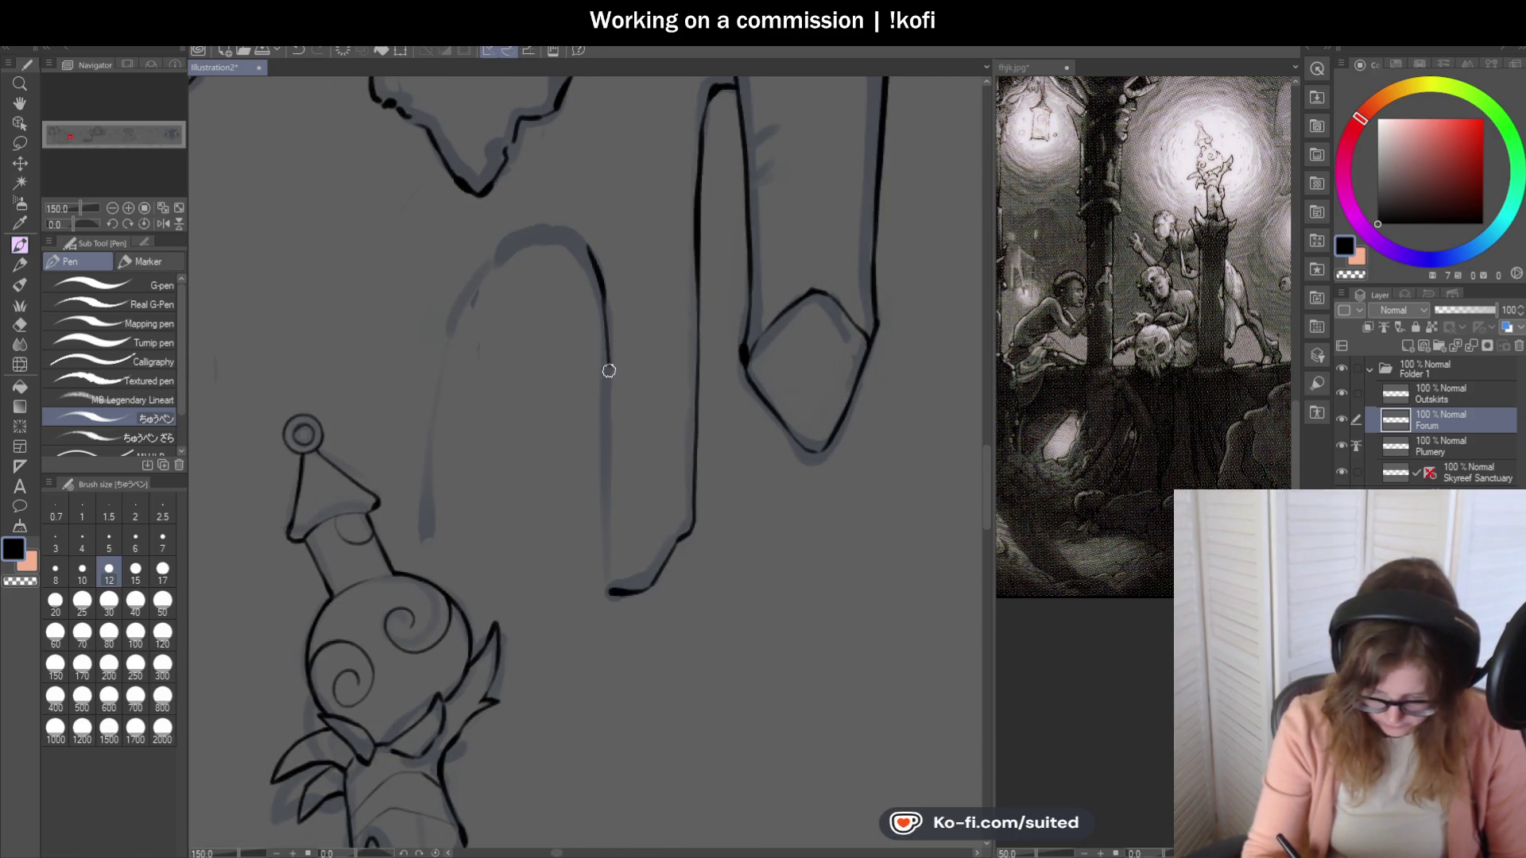
{"action": "scroll", "coordinate": [642, 512], "scroll_direction": "down", "scroll_amount": 2}
{"action": "scroll", "coordinate": [666, 291], "scroll_direction": "up", "scroll_amount": 3}
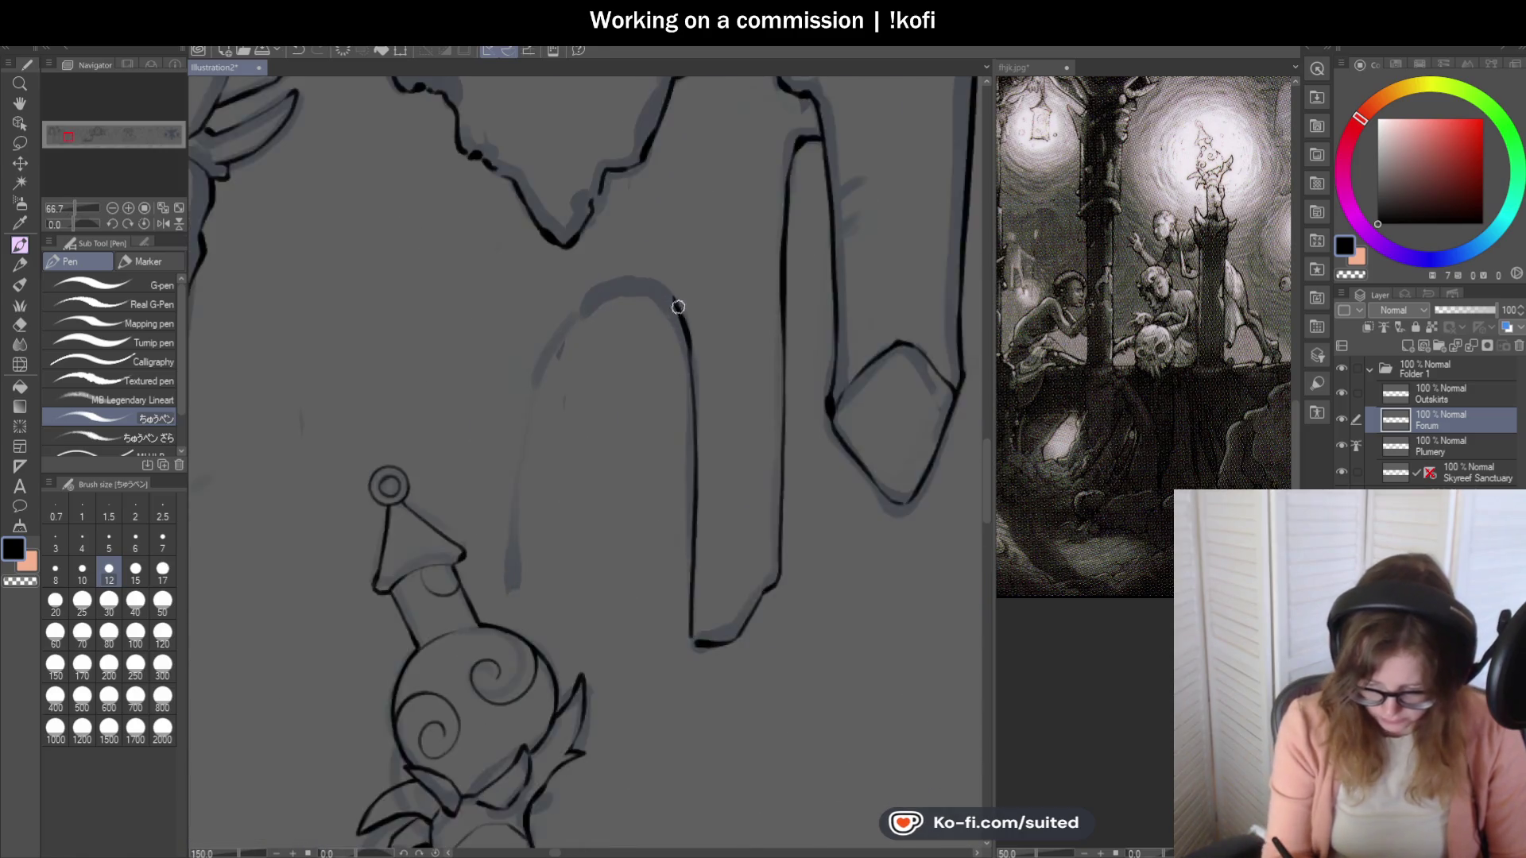
{"action": "mouse_move", "coordinate": [580, 291]}
{"action": "left_mouse_down"}
{"action": "mouse_move", "coordinate": [511, 351]}
{"action": "mouse_move", "coordinate": [480, 440]}
{"action": "mouse_move", "coordinate": [476, 549]}
{"action": "left_mouse_up"}
{"action": "scroll", "coordinate": [728, 253], "scroll_direction": "down", "scroll_amount": 2}
{"action": "scroll", "coordinate": [588, 438], "scroll_direction": "up", "scroll_amount": 2}
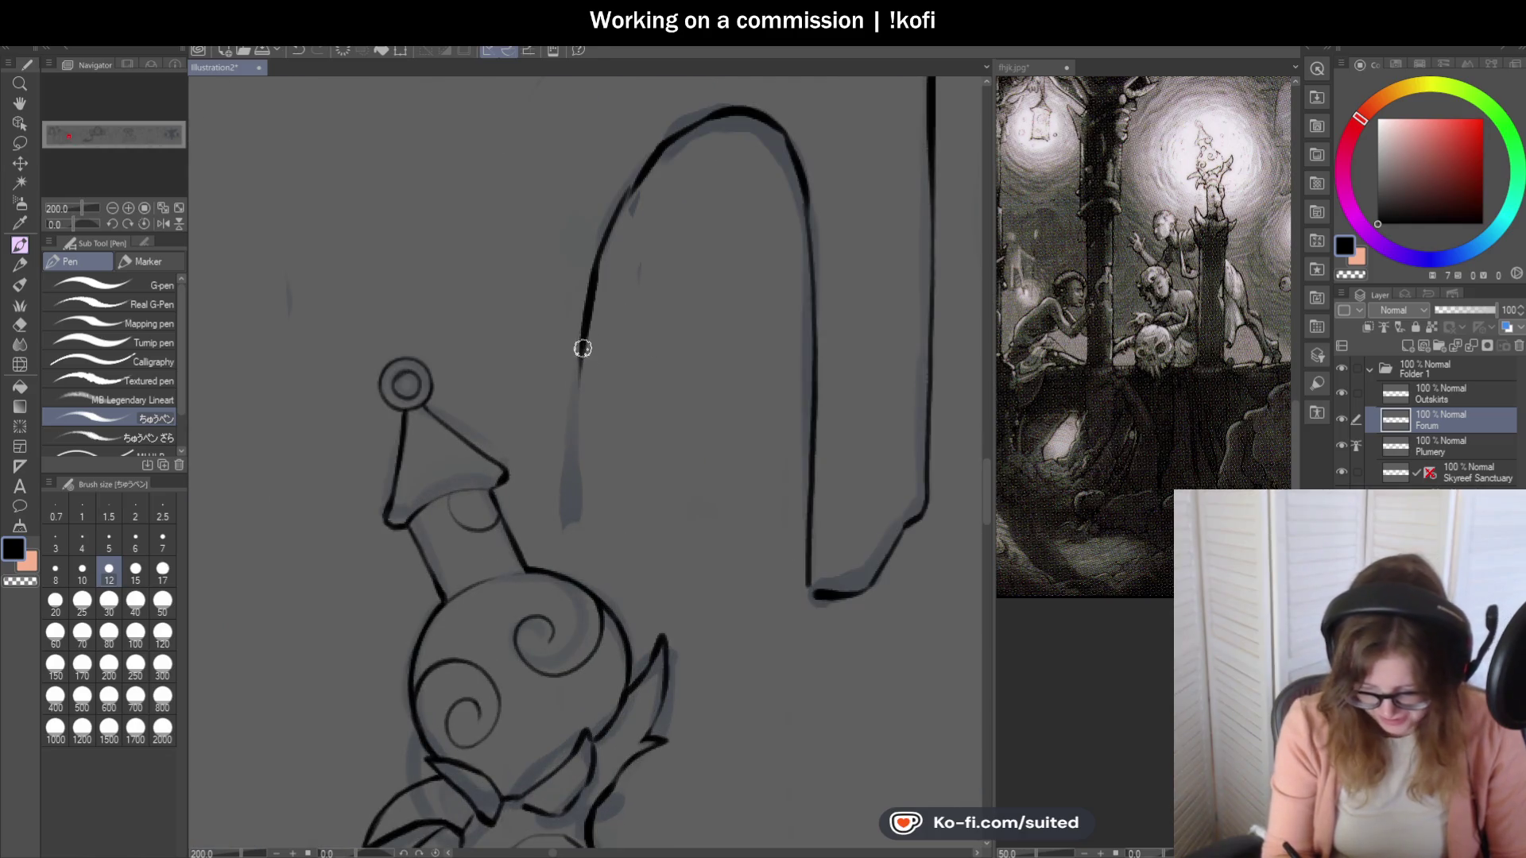
{"action": "left_click_drag", "start_coordinate": [583, 345], "coordinate": [580, 509]}
{"action": "scroll", "coordinate": [626, 486], "scroll_direction": "down", "scroll_amount": 4}
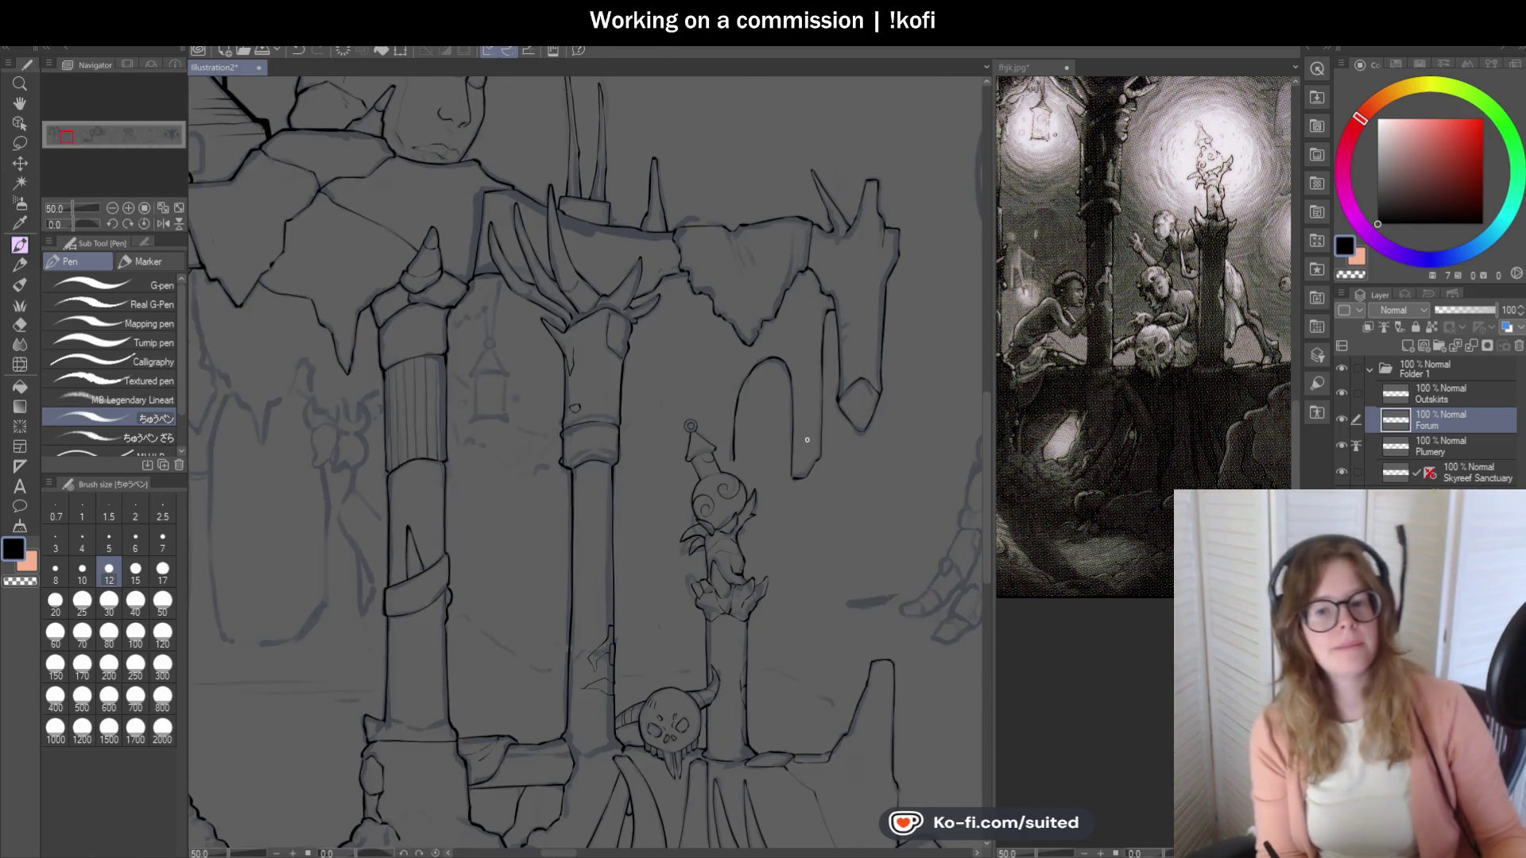
{"action": "scroll", "coordinate": [825, 409], "scroll_direction": "down", "scroll_amount": 2}
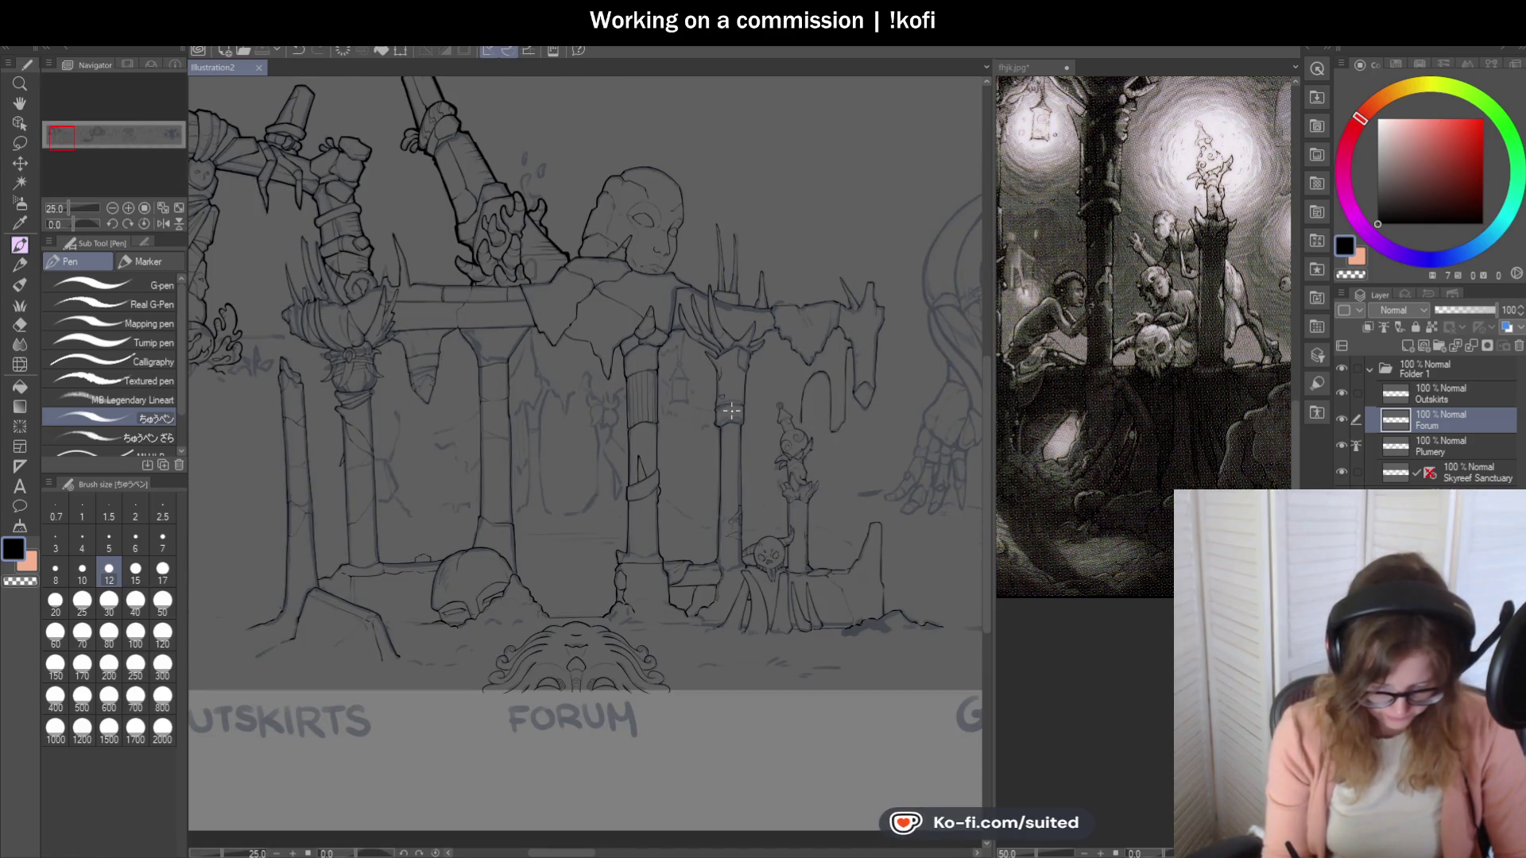
{"action": "scroll", "coordinate": [731, 412], "scroll_direction": "down", "scroll_amount": 2}
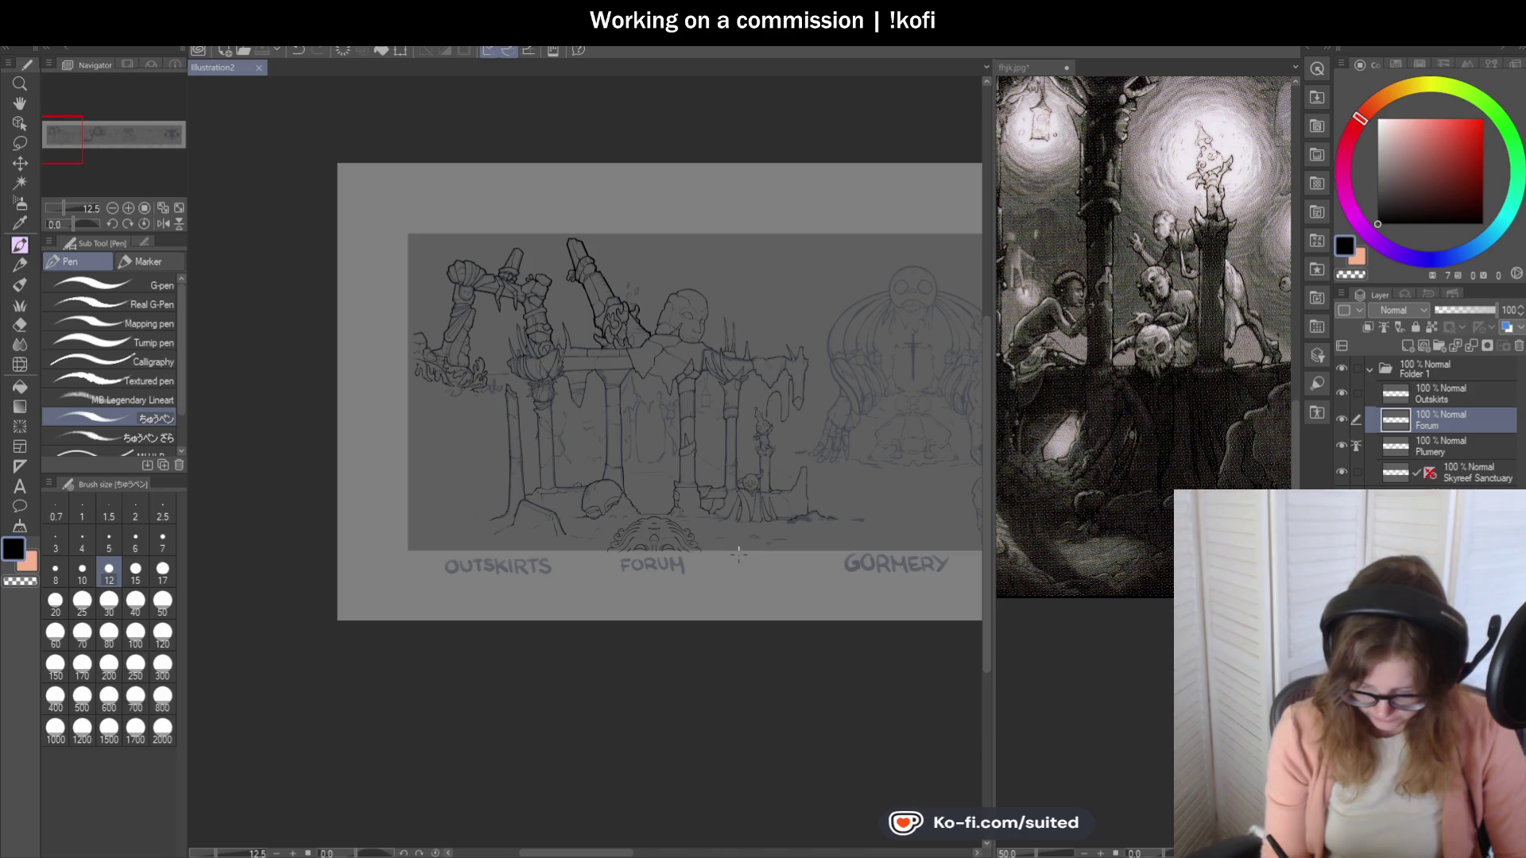
{"action": "scroll", "coordinate": [674, 482], "scroll_direction": "down", "scroll_amount": 2}
{"action": "scroll", "coordinate": [834, 418], "scroll_direction": "up", "scroll_amount": 5}
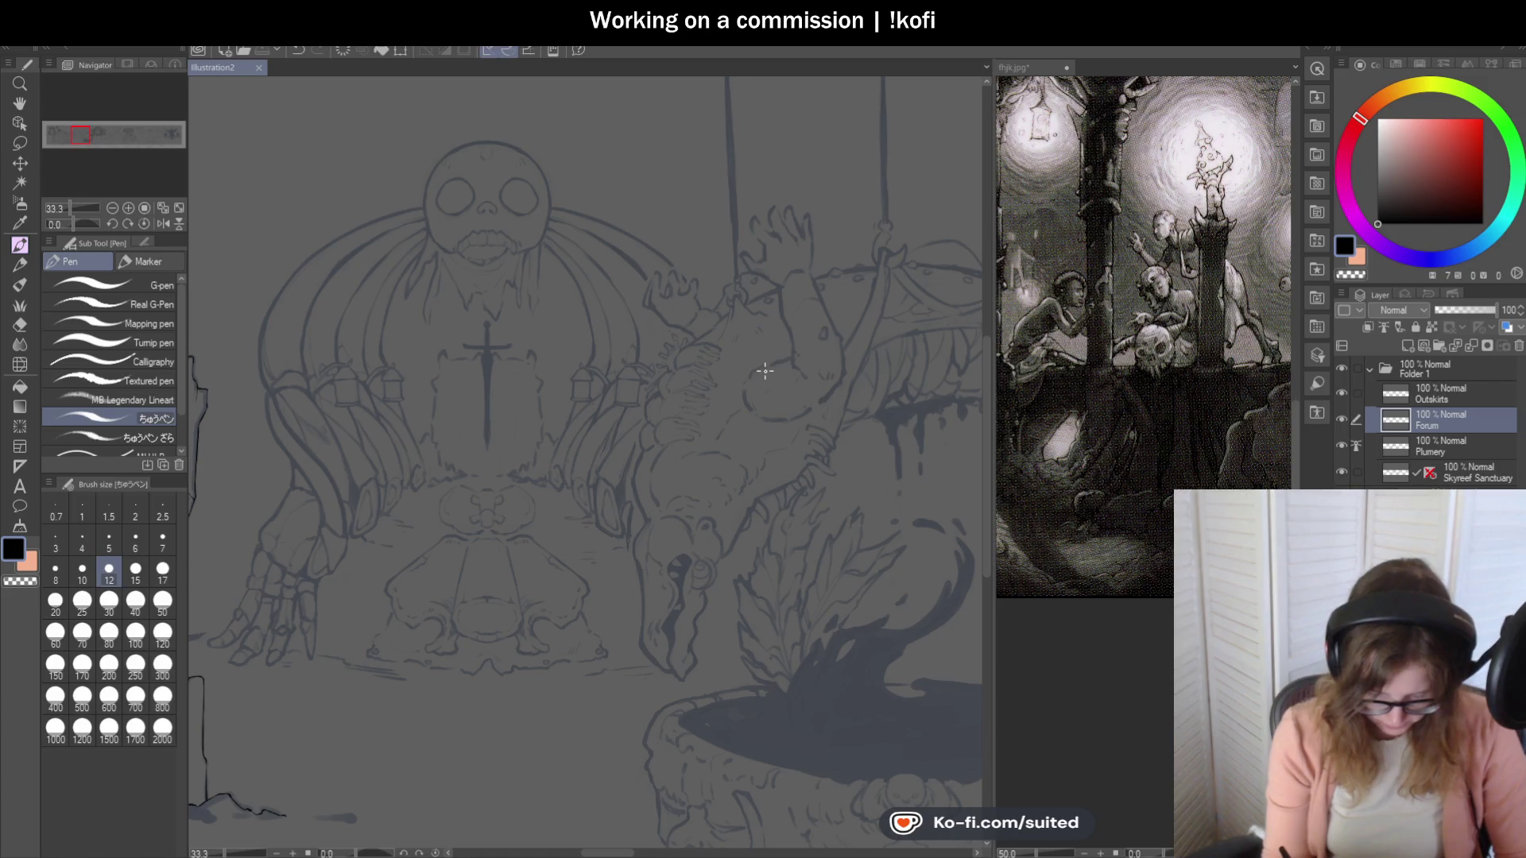
{"action": "scroll", "coordinate": [764, 371], "scroll_direction": "down", "scroll_amount": 6}
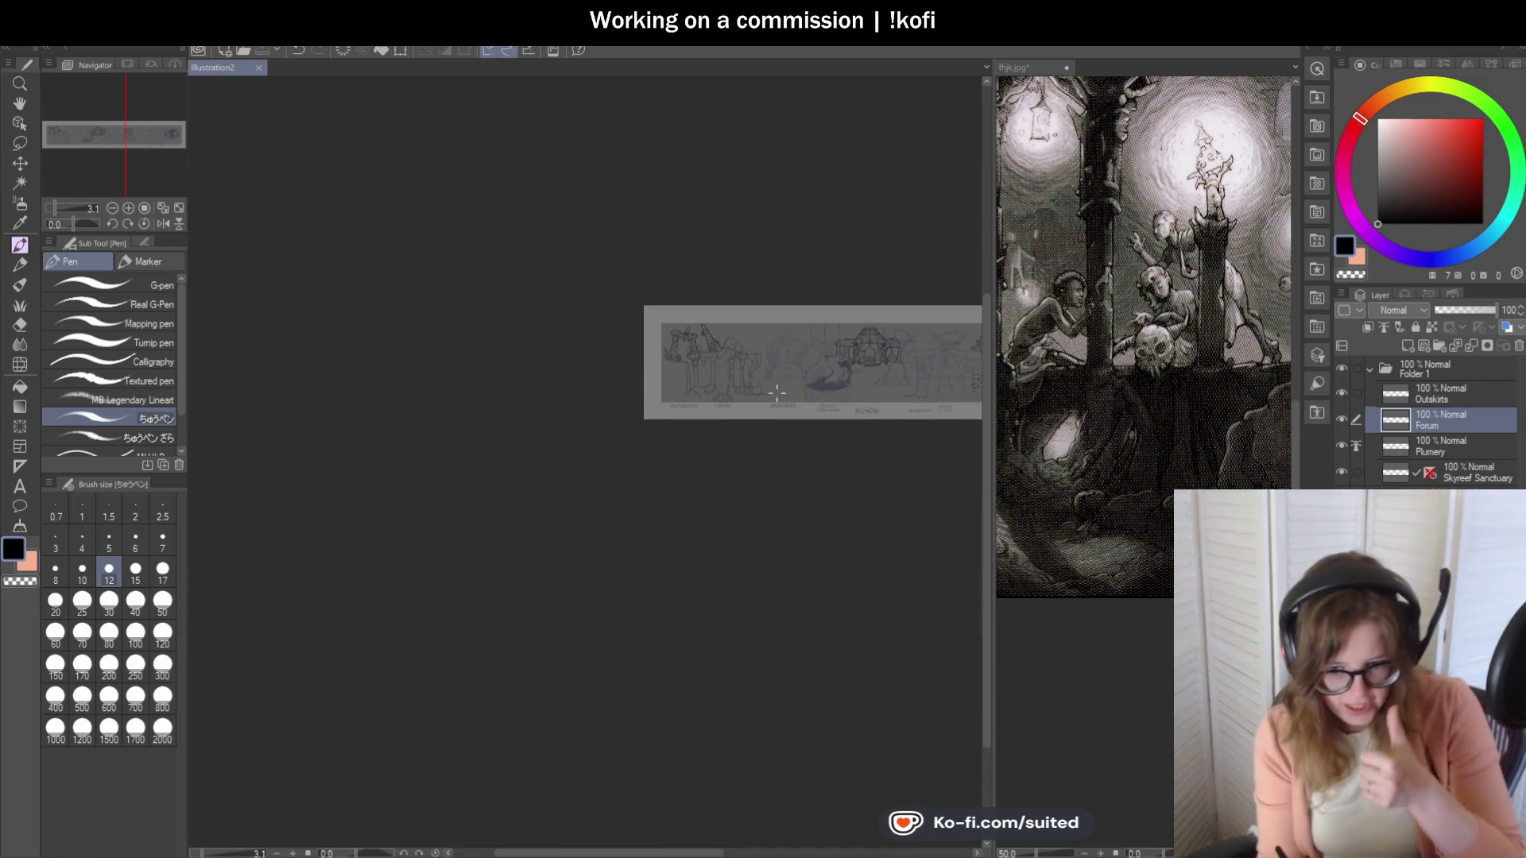
{"action": "scroll", "coordinate": [789, 378], "scroll_direction": "up", "scroll_amount": 5}
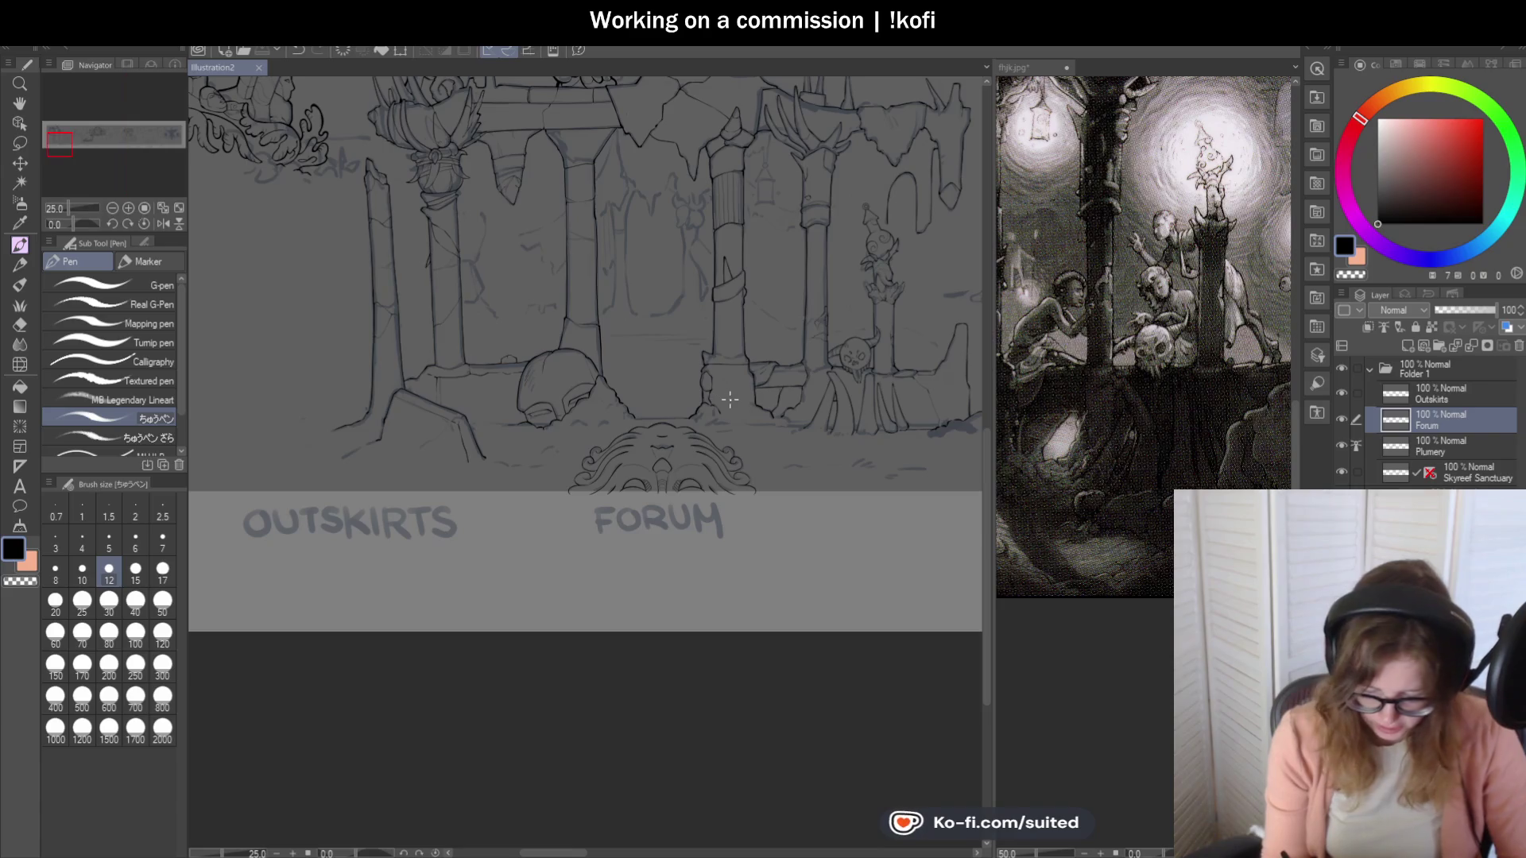
{"action": "scroll", "coordinate": [665, 137], "scroll_direction": "up", "scroll_amount": 2}
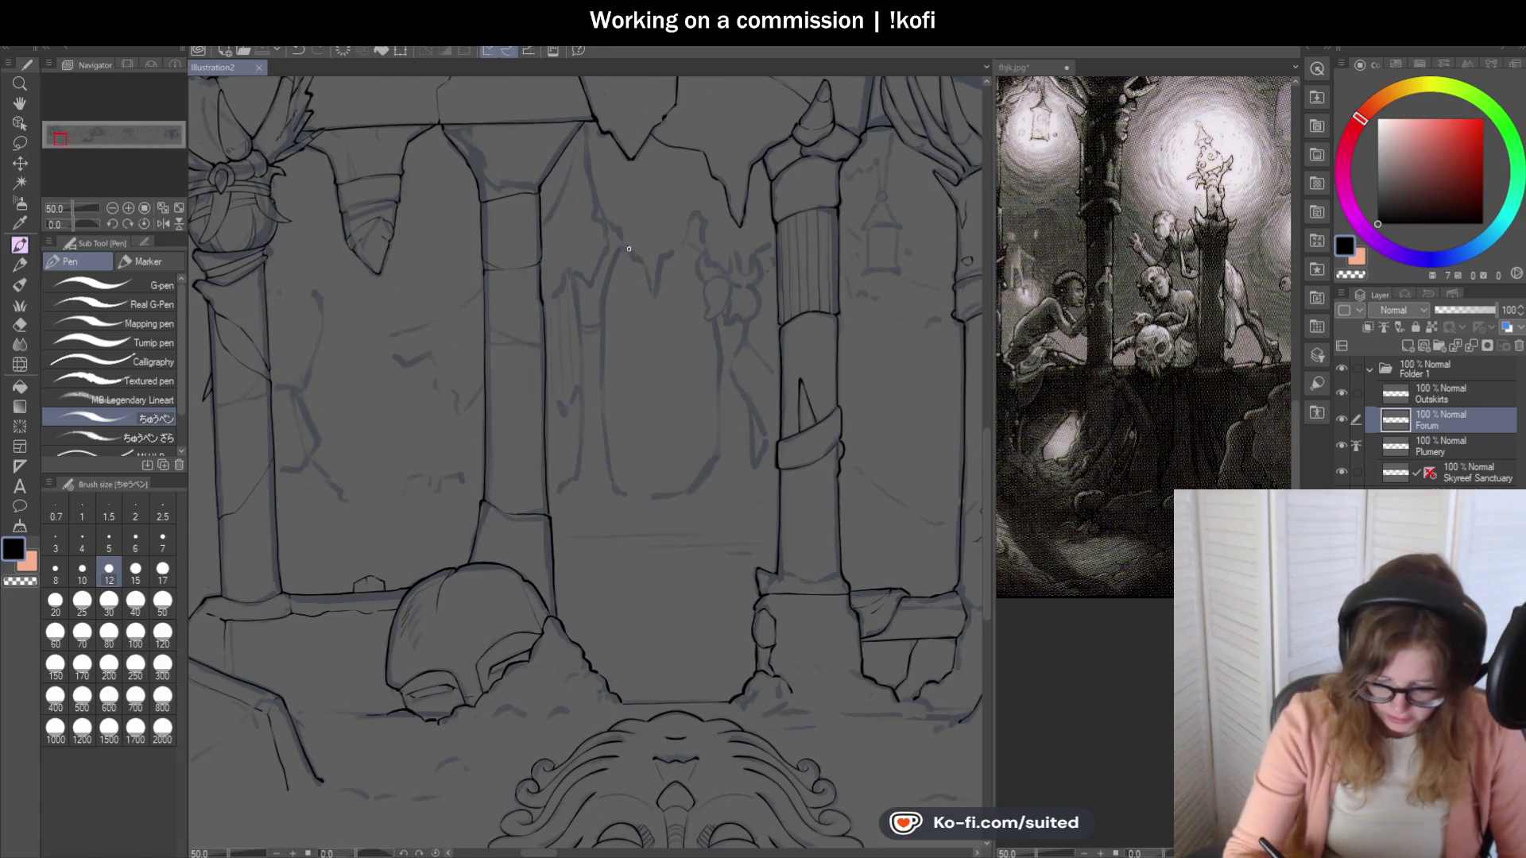
{"action": "scroll", "coordinate": [628, 238], "scroll_direction": "up", "scroll_amount": 2}
{"action": "key", "text": "ctrl+z"}
{"action": "left_click_drag", "start_coordinate": [590, 265], "coordinate": [543, 338]}
Ink the pillar's bottom, left and right edges, undoing two overlong left-edge strokes.
{"action": "scroll", "coordinate": [544, 338], "scroll_direction": "up", "scroll_amount": 2}
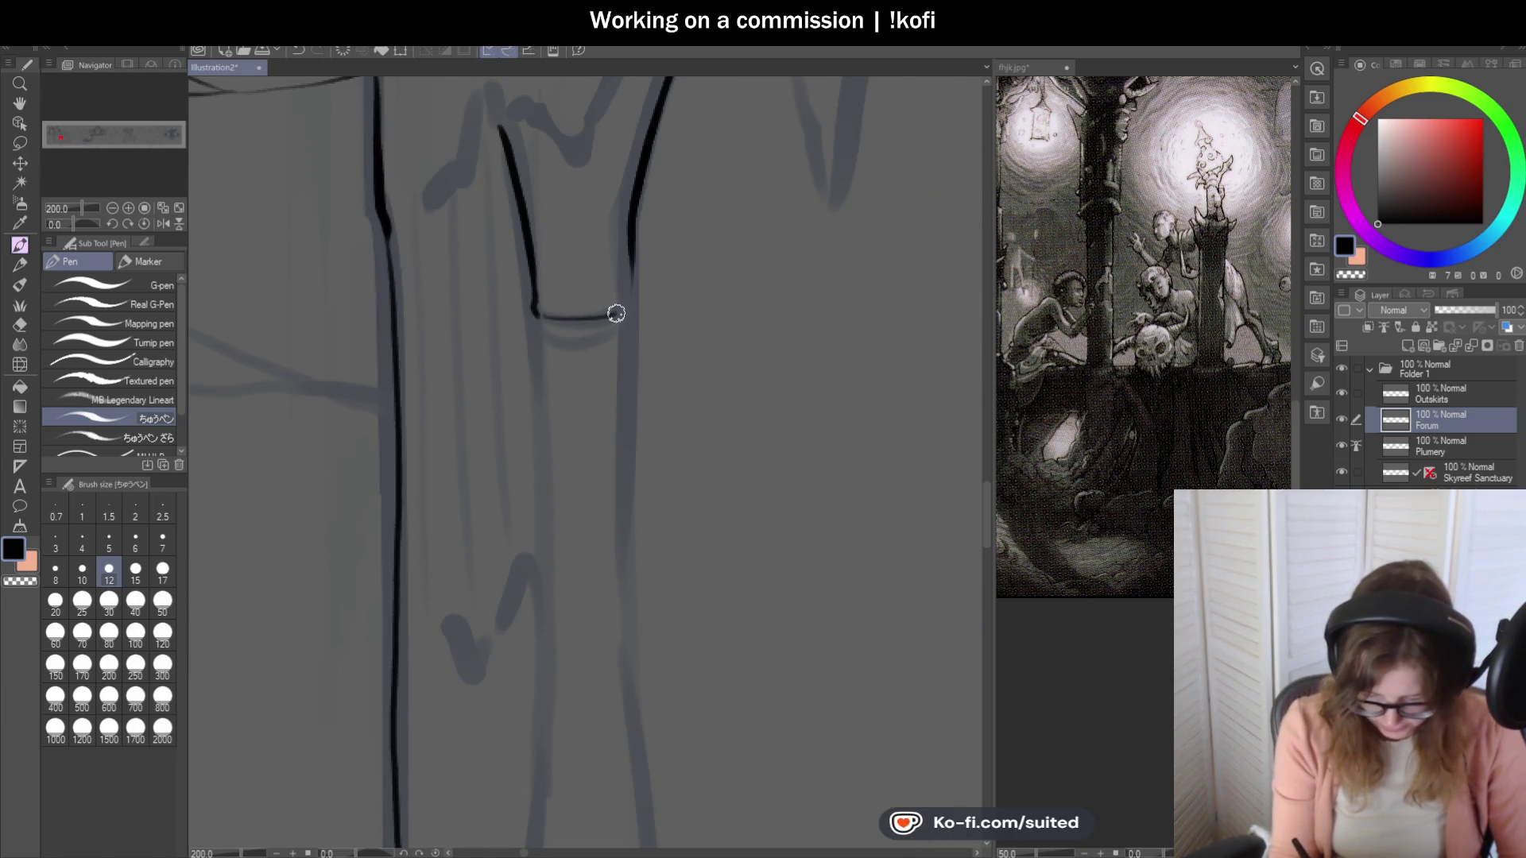
{"action": "left_click_drag", "start_coordinate": [540, 318], "coordinate": [618, 330]}
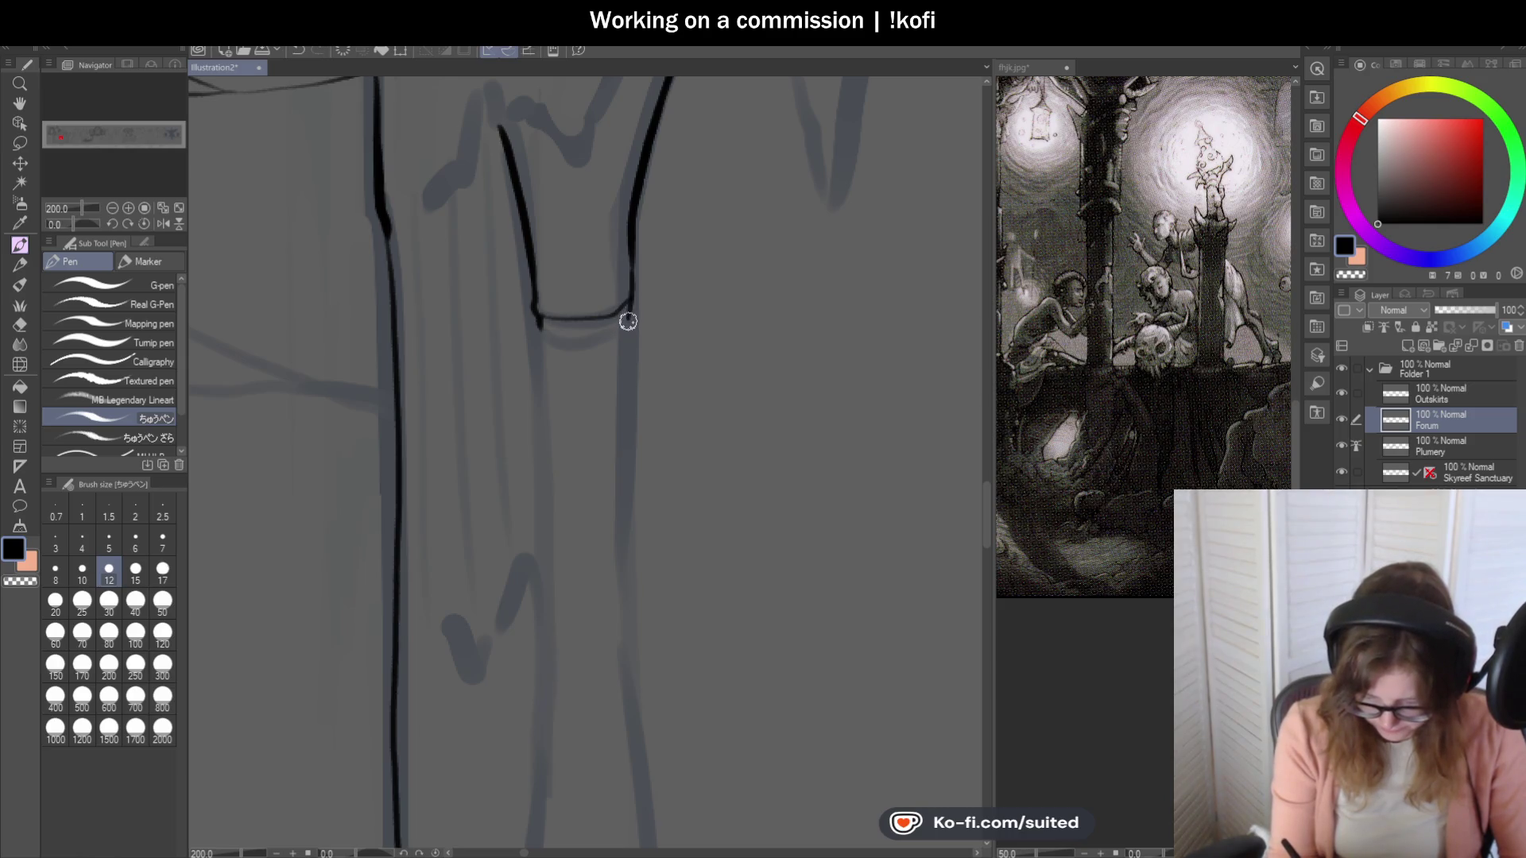
{"action": "left_click_drag", "start_coordinate": [537, 350], "coordinate": [540, 516]}
{"action": "scroll", "coordinate": [555, 381], "scroll_direction": "down", "scroll_amount": 3}
{"action": "left_click_drag", "start_coordinate": [585, 194], "coordinate": [588, 560]}
{"action": "scroll", "coordinate": [613, 198], "scroll_direction": "down", "scroll_amount": 1}
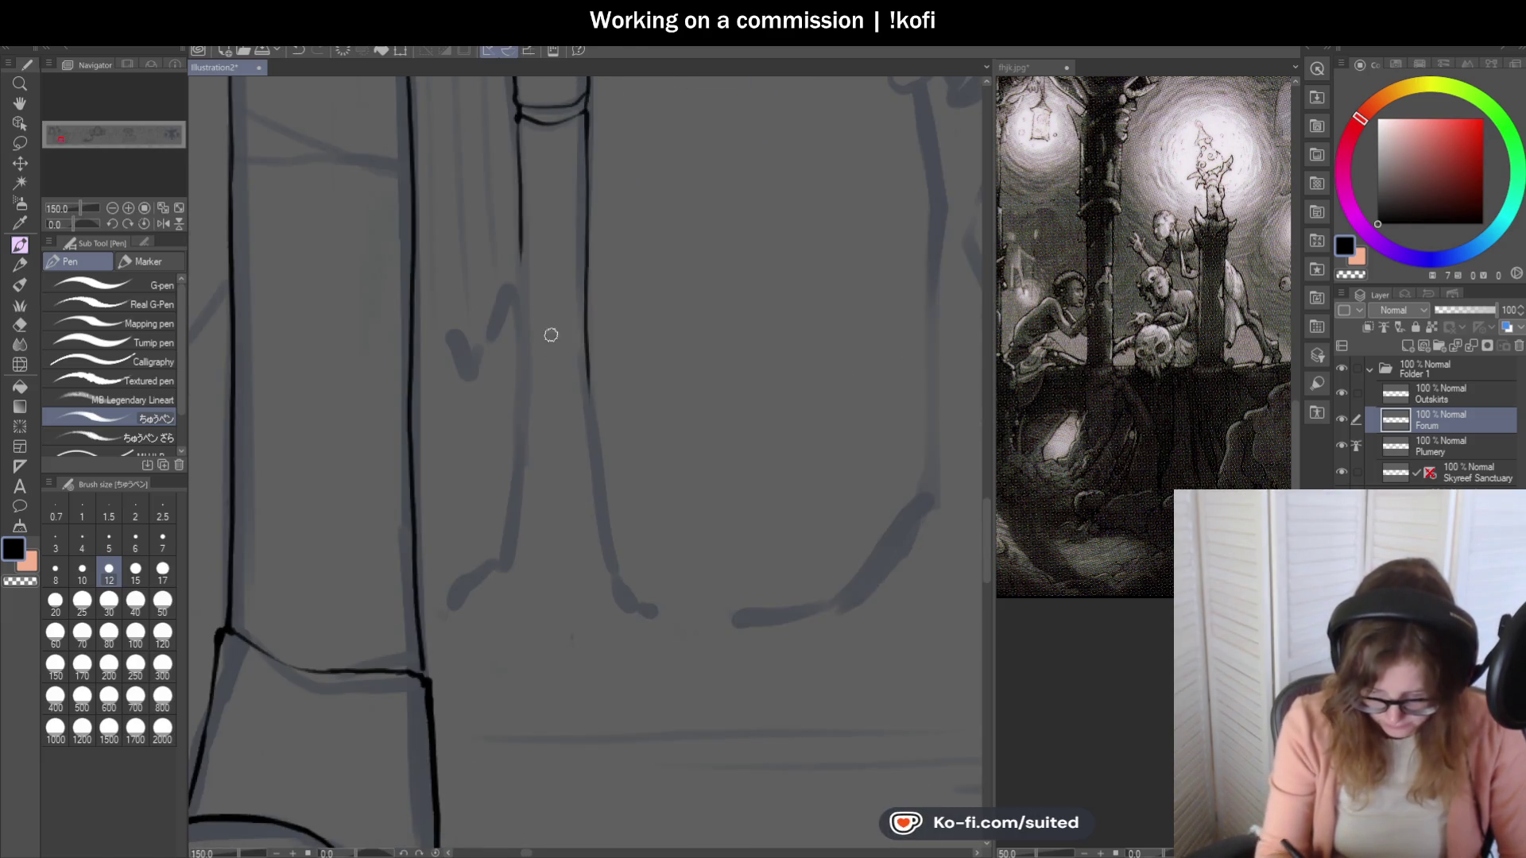
{"action": "left_click_drag", "start_coordinate": [521, 233], "coordinate": [514, 563]}
{"action": "key", "text": "ctrl+z"}
{"action": "left_click_drag", "start_coordinate": [519, 231], "coordinate": [515, 498]}
{"action": "key", "text": "ctrl+z"}
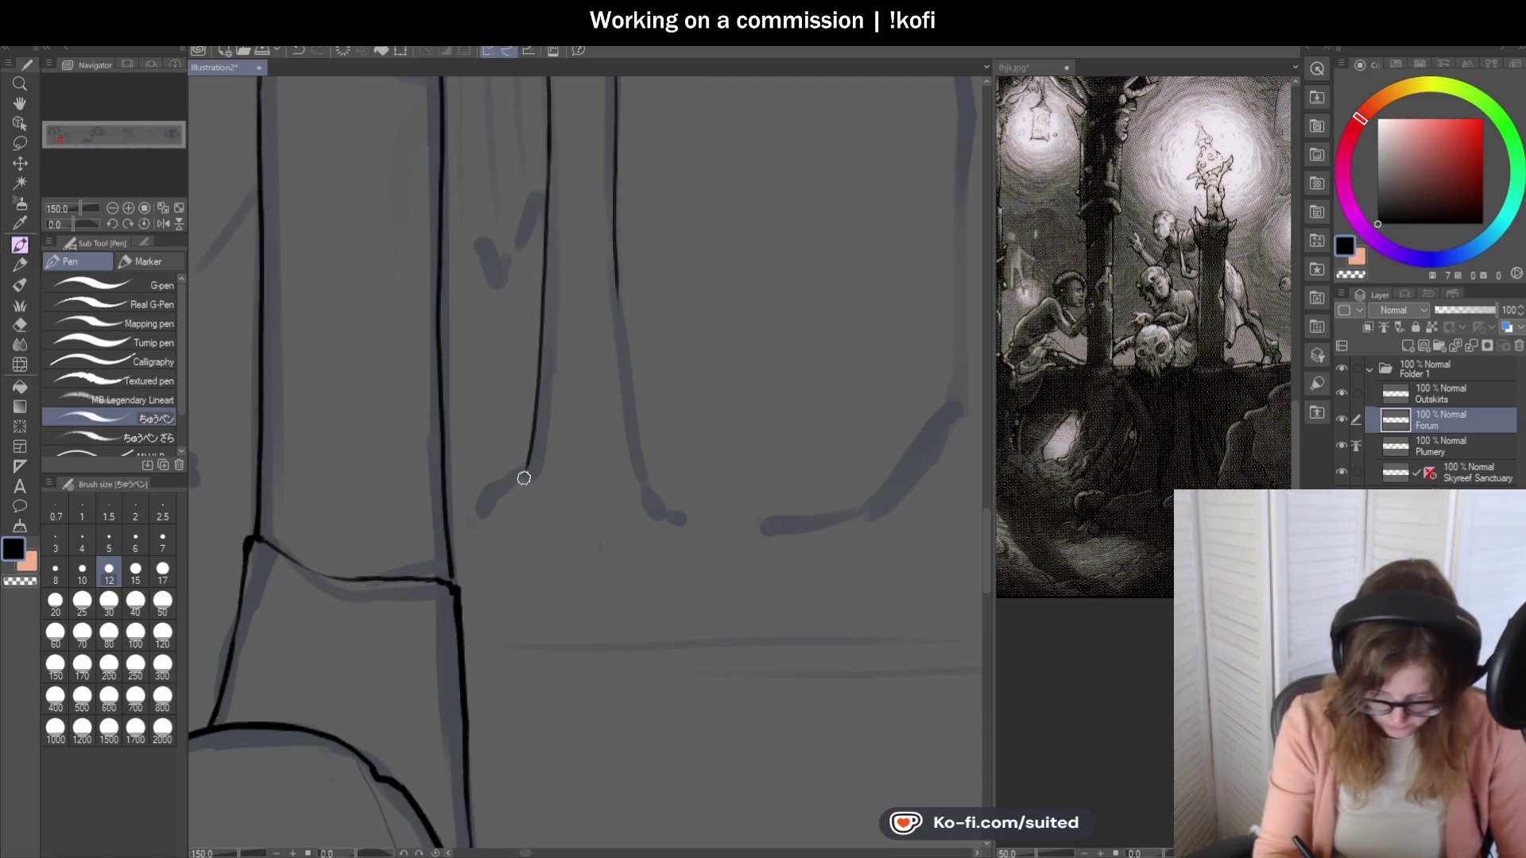
{"action": "scroll", "coordinate": [524, 478], "scroll_direction": "up", "scroll_amount": 1}
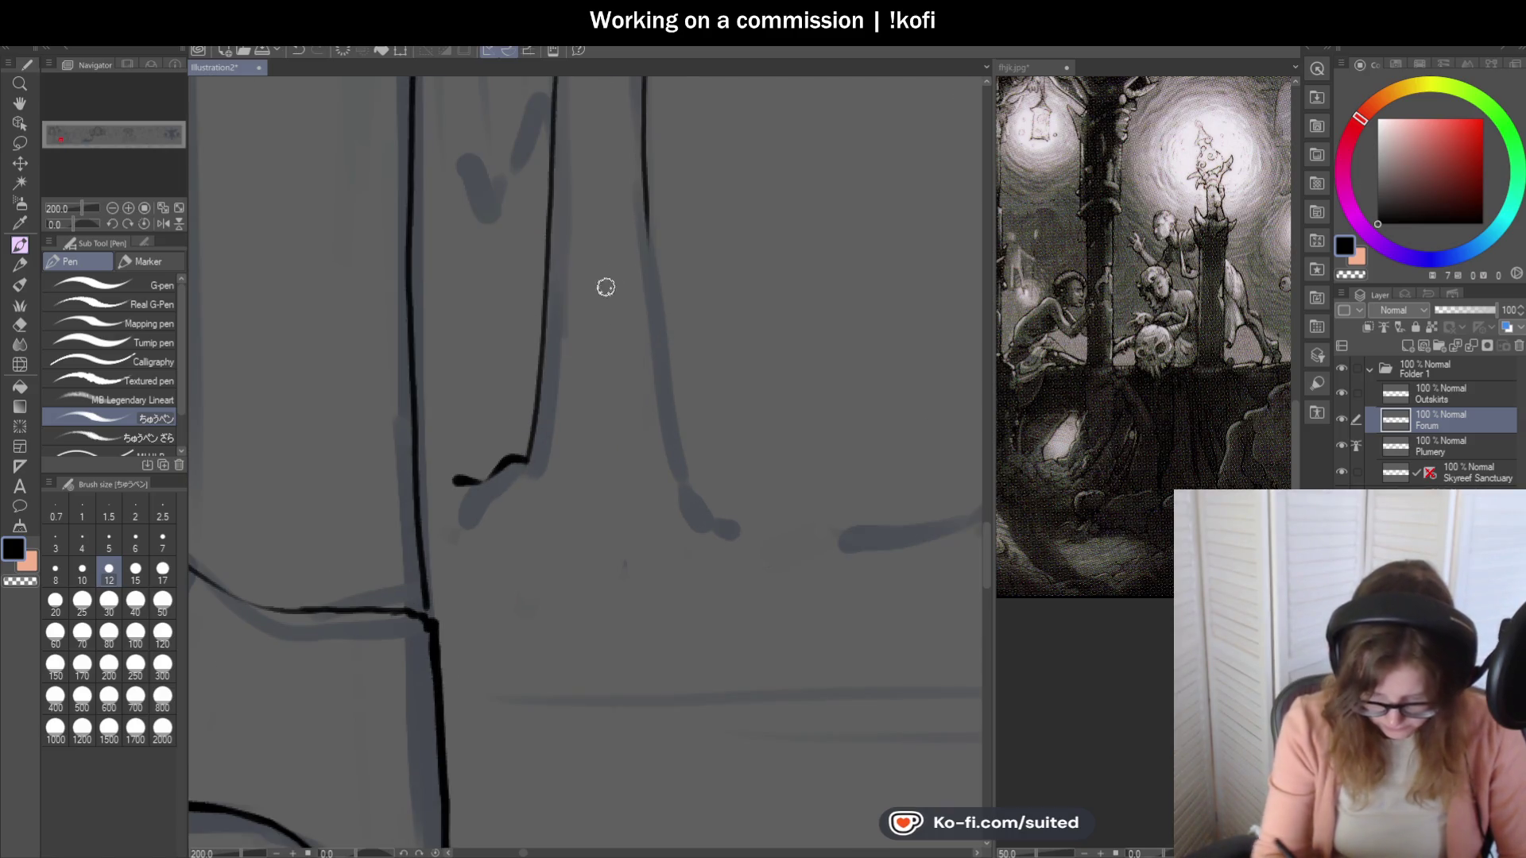
Extend the right pillar line down to a rightward hook, then bring fhjk.jpg forward.
{"action": "left_click_drag", "start_coordinate": [641, 211], "coordinate": [682, 511]}
{"action": "scroll", "coordinate": [591, 387], "scroll_direction": "down", "scroll_amount": 2}
{"action": "scroll", "coordinate": [518, 387], "scroll_direction": "down", "scroll_amount": 2}
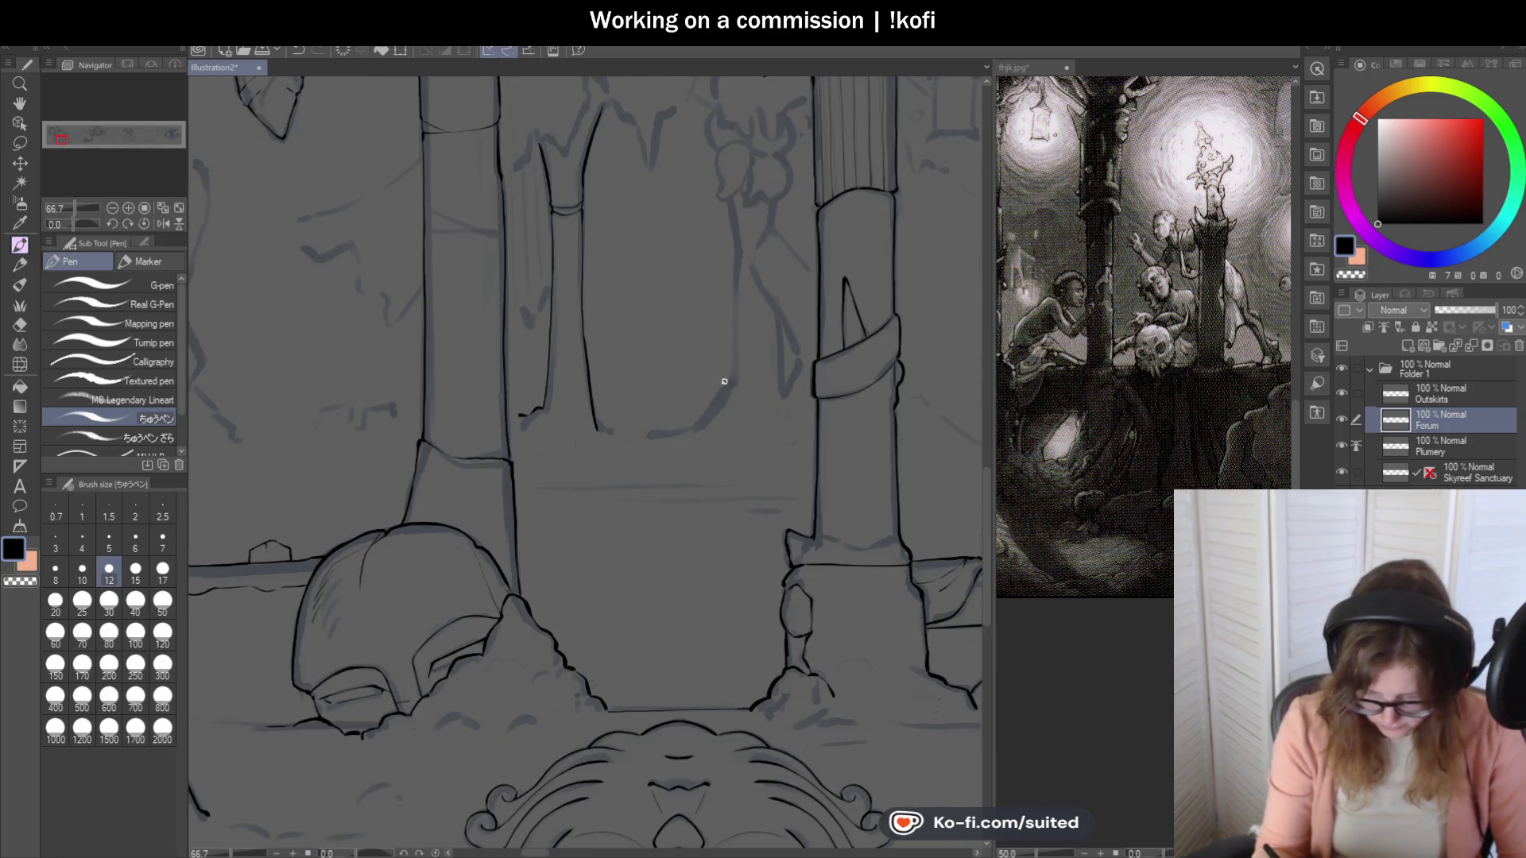
{"action": "scroll", "coordinate": [616, 327], "scroll_direction": "up", "scroll_amount": 2}
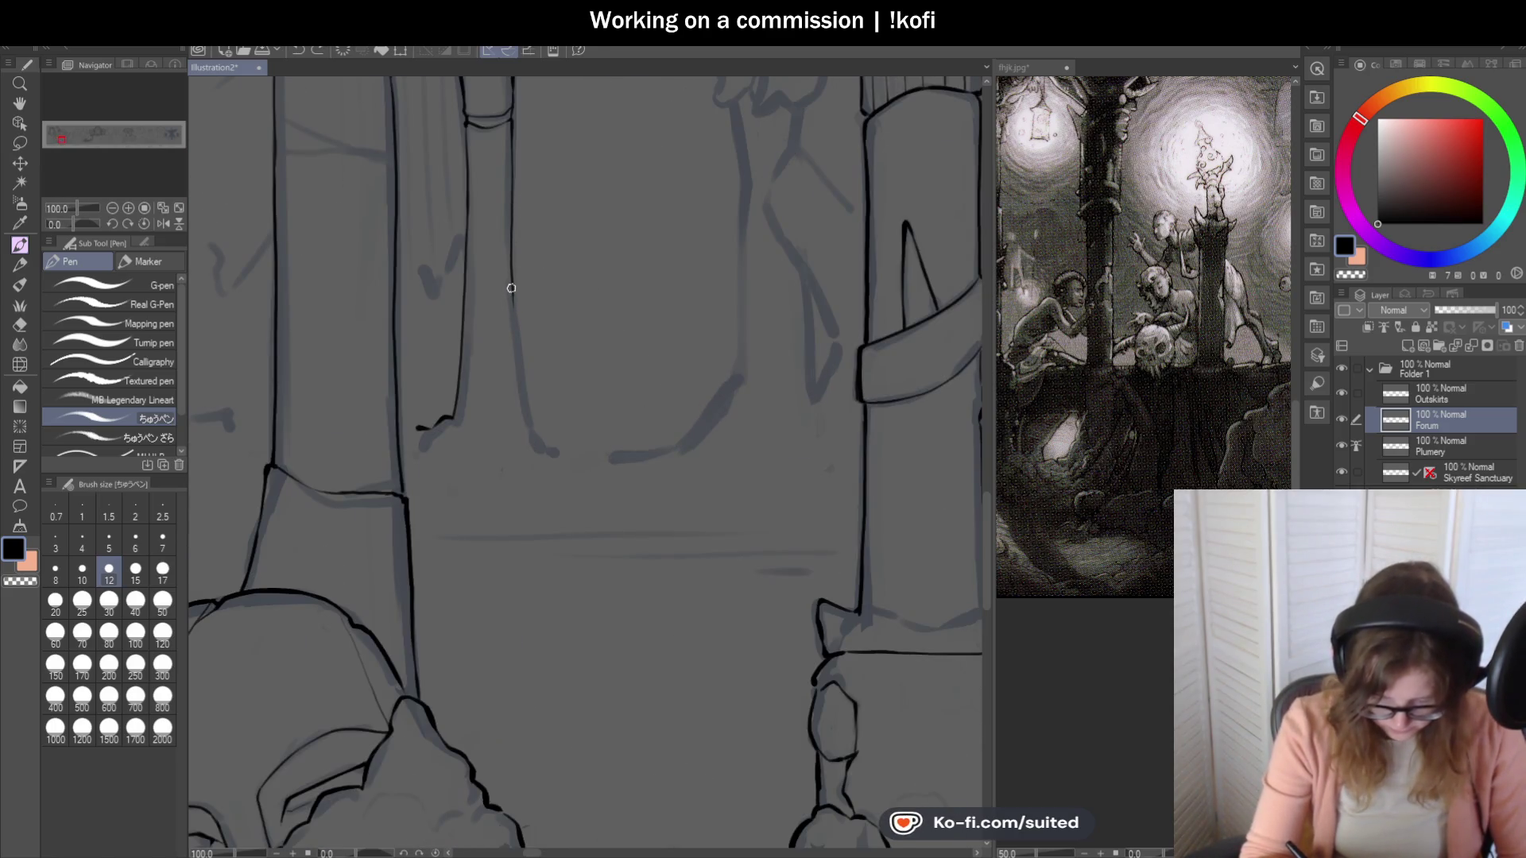
{"action": "scroll", "coordinate": [565, 528], "scroll_direction": "up", "scroll_amount": 2}
{"action": "left_click_drag", "start_coordinate": [504, 365], "coordinate": [554, 383]}
{"action": "scroll", "coordinate": [553, 382], "scroll_direction": "down", "scroll_amount": 4}
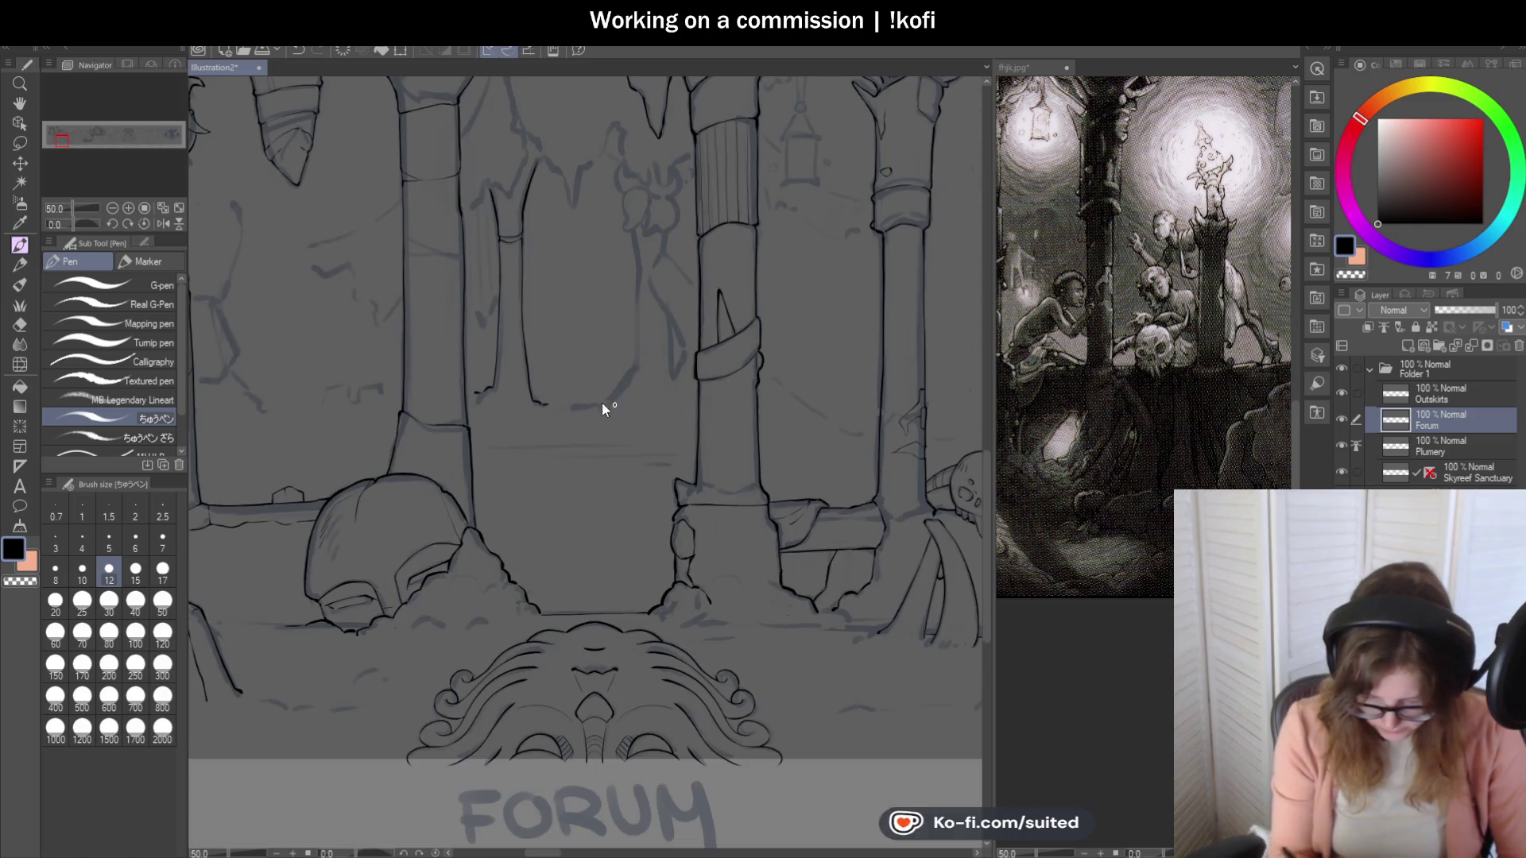
{"action": "scroll", "coordinate": [614, 405], "scroll_direction": "up", "scroll_amount": 3}
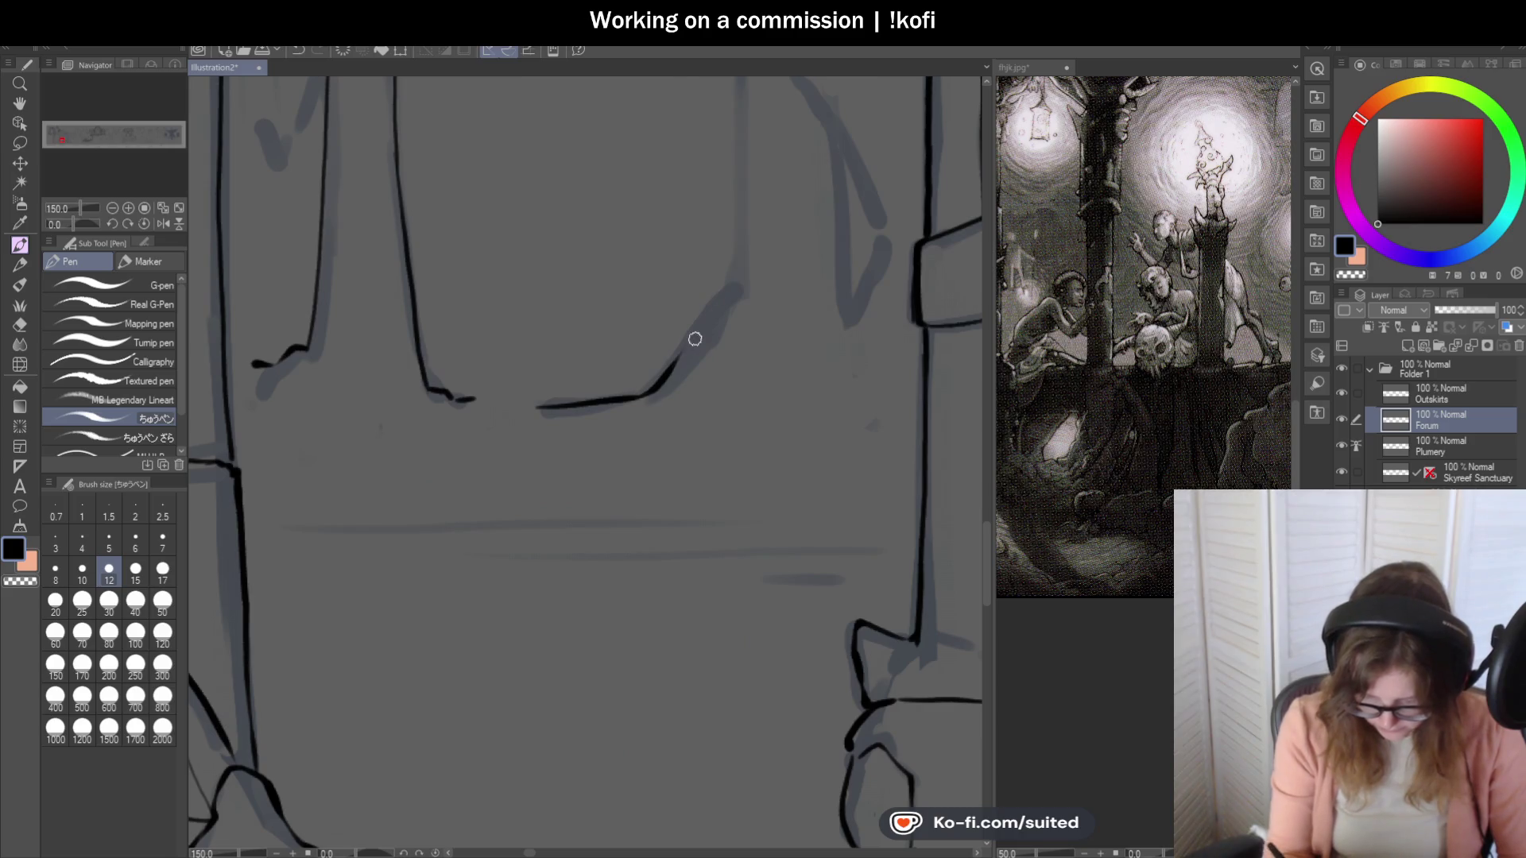
{"action": "scroll", "coordinate": [616, 407], "scroll_direction": "down", "scroll_amount": 3}
{"action": "scroll", "coordinate": [613, 322], "scroll_direction": "up", "scroll_amount": 3}
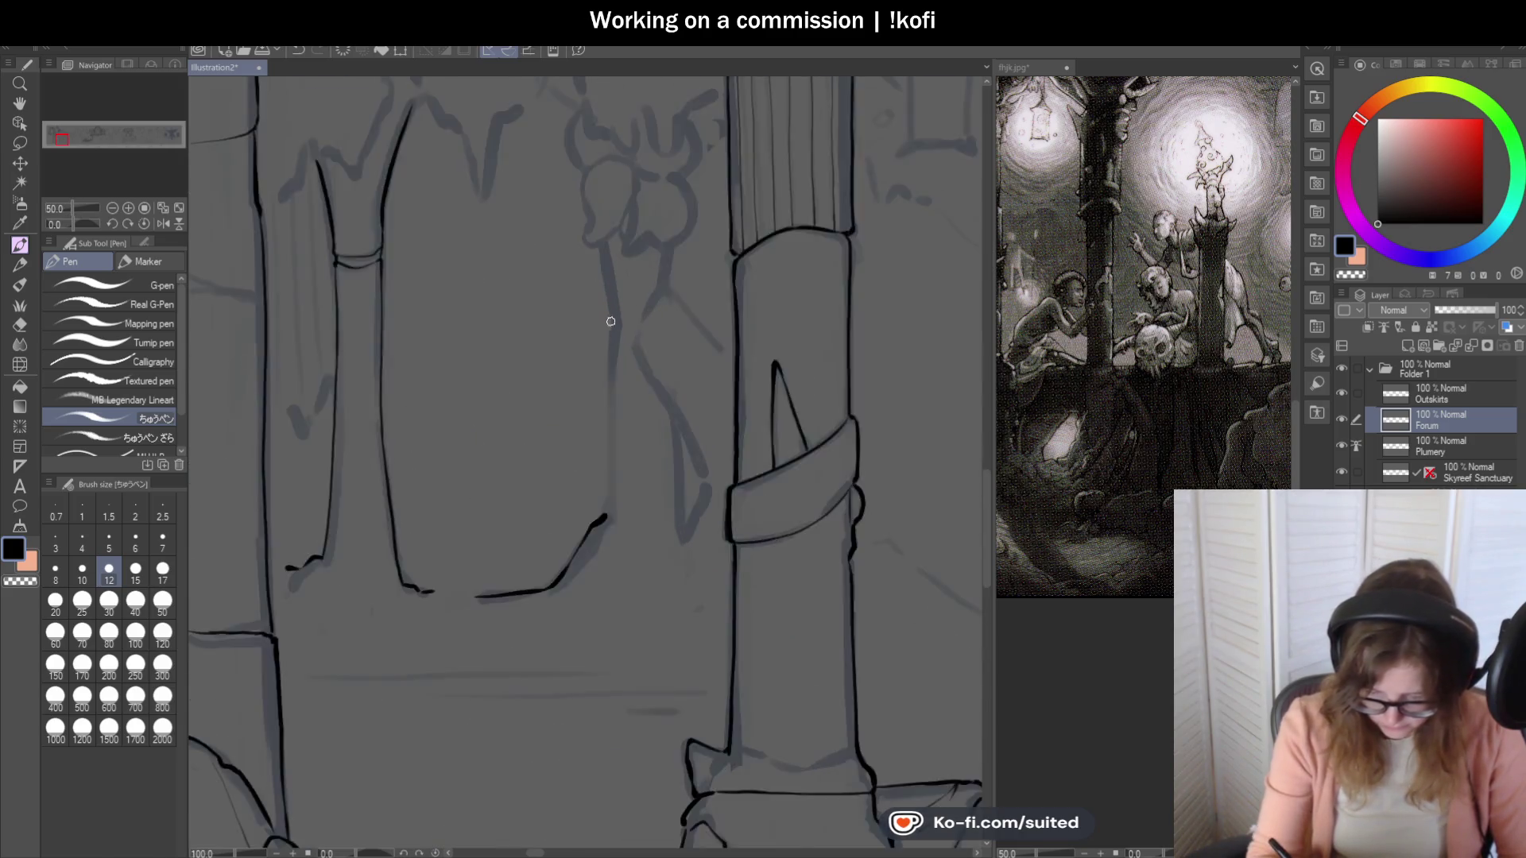
{"action": "left_click_drag", "start_coordinate": [620, 340], "coordinate": [609, 625]}
{"action": "left_click", "coordinate": [1059, 84]}
{"action": "scroll", "coordinate": [1059, 373], "scroll_direction": "down", "scroll_amount": 3}
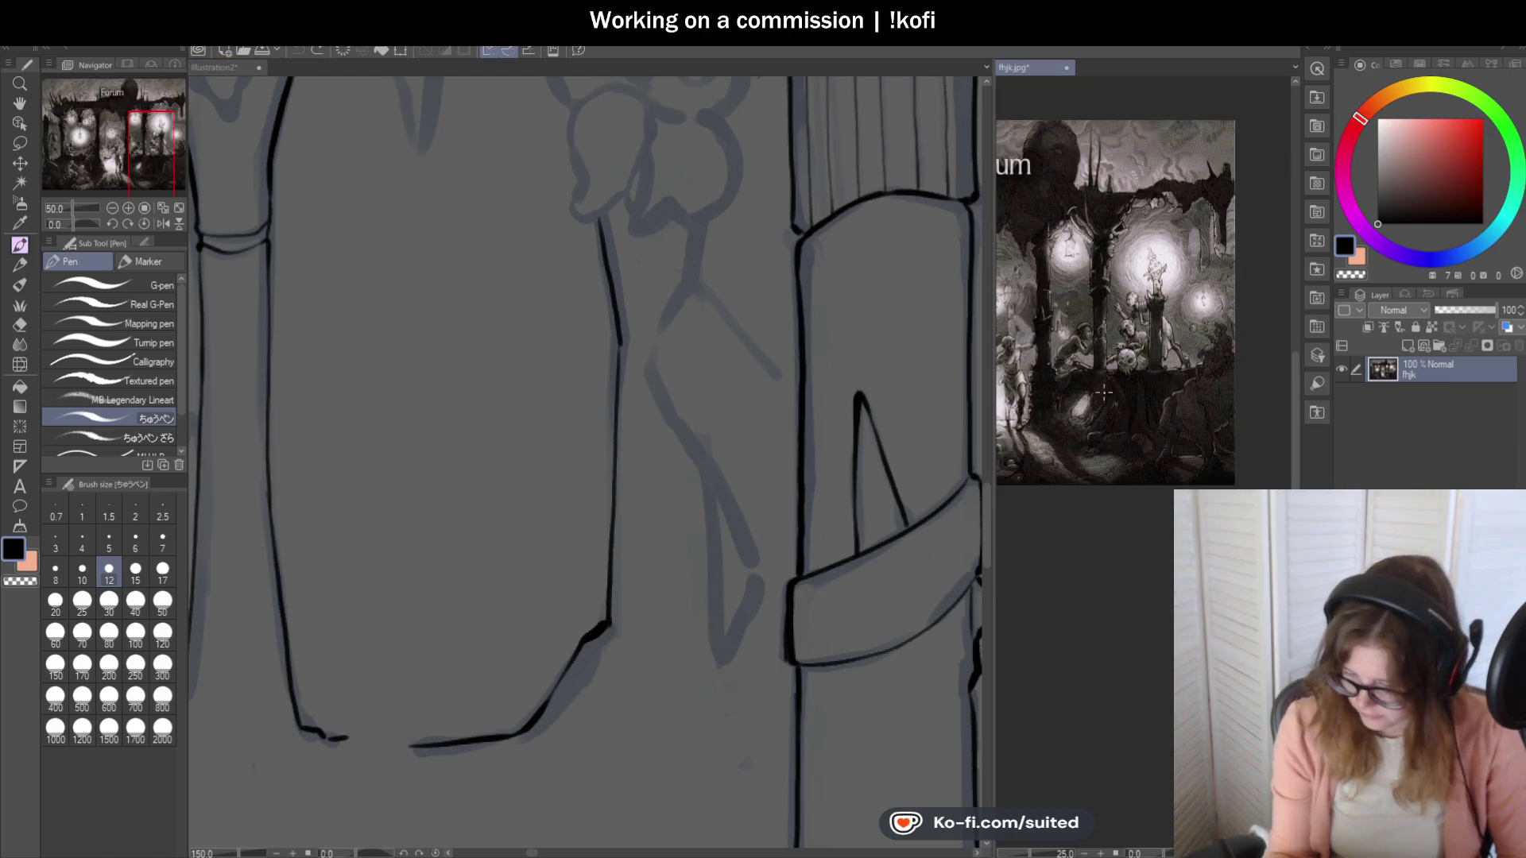
Zoom into the fhjk.jpg reference, then return to Illustration2 and zoom onto the slender column.
{"action": "scroll", "coordinate": [1060, 374], "scroll_direction": "up", "scroll_amount": 2}
{"action": "scroll", "coordinate": [1066, 375], "scroll_direction": "up", "scroll_amount": 2}
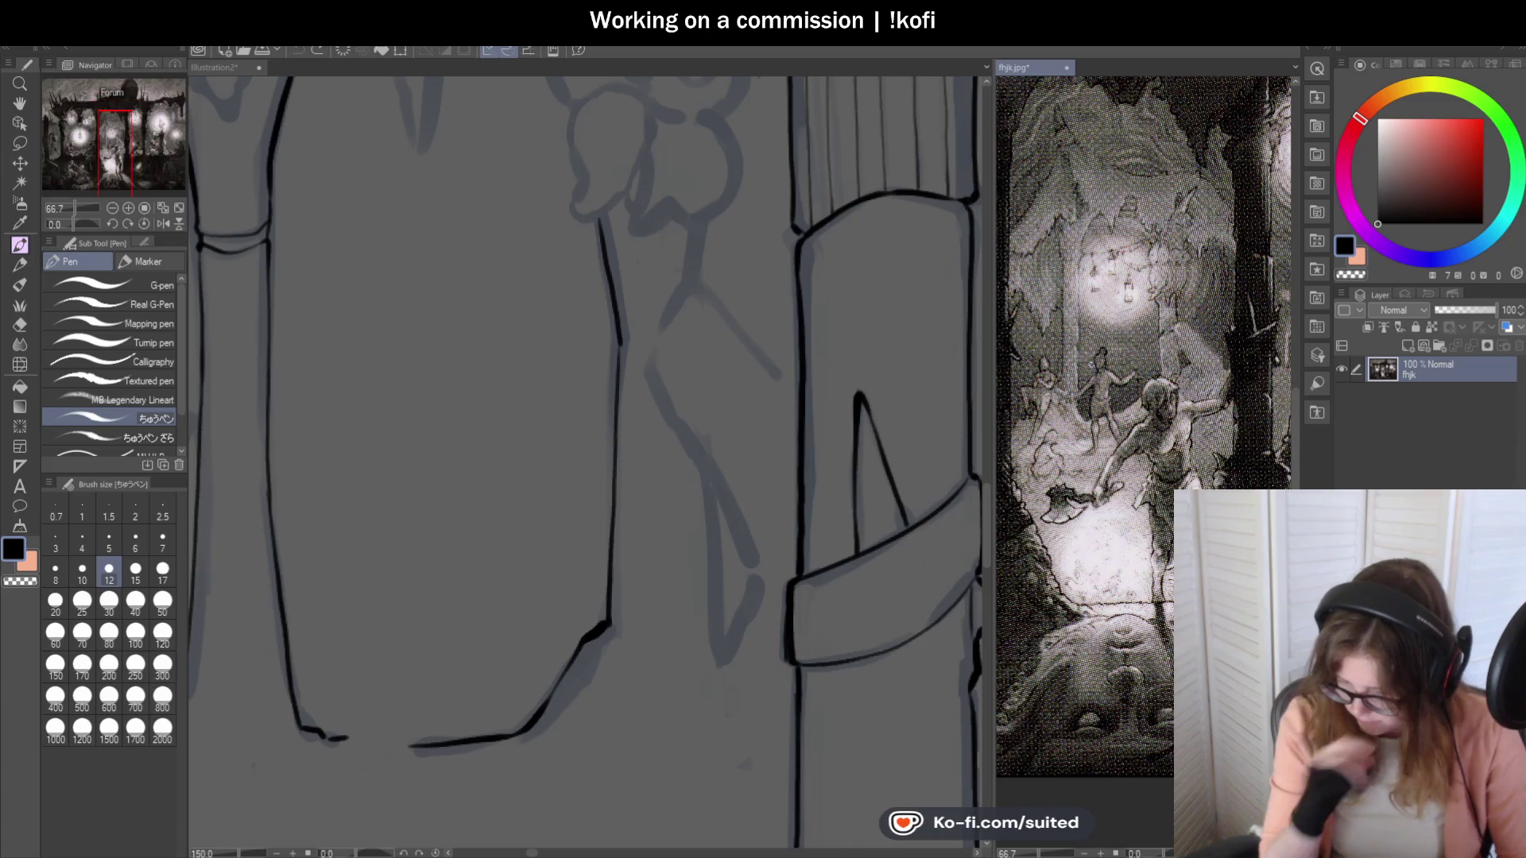
{"action": "left_click", "coordinate": [213, 67]}
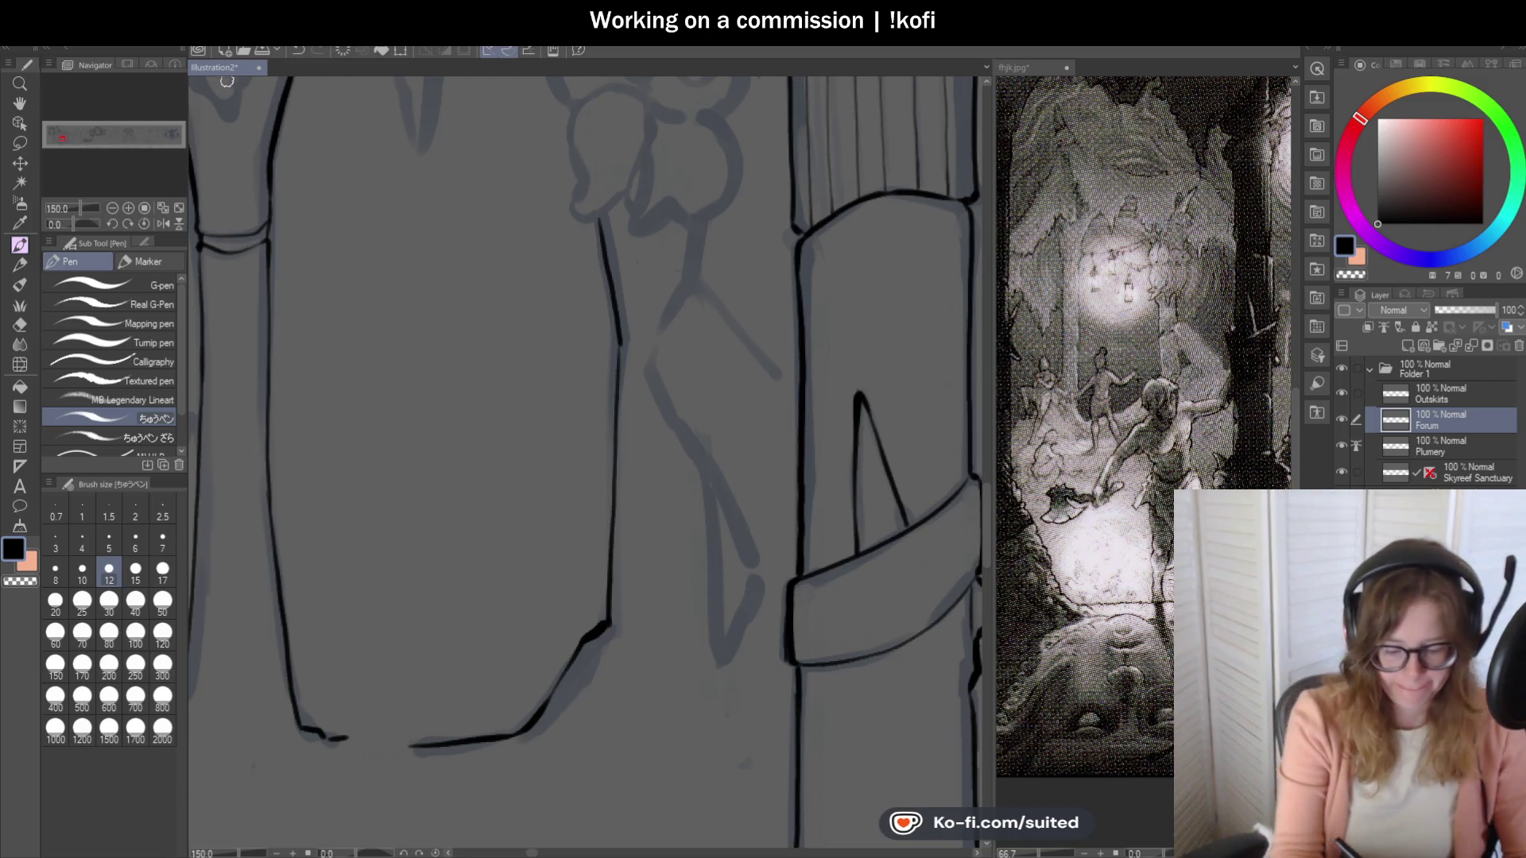
{"action": "scroll", "coordinate": [559, 286], "scroll_direction": "down", "scroll_amount": 3}
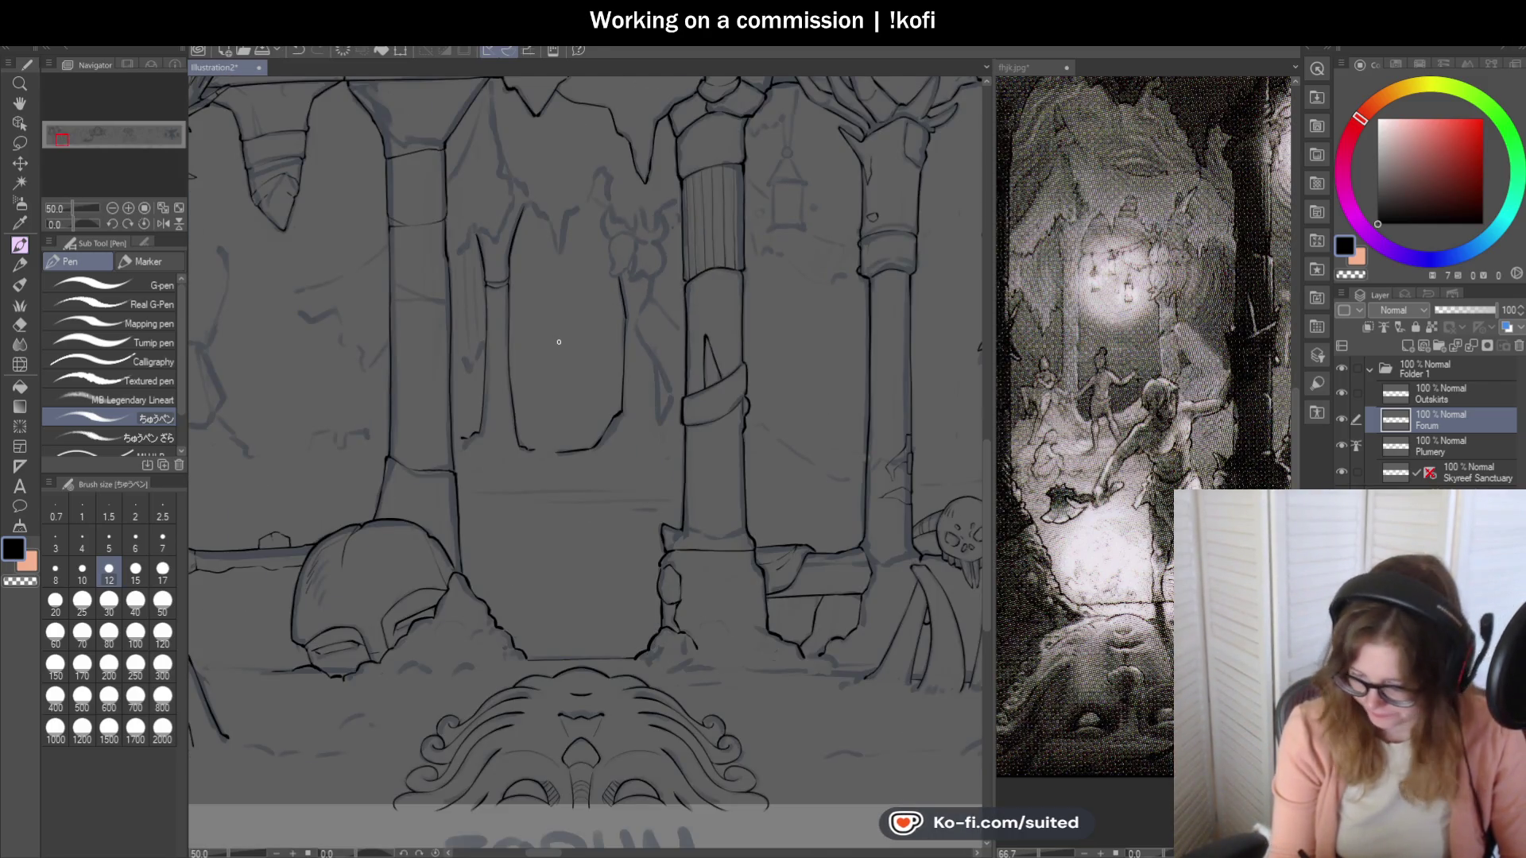
{"action": "scroll", "coordinate": [666, 343], "scroll_direction": "down", "scroll_amount": 1}
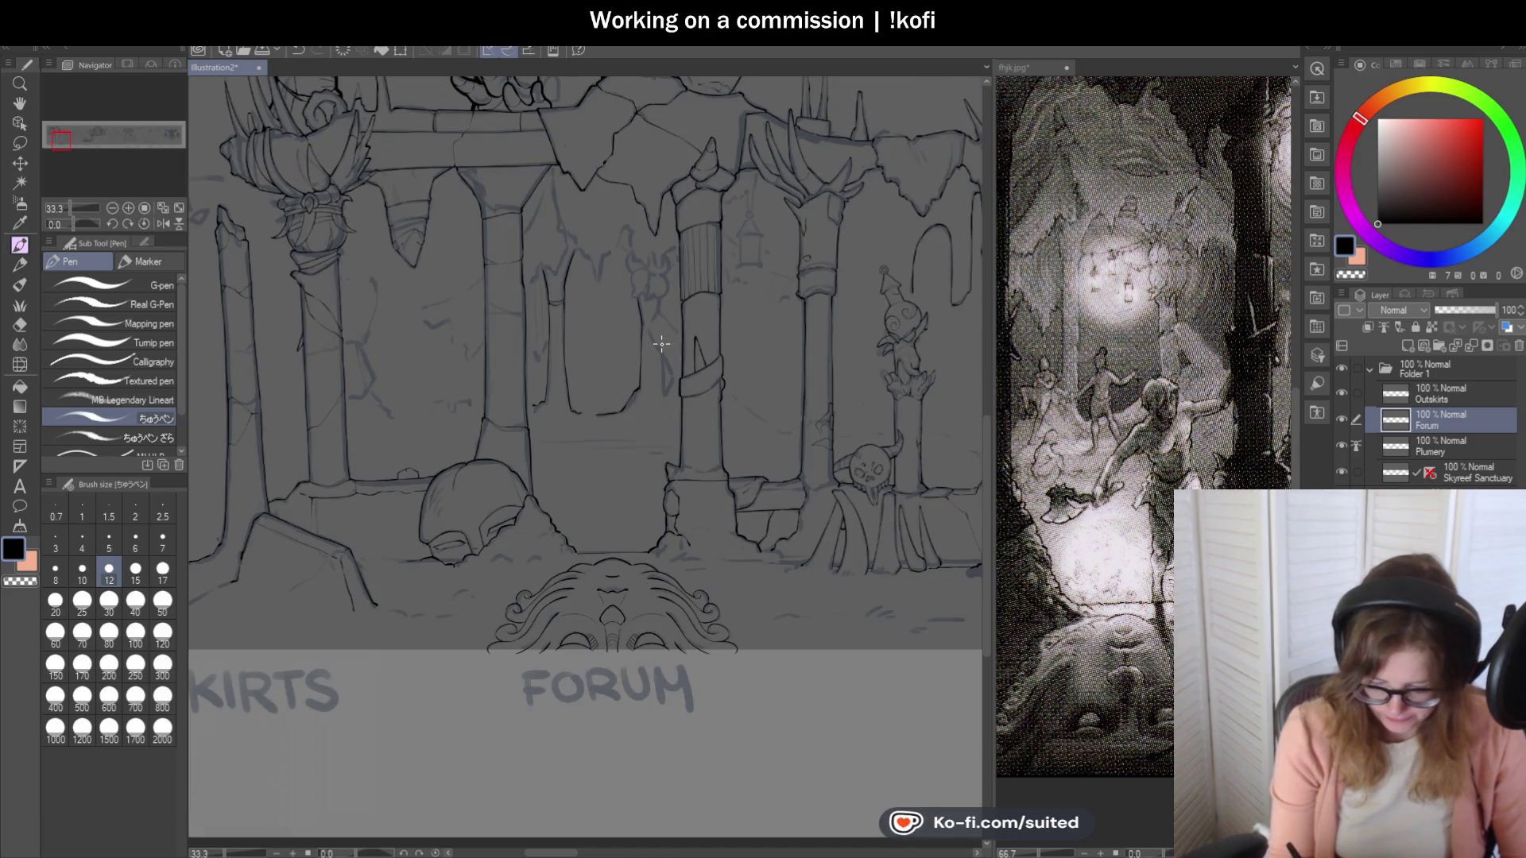
{"action": "scroll", "coordinate": [547, 350], "scroll_direction": "up", "scroll_amount": 1}
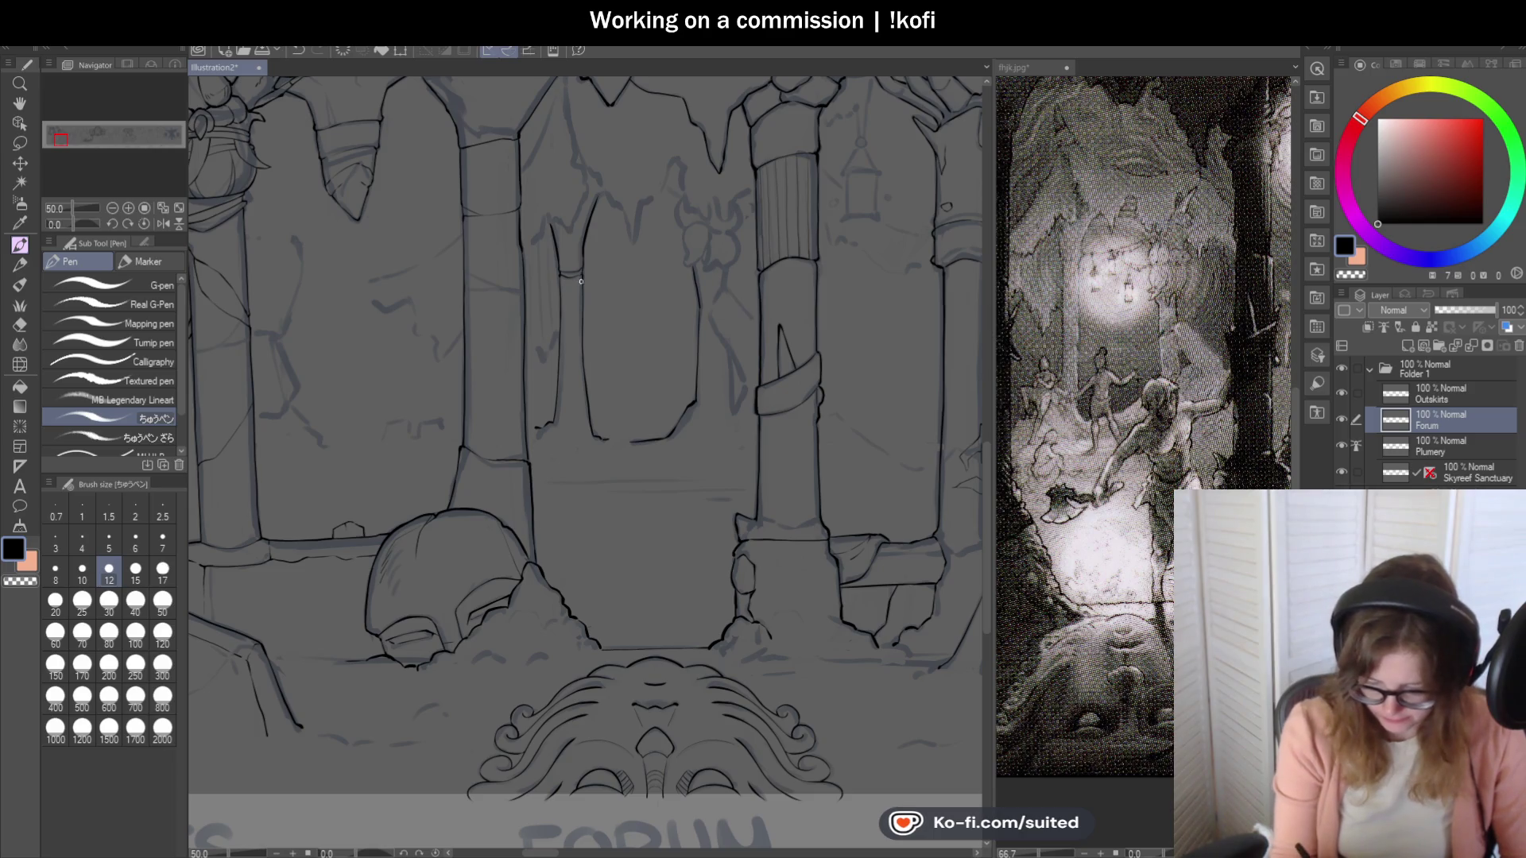
{"action": "scroll", "coordinate": [581, 263], "scroll_direction": "up", "scroll_amount": 4}
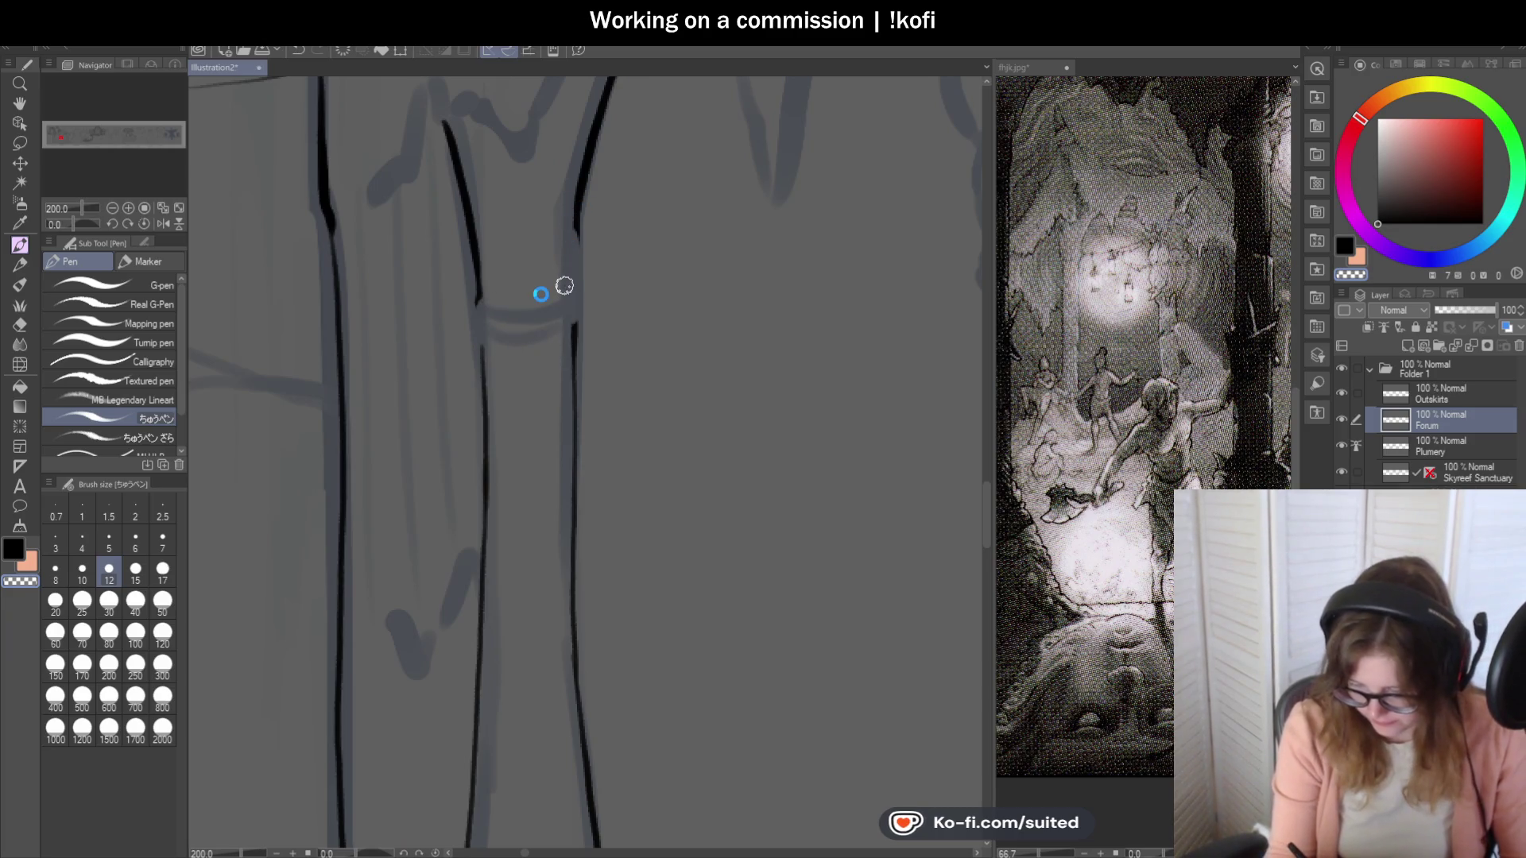
Ink the slender column's right edge and the V-shaped band point below its collar.
{"action": "scroll", "coordinate": [563, 266], "scroll_direction": "up", "scroll_amount": 2}
{"action": "mouse_move", "coordinate": [599, 146]}
{"action": "left_mouse_down"}
{"action": "mouse_move", "coordinate": [613, 279]}
{"action": "mouse_move", "coordinate": [582, 350]}
{"action": "mouse_move", "coordinate": [436, 365]}
{"action": "mouse_move", "coordinate": [395, 331]}
{"action": "mouse_move", "coordinate": [390, 283]}
{"action": "mouse_move", "coordinate": [405, 445]}
{"action": "left_mouse_up"}
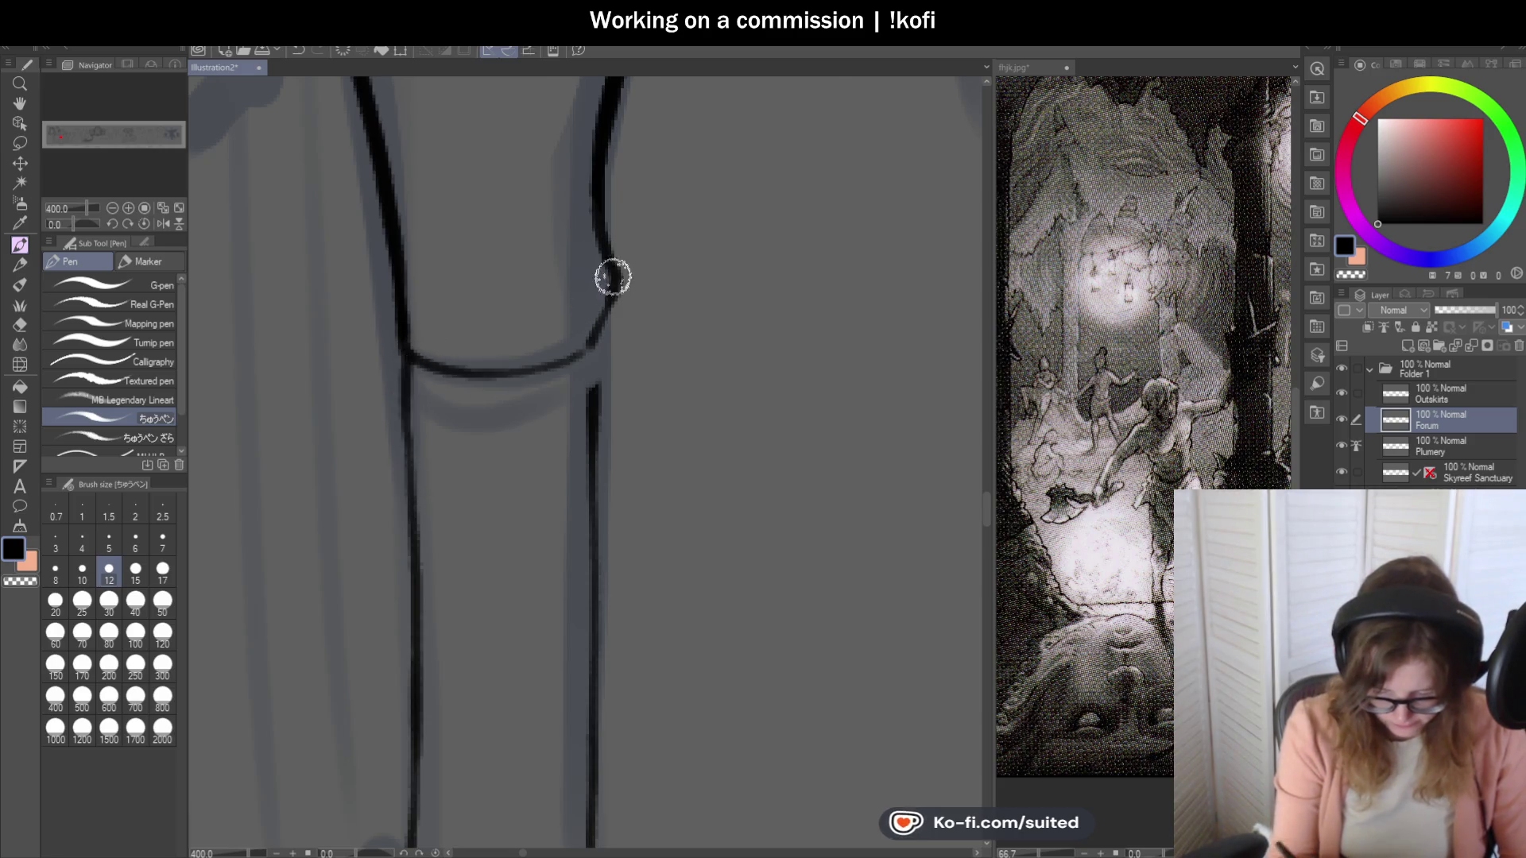
{"action": "scroll", "coordinate": [607, 280], "scroll_direction": "down", "scroll_amount": 2}
{"action": "mouse_move", "coordinate": [597, 277]}
{"action": "left_mouse_down"}
{"action": "mouse_move", "coordinate": [599, 331]}
{"action": "mouse_move", "coordinate": [522, 491]}
{"action": "mouse_move", "coordinate": [474, 535]}
{"action": "mouse_move", "coordinate": [414, 443]}
{"action": "left_mouse_up"}
{"action": "left_click", "coordinate": [478, 539]}
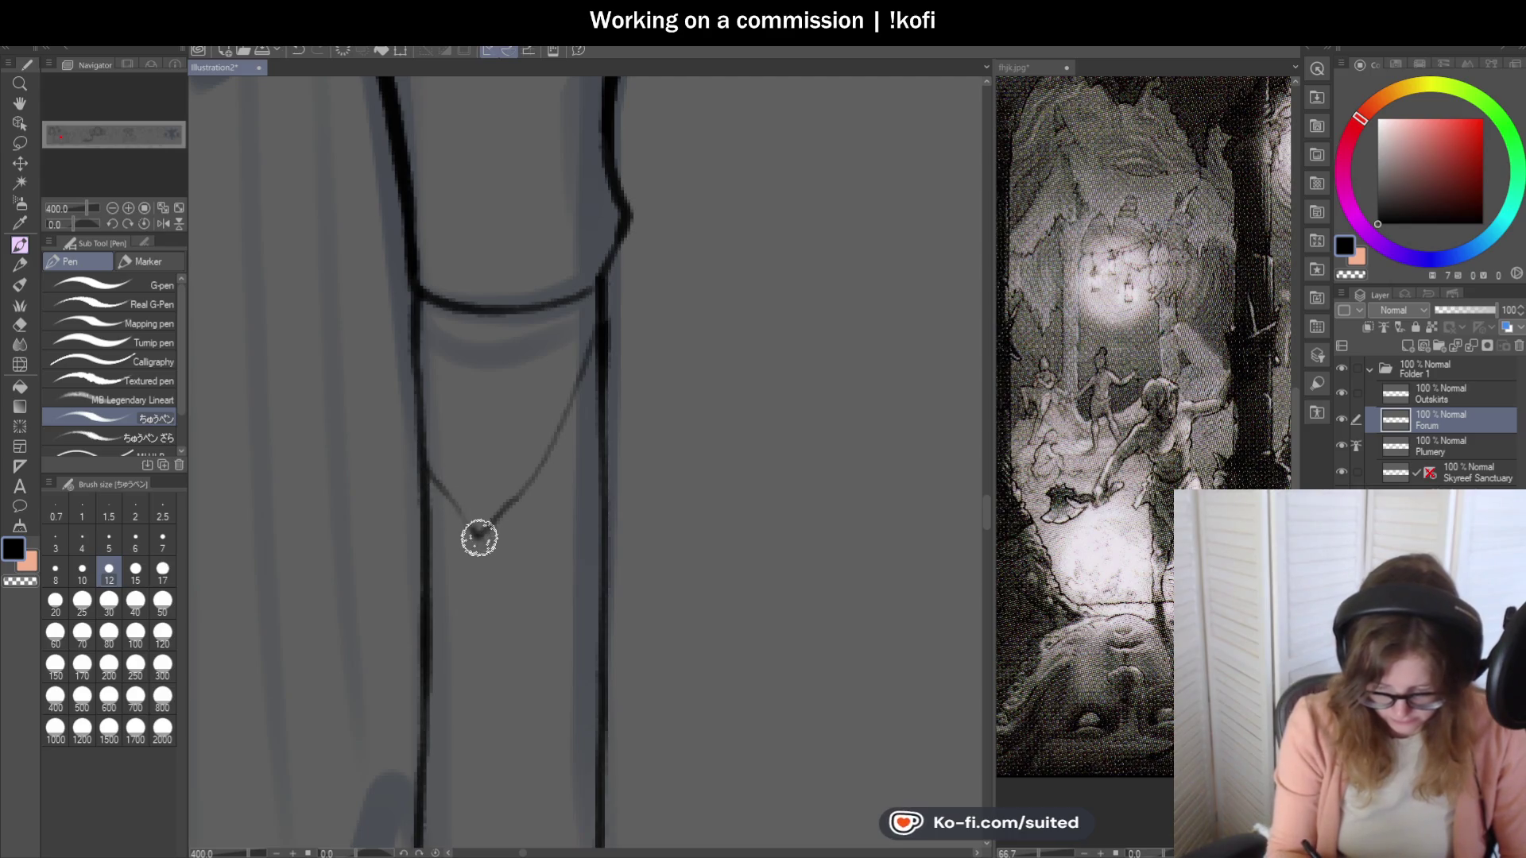
{"action": "scroll", "coordinate": [556, 273], "scroll_direction": "down", "scroll_amount": 3}
{"action": "scroll", "coordinate": [565, 326], "scroll_direction": "up", "scroll_amount": 3}
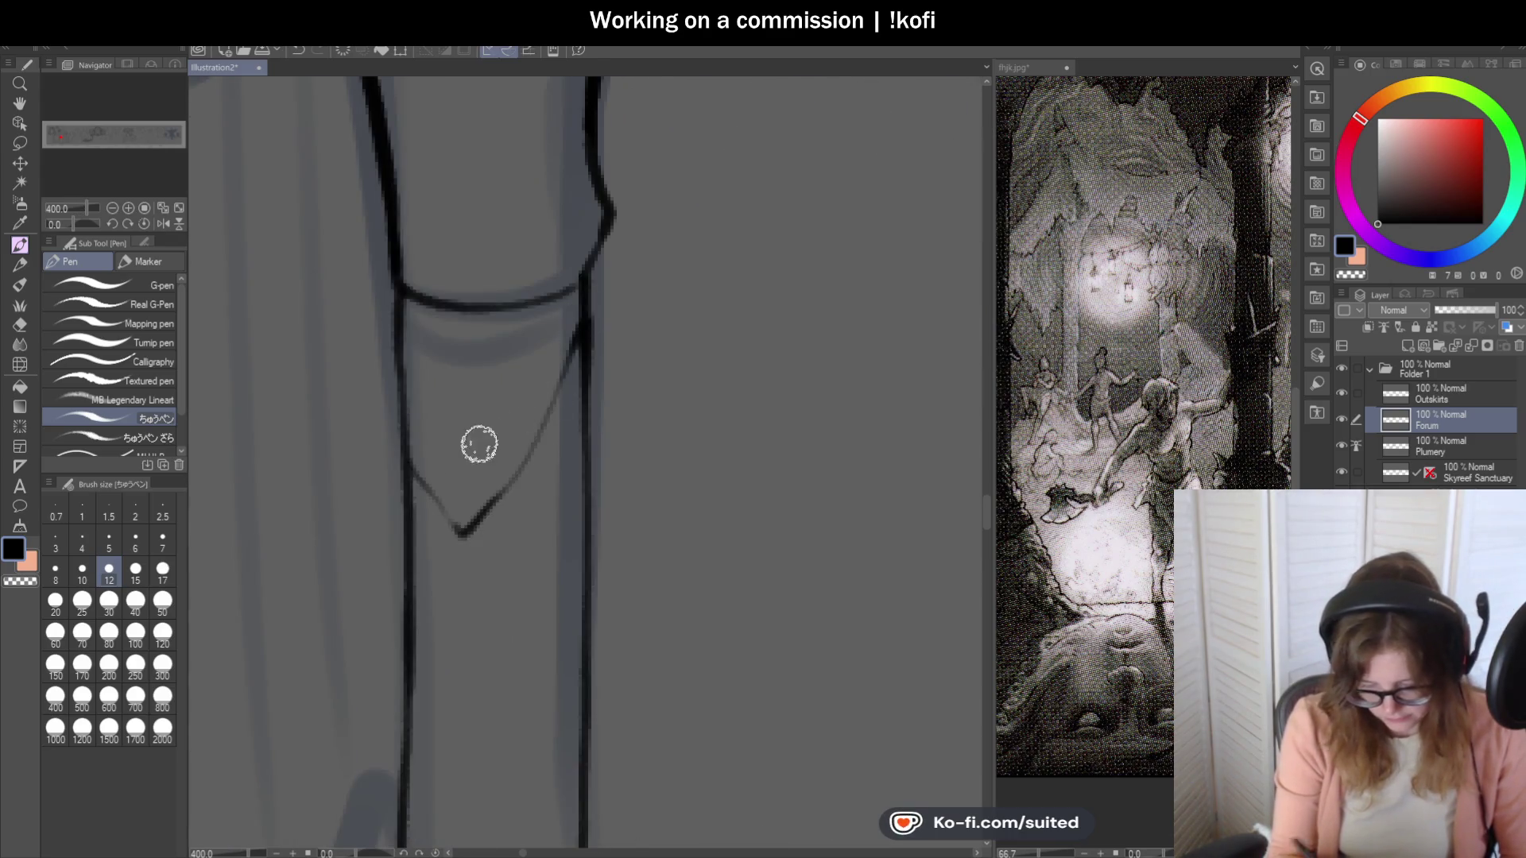
{"action": "scroll", "coordinate": [631, 456], "scroll_direction": "down", "scroll_amount": 1}
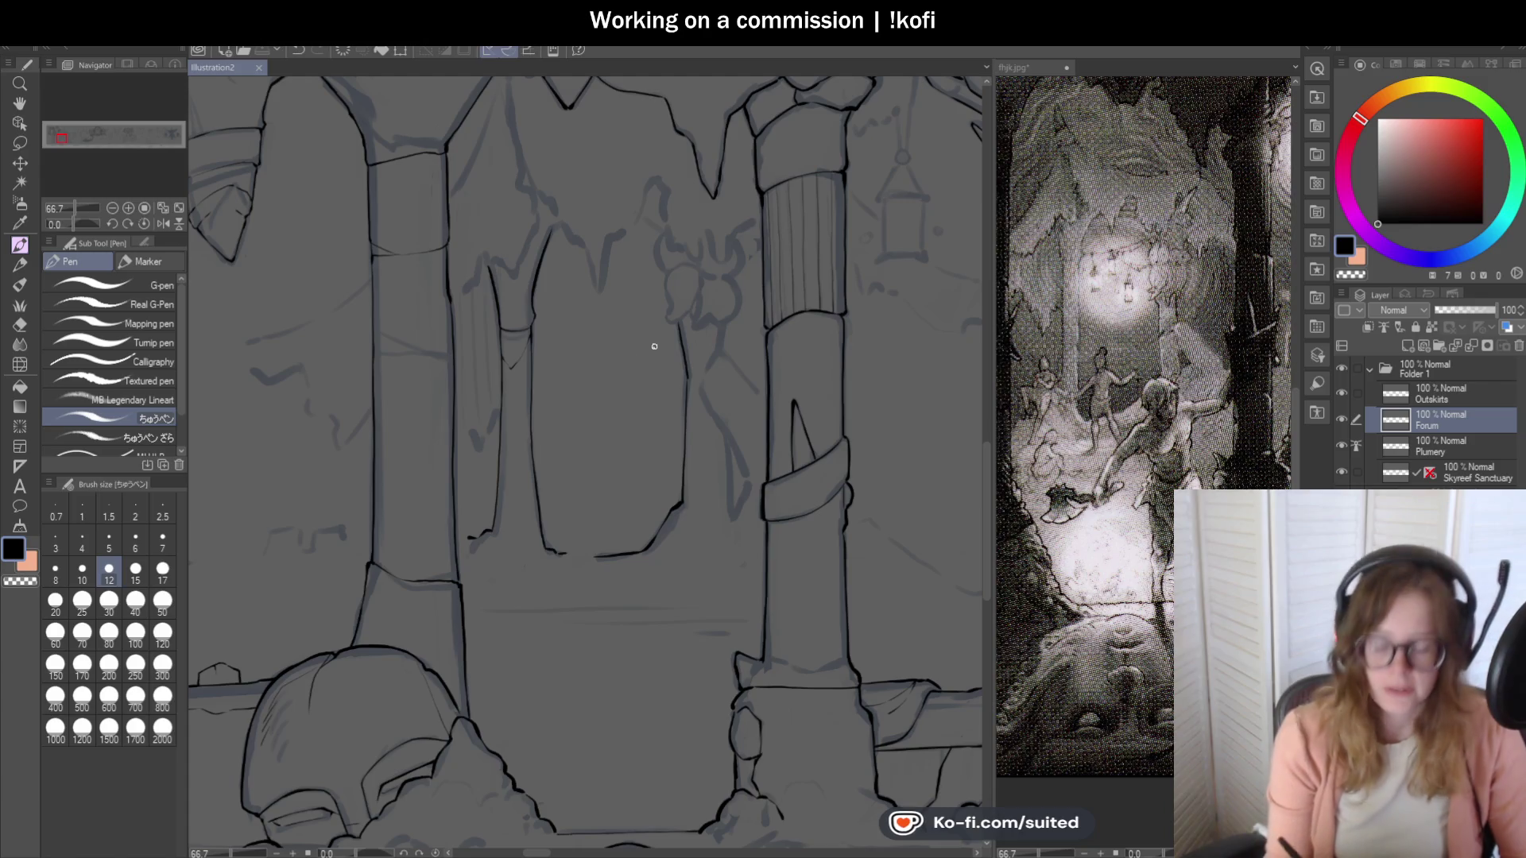
Ink the leaning slab's hooked top and its diagonal upper edge.
{"action": "scroll", "coordinate": [658, 354], "scroll_direction": "down", "scroll_amount": 1}
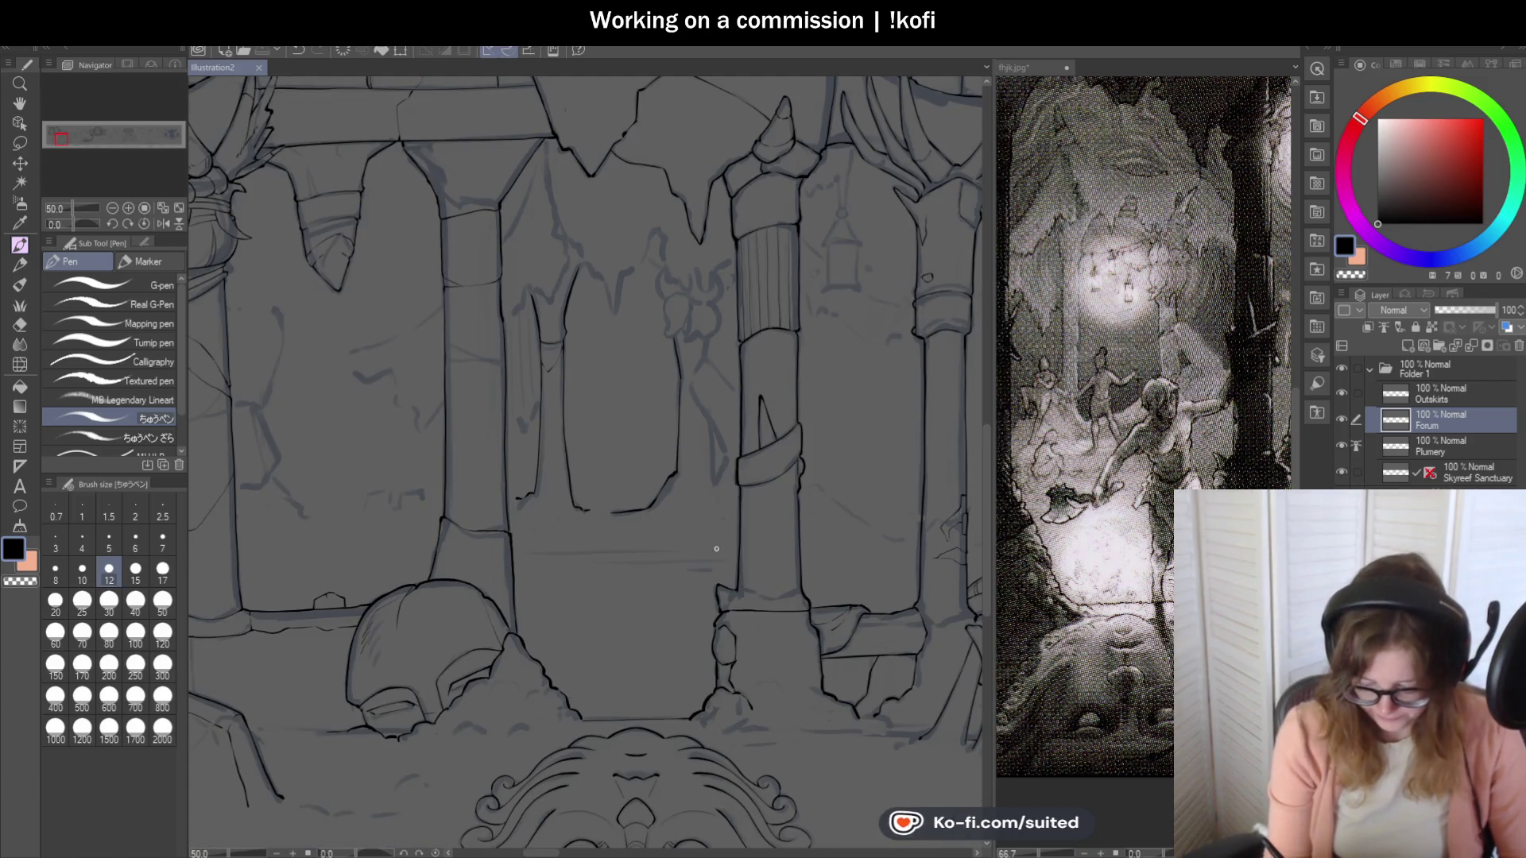
{"action": "scroll", "coordinate": [676, 447], "scroll_direction": "up", "scroll_amount": 4}
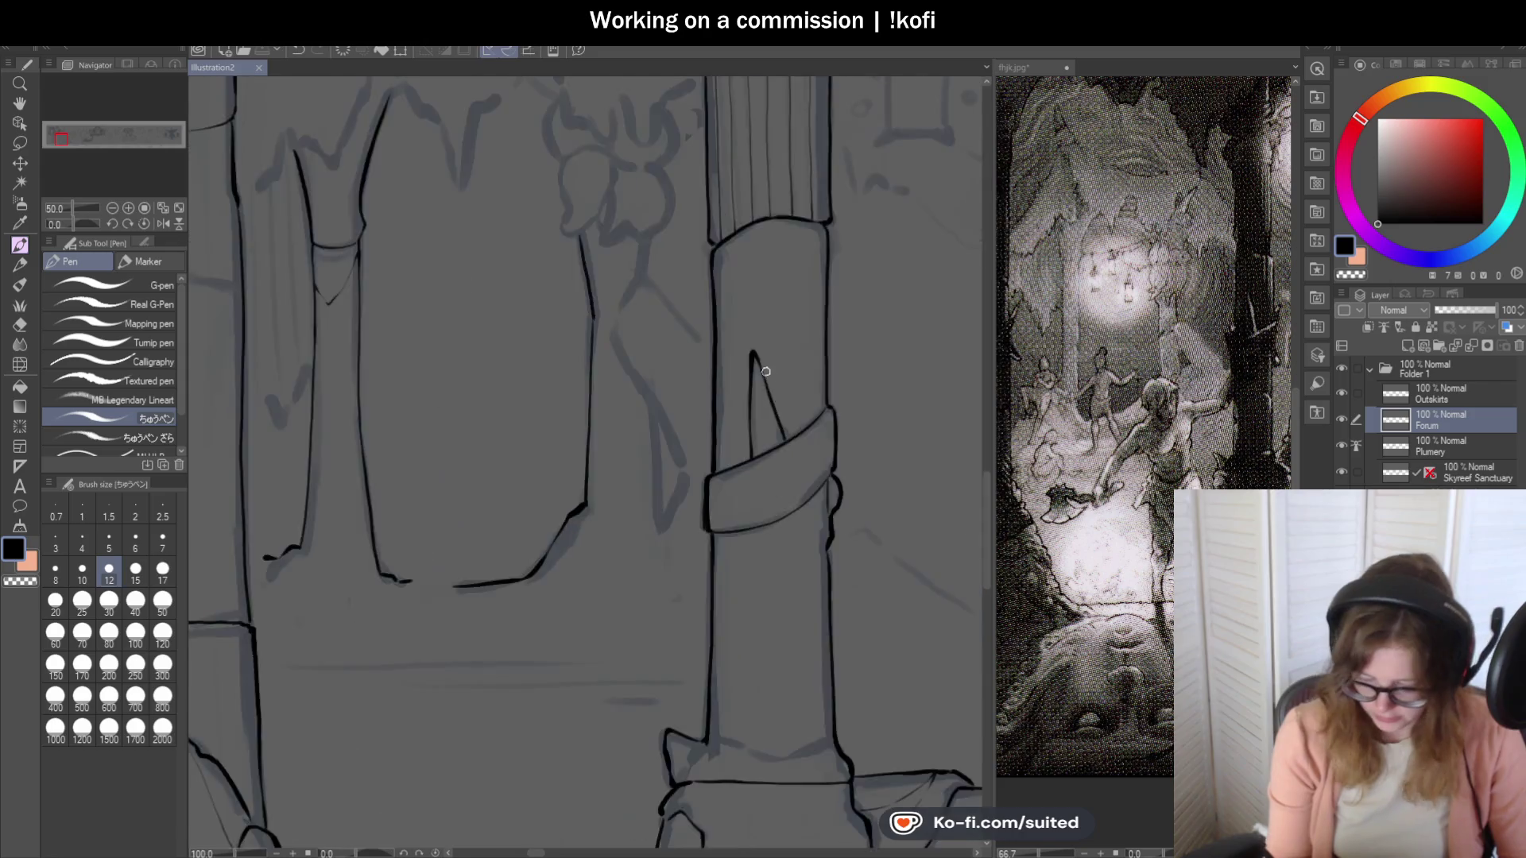
{"action": "mouse_move", "coordinate": [554, 209]}
{"action": "left_mouse_down"}
{"action": "mouse_move", "coordinate": [528, 211]}
{"action": "mouse_move", "coordinate": [481, 310]}
{"action": "mouse_move", "coordinate": [572, 481]}
{"action": "left_mouse_up"}
{"action": "scroll", "coordinate": [566, 353], "scroll_direction": "down", "scroll_amount": 1}
{"action": "scroll", "coordinate": [566, 353], "scroll_direction": "down", "scroll_amount": 2}
{"action": "scroll", "coordinate": [659, 460], "scroll_direction": "up", "scroll_amount": 5}
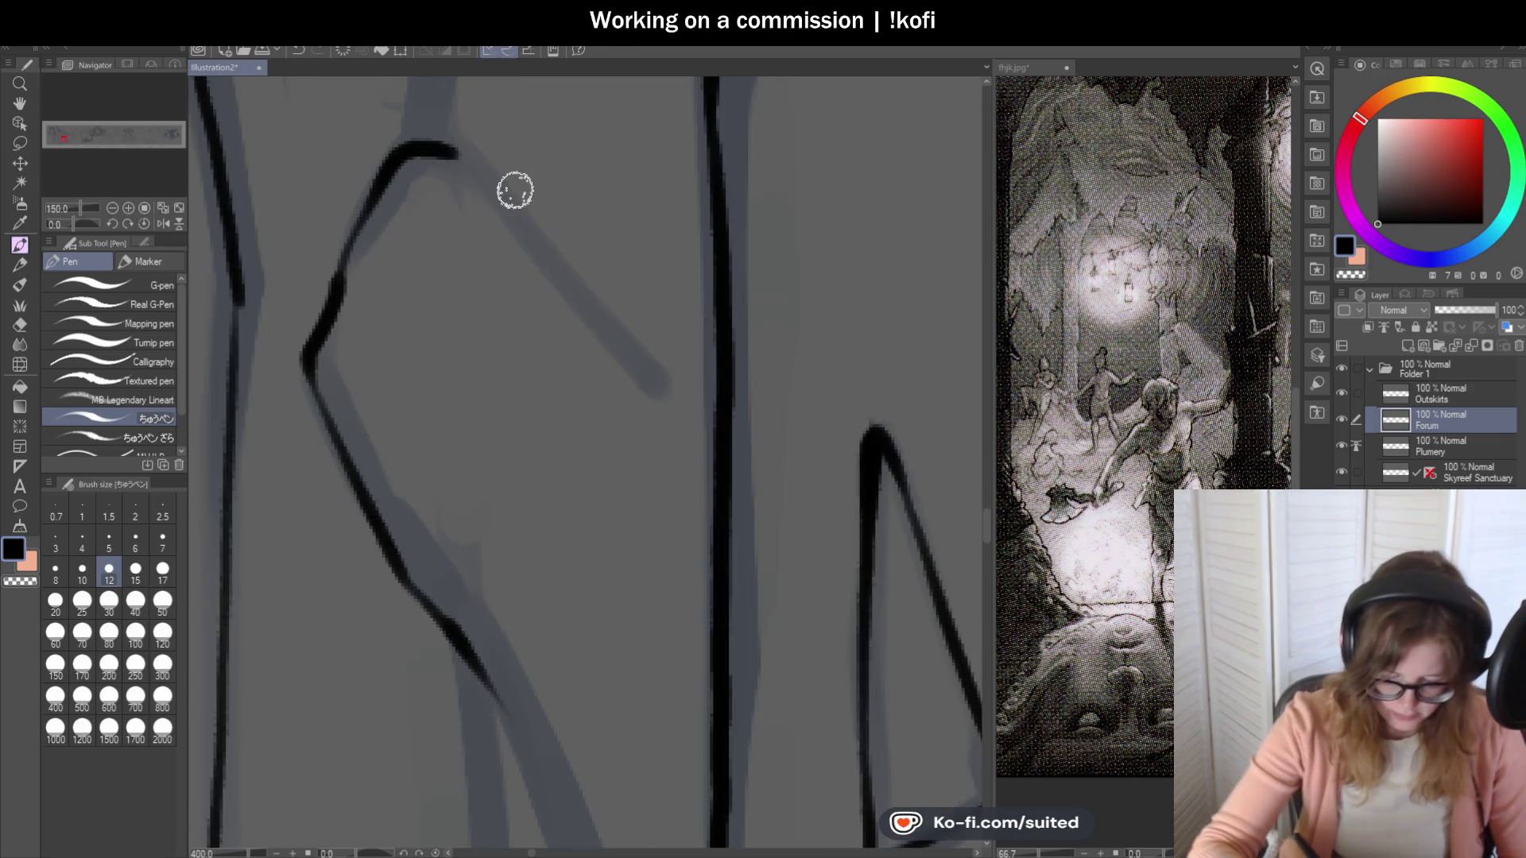
{"action": "left_click_drag", "start_coordinate": [457, 154], "coordinate": [724, 433]}
{"action": "scroll", "coordinate": [596, 212], "scroll_direction": "down", "scroll_amount": 4}
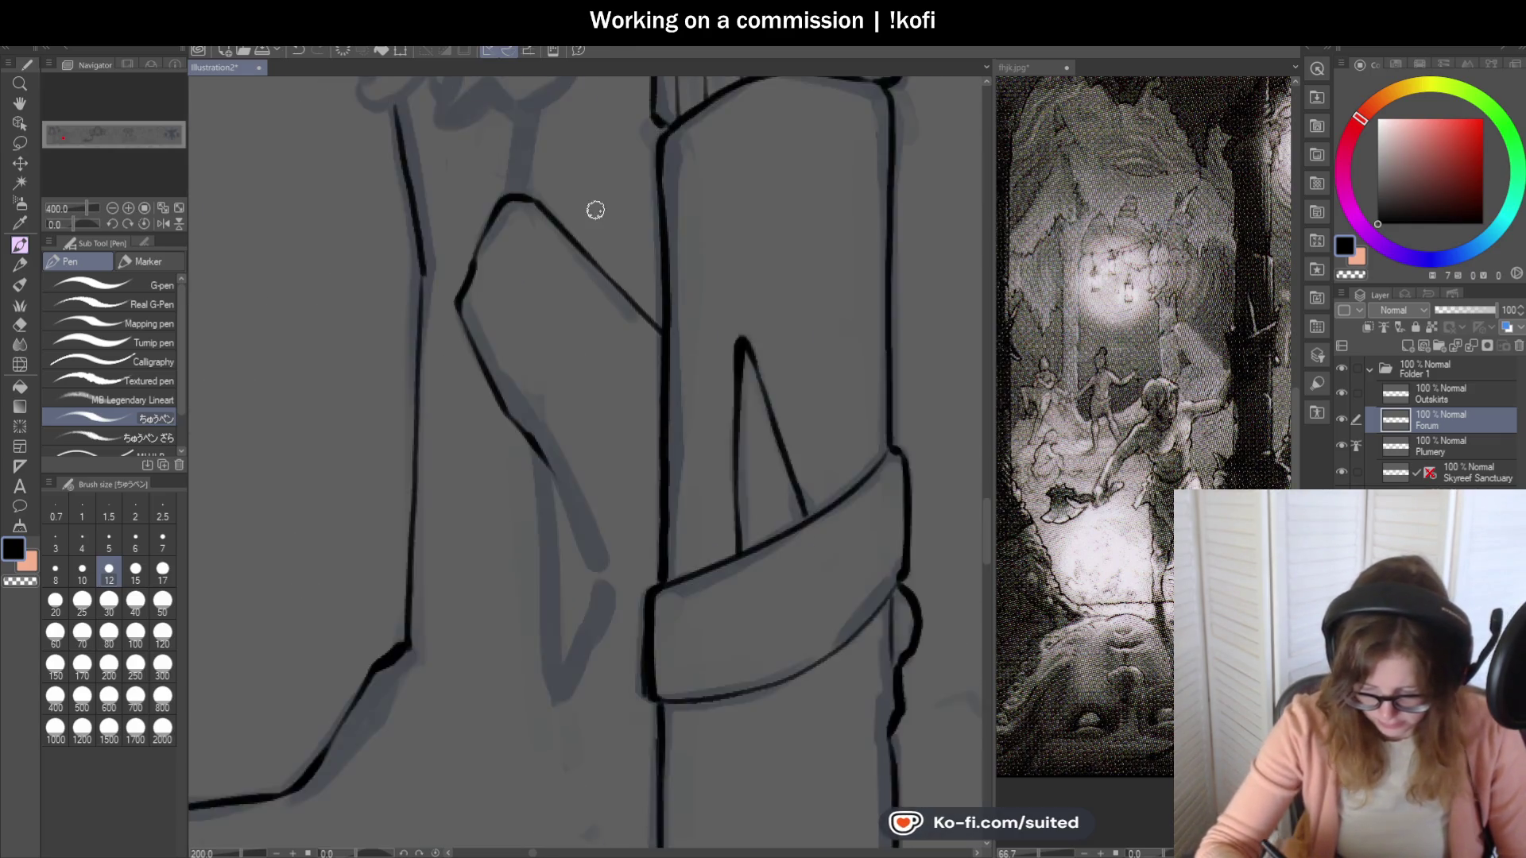
{"action": "scroll", "coordinate": [640, 466], "scroll_direction": "up", "scroll_amount": 2}
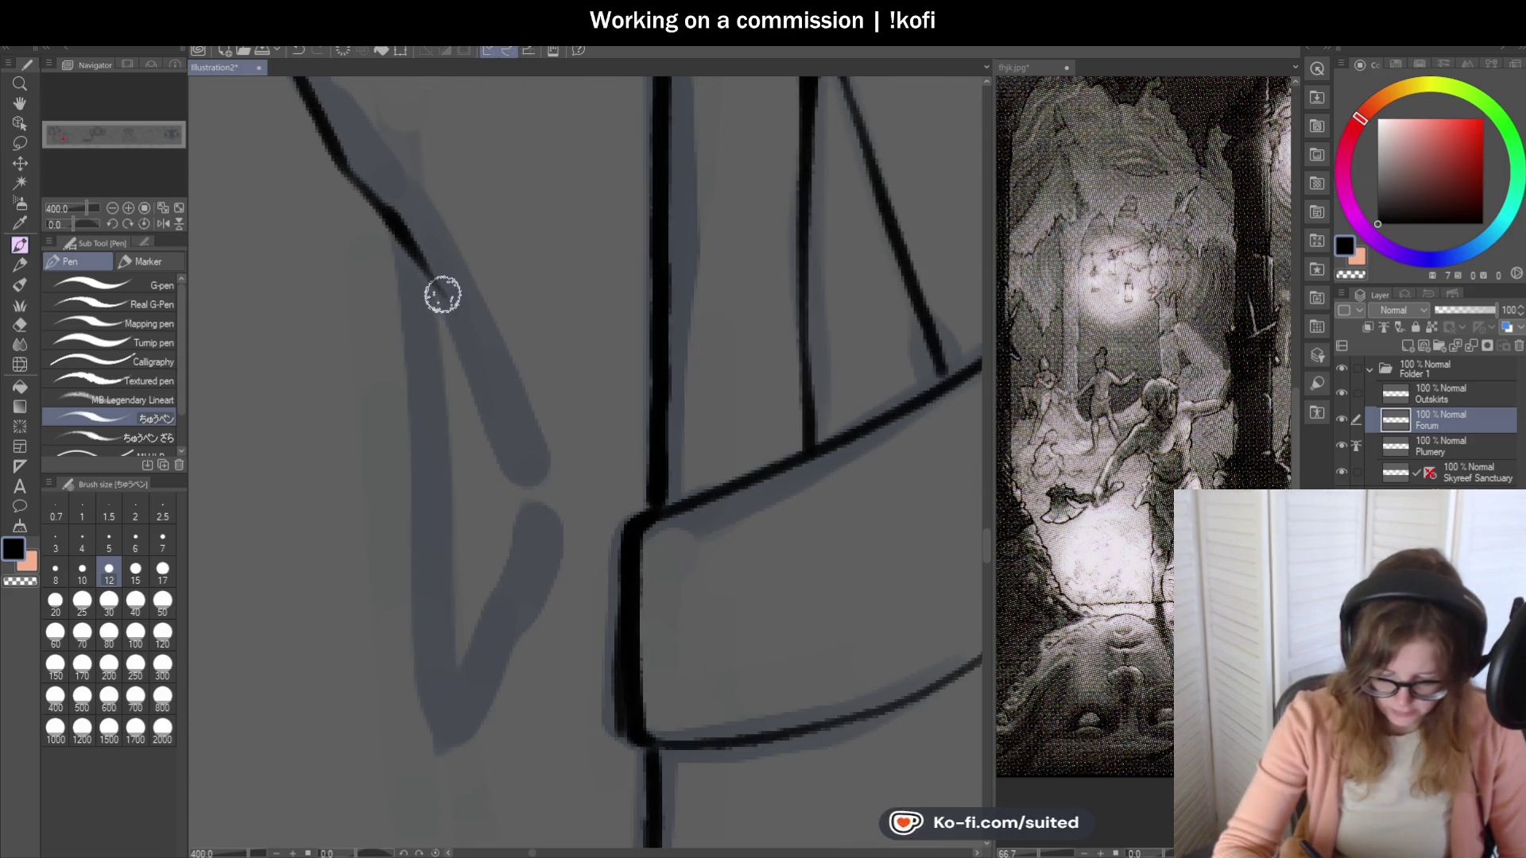
Add a thin fold line down the slab and clean it up with transparent colour.
{"action": "left_click_drag", "start_coordinate": [436, 289], "coordinate": [562, 518]}
{"action": "scroll", "coordinate": [613, 350], "scroll_direction": "down", "scroll_amount": 4}
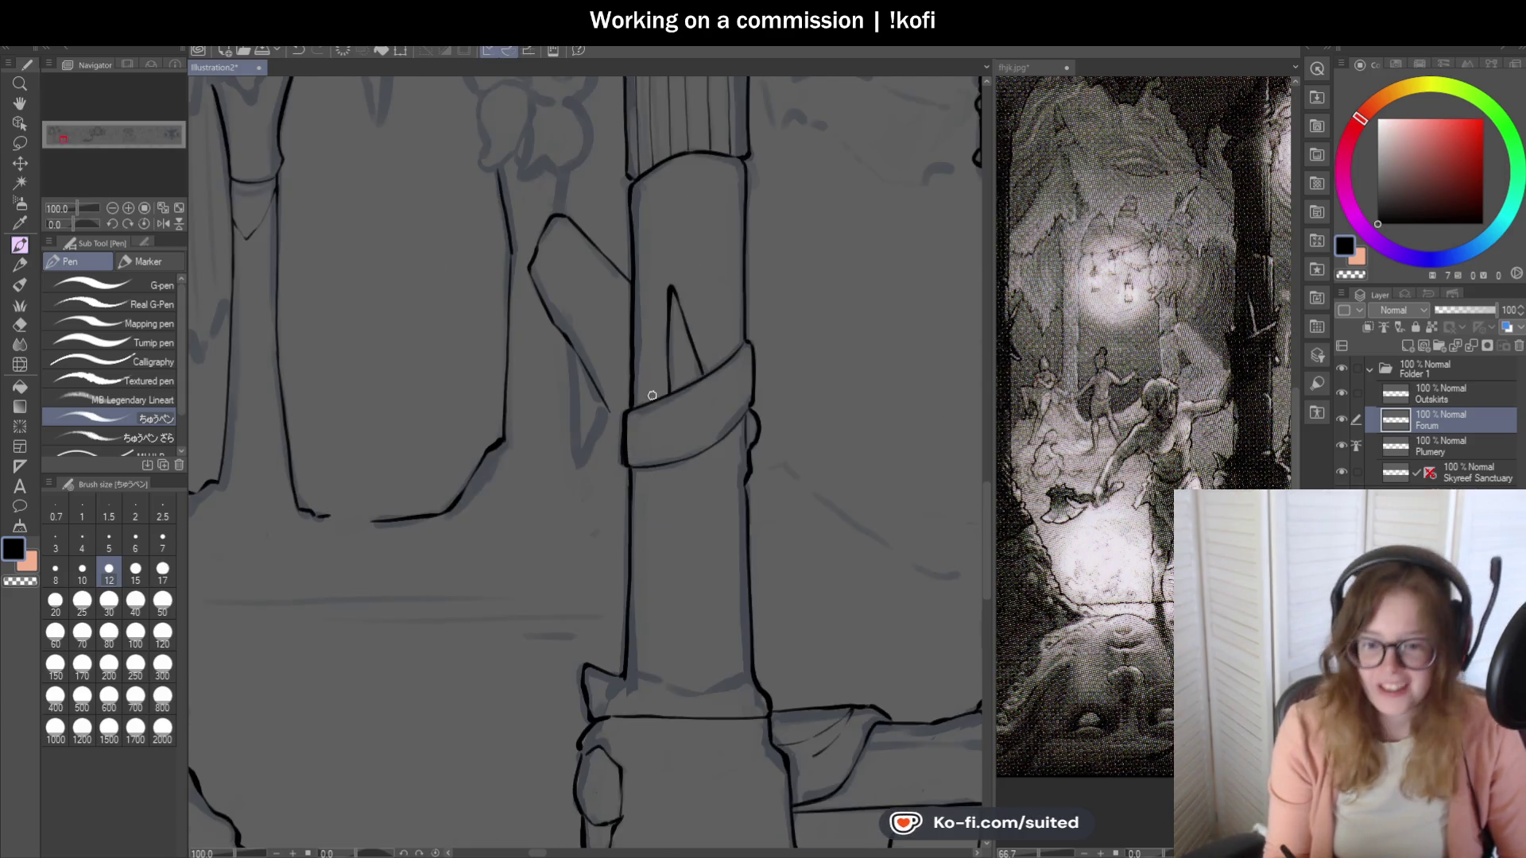
{"action": "scroll", "coordinate": [598, 459], "scroll_direction": "up", "scroll_amount": 2}
{"action": "key", "text": "c"}
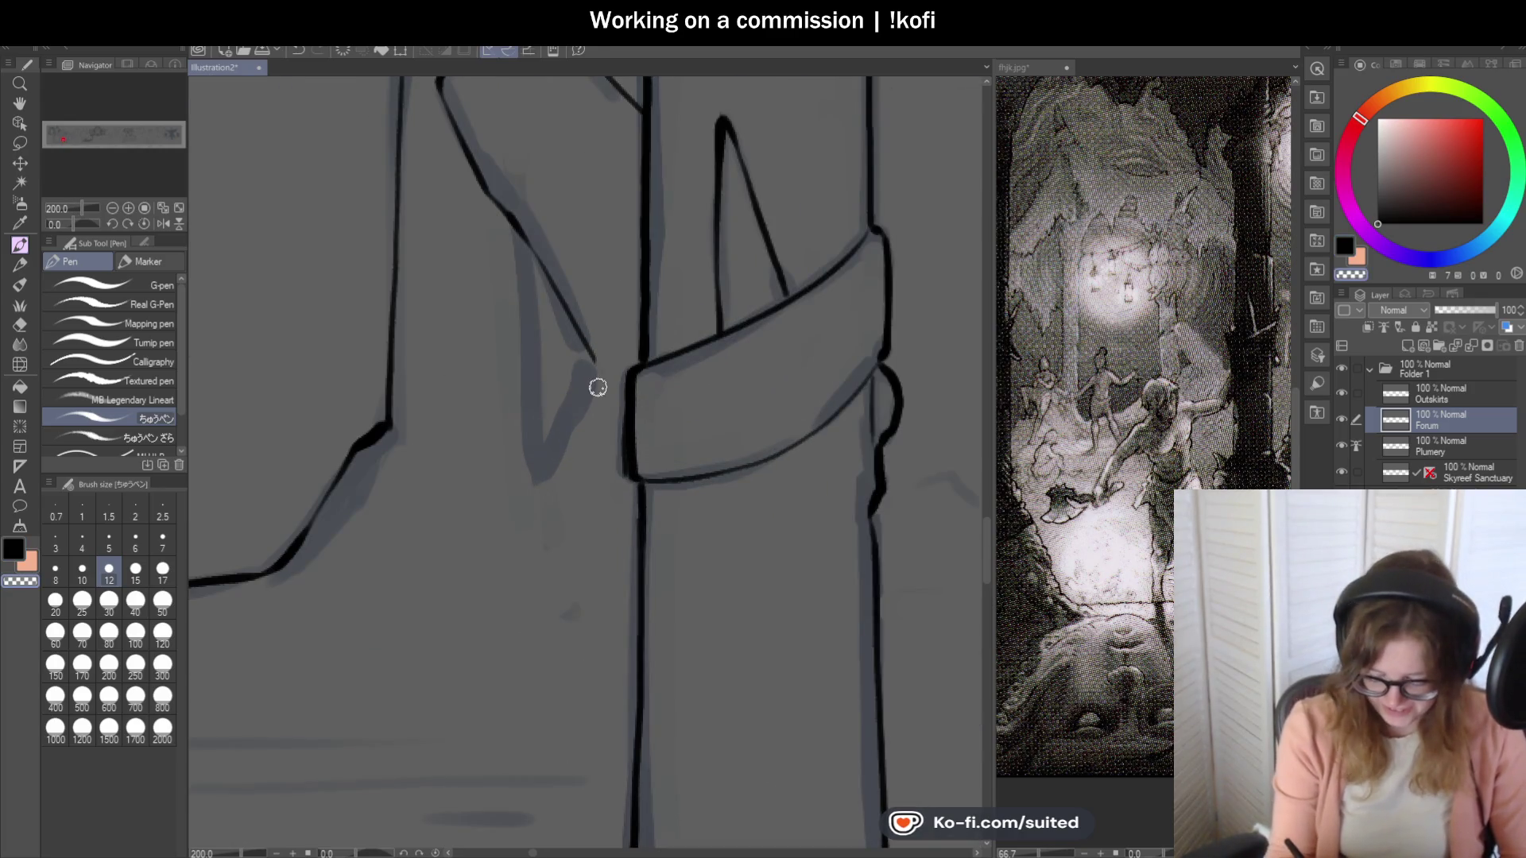
{"action": "scroll", "coordinate": [586, 406], "scroll_direction": "up", "scroll_amount": 2}
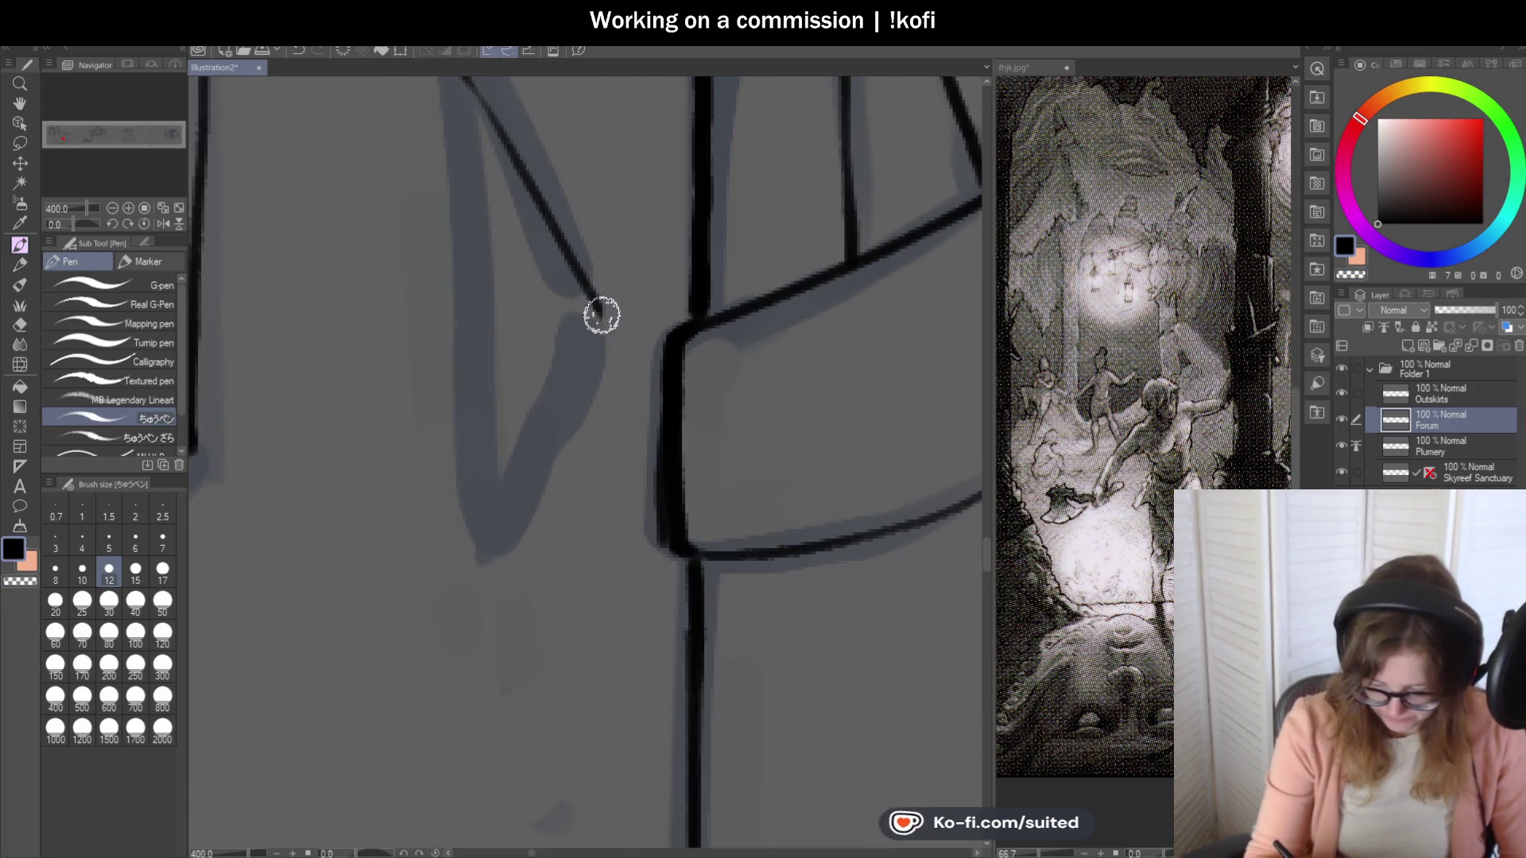
{"action": "mouse_move", "coordinate": [604, 340]}
{"action": "left_mouse_down"}
{"action": "mouse_move", "coordinate": [532, 429]}
{"action": "mouse_move", "coordinate": [485, 545]}
{"action": "left_mouse_up"}
{"action": "scroll", "coordinate": [638, 359], "scroll_direction": "down", "scroll_amount": 3}
{"action": "scroll", "coordinate": [589, 335], "scroll_direction": "up", "scroll_amount": 1}
Ink the slab's fold line, upper corner edge and a short vertical linking stroke.
{"action": "left_click_drag", "start_coordinate": [565, 239], "coordinate": [580, 451]}
{"action": "scroll", "coordinate": [602, 307], "scroll_direction": "down", "scroll_amount": 2}
{"action": "scroll", "coordinate": [531, 202], "scroll_direction": "up", "scroll_amount": 4}
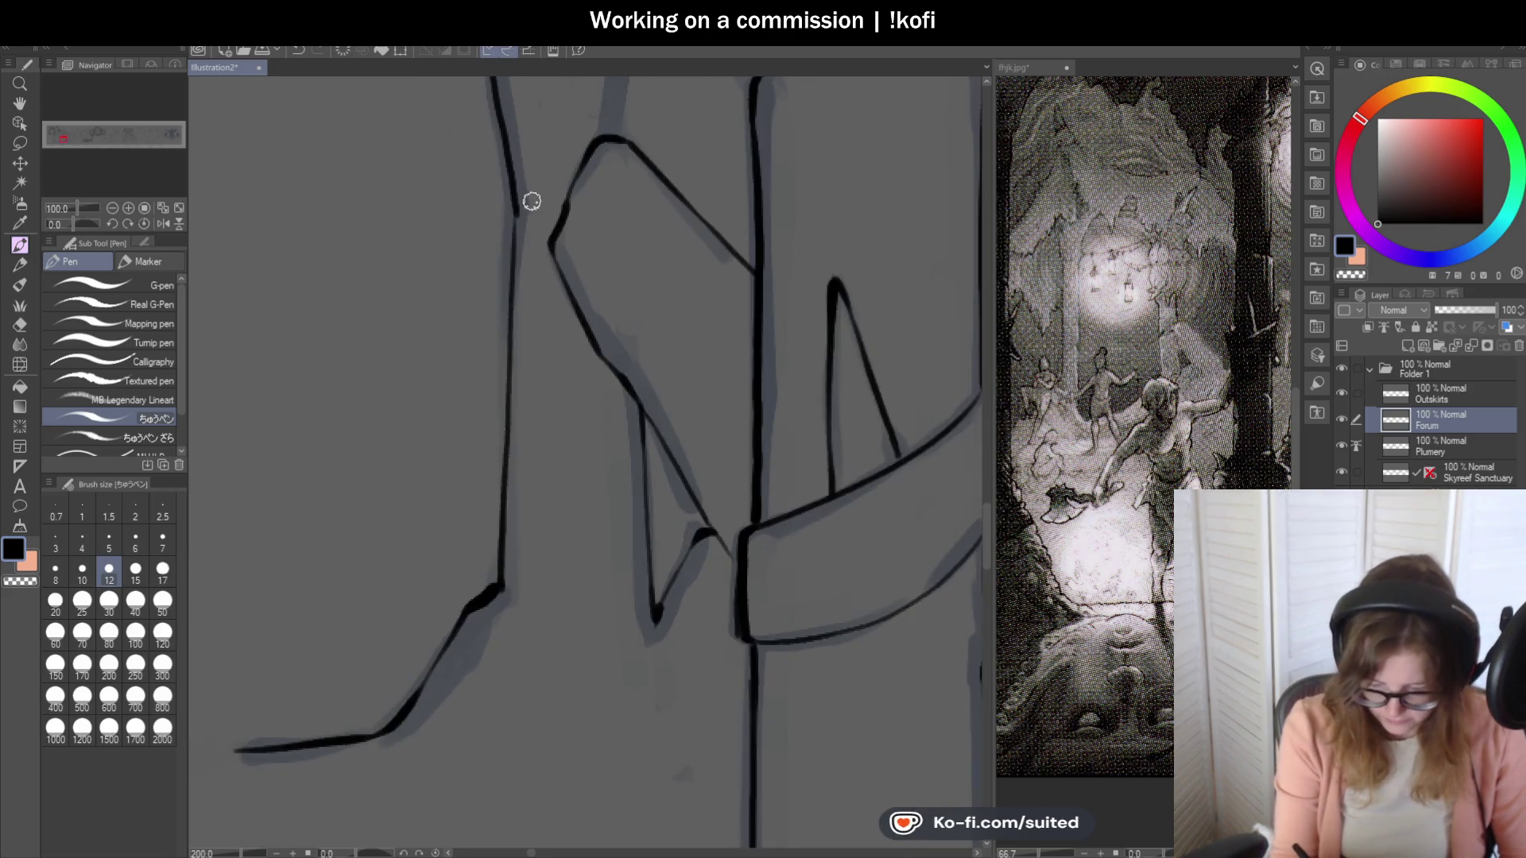
{"action": "mouse_move", "coordinate": [513, 213]}
{"action": "left_mouse_down"}
{"action": "mouse_move", "coordinate": [589, 164]}
{"action": "mouse_move", "coordinate": [628, 159]}
{"action": "mouse_move", "coordinate": [512, 188]}
{"action": "mouse_move", "coordinate": [501, 278]}
{"action": "left_mouse_up"}
{"action": "scroll", "coordinate": [599, 333], "scroll_direction": "down", "scroll_amount": 4}
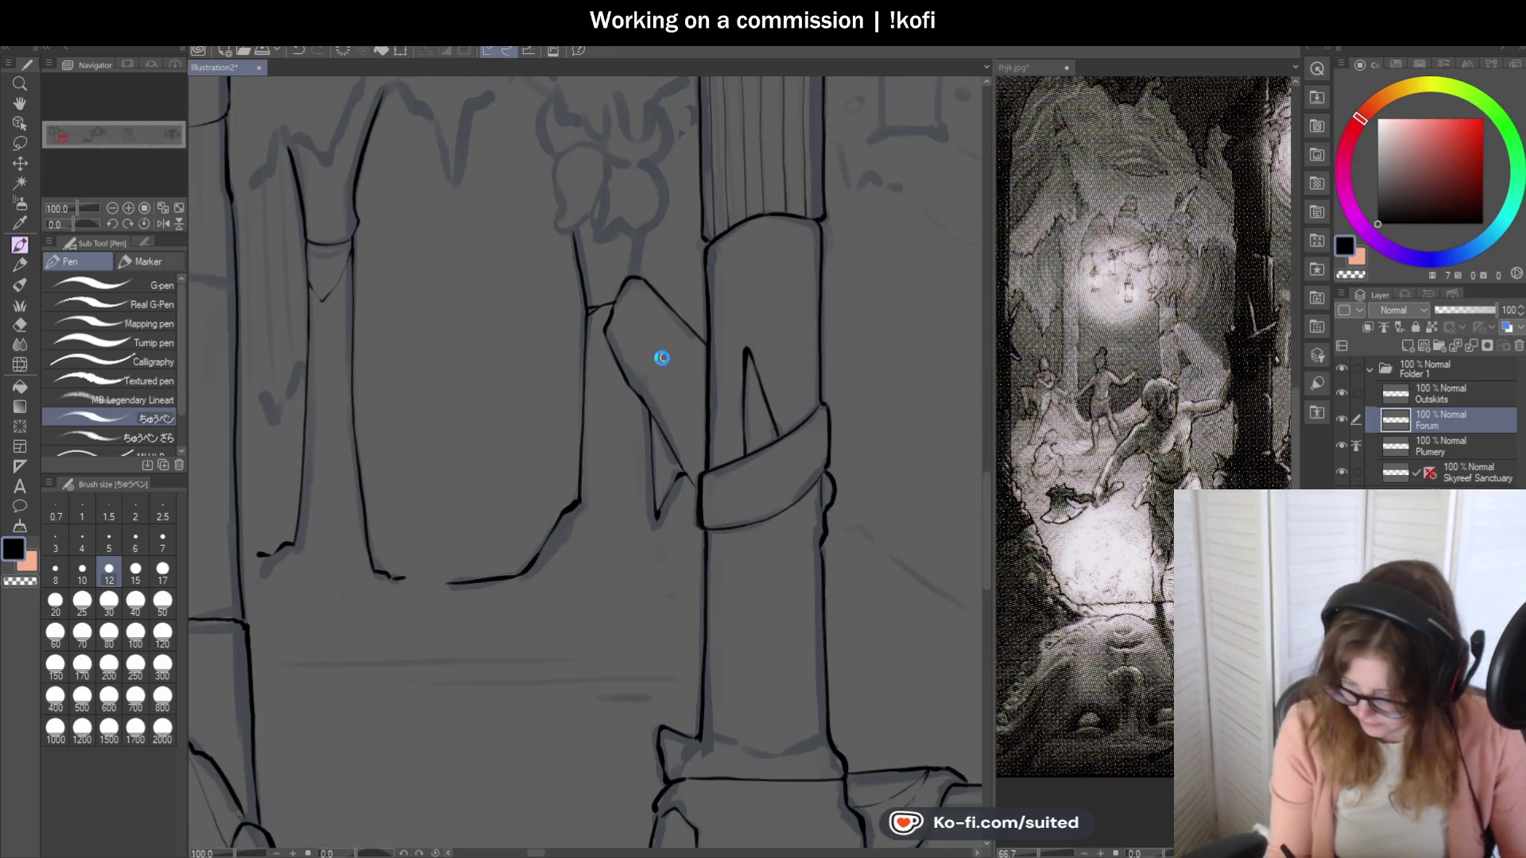
{"action": "scroll", "coordinate": [648, 262], "scroll_direction": "up", "scroll_amount": 2}
{"action": "left_click_drag", "start_coordinate": [628, 291], "coordinate": [632, 224]}
{"action": "scroll", "coordinate": [673, 429], "scroll_direction": "down", "scroll_amount": 3}
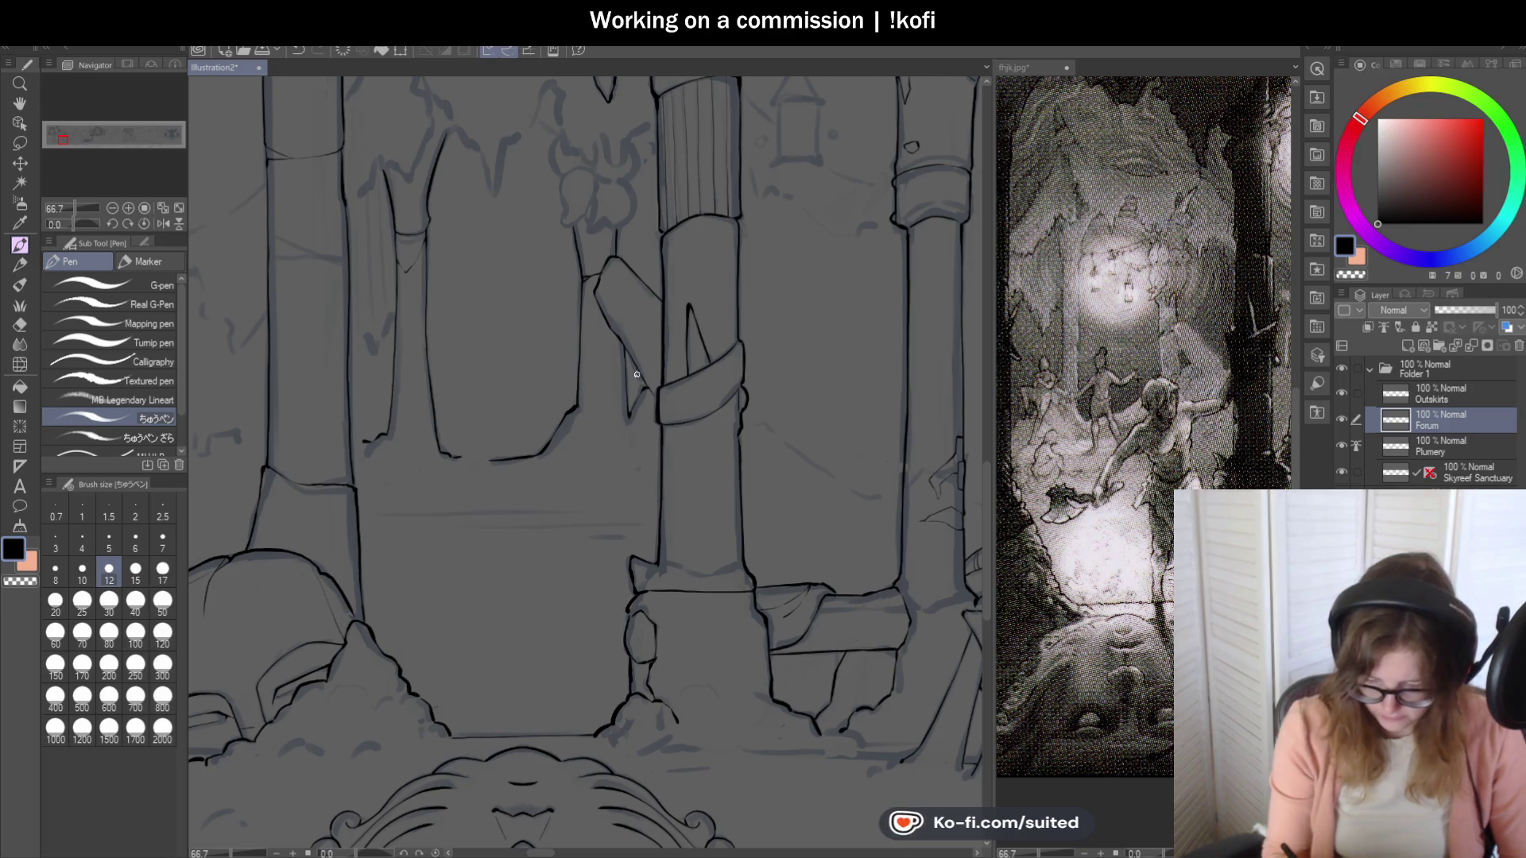
{"action": "scroll", "coordinate": [568, 262], "scroll_direction": "down", "scroll_amount": 1}
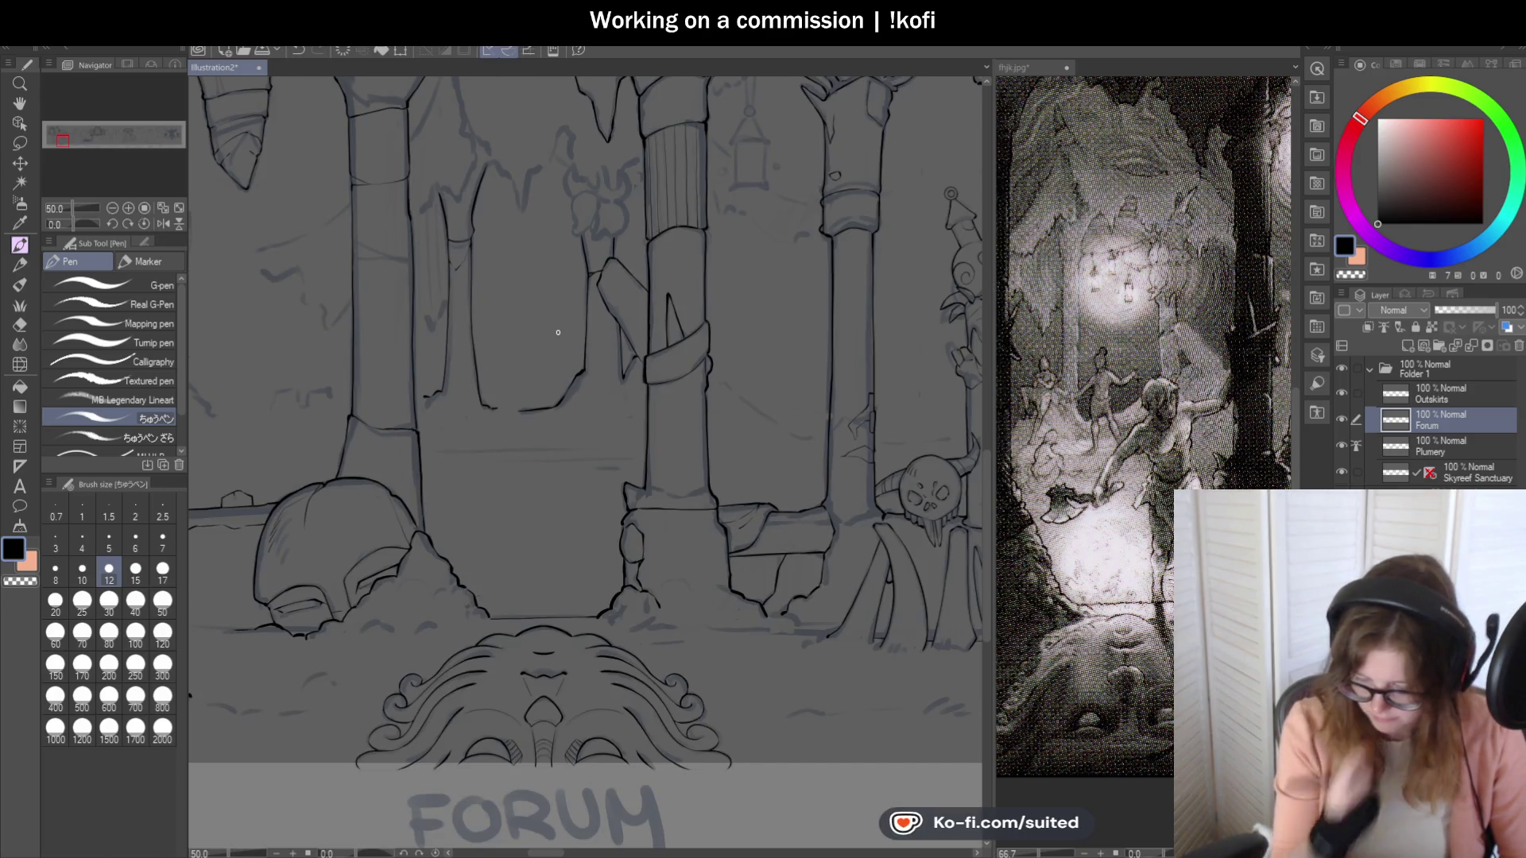
Ink the first stalactite edge, redrawing it as one longer line extending downward.
{"action": "scroll", "coordinate": [597, 403], "scroll_direction": "down", "scroll_amount": 1}
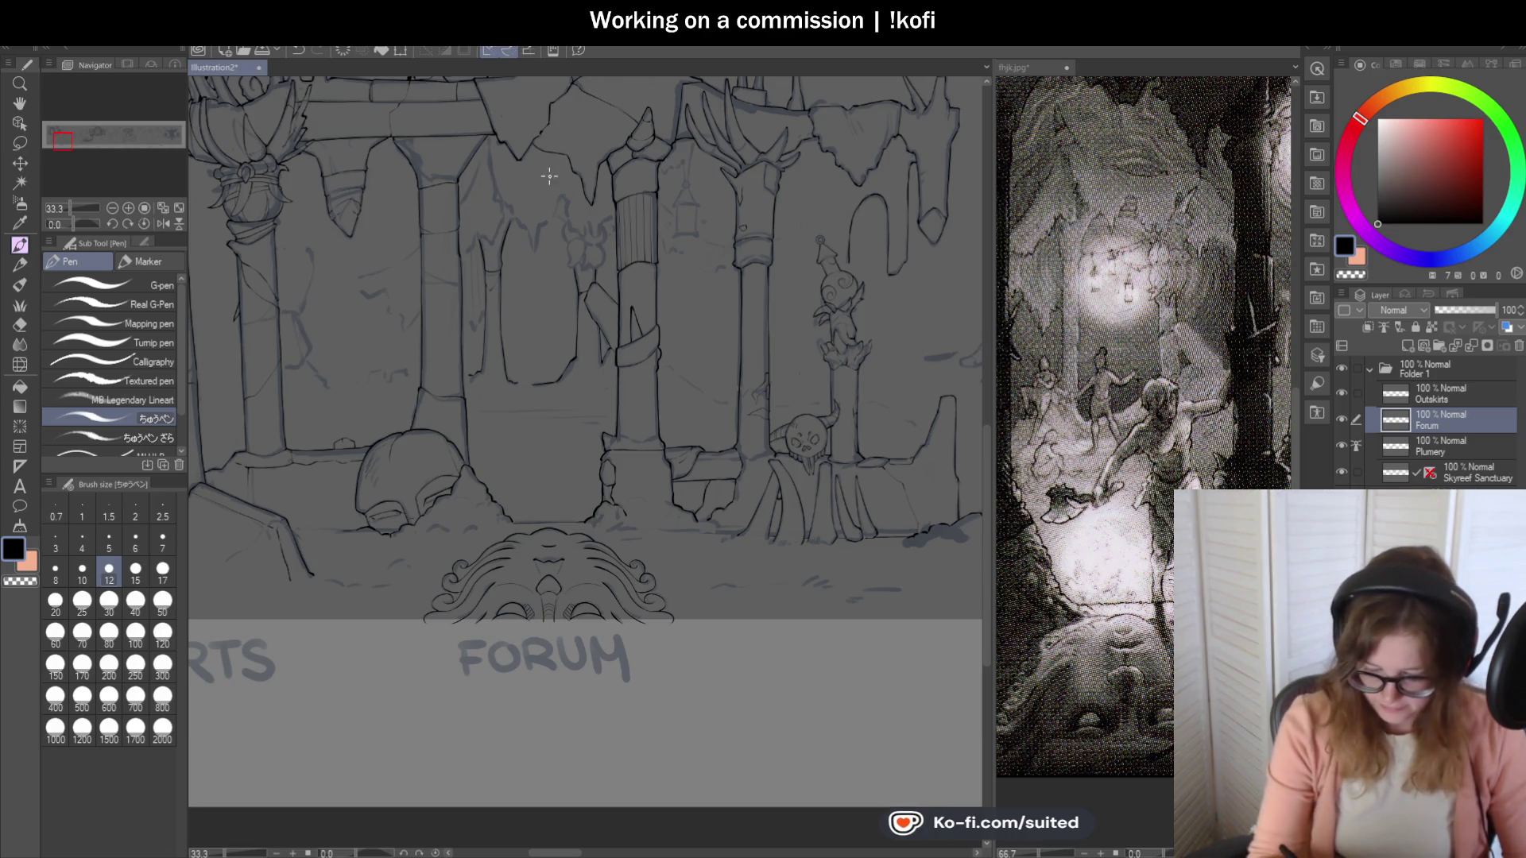
{"action": "scroll", "coordinate": [557, 155], "scroll_direction": "up", "scroll_amount": 4}
{"action": "scroll", "coordinate": [432, 171], "scroll_direction": "up", "scroll_amount": 1}
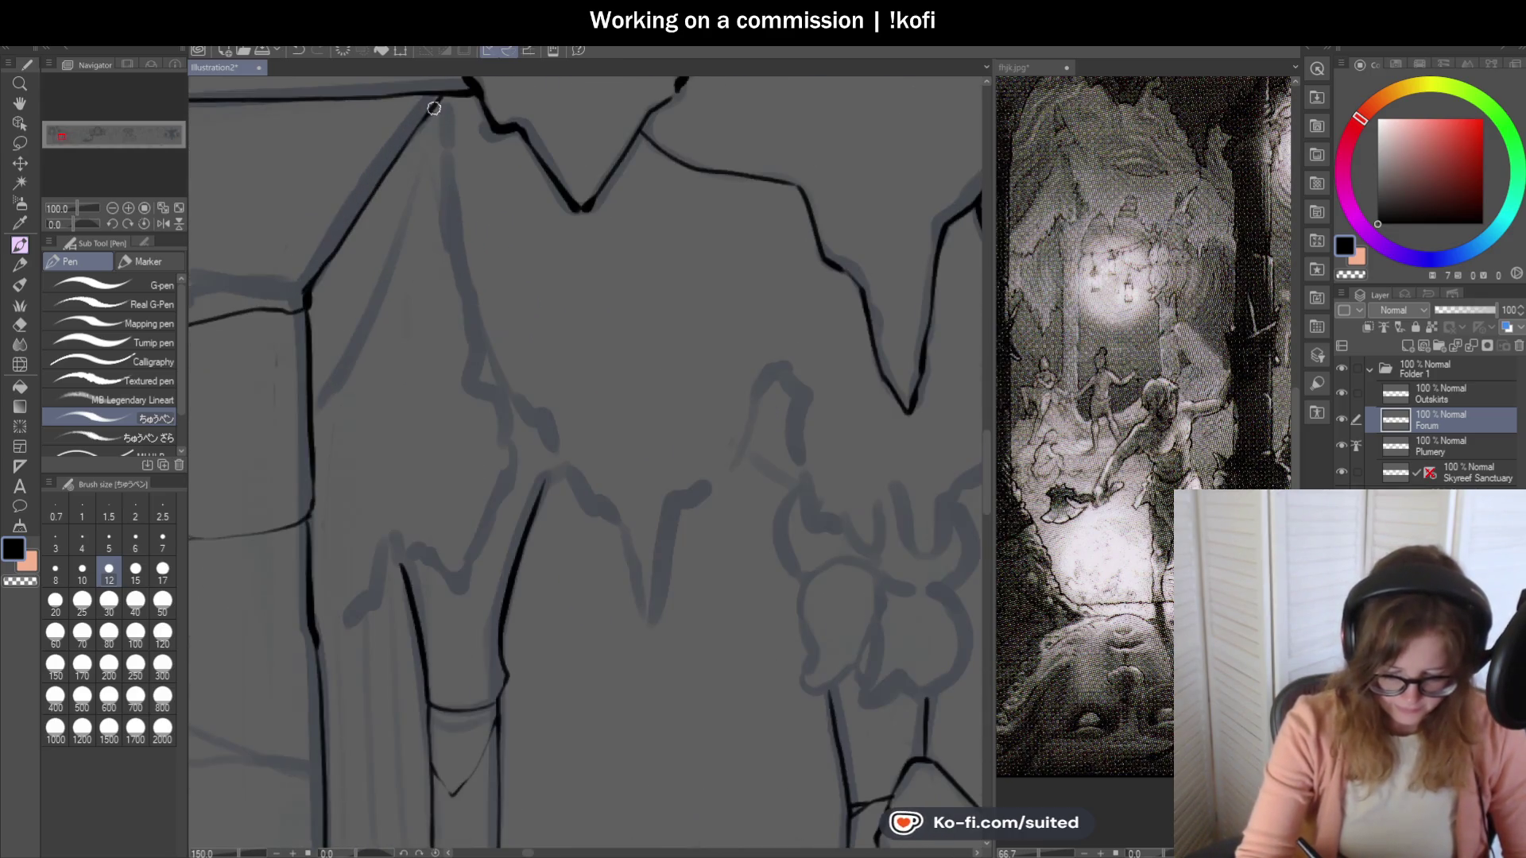
{"action": "left_click_drag", "start_coordinate": [444, 162], "coordinate": [481, 389]}
{"action": "scroll", "coordinate": [474, 323], "scroll_direction": "up", "scroll_amount": 1}
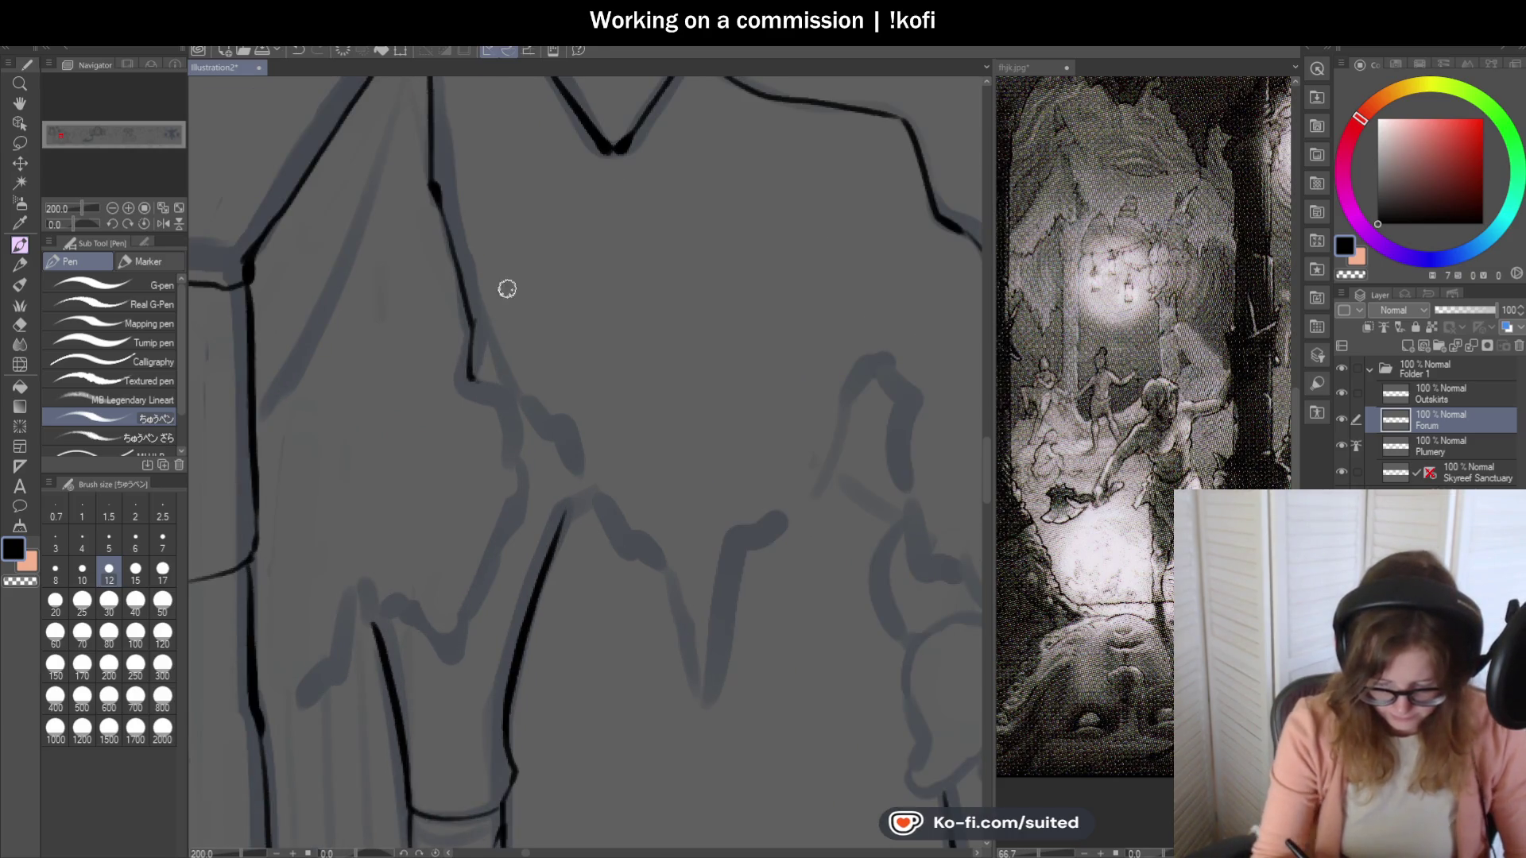
{"action": "key", "text": "ctrl+z"}
{"action": "key", "text": "ctrl+z"}
{"action": "mouse_move", "coordinate": [444, 209]}
{"action": "left_mouse_down"}
{"action": "mouse_move", "coordinate": [484, 326]}
{"action": "mouse_move", "coordinate": [556, 441]}
{"action": "left_mouse_up"}
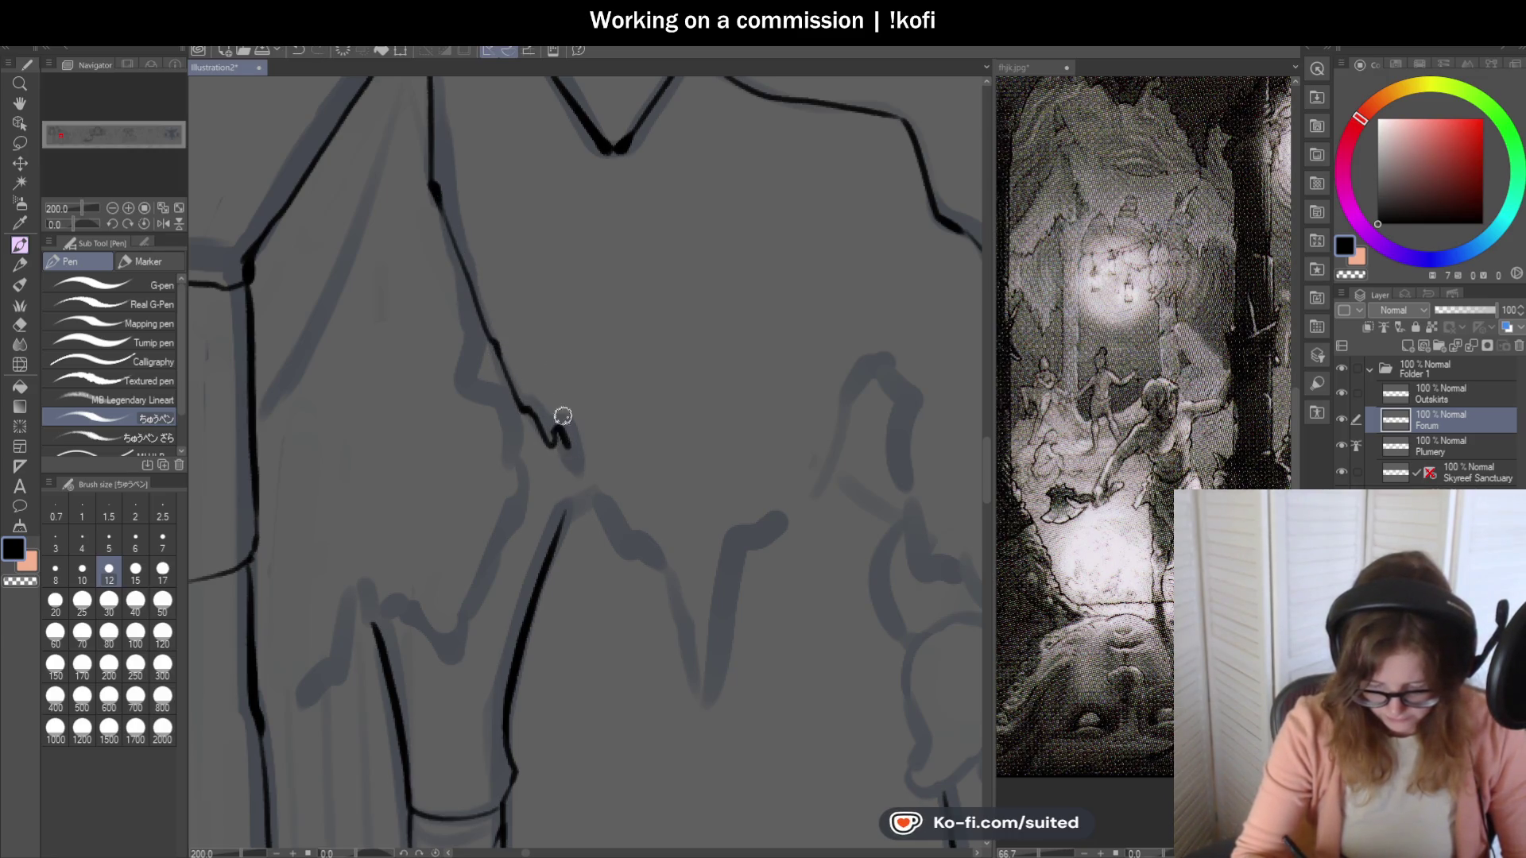
{"action": "scroll", "coordinate": [668, 524], "scroll_direction": "up", "scroll_amount": 2}
{"action": "mouse_move", "coordinate": [429, 269]}
{"action": "left_mouse_down"}
{"action": "mouse_move", "coordinate": [436, 320]}
{"action": "mouse_move", "coordinate": [505, 453]}
{"action": "mouse_move", "coordinate": [538, 450]}
{"action": "mouse_move", "coordinate": [585, 490]}
{"action": "left_mouse_up"}
{"action": "scroll", "coordinate": [634, 504], "scroll_direction": "down", "scroll_amount": 2}
{"action": "scroll", "coordinate": [519, 346], "scroll_direction": "up", "scroll_amount": 2}
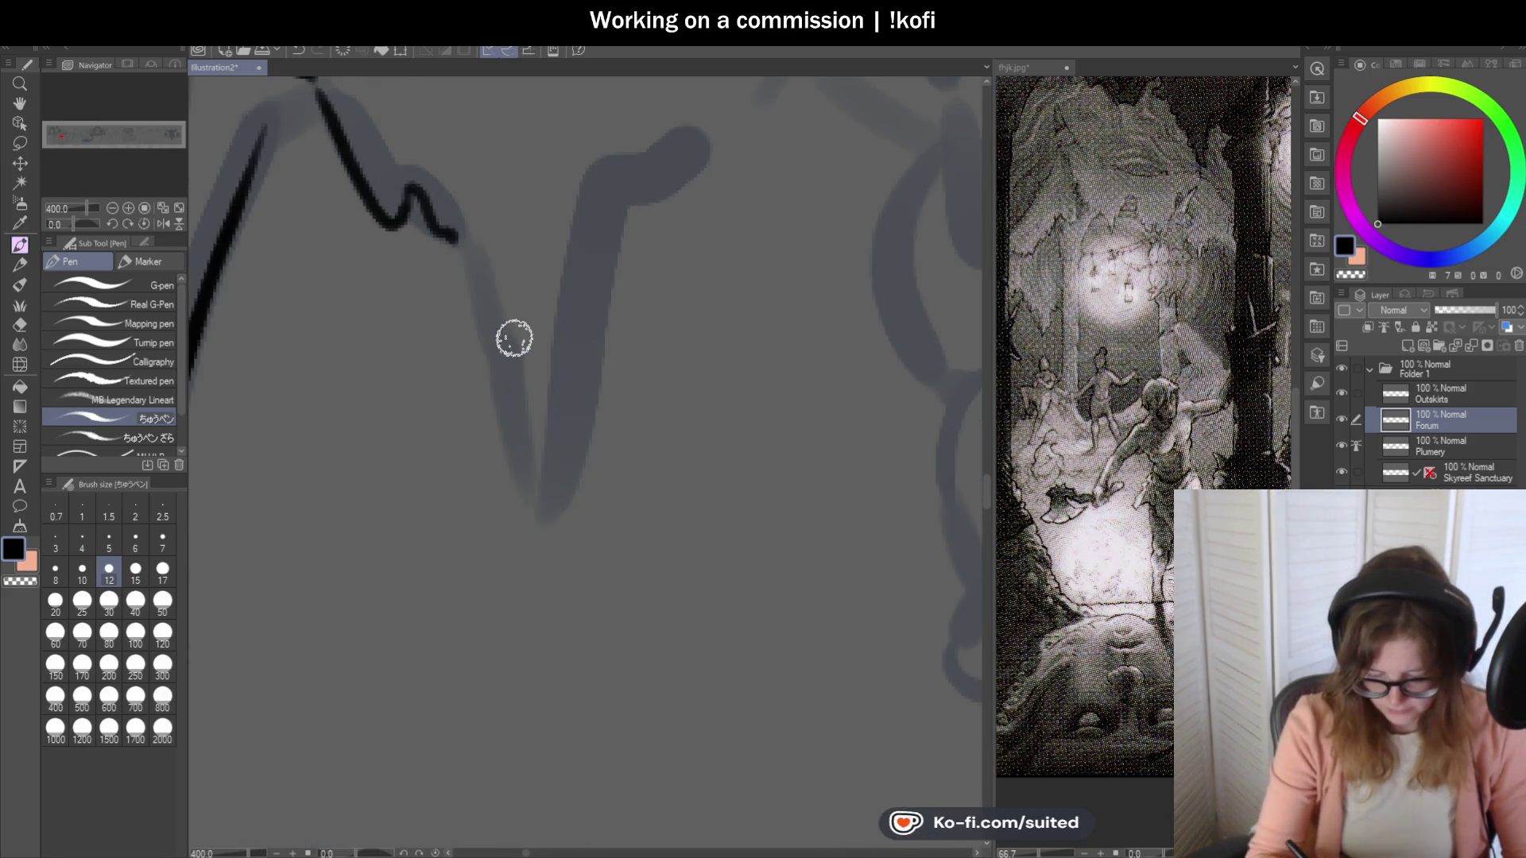
Trace the stalactite sides to their tips and a jagged rock edge with a small peak.
{"action": "mouse_move", "coordinate": [467, 249]}
{"action": "left_mouse_down"}
{"action": "mouse_move", "coordinate": [522, 498]}
{"action": "mouse_move", "coordinate": [551, 512]}
{"action": "mouse_move", "coordinate": [617, 198]}
{"action": "mouse_move", "coordinate": [657, 156]}
{"action": "left_mouse_up"}
{"action": "scroll", "coordinate": [627, 350], "scroll_direction": "down", "scroll_amount": 3}
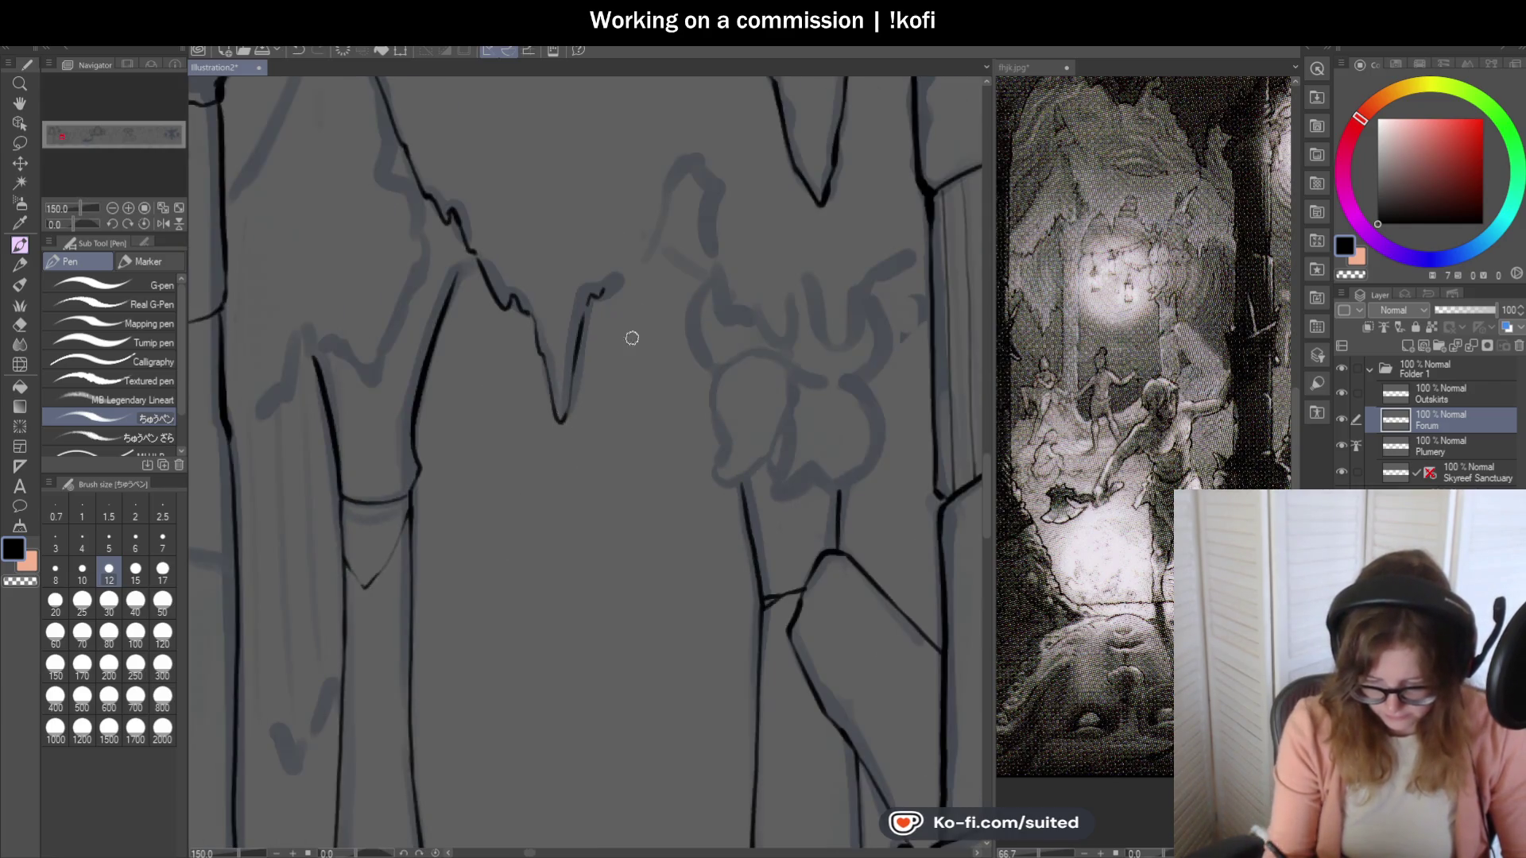
{"action": "scroll", "coordinate": [627, 350], "scroll_direction": "up", "scroll_amount": 2}
{"action": "mouse_move", "coordinate": [589, 286]}
{"action": "left_mouse_down"}
{"action": "mouse_move", "coordinate": [668, 215]}
{"action": "mouse_move", "coordinate": [702, 133]}
{"action": "left_mouse_up"}
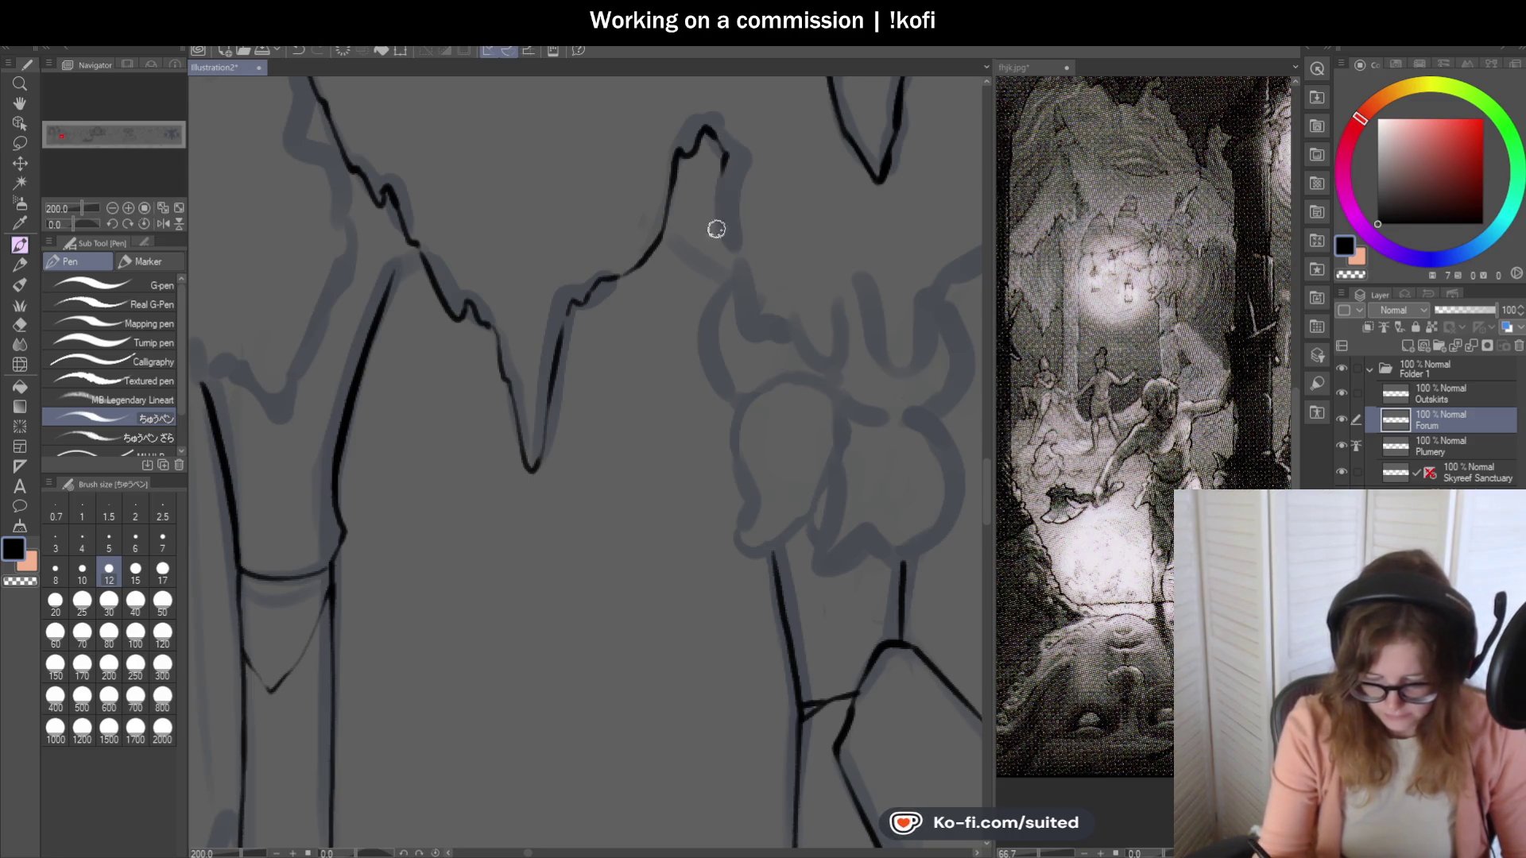
{"action": "scroll", "coordinate": [869, 323], "scroll_direction": "down", "scroll_amount": 3}
{"action": "scroll", "coordinate": [865, 327], "scroll_direction": "up", "scroll_amount": 2}
{"action": "scroll", "coordinate": [453, 212], "scroll_direction": "up", "scroll_amount": 1}
{"action": "mouse_move", "coordinate": [445, 190]}
{"action": "left_mouse_down"}
{"action": "mouse_move", "coordinate": [441, 261]}
{"action": "mouse_move", "coordinate": [495, 364]}
{"action": "left_mouse_up"}
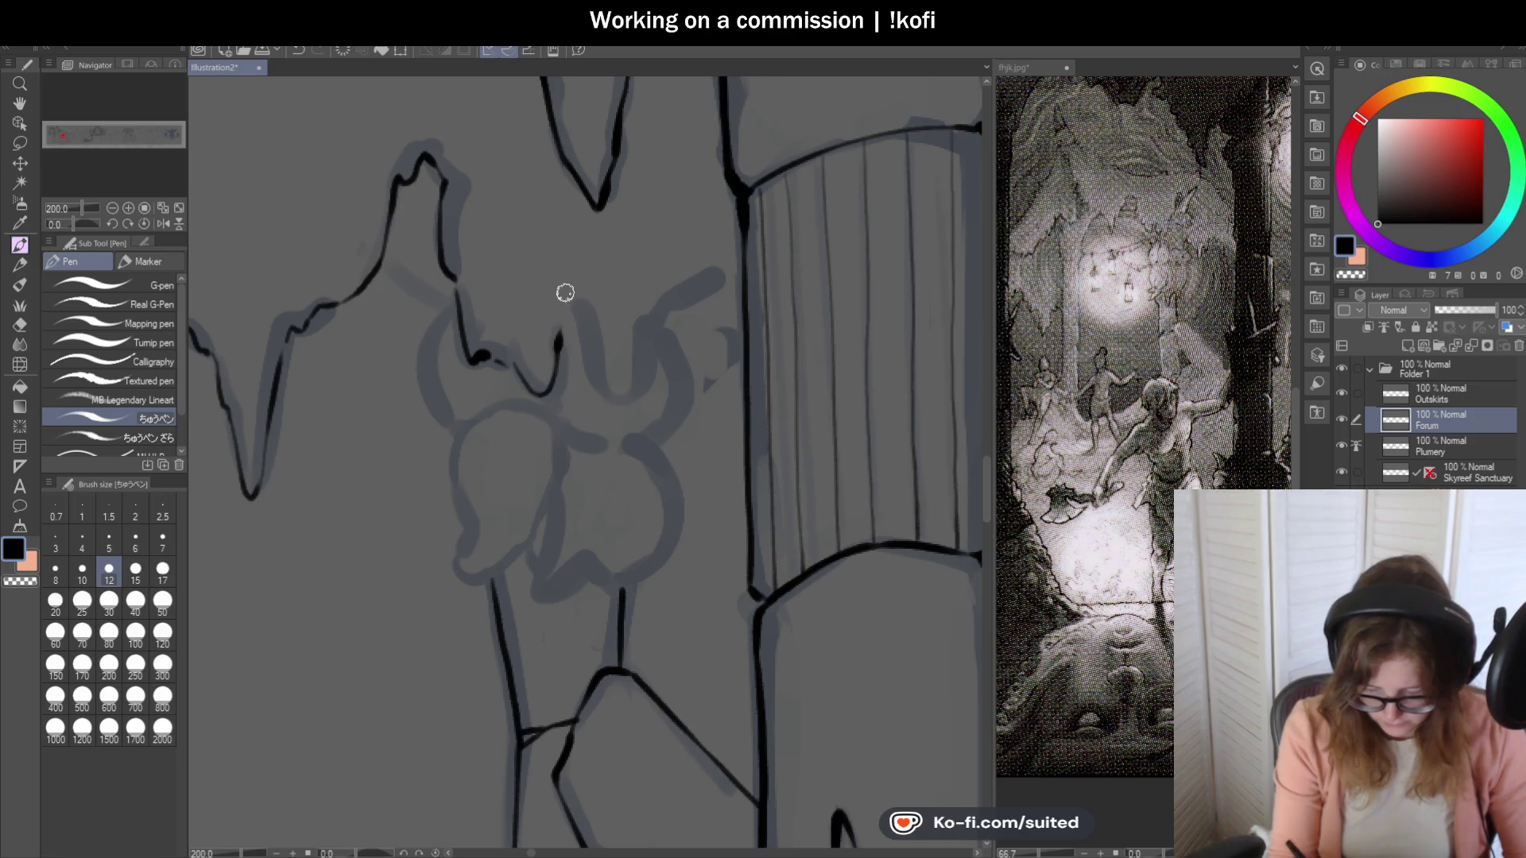
{"action": "mouse_move", "coordinate": [537, 379]}
{"action": "left_mouse_down"}
{"action": "mouse_move", "coordinate": [583, 320]}
{"action": "mouse_move", "coordinate": [606, 404]}
{"action": "mouse_move", "coordinate": [666, 294]}
{"action": "mouse_move", "coordinate": [723, 243]}
{"action": "mouse_move", "coordinate": [737, 179]}
{"action": "left_mouse_up"}
{"action": "scroll", "coordinate": [719, 183], "scroll_direction": "down", "scroll_amount": 1}
{"action": "scroll", "coordinate": [711, 252], "scroll_direction": "down", "scroll_amount": 3}
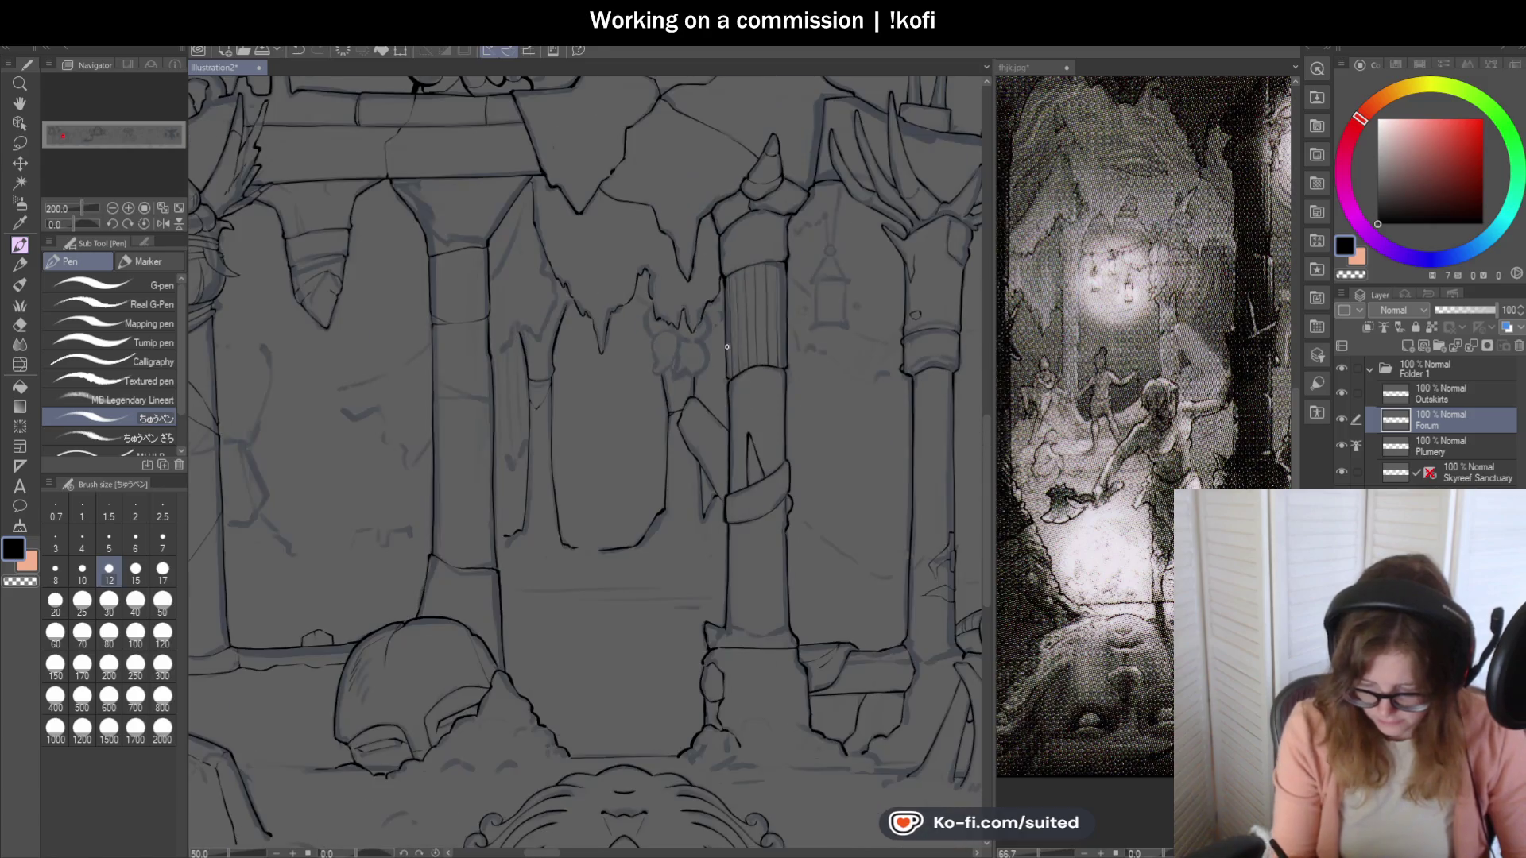
Draw a thin diagonal stalactite line down from the ceiling beside the middle column.
{"action": "scroll", "coordinate": [544, 298], "scroll_direction": "up", "scroll_amount": 4}
{"action": "mouse_move", "coordinate": [529, 102]}
{"action": "left_mouse_down"}
{"action": "mouse_move", "coordinate": [505, 185]}
{"action": "mouse_move", "coordinate": [355, 482]}
{"action": "left_mouse_up"}
{"action": "scroll", "coordinate": [593, 271], "scroll_direction": "down", "scroll_amount": 4}
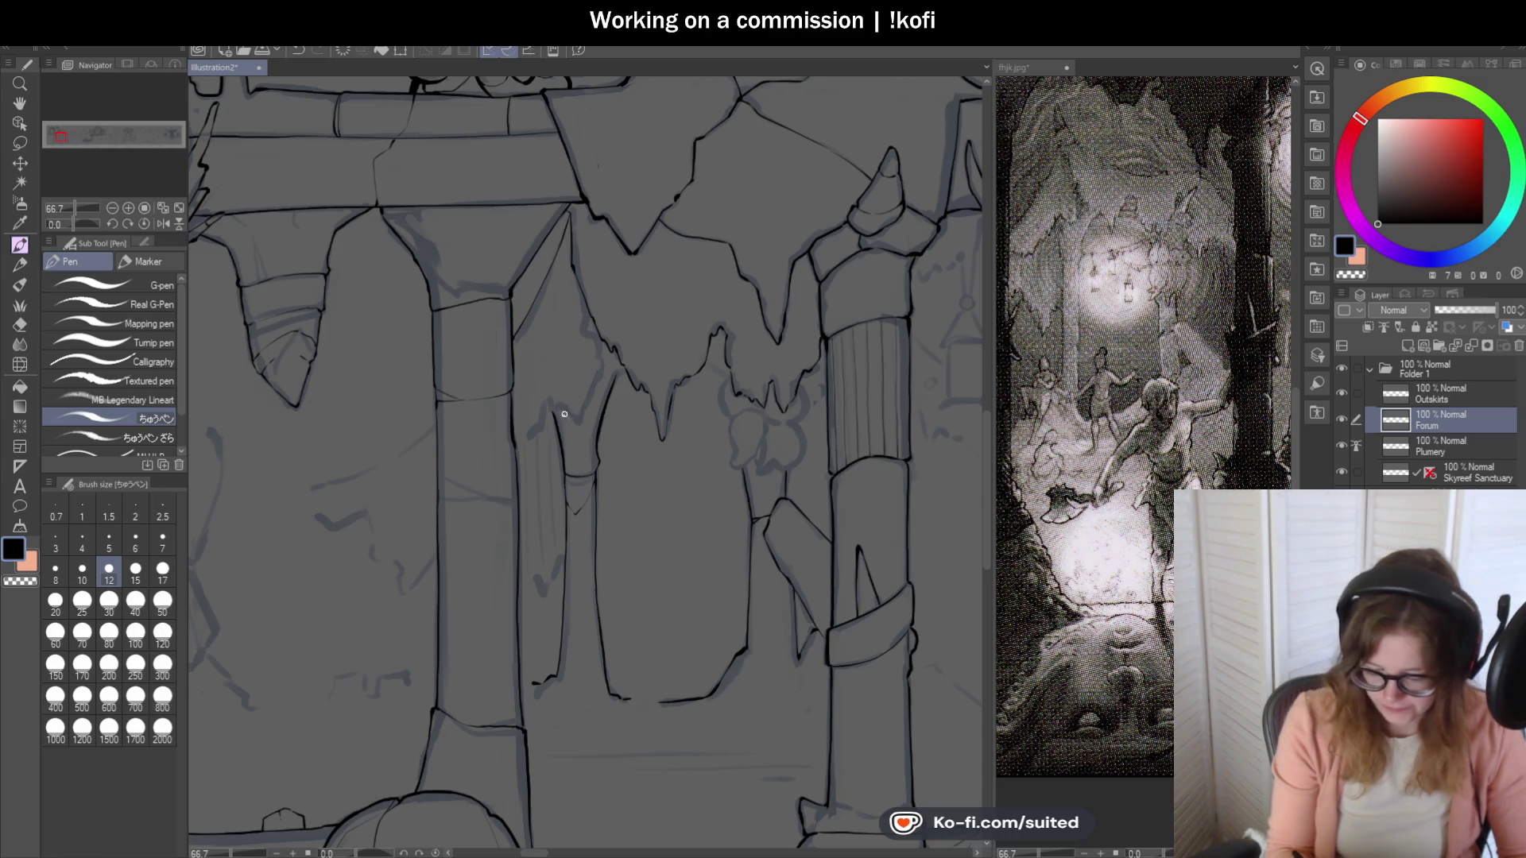
Thicken the diagonal line in bold black and add jagged edge strokes joining the peak.
{"action": "scroll", "coordinate": [579, 311], "scroll_direction": "up", "scroll_amount": 5}
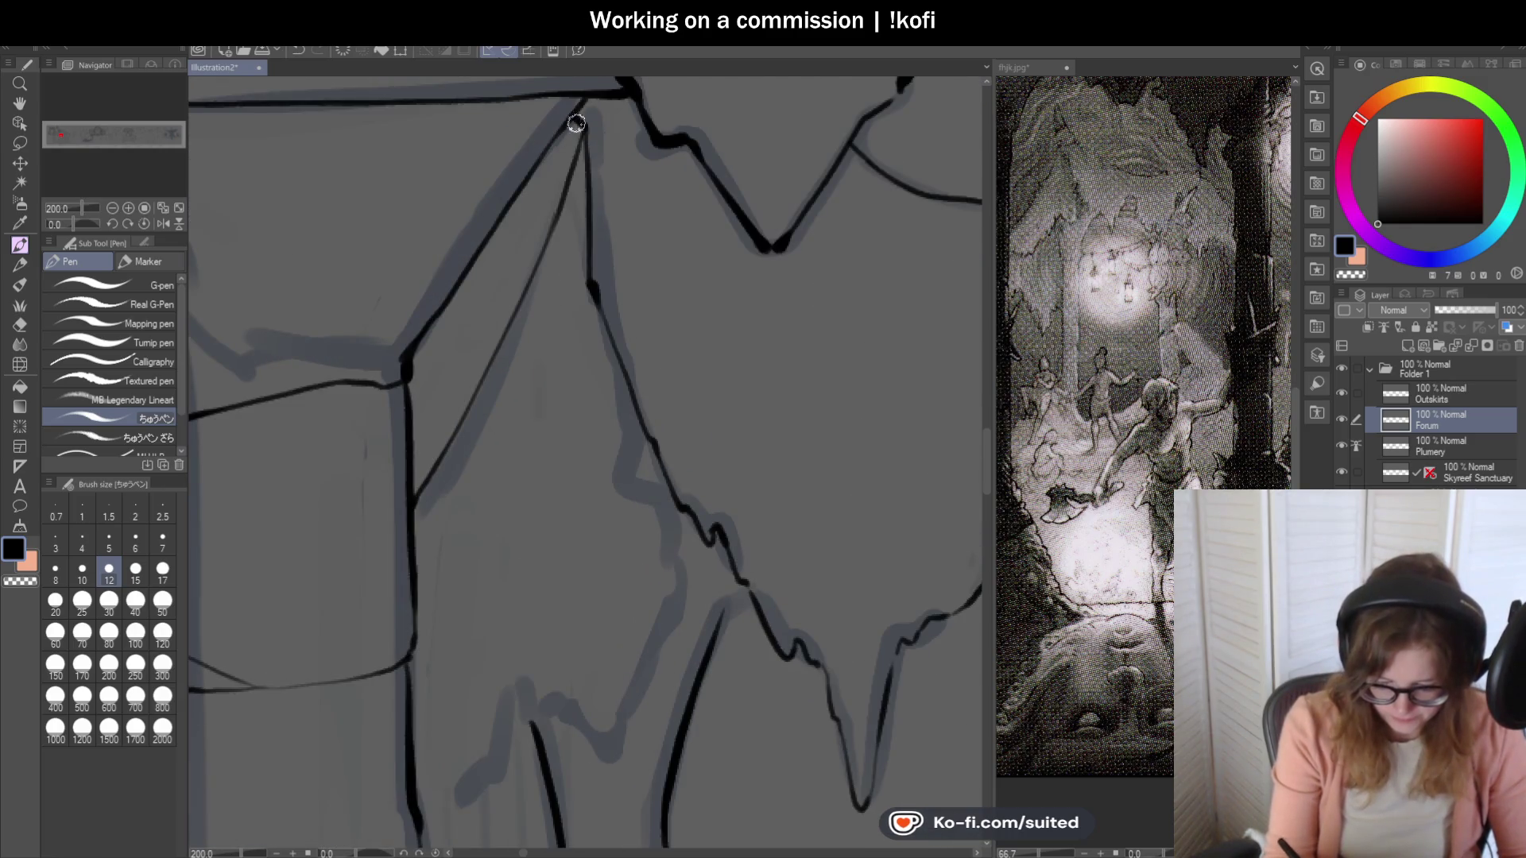
{"action": "mouse_move", "coordinate": [577, 136]}
{"action": "left_mouse_down"}
{"action": "mouse_move", "coordinate": [527, 293]}
{"action": "mouse_move", "coordinate": [415, 493]}
{"action": "left_mouse_up"}
{"action": "scroll", "coordinate": [499, 617], "scroll_direction": "down", "scroll_amount": 1}
{"action": "scroll", "coordinate": [477, 613], "scroll_direction": "up", "scroll_amount": 1}
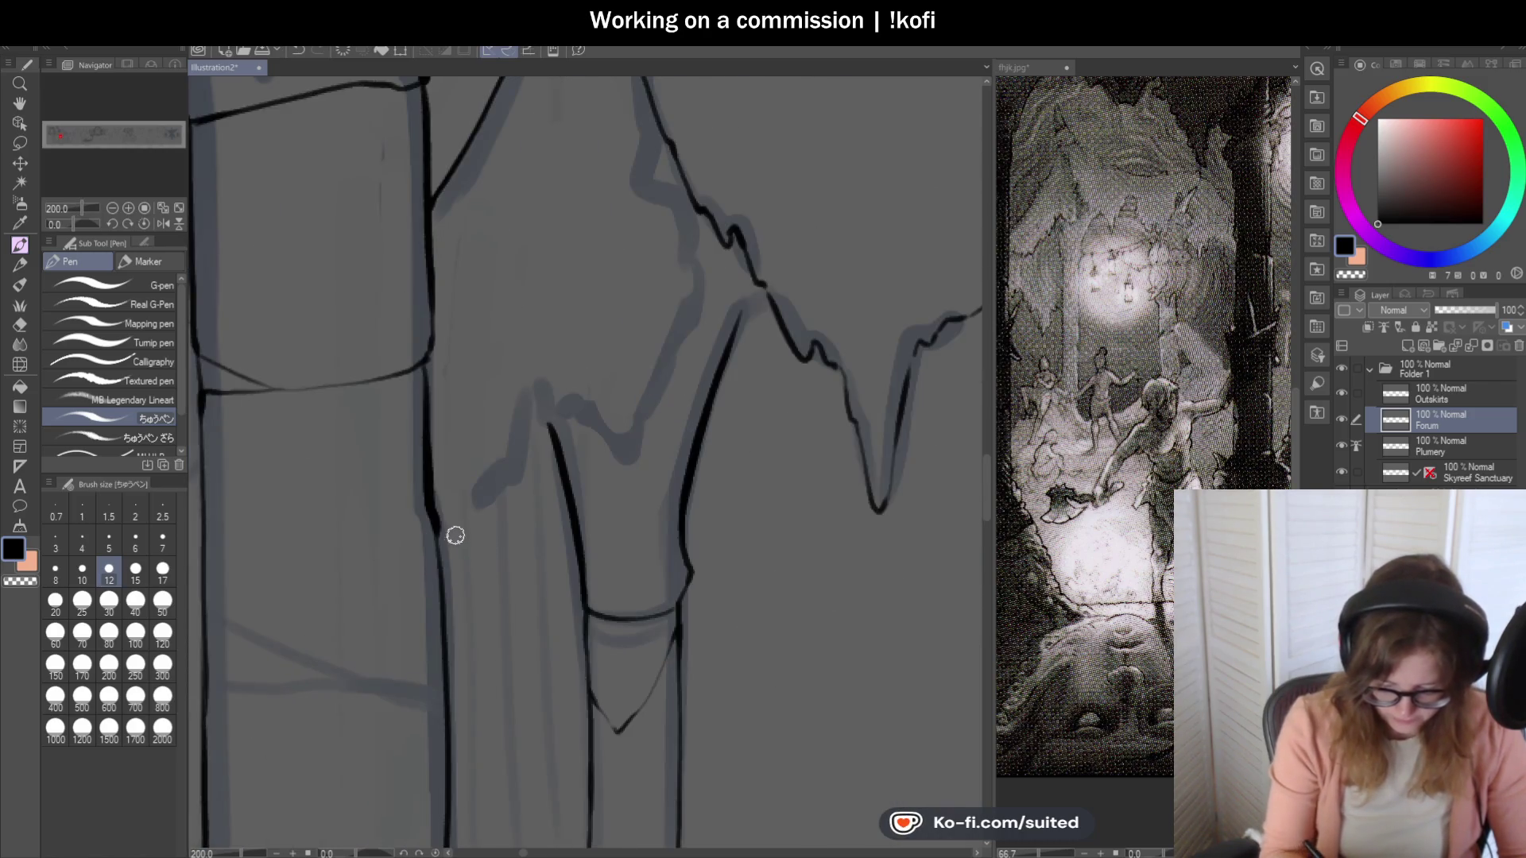
{"action": "mouse_move", "coordinate": [475, 489]}
{"action": "left_mouse_down"}
{"action": "mouse_move", "coordinate": [504, 491]}
{"action": "mouse_move", "coordinate": [563, 290]}
{"action": "left_mouse_up"}
{"action": "scroll", "coordinate": [508, 480], "scroll_direction": "up", "scroll_amount": 2}
{"action": "left_click_drag", "start_coordinate": [583, 392], "coordinate": [628, 326]}
{"action": "scroll", "coordinate": [563, 404], "scroll_direction": "down", "scroll_amount": 3}
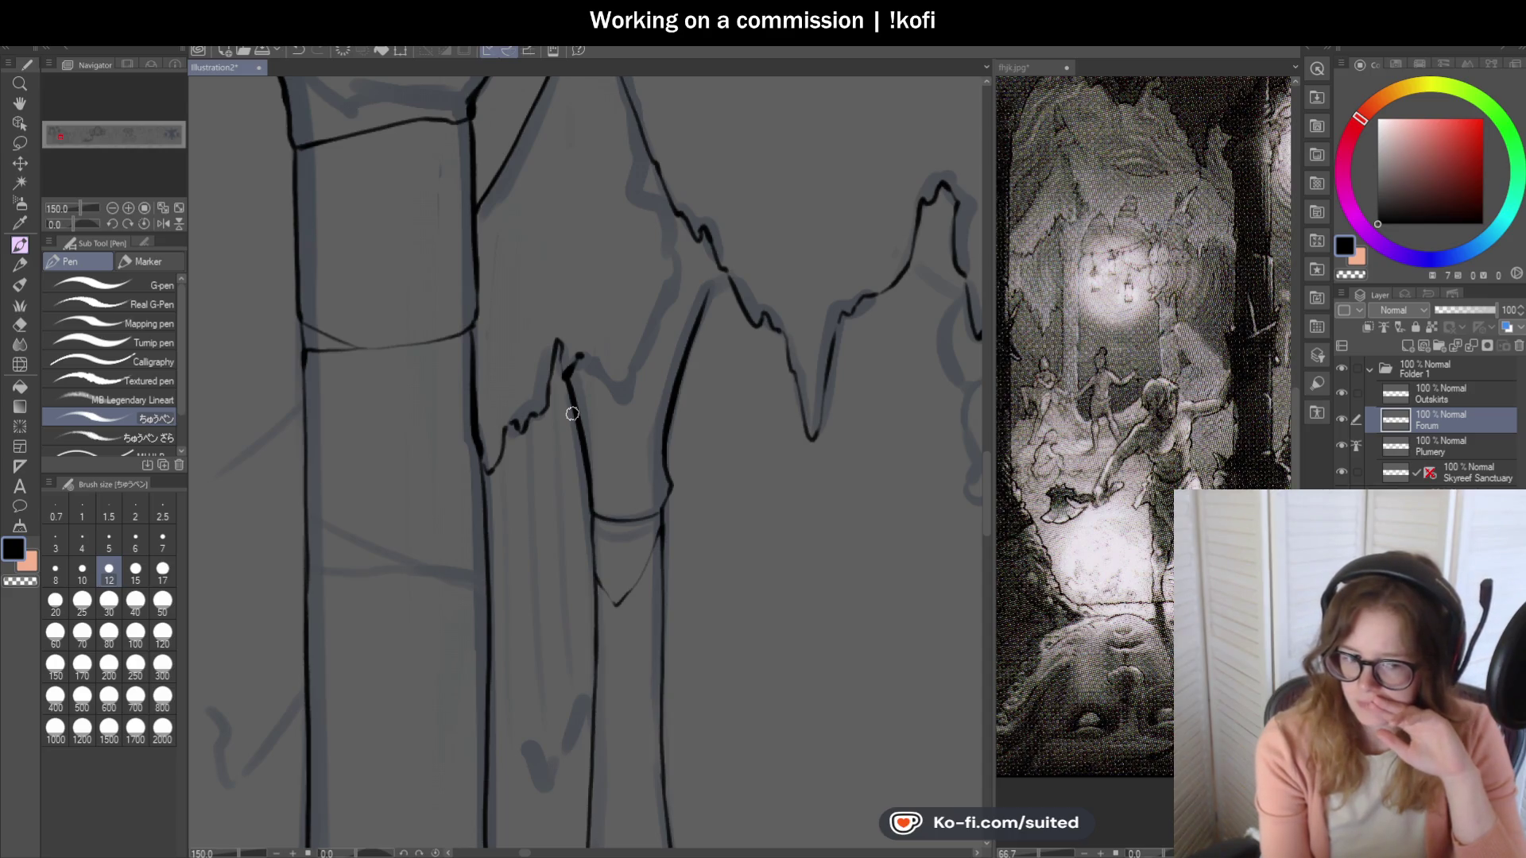
Clean up the rock peak with transparent colour, redraw it in black, and ink the hanging rock outline.
{"action": "scroll", "coordinate": [568, 400], "scroll_direction": "up", "scroll_amount": 2}
{"action": "scroll", "coordinate": [566, 333], "scroll_direction": "up", "scroll_amount": 2}
{"action": "mouse_move", "coordinate": [535, 324]}
{"action": "left_mouse_down"}
{"action": "mouse_move", "coordinate": [542, 345]}
{"action": "mouse_move", "coordinate": [572, 348]}
{"action": "mouse_move", "coordinate": [565, 375]}
{"action": "mouse_move", "coordinate": [549, 370]}
{"action": "mouse_move", "coordinate": [552, 412]}
{"action": "mouse_move", "coordinate": [591, 591]}
{"action": "left_mouse_up"}
{"action": "key", "text": "c"}
{"action": "key", "text": "c"}
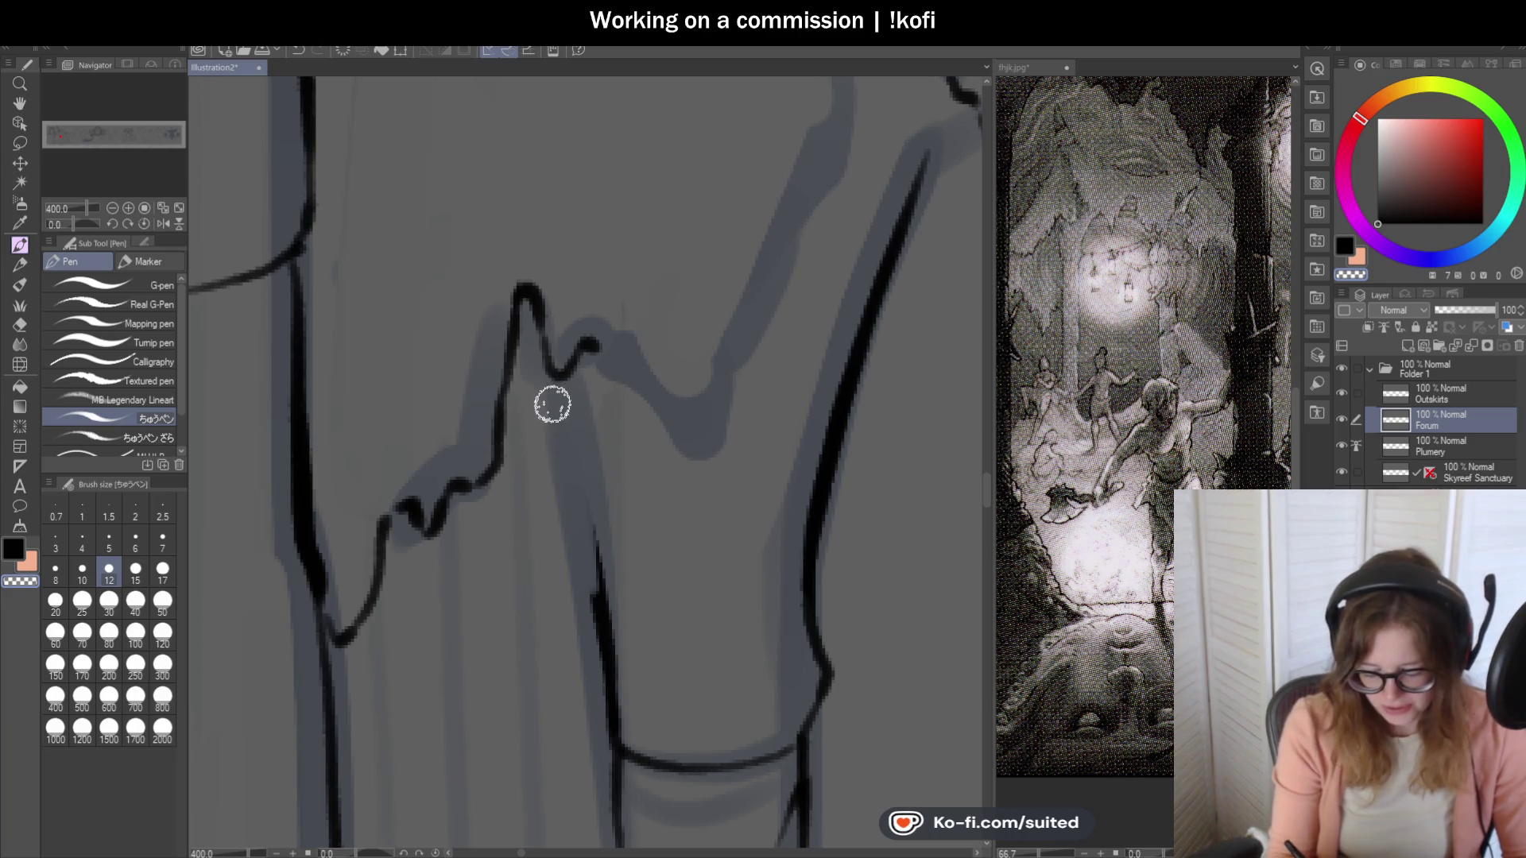
{"action": "left_click_drag", "start_coordinate": [551, 402], "coordinate": [596, 599]}
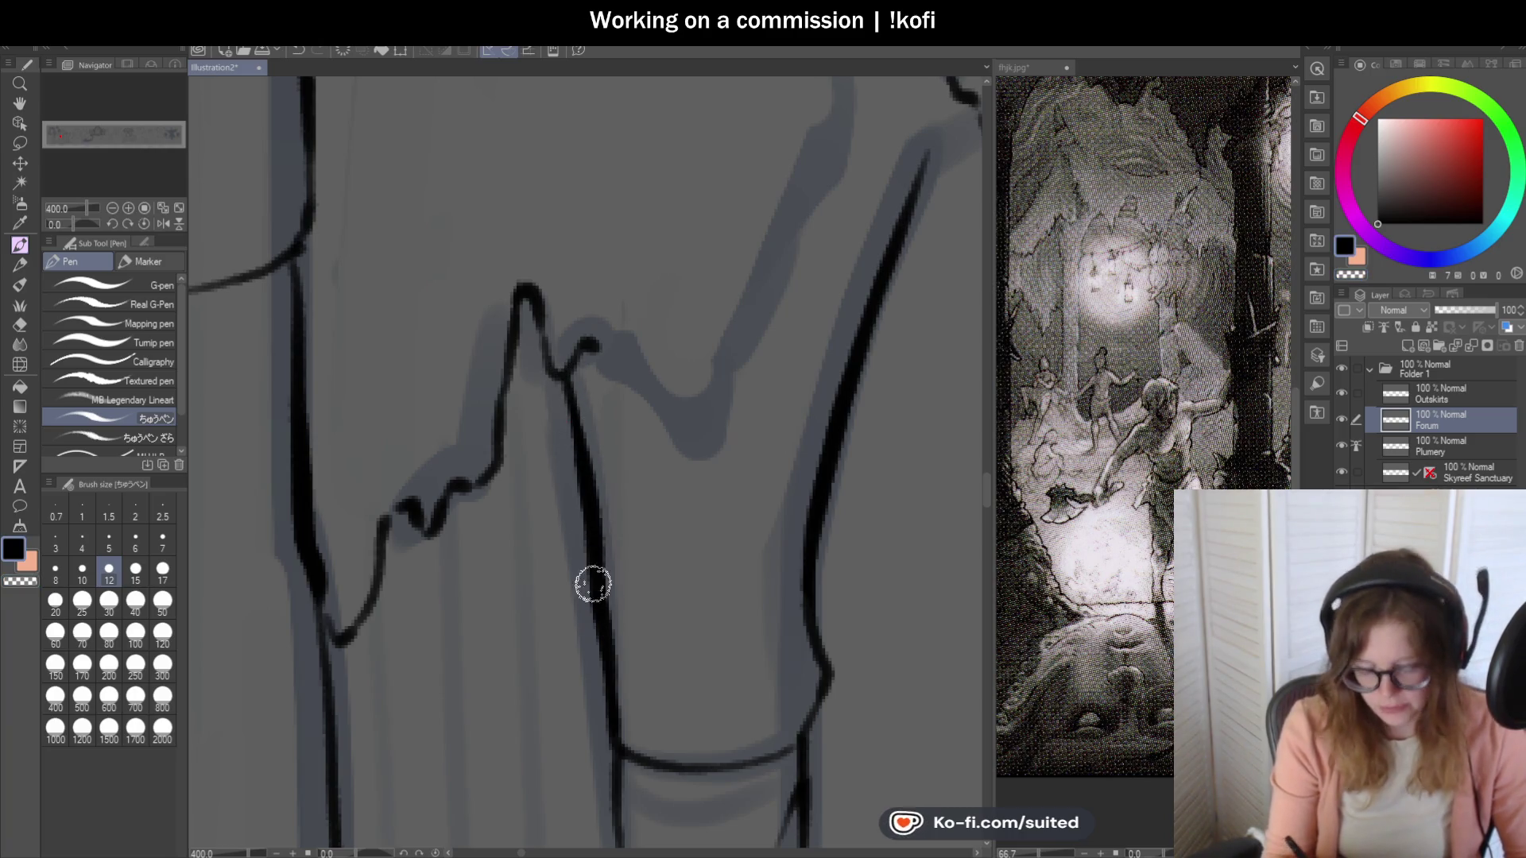
{"action": "scroll", "coordinate": [587, 413], "scroll_direction": "down", "scroll_amount": 3}
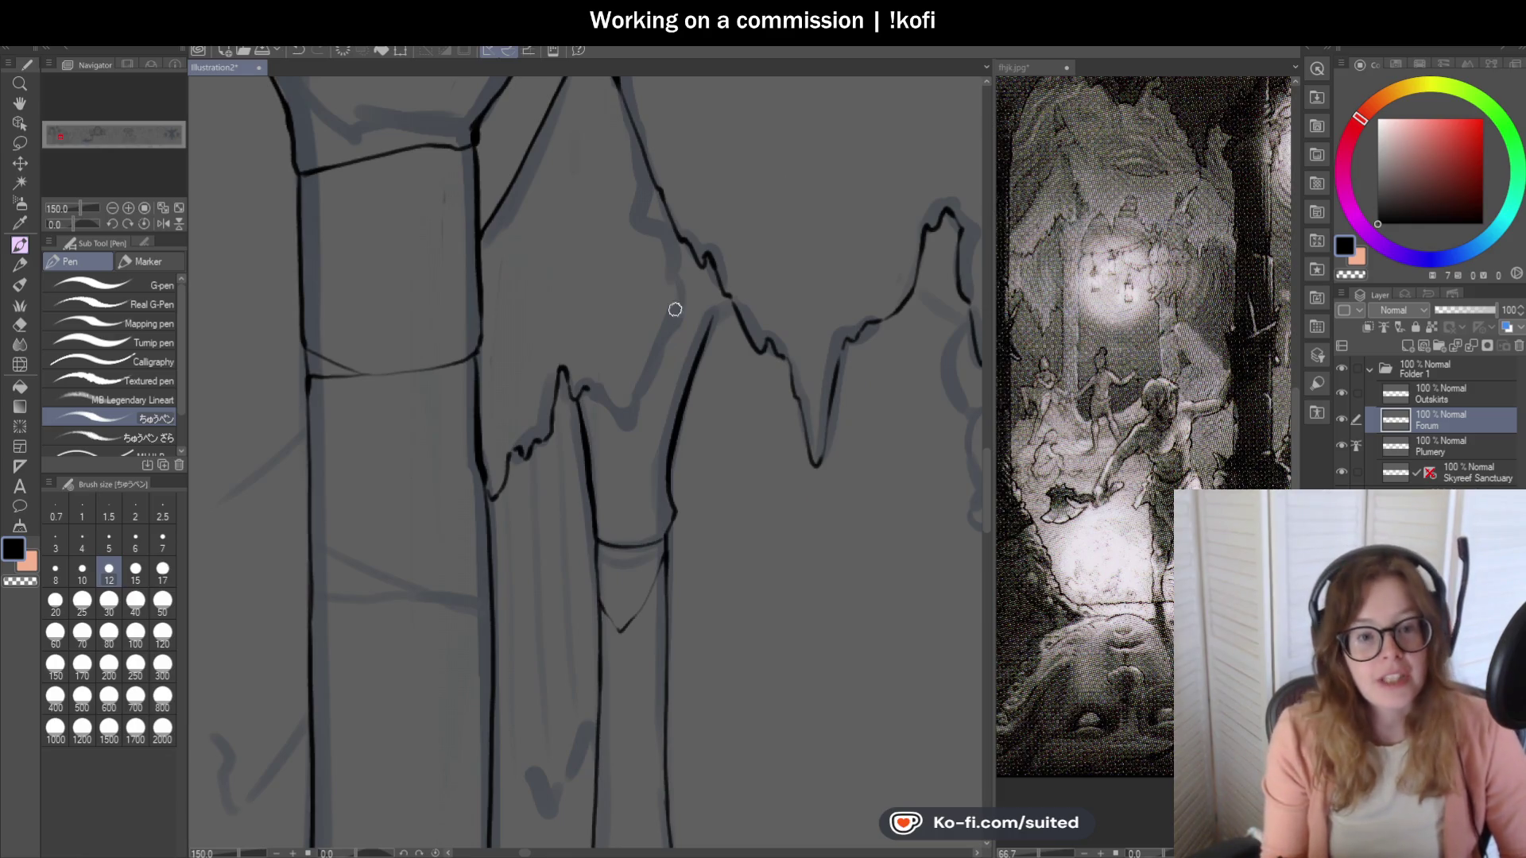
{"action": "scroll", "coordinate": [658, 563], "scroll_direction": "up", "scroll_amount": 1}
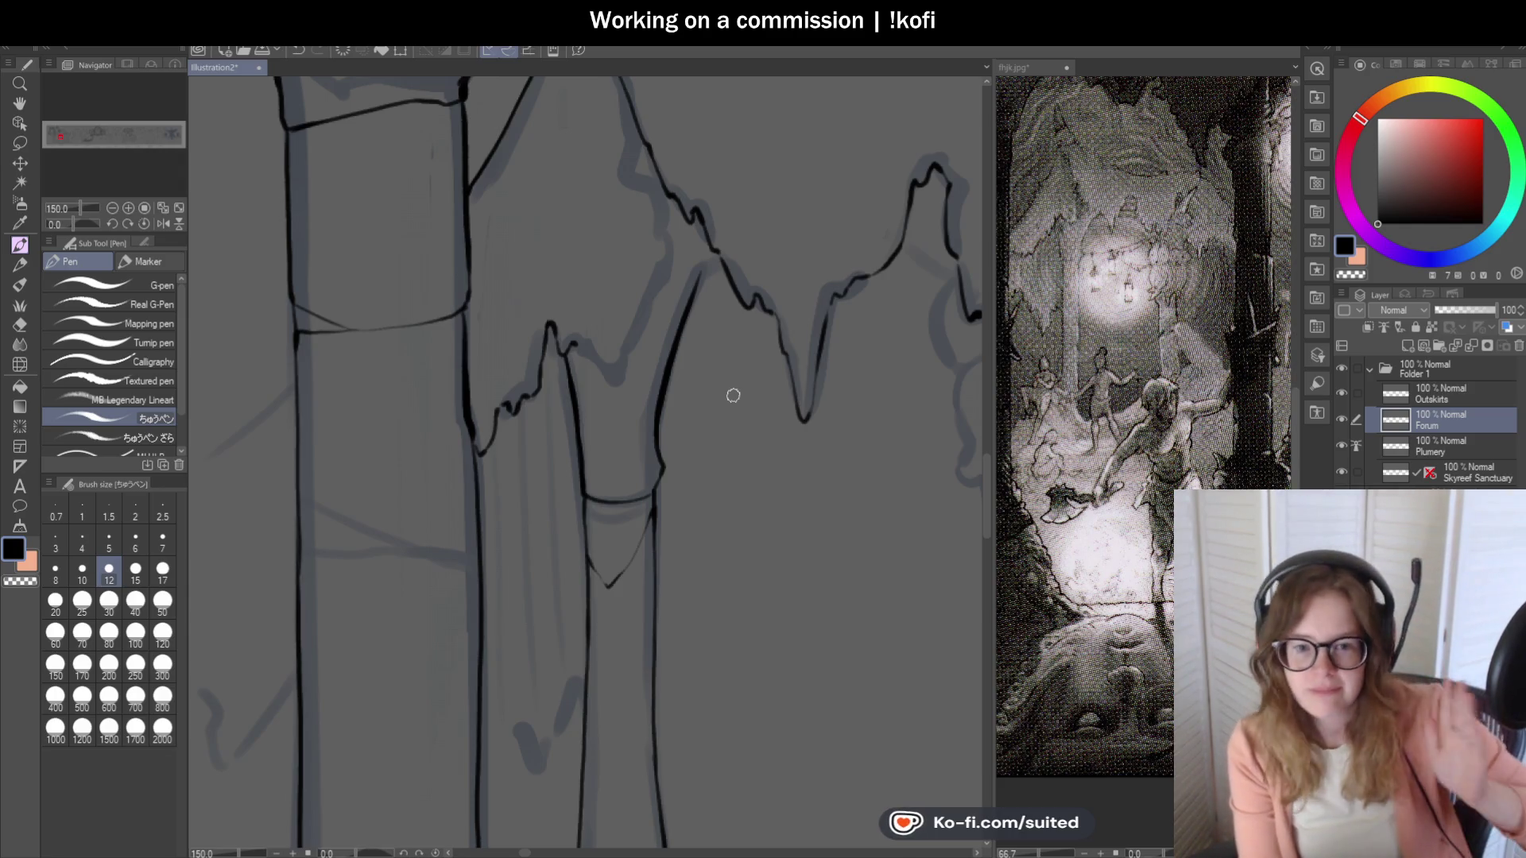
{"action": "scroll", "coordinate": [649, 333], "scroll_direction": "up", "scroll_amount": 3}
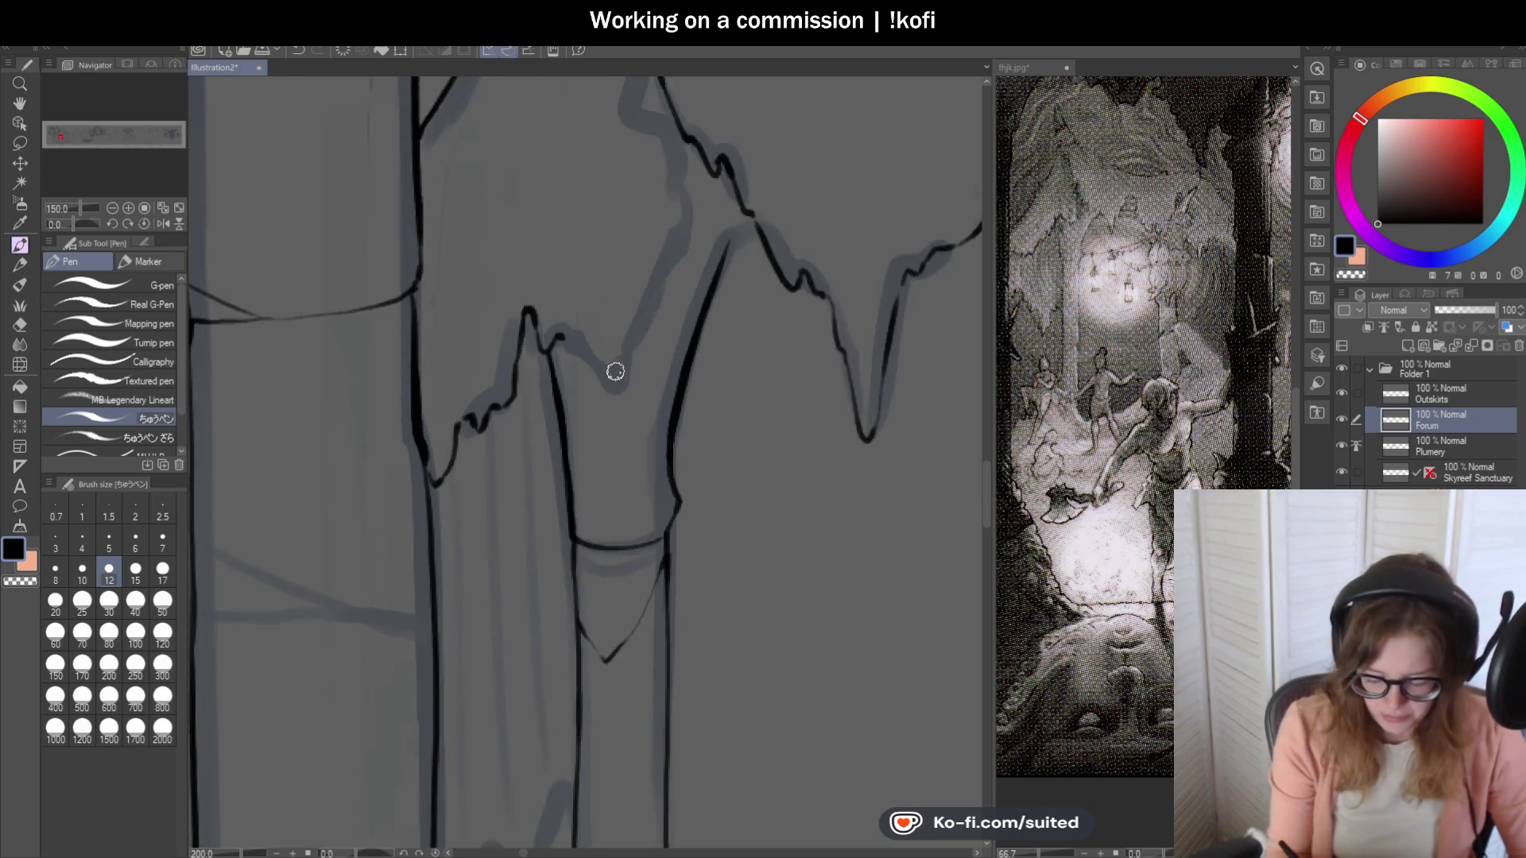
{"action": "mouse_move", "coordinate": [562, 292]}
{"action": "left_mouse_down"}
{"action": "mouse_move", "coordinate": [609, 437]}
{"action": "mouse_move", "coordinate": [660, 324]}
{"action": "mouse_move", "coordinate": [699, 95]}
{"action": "left_mouse_up"}
{"action": "scroll", "coordinate": [623, 330], "scroll_direction": "down", "scroll_amount": 2}
{"action": "scroll", "coordinate": [675, 239], "scroll_direction": "up", "scroll_amount": 2}
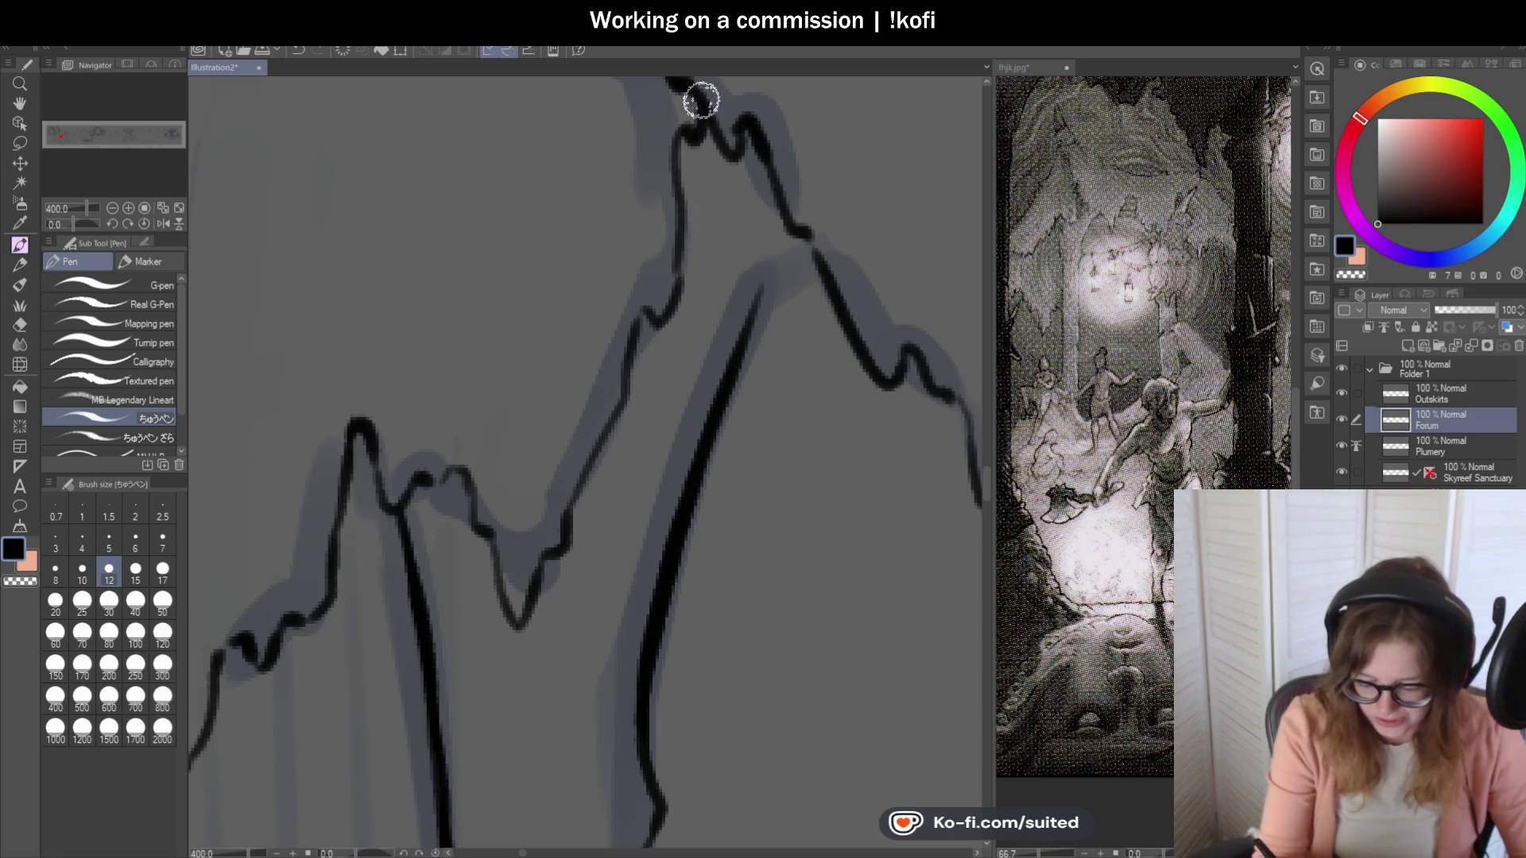
{"action": "scroll", "coordinate": [643, 358], "scroll_direction": "down", "scroll_amount": 4}
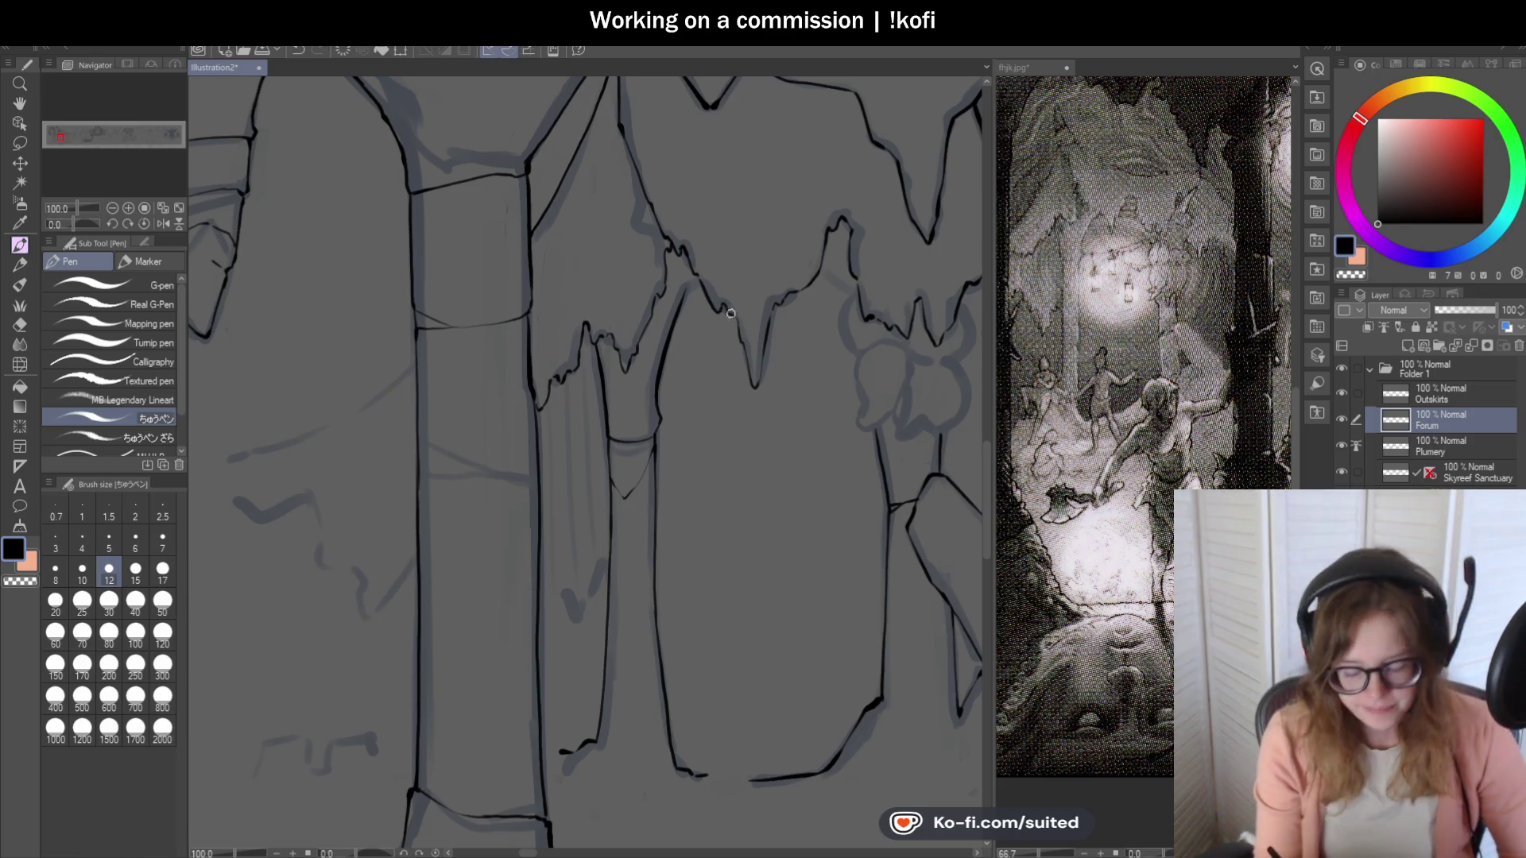
Ink a jagged black crack running up-left from the middle pillar's edge across the cave wall.
{"action": "scroll", "coordinate": [812, 322], "scroll_direction": "down", "scroll_amount": 3}
{"action": "scroll", "coordinate": [594, 429], "scroll_direction": "up", "scroll_amount": 3}
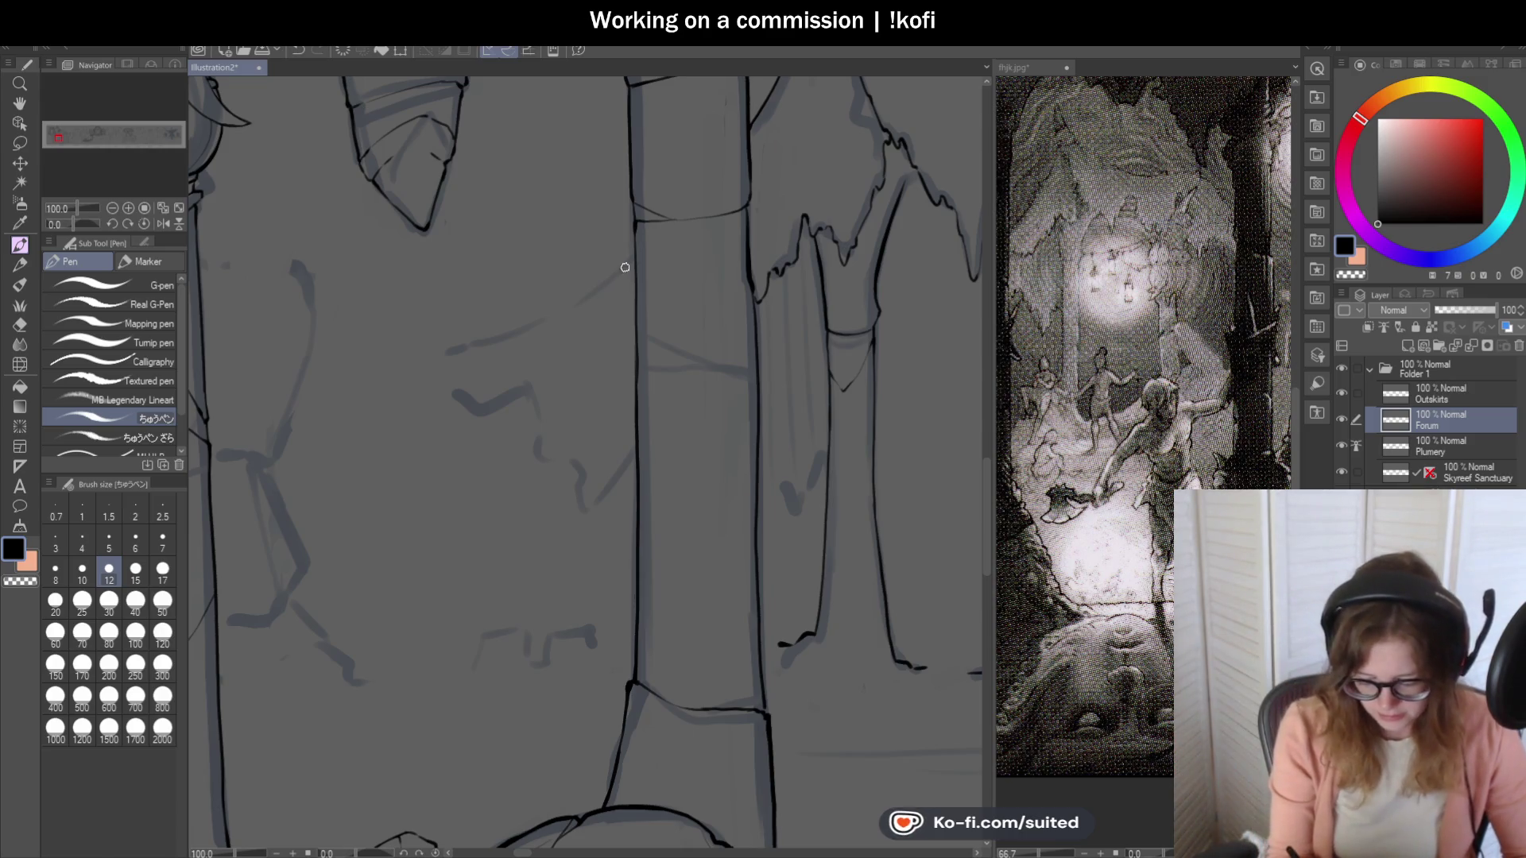
{"action": "scroll", "coordinate": [627, 266], "scroll_direction": "up", "scroll_amount": 1}
{"action": "mouse_move", "coordinate": [637, 249]}
{"action": "left_mouse_down"}
{"action": "mouse_move", "coordinate": [528, 337]}
{"action": "mouse_move", "coordinate": [355, 395]}
{"action": "left_mouse_up"}
{"action": "scroll", "coordinate": [393, 355], "scroll_direction": "down", "scroll_amount": 3}
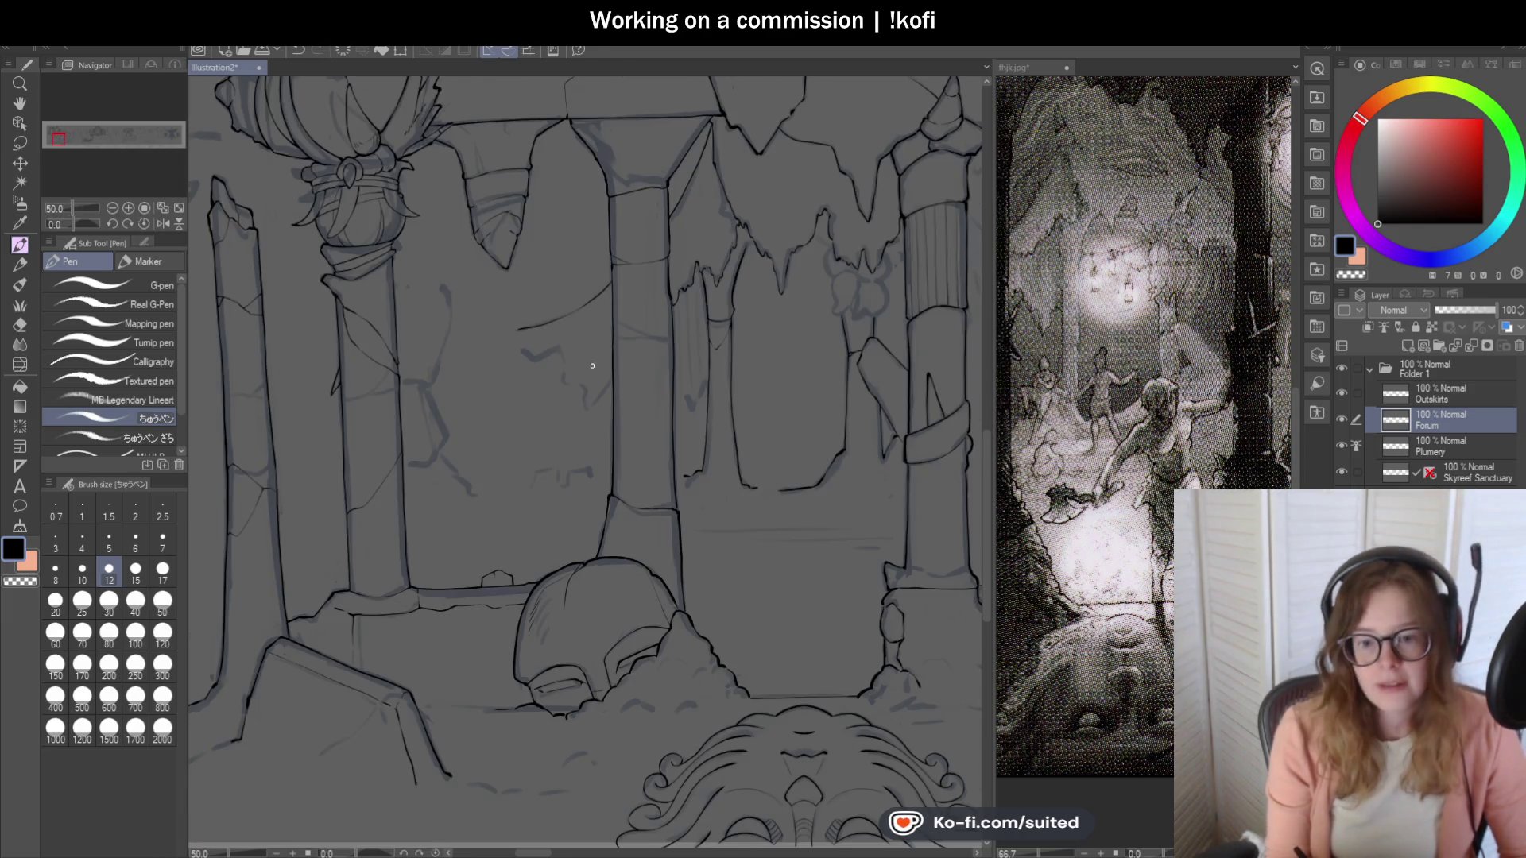
{"action": "scroll", "coordinate": [557, 393], "scroll_direction": "up", "scroll_amount": 1}
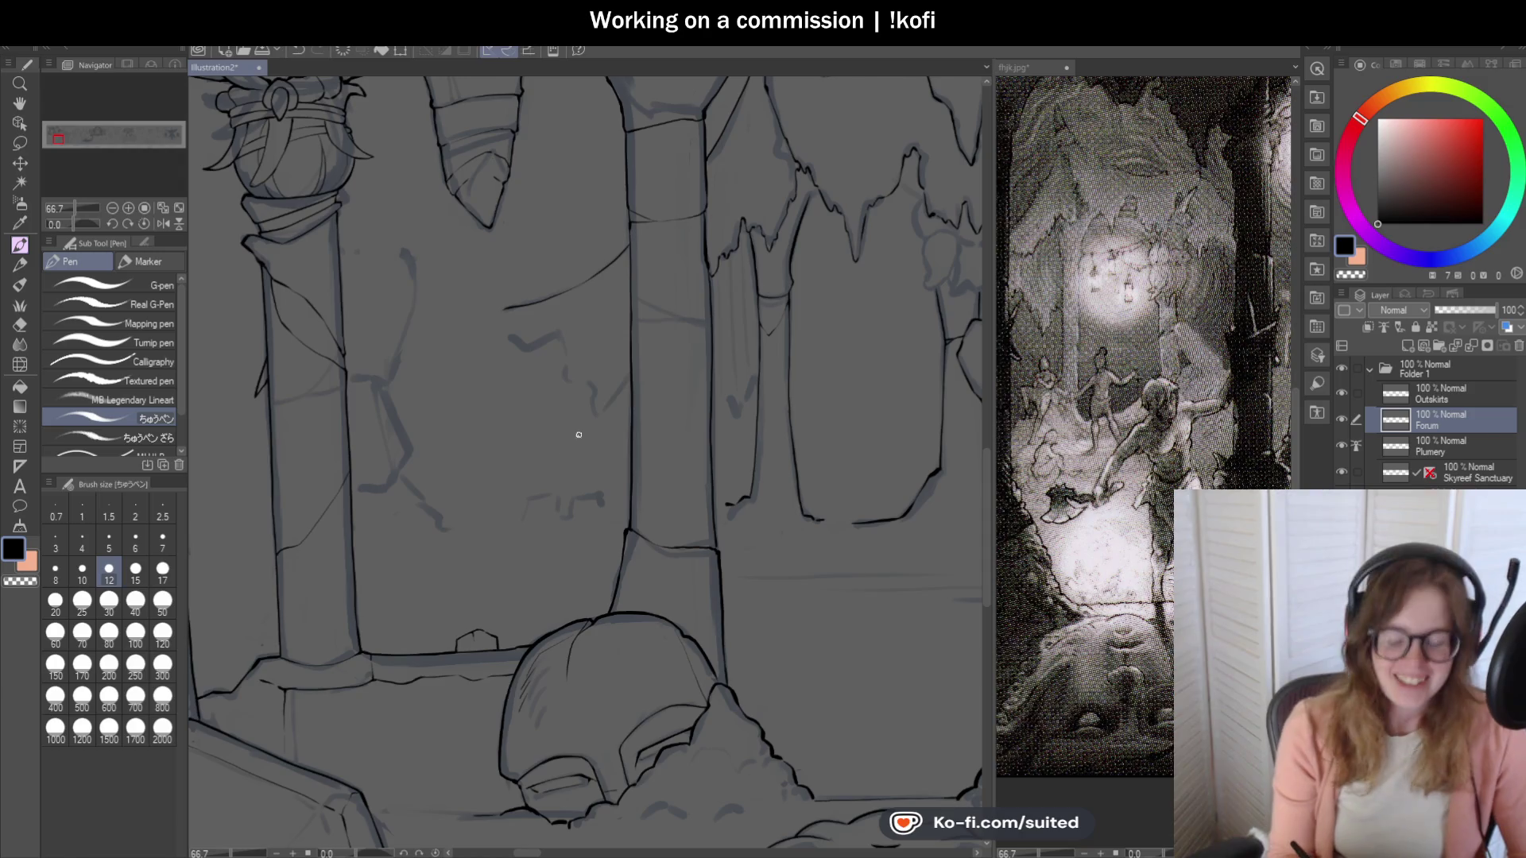
{"action": "scroll", "coordinate": [683, 340], "scroll_direction": "down", "scroll_amount": 1}
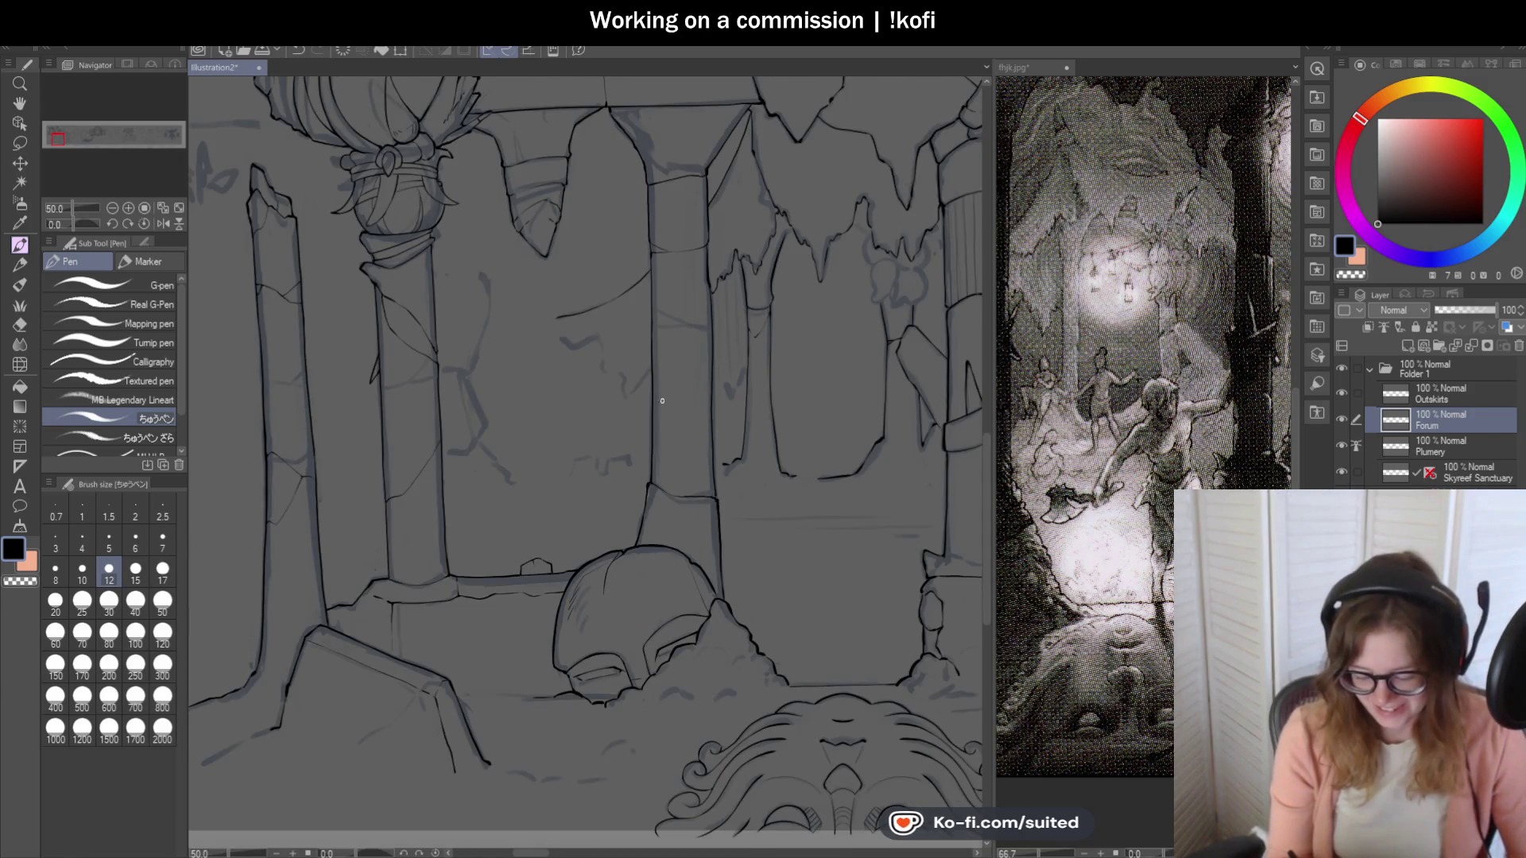
{"action": "scroll", "coordinate": [641, 385], "scroll_direction": "up", "scroll_amount": 5}
{"action": "mouse_move", "coordinate": [690, 304]}
{"action": "left_mouse_down"}
{"action": "mouse_move", "coordinate": [623, 416]}
{"action": "mouse_move", "coordinate": [570, 318]}
{"action": "left_mouse_up"}
{"action": "mouse_move", "coordinate": [329, 191]}
{"action": "left_mouse_down"}
{"action": "mouse_move", "coordinate": [375, 225]}
{"action": "mouse_move", "coordinate": [458, 189]}
{"action": "mouse_move", "coordinate": [503, 310]}
{"action": "mouse_move", "coordinate": [569, 319]}
{"action": "left_mouse_up"}
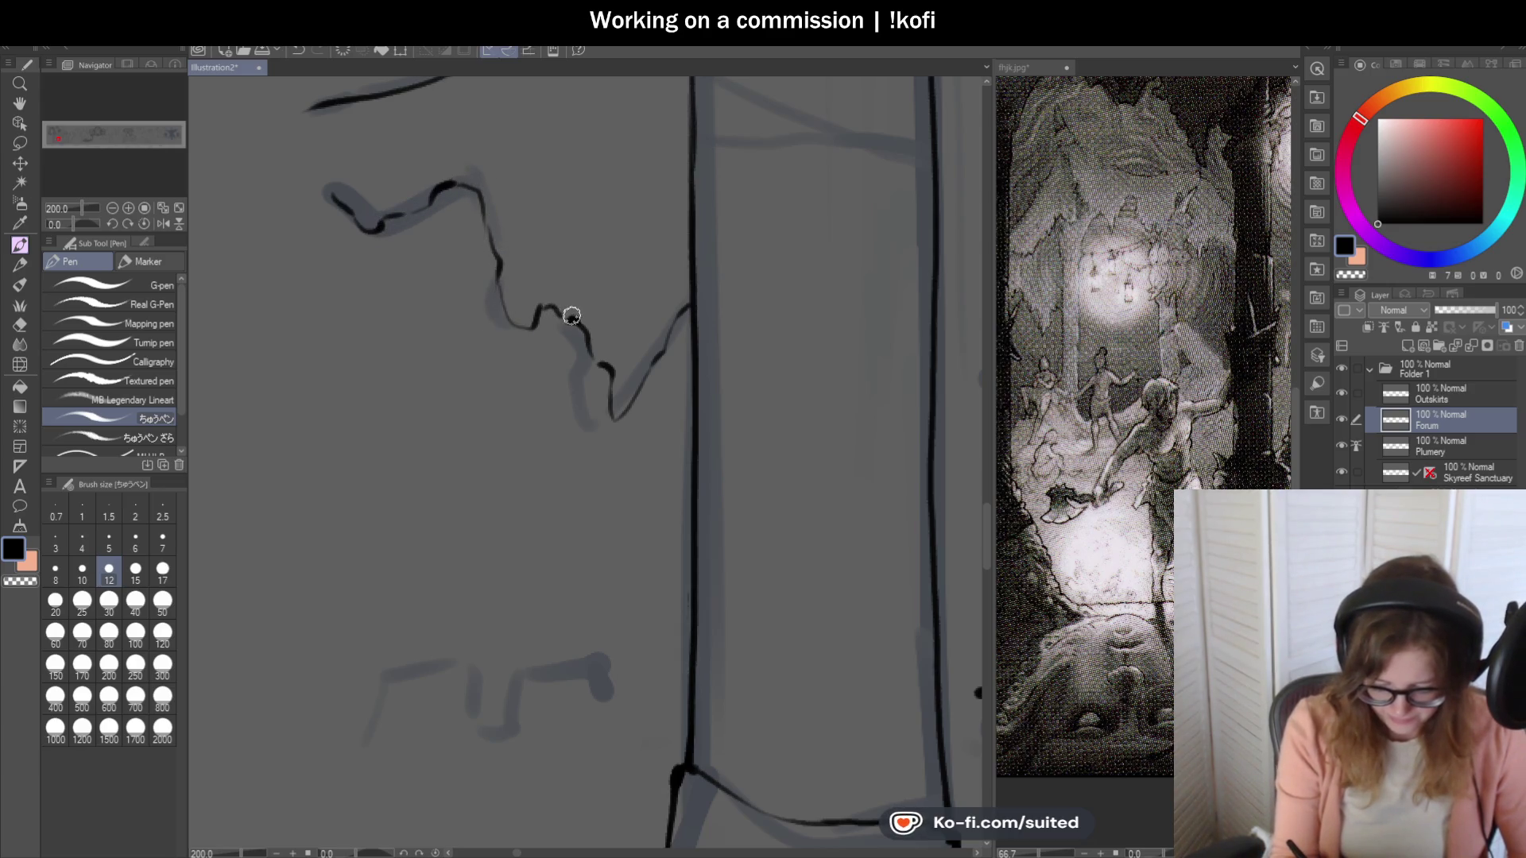
{"action": "scroll", "coordinate": [595, 334], "scroll_direction": "down", "scroll_amount": 4}
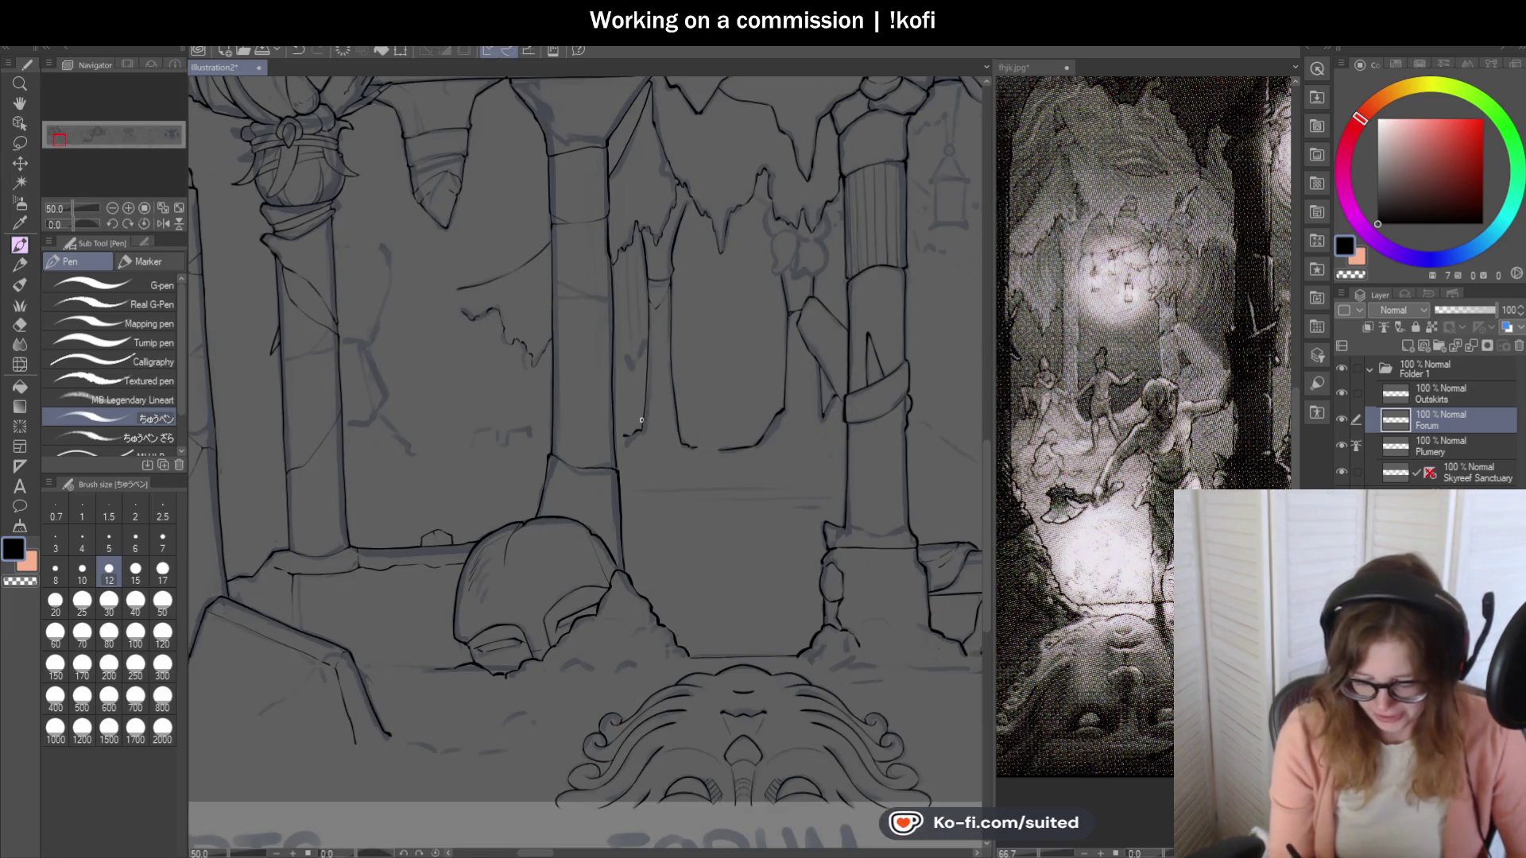
Ink a short black line at the upper pillar's foot and check it against the whole scene.
{"action": "scroll", "coordinate": [633, 398], "scroll_direction": "up", "scroll_amount": 4}
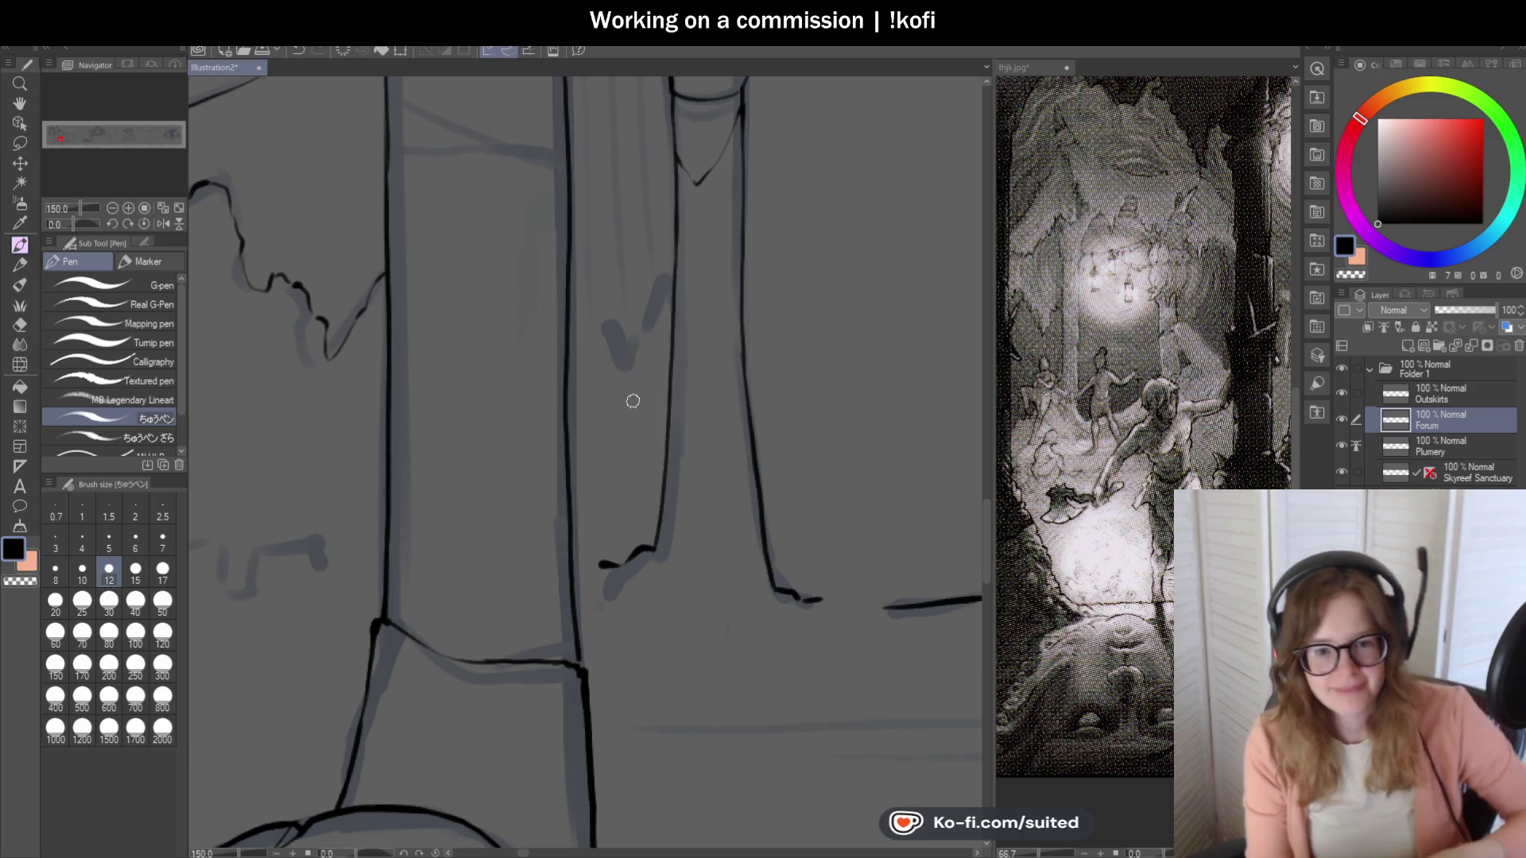
{"action": "mouse_move", "coordinate": [571, 315]}
{"action": "left_mouse_down"}
{"action": "mouse_move", "coordinate": [613, 330]}
{"action": "mouse_move", "coordinate": [621, 370]}
{"action": "mouse_move", "coordinate": [651, 283]}
{"action": "mouse_move", "coordinate": [670, 281]}
{"action": "left_mouse_up"}
{"action": "key", "text": "ctrl+minus"}
{"action": "key", "text": "ctrl+minus"}
{"action": "key", "text": "ctrl+minus"}
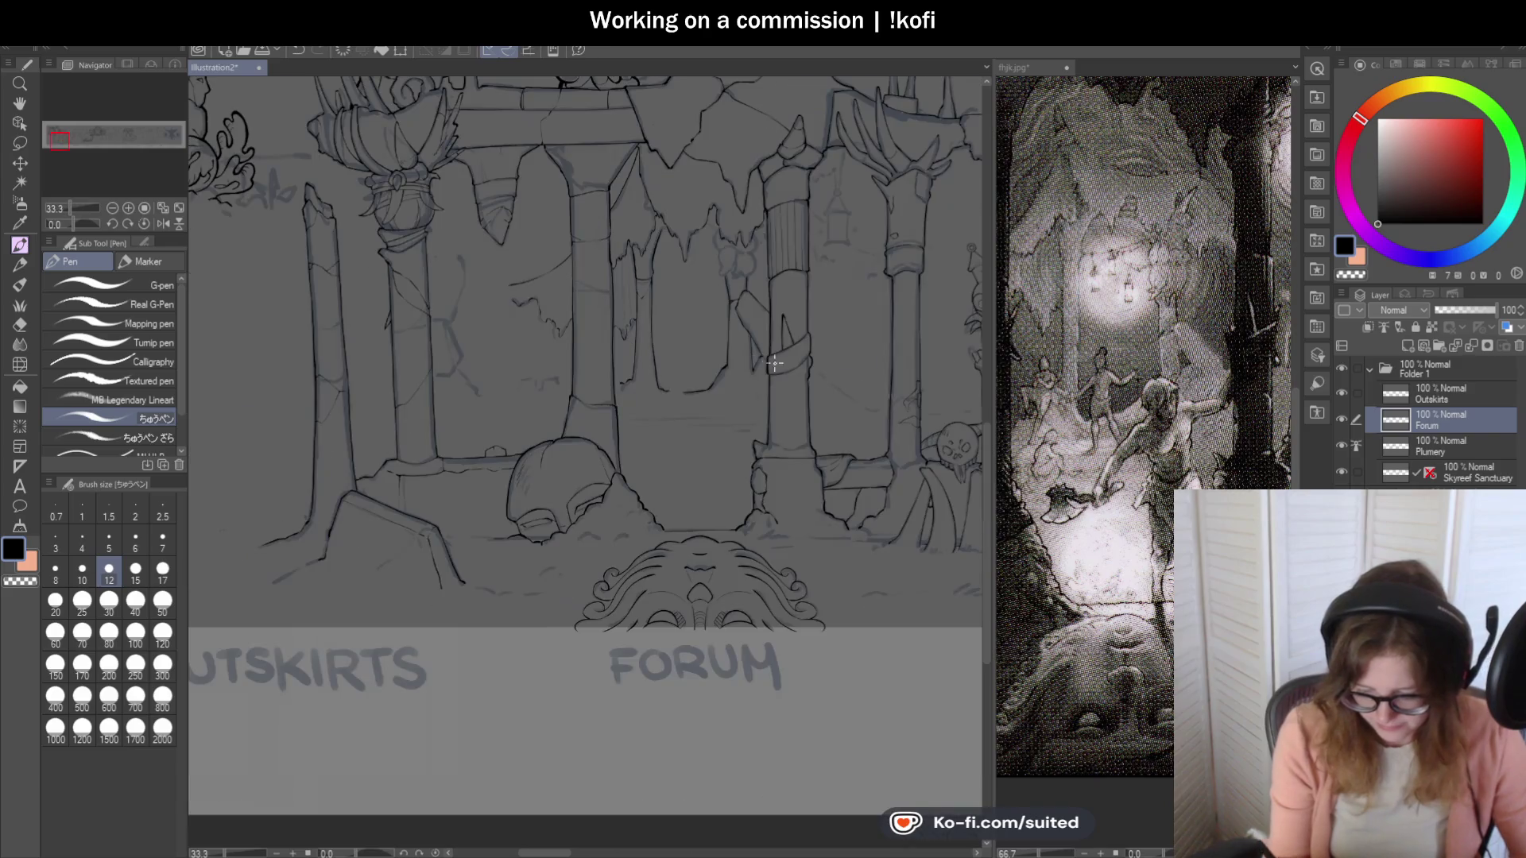
{"action": "scroll", "coordinate": [722, 232], "scroll_direction": "up", "scroll_amount": 4}
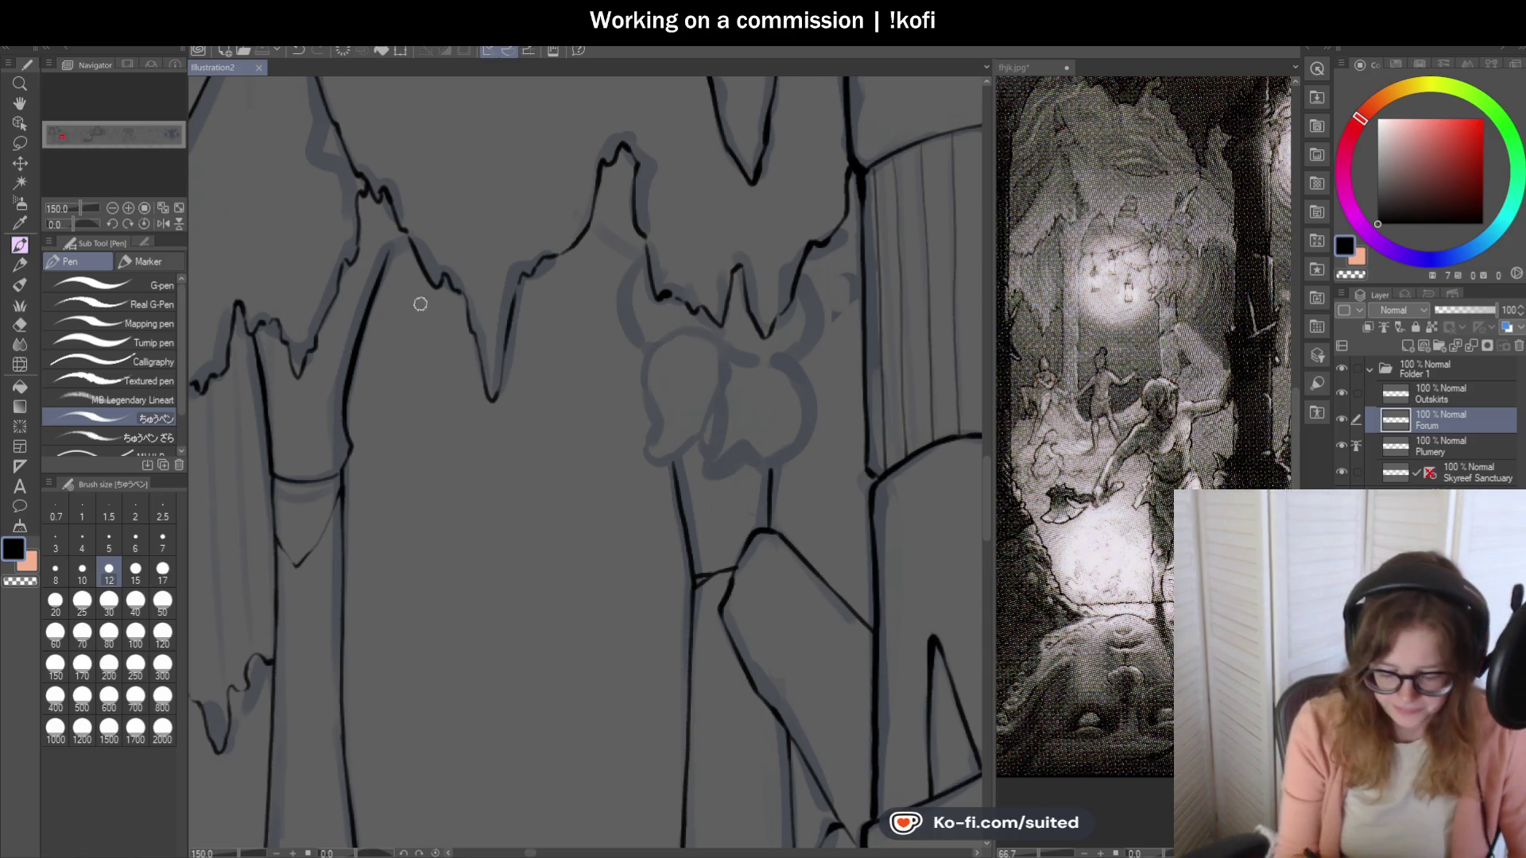
Ink the cave ceiling's drip edge beside the left pillar with two upward pen strokes.
{"action": "scroll", "coordinate": [410, 255], "scroll_direction": "down", "scroll_amount": 1}
{"action": "scroll", "coordinate": [414, 249], "scroll_direction": "up", "scroll_amount": 2}
{"action": "left_click_drag", "start_coordinate": [375, 274], "coordinate": [407, 216]}
{"action": "scroll", "coordinate": [394, 242], "scroll_direction": "up", "scroll_amount": 2}
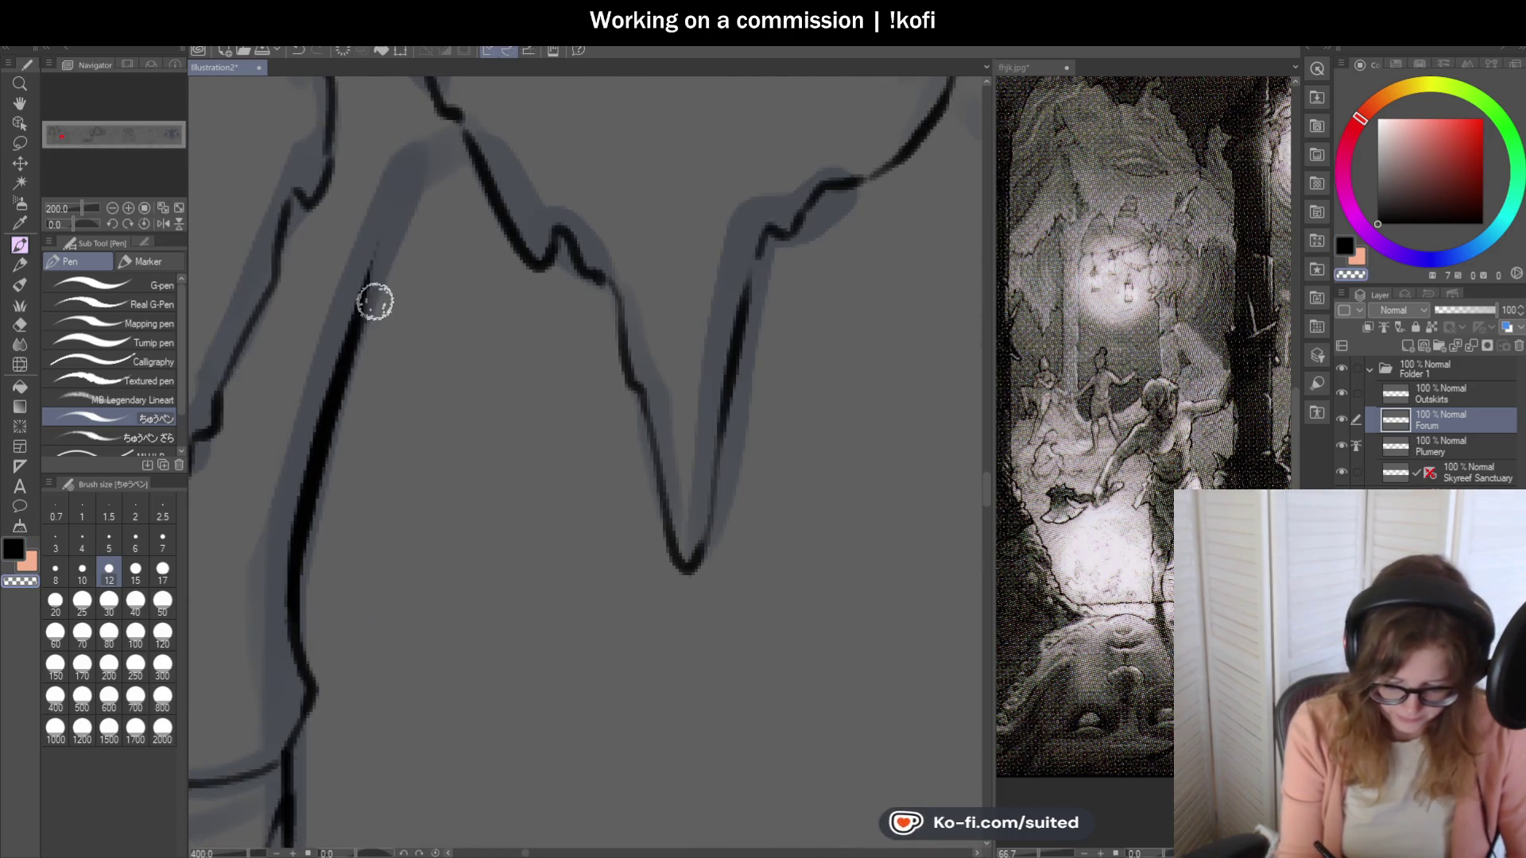
{"action": "left_click_drag", "start_coordinate": [371, 265], "coordinate": [406, 205]}
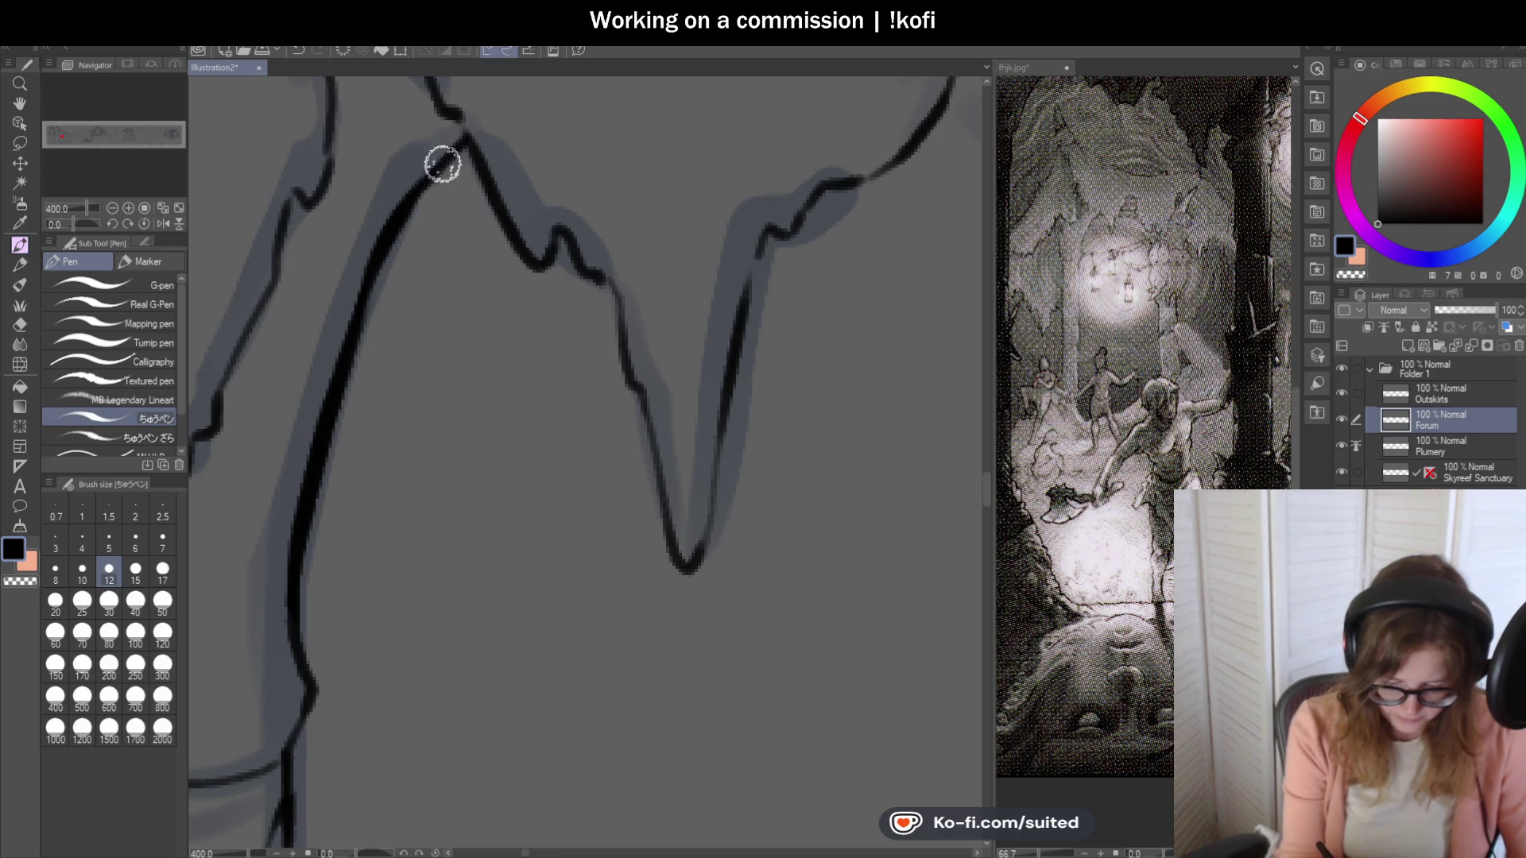
{"action": "scroll", "coordinate": [443, 160], "scroll_direction": "down", "scroll_amount": 2}
{"action": "scroll", "coordinate": [432, 198], "scroll_direction": "up", "scroll_amount": 2}
Save the illustration with Ctrl+S.
{"action": "scroll", "coordinate": [421, 182], "scroll_direction": "down", "scroll_amount": 6}
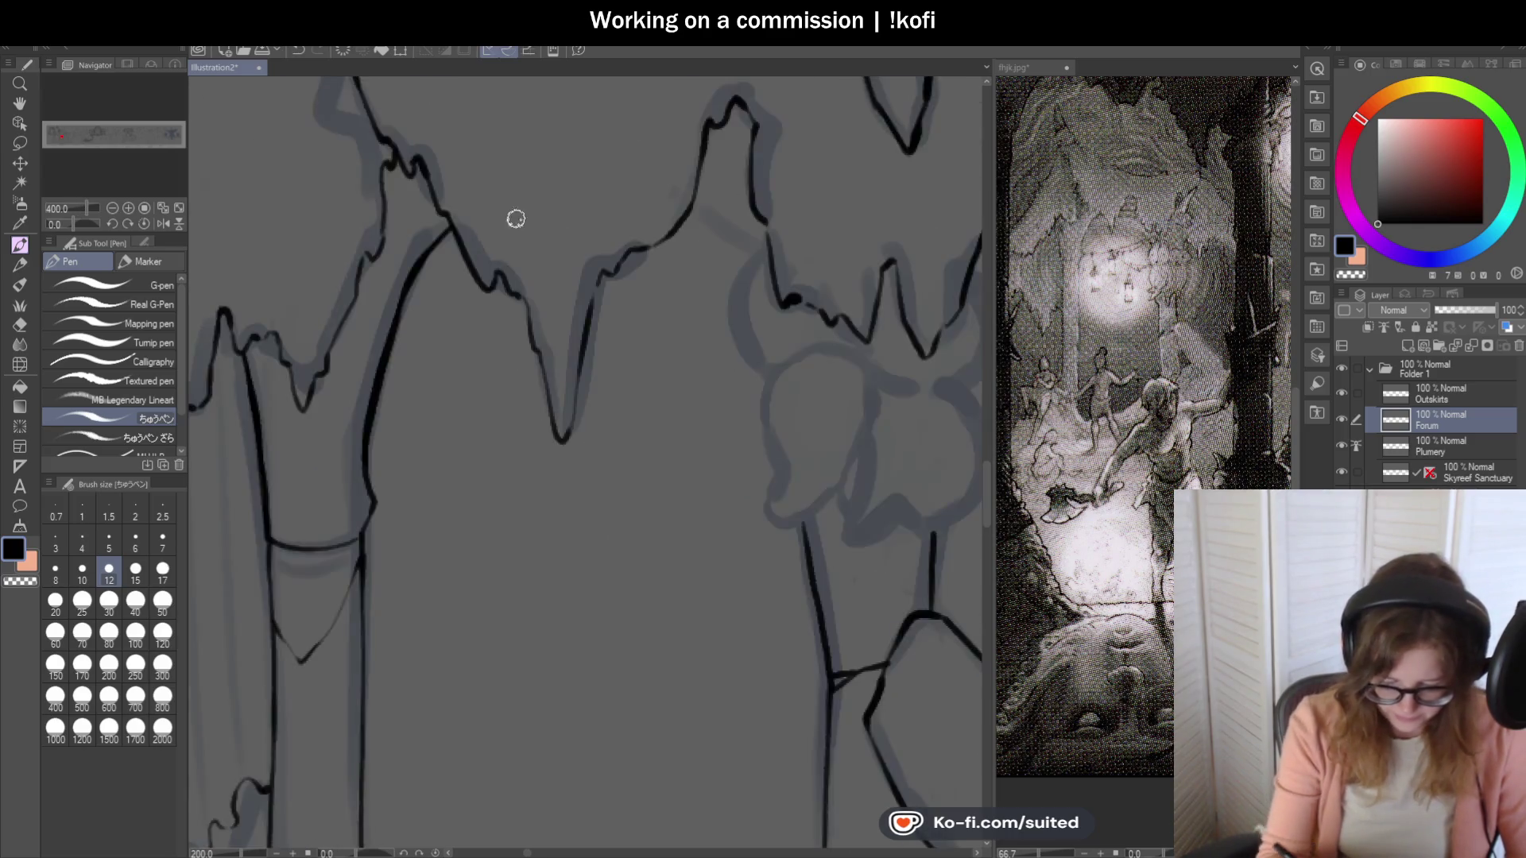
{"action": "key", "text": "ctrl+s"}
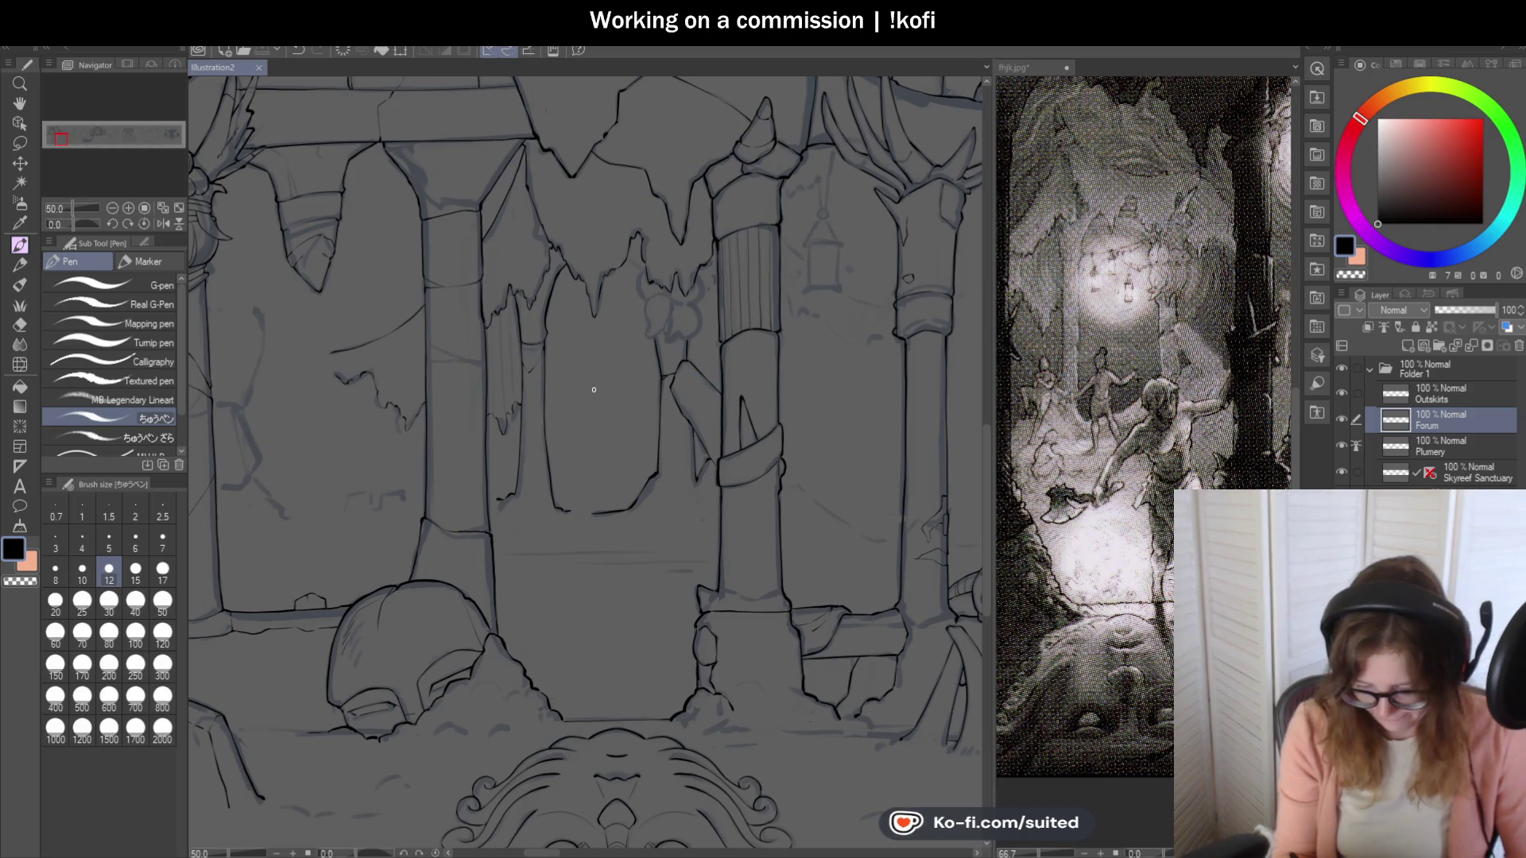
{"action": "scroll", "coordinate": [734, 312], "scroll_direction": "up", "scroll_amount": 1}
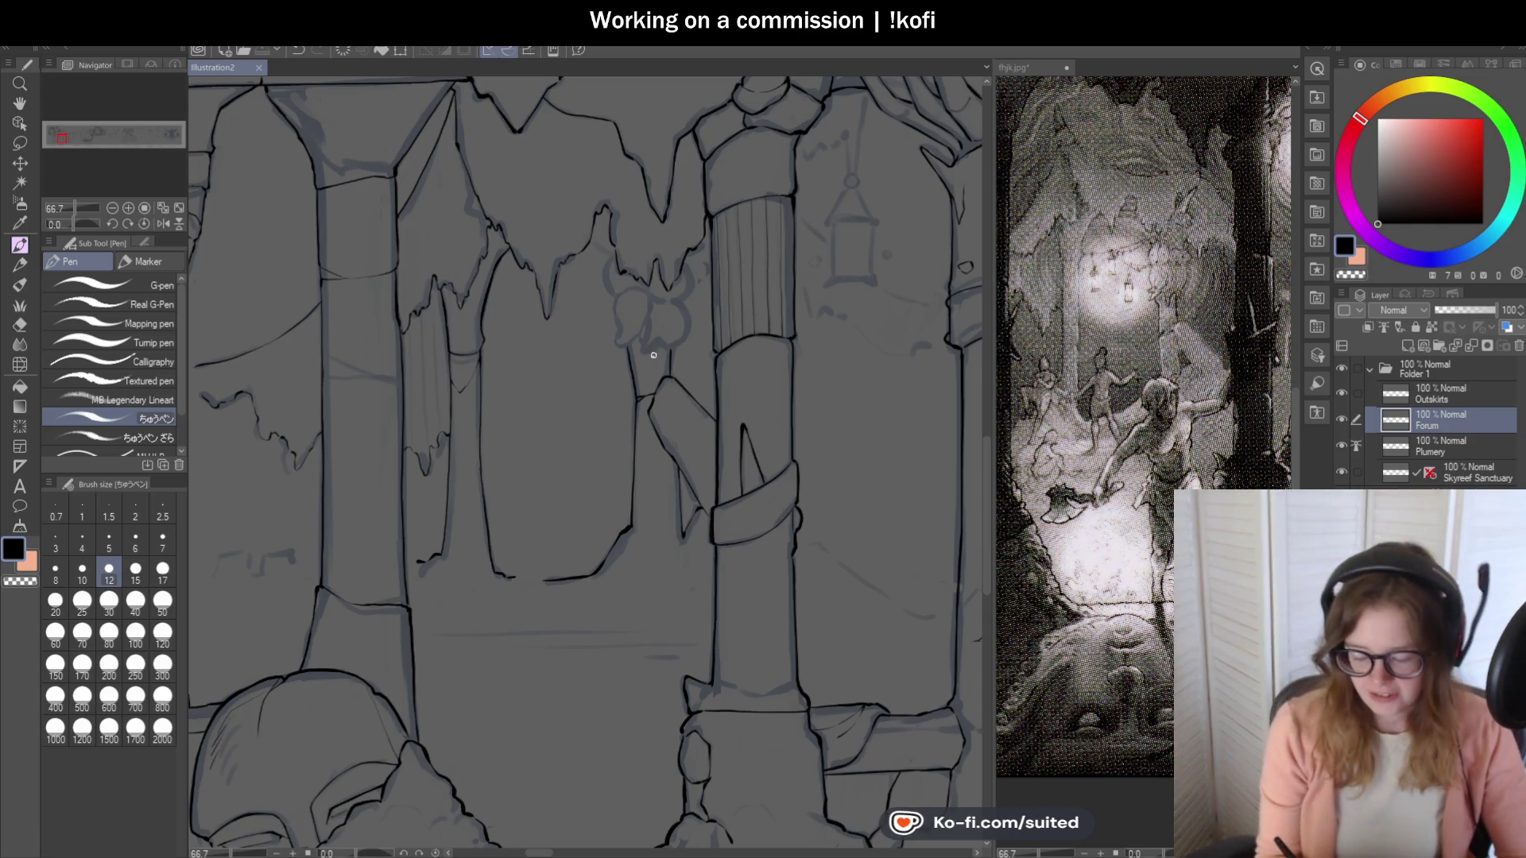
Ink and thicken the left edge of the rock beneath the creature's claw.
{"action": "scroll", "coordinate": [605, 364], "scroll_direction": "down", "scroll_amount": 2}
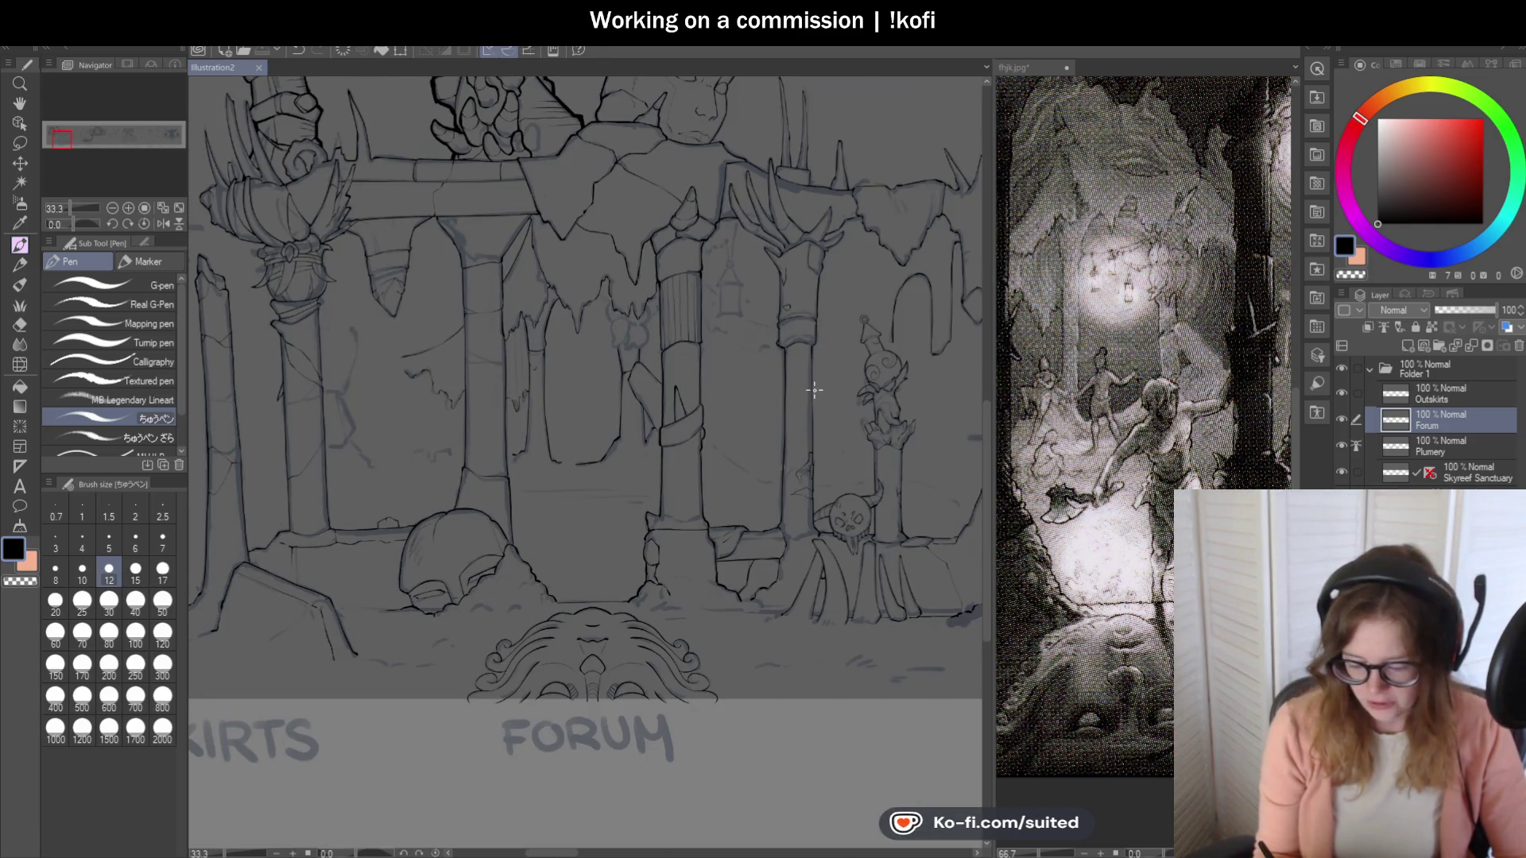
{"action": "scroll", "coordinate": [809, 396], "scroll_direction": "down", "scroll_amount": 1}
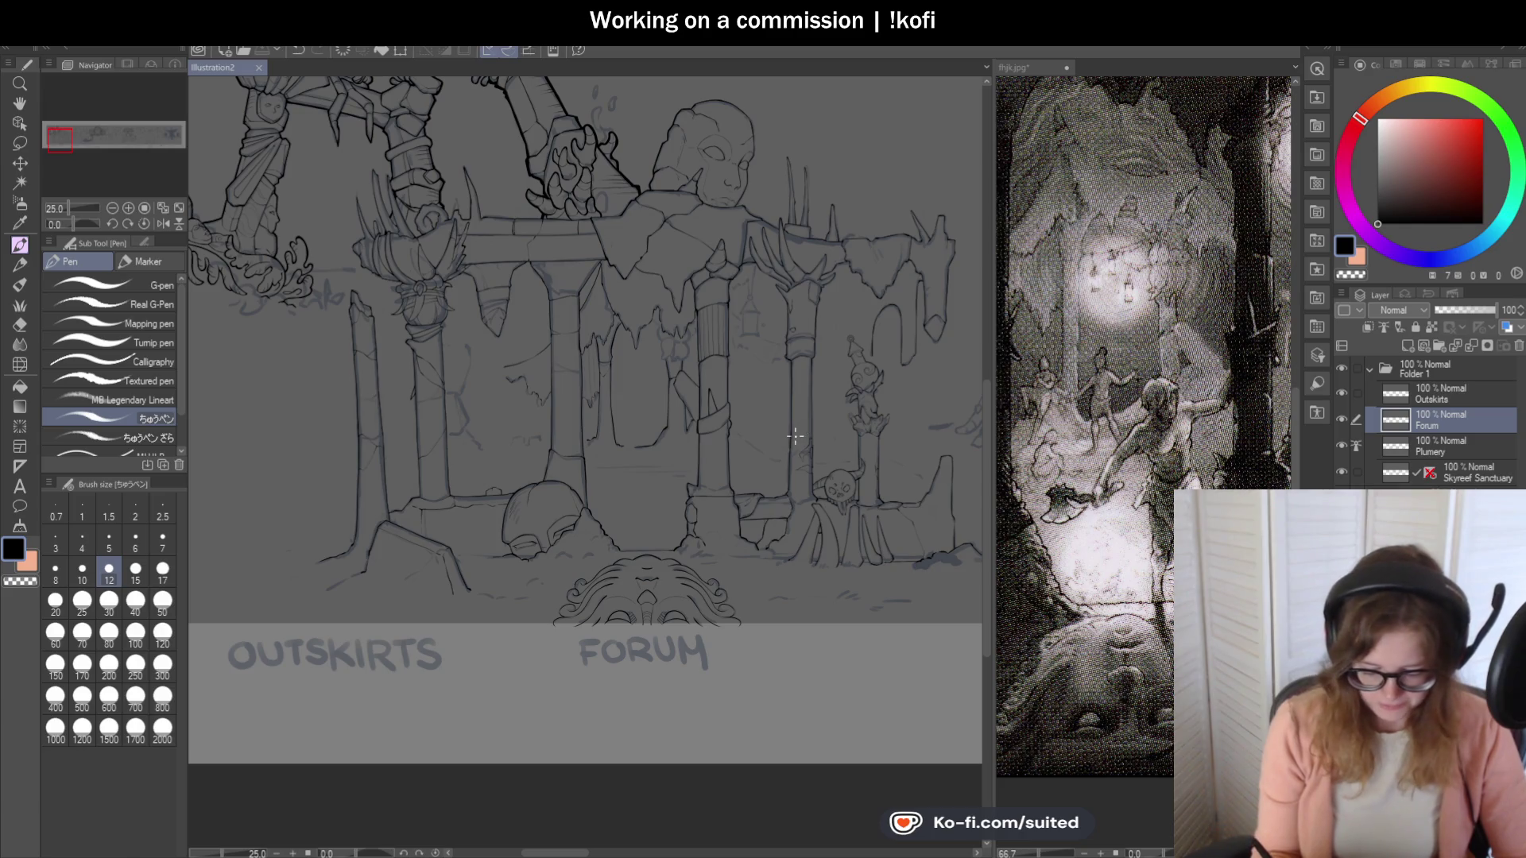
{"action": "scroll", "coordinate": [799, 437], "scroll_direction": "down", "scroll_amount": 1}
{"action": "scroll", "coordinate": [669, 540], "scroll_direction": "up", "scroll_amount": 1}
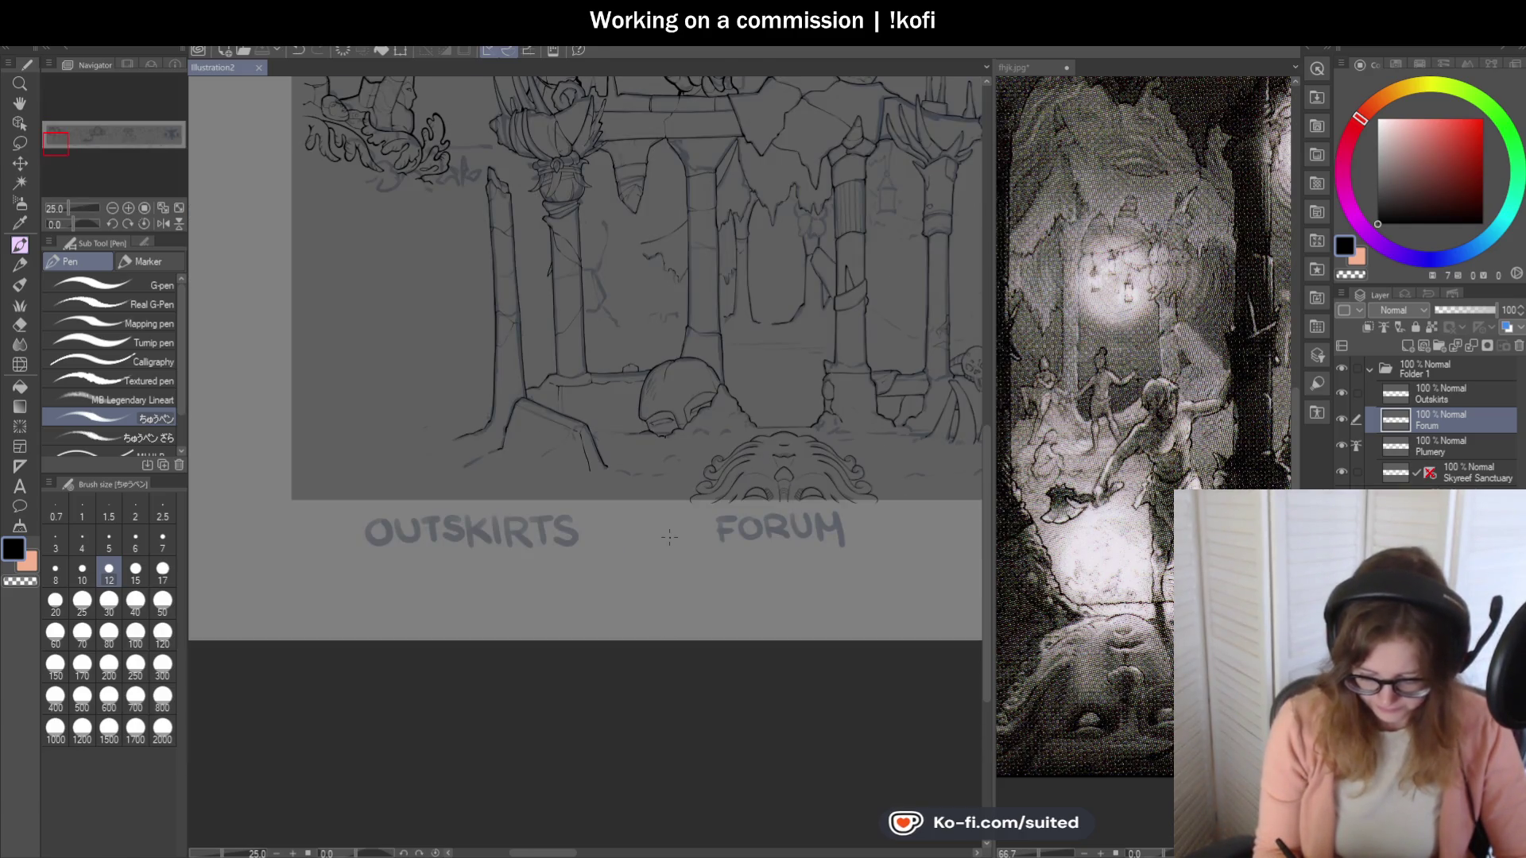
{"action": "scroll", "coordinate": [669, 540], "scroll_direction": "down", "scroll_amount": 1}
{"action": "scroll", "coordinate": [758, 258], "scroll_direction": "up", "scroll_amount": 5}
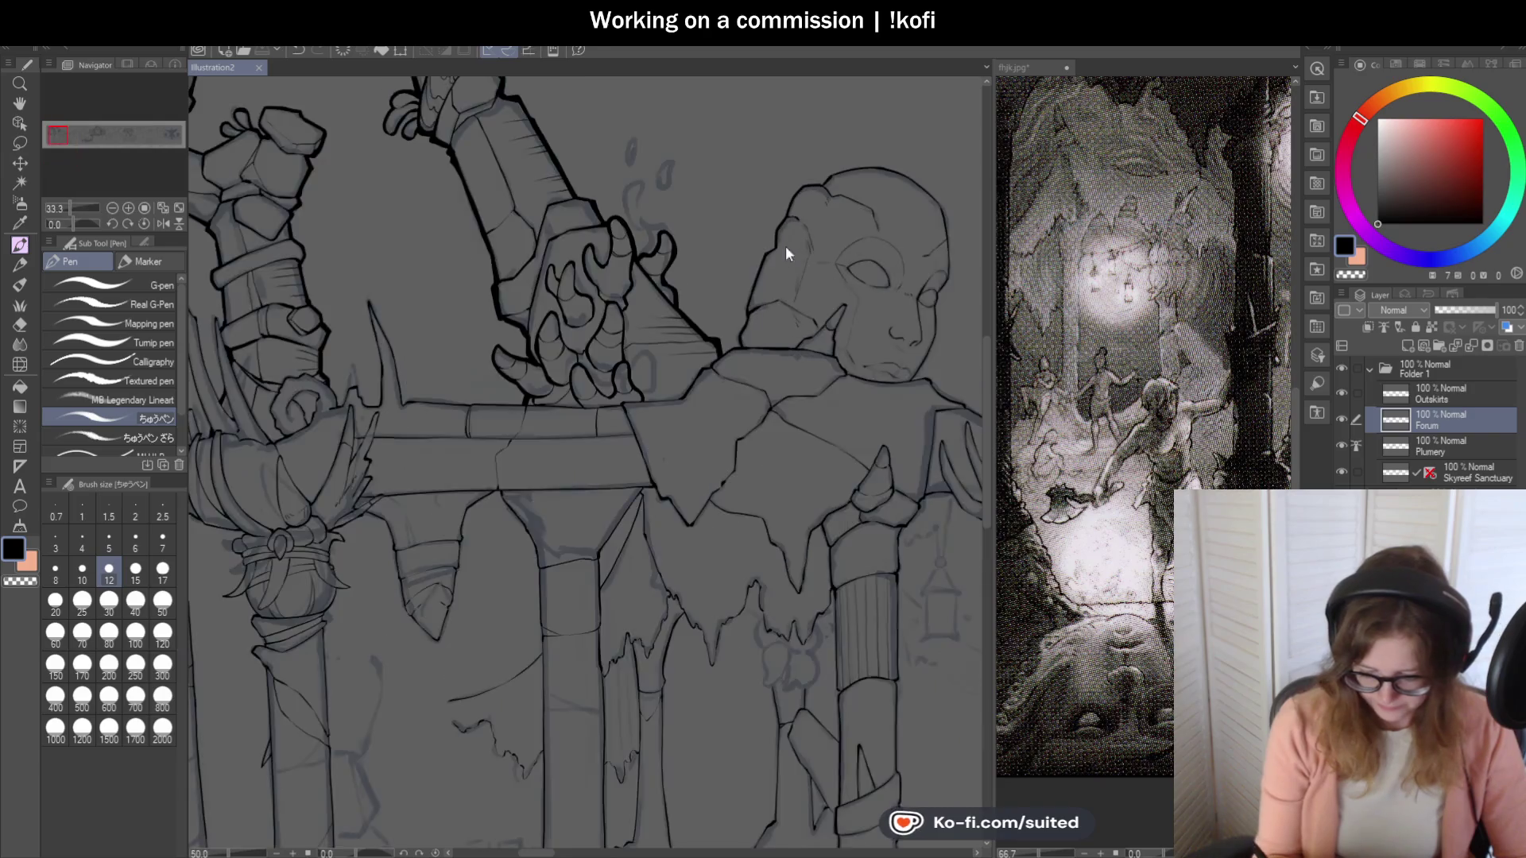
{"action": "left_click_drag", "start_coordinate": [755, 238], "coordinate": [703, 390]}
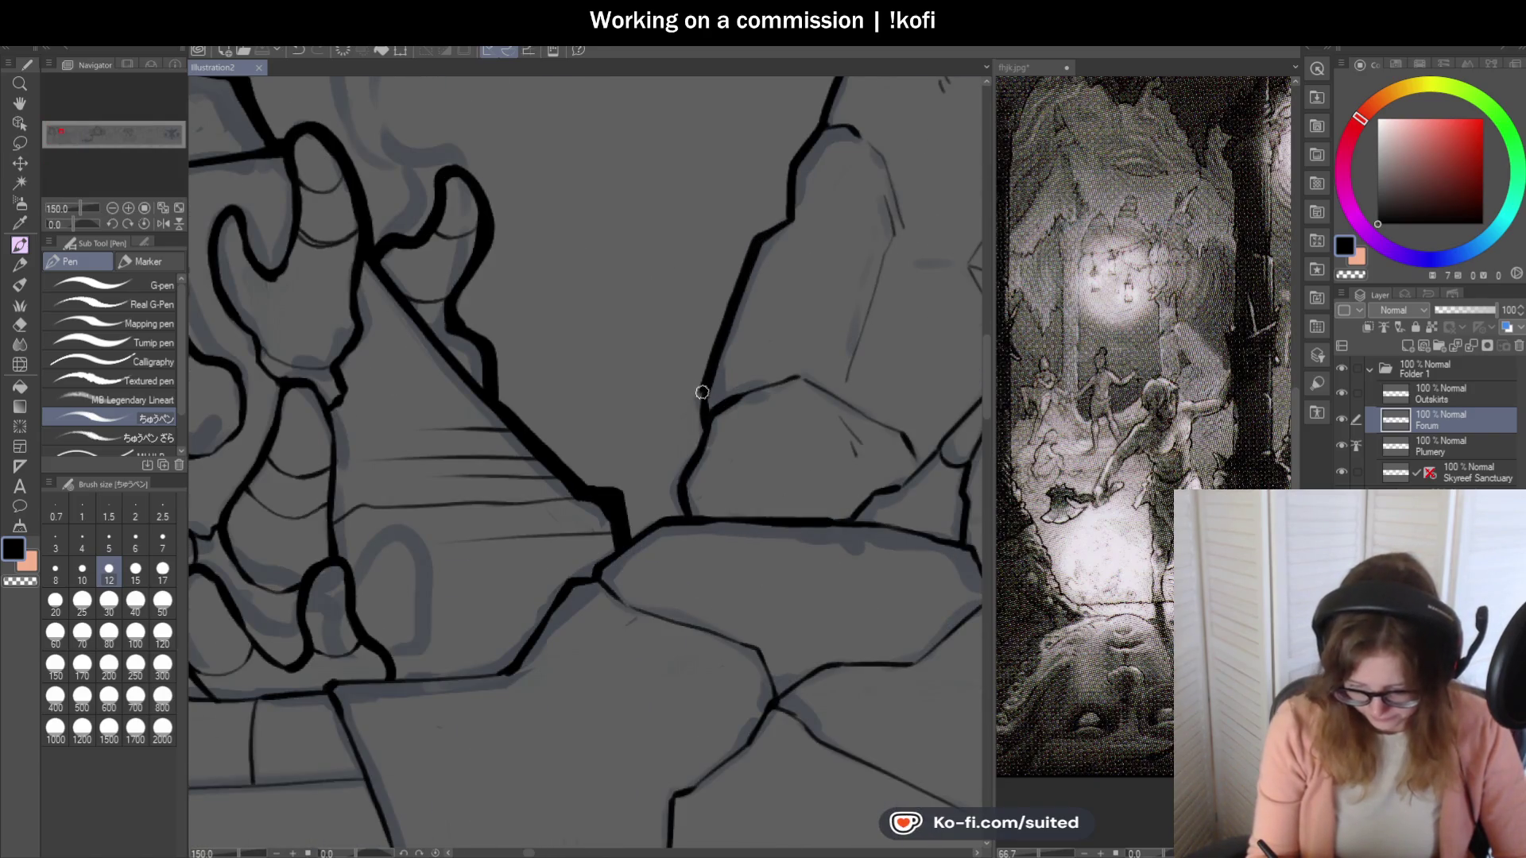
{"action": "mouse_move", "coordinate": [743, 265]}
{"action": "left_mouse_down"}
{"action": "mouse_move", "coordinate": [669, 480]}
{"action": "mouse_move", "coordinate": [675, 535]}
{"action": "left_mouse_up"}
Ink the rock's left outline up to its top and a thick line along its lower edge.
{"action": "scroll", "coordinate": [692, 439], "scroll_direction": "up", "scroll_amount": 1}
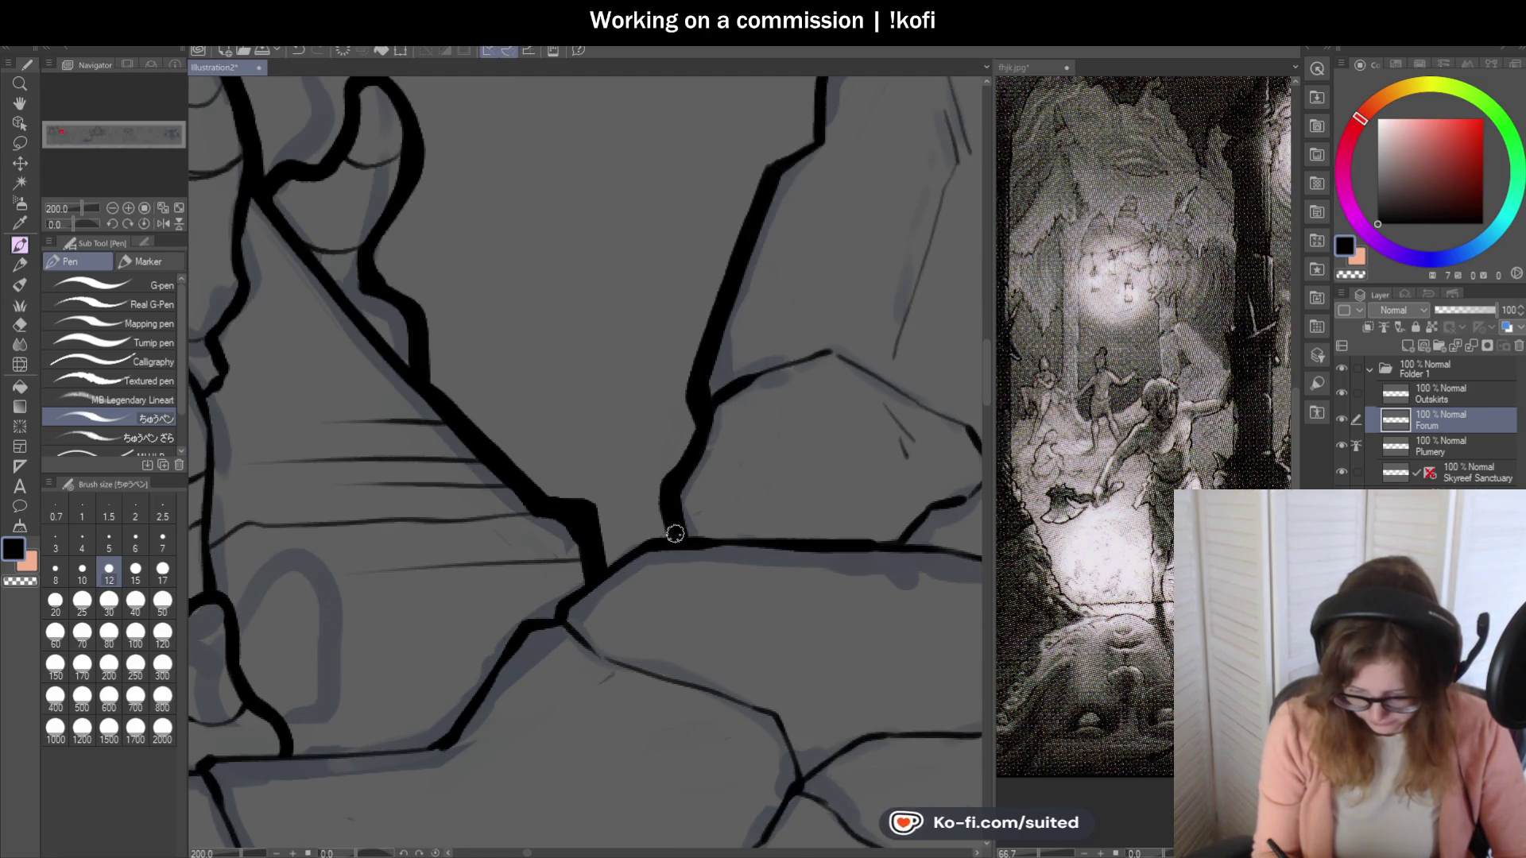
{"action": "scroll", "coordinate": [735, 398], "scroll_direction": "down", "scroll_amount": 1}
{"action": "scroll", "coordinate": [718, 366], "scroll_direction": "up", "scroll_amount": 2}
{"action": "mouse_move", "coordinate": [705, 366]}
{"action": "left_mouse_down"}
{"action": "mouse_move", "coordinate": [746, 340]}
{"action": "mouse_move", "coordinate": [750, 265]}
{"action": "mouse_move", "coordinate": [792, 216]}
{"action": "left_mouse_up"}
{"action": "scroll", "coordinate": [792, 216], "scroll_direction": "down", "scroll_amount": 2}
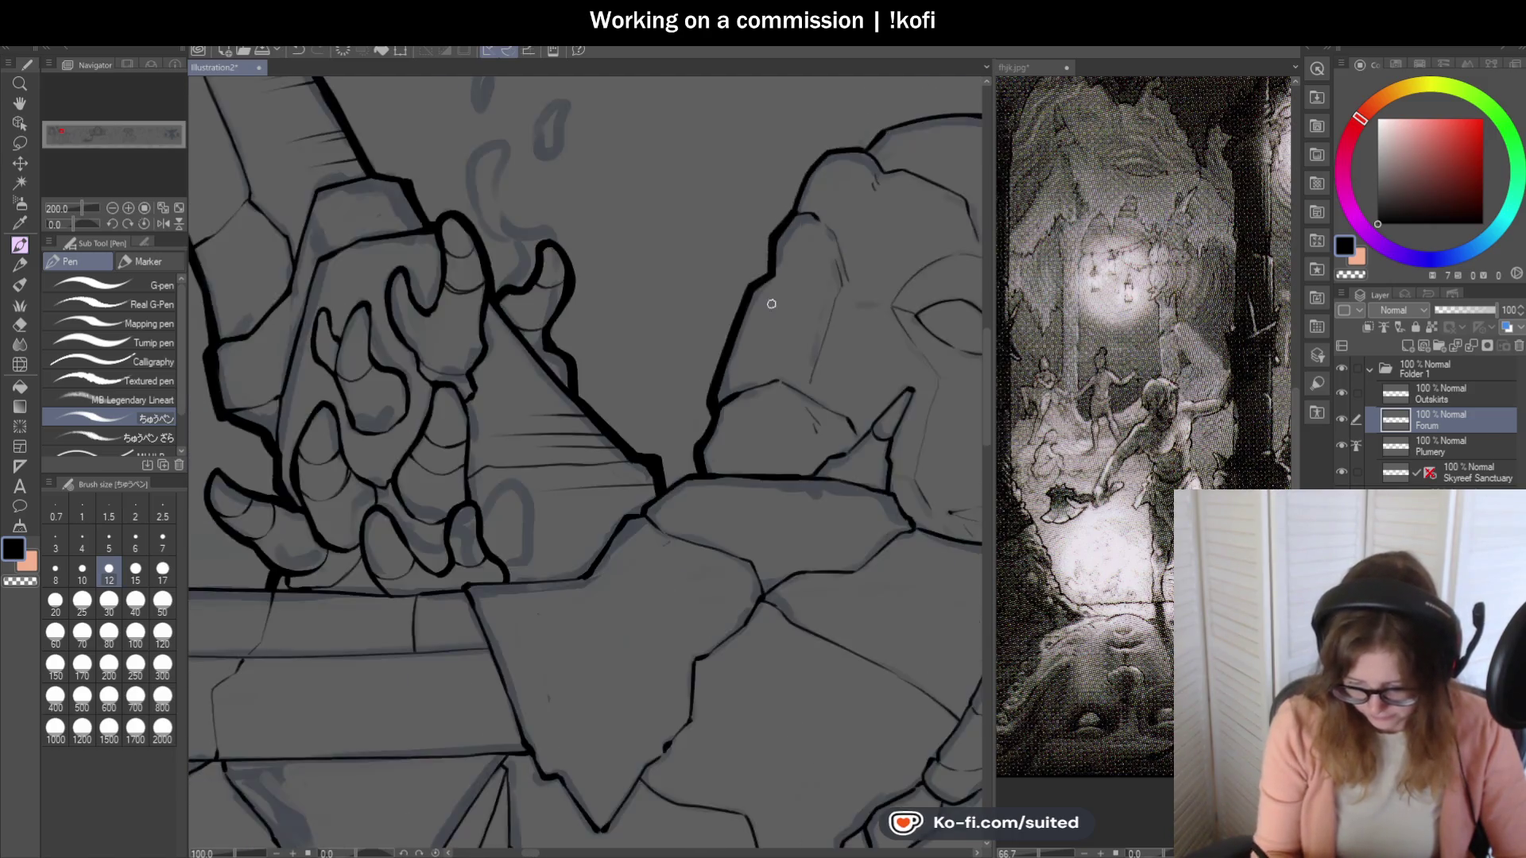
{"action": "scroll", "coordinate": [721, 427], "scroll_direction": "up", "scroll_amount": 2}
{"action": "mouse_move", "coordinate": [747, 388]}
{"action": "left_mouse_down"}
{"action": "mouse_move", "coordinate": [668, 405]}
{"action": "mouse_move", "coordinate": [586, 466]}
{"action": "mouse_move", "coordinate": [489, 598]}
{"action": "left_mouse_up"}
{"action": "scroll", "coordinate": [691, 402], "scroll_direction": "down", "scroll_amount": 4}
On a tilted canvas view, ink the thick line past the junction down to the corner, redrawing one bad stroke.
{"action": "mouse_move", "coordinate": [69, 230]}
{"action": "left_mouse_down"}
{"action": "mouse_move", "coordinate": [585, 260]}
{"action": "mouse_move", "coordinate": [537, 489]}
{"action": "left_mouse_up"}
{"action": "scroll", "coordinate": [636, 283], "scroll_direction": "down", "scroll_amount": 2}
{"action": "scroll", "coordinate": [575, 493], "scroll_direction": "up", "scroll_amount": 1}
{"action": "mouse_move", "coordinate": [614, 226]}
{"action": "left_mouse_down"}
{"action": "mouse_move", "coordinate": [594, 374]}
{"action": "mouse_move", "coordinate": [628, 323]}
{"action": "mouse_move", "coordinate": [621, 276]}
{"action": "left_mouse_up"}
{"action": "mouse_move", "coordinate": [610, 342]}
{"action": "left_mouse_down"}
{"action": "mouse_move", "coordinate": [621, 276]}
{"action": "mouse_move", "coordinate": [543, 524]}
{"action": "left_mouse_up"}
{"action": "key", "text": "ctrl+z"}
{"action": "left_click_drag", "start_coordinate": [616, 286], "coordinate": [549, 527]}
{"action": "scroll", "coordinate": [597, 395], "scroll_direction": "down", "scroll_amount": 3}
{"action": "scroll", "coordinate": [666, 331], "scroll_direction": "up", "scroll_amount": 3}
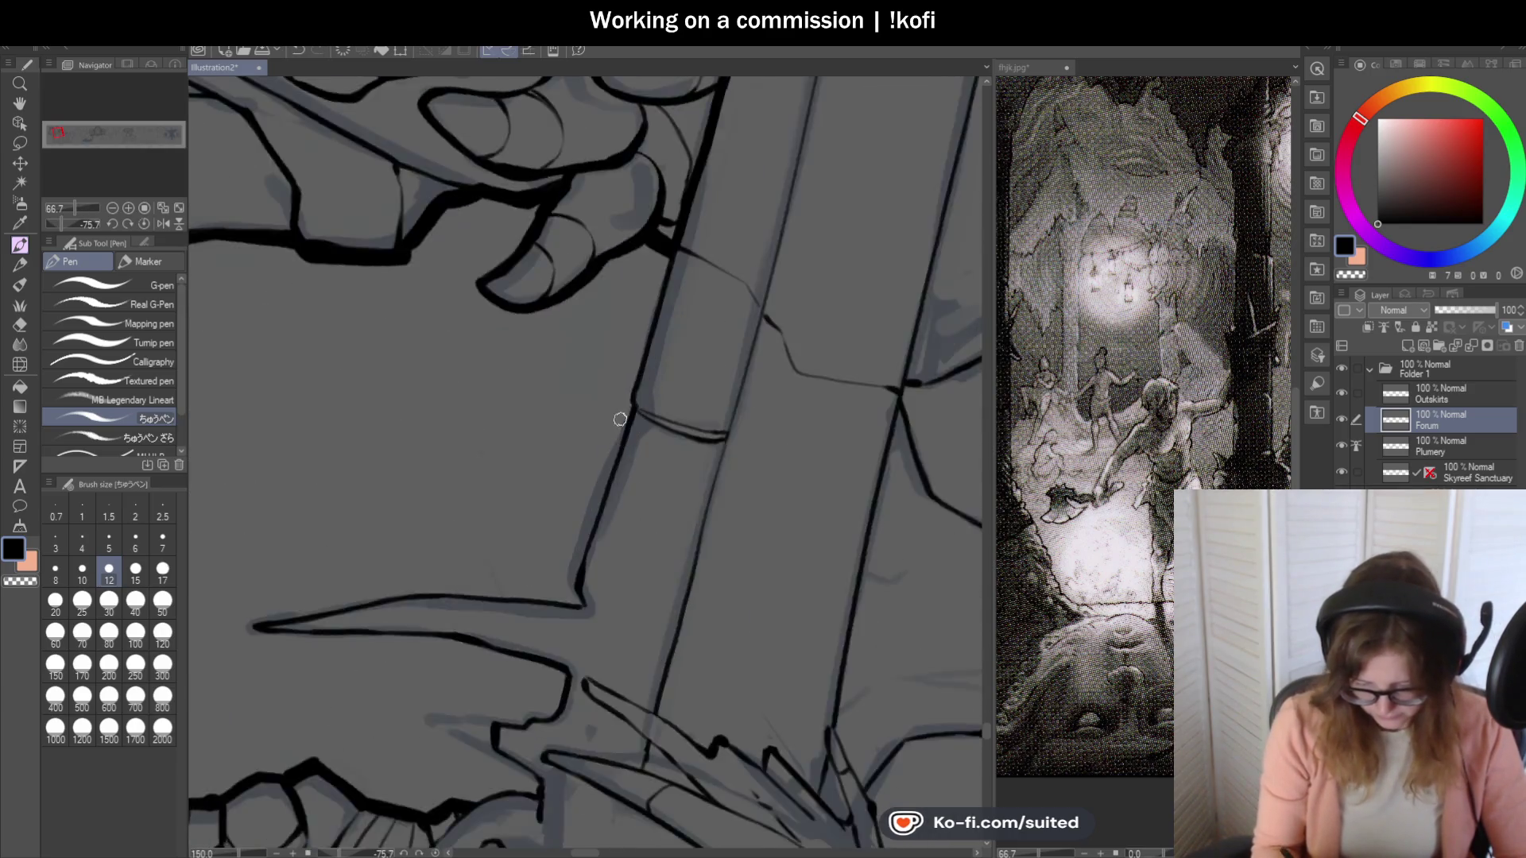
{"action": "left_click_drag", "start_coordinate": [679, 224], "coordinate": [625, 412]}
{"action": "scroll", "coordinate": [668, 314], "scroll_direction": "down", "scroll_amount": 3}
{"action": "scroll", "coordinate": [670, 316], "scroll_direction": "up", "scroll_amount": 3}
{"action": "mouse_move", "coordinate": [678, 245]}
{"action": "left_mouse_down"}
{"action": "mouse_move", "coordinate": [610, 470]}
{"action": "mouse_move", "coordinate": [618, 503]}
{"action": "left_mouse_up"}
With the view upright again, thicken the spike's base corner and ink its right edge down to the corner.
{"action": "left_click", "coordinate": [144, 223]}
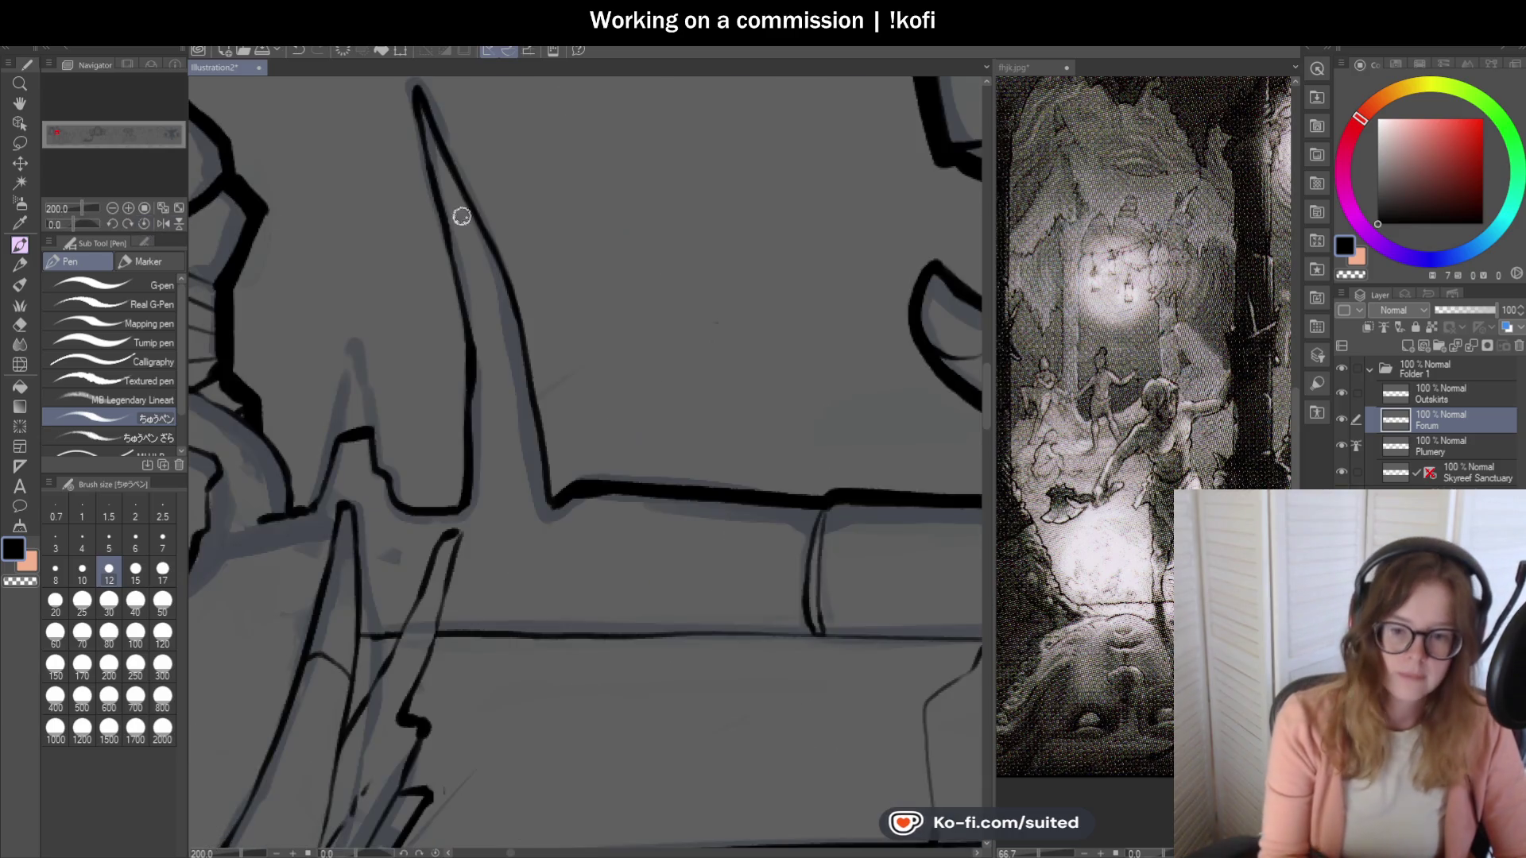
{"action": "scroll", "coordinate": [630, 449], "scroll_direction": "up", "scroll_amount": 4}
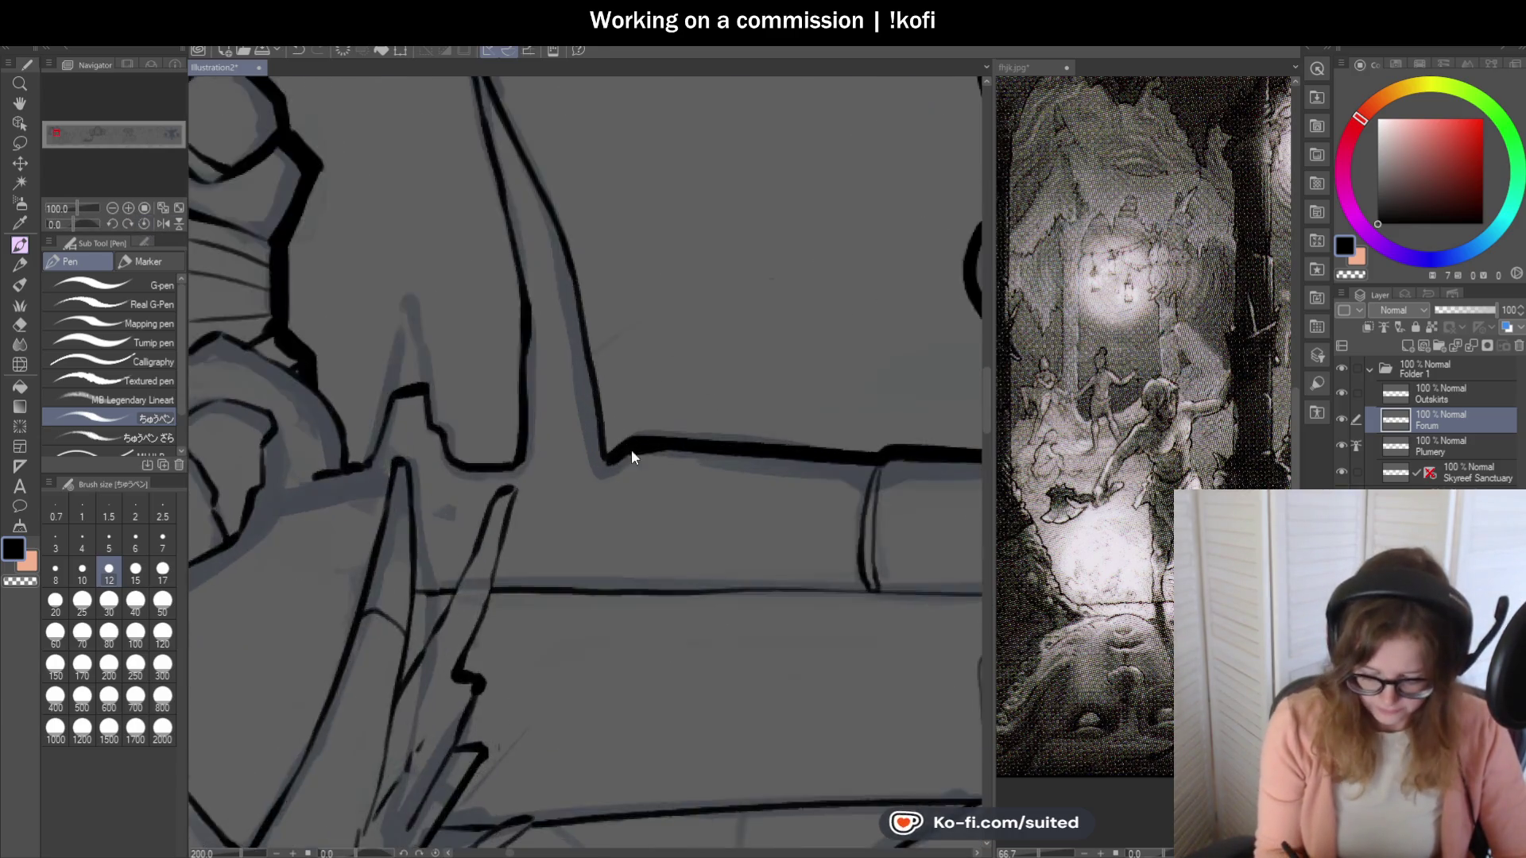
{"action": "left_click_drag", "start_coordinate": [630, 437], "coordinate": [588, 459]}
{"action": "scroll", "coordinate": [588, 458], "scroll_direction": "down", "scroll_amount": 4}
{"action": "left_click_drag", "start_coordinate": [513, 140], "coordinate": [593, 312]}
{"action": "scroll", "coordinate": [593, 311], "scroll_direction": "up", "scroll_amount": 1}
{"action": "left_click_drag", "start_coordinate": [576, 258], "coordinate": [596, 364]}
{"action": "left_click_drag", "start_coordinate": [579, 306], "coordinate": [618, 486]}
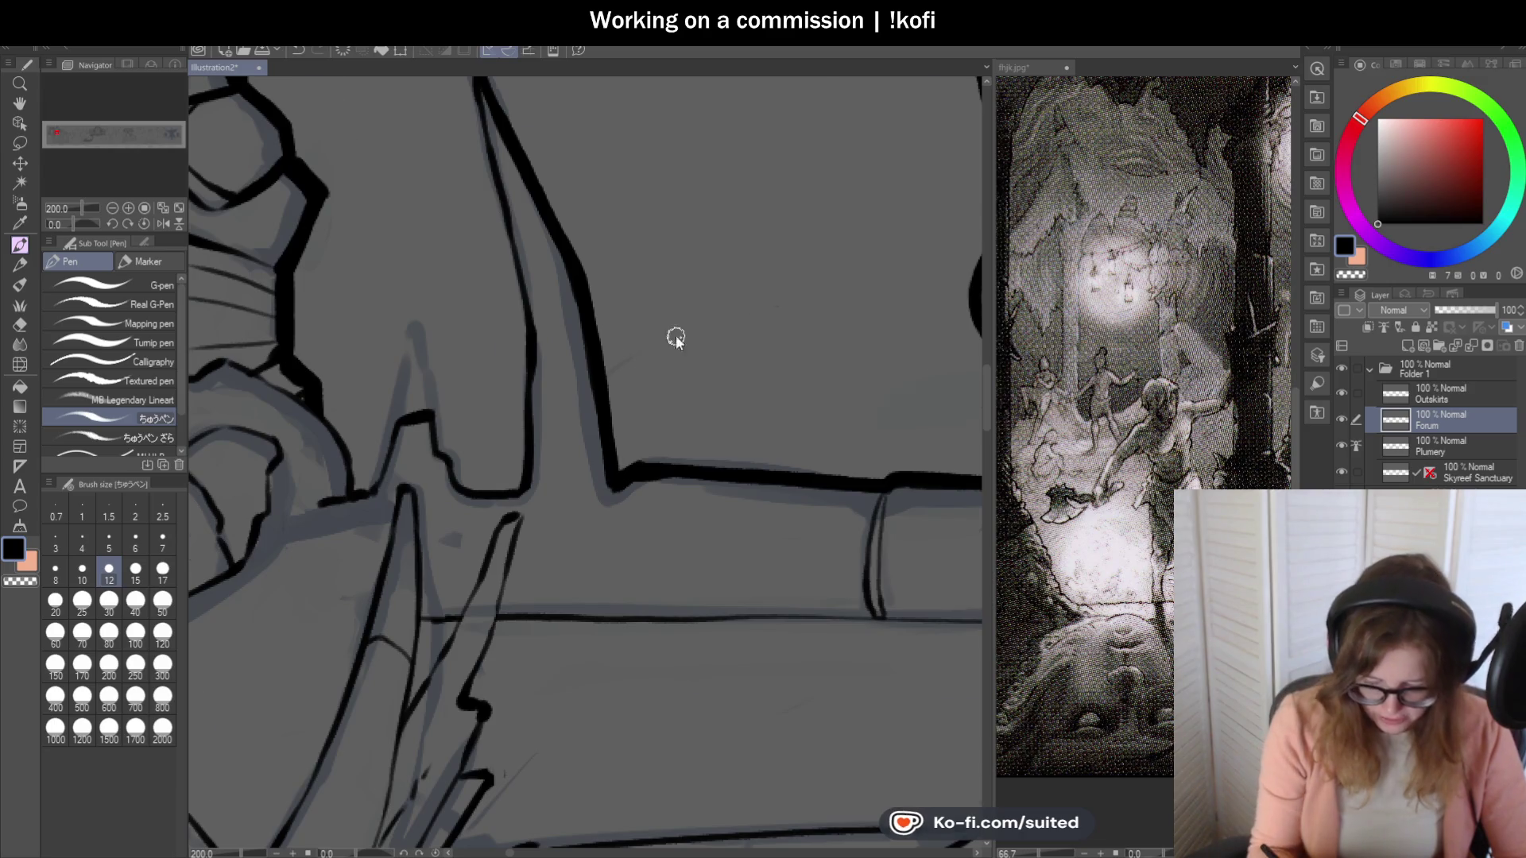
{"action": "scroll", "coordinate": [676, 337], "scroll_direction": "down", "scroll_amount": 5}
{"action": "scroll", "coordinate": [768, 383], "scroll_direction": "up", "scroll_amount": 1}
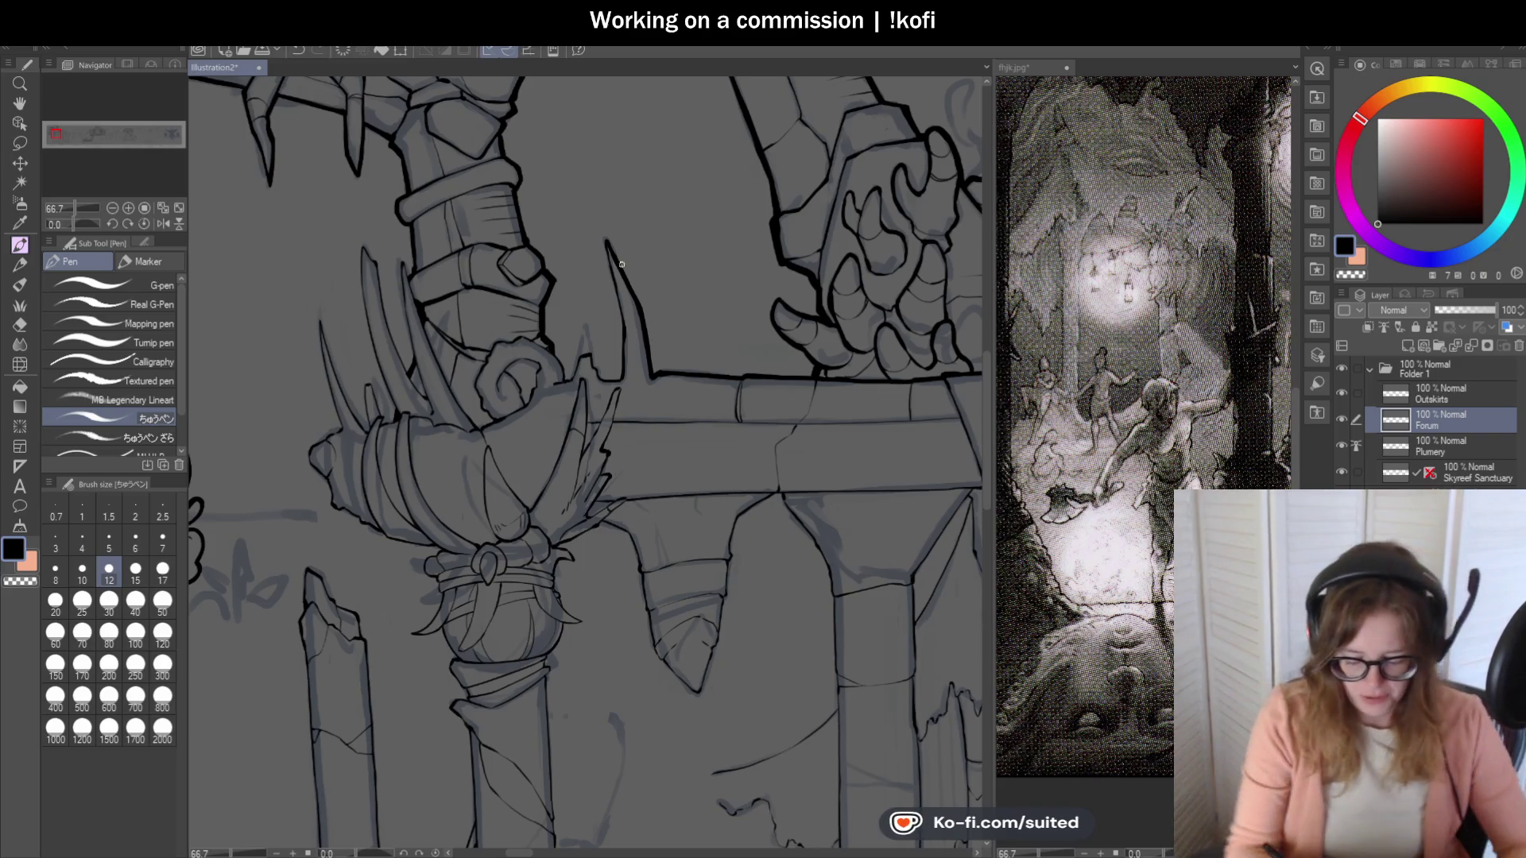
Ink the tall spike's left contour and bold bottom edge, undoing a stray right-side stroke.
{"action": "scroll", "coordinate": [657, 374], "scroll_direction": "up", "scroll_amount": 4}
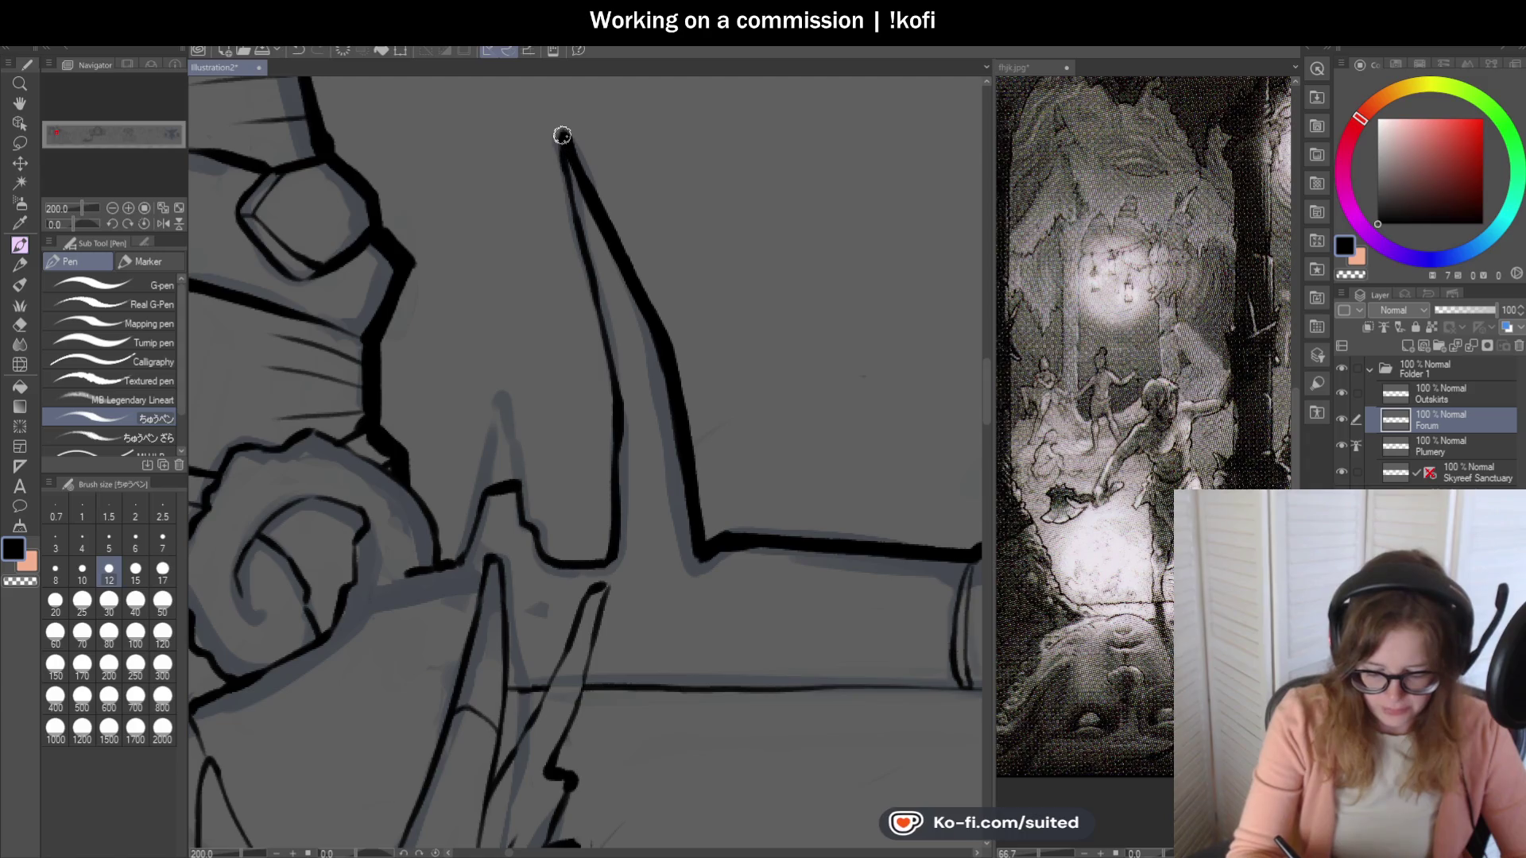
{"action": "left_click_drag", "start_coordinate": [558, 135], "coordinate": [623, 437]}
{"action": "scroll", "coordinate": [665, 246], "scroll_direction": "up", "scroll_amount": 3}
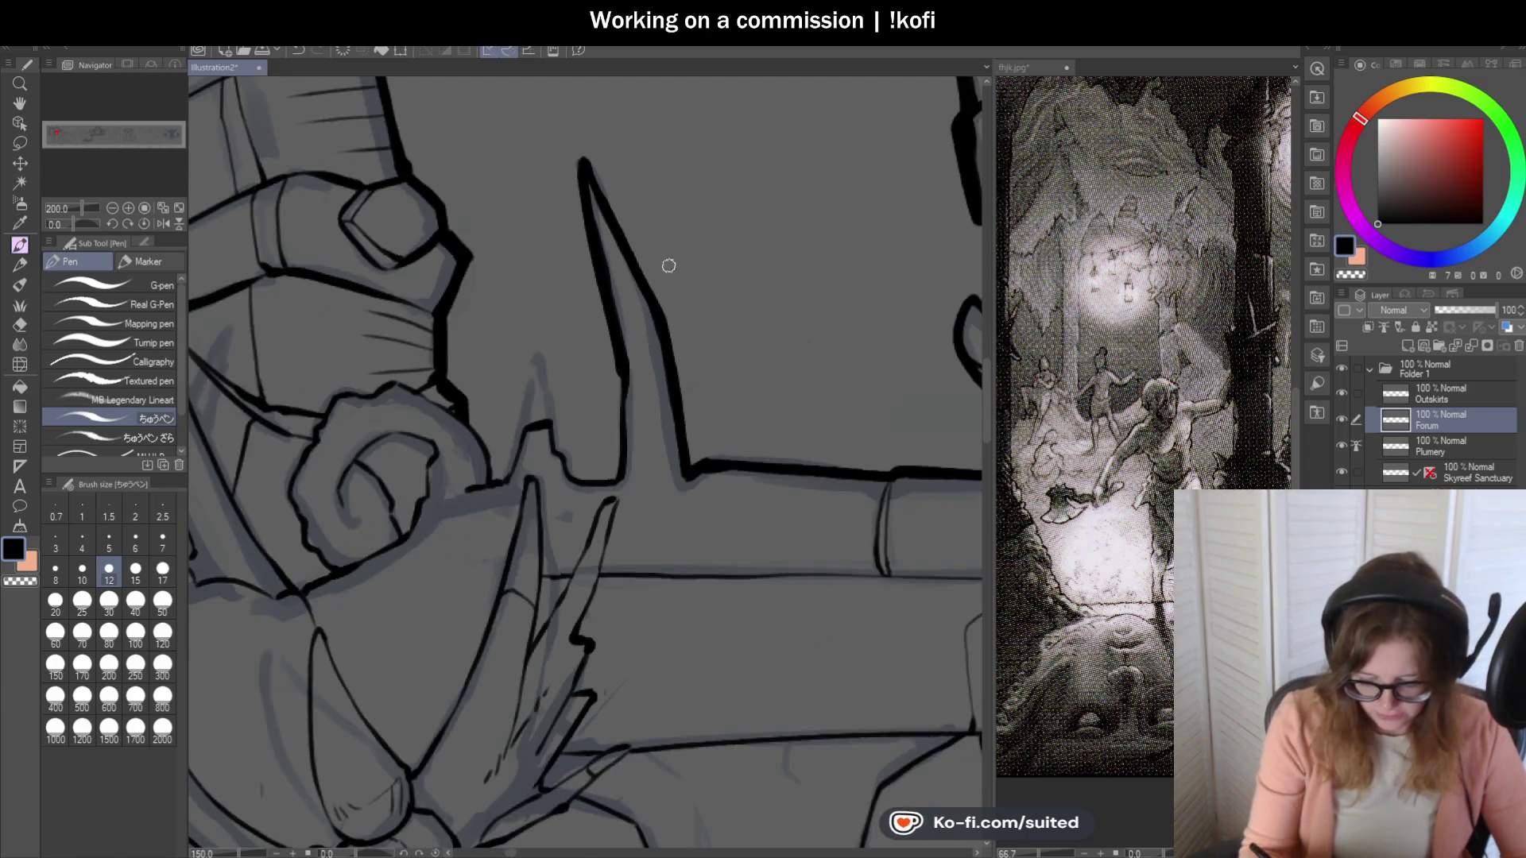
{"action": "mouse_move", "coordinate": [621, 302]}
{"action": "left_mouse_down"}
{"action": "mouse_move", "coordinate": [593, 616]}
{"action": "mouse_move", "coordinate": [620, 395]}
{"action": "mouse_move", "coordinate": [606, 593]}
{"action": "mouse_move", "coordinate": [593, 614]}
{"action": "left_mouse_up"}
{"action": "key", "text": "ctrl+z"}
{"action": "scroll", "coordinate": [831, 314], "scroll_direction": "down", "scroll_amount": 3}
{"action": "scroll", "coordinate": [712, 443], "scroll_direction": "up", "scroll_amount": 3}
{"action": "mouse_move", "coordinate": [712, 443]}
{"action": "left_mouse_down"}
{"action": "mouse_move", "coordinate": [622, 443]}
{"action": "mouse_move", "coordinate": [566, 368]}
{"action": "mouse_move", "coordinate": [555, 280]}
{"action": "mouse_move", "coordinate": [477, 303]}
{"action": "mouse_move", "coordinate": [430, 445]}
{"action": "left_mouse_up"}
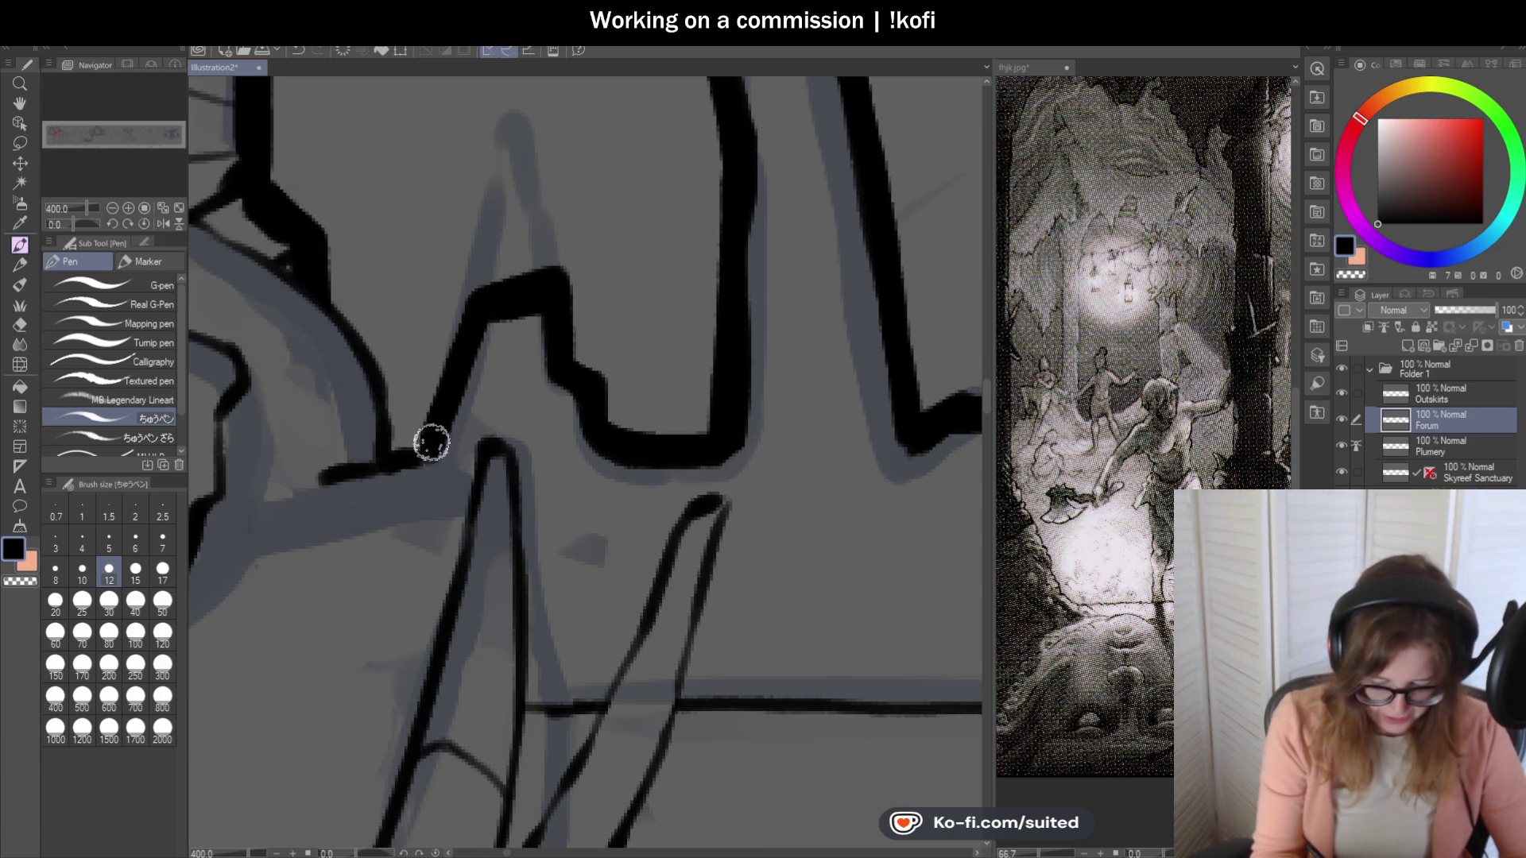
{"action": "scroll", "coordinate": [808, 287], "scroll_direction": "down", "scroll_amount": 3}
{"action": "scroll", "coordinate": [655, 326], "scroll_direction": "up", "scroll_amount": 2}
Join the pillar ornament's curled swirl to the beam's notch with a short black stroke.
{"action": "left_click_drag", "start_coordinate": [654, 329], "coordinate": [617, 350]}
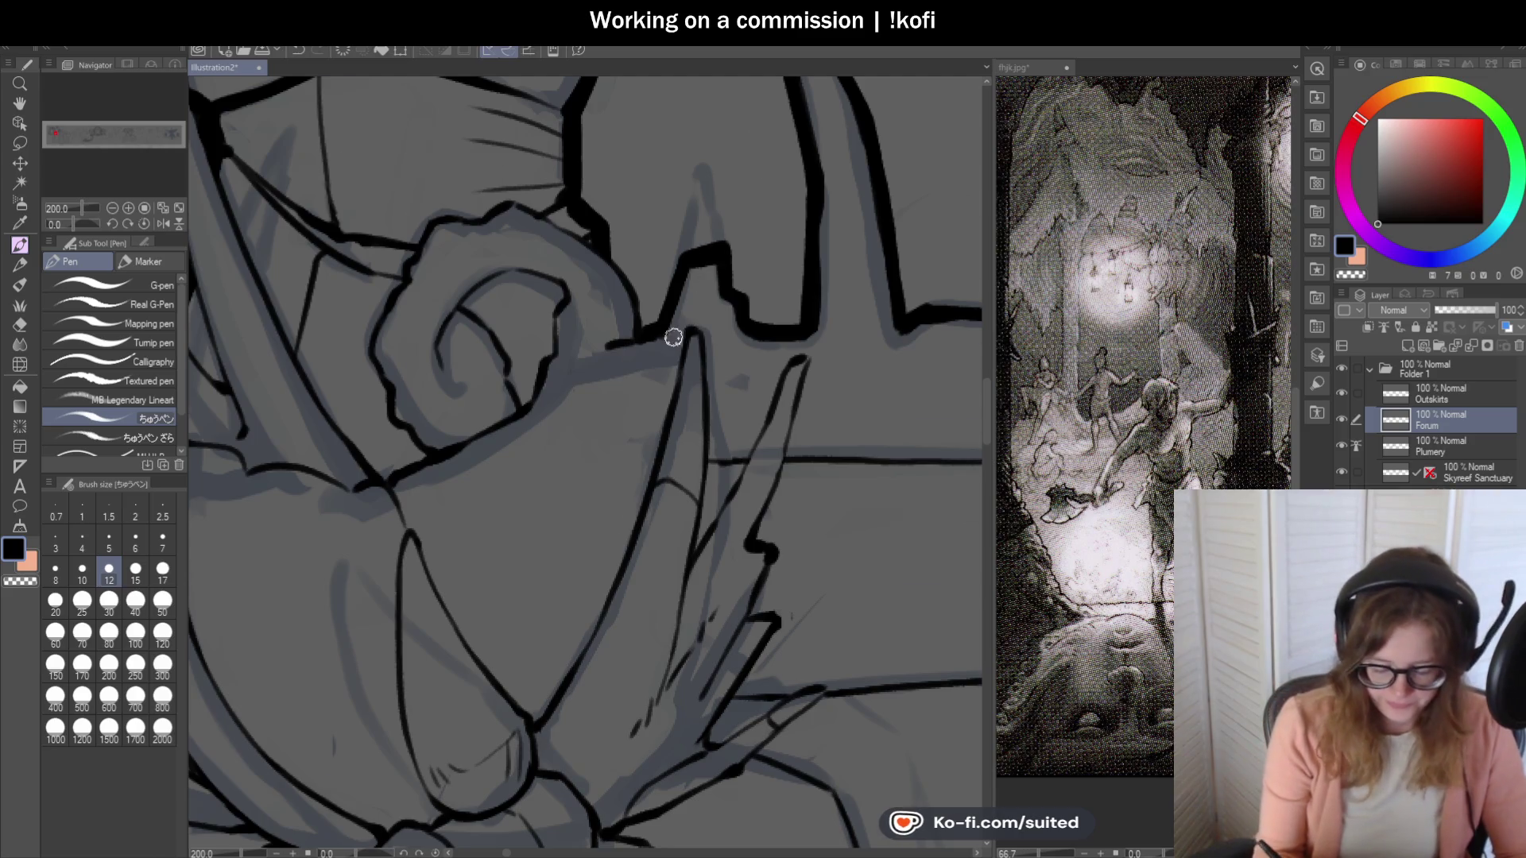
{"action": "scroll", "coordinate": [676, 342], "scroll_direction": "down", "scroll_amount": 1}
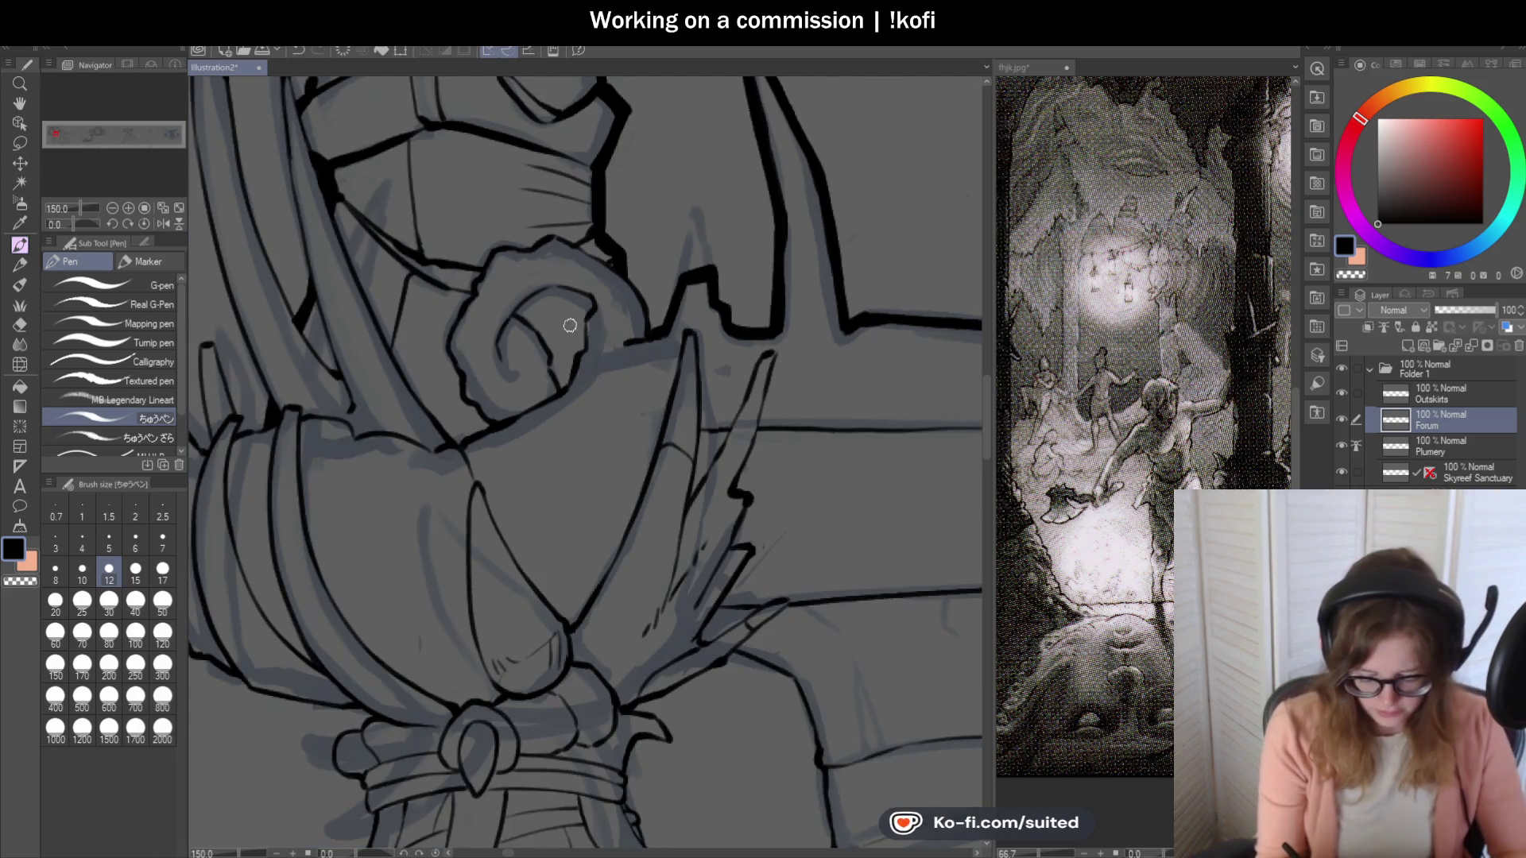
{"action": "scroll", "coordinate": [565, 334], "scroll_direction": "up", "scroll_amount": 3}
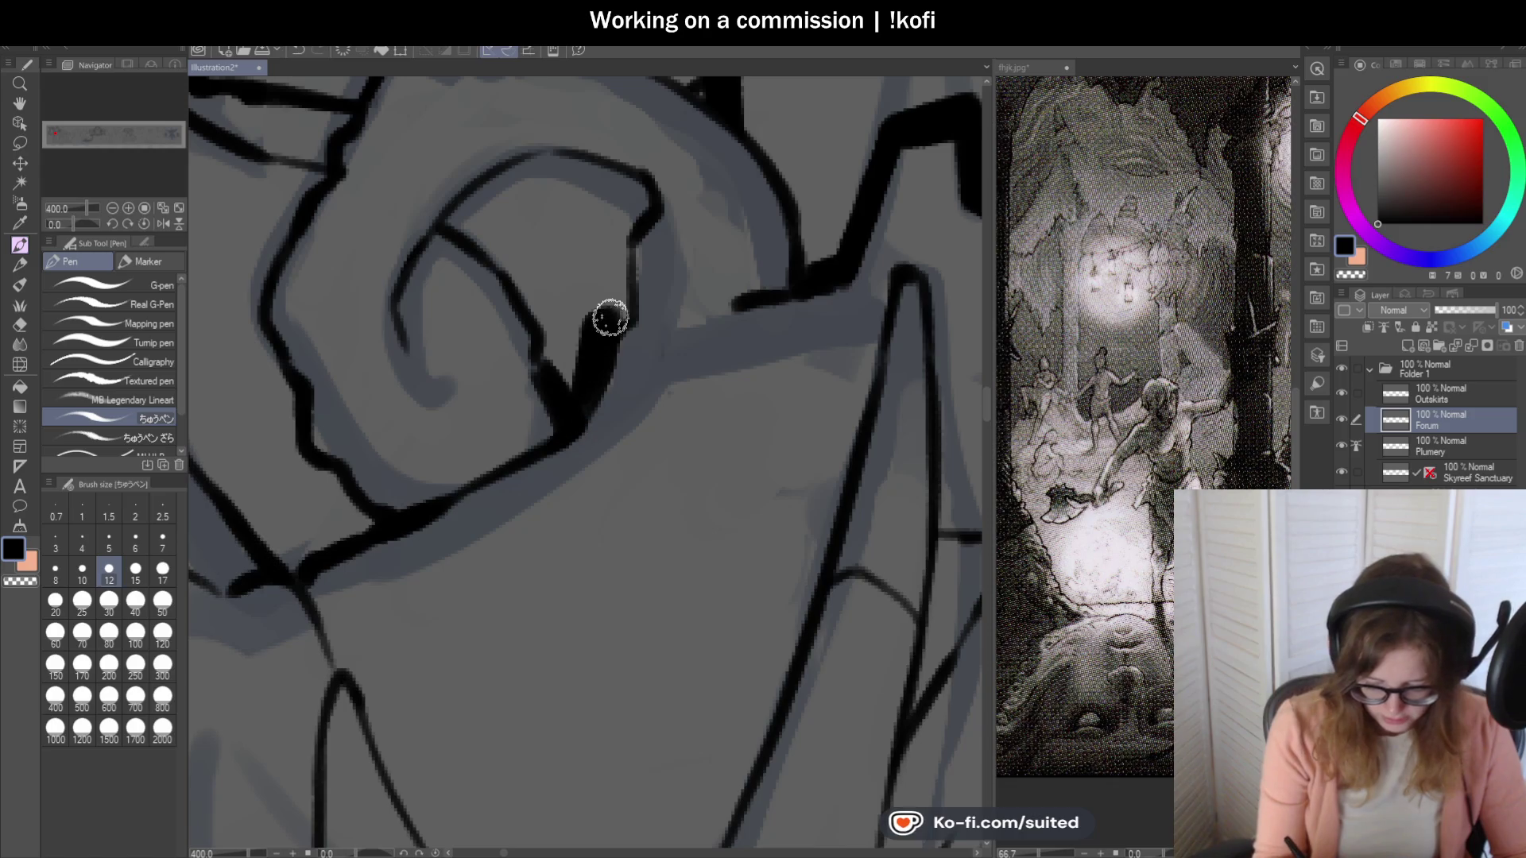